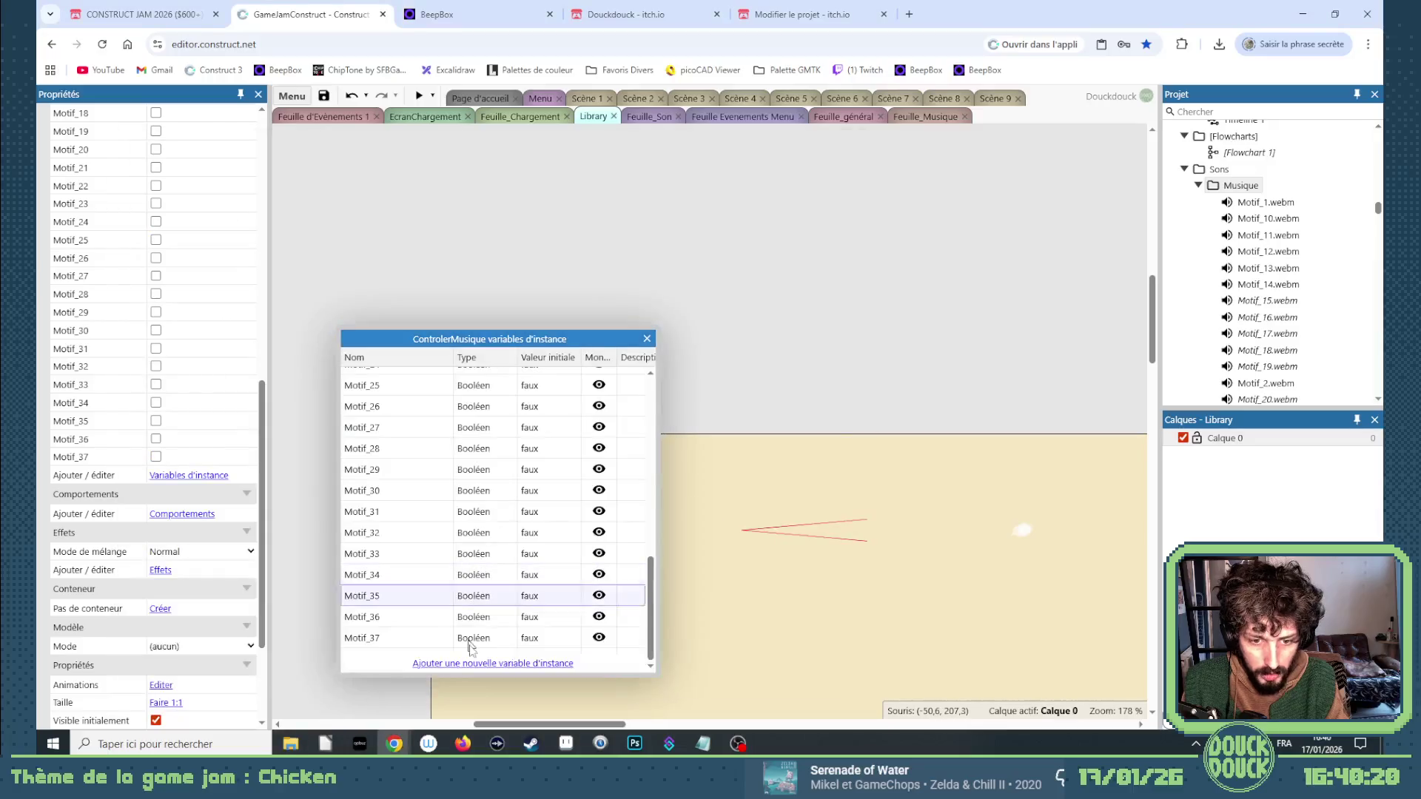
# Add a Booléen instance variable Motif_38 to the music controller, then go to the Feuille_Musique sheet.
pyautogui.click(480, 660)
pyautogui.write('Motif_38')
pyautogui.press('Tab')
pyautogui.press('b')
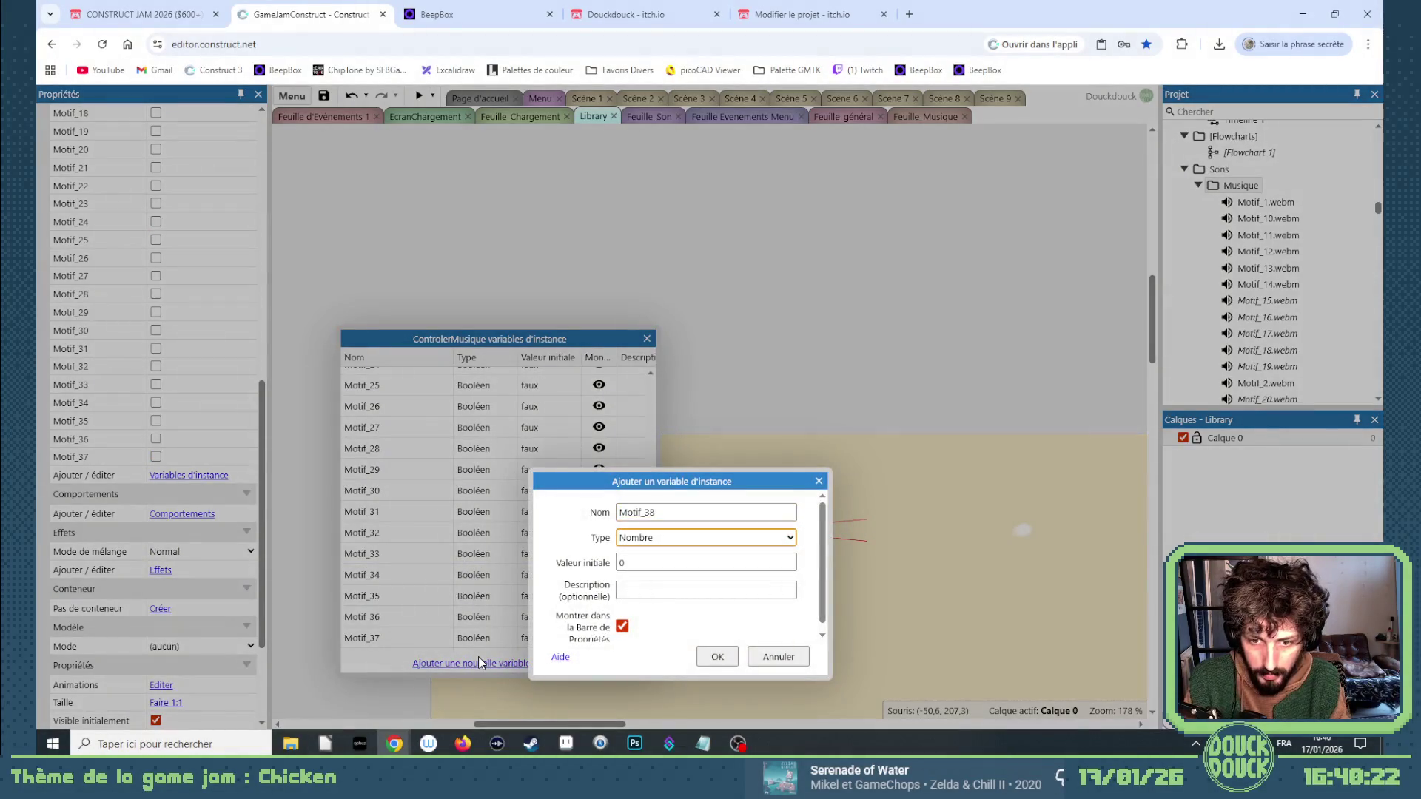
pyautogui.press('Return')
pyautogui.click(648, 339)
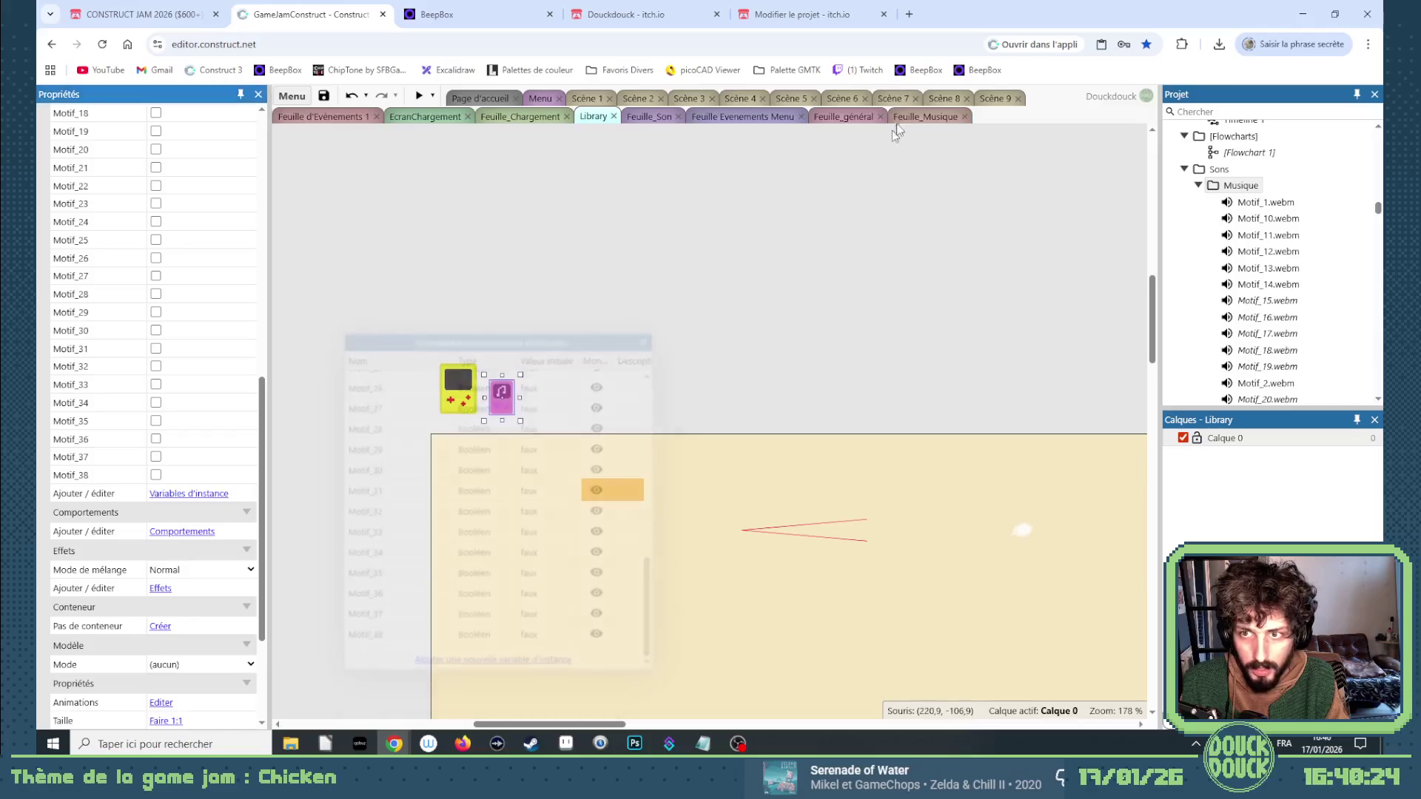
pyautogui.click(937, 118)
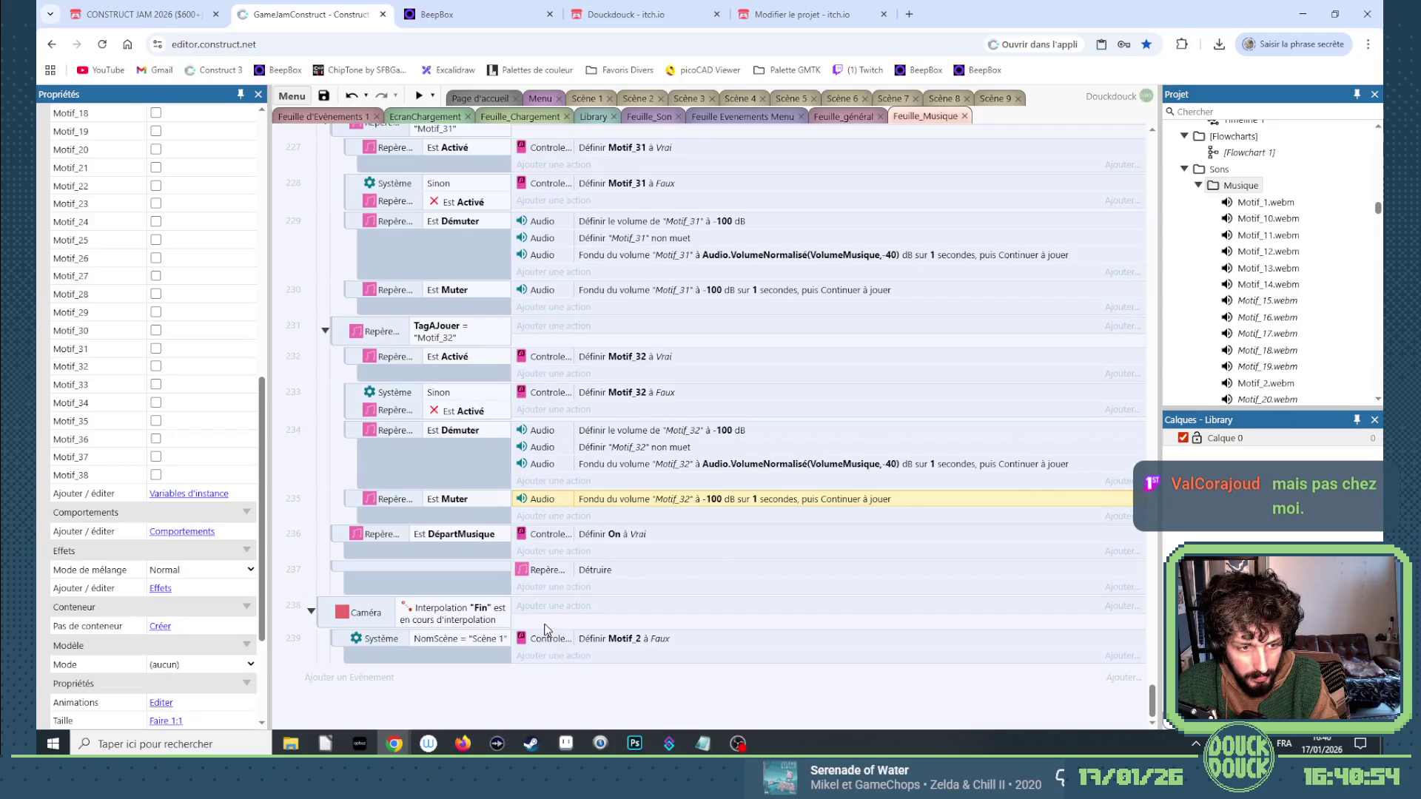
pyautogui.scroll(15, 546, 629)
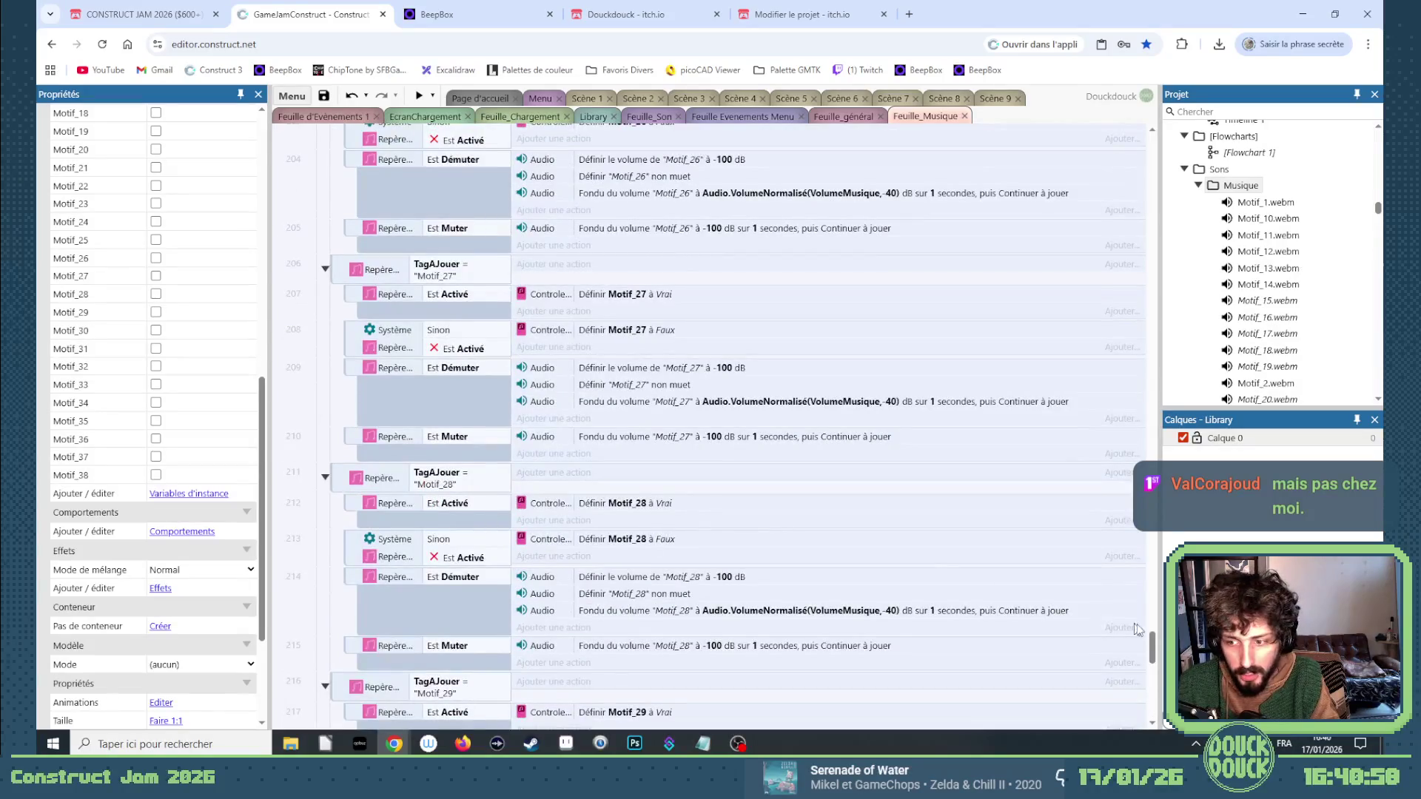
pyautogui.moveTo(1152, 648); pyautogui.dragTo(1143, 364)
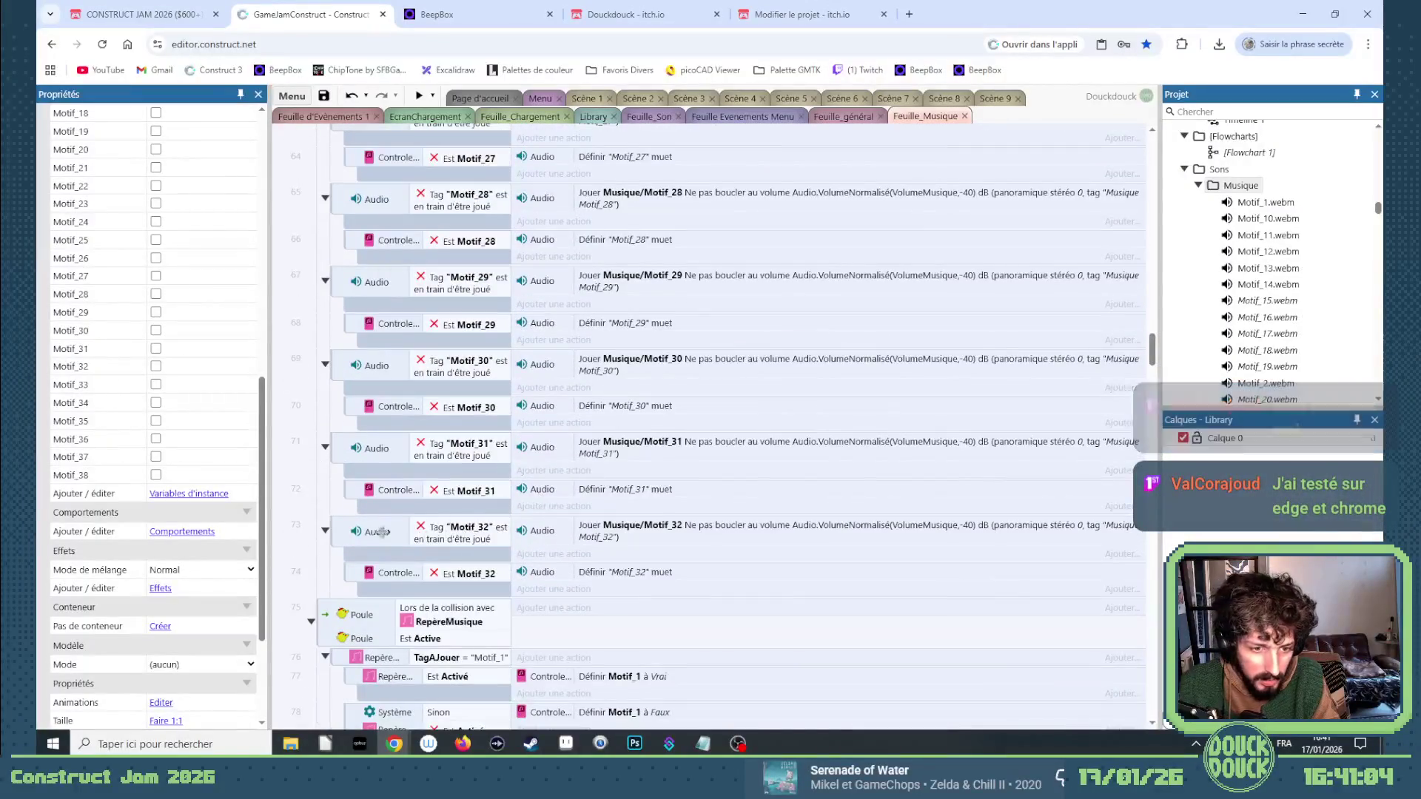
# Copy the Motif_32 event pair and paste a duplicate below it, dismissing the stray condition prompt.
pyautogui.click(341, 531)
pyautogui.hotkey('ctrl', 'c')
pyautogui.hotkey('ctrl', 'v')
pyautogui.press('c')
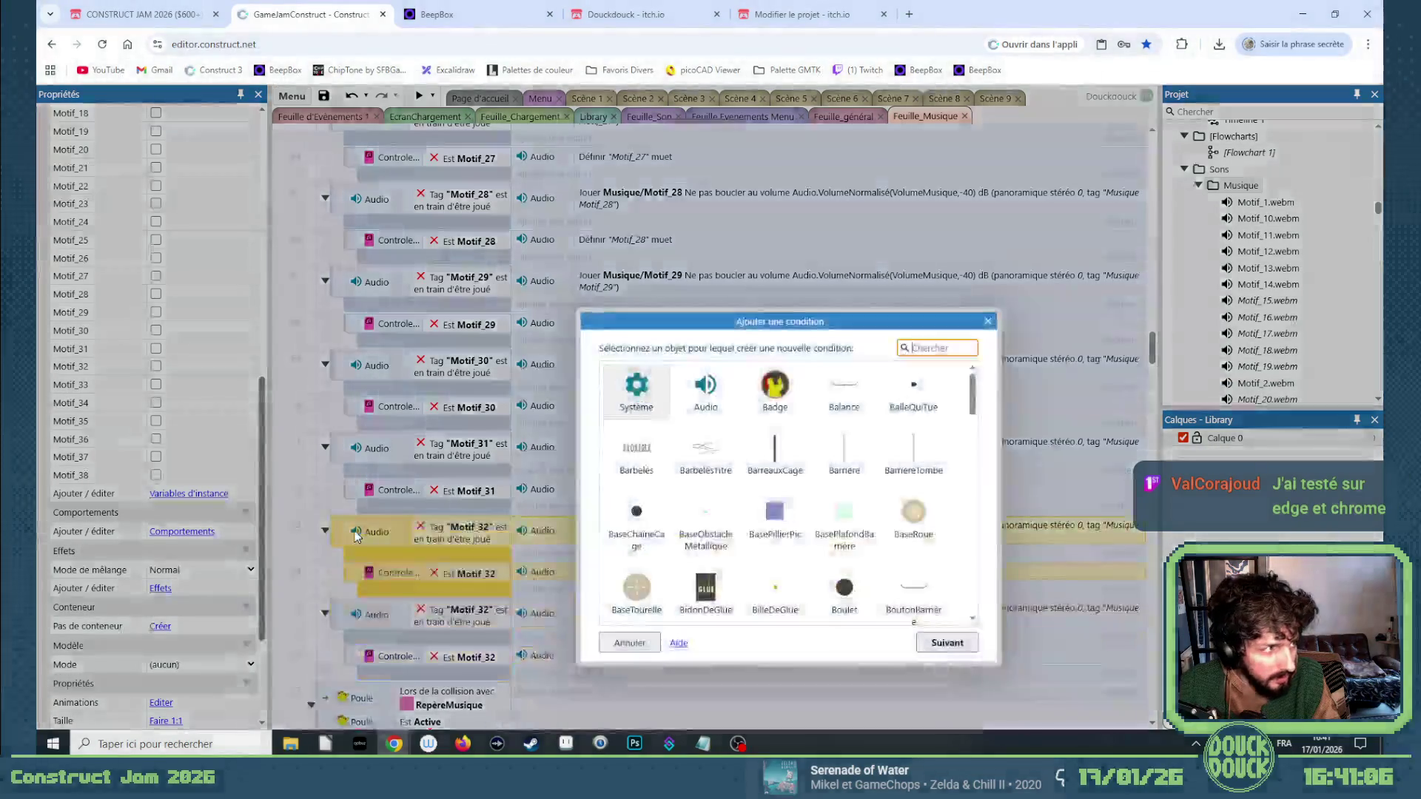
pyautogui.click(989, 322)
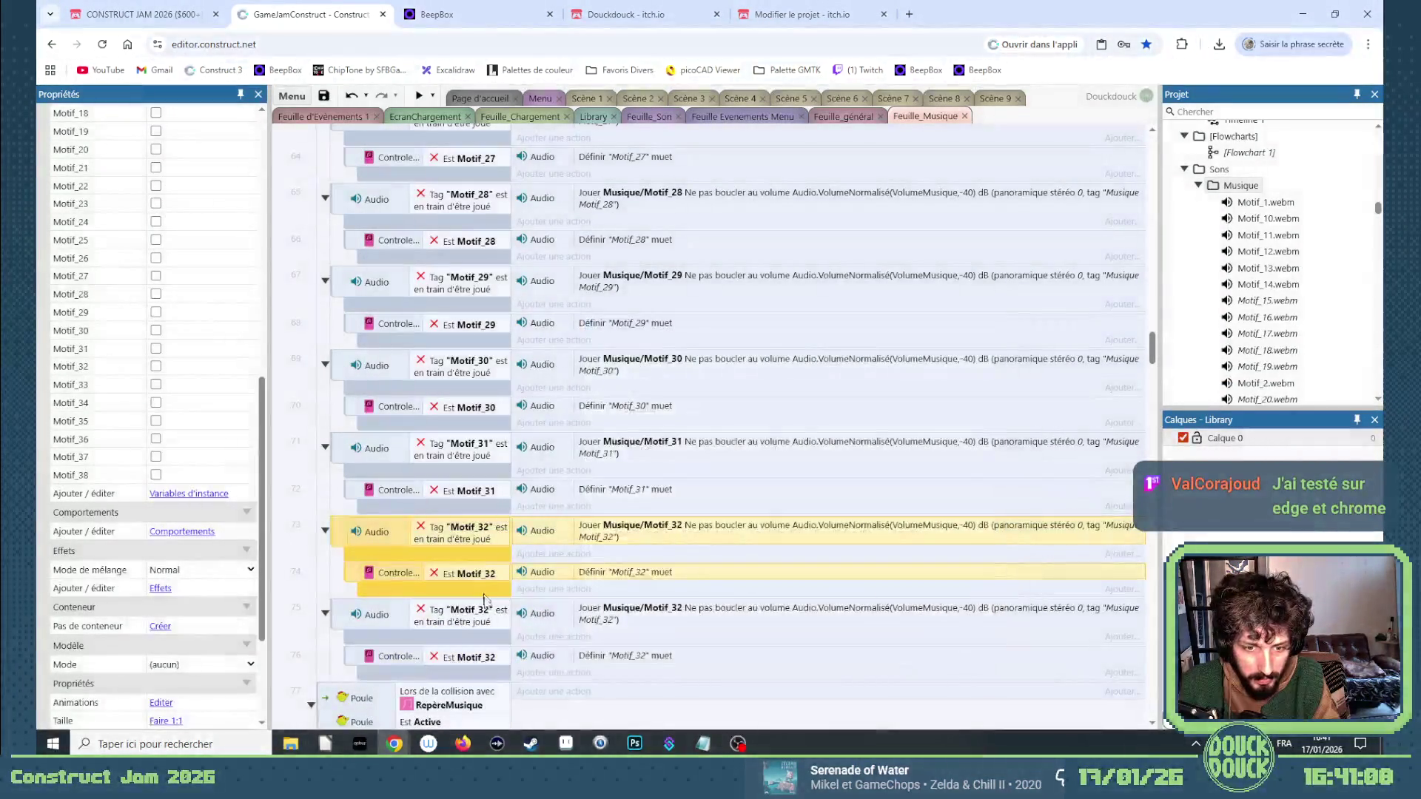
# Abandon the copied tag edit and paste another copy of the Motif_32 events.
pyautogui.doubleClick(491, 621)
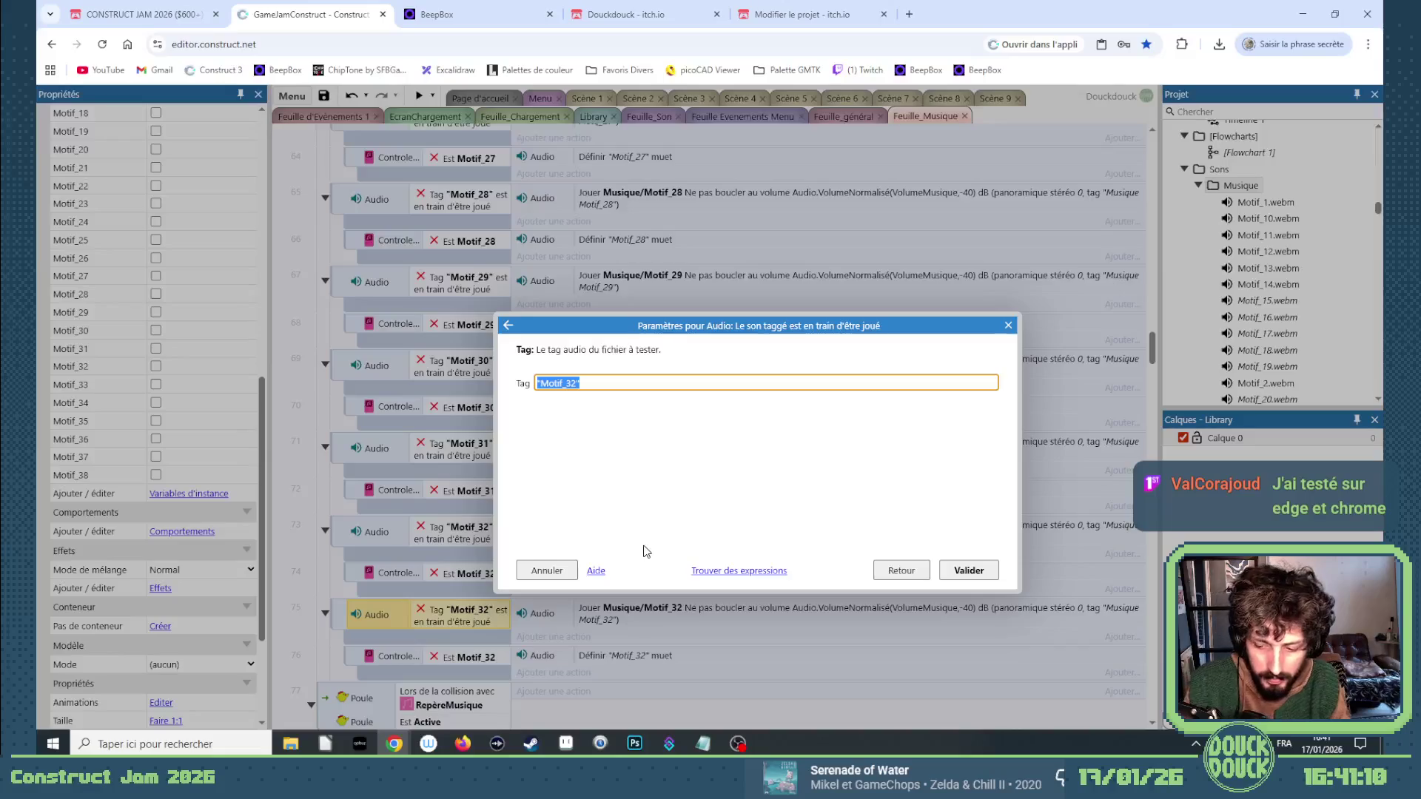
pyautogui.press('BackSpace')
pyautogui.press('BackSpace')
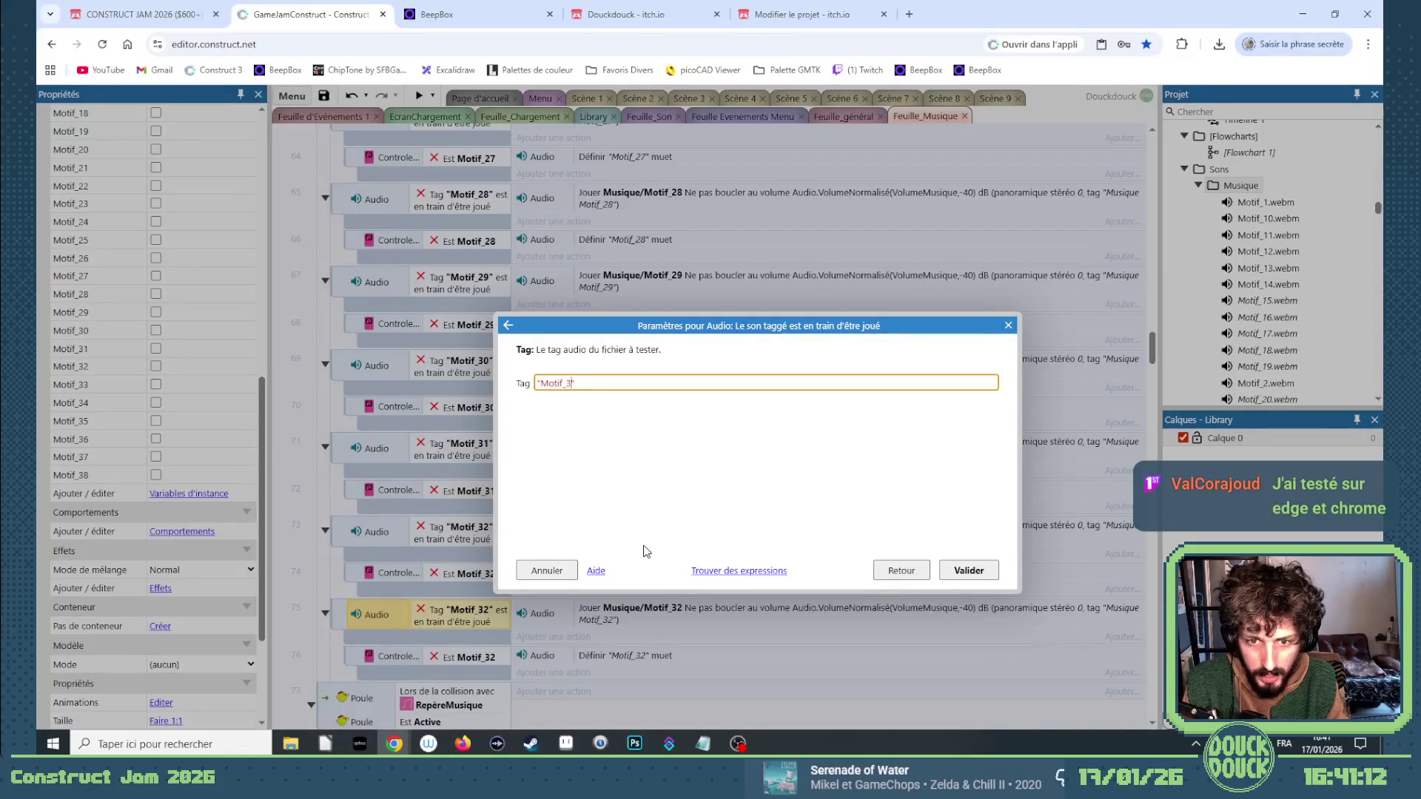
pyautogui.click(546, 569)
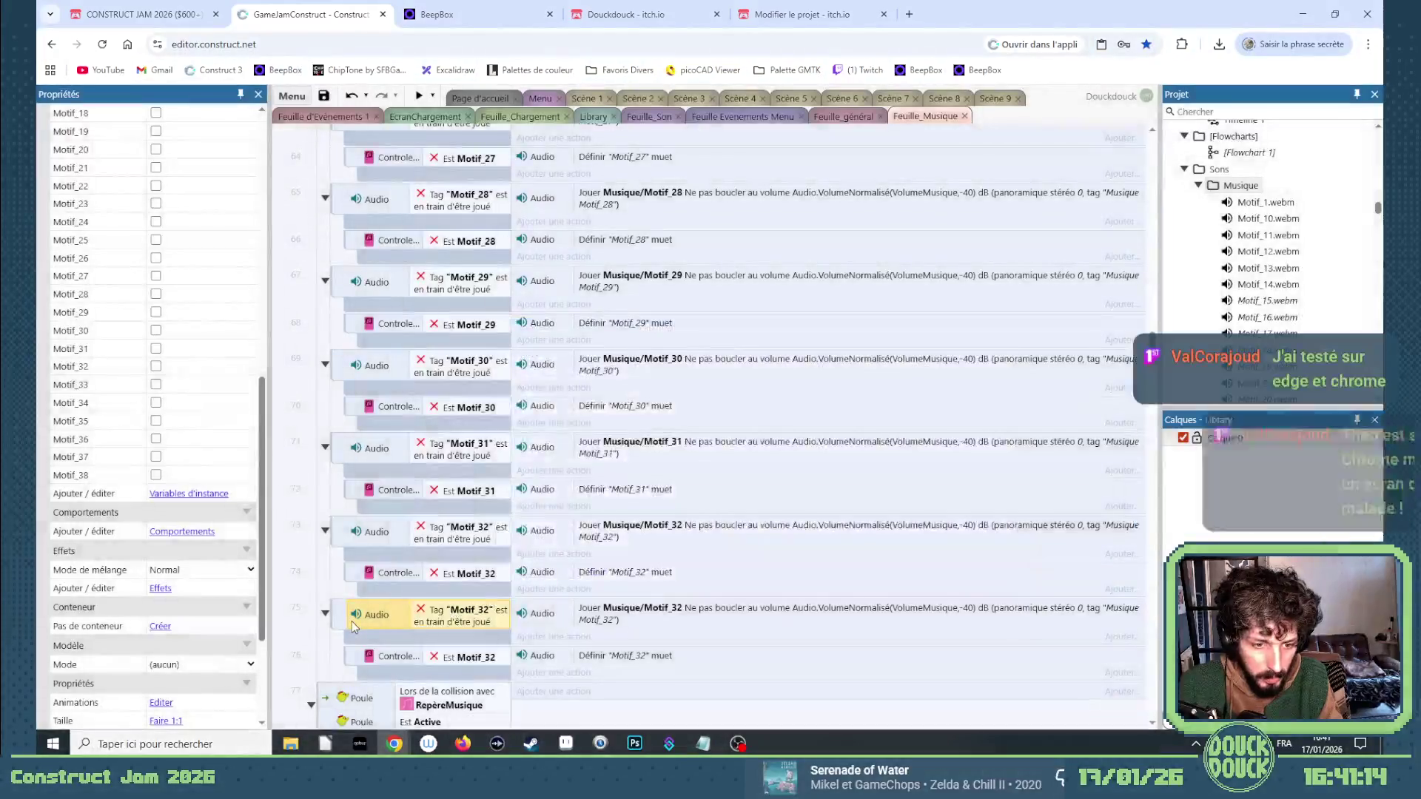
pyautogui.hotkey('ctrl', 'v')
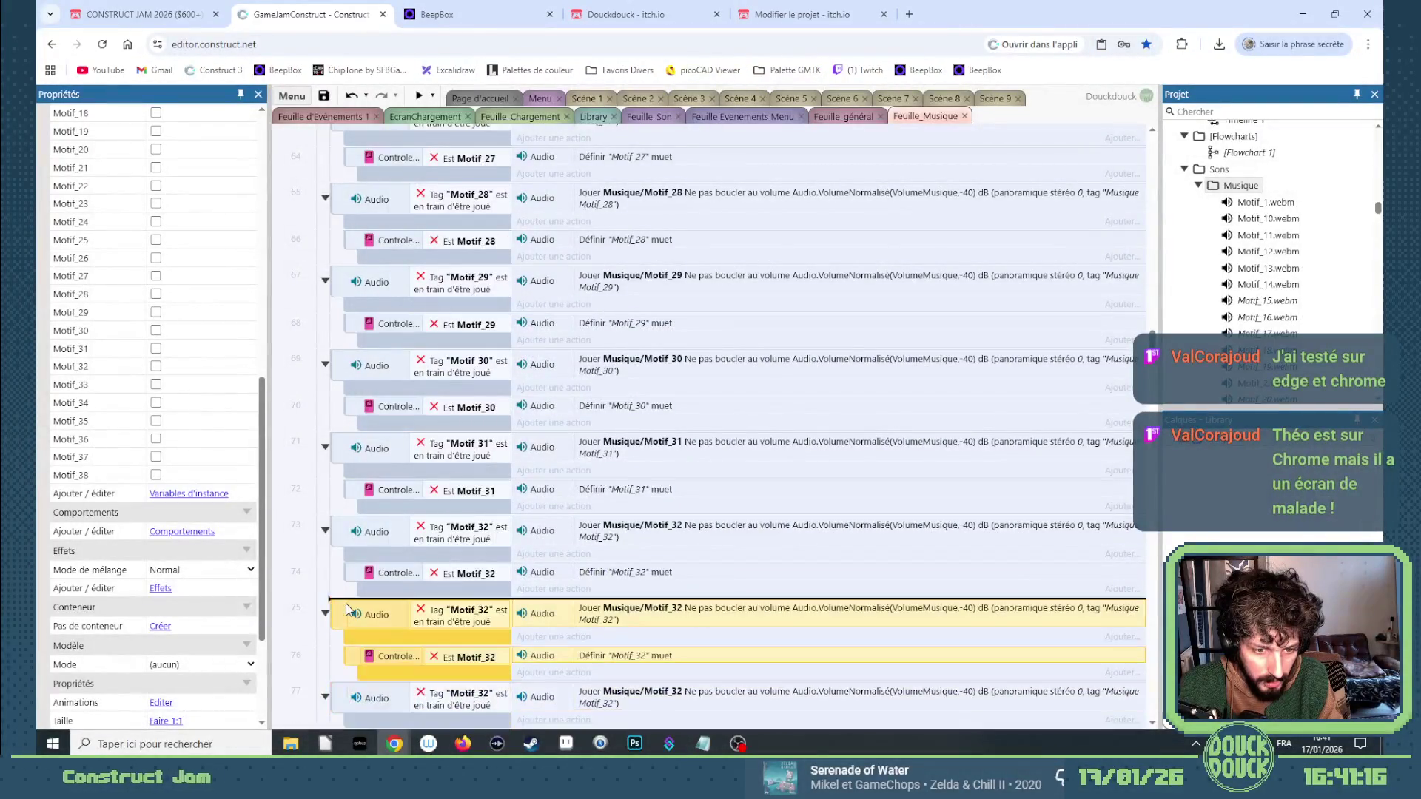
pyautogui.click(342, 613)
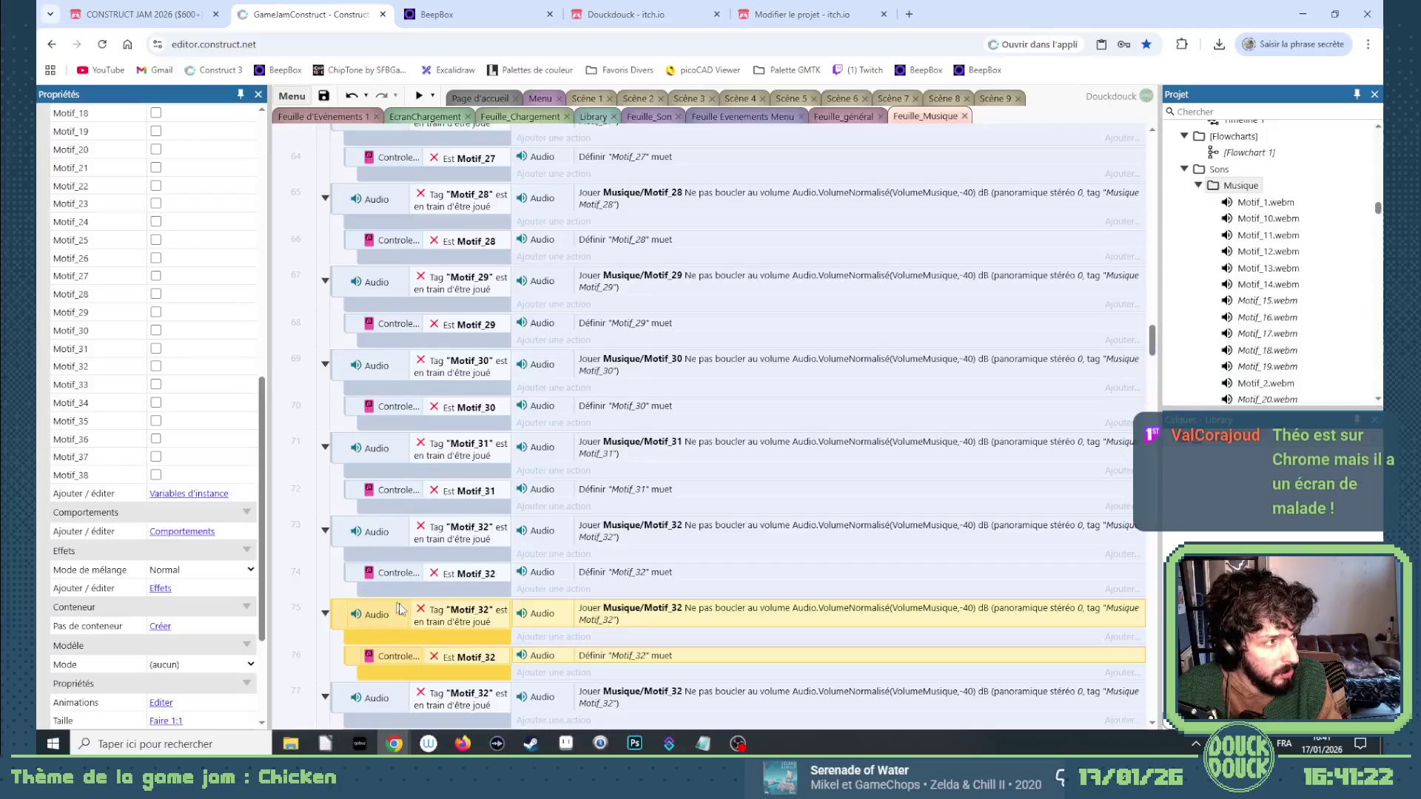
pyautogui.scroll(-1, 400, 609)
# Change the first copy's tag condition and tested instance variable to Motif_33.
pyautogui.doubleClick(486, 548)
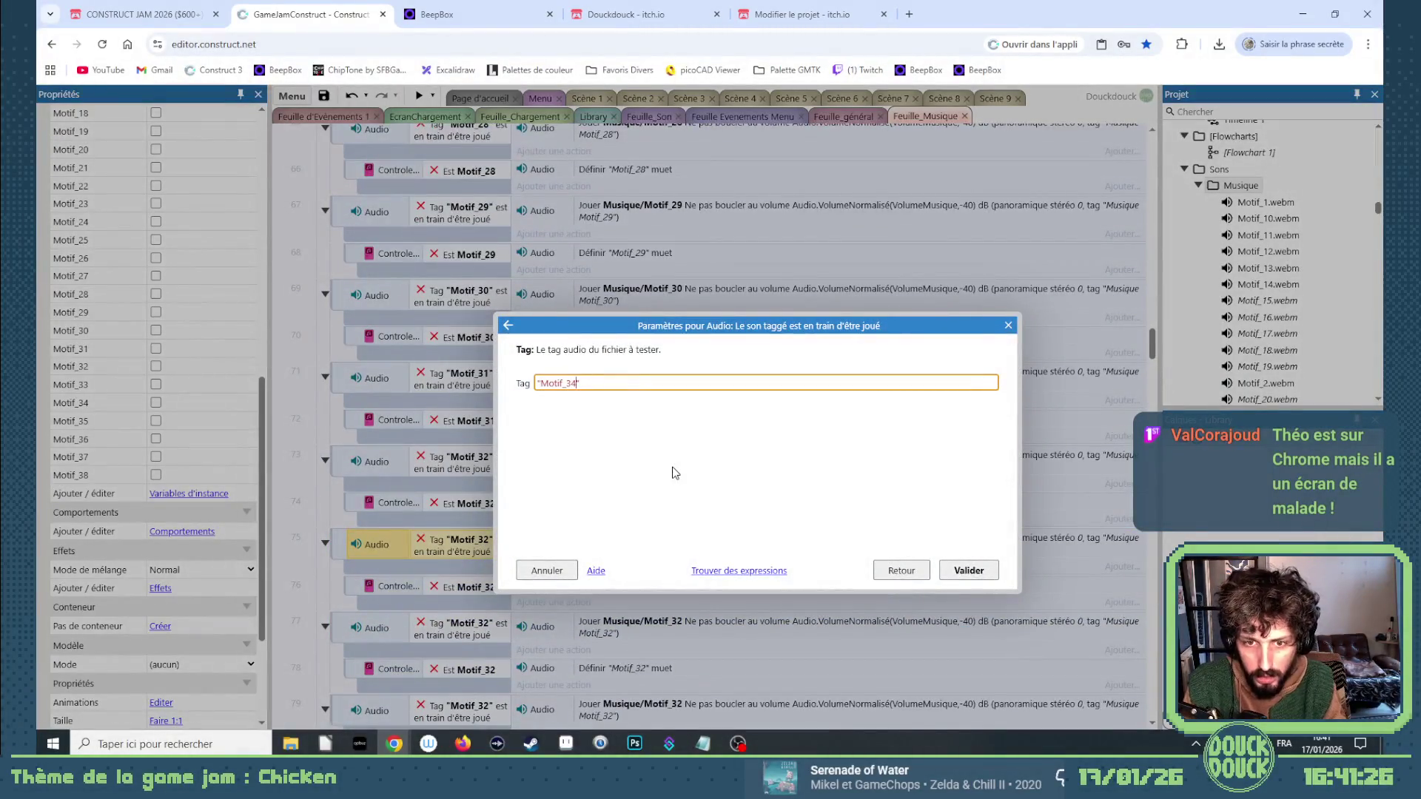
pyautogui.press('Return')
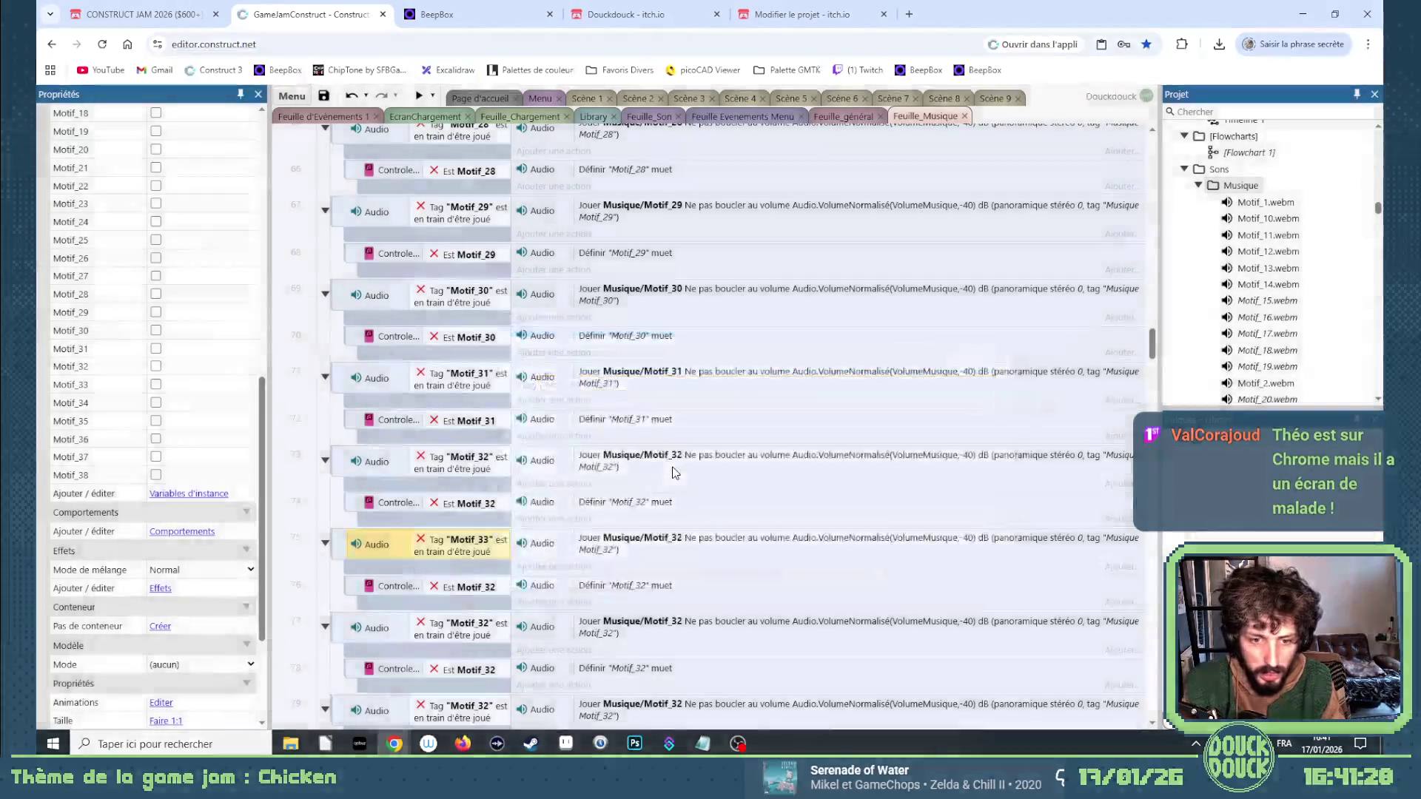
pyautogui.doubleClick(503, 586)
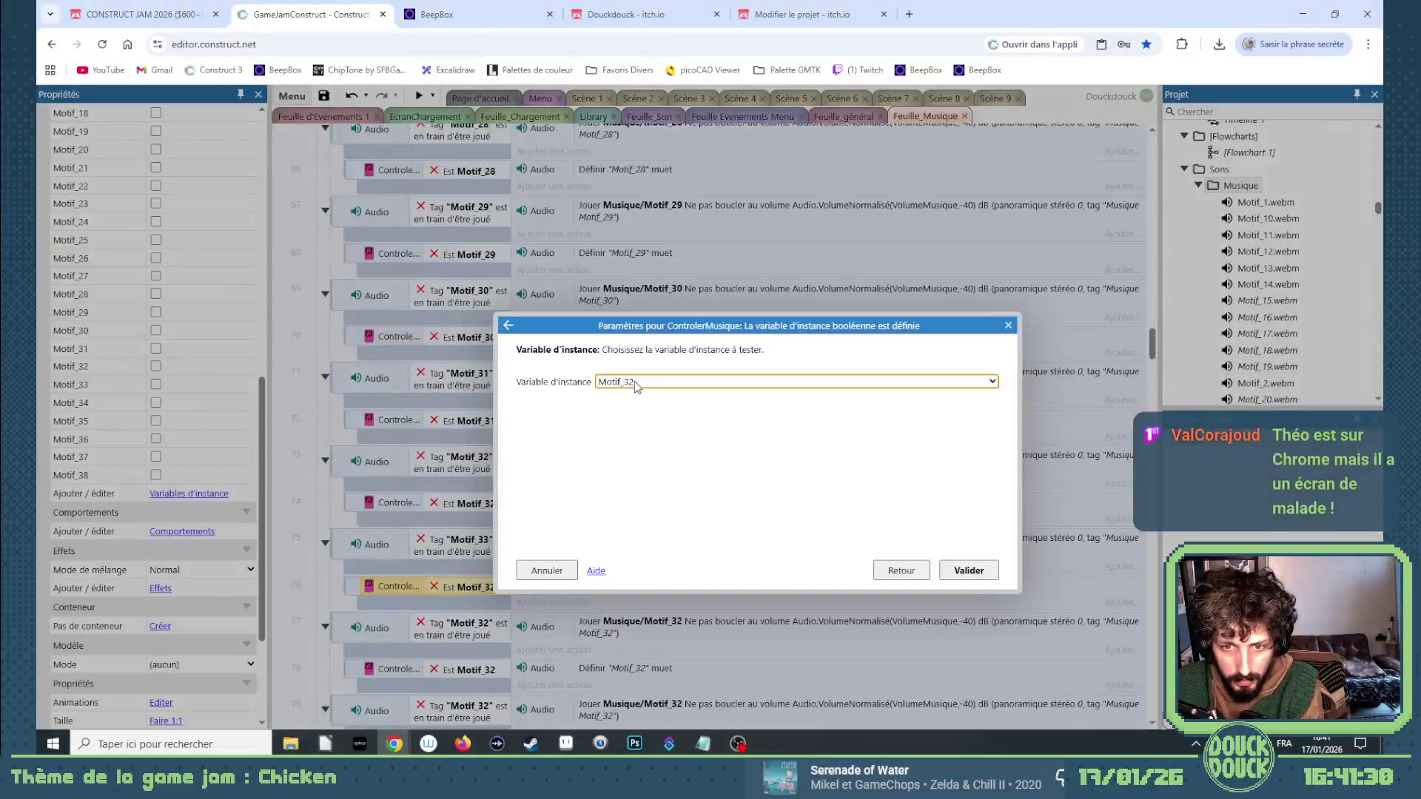
pyautogui.click(634, 385)
pyautogui.click(635, 385)
pyautogui.press('Return')
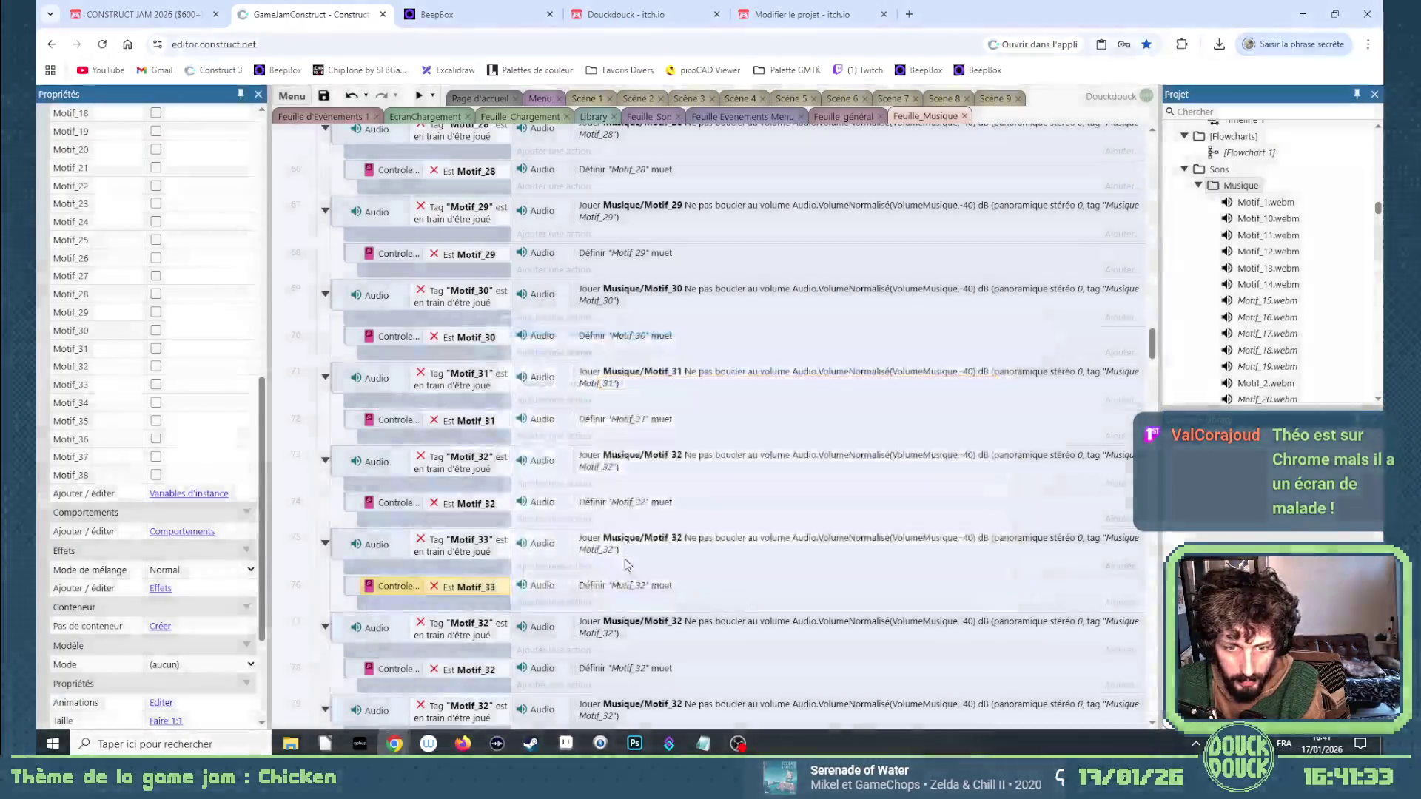
# Set the first copy's play action to audio file Motif_33 with tag 'Musique Motif_33'.
pyautogui.press('Up')
pyautogui.press('Return')
pyautogui.press('Down')
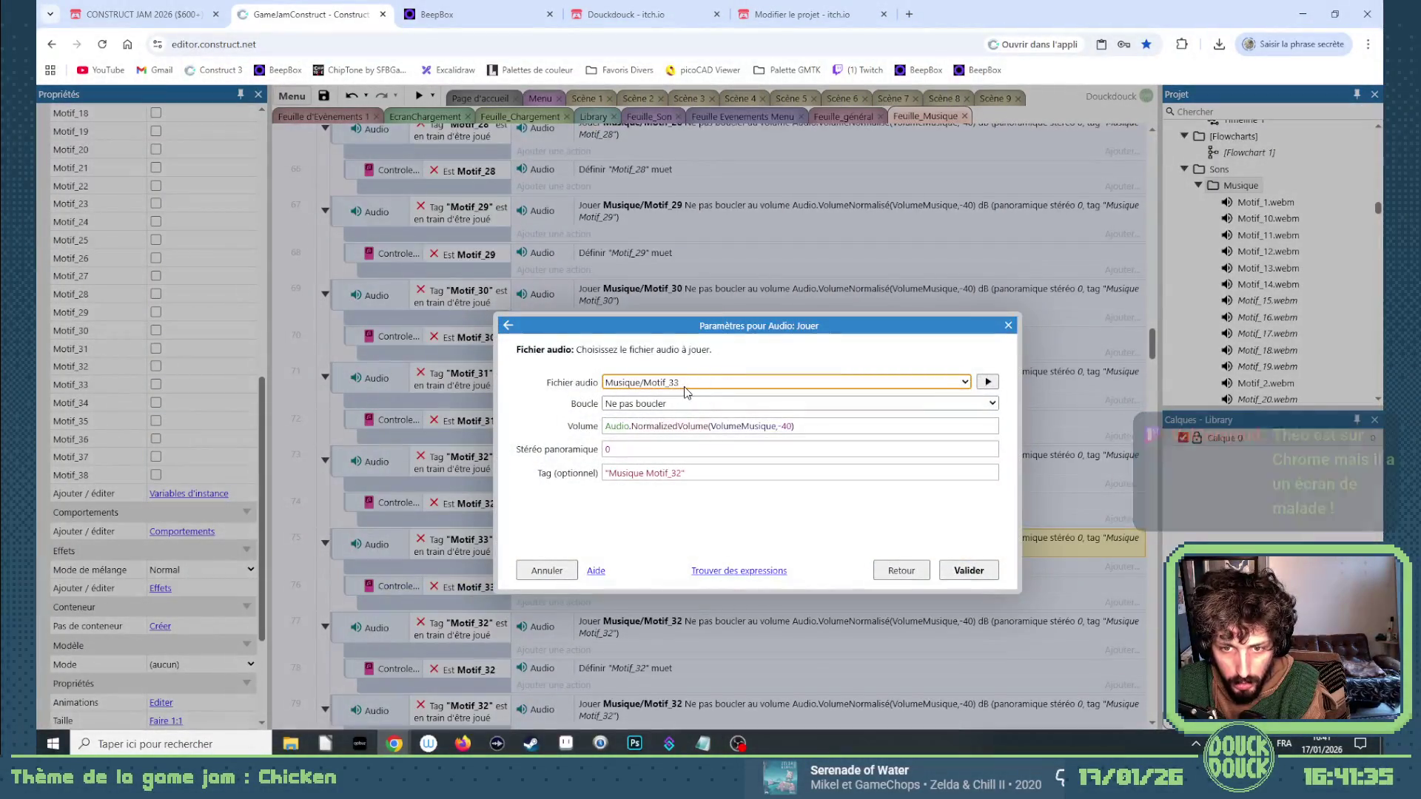
pyautogui.press('Return')
pyautogui.press('Return')
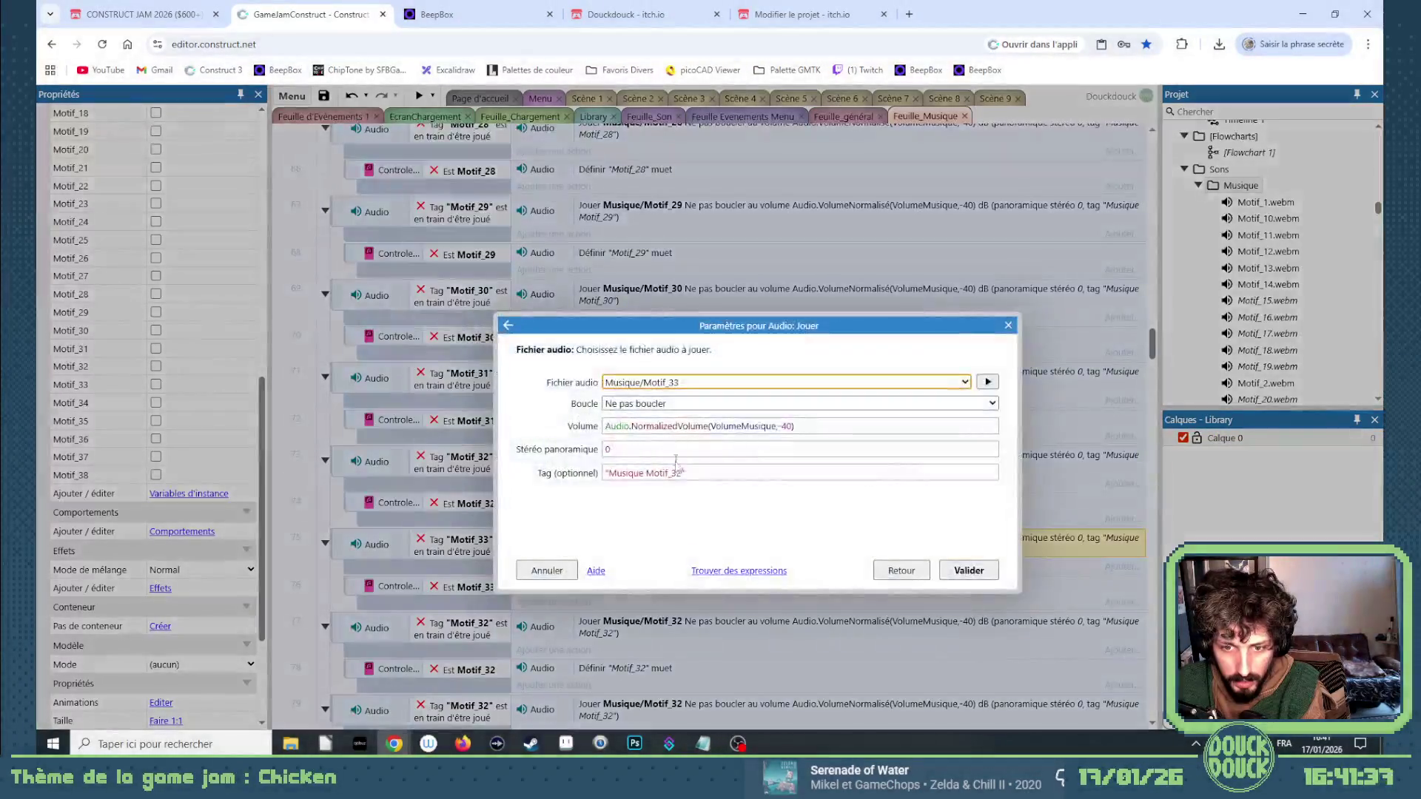
pyautogui.click(679, 472)
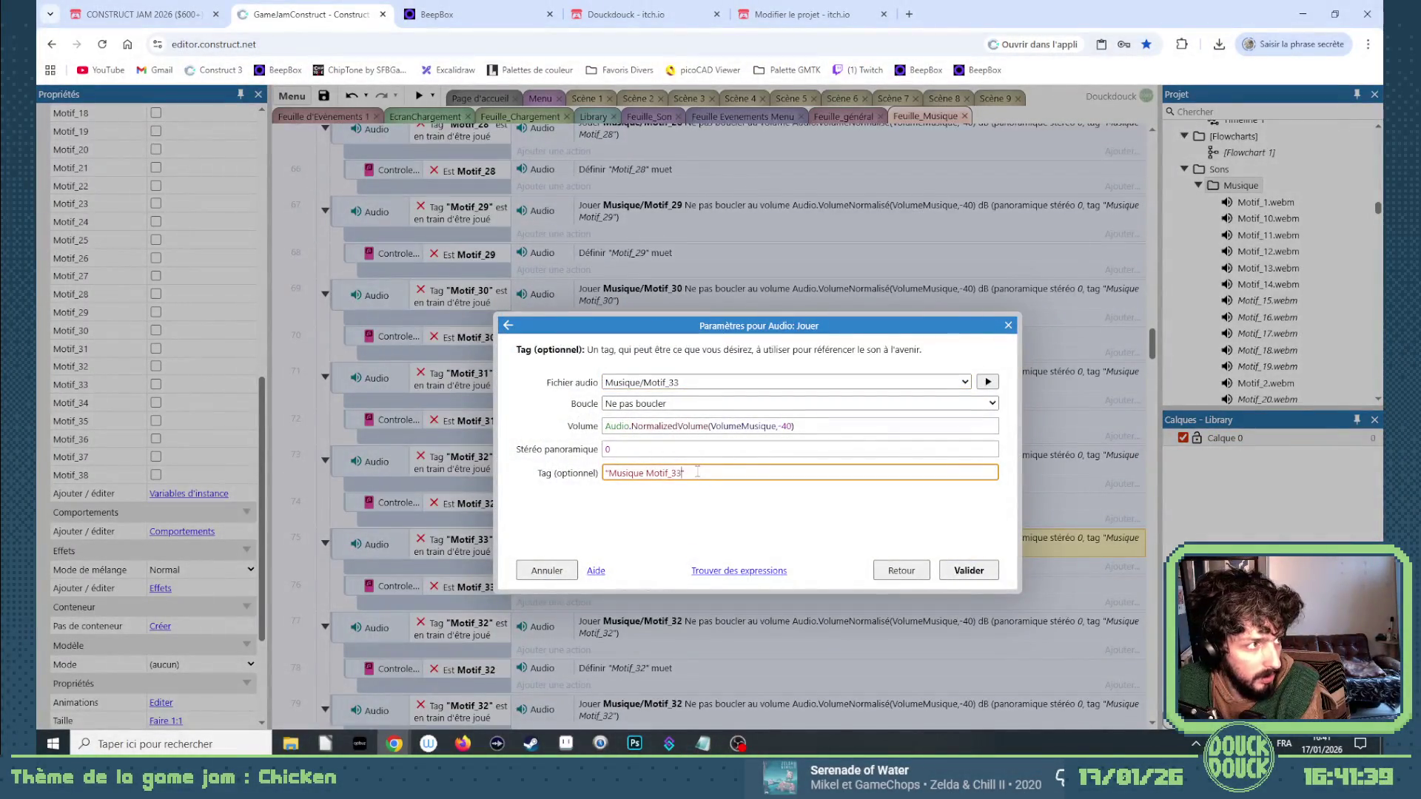
pyautogui.press('Return')
# Change the first copy's mute action tag to Motif_33.
pyautogui.press('Down')
pyautogui.press('Return')
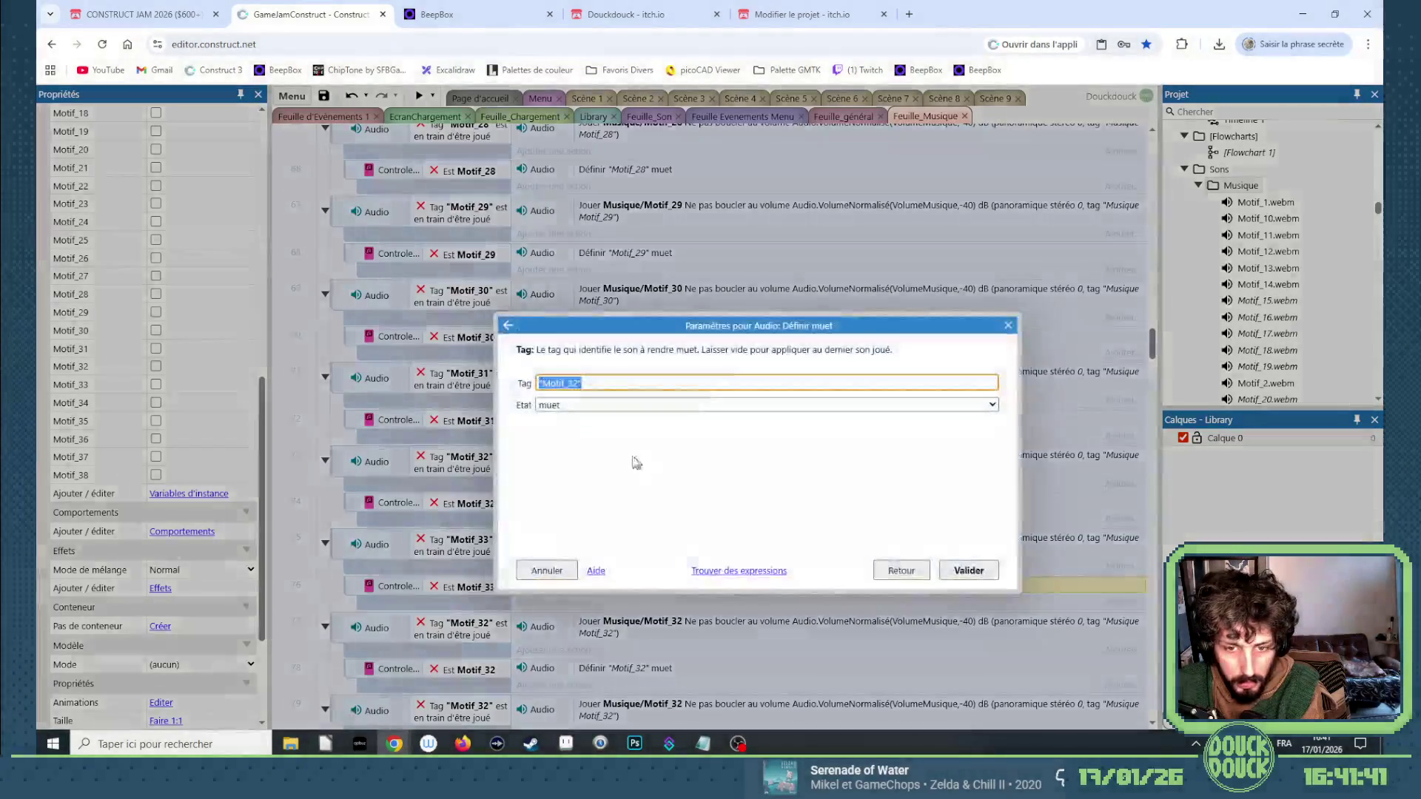
pyautogui.click(580, 382)
pyautogui.press('BackSpace')
pyautogui.write('3')
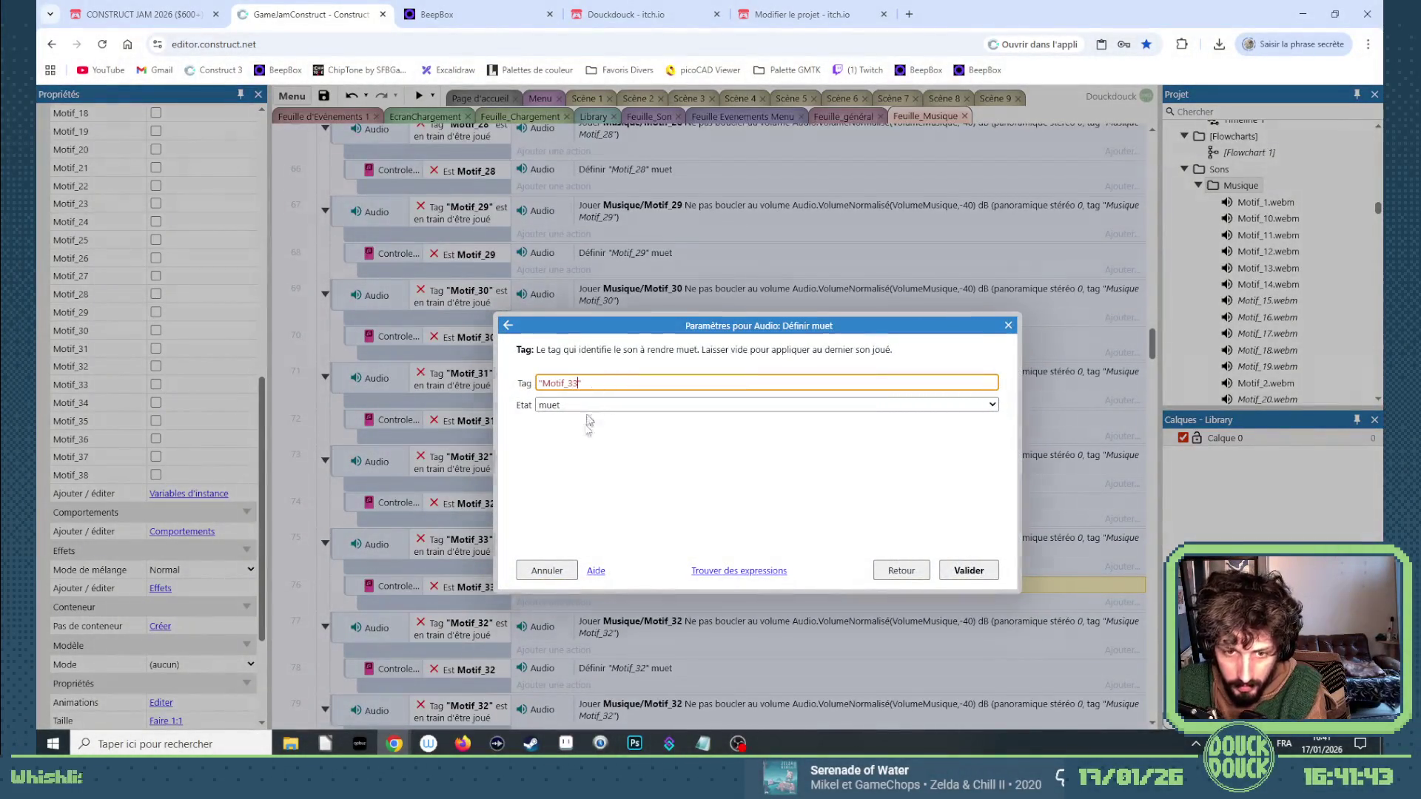
pyautogui.press('Return')
pyautogui.scroll(-1, 496, 543)
# Retarget the second copy's tag condition and play action file and tag to Motif_34.
pyautogui.doubleClick(496, 551)
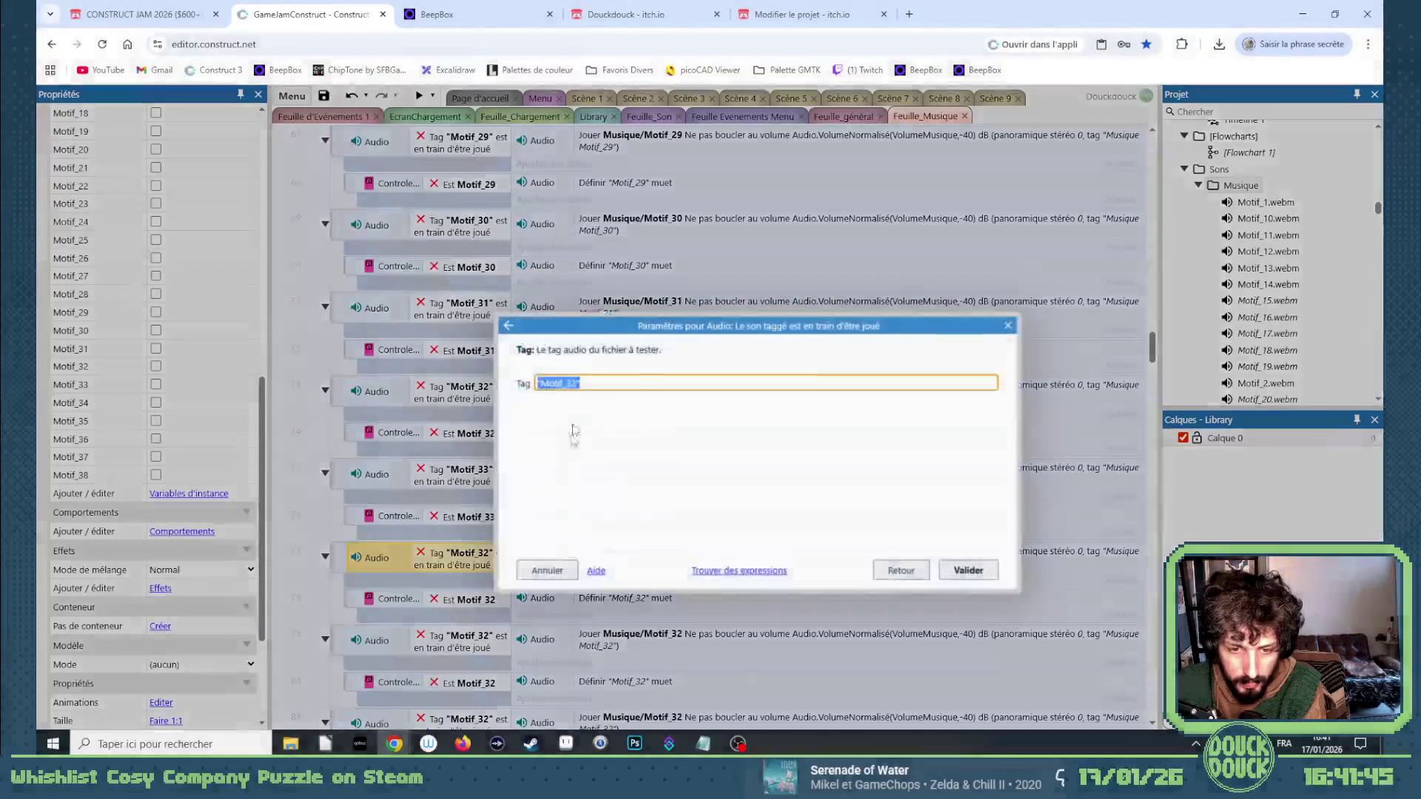
pyautogui.click(580, 383)
pyautogui.press('BackSpace')
pyautogui.write('4')
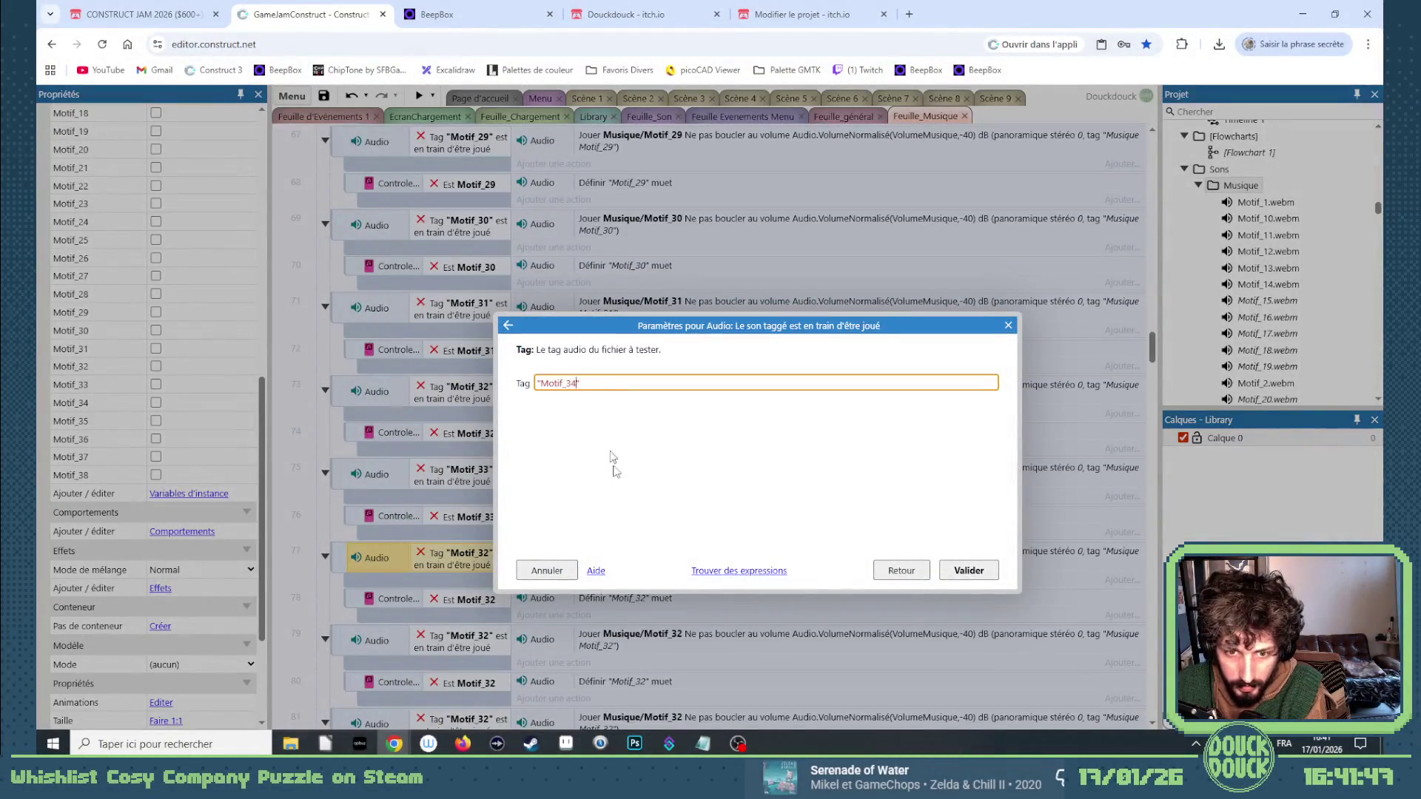
pyautogui.press('Return')
pyautogui.doubleClick(651, 555)
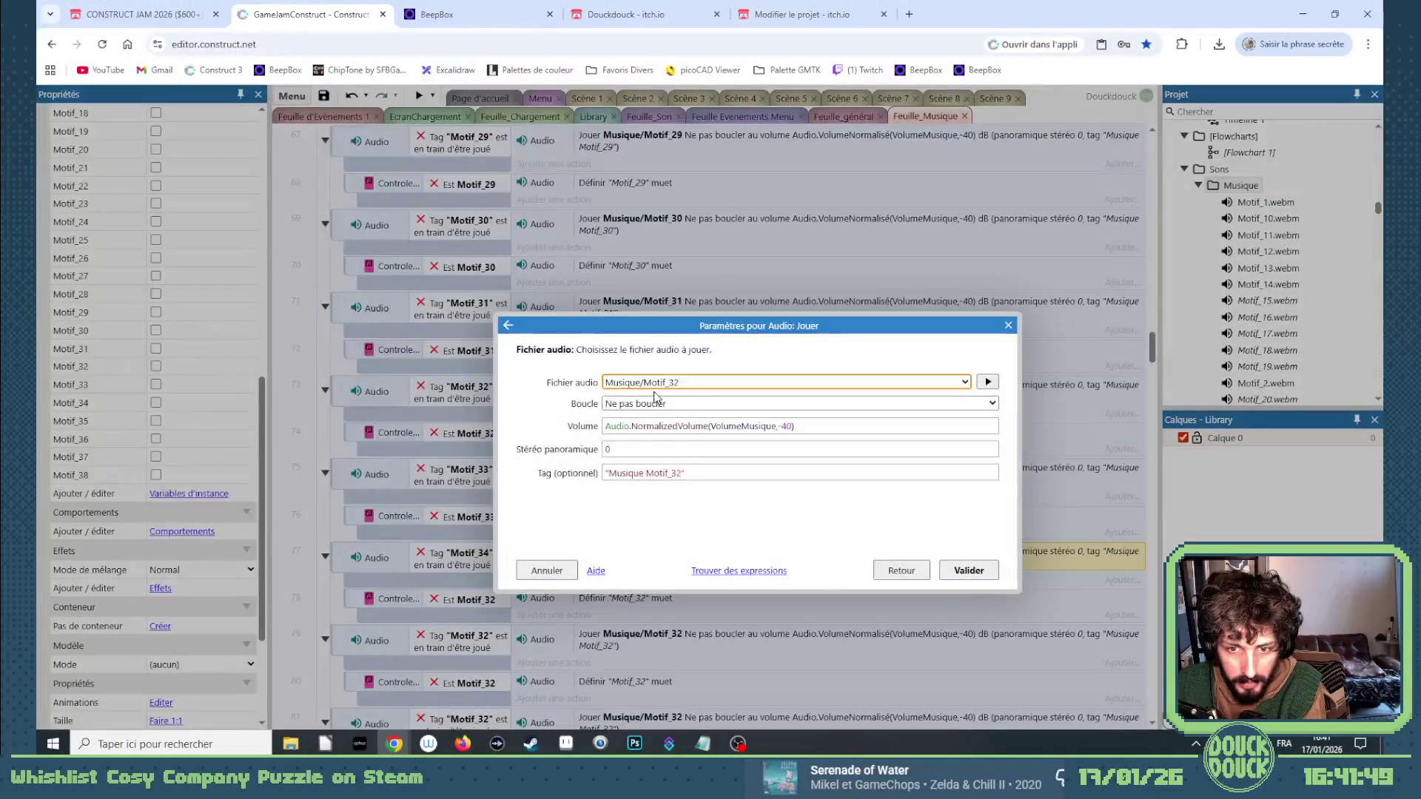
pyautogui.press('Return')
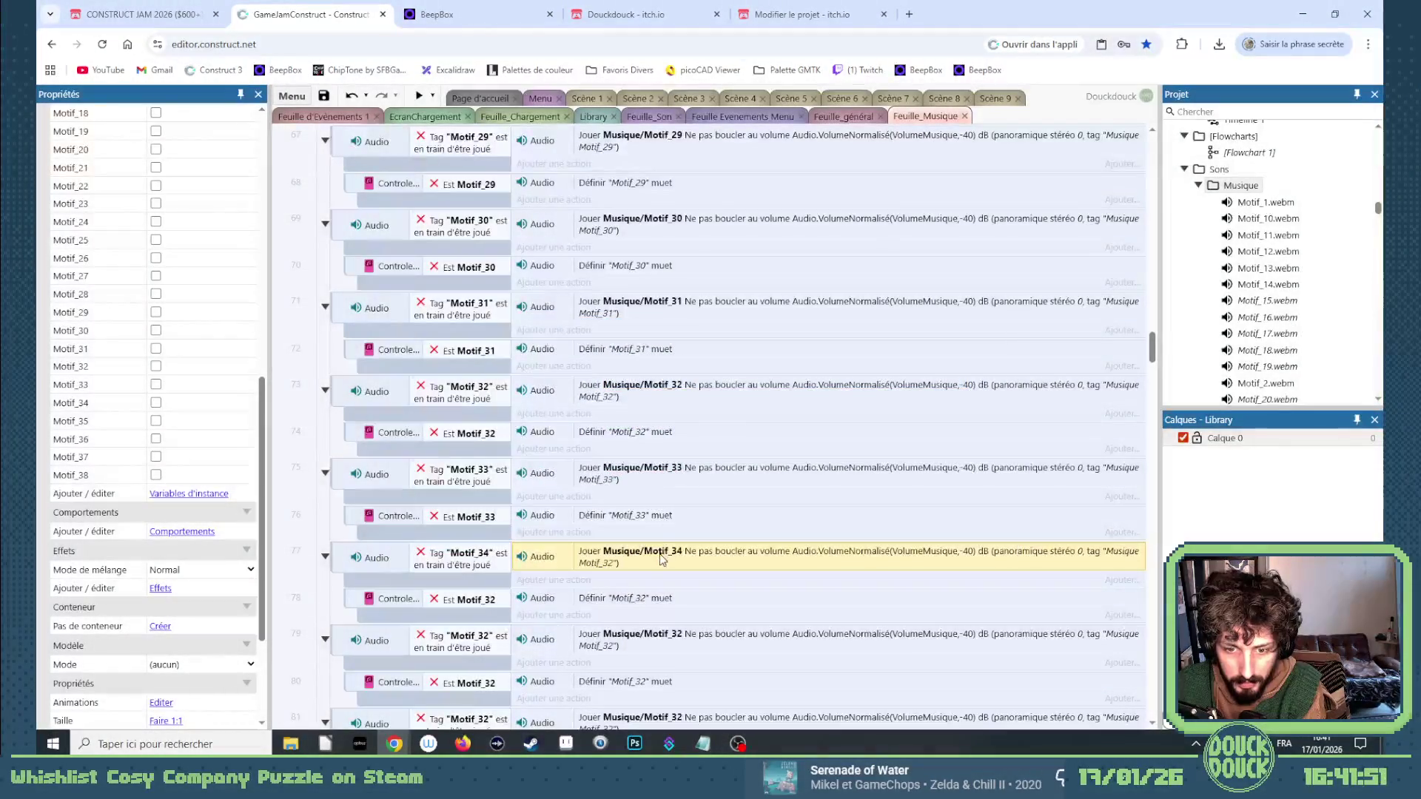
pyautogui.doubleClick(661, 559)
pyautogui.click(681, 473)
pyautogui.write('4')
pyautogui.press('Return')
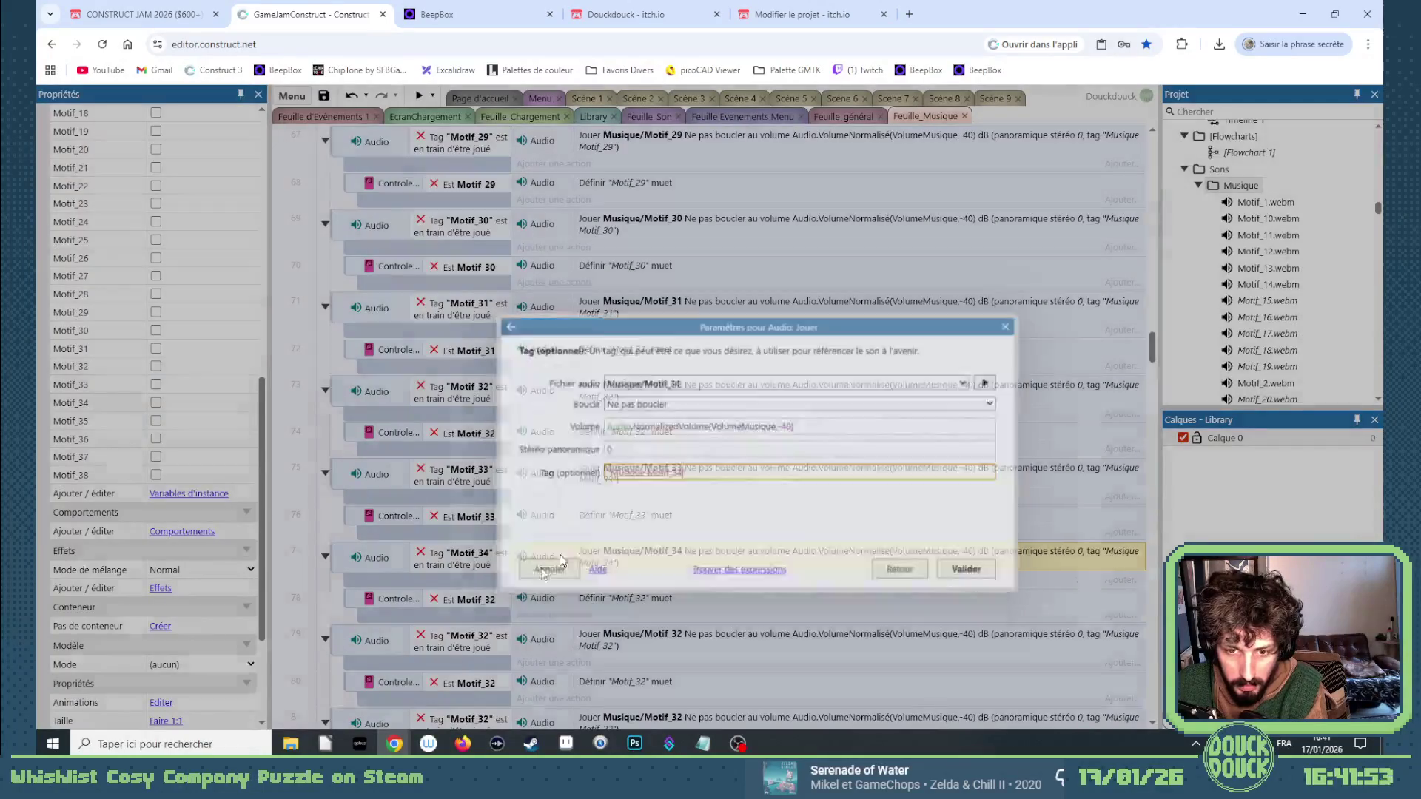
# Set the second copy's tested variable and mute tag to Motif_34.
pyautogui.doubleClick(489, 598)
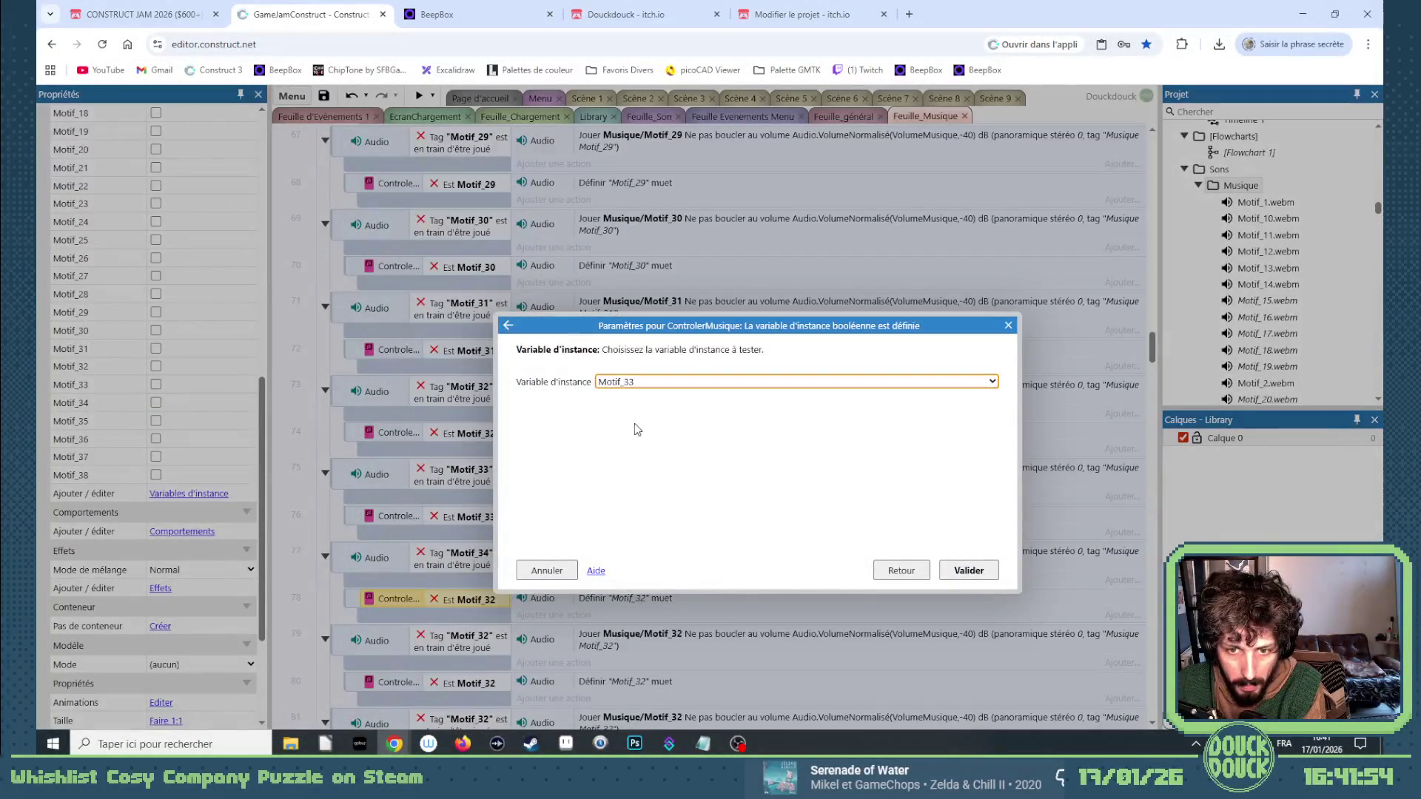
pyautogui.press('Down')
pyautogui.press('Return')
pyautogui.doubleClick(641, 598)
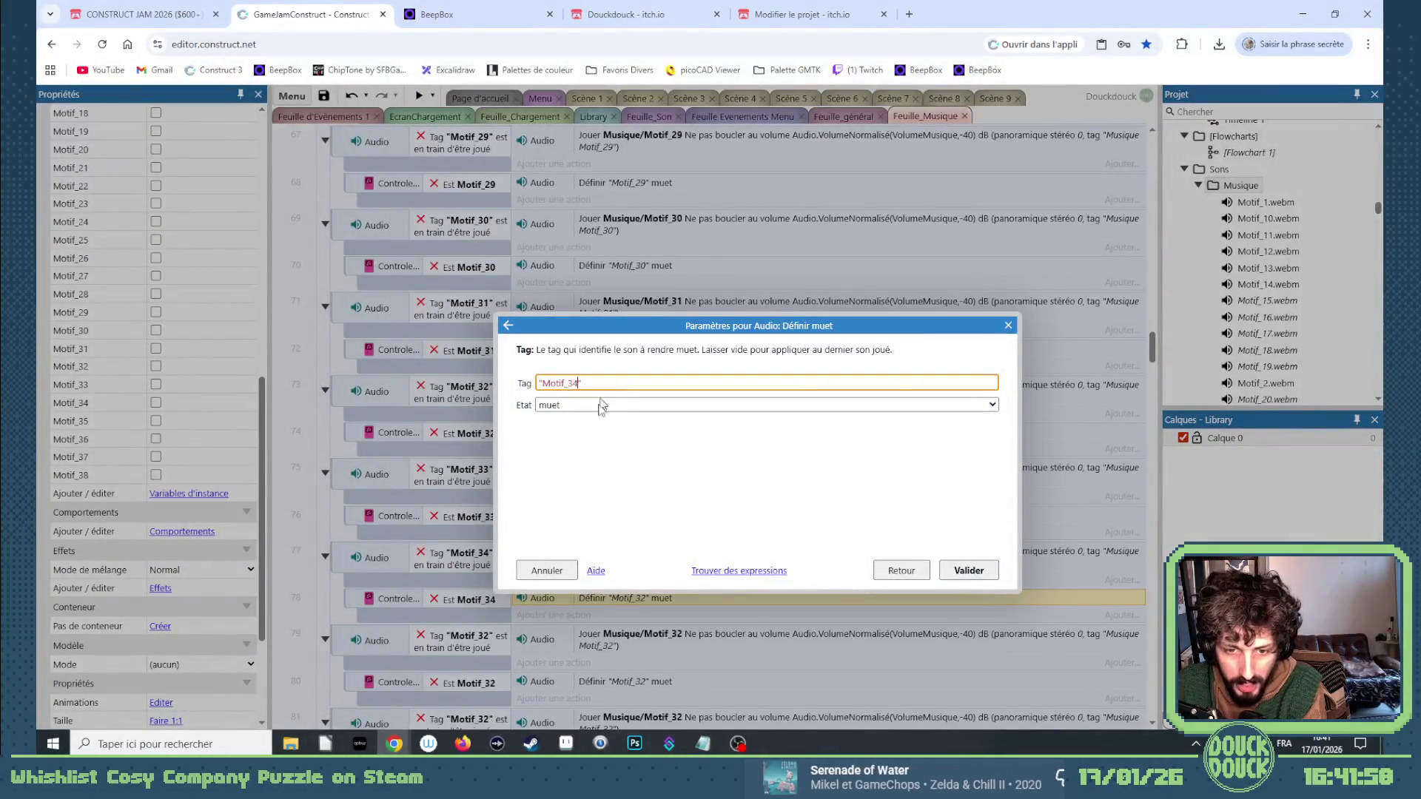
pyautogui.press('Return')
pyautogui.scroll(-2, 563, 444)
# Retarget event 79's tag condition, tested variable, and play file and tag to Motif_35.
pyautogui.click(488, 499)
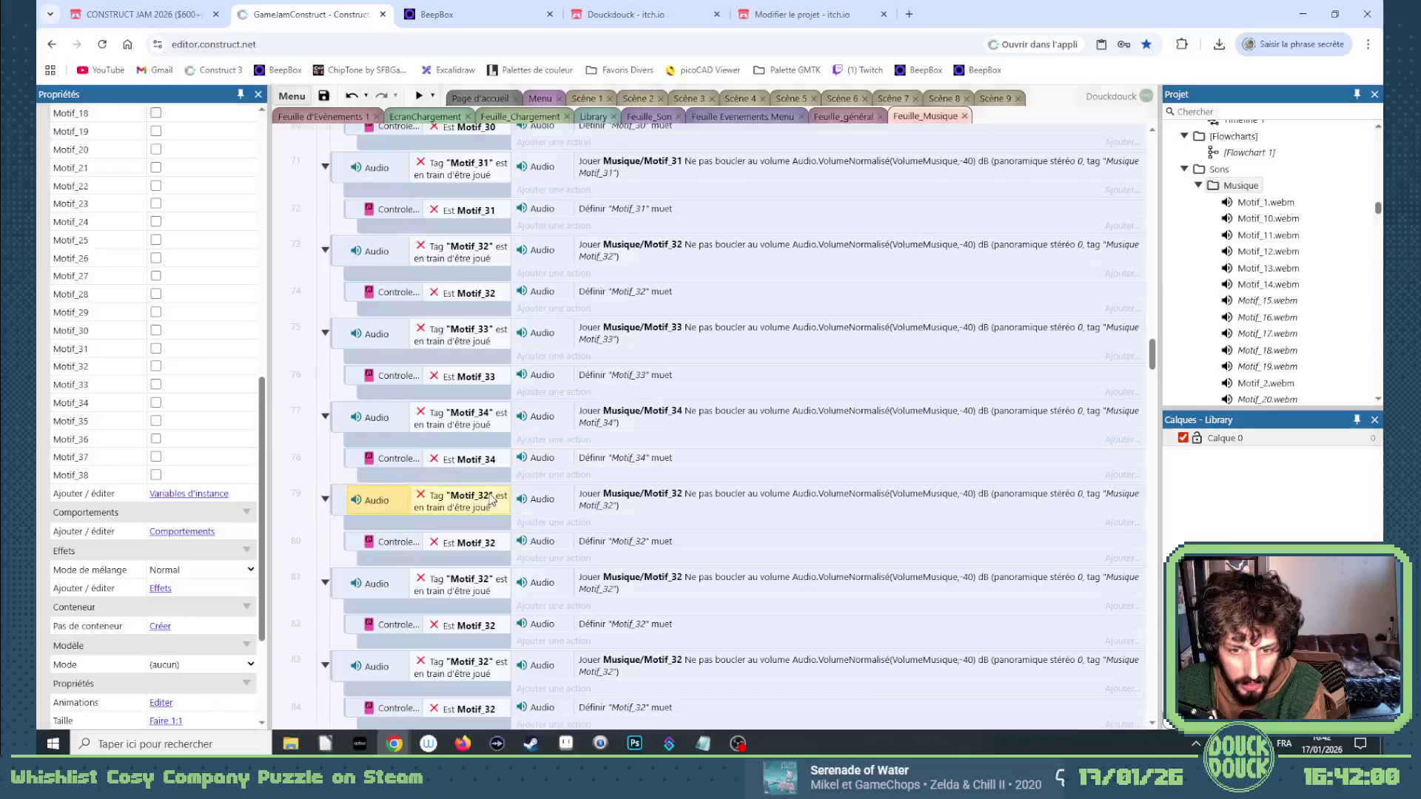
pyautogui.doubleClick(488, 500)
pyautogui.write('"Motif_35"')
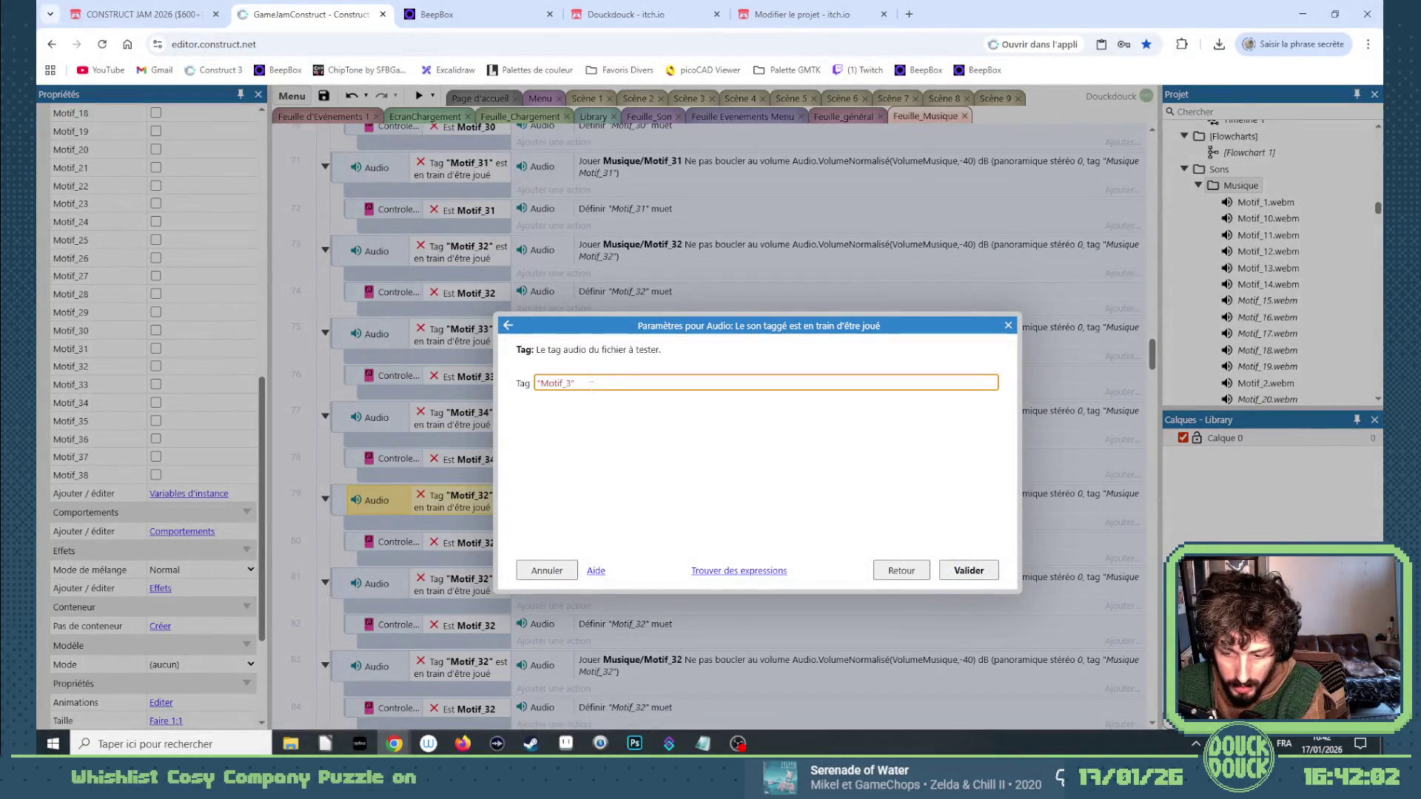
pyautogui.press('Return')
pyautogui.doubleClick(508, 551)
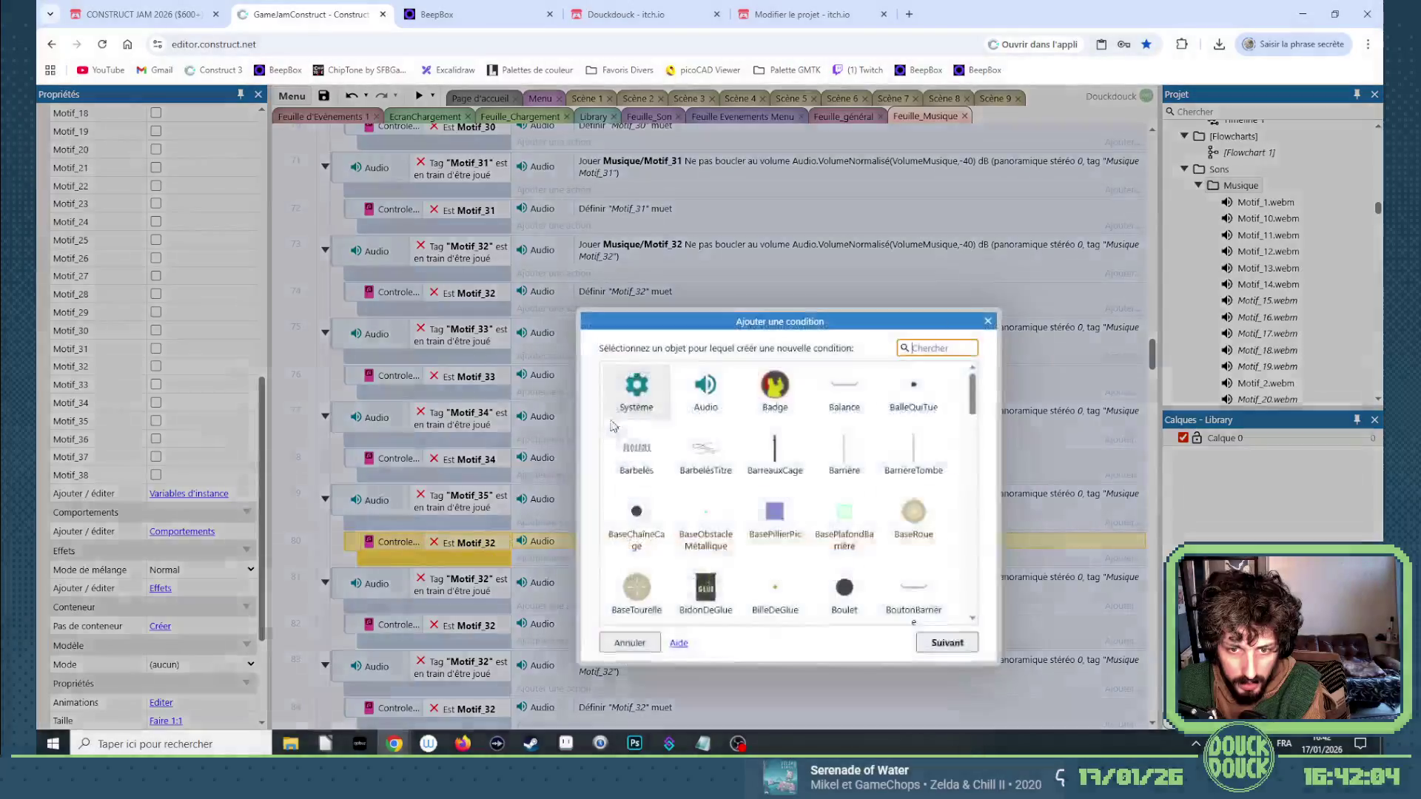
pyautogui.click(988, 323)
pyautogui.doubleClick(496, 542)
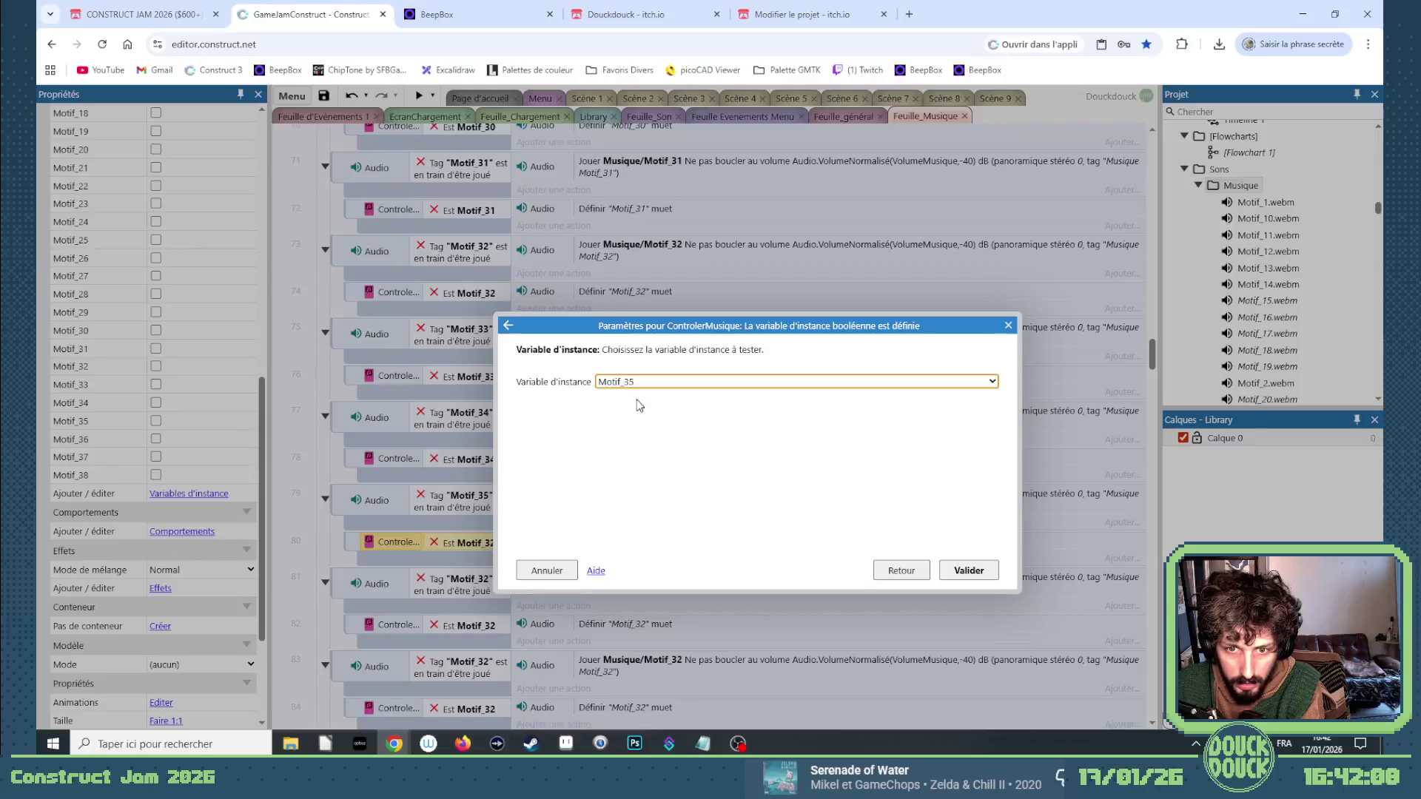
pyautogui.press('Return')
pyautogui.doubleClick(629, 499)
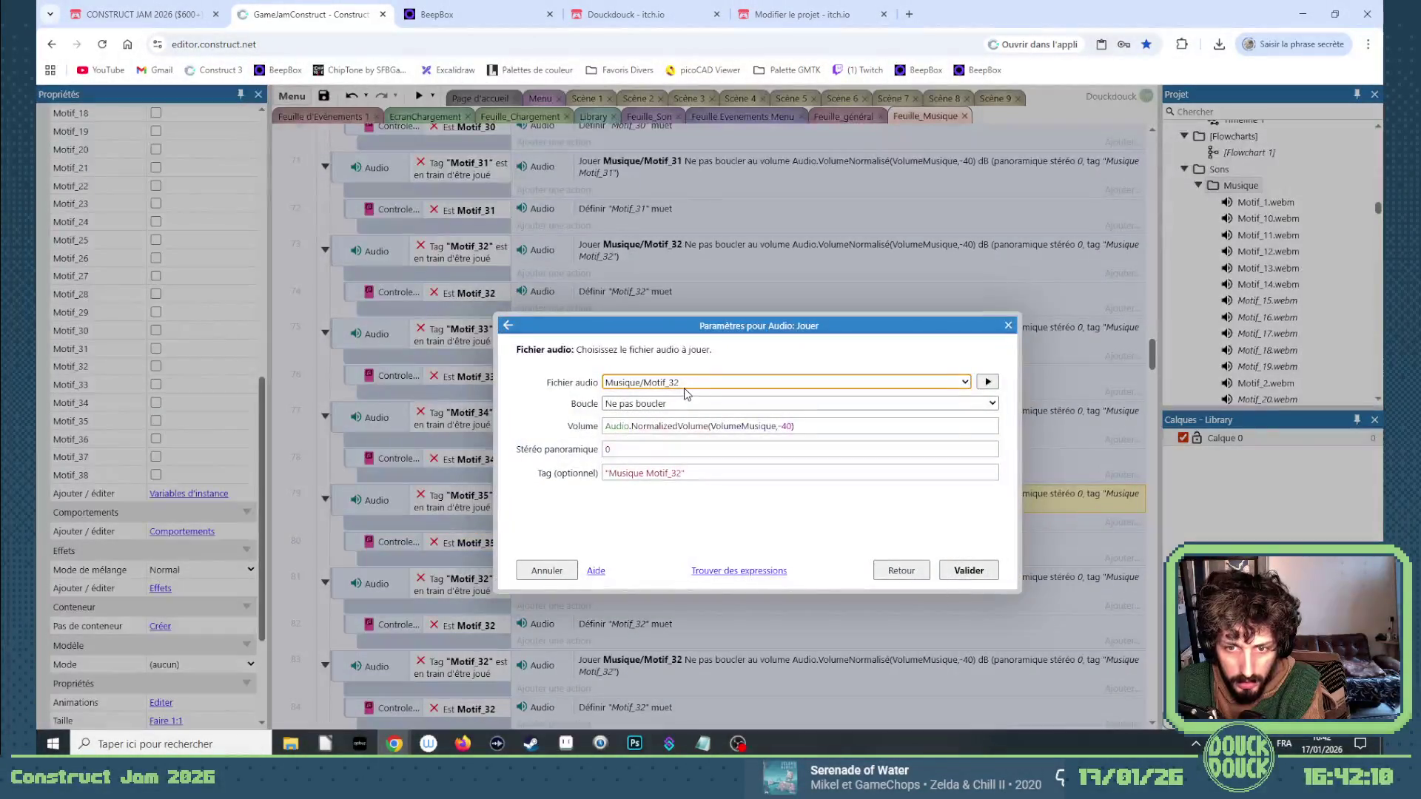
pyautogui.click(680, 473)
pyautogui.write('5')
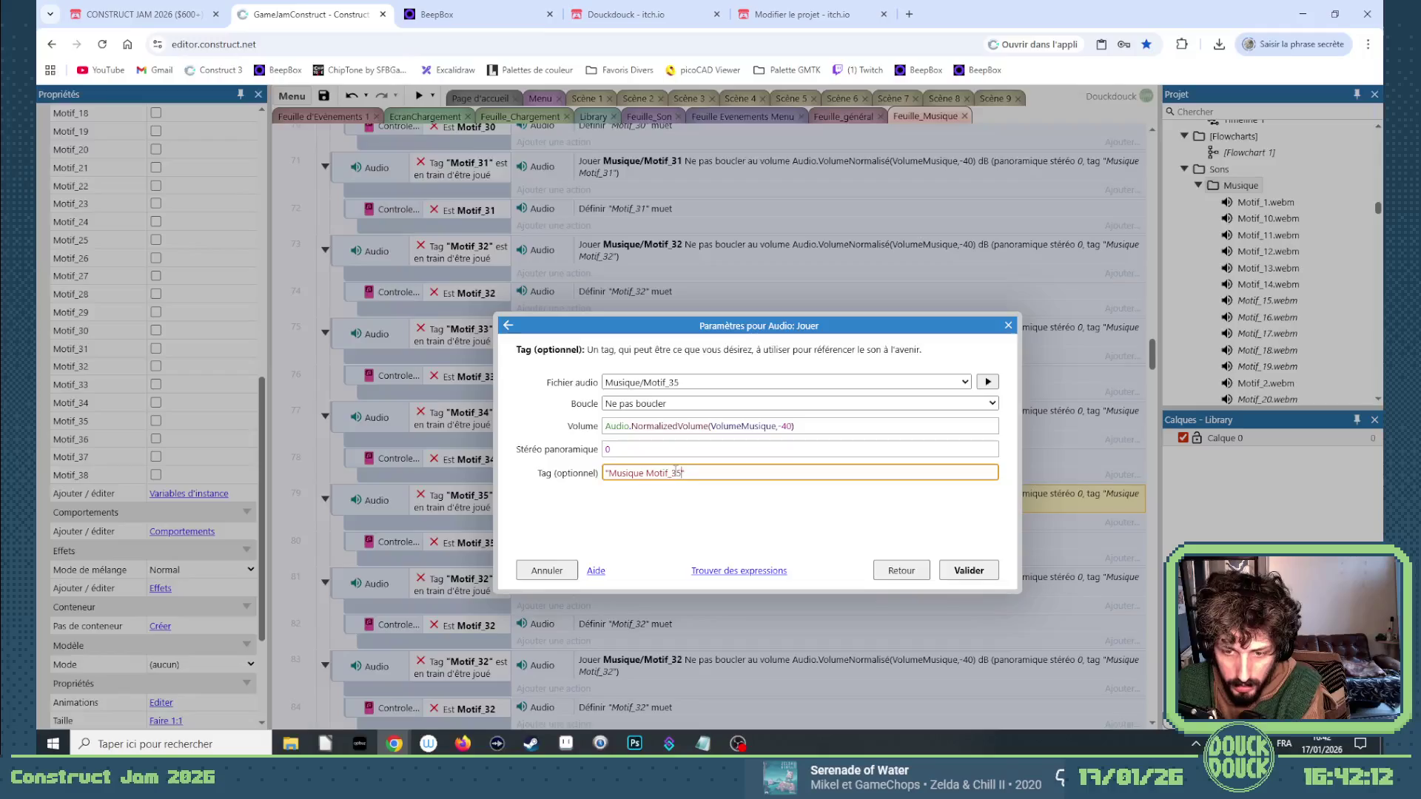
pyautogui.press('Return')
# Change event 81's playing-tag condition and event 82's tested variable to Motif_36.
pyautogui.doubleClick(493, 585)
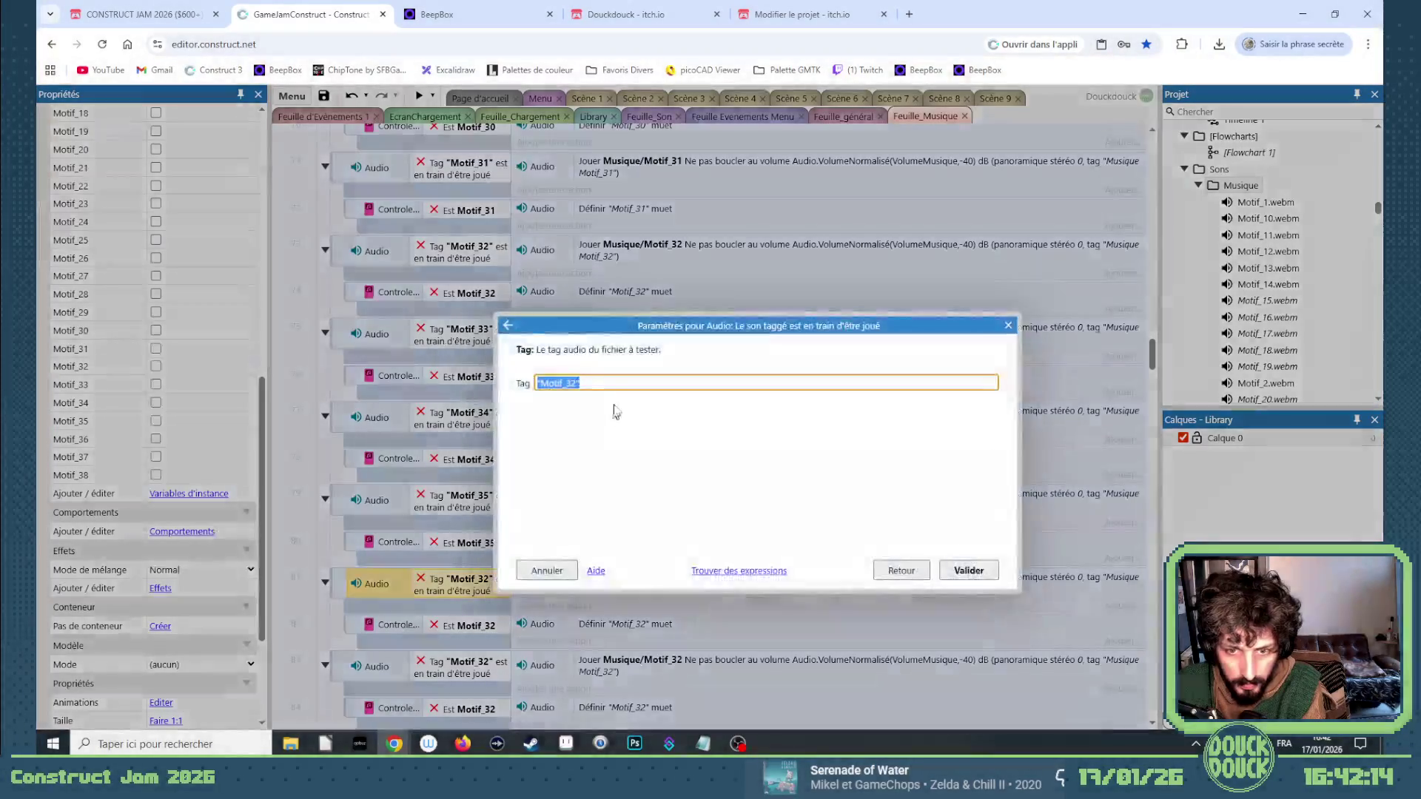
pyautogui.press('End')
pyautogui.press('Left')
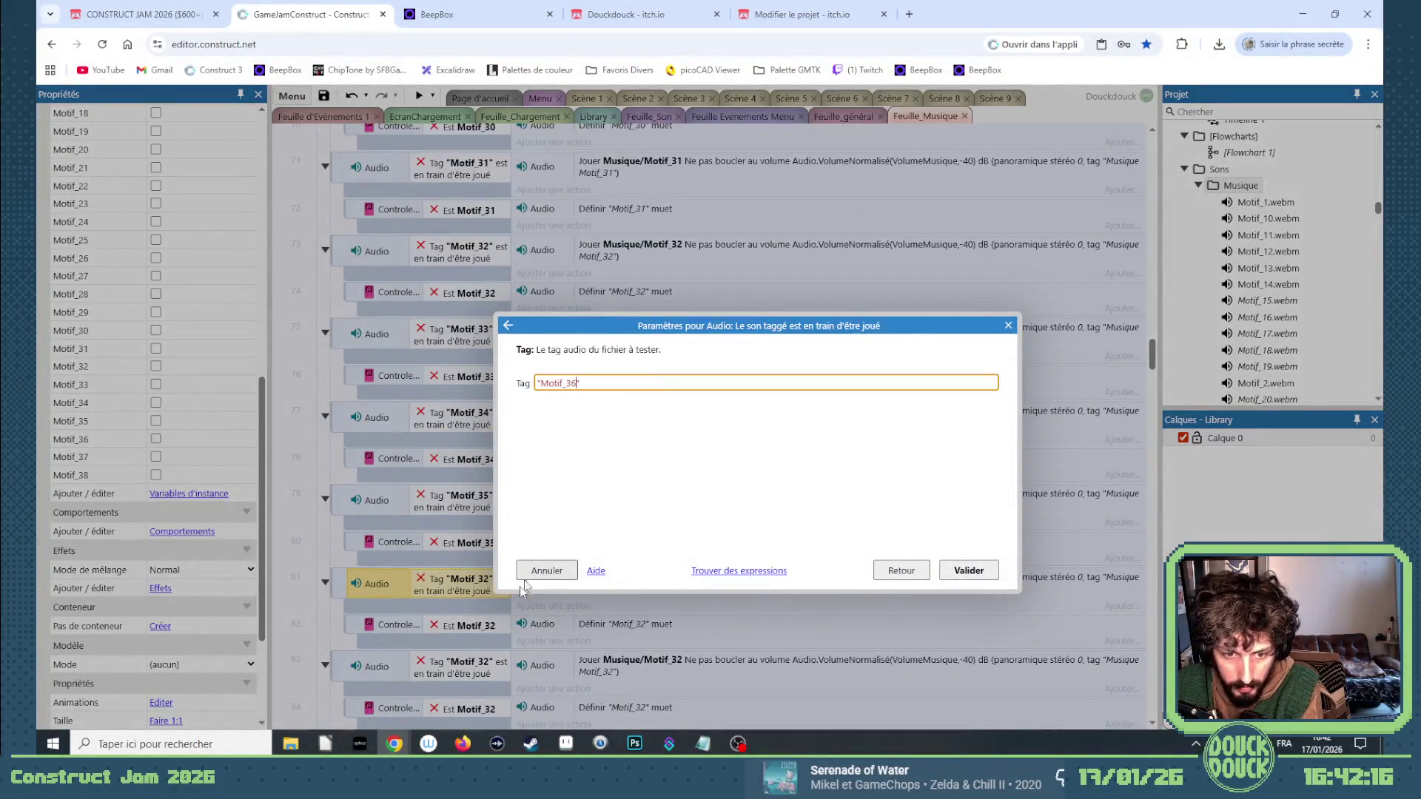
pyautogui.press('Return')
pyautogui.doubleClick(468, 625)
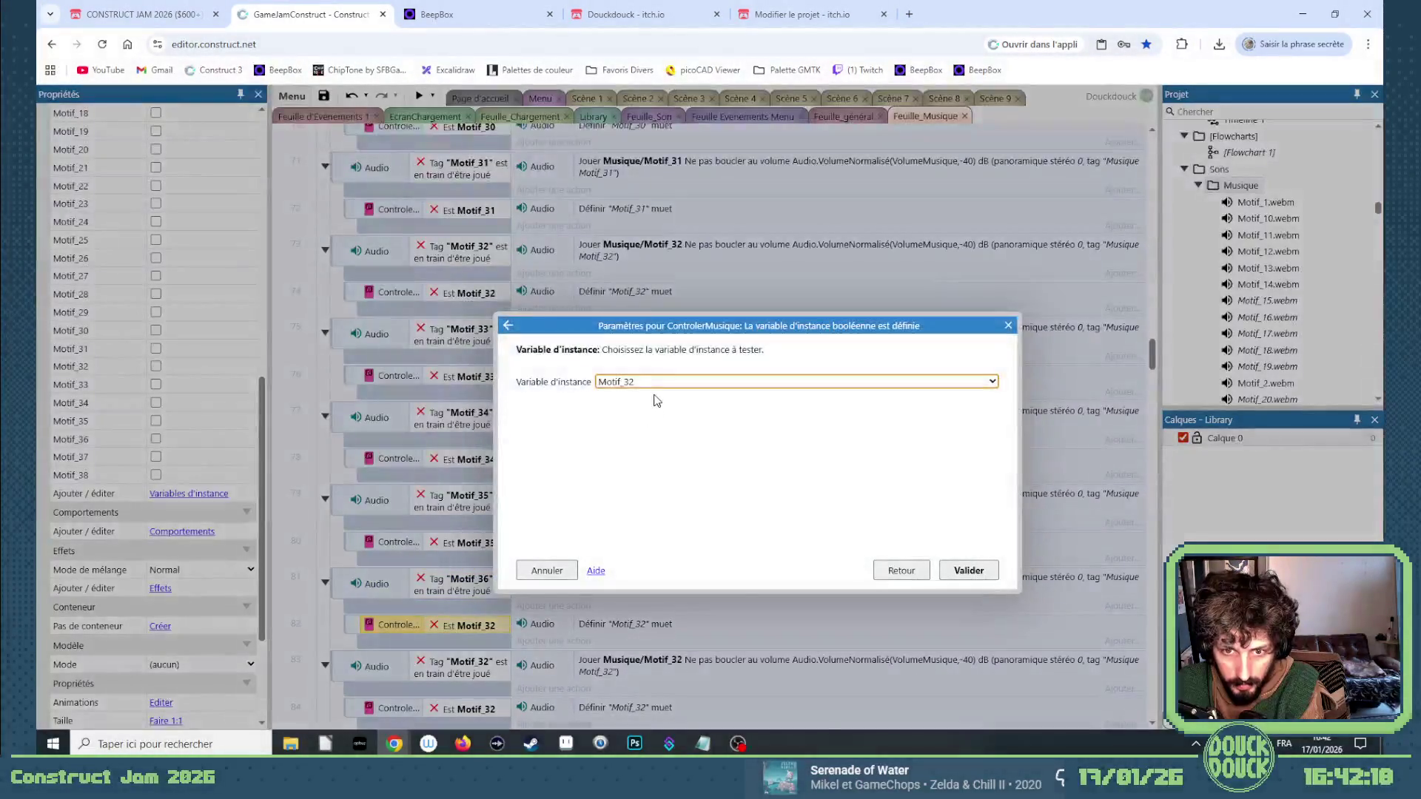
pyautogui.press('Down')
pyautogui.press('Return')
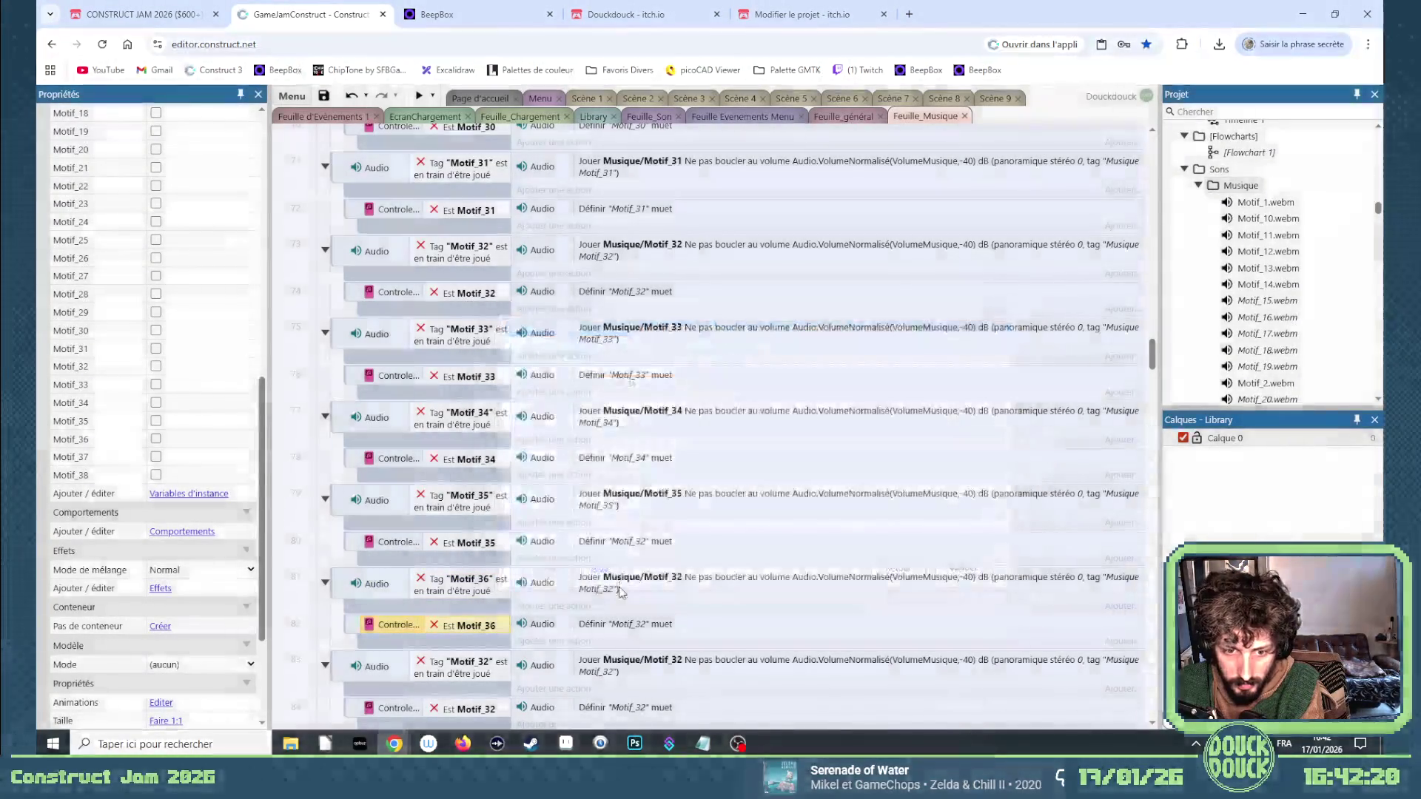
# Set event 81's play action to audio file Motif_36 with tag 'Musique Motif_36'.
pyautogui.press('Up')
pyautogui.press('Return')
pyautogui.press('Down')
pyautogui.press('Down')
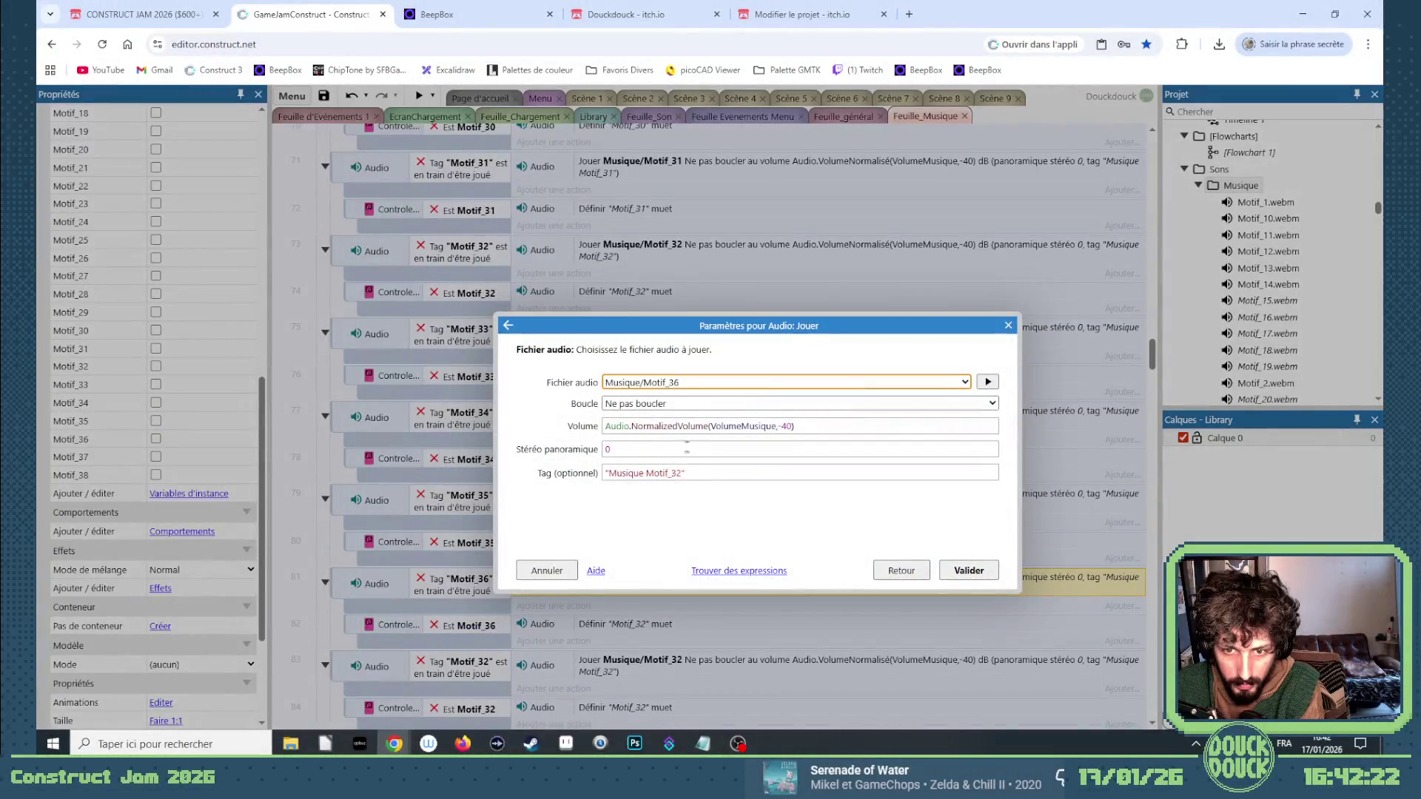
pyautogui.click(681, 469)
pyautogui.press('BackSpace')
pyautogui.write('6')
pyautogui.press('Return')
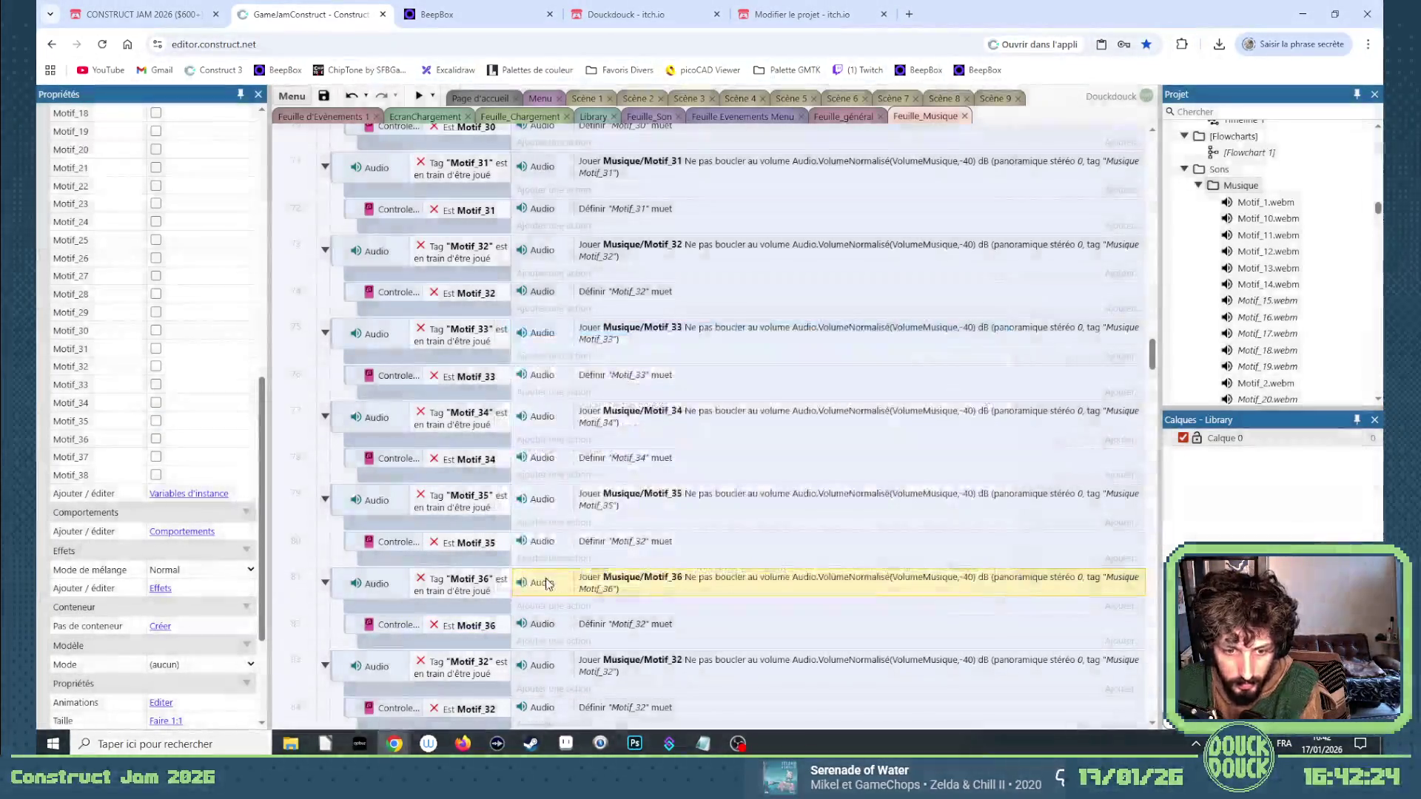
pyautogui.press('Down')
pyautogui.press('Down')
# Set event 83's checked tag to Motif_37 and event 80's mute tag to Motif_35.
pyautogui.press('Return')
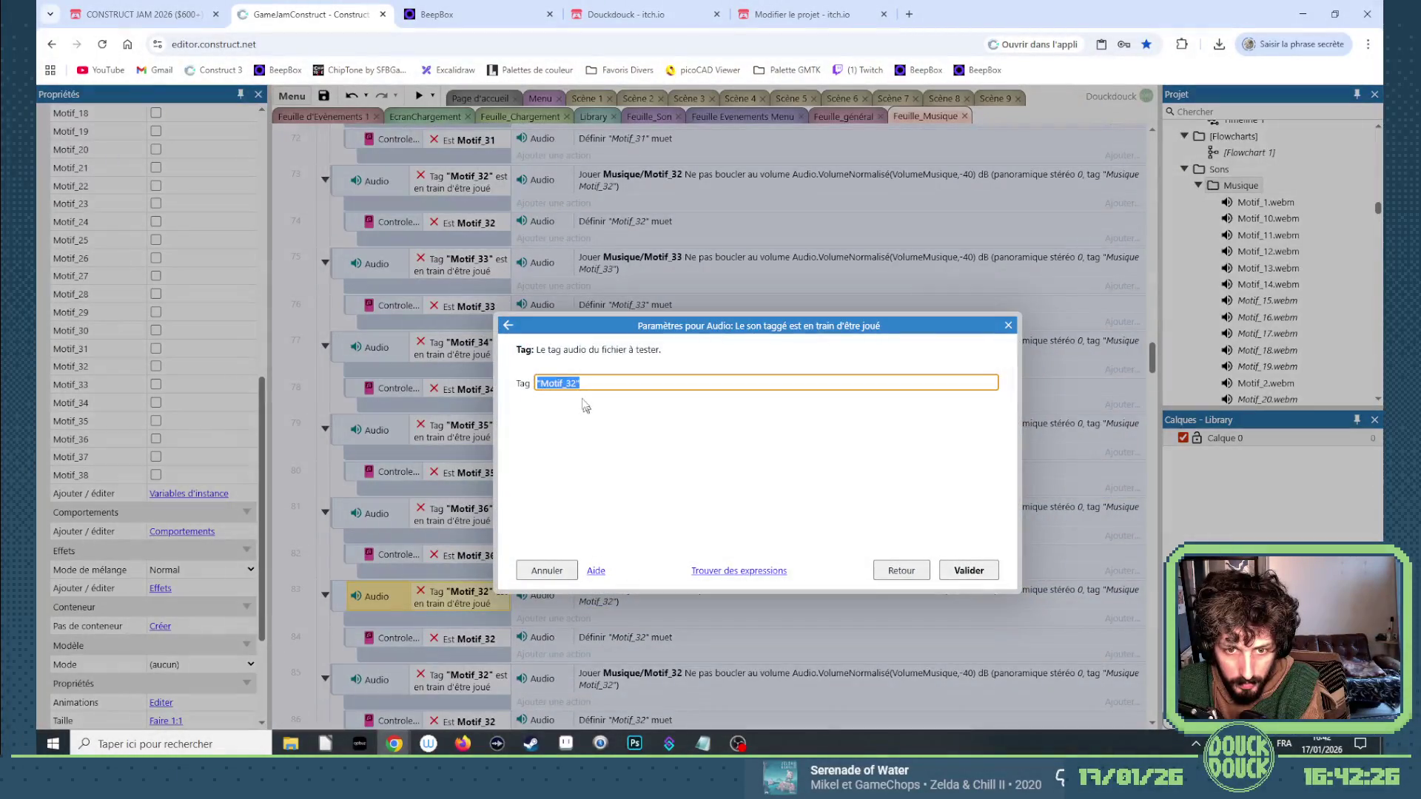
pyautogui.click(577, 383)
pyautogui.press('BackSpace')
pyautogui.write('7')
pyautogui.press('Return')
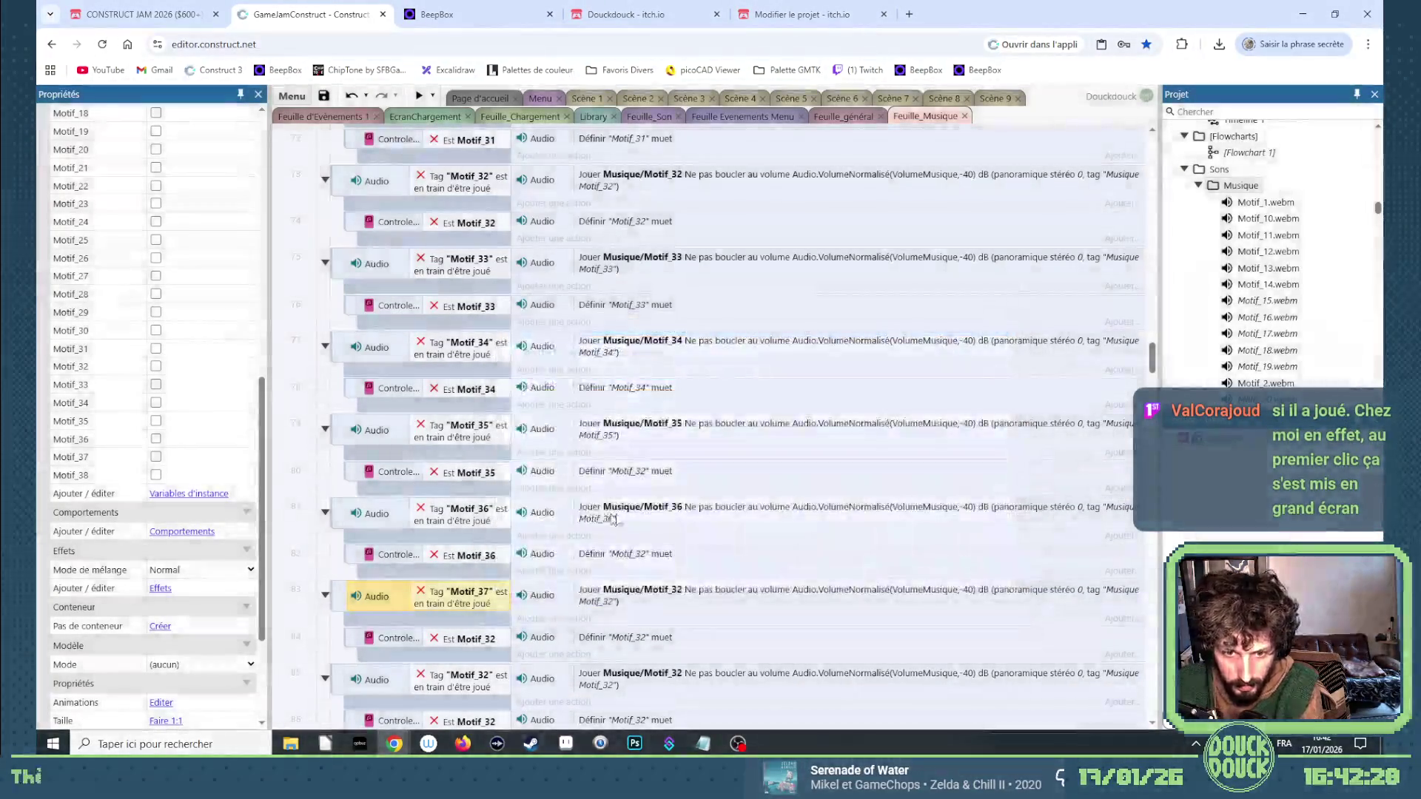
pyautogui.doubleClick(646, 472)
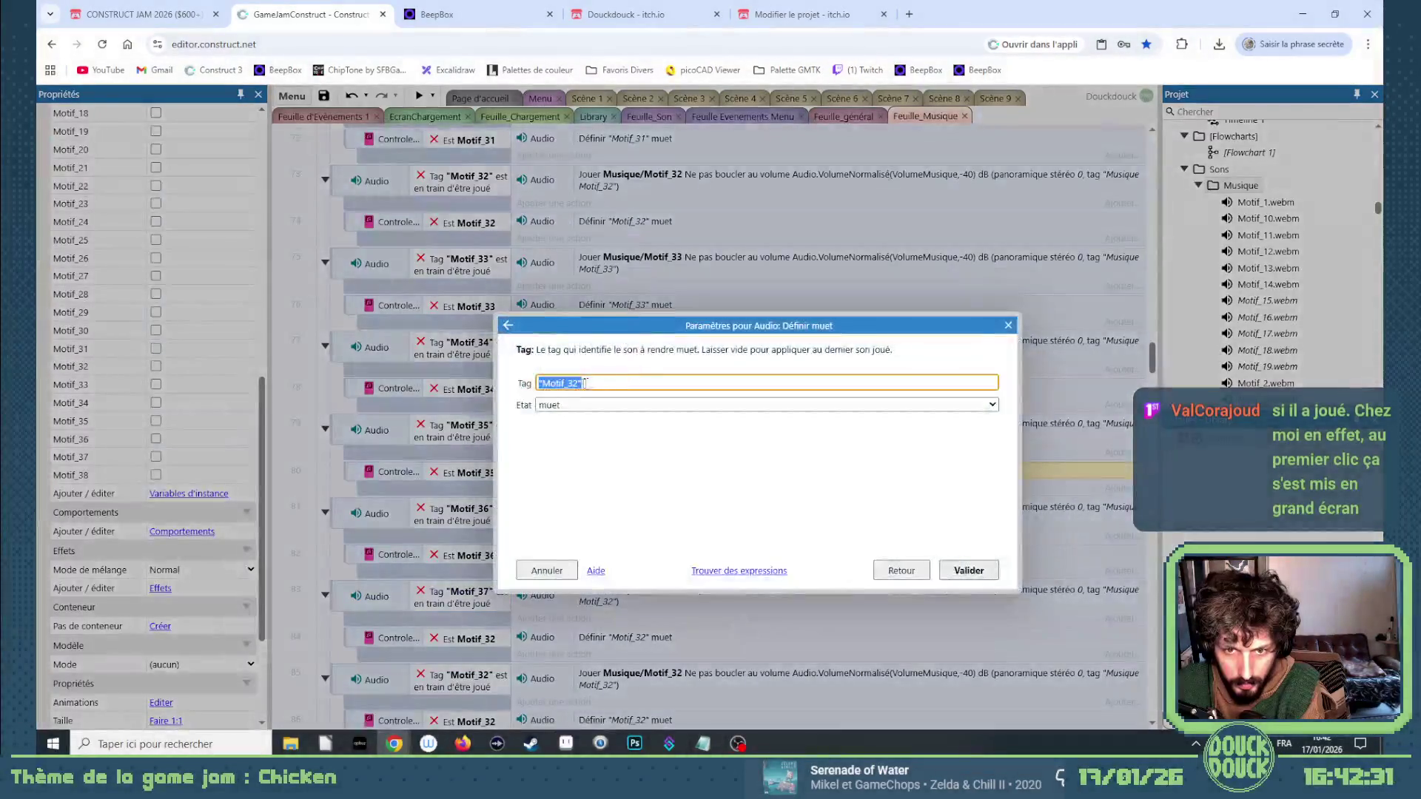
pyautogui.click(581, 383)
pyautogui.write('5')
pyautogui.press('Return')
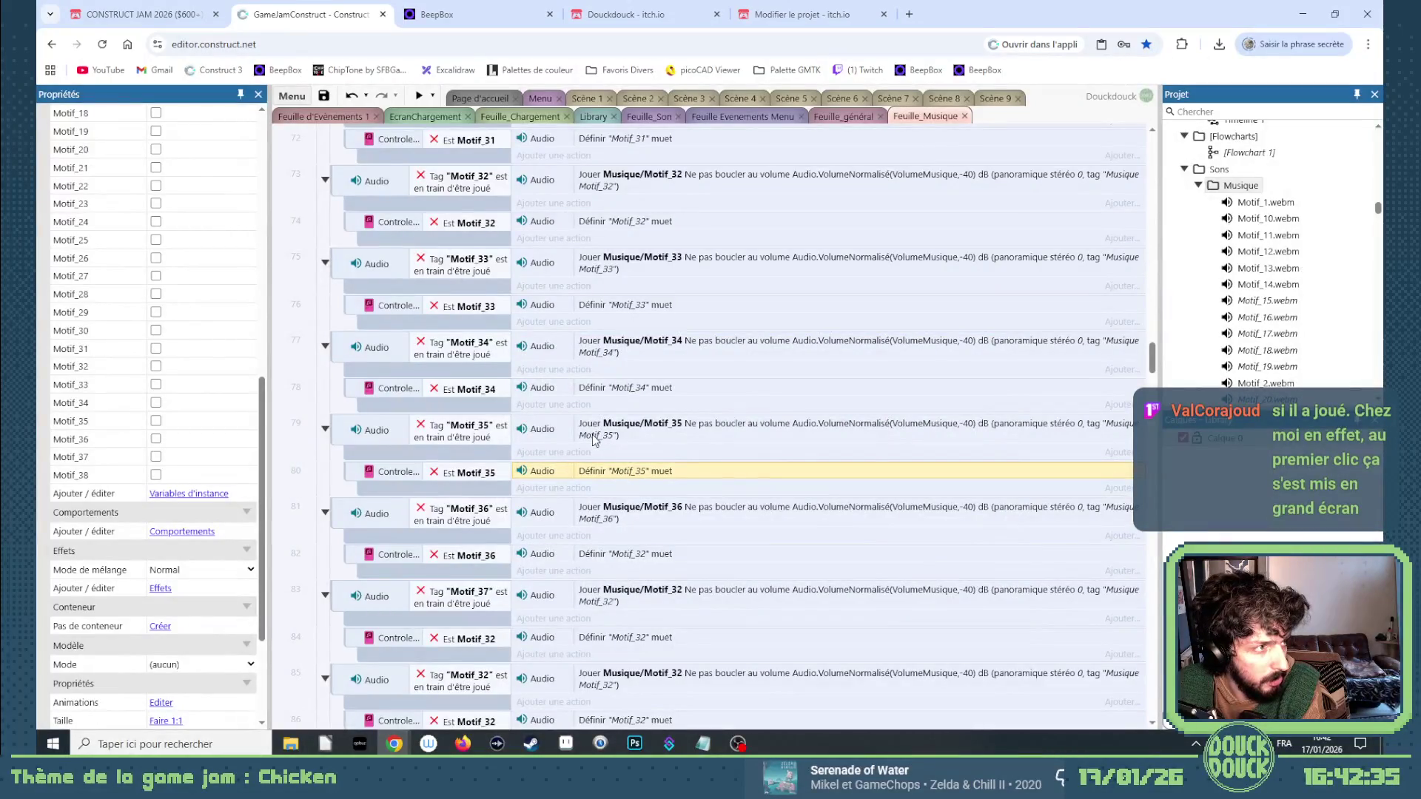
pyautogui.scroll(-1, 594, 440)
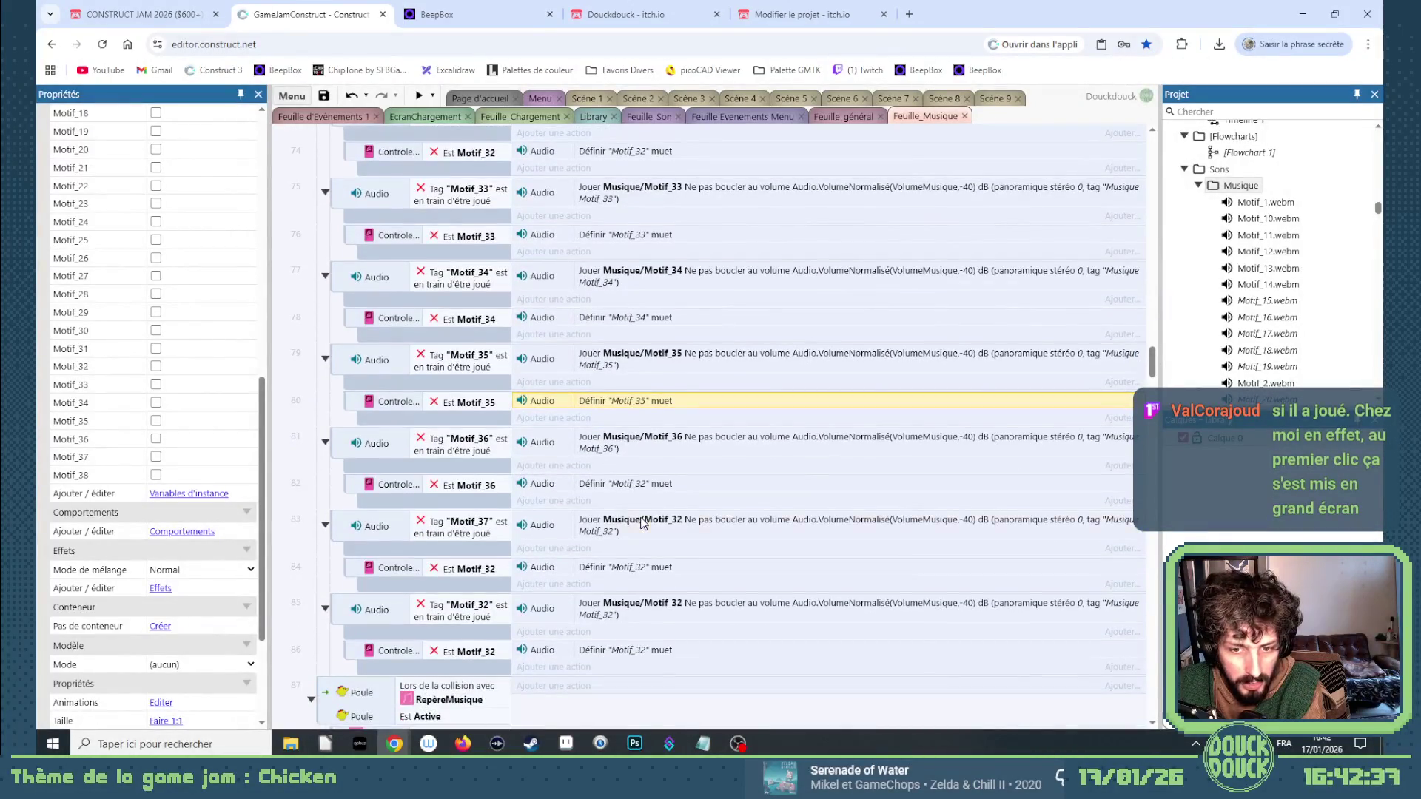
# Set event 83's play action to audio file and tag Motif_37.
pyautogui.doubleClick(643, 522)
pyautogui.click(680, 383)
pyautogui.click(679, 383)
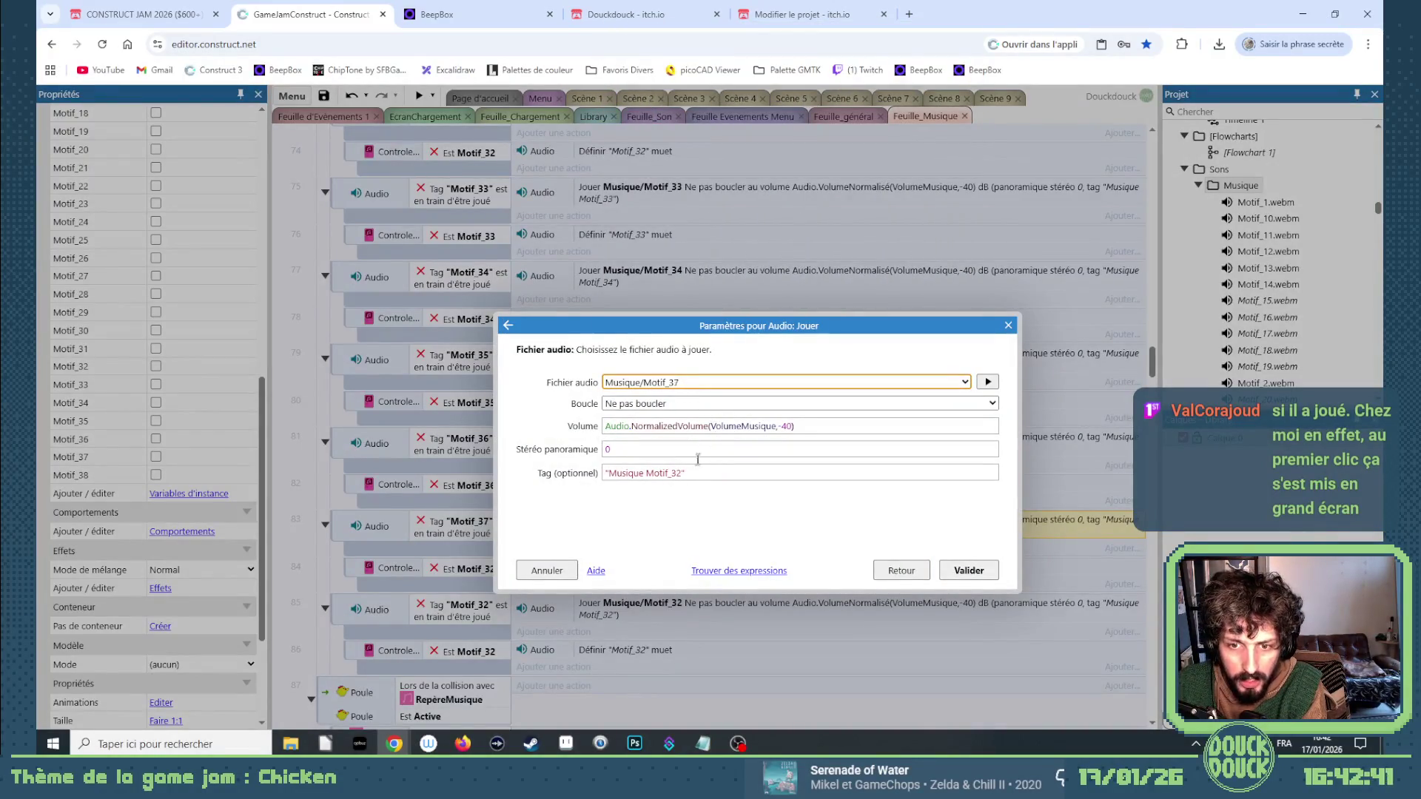
pyautogui.press('Return')
pyautogui.doubleClick(673, 522)
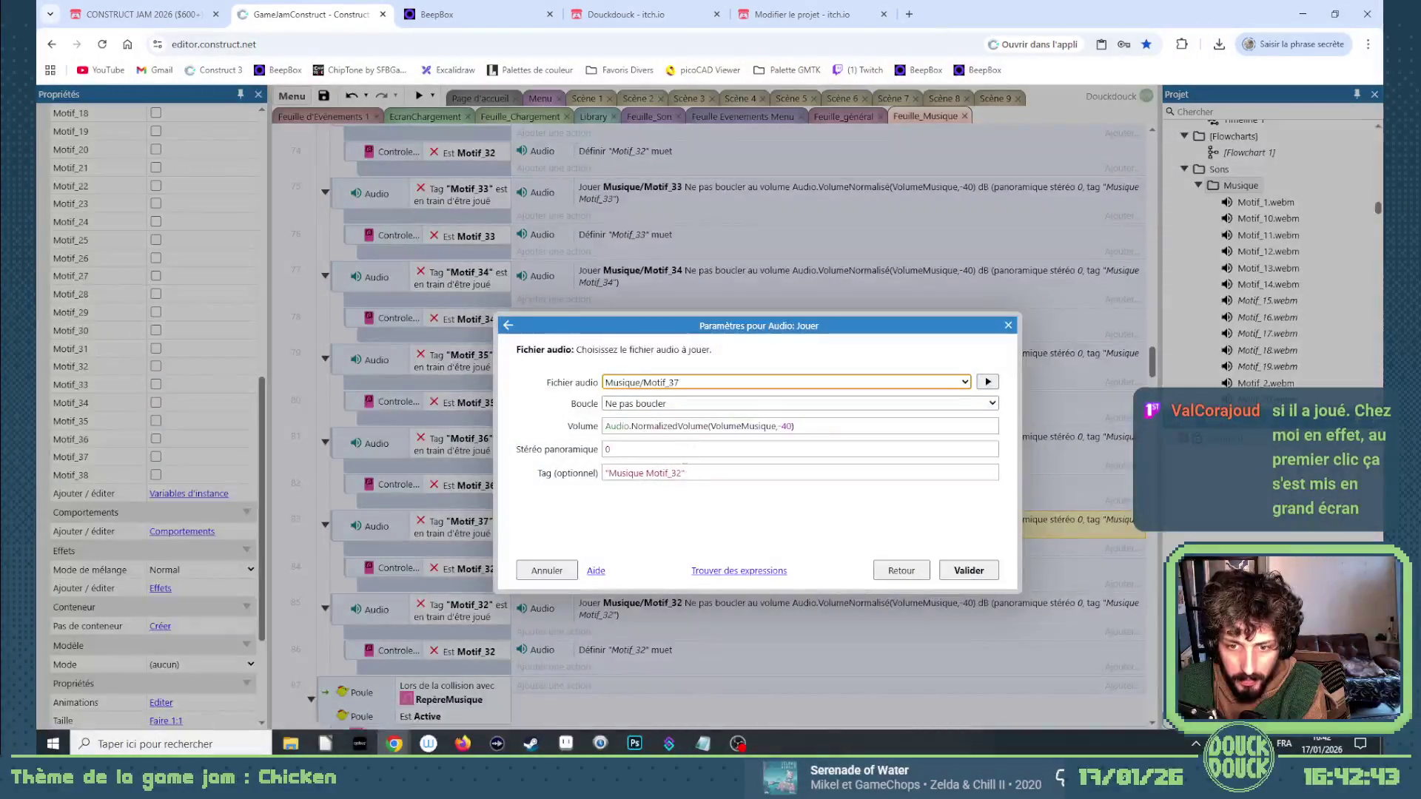
pyautogui.click(679, 473)
pyautogui.press('BackSpace')
pyautogui.write('7')
pyautogui.press('Return')
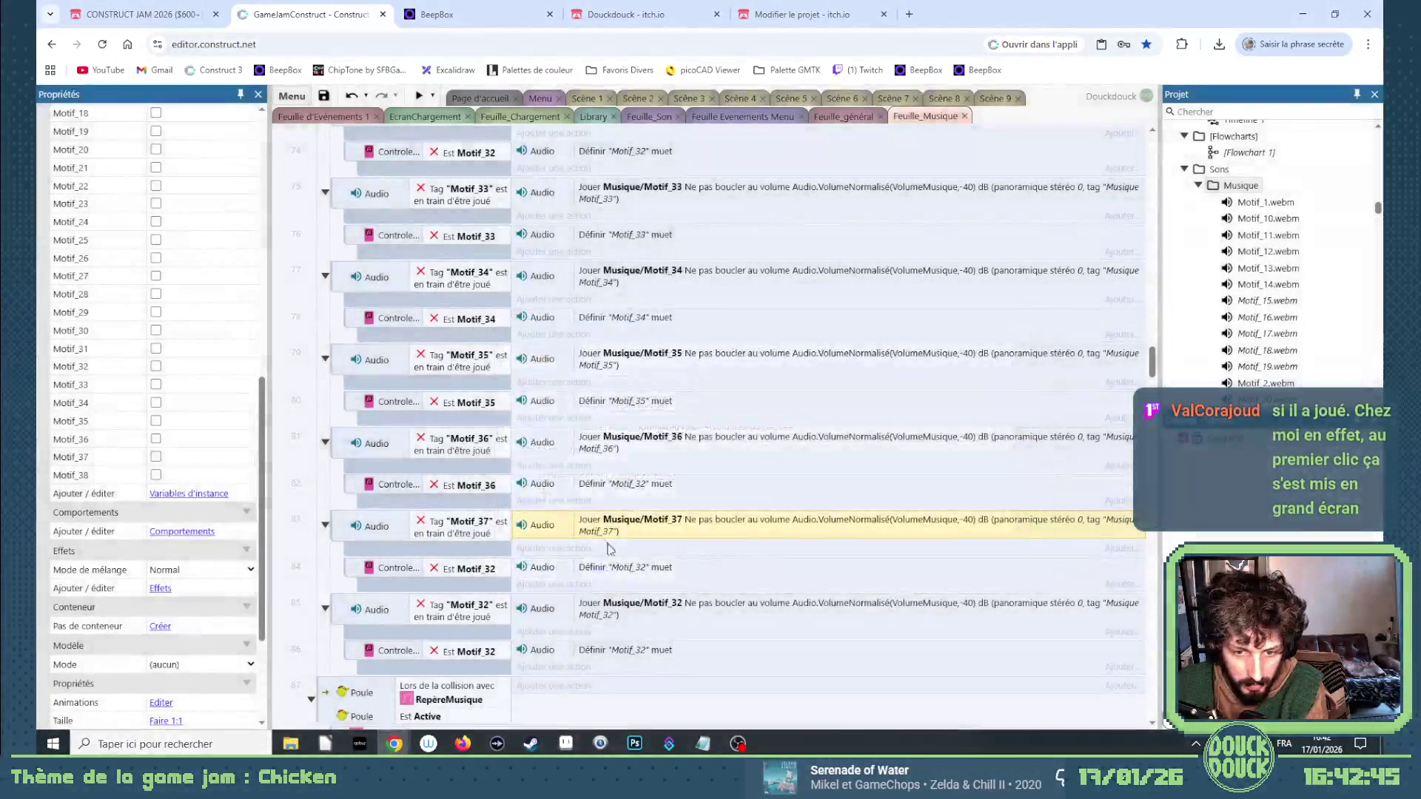
# Mute Motif_36 in event 82, and set event 84's tested variable and mute tag to Motif_37.
pyautogui.doubleClick(616, 489)
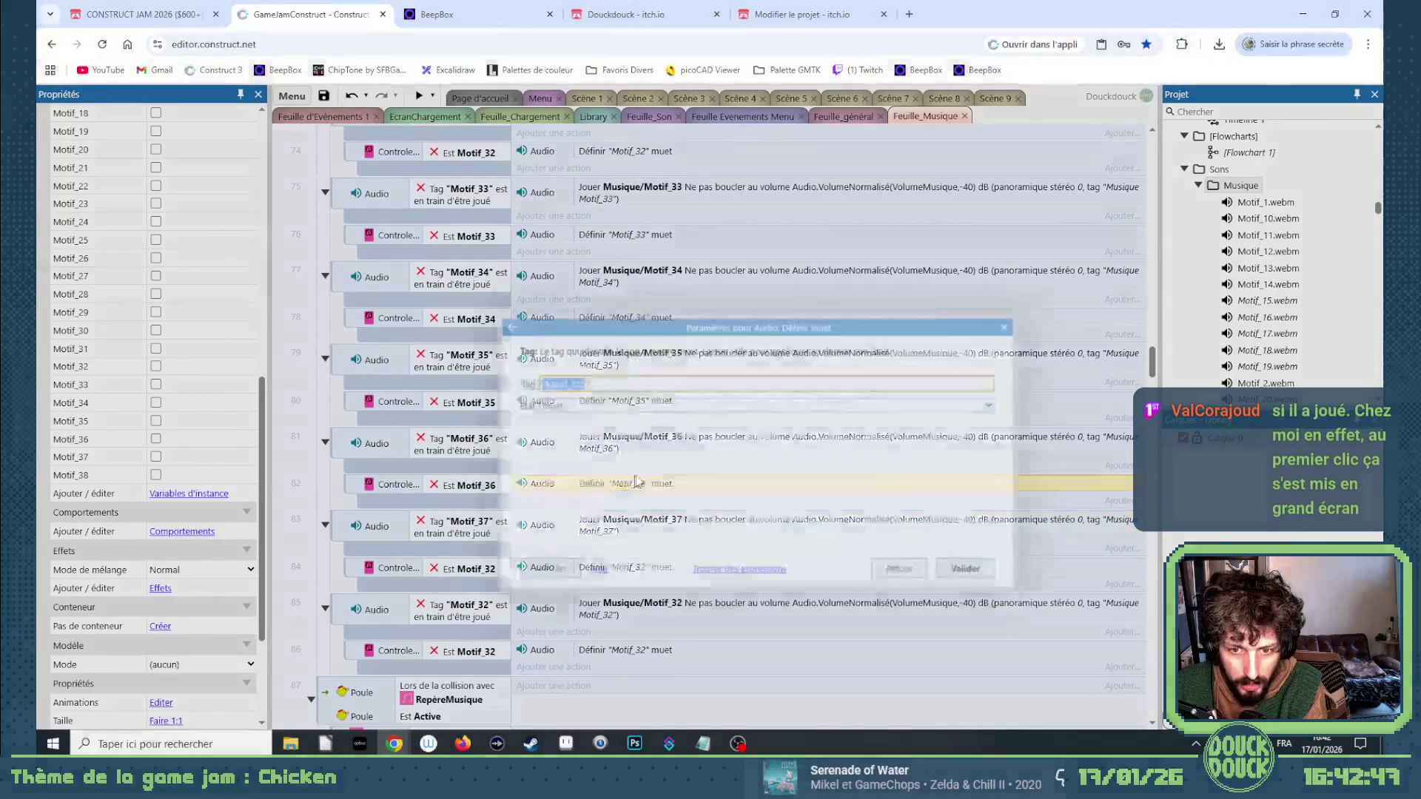
pyautogui.write('6')
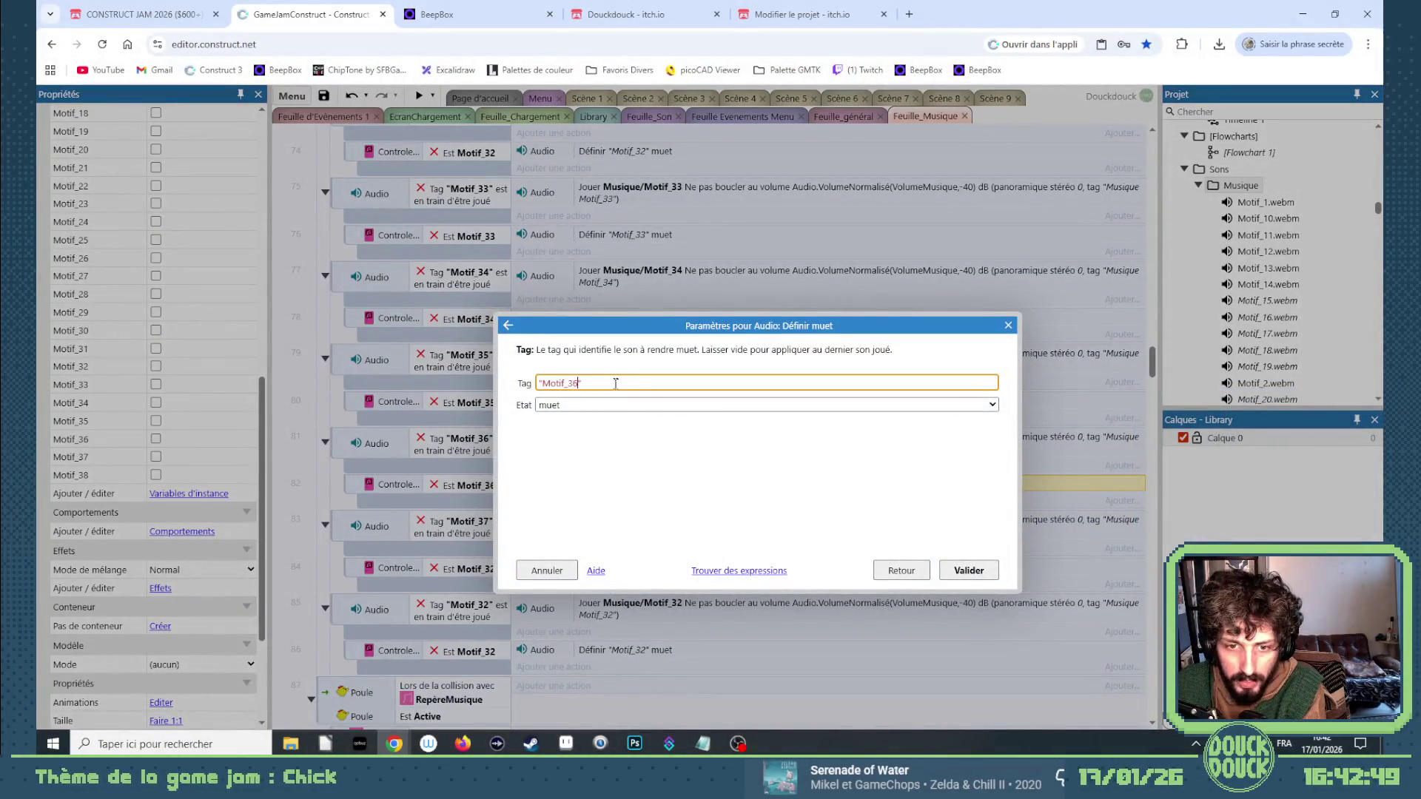
pyautogui.press('Return')
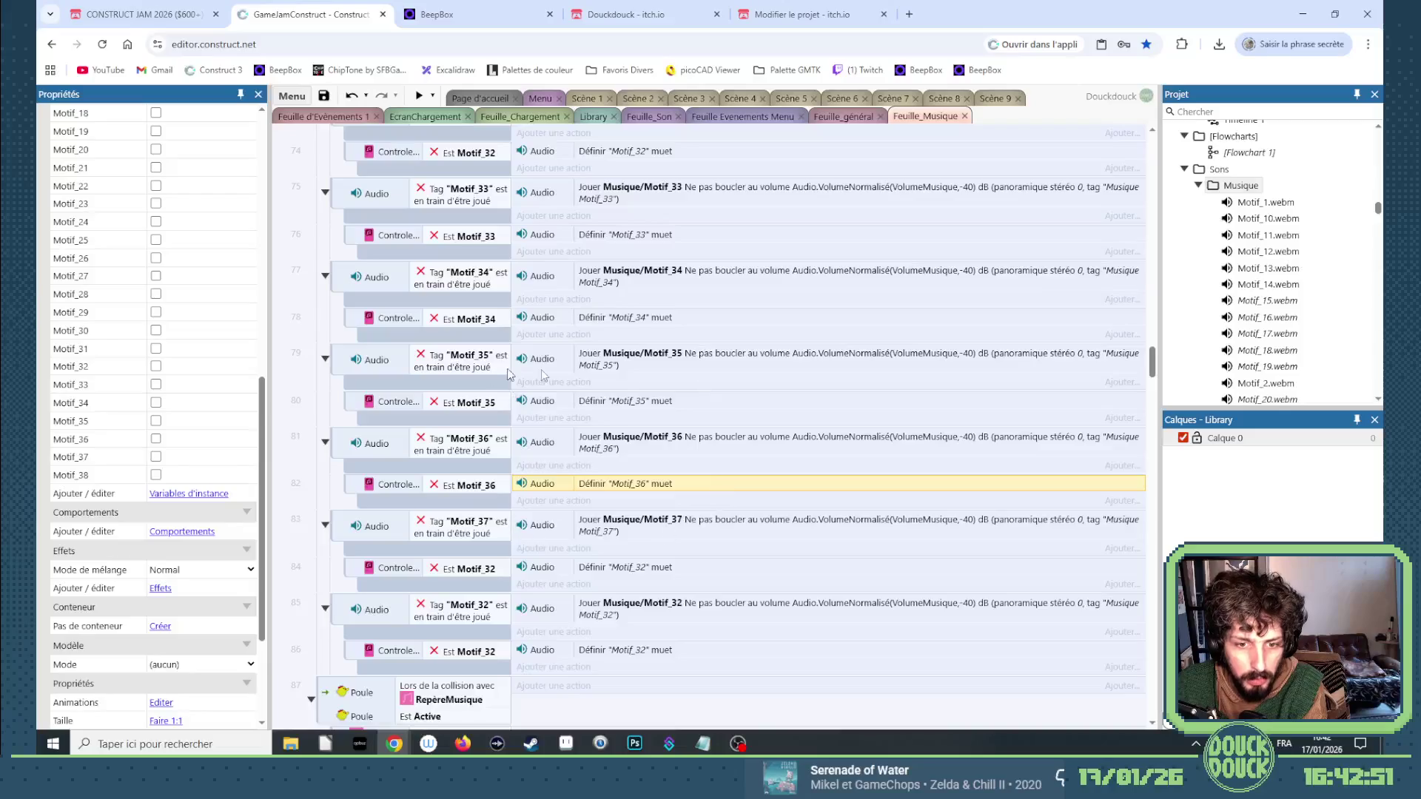
pyautogui.doubleClick(466, 568)
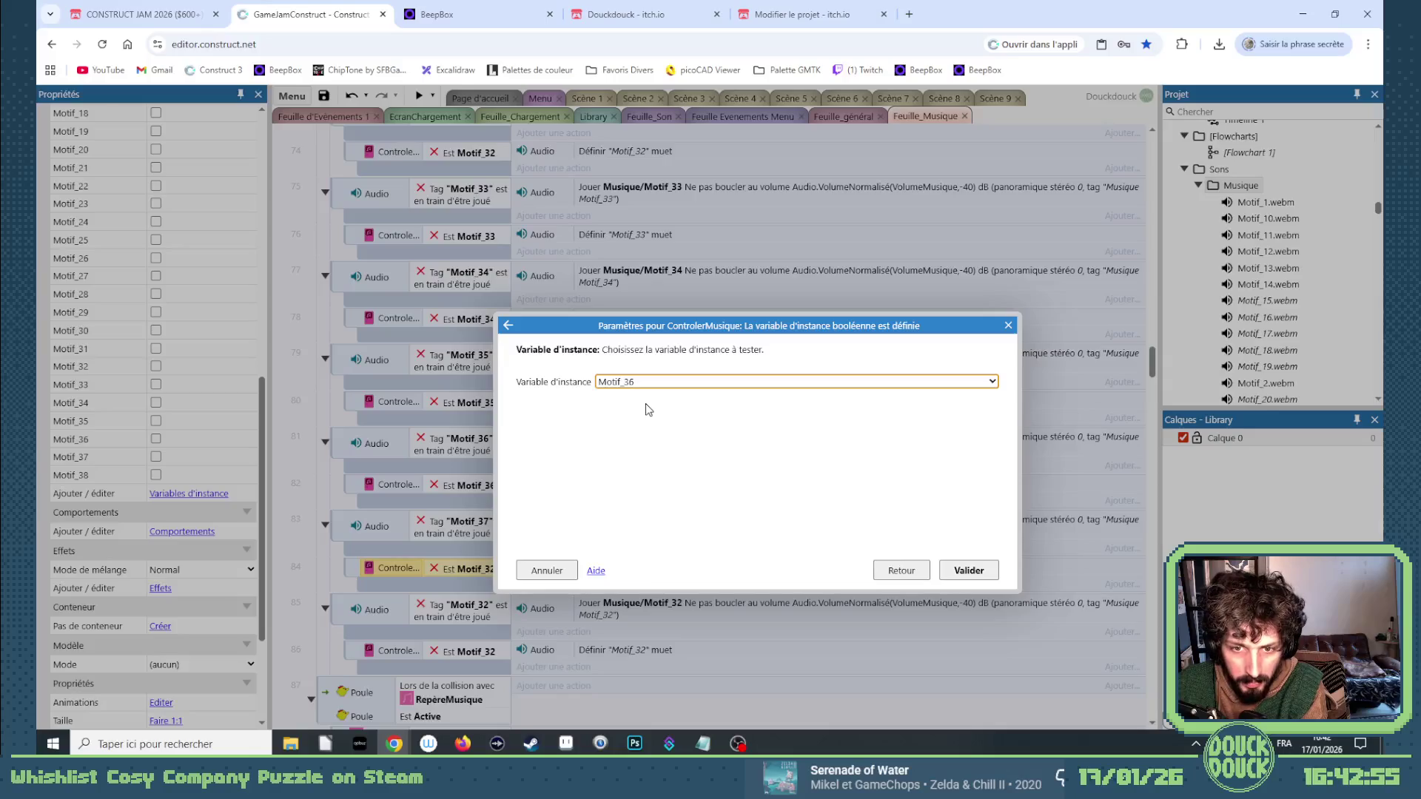
pyautogui.press('Return')
pyautogui.doubleClick(635, 566)
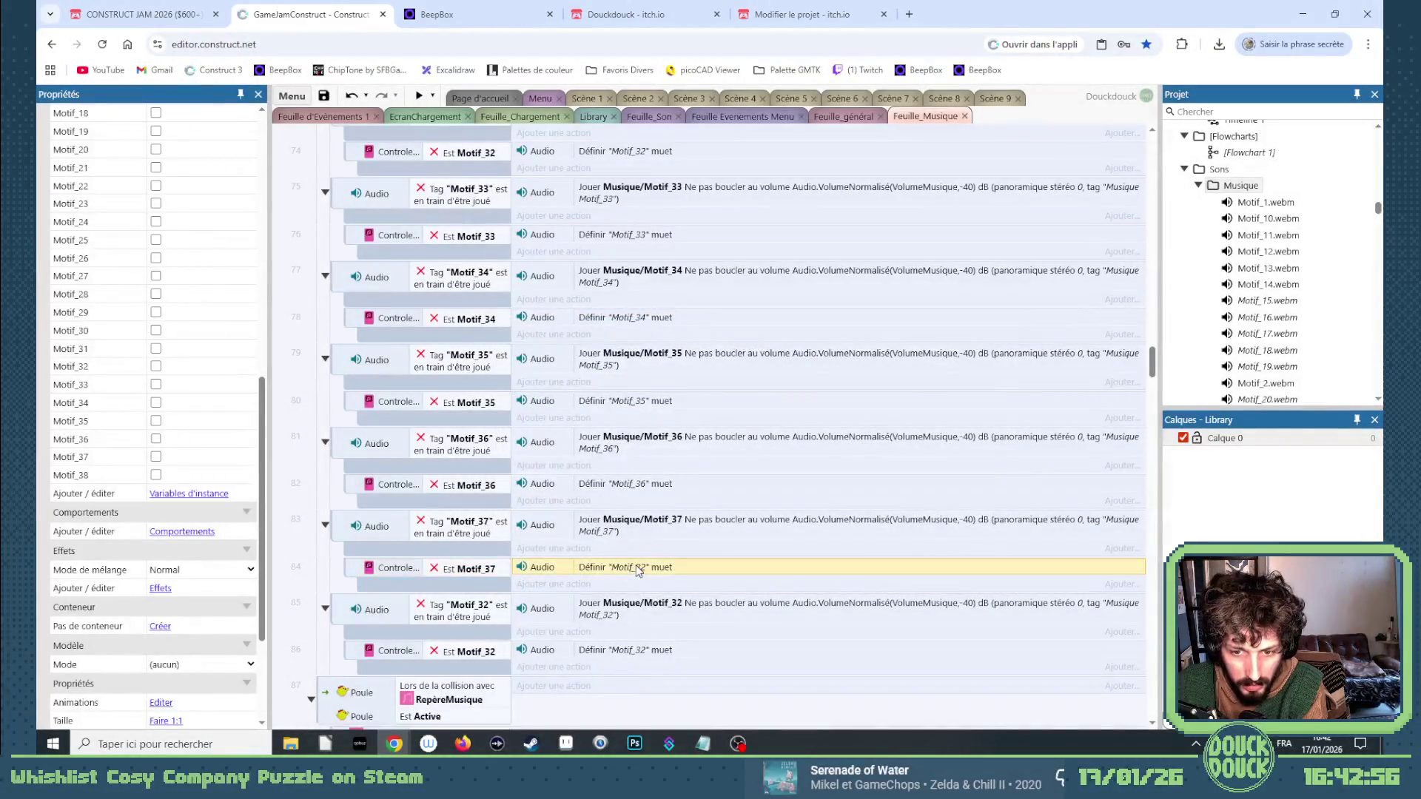
pyautogui.press('End')
pyautogui.press('Left')
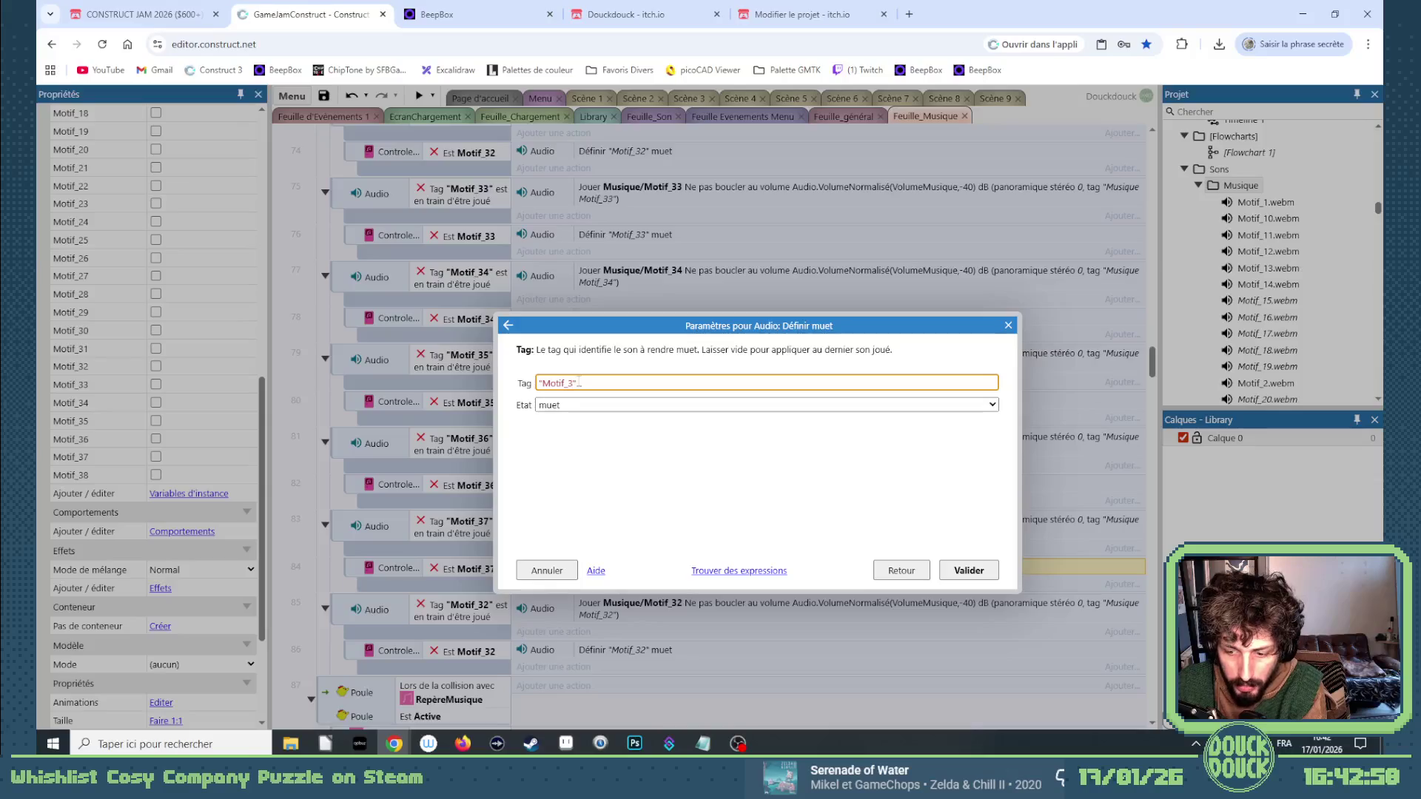
pyautogui.press('Return')
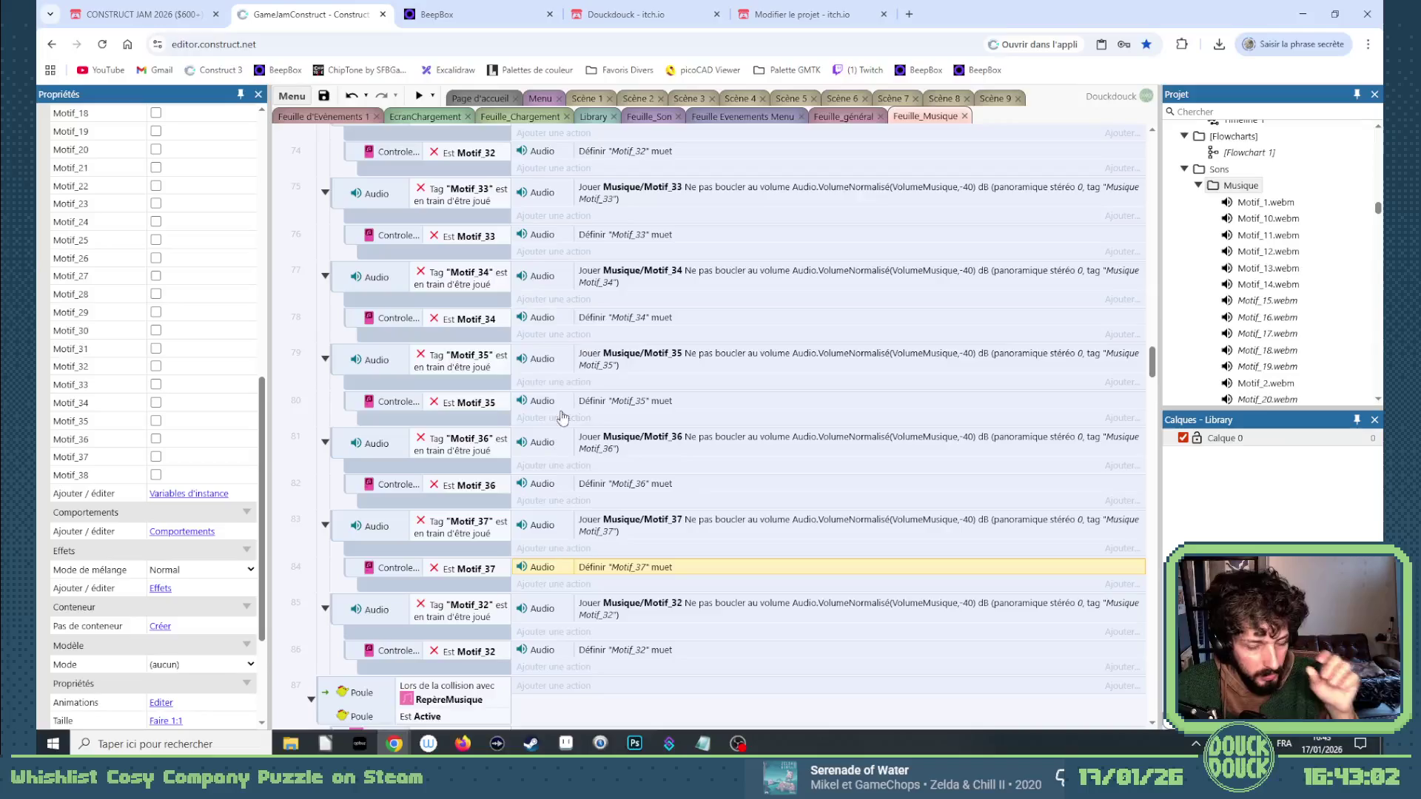
# Change event 85's playing-tag condition and play action file and tag to Motif_38.
pyautogui.scroll(-2, 585, 636)
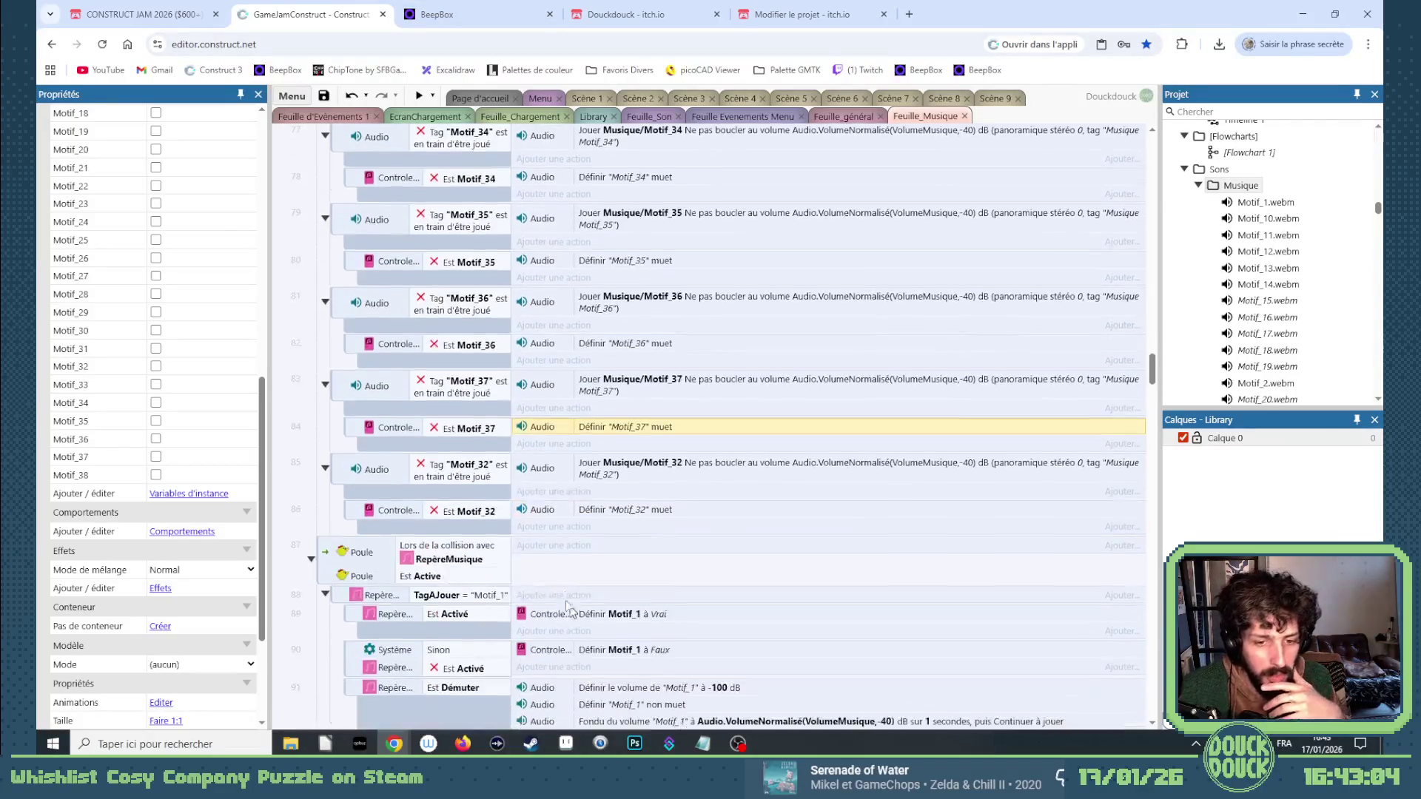
pyautogui.doubleClick(489, 469)
pyautogui.click(592, 383)
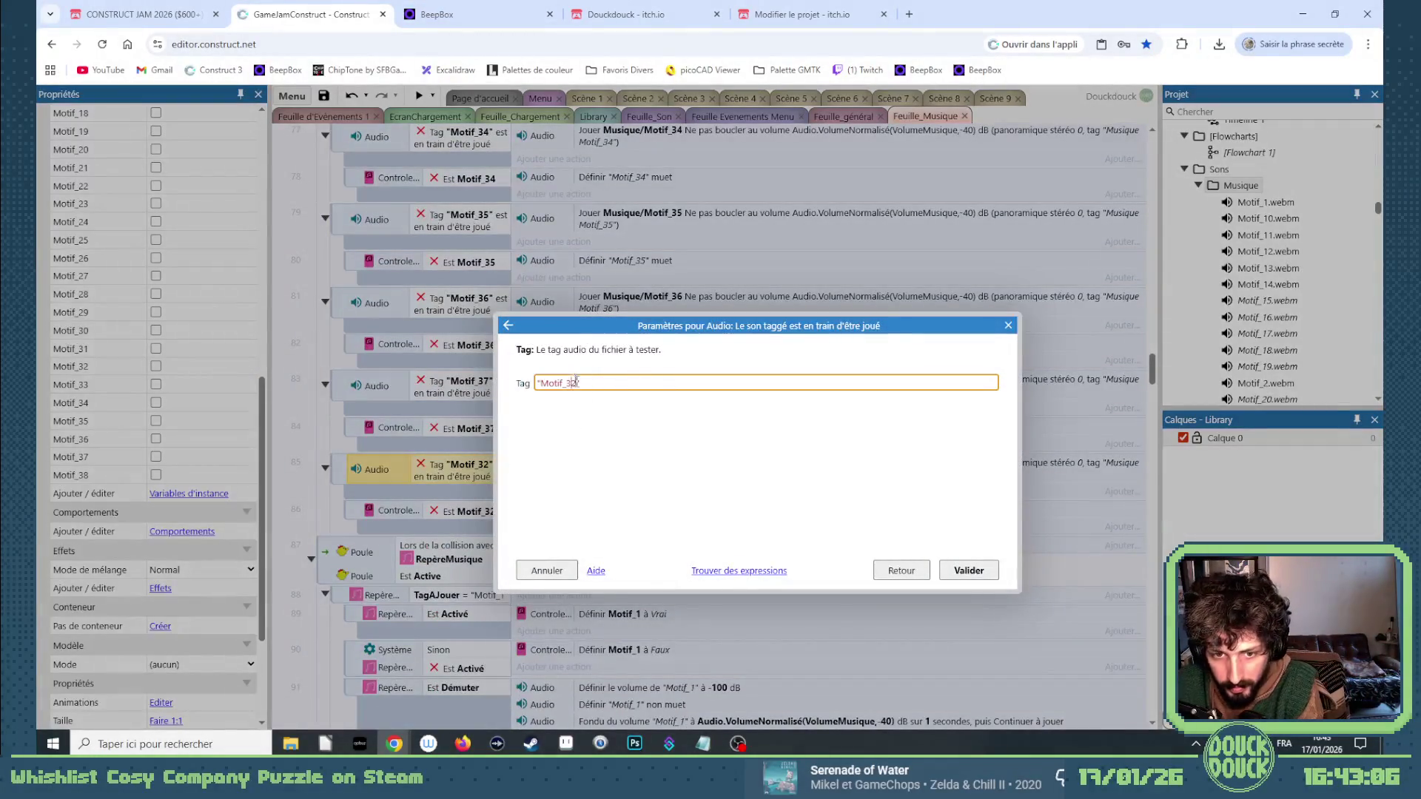
pyautogui.write('8')
pyautogui.press('Return')
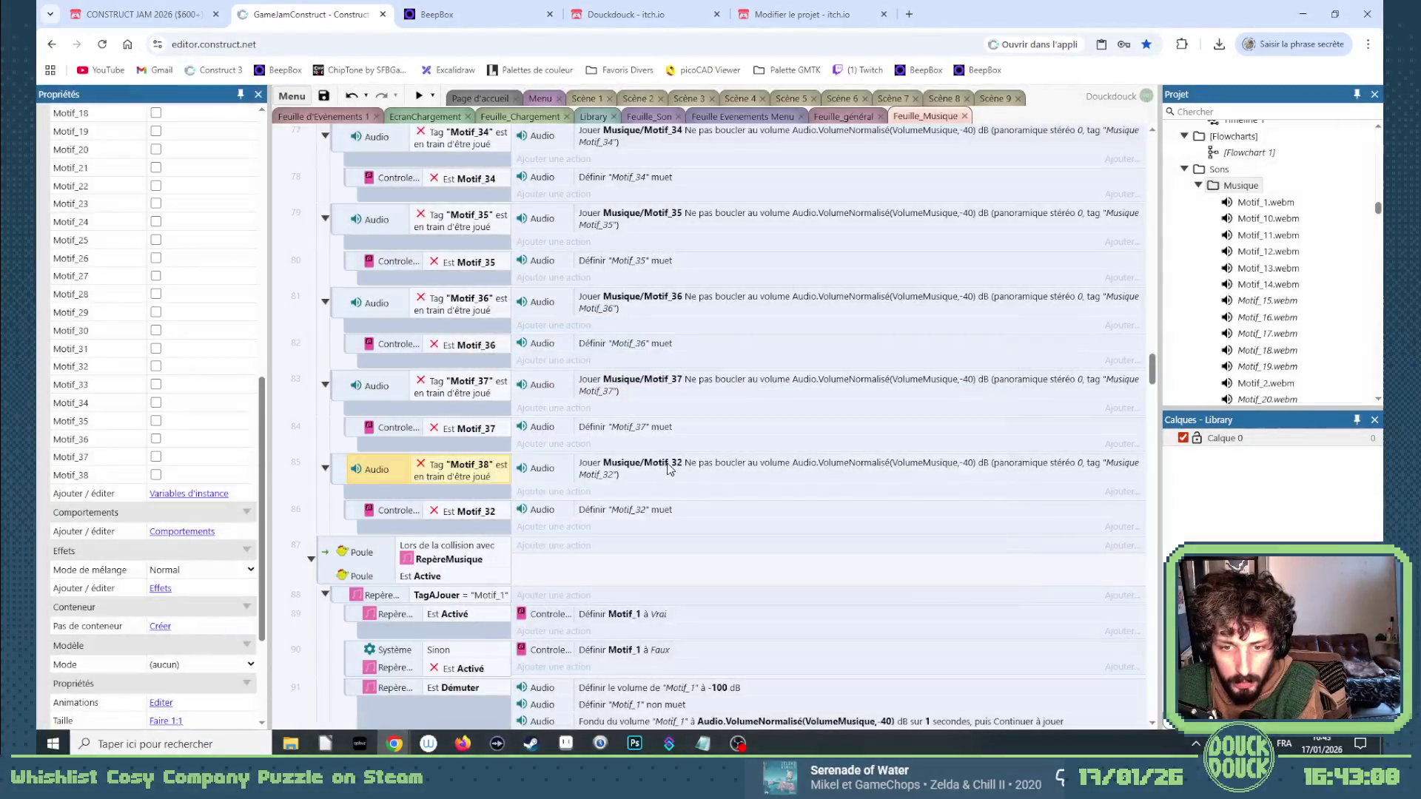
pyautogui.doubleClick(670, 468)
pyautogui.click(675, 382)
pyautogui.press('BackSpace')
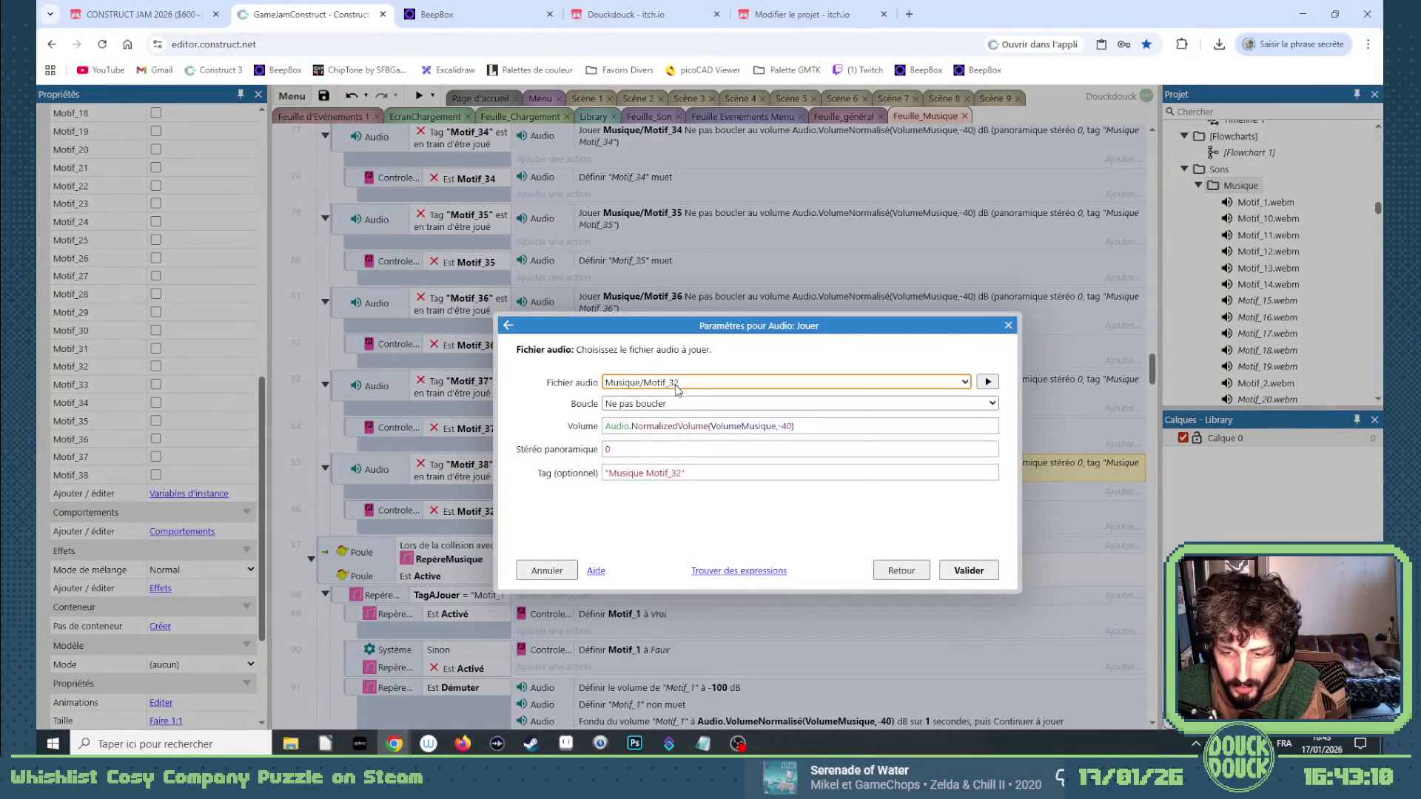
pyautogui.press('BackSpace')
pyautogui.write('8')
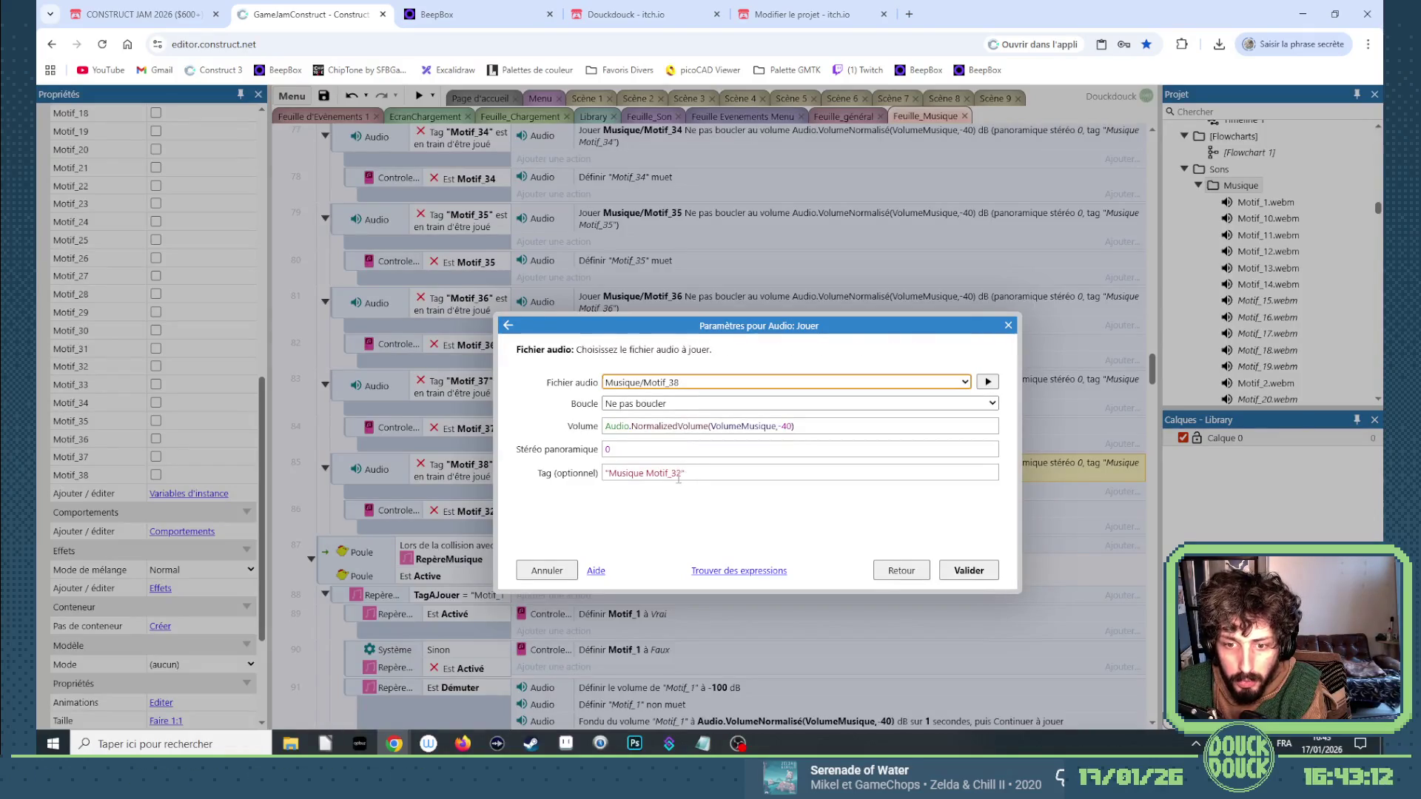
pyautogui.click(679, 475)
pyautogui.press('Return')
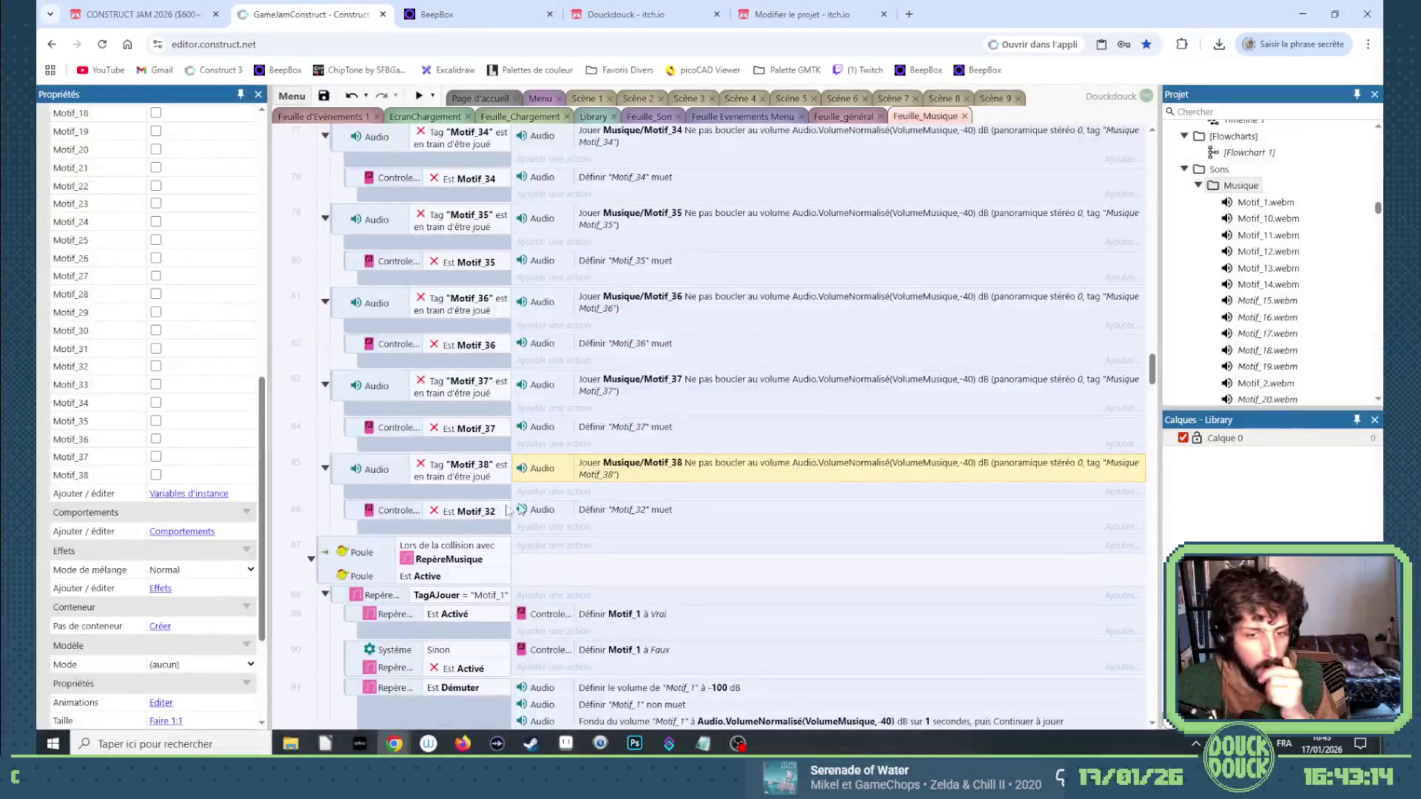
# Set event 86's tested variable and mute tag to Motif_38.
pyautogui.doubleClick(491, 512)
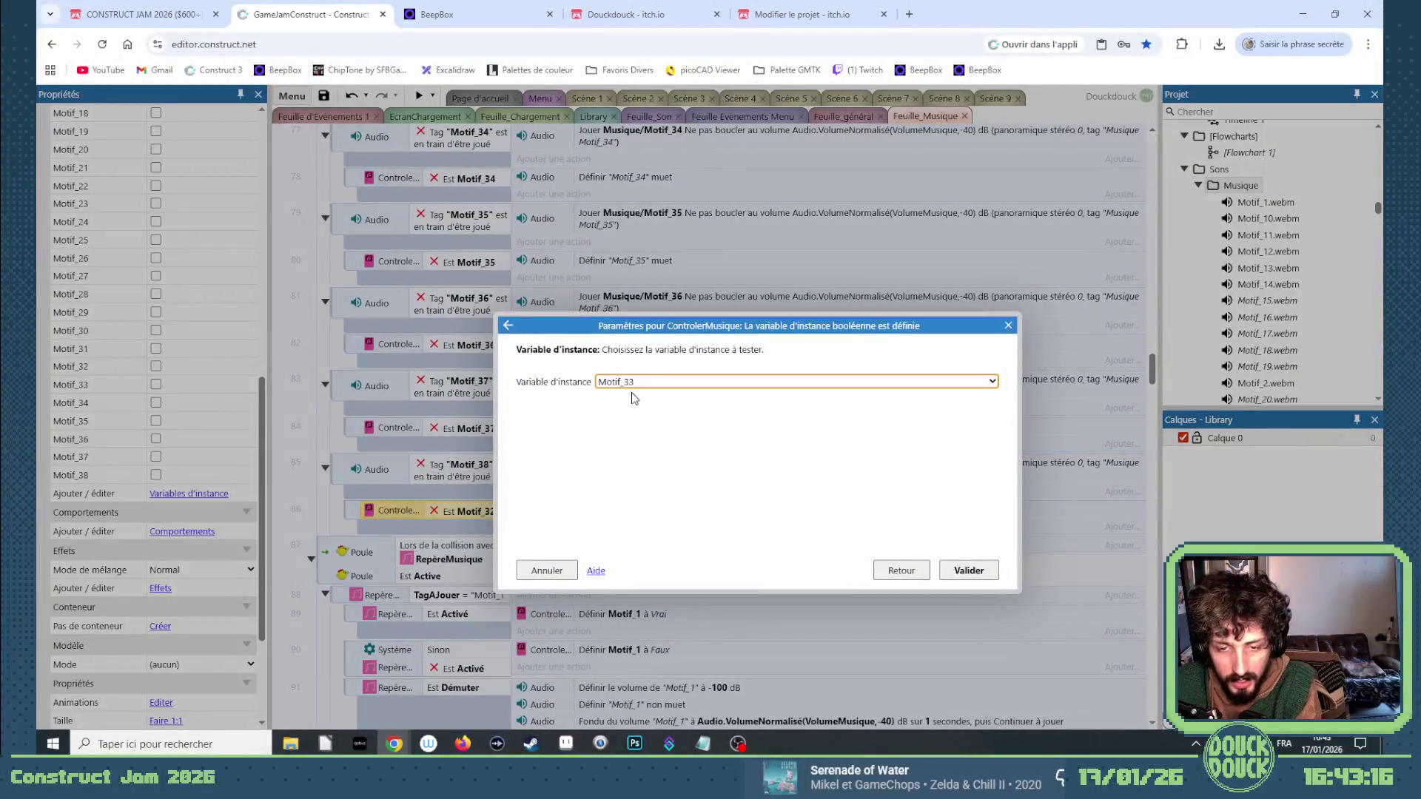
pyautogui.press('Return')
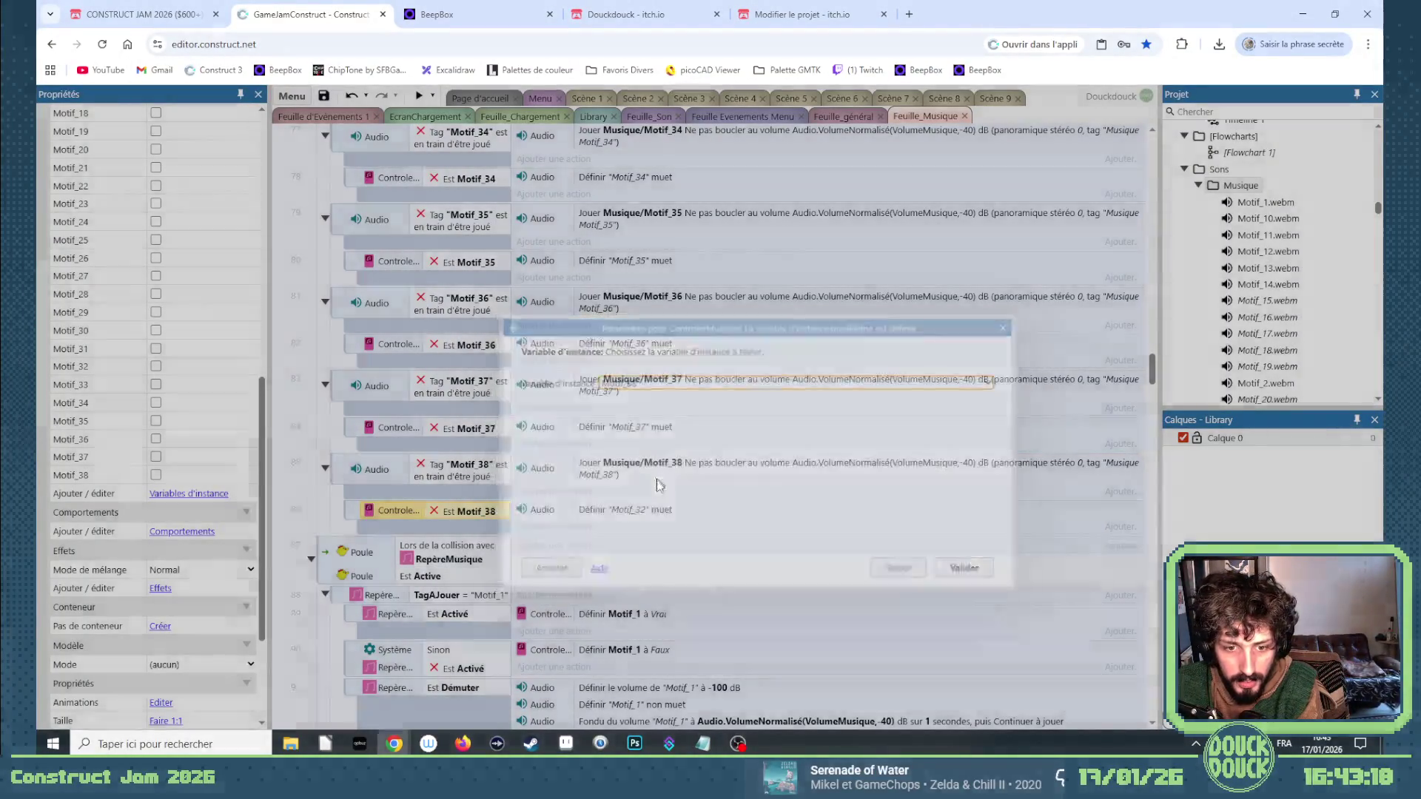
pyautogui.doubleClick(661, 511)
pyautogui.click(598, 382)
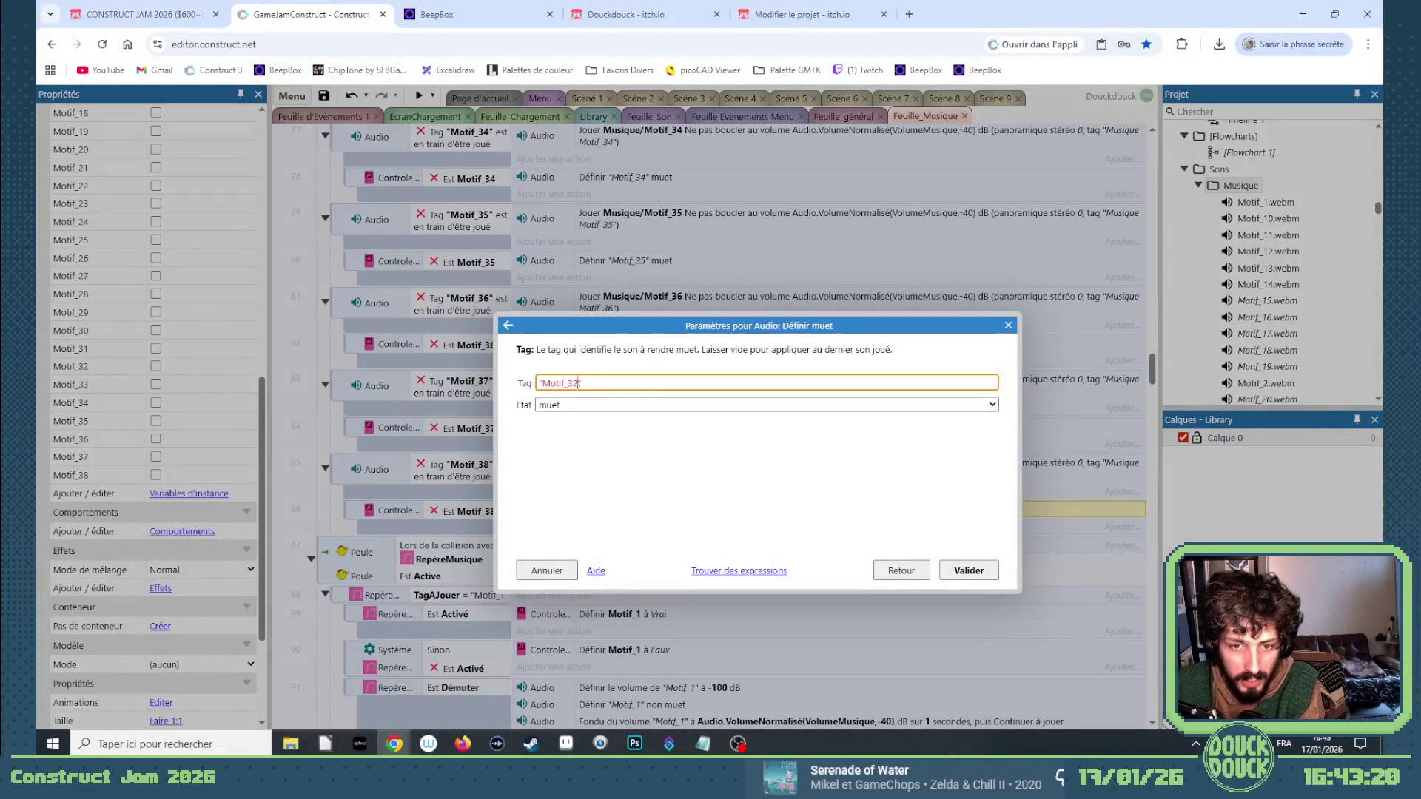
pyautogui.press('BackSpace')
pyautogui.press('BackSpace')
pyautogui.press('Return')
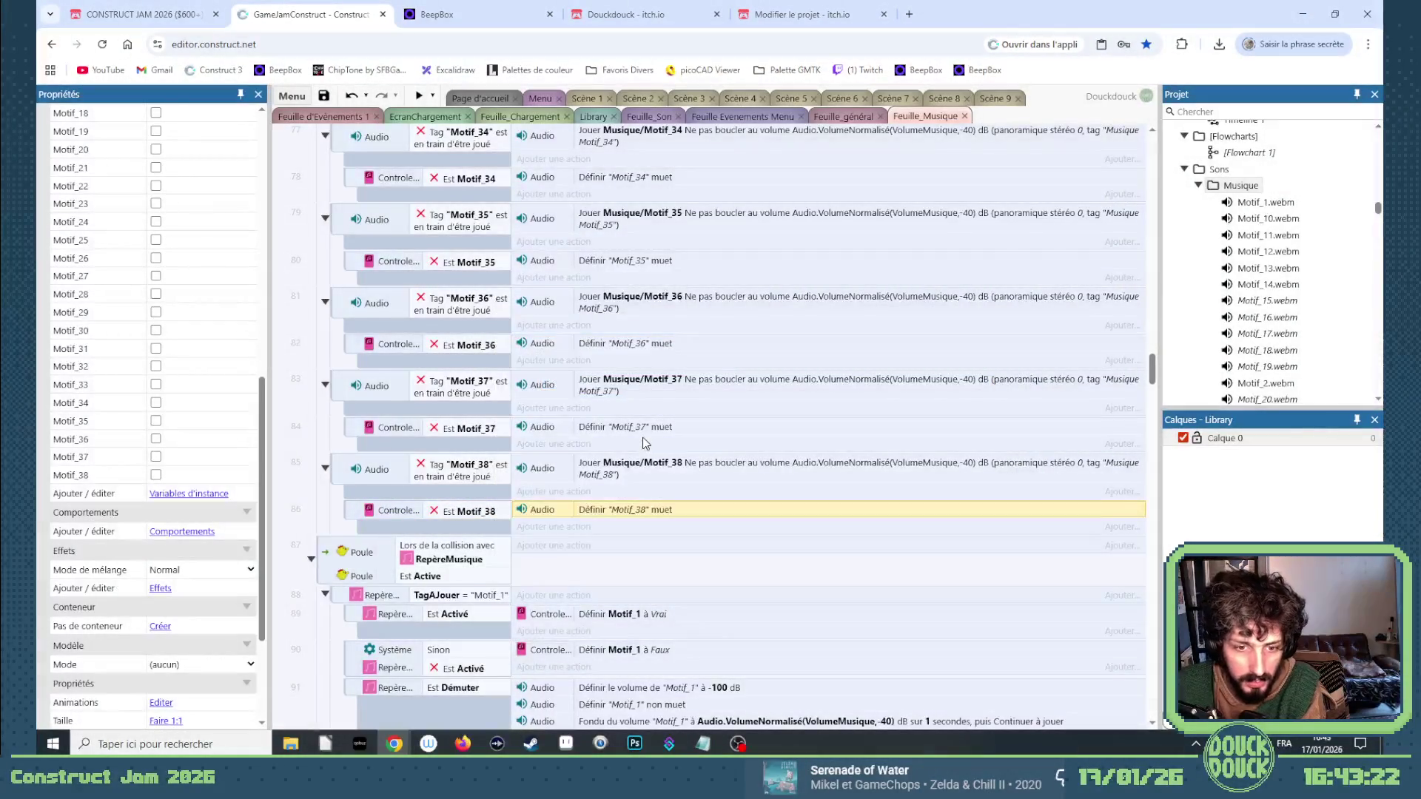
pyautogui.scroll(-20, 642, 442)
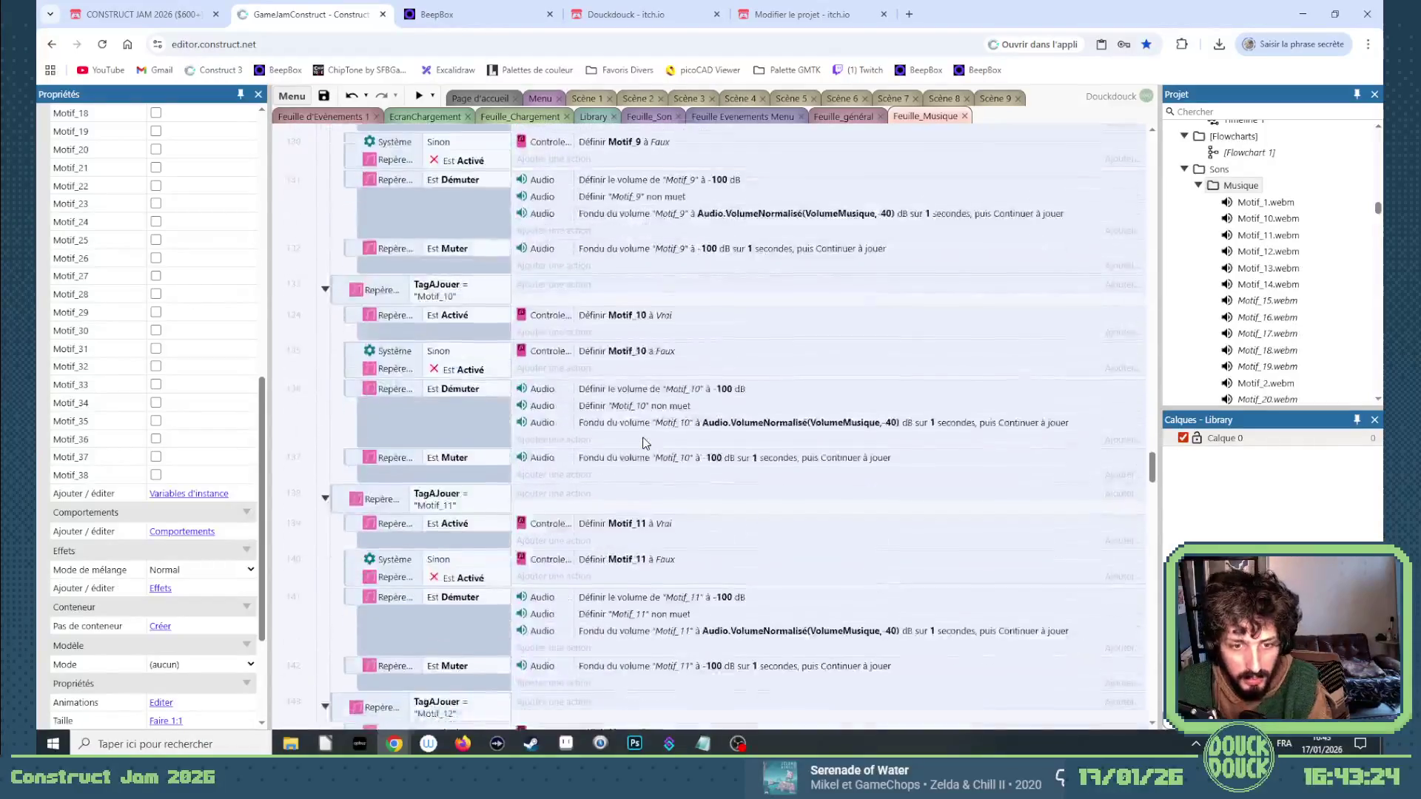
# Copy event 243's TagAJouer = "Motif_32" block and paste a duplicate below it.
pyautogui.scroll(-20, 642, 442)
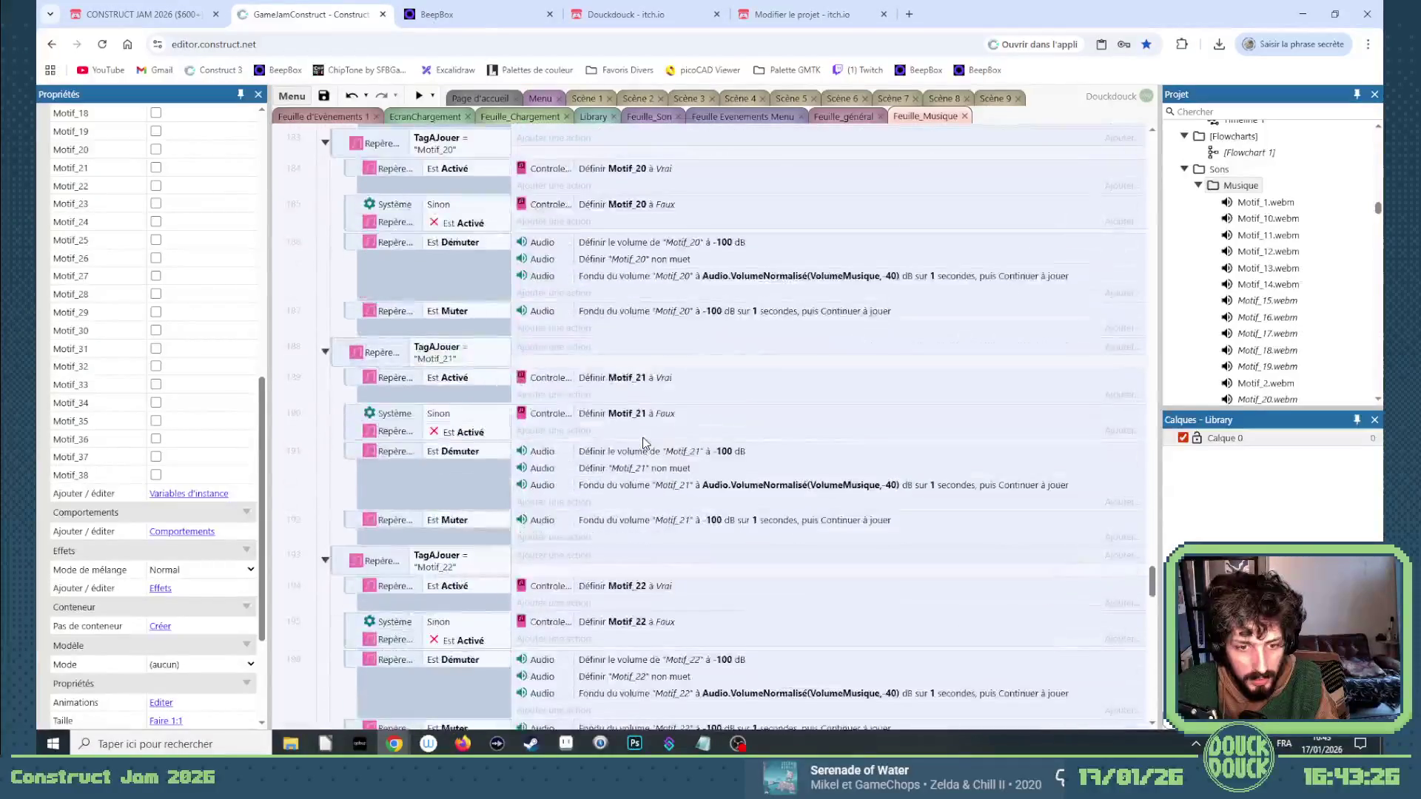
pyautogui.scroll(-20, 642, 442)
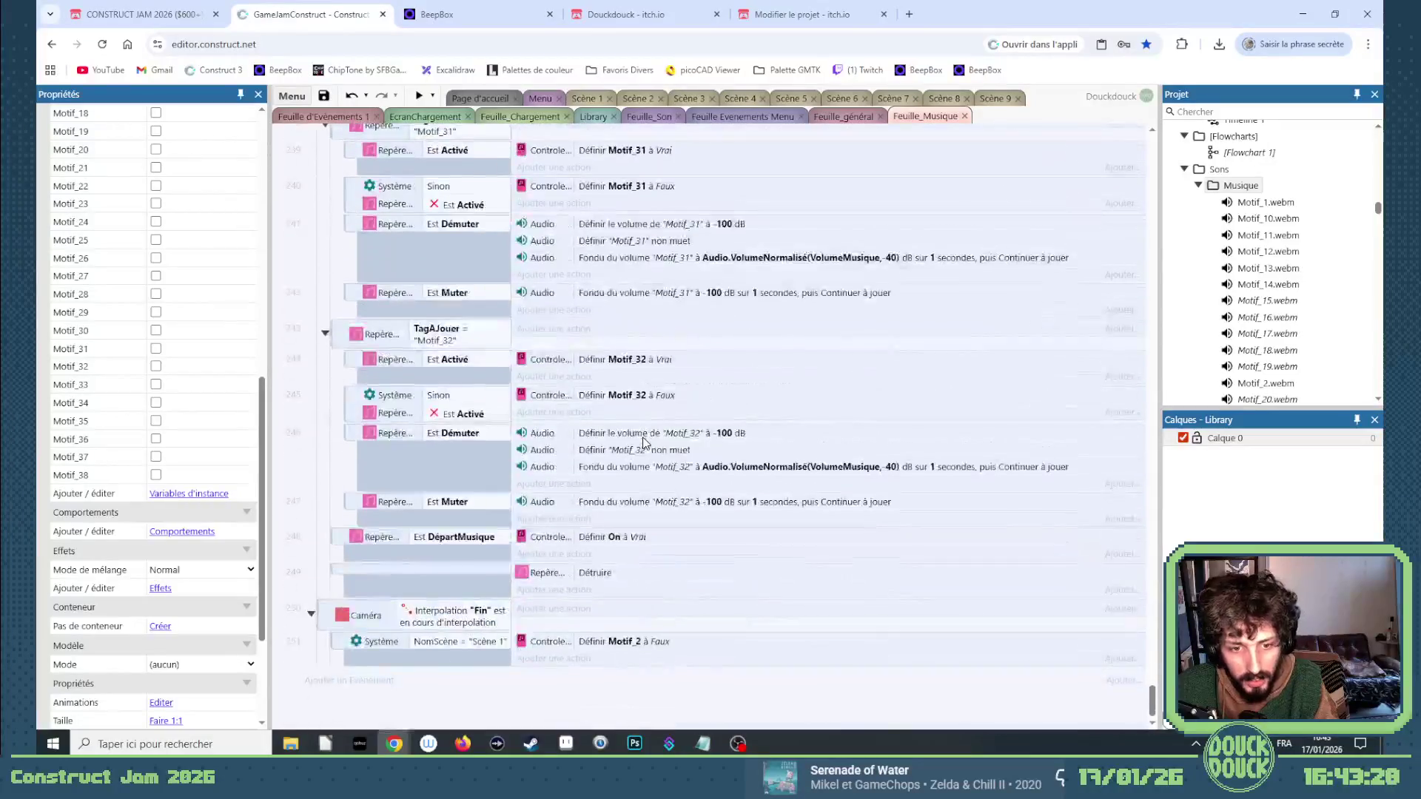
pyautogui.click(341, 341)
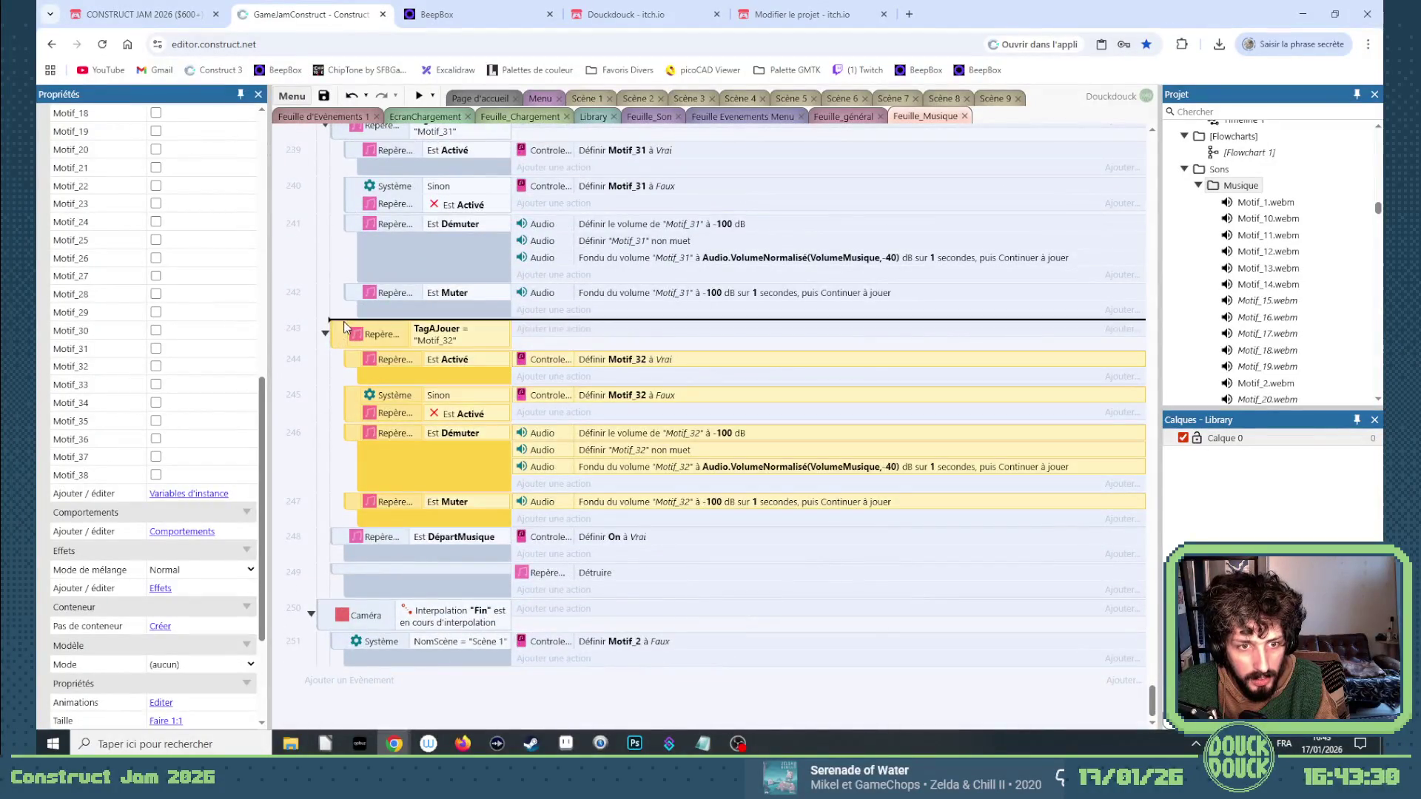
pyautogui.hotkey('ctrl', 'c')
pyautogui.hotkey('ctrl', 'v')
pyautogui.click(342, 542)
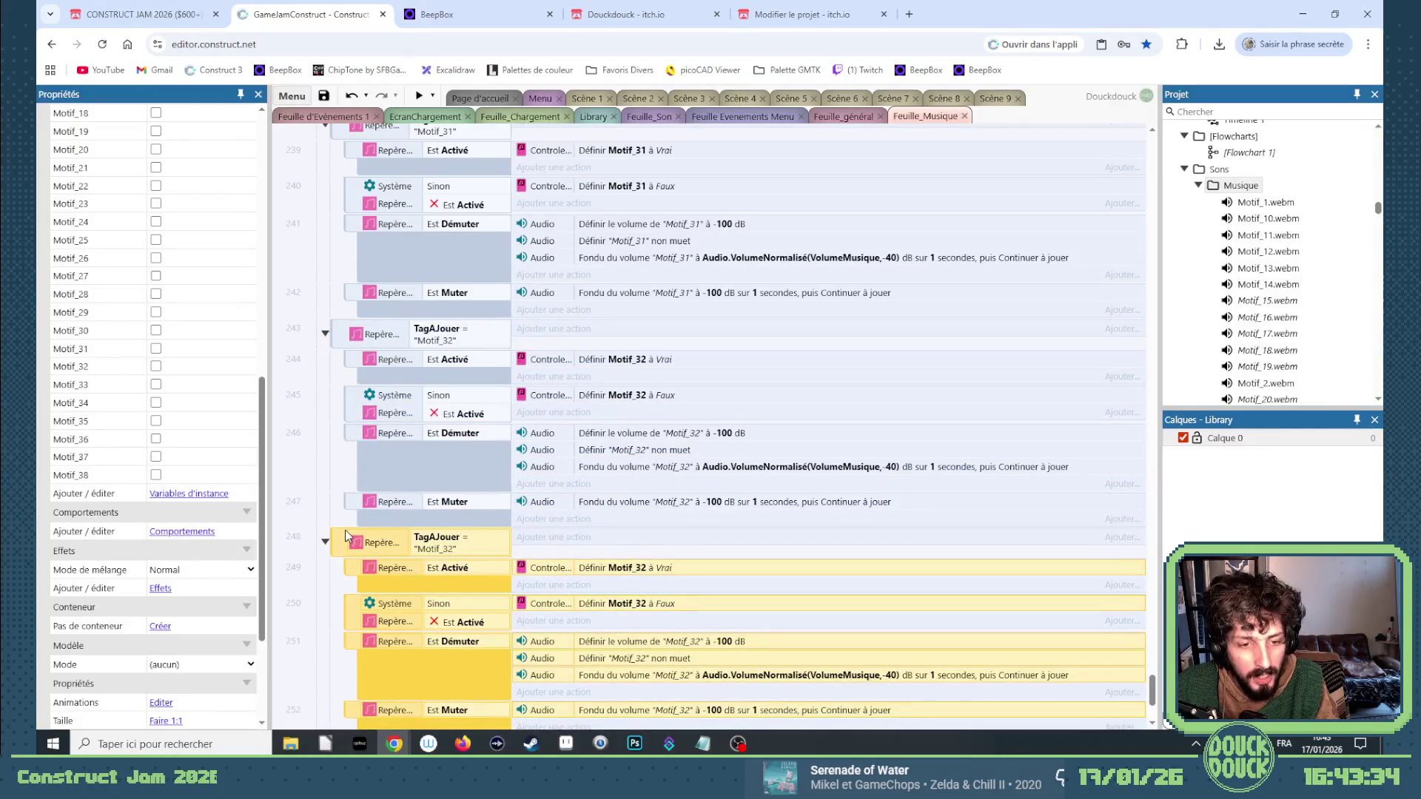
pyautogui.moveTo(340, 543)
pyautogui.mouseDown()
pyautogui.moveTo(345, 530)
pyautogui.moveTo(341, 551)
pyautogui.mouseUp()
pyautogui.moveTo(344, 538); pyautogui.dragTo(342, 548)
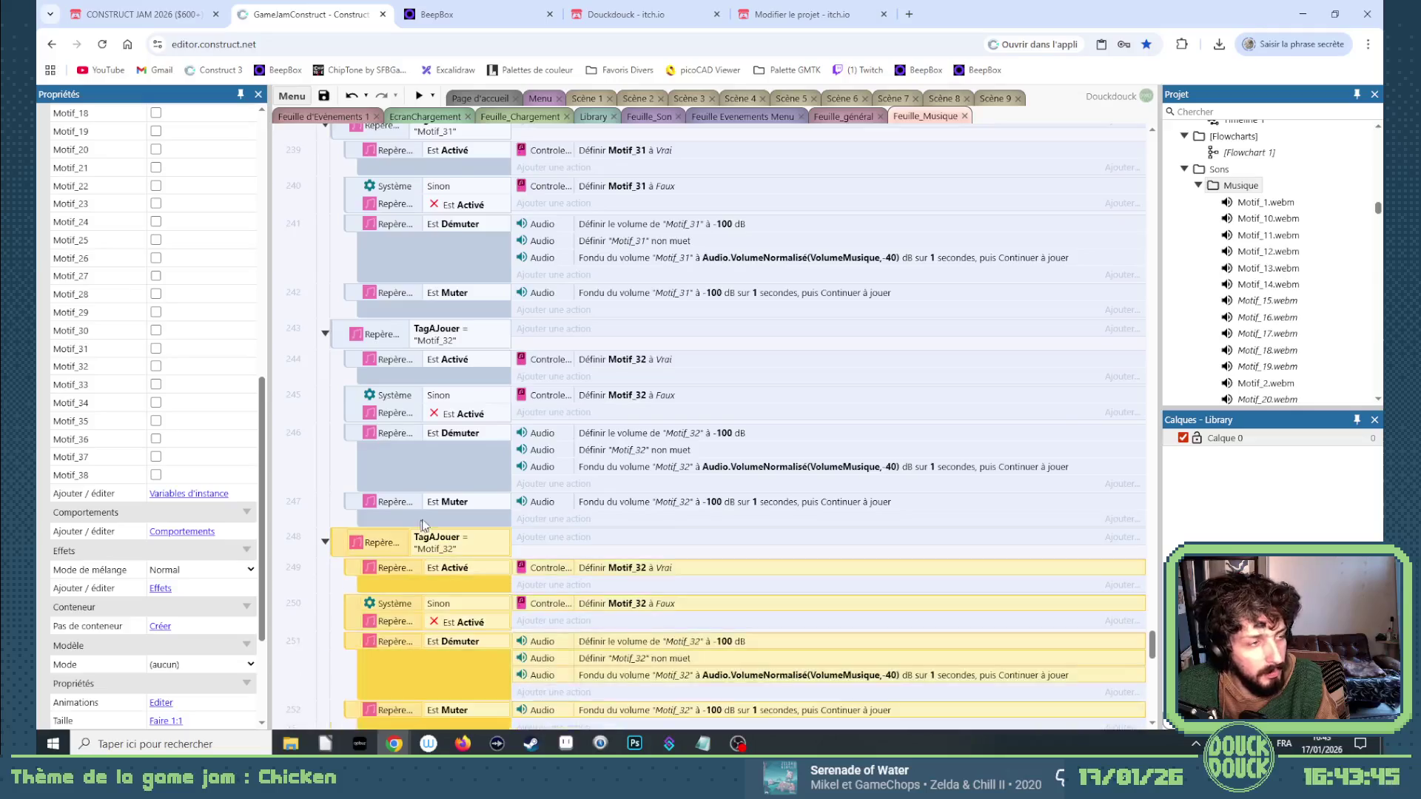
pyautogui.scroll(-2, 467, 477)
# Change the duplicate's TagAJouer condition and its enable/disable flag actions from Motif_32 to Motif_33.
pyautogui.click(456, 410)
pyautogui.doubleClick(457, 409)
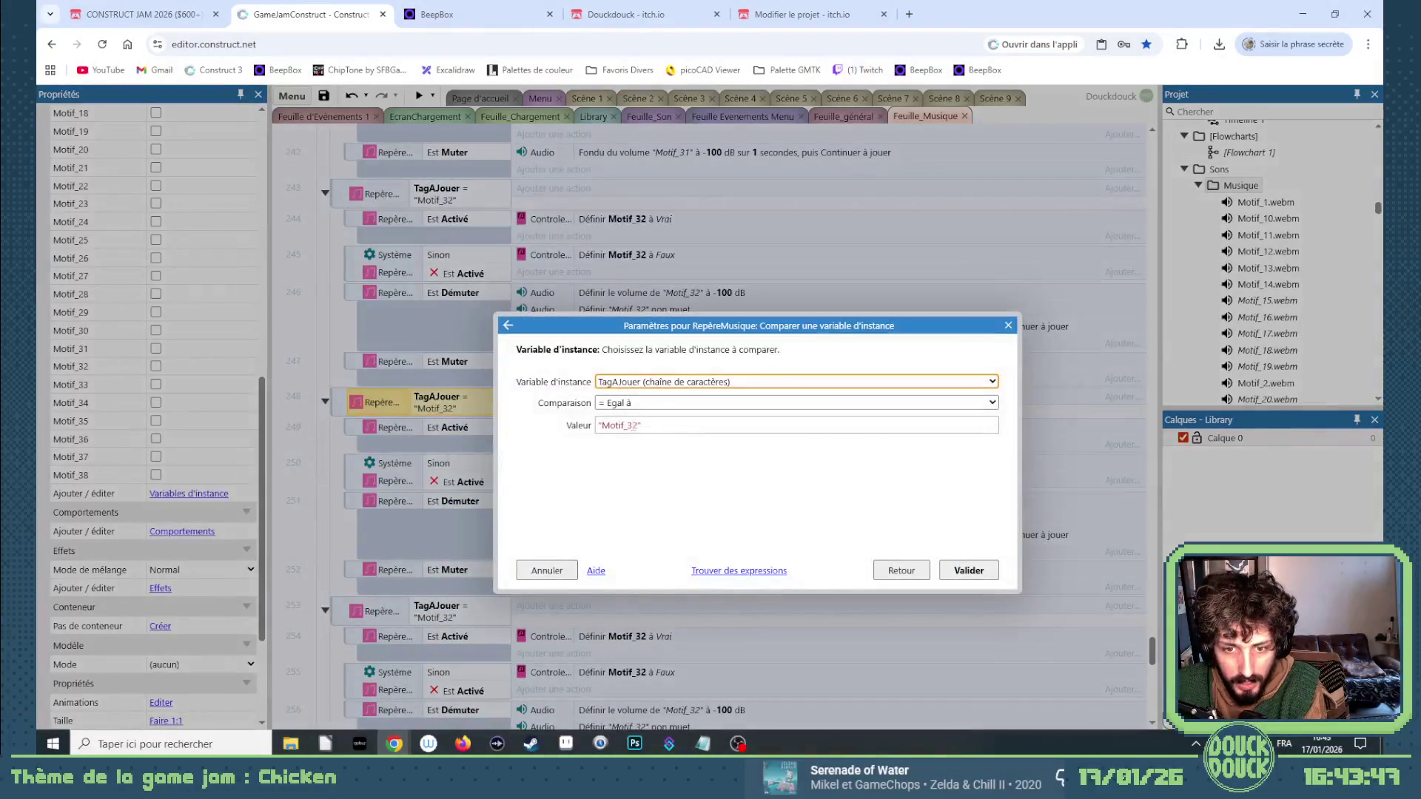
pyautogui.click(636, 425)
pyautogui.write('3')
pyautogui.press('Return')
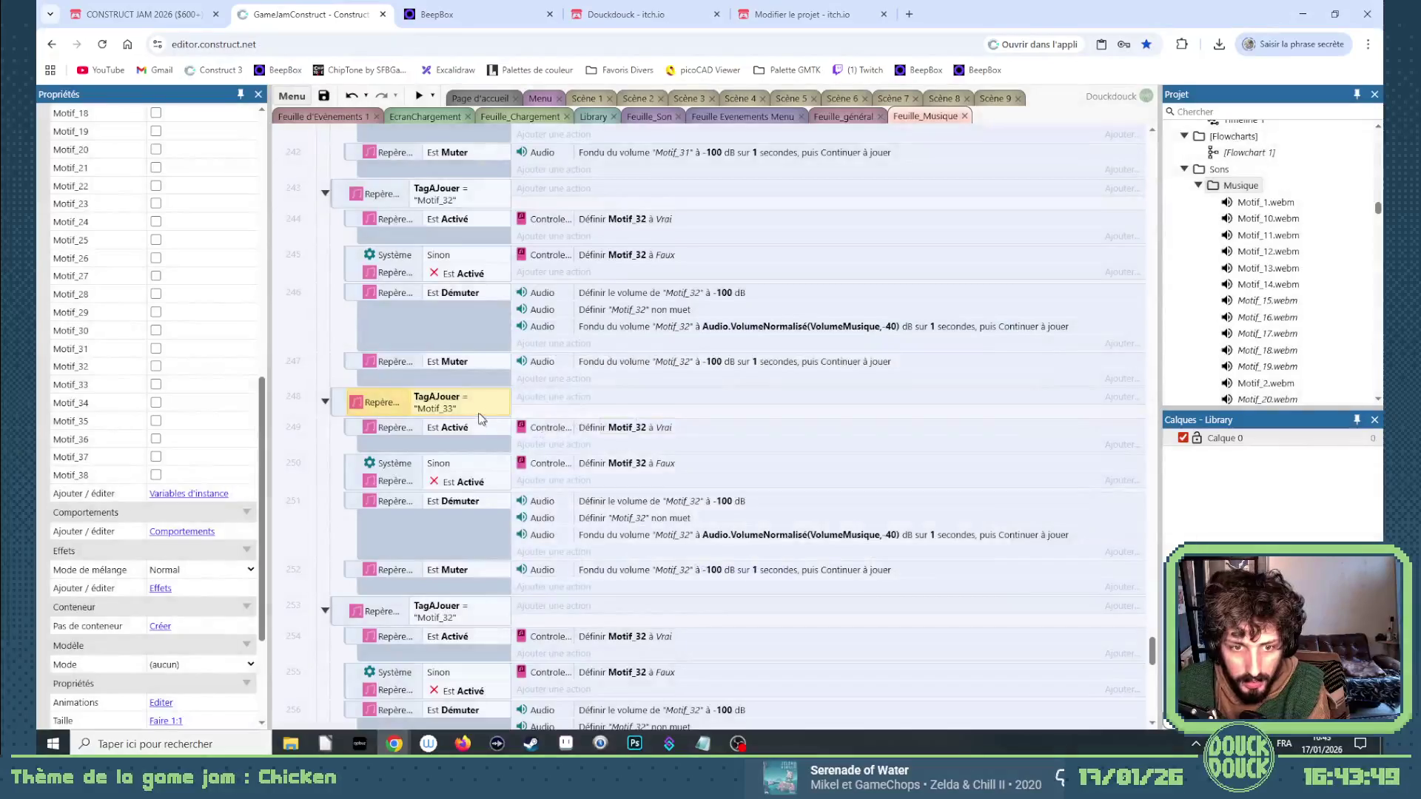
pyautogui.click(658, 432)
pyautogui.doubleClick(659, 432)
pyautogui.press('Down')
pyautogui.press('Return')
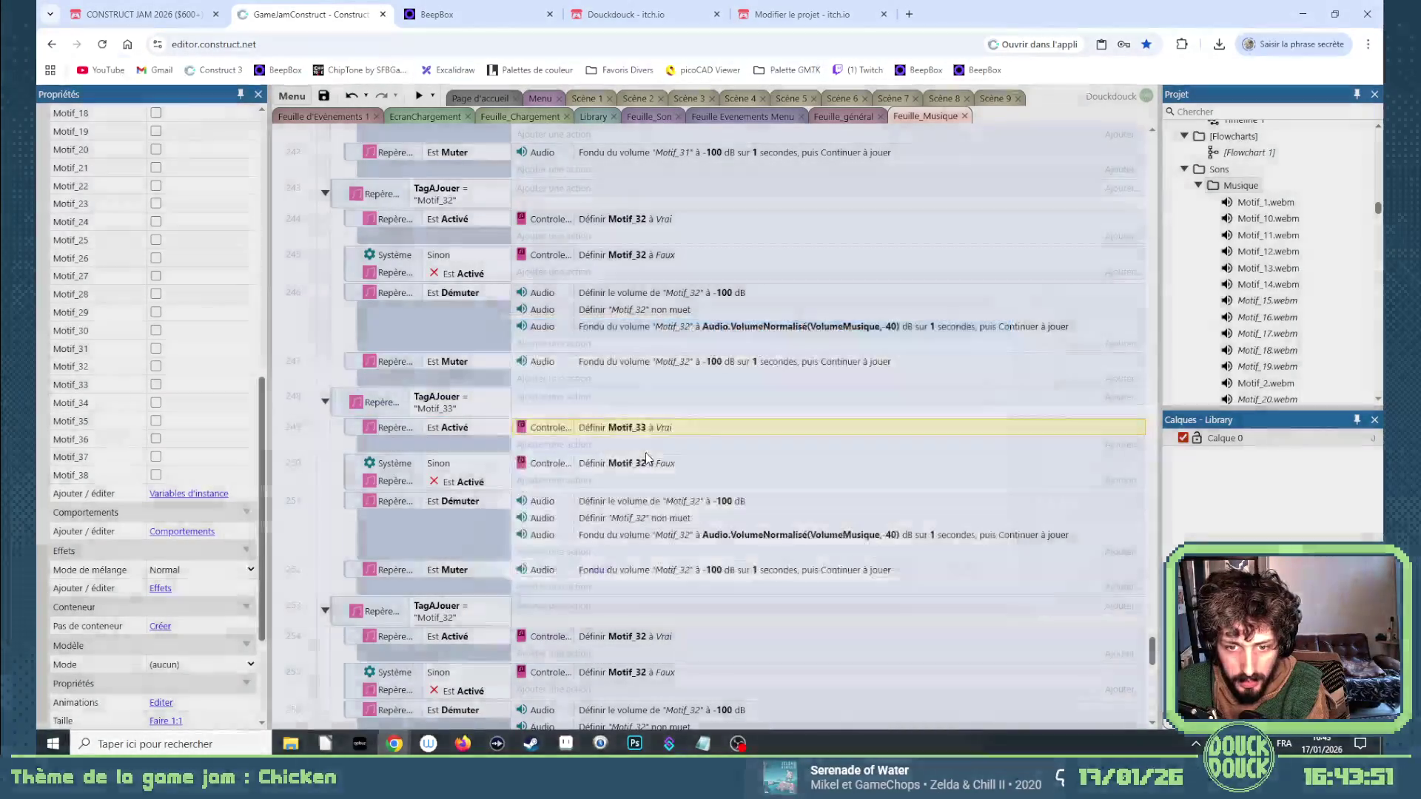
pyautogui.doubleClick(645, 463)
pyautogui.press('Down')
pyautogui.press('Return')
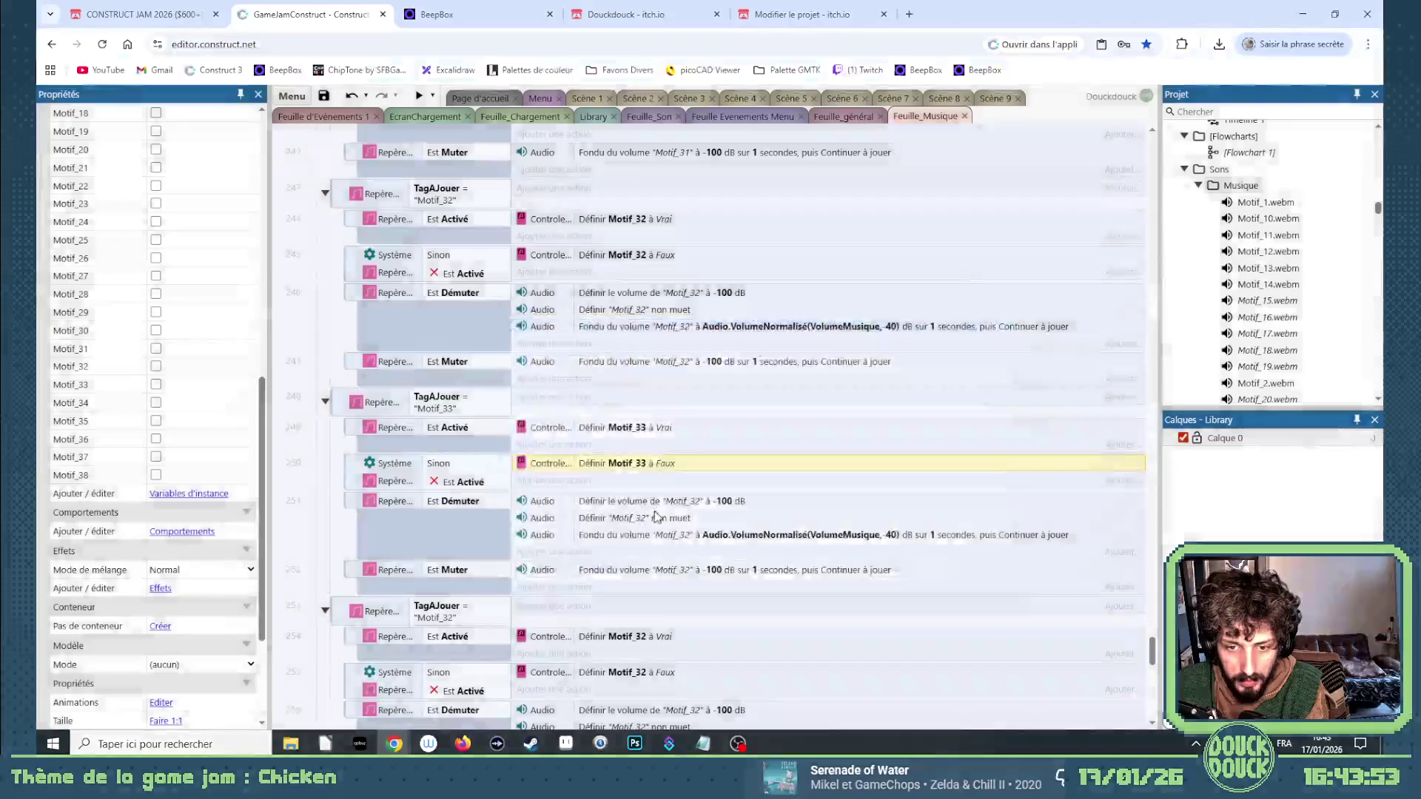
# Point the -100 dB volume action and the unmute action at Motif_33.
pyautogui.doubleClick(662, 503)
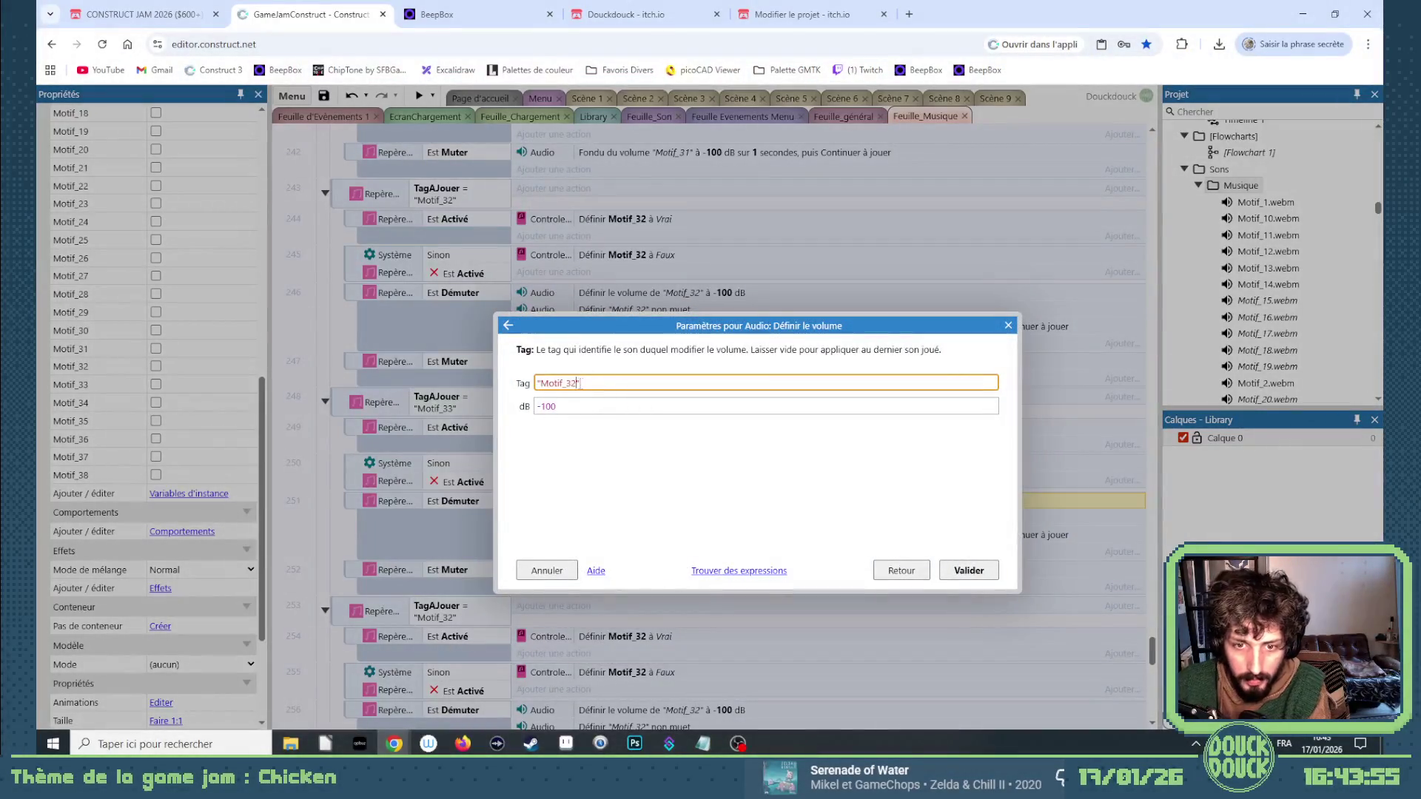
pyautogui.press('Return')
pyautogui.doubleClick(644, 520)
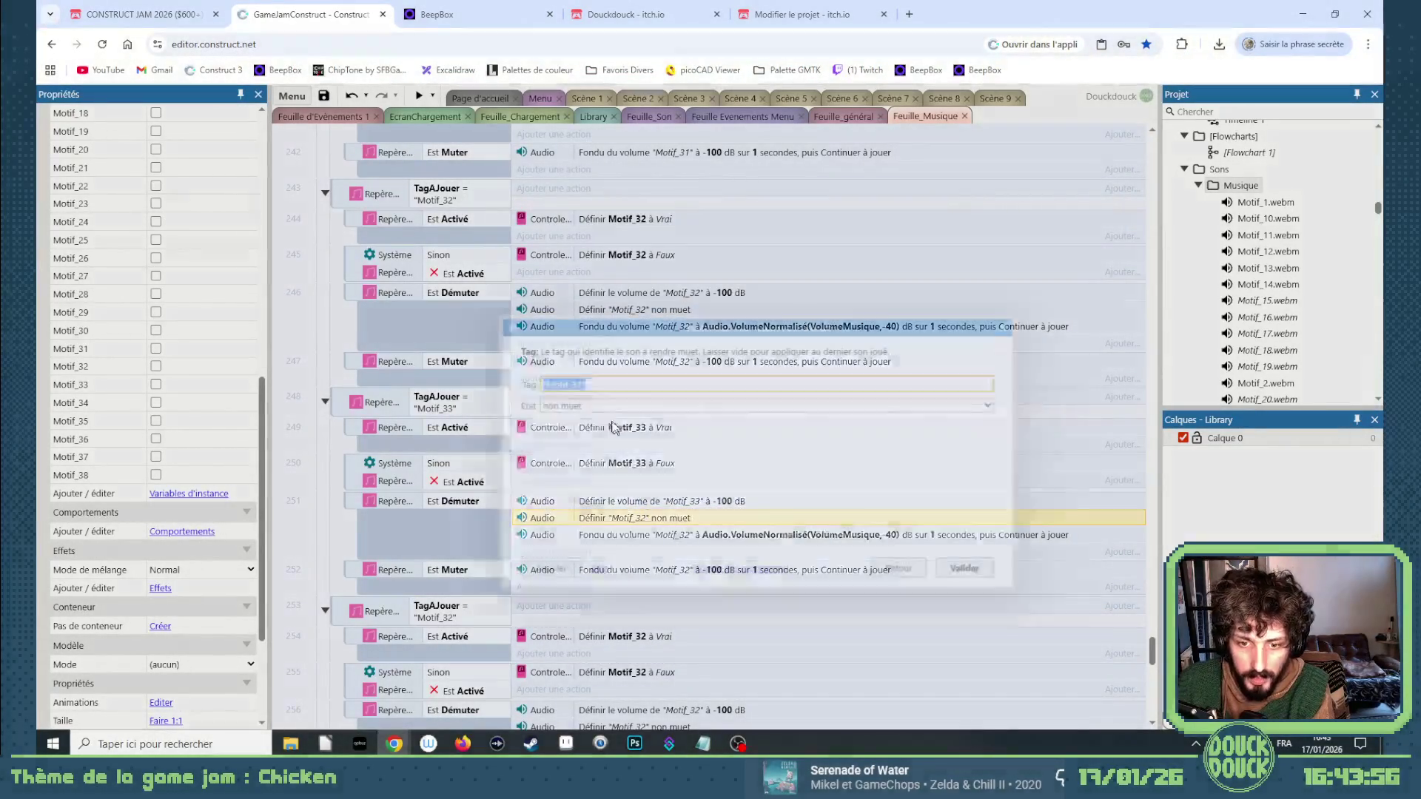
pyautogui.click(581, 382)
pyautogui.press('BackSpace')
pyautogui.write('3')
pyautogui.press('Return')
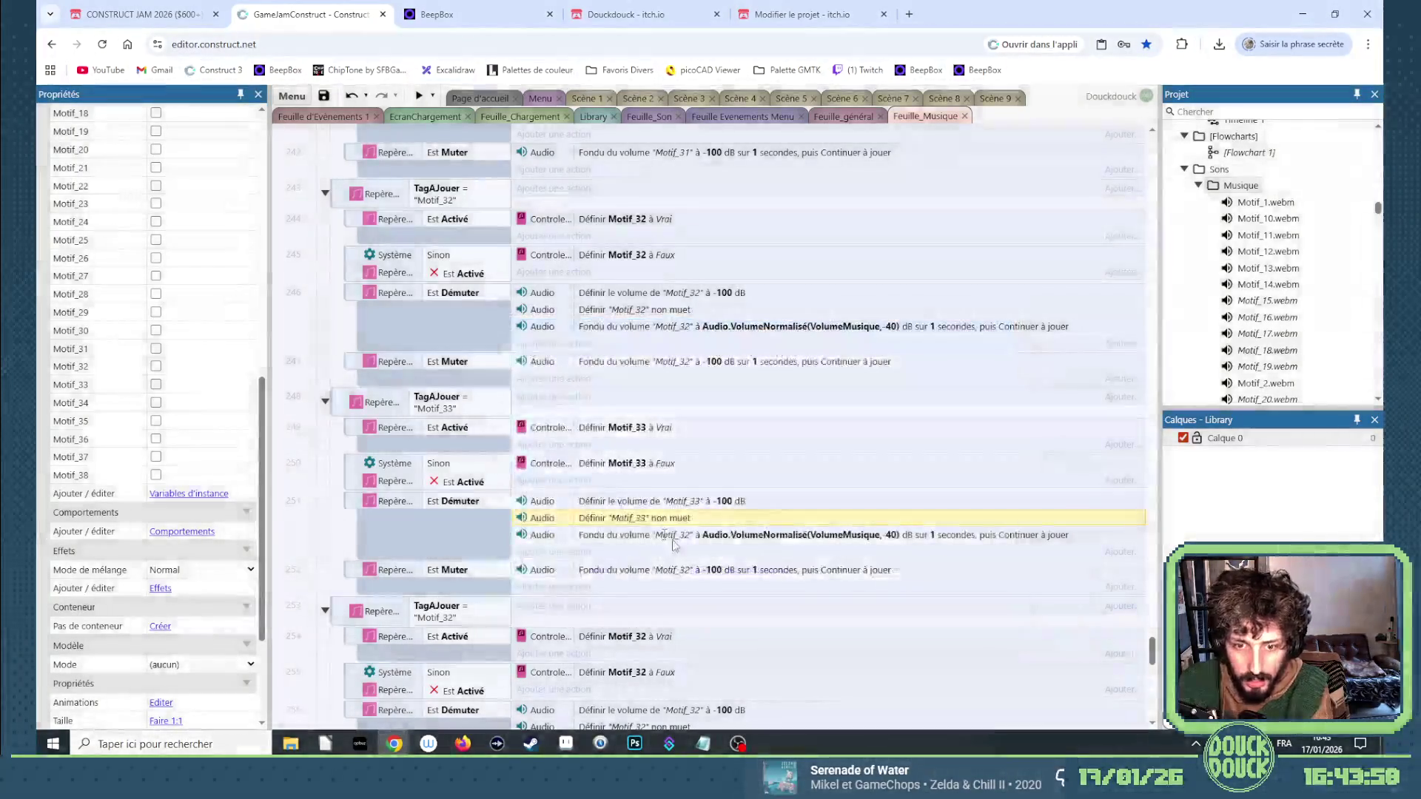
# Retag the fade-in and fade-out actions from Motif_32 to Motif_33.
pyautogui.doubleClick(676, 532)
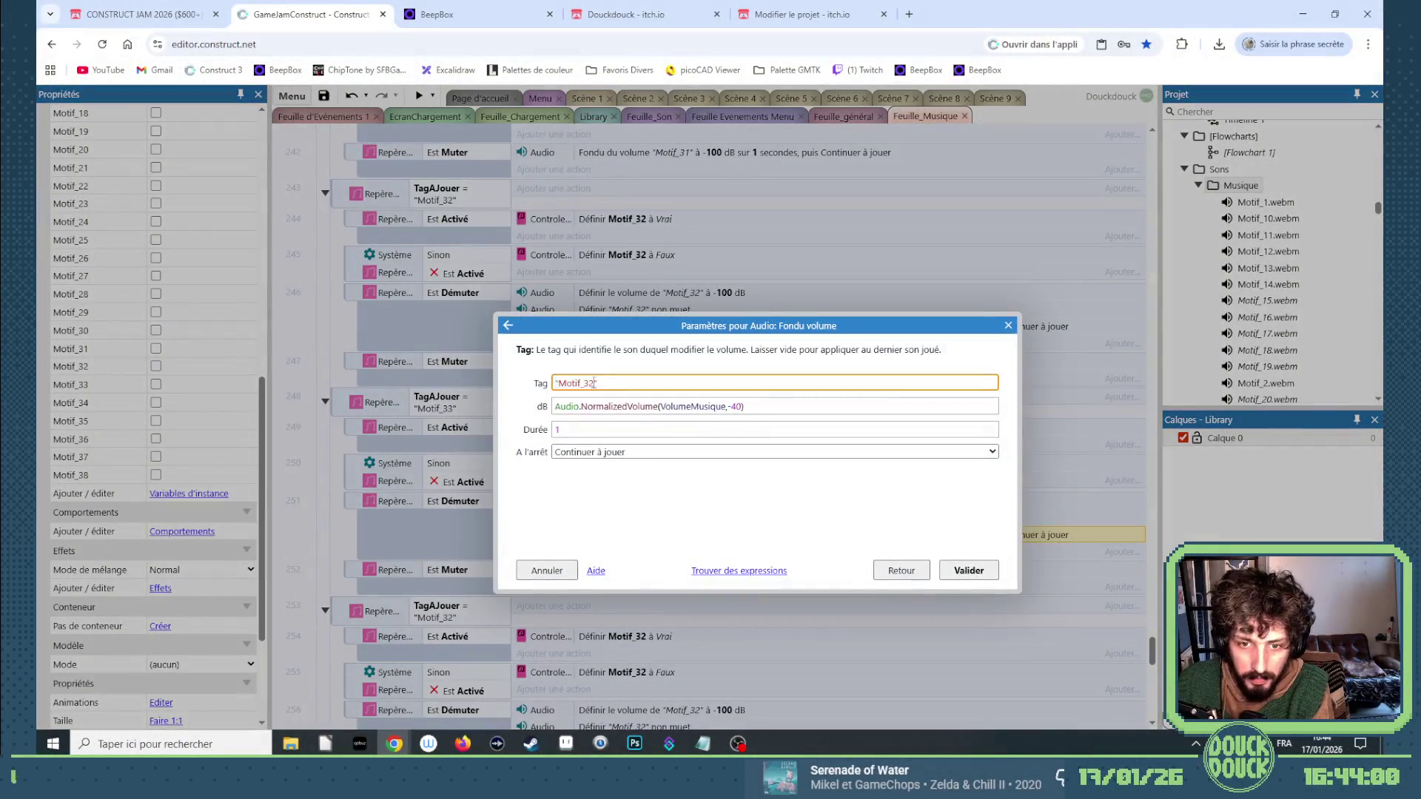
pyautogui.press('BackSpace')
pyautogui.write('3')
pyautogui.press('Return')
pyautogui.click(704, 573)
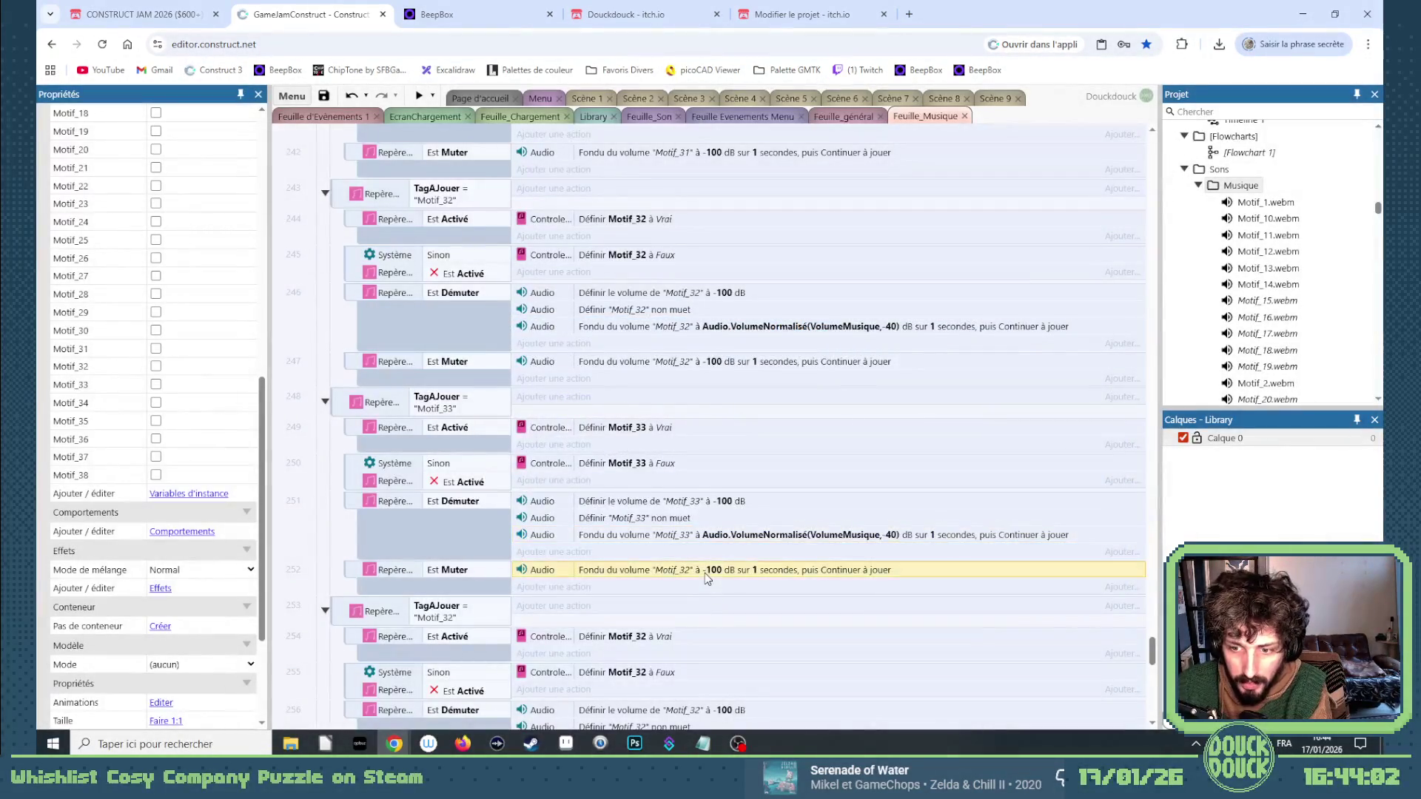
pyautogui.doubleClick(704, 572)
pyautogui.press('BackSpace')
pyautogui.write('3')
pyautogui.press('Return')
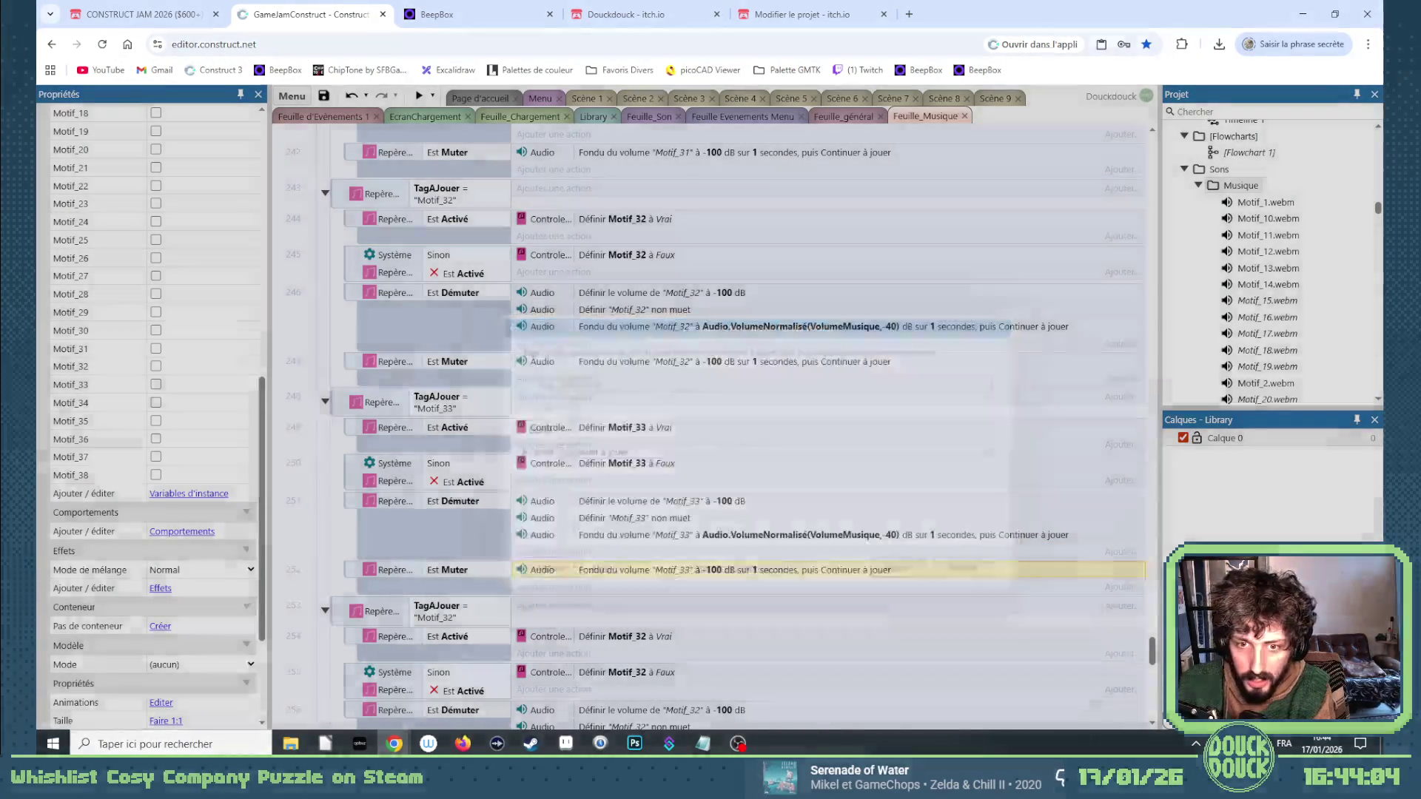
pyautogui.scroll(-2, 538, 481)
# Set the next copy's TagAJouer condition and both flag actions to Motif_33.
pyautogui.doubleClick(462, 478)
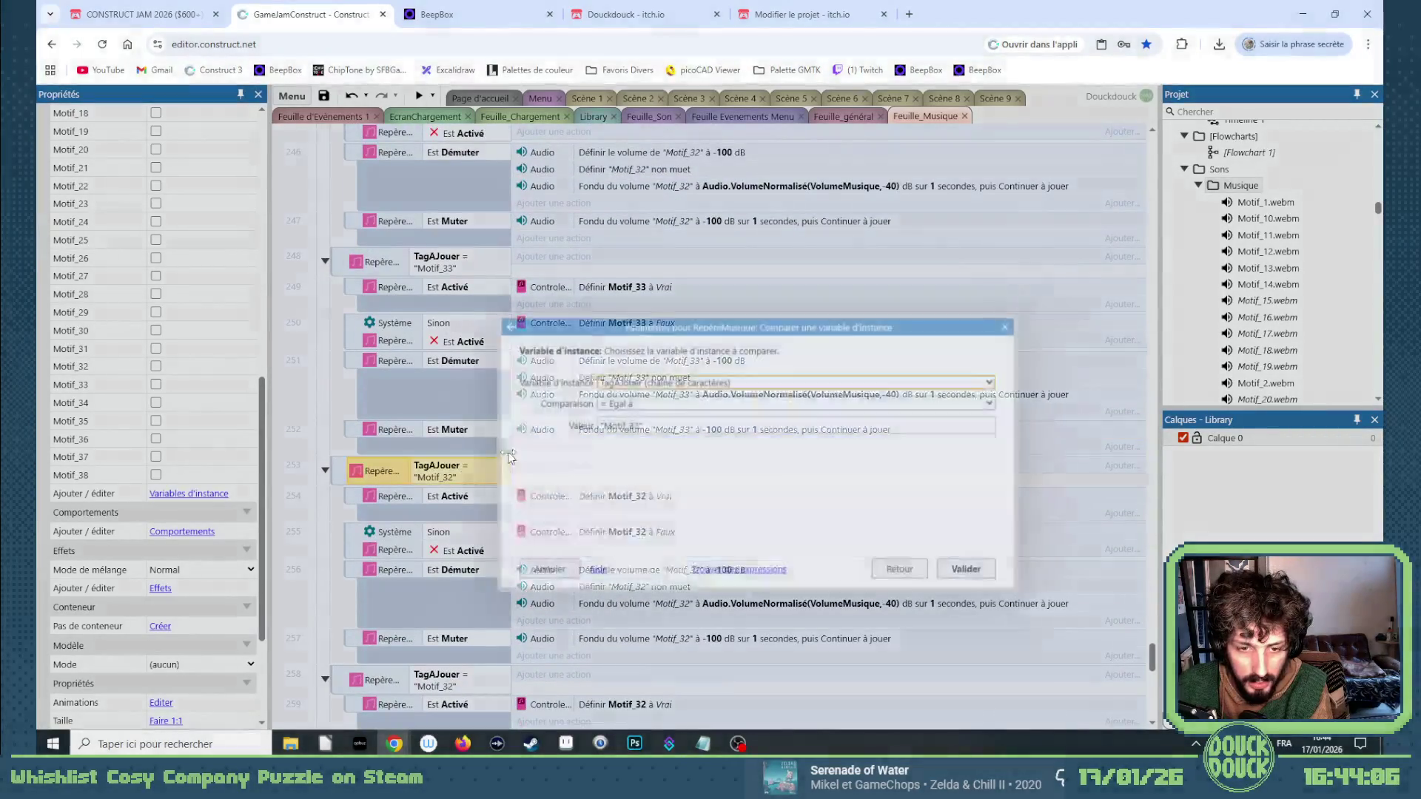
pyautogui.write('3')
pyautogui.press('Return')
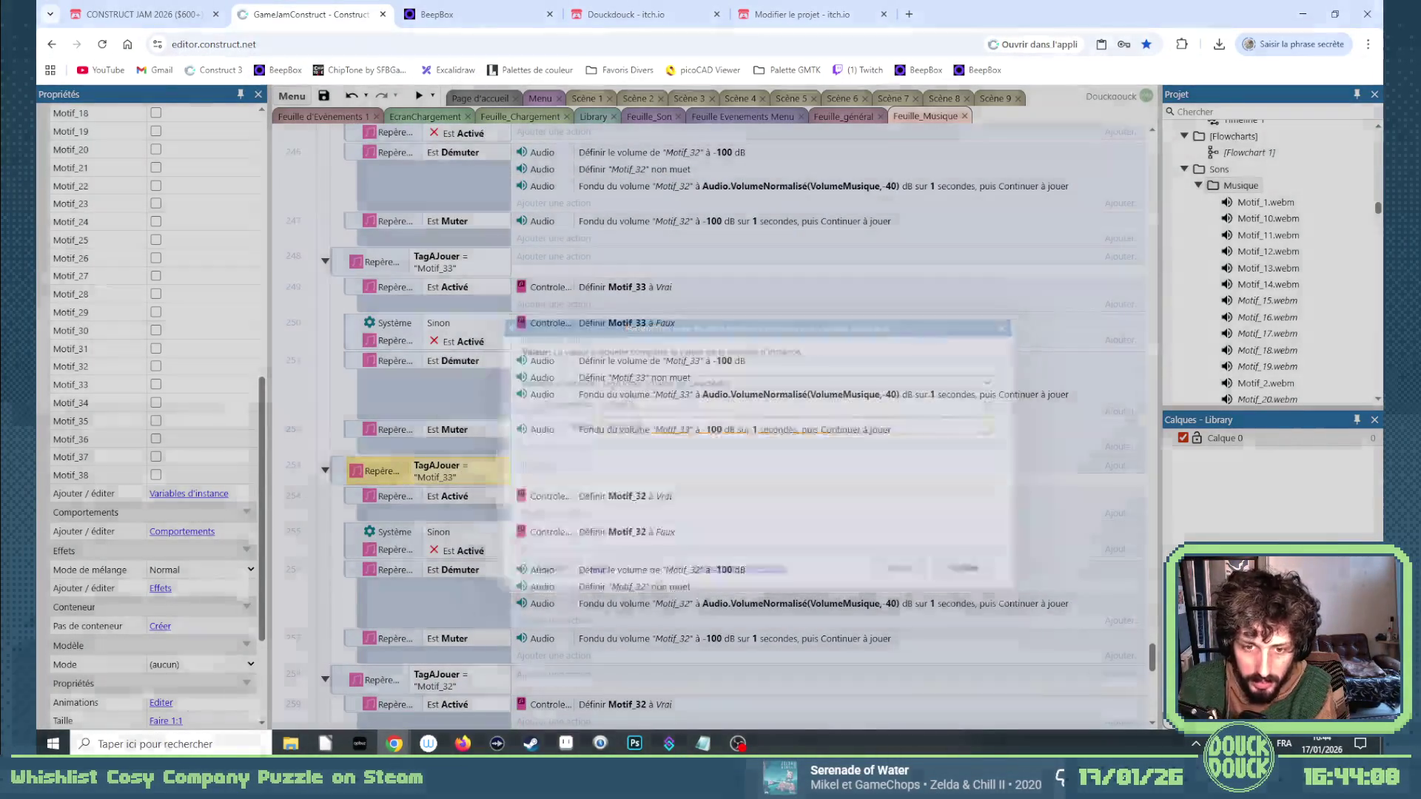
pyautogui.doubleClick(626, 492)
pyautogui.press('Down')
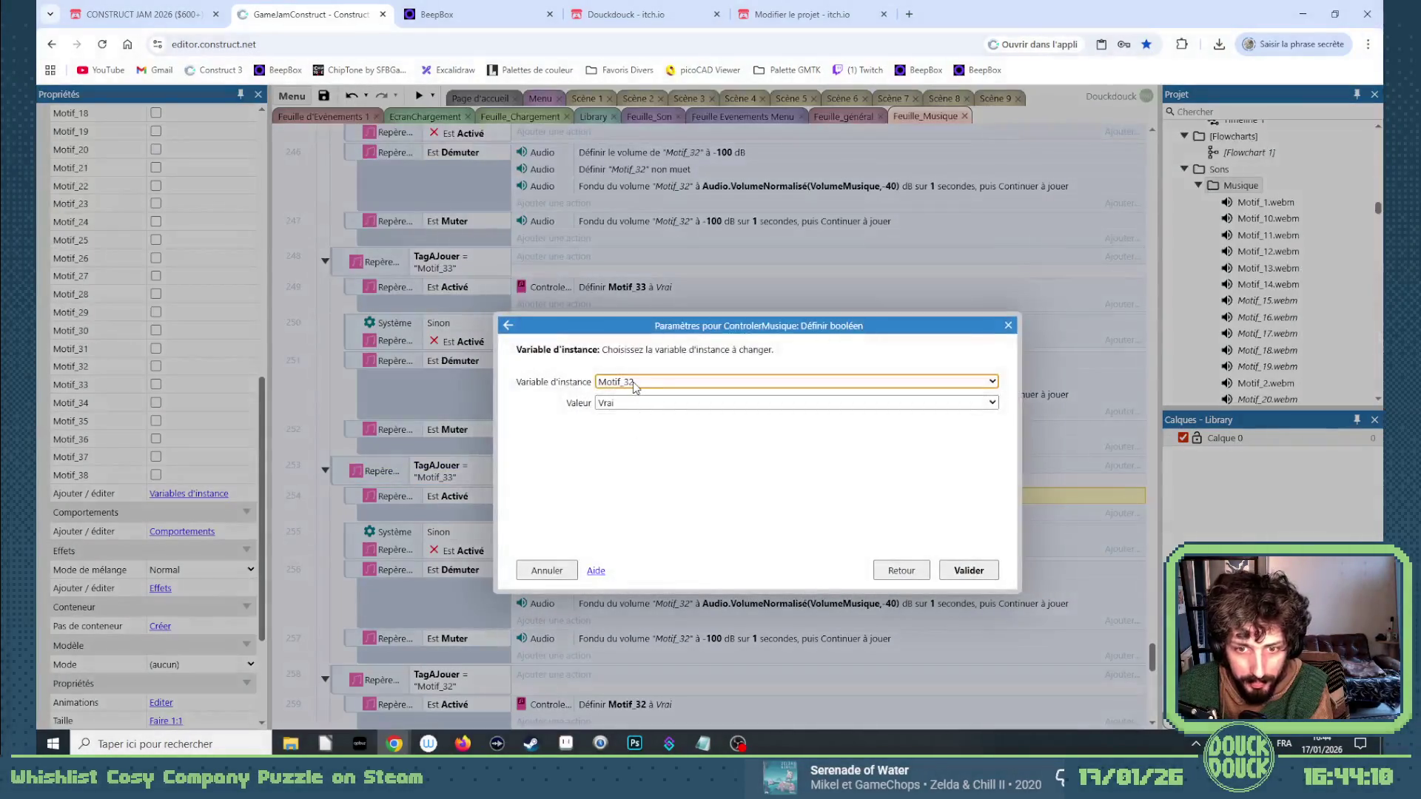
pyautogui.press('Return')
pyautogui.doubleClick(642, 532)
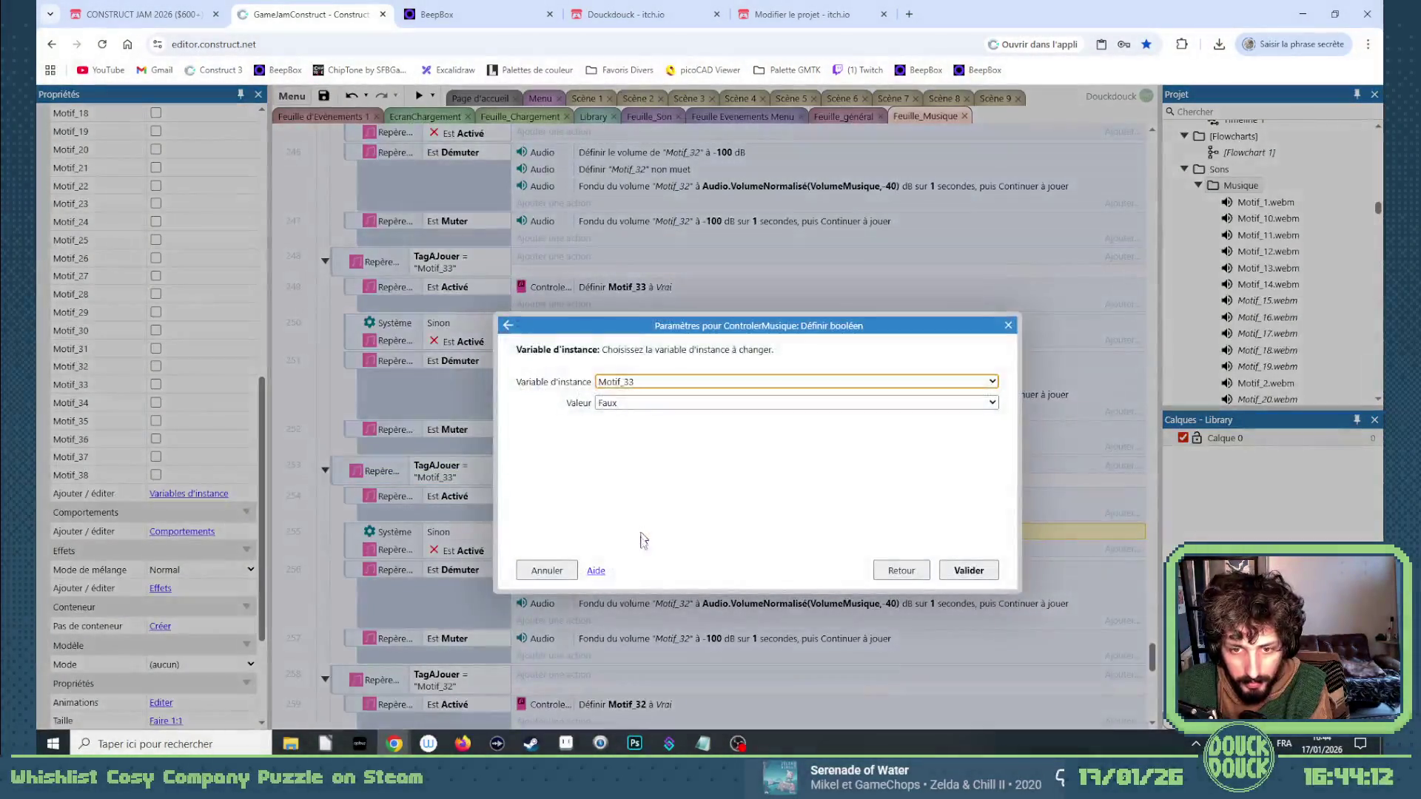
pyautogui.press('Down')
pyautogui.press('Return')
# Retarget that block's volume, unmute, fade-in and fade-out actions to Motif_33.
pyautogui.doubleClick(668, 569)
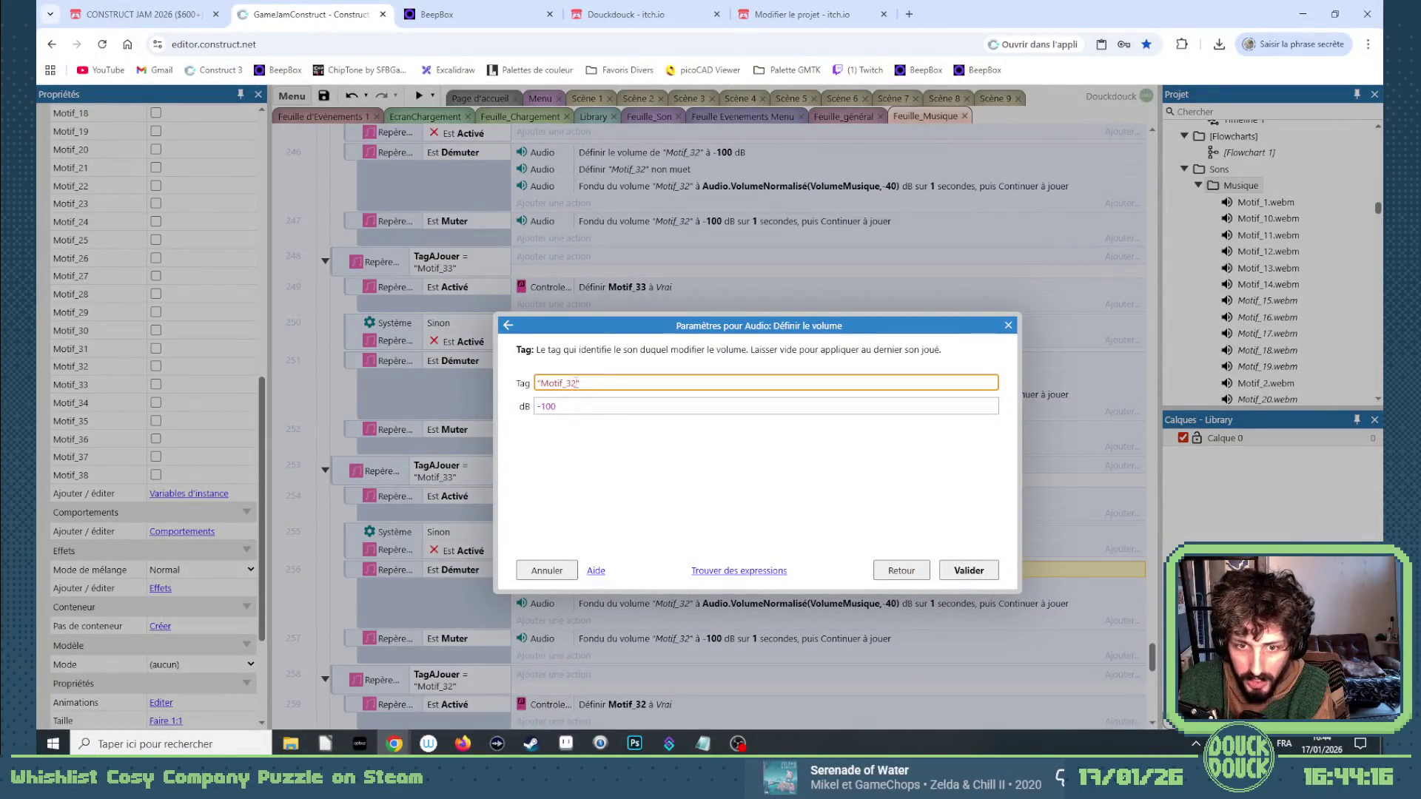
pyautogui.press('Return')
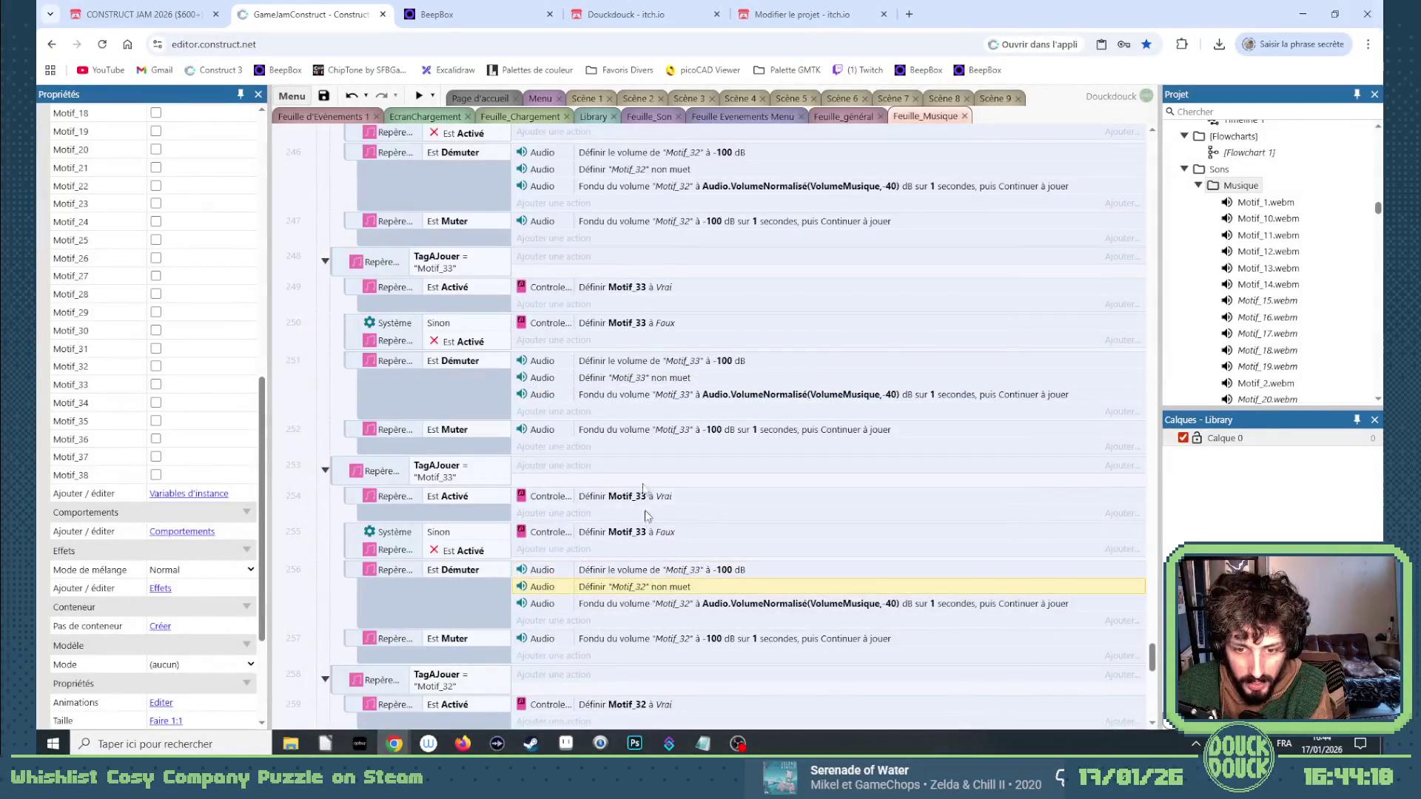
pyautogui.press('Return')
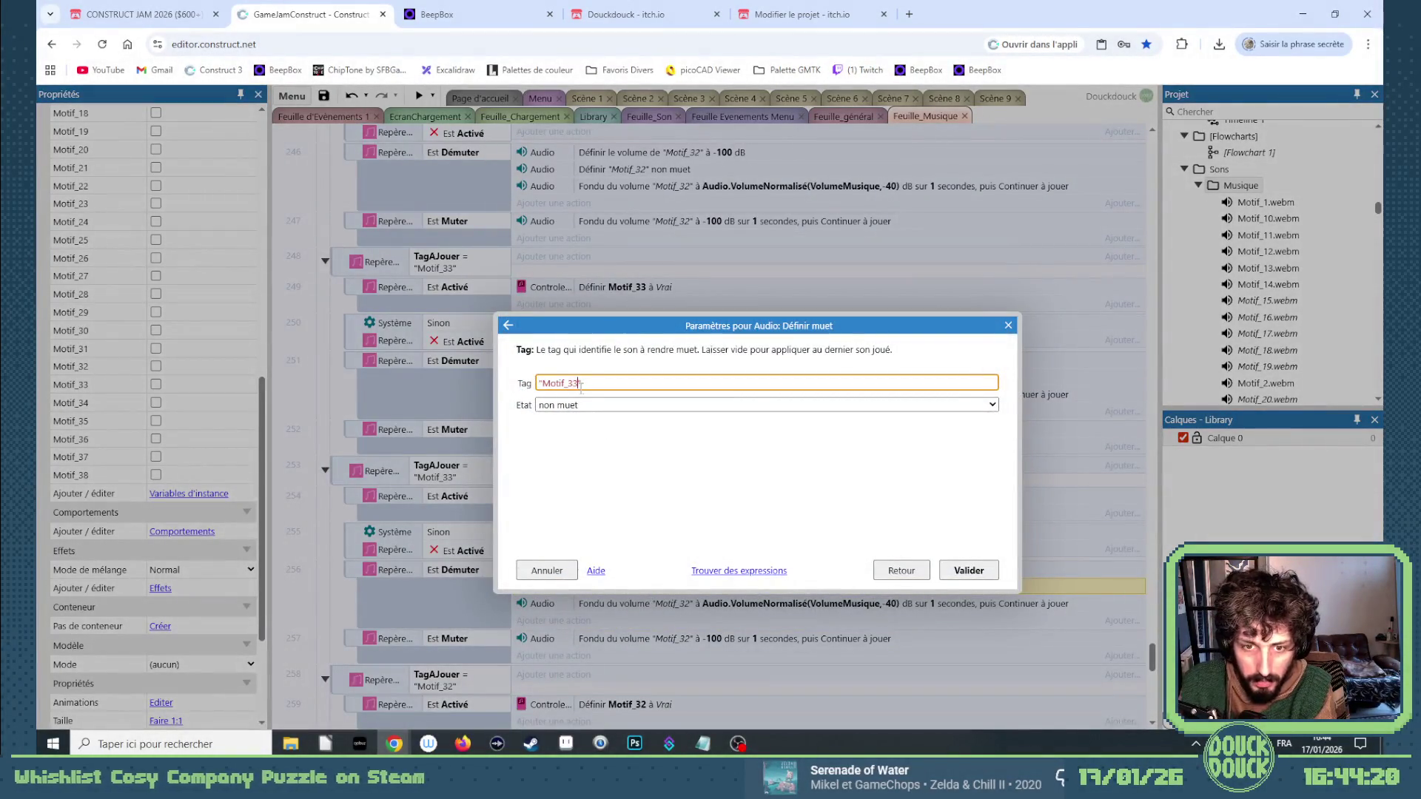
pyautogui.press('Return')
pyautogui.press('Down')
pyautogui.press('Return')
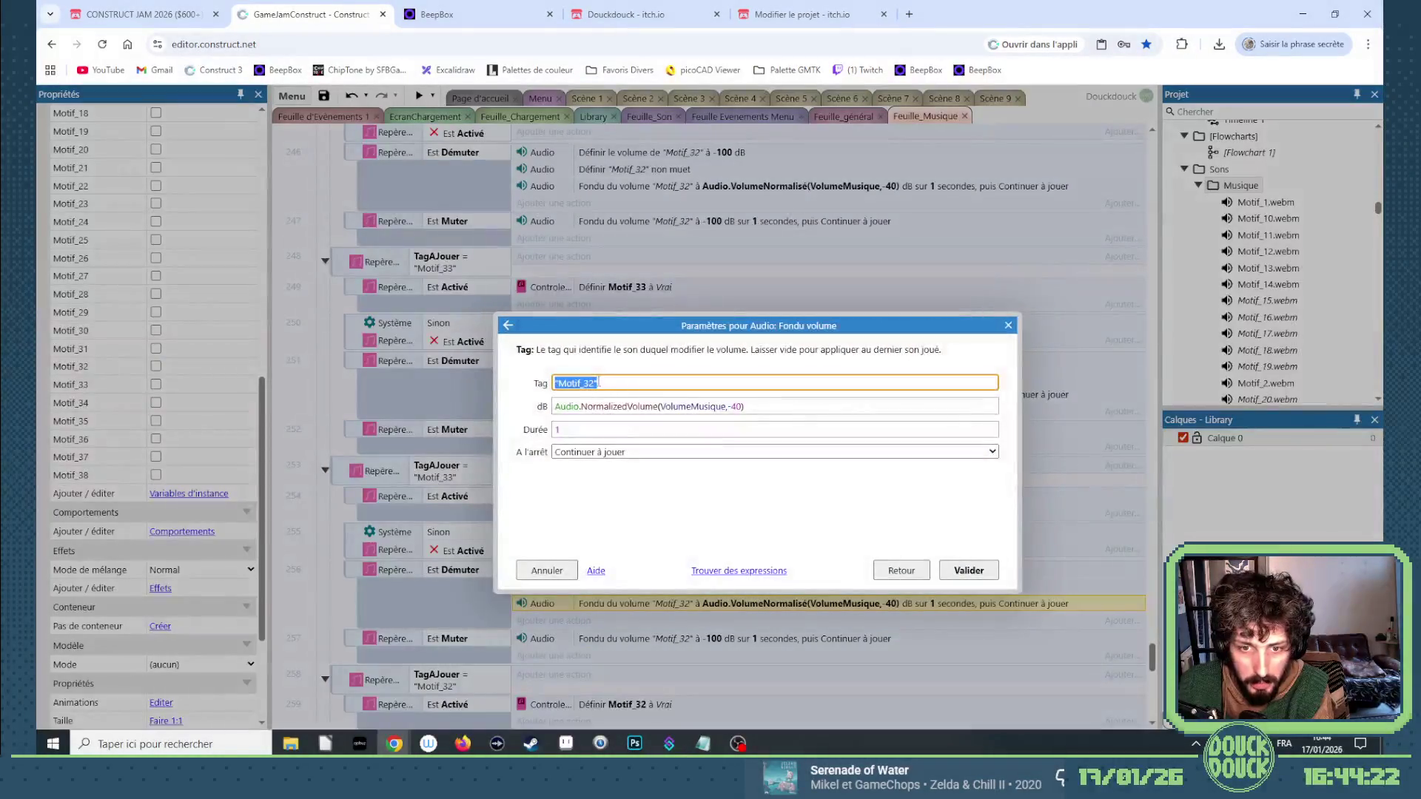
pyautogui.write('3')
pyautogui.press('Return')
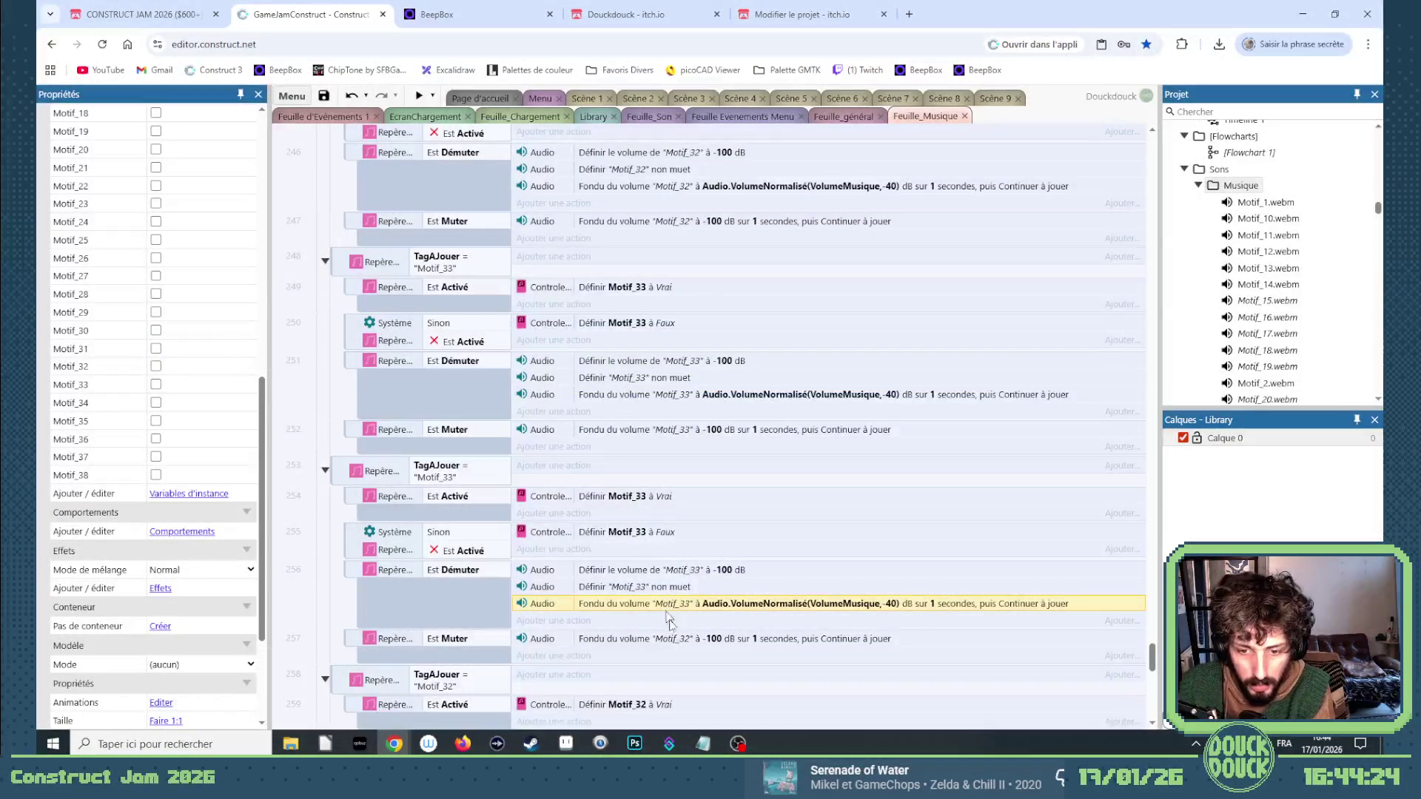
pyautogui.press('Down')
pyautogui.press('Return')
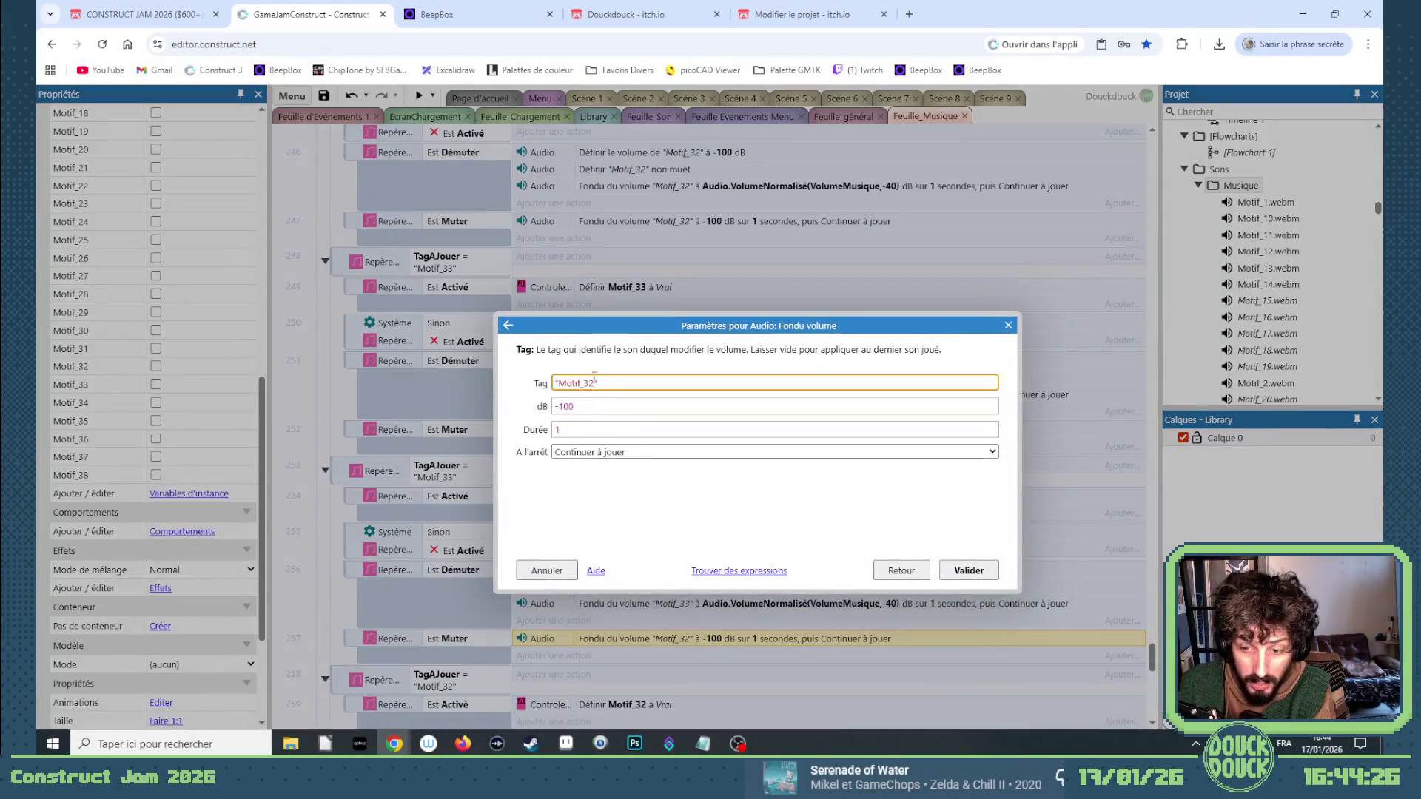
pyautogui.press('Return')
pyautogui.scroll(-3, 577, 518)
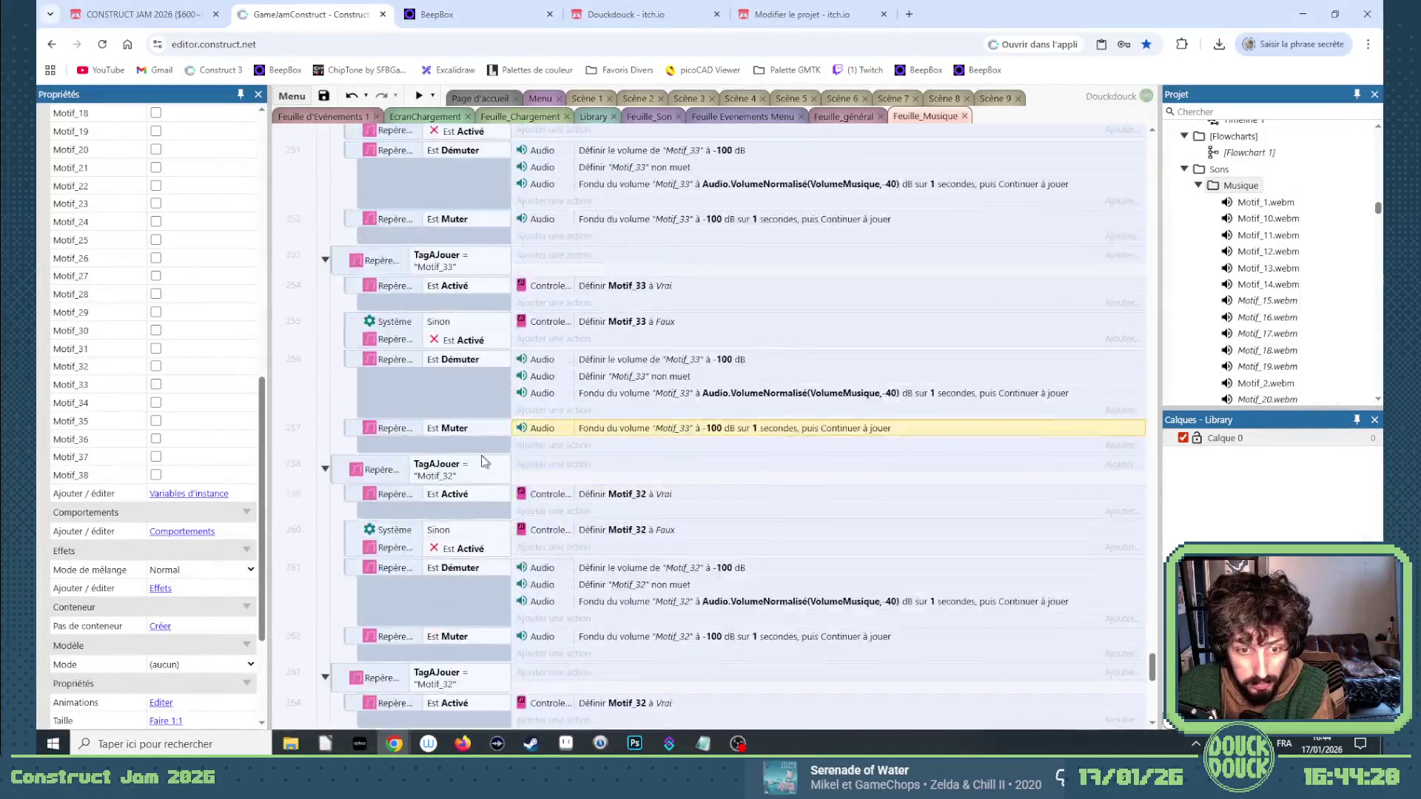
# Change the following copy's TagAJouer value to "Motif_34".
pyautogui.click(481, 475)
pyautogui.press('Return')
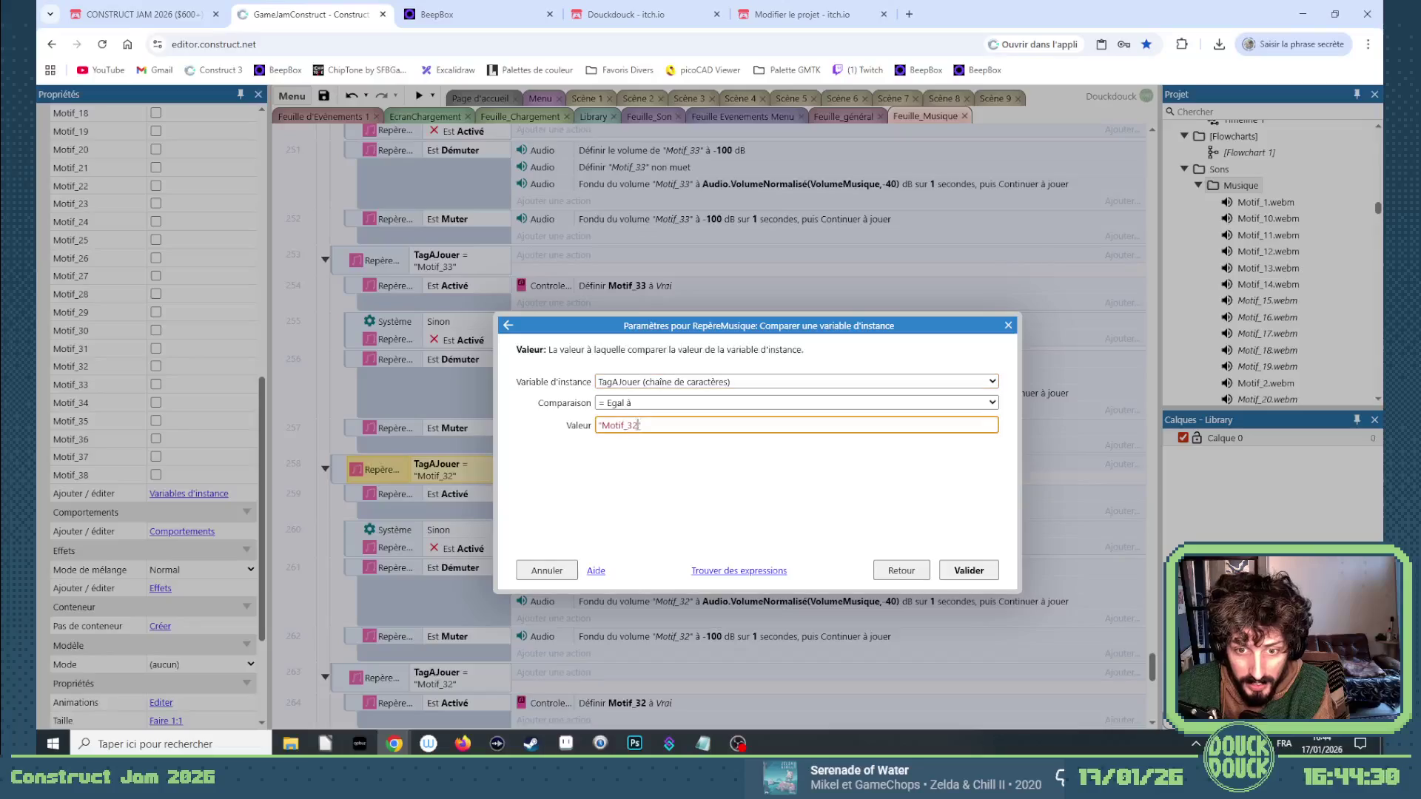
pyautogui.write('4')
pyautogui.press('Return')
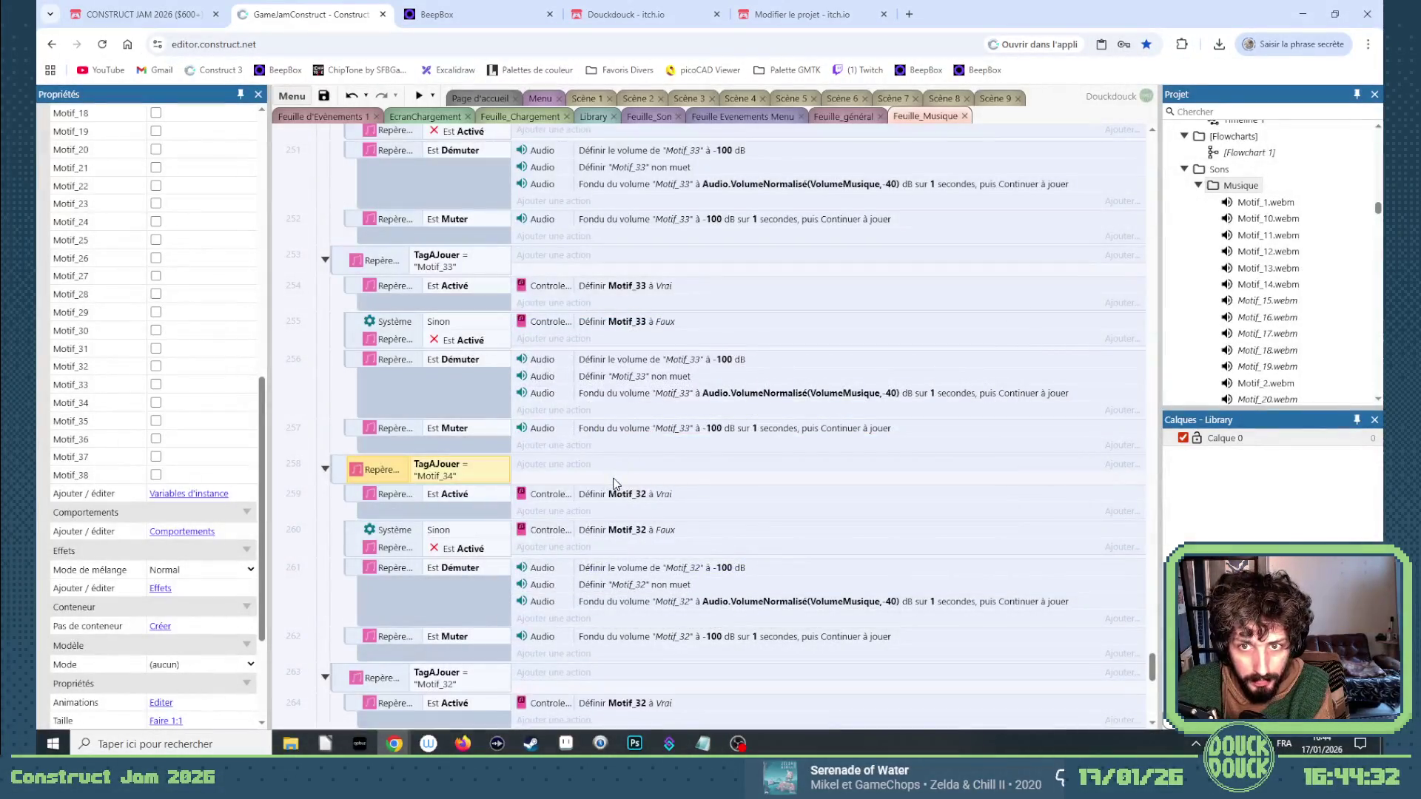
# Switch the event's TagAJouer value and its true/false flag actions to Motif_34.
pyautogui.scroll(3, 613, 483)
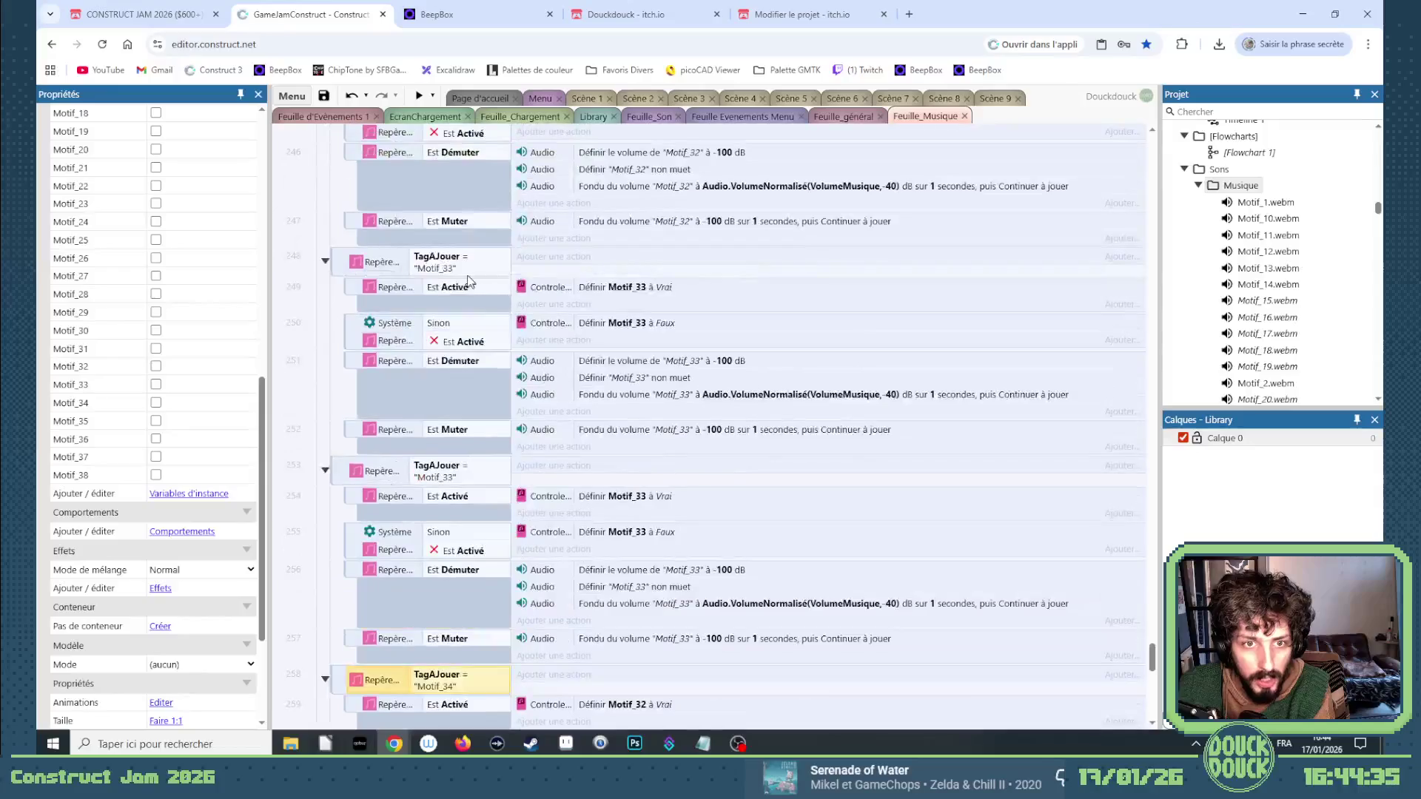
pyautogui.doubleClick(480, 487)
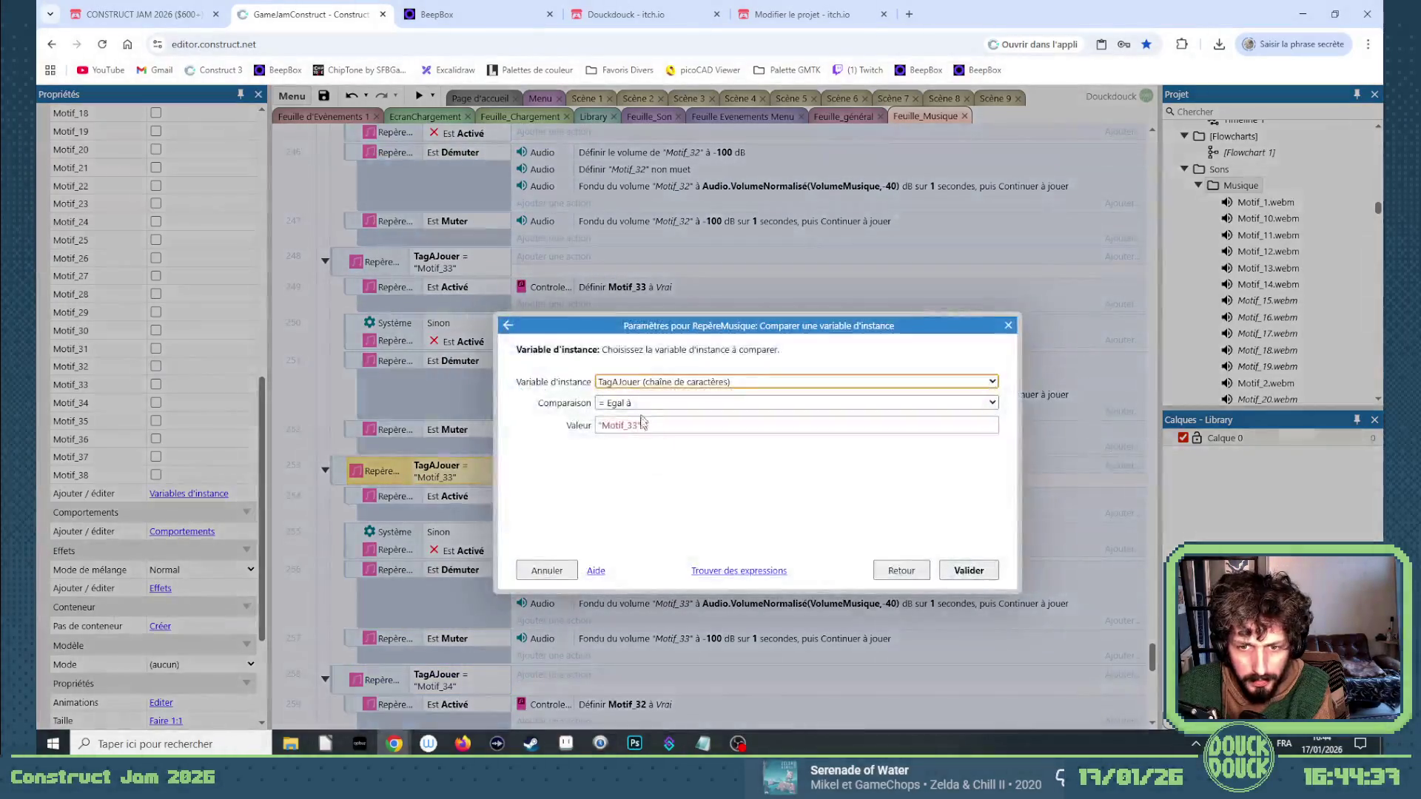
pyautogui.write('4')
pyautogui.press('Return')
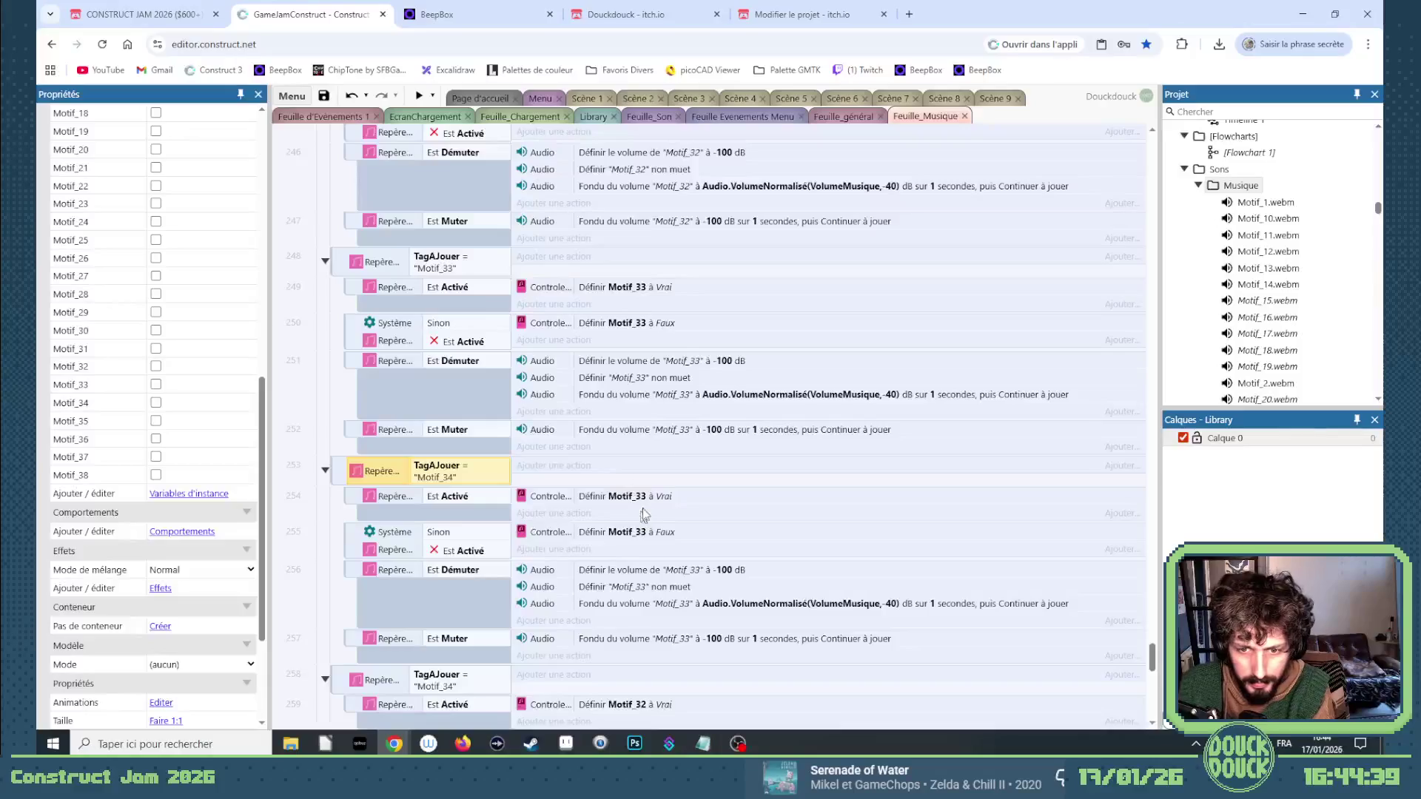
pyautogui.doubleClick(645, 501)
pyautogui.press('Down')
pyautogui.press('Return')
pyautogui.doubleClick(641, 532)
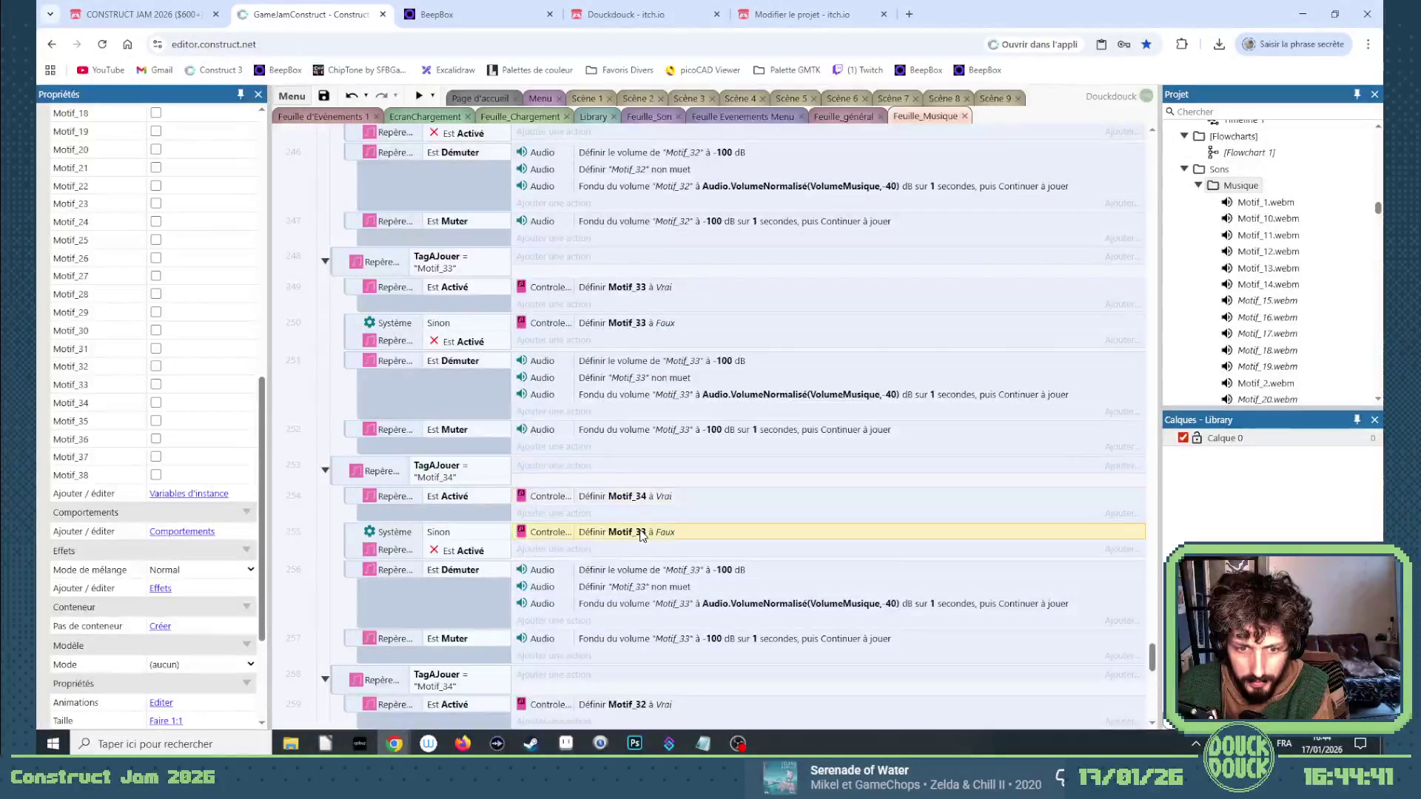
pyautogui.press('Down')
pyautogui.press('Return')
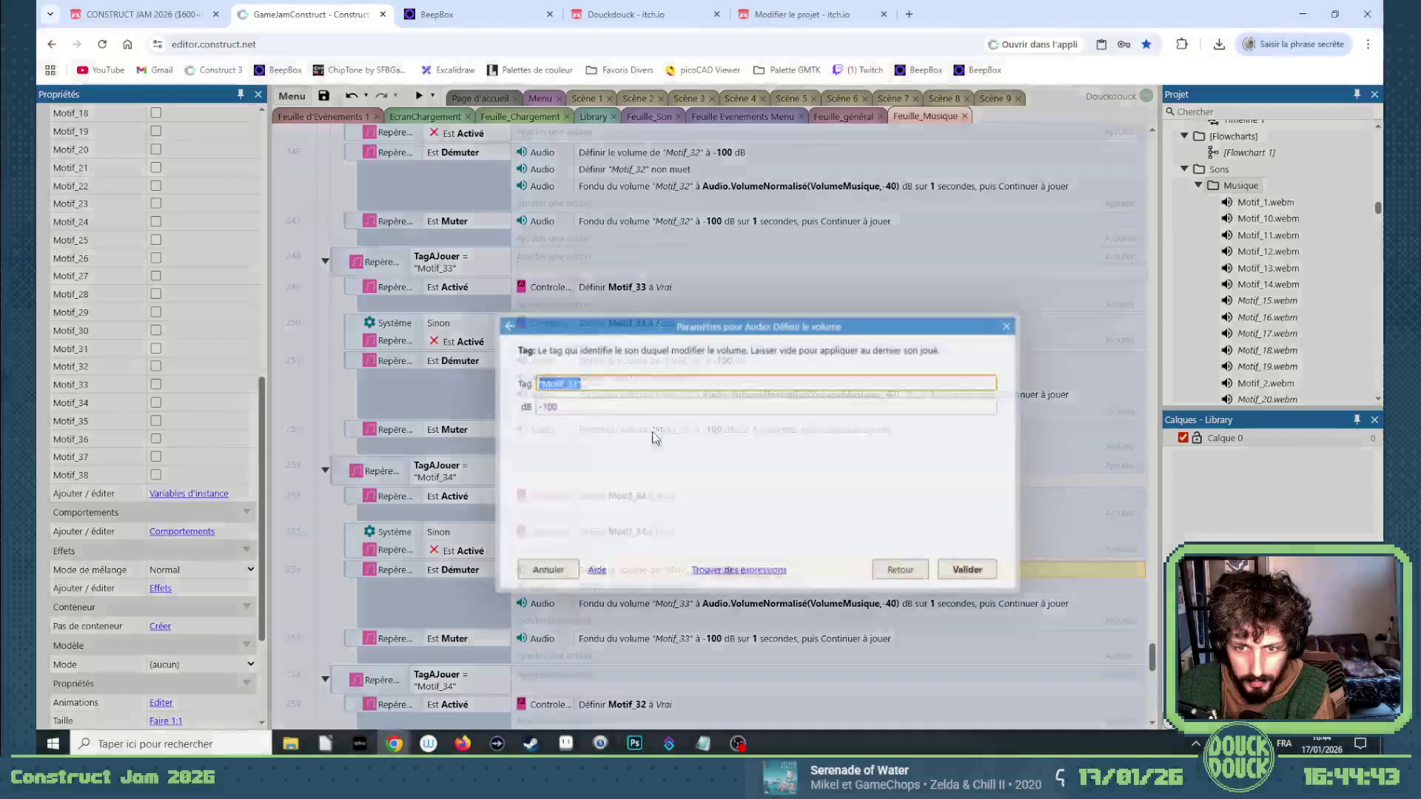
# Retag the volume and unmute actions from Motif_33 to Motif_34.
pyautogui.doubleClick(691, 571)
pyautogui.press('BackSpace')
pyautogui.write('4')
pyautogui.press('Return')
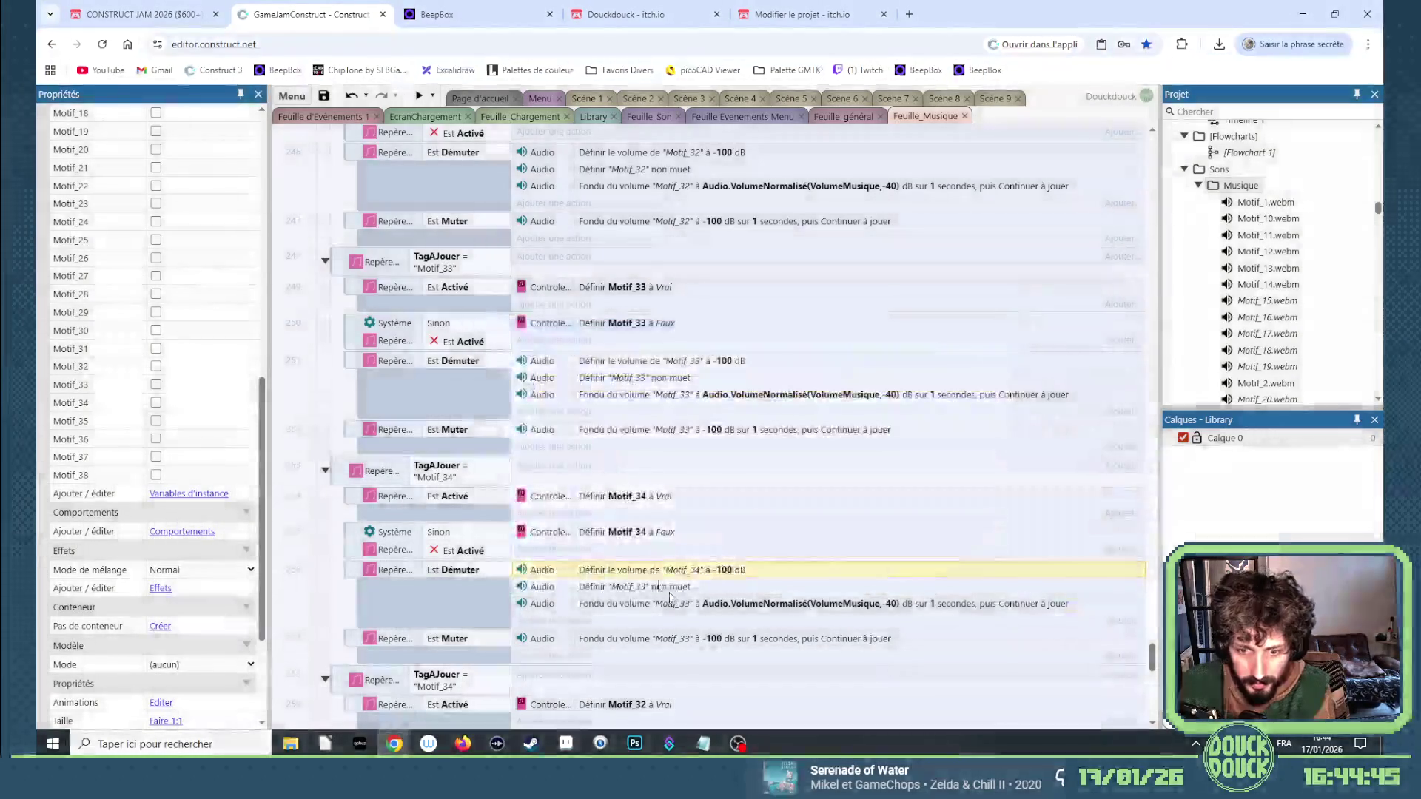
pyautogui.press('Down')
pyautogui.press('Return')
pyautogui.press('BackSpace')
pyautogui.write('4')
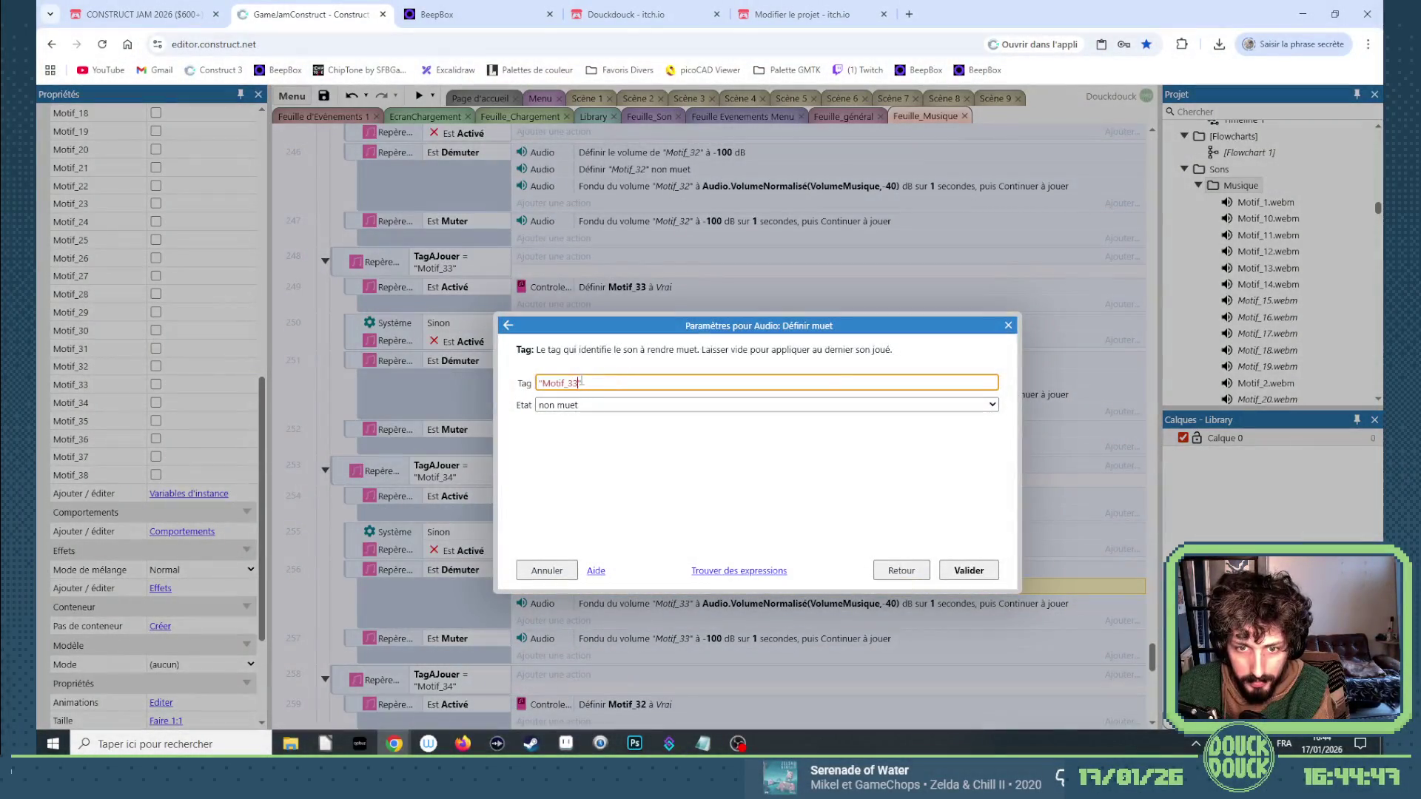
pyautogui.press('Return')
# Retag the fade-in and fade-out actions to Motif_34.
pyautogui.press('Down')
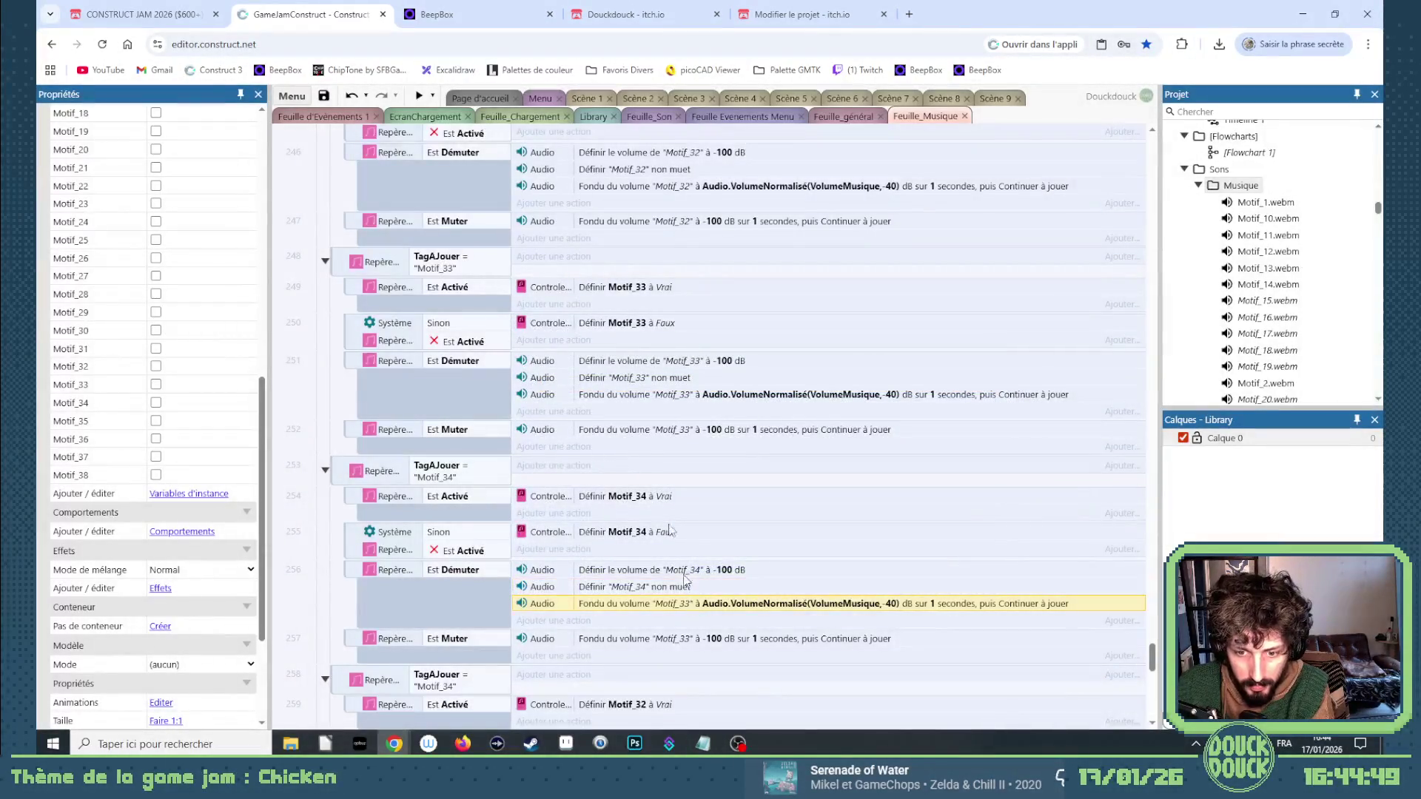
pyautogui.press('Return')
pyautogui.write('4')
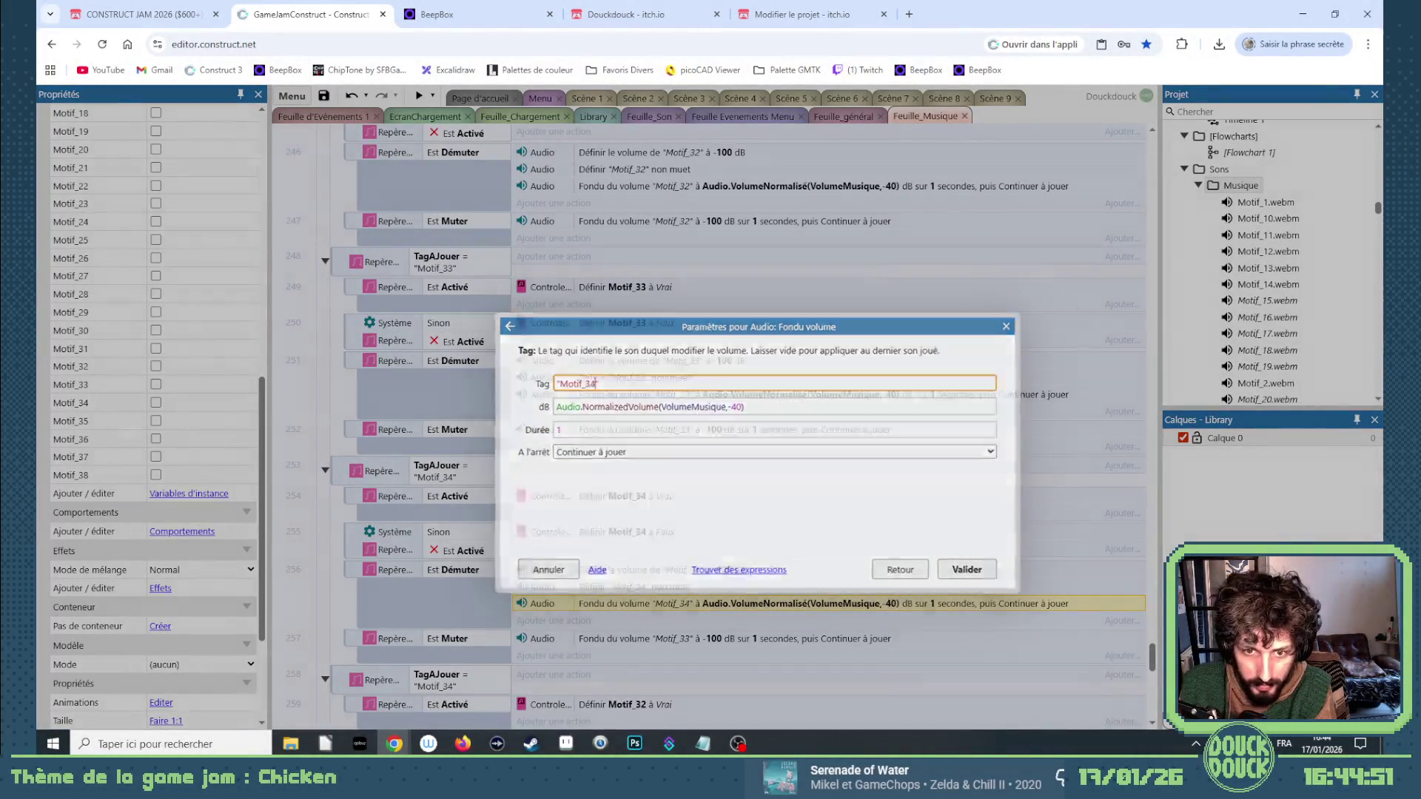
pyautogui.press('Return')
pyautogui.press('Down')
pyautogui.press('Return')
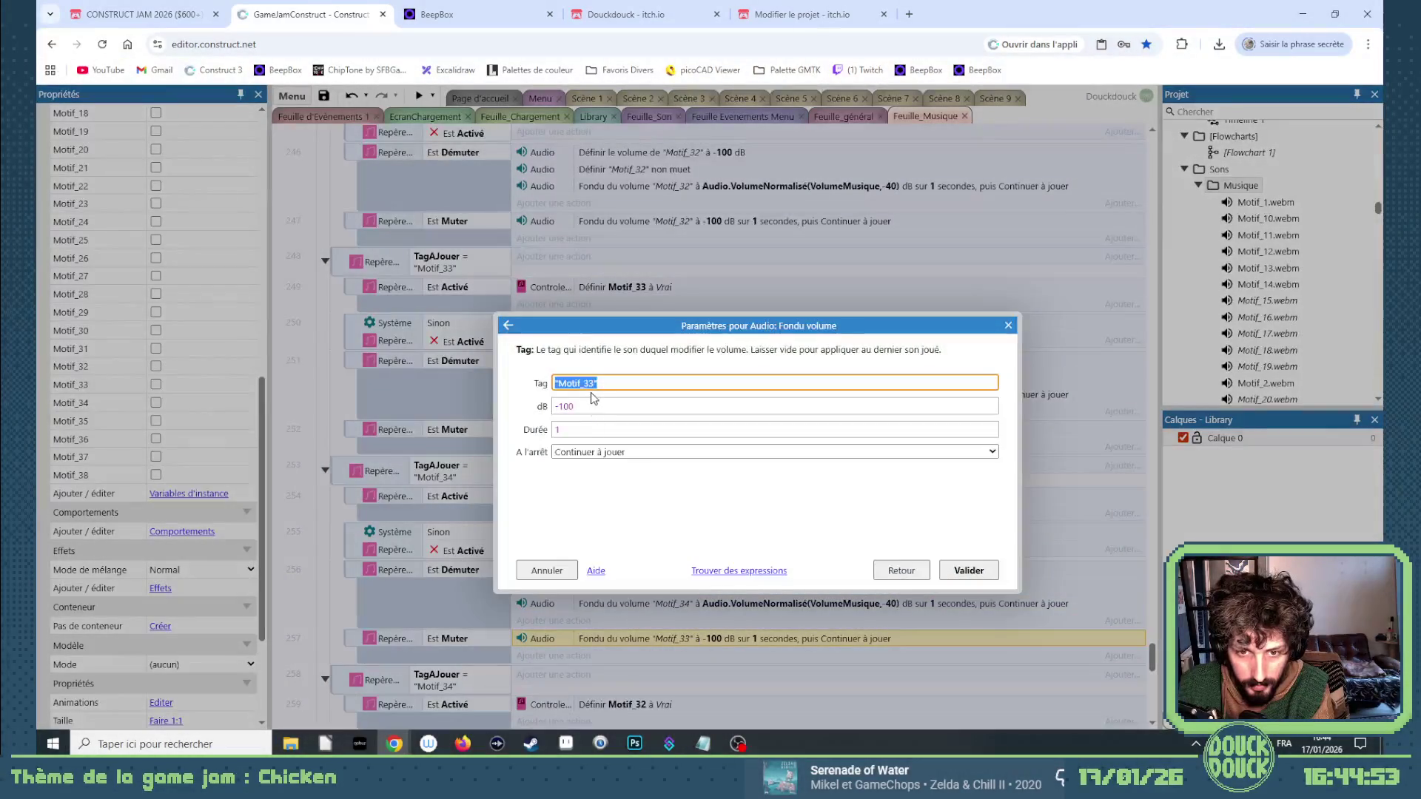
pyautogui.write('4')
pyautogui.press('Return')
pyautogui.scroll(-3, 485, 471)
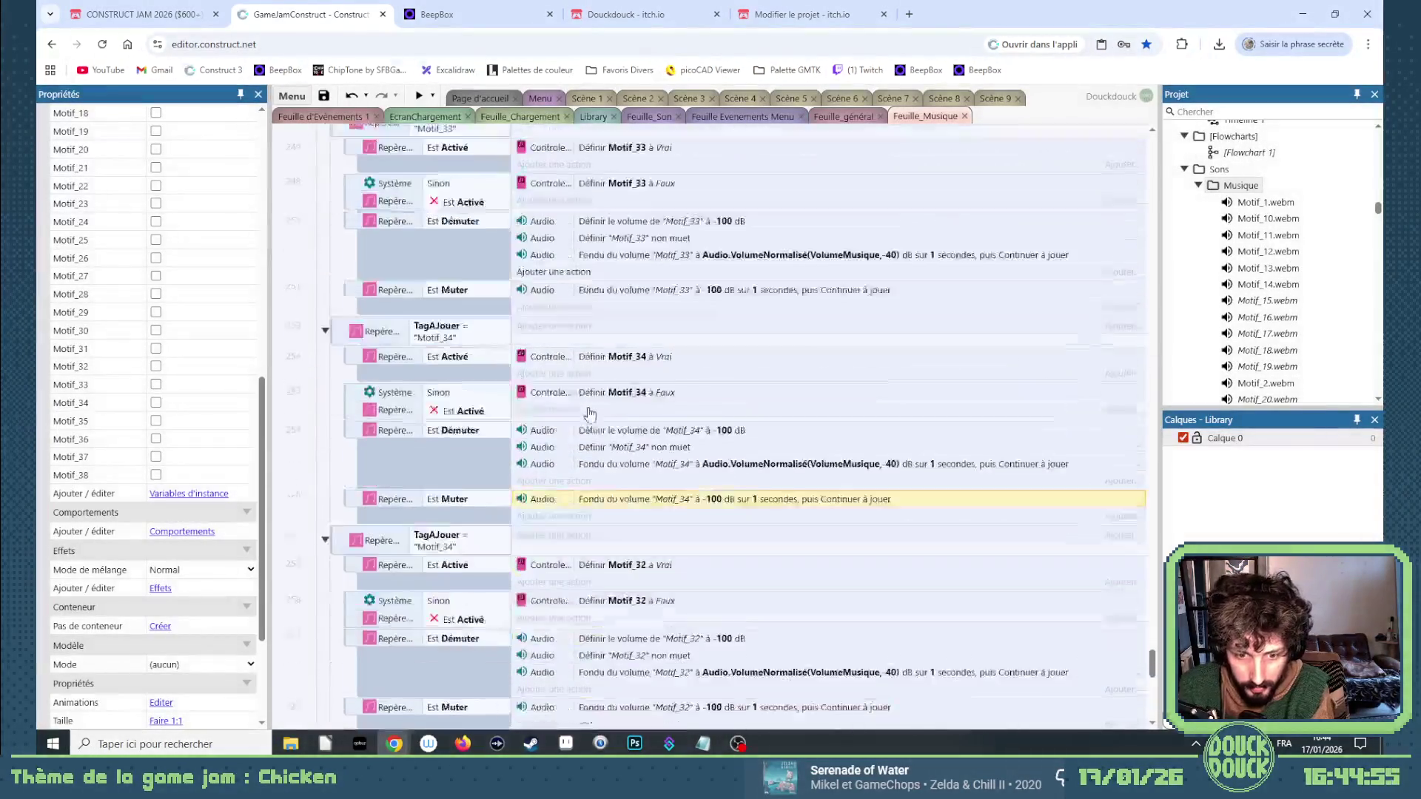
# Set the next event's TagAJouer value and both flag actions to Motif_35.
pyautogui.click(485, 472)
pyautogui.press('Return')
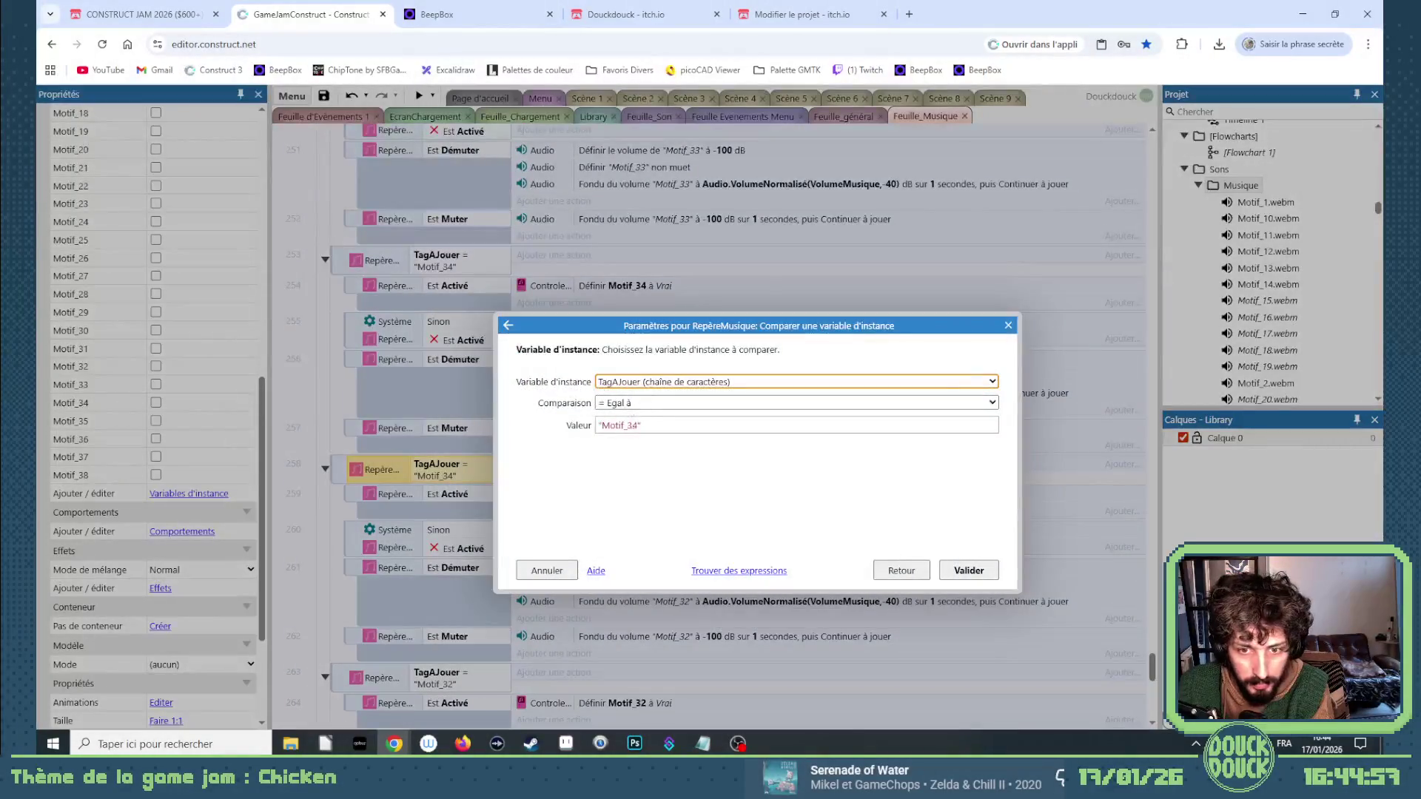
pyautogui.write('5')
pyautogui.press('Return')
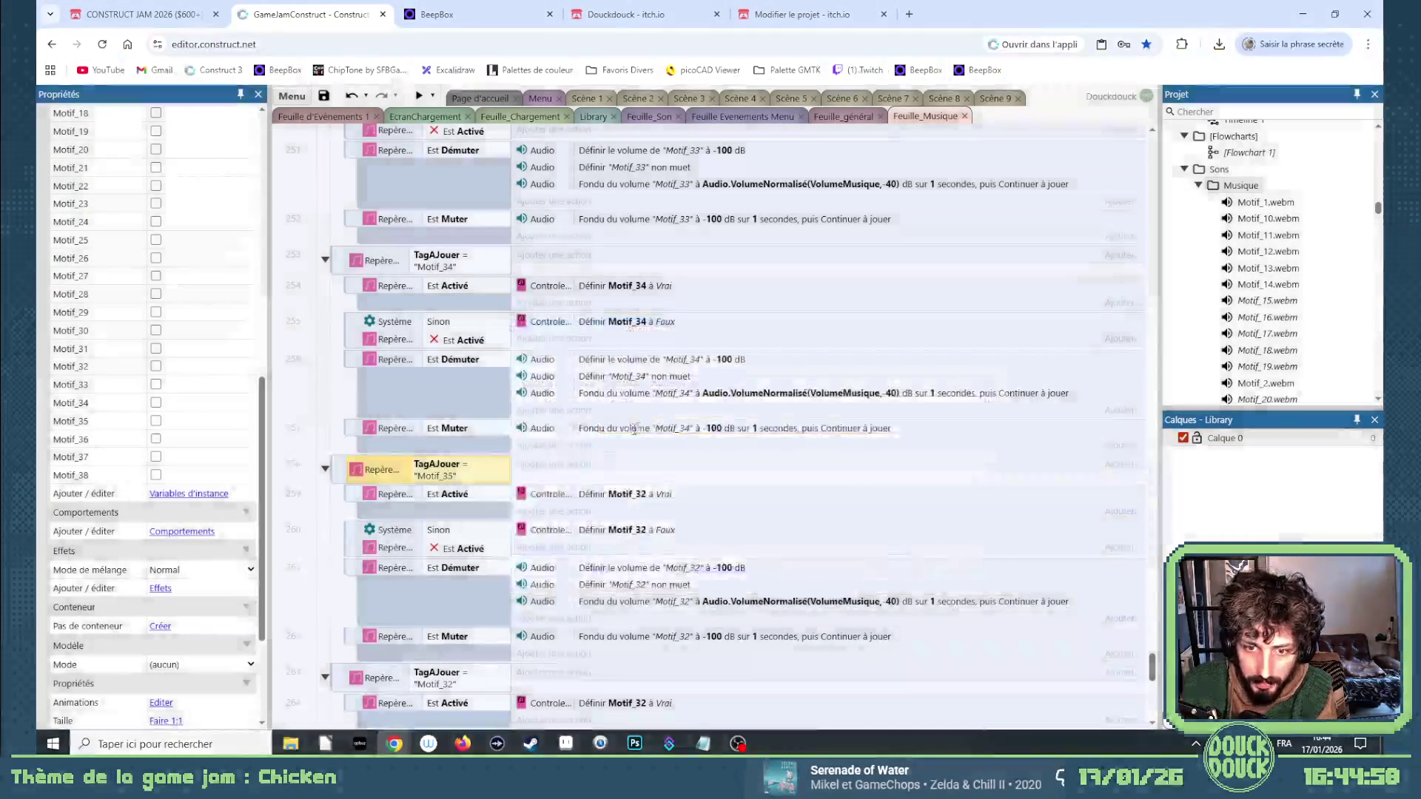
pyautogui.press('Down')
pyautogui.press('Return')
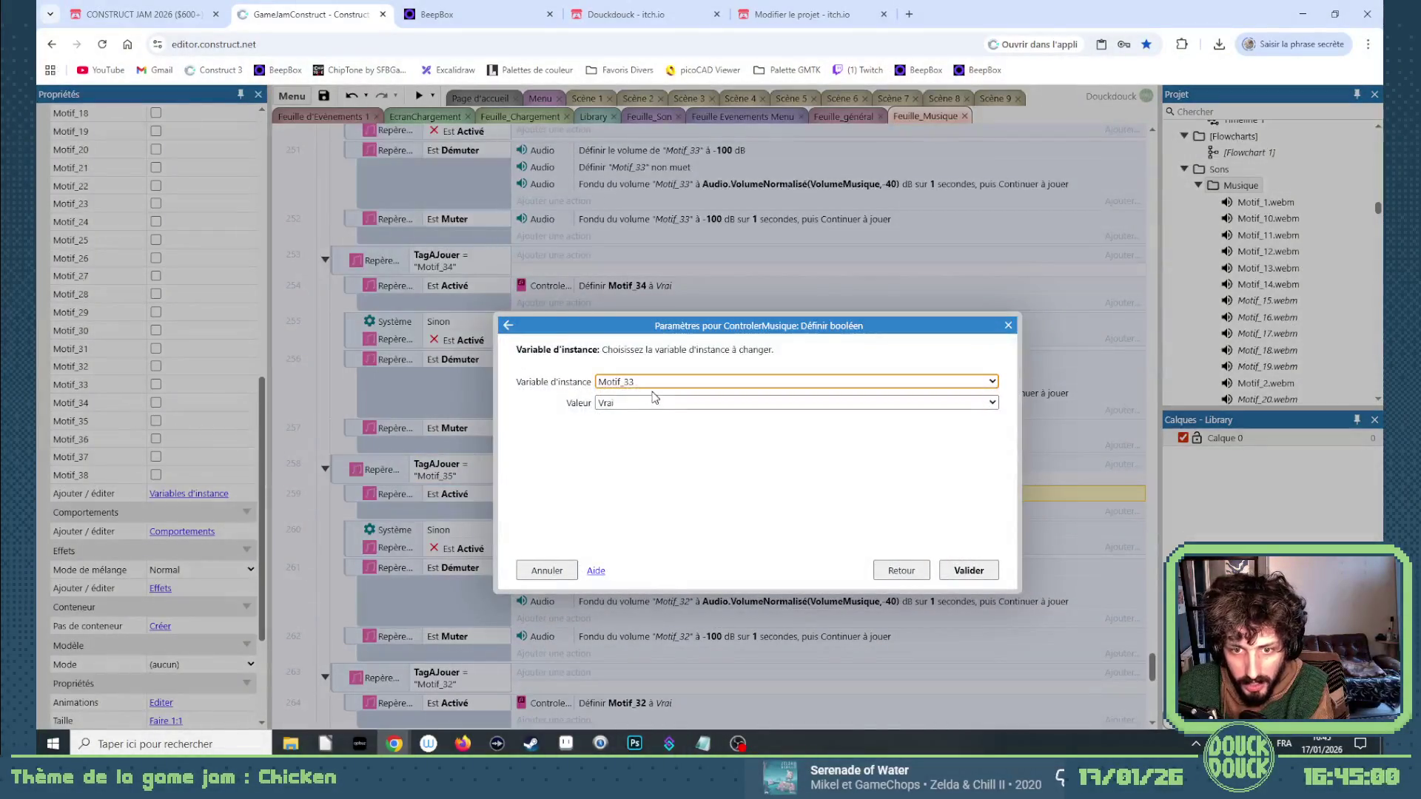
pyautogui.press('Return')
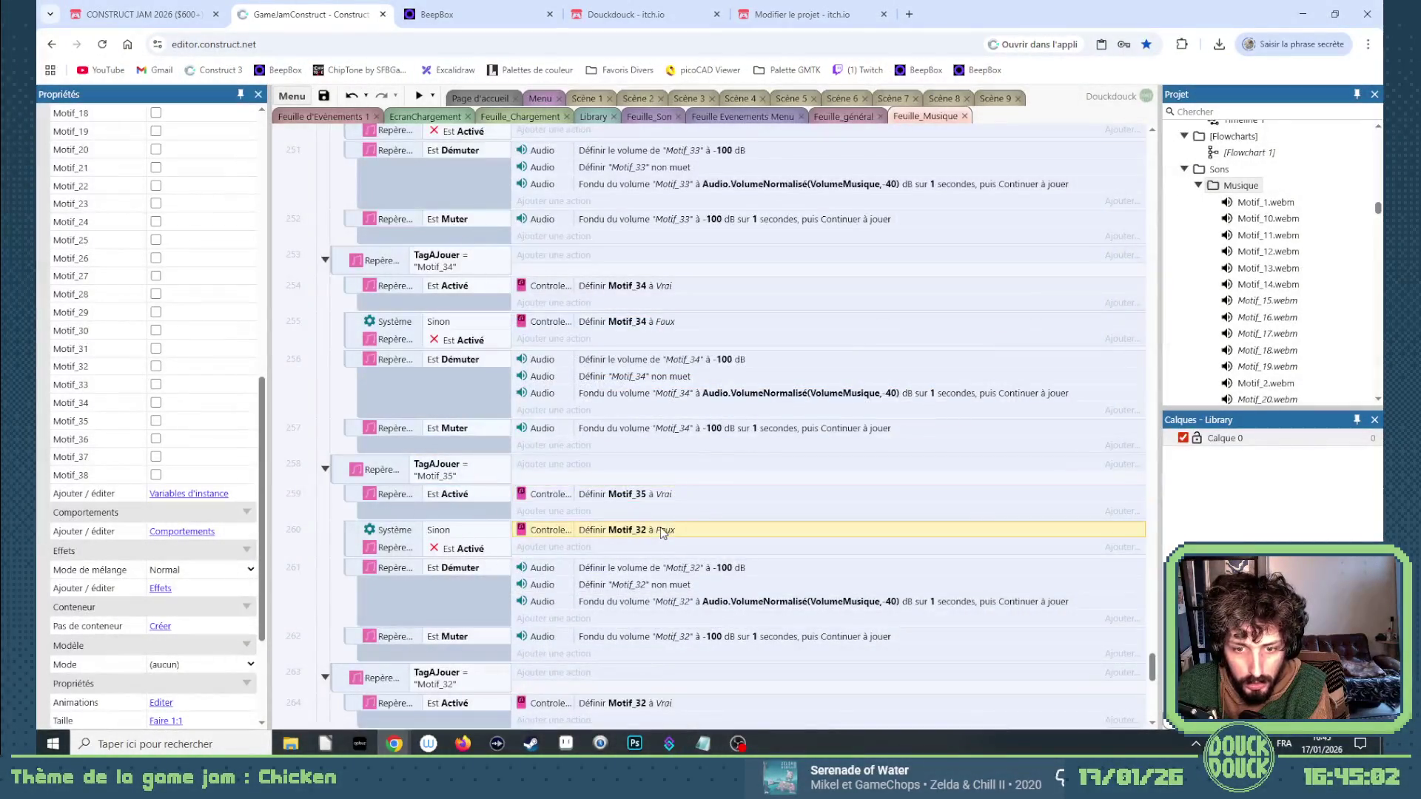
pyautogui.doubleClick(660, 527)
pyautogui.press('Down')
pyautogui.press('Down')
pyautogui.press('Down')
pyautogui.press('Return')
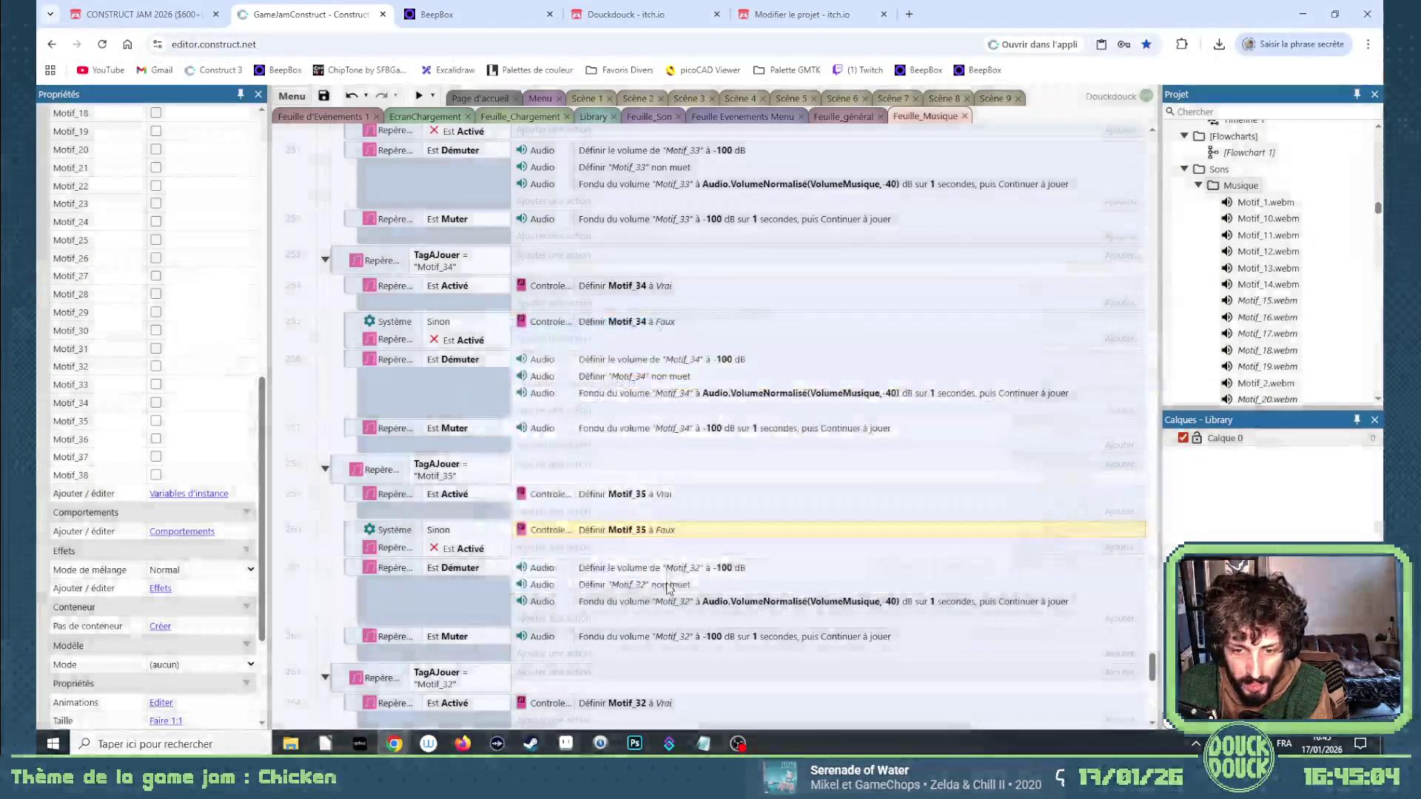
# Change the volume and unmute actions' tags to Motif_35.
pyautogui.click(683, 570)
pyautogui.press('Return')
pyautogui.press('End')
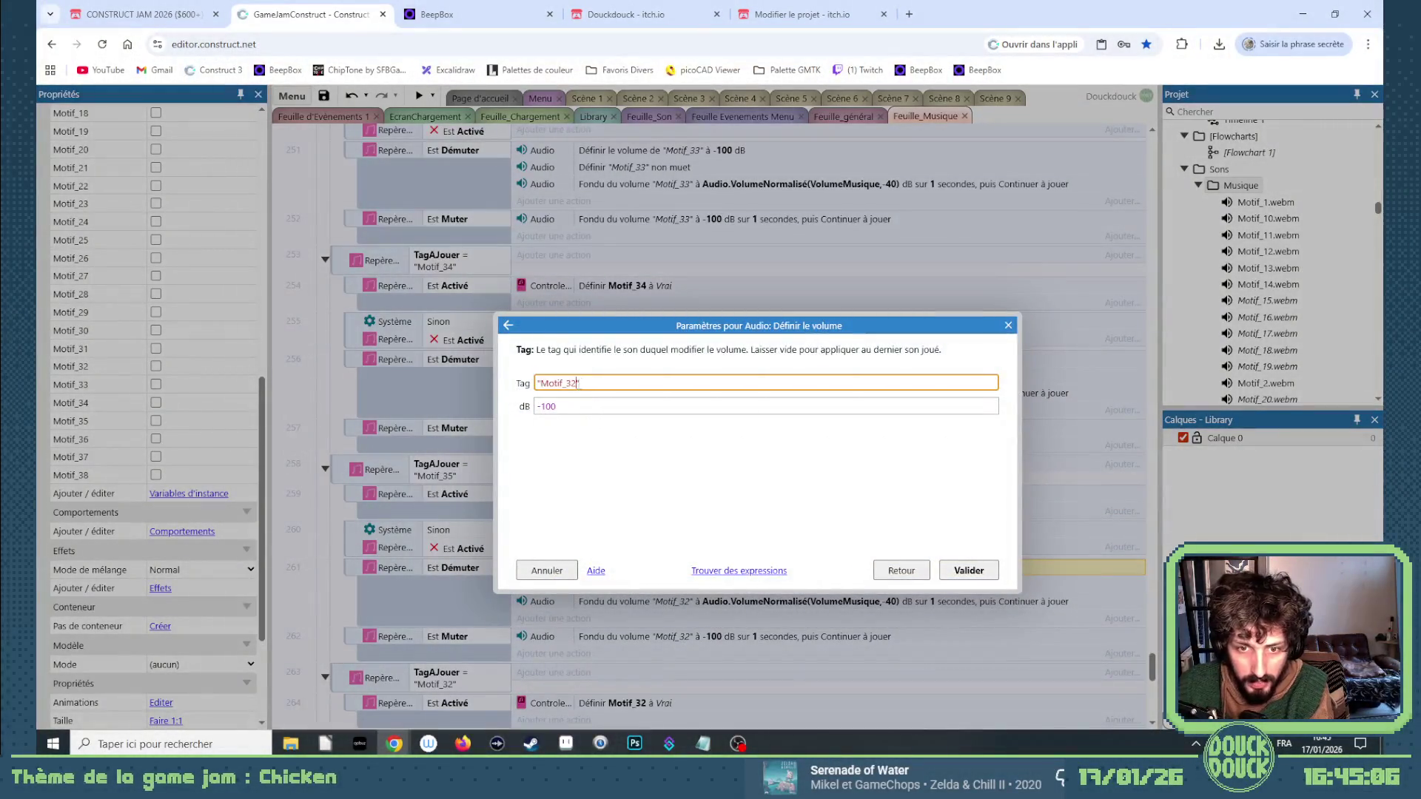
pyautogui.press('Left')
pyautogui.press('BackSpace')
pyautogui.write('5')
pyautogui.press('Return')
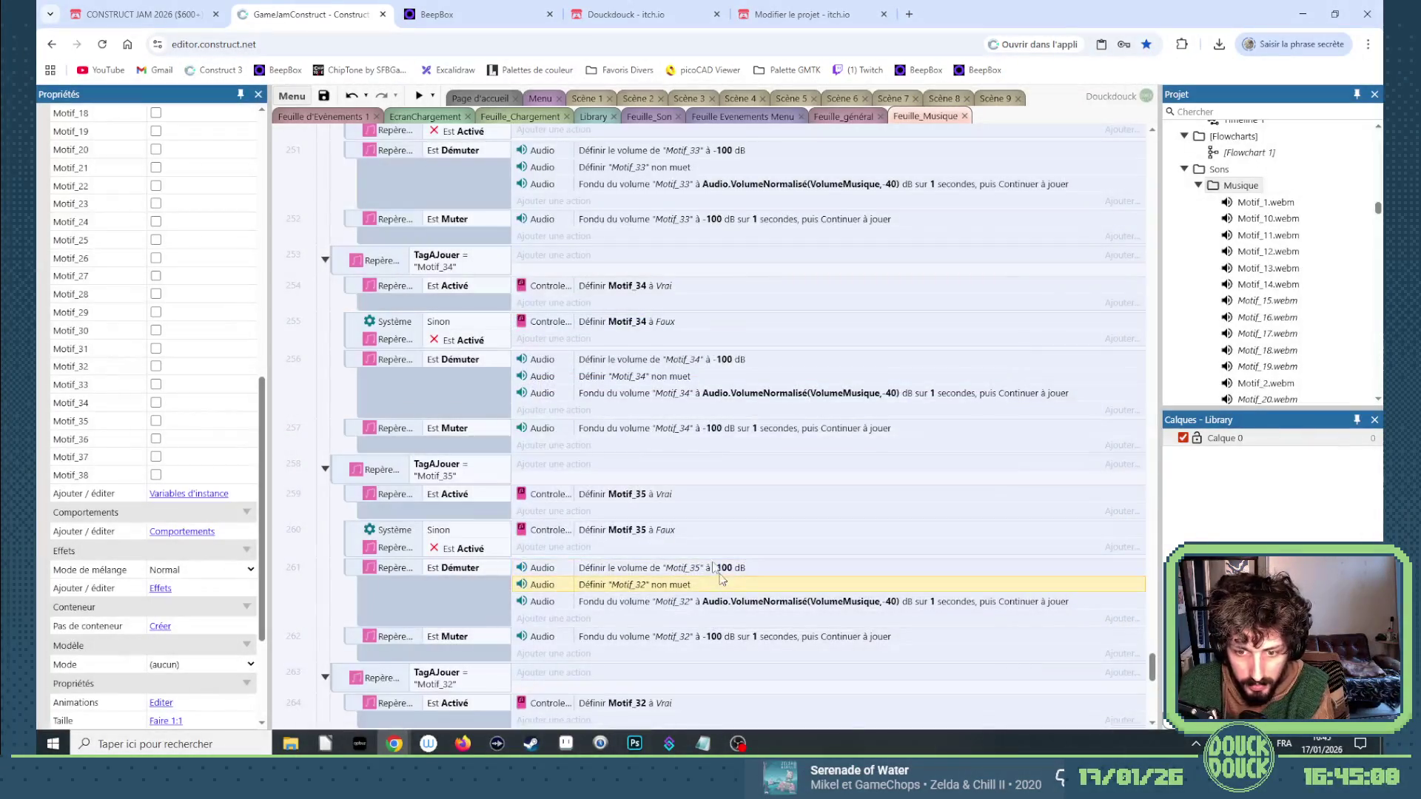
pyautogui.press('Return')
pyautogui.press('End')
pyautogui.press('Left')
pyautogui.press('BackSpace')
pyautogui.write('5')
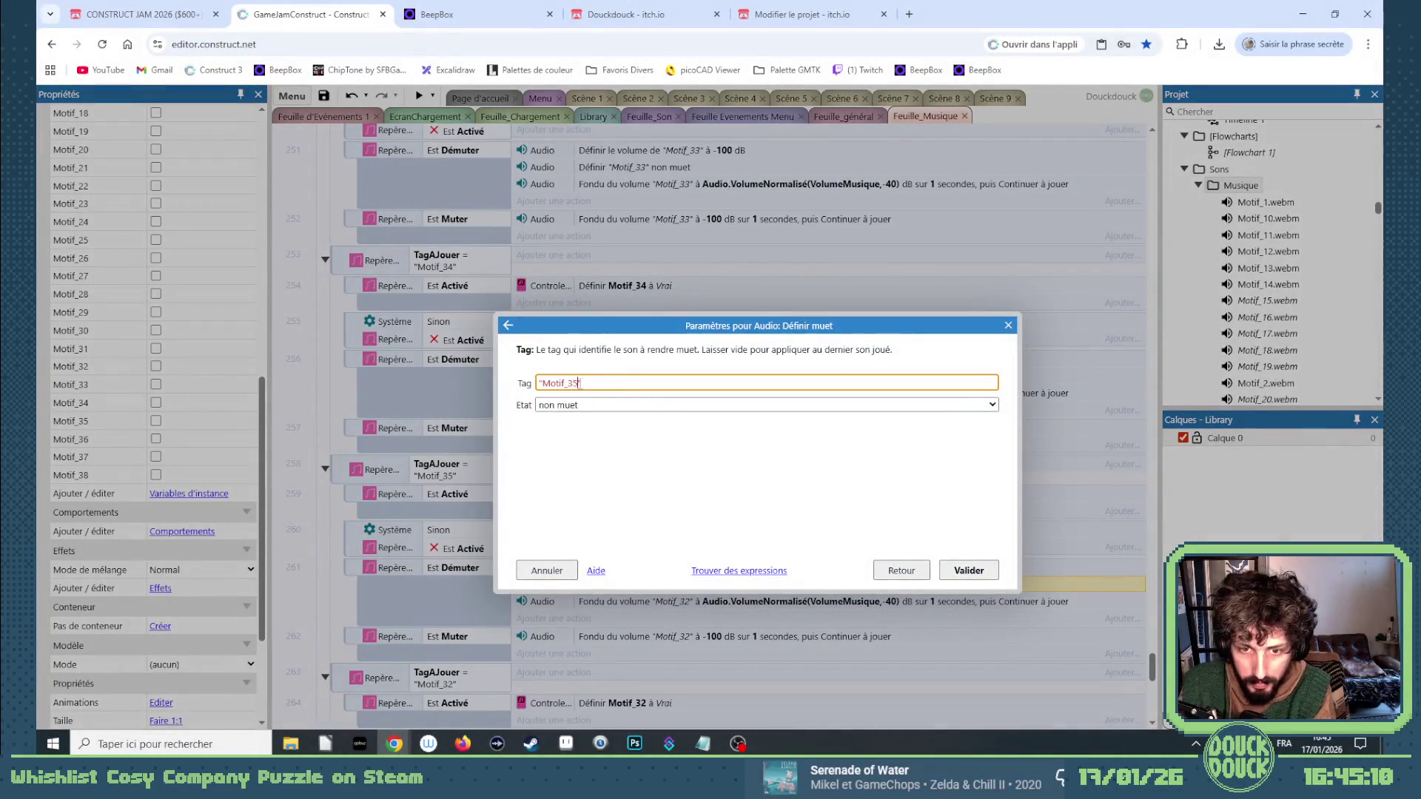
pyautogui.press('Return')
# Retag the fade-in action to Motif_35 and begin editing the fade-out.
pyautogui.press('Down')
pyautogui.press('Return')
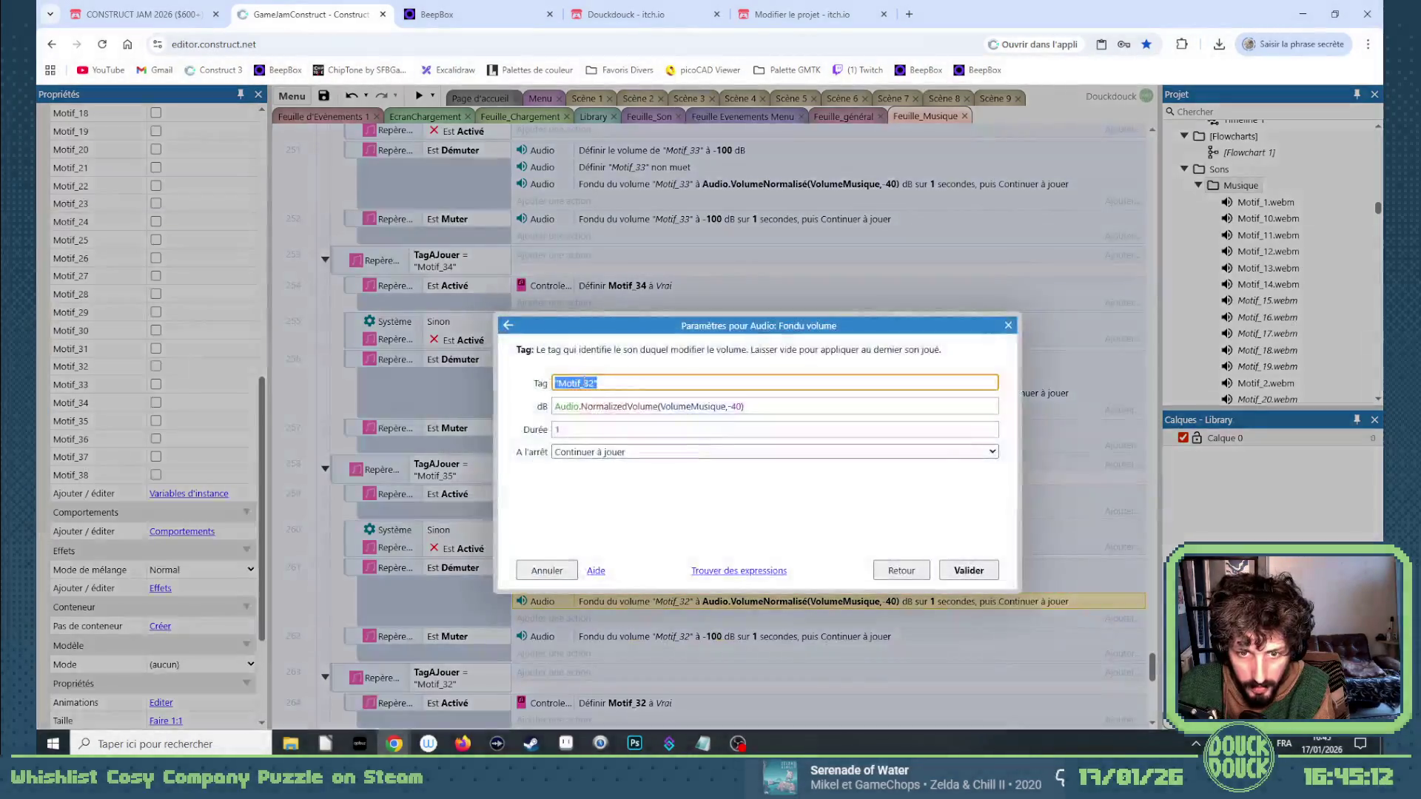
pyautogui.write('5')
pyautogui.press('Return')
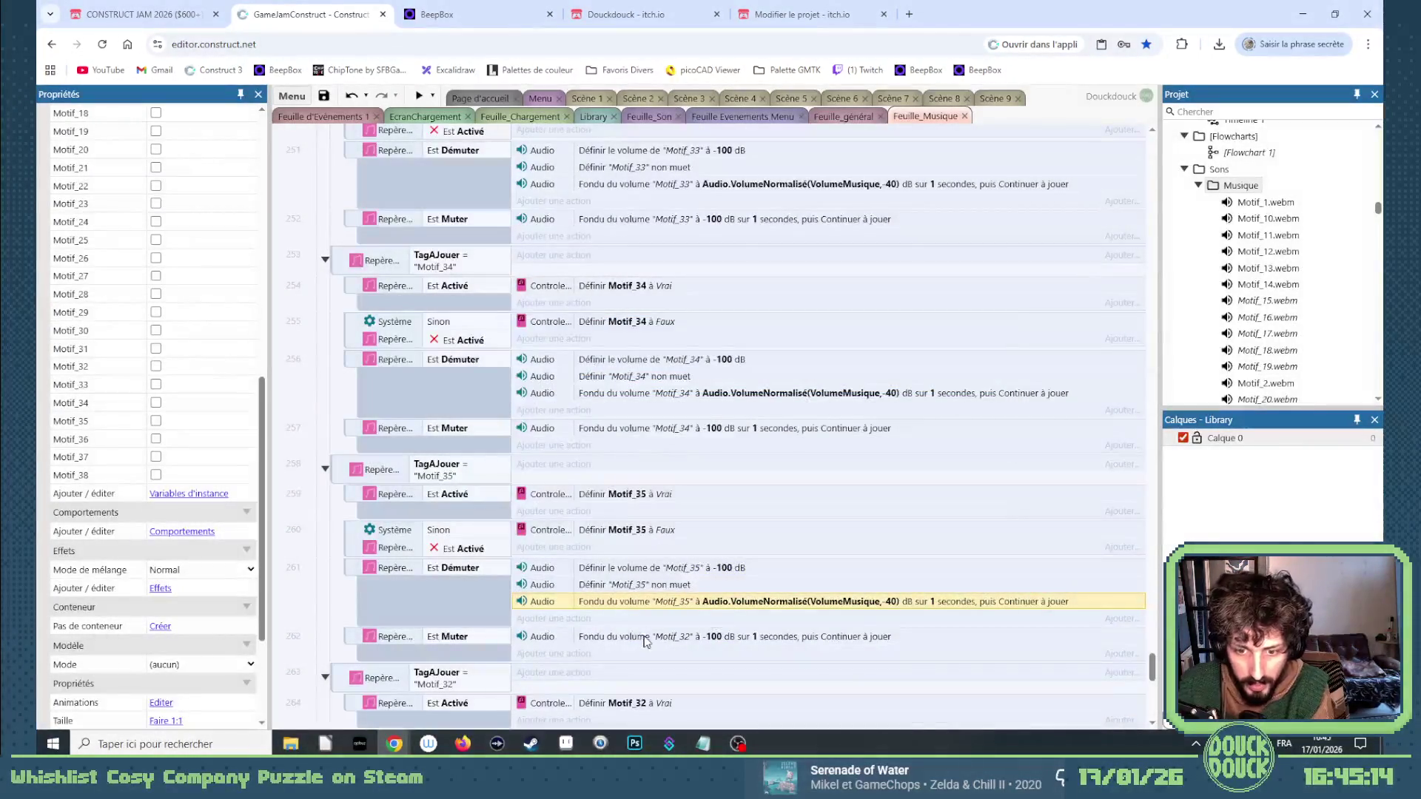
pyautogui.press('Down')
pyautogui.press('Return')
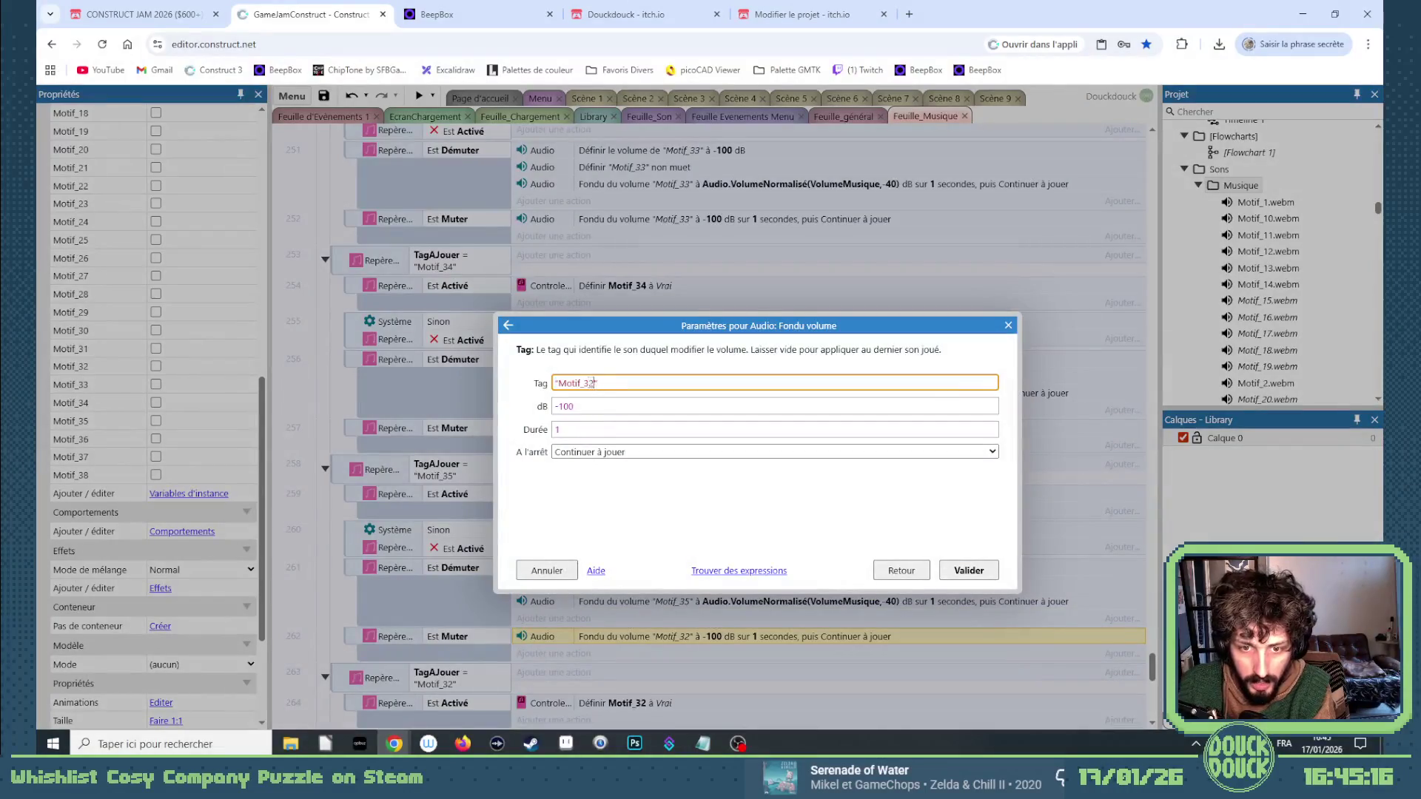
# Finish the Motif_35 fade-out, then set the next event's condition and both flags to Motif_36.
pyautogui.press('Return')
pyautogui.scroll(-3, 710, 406)
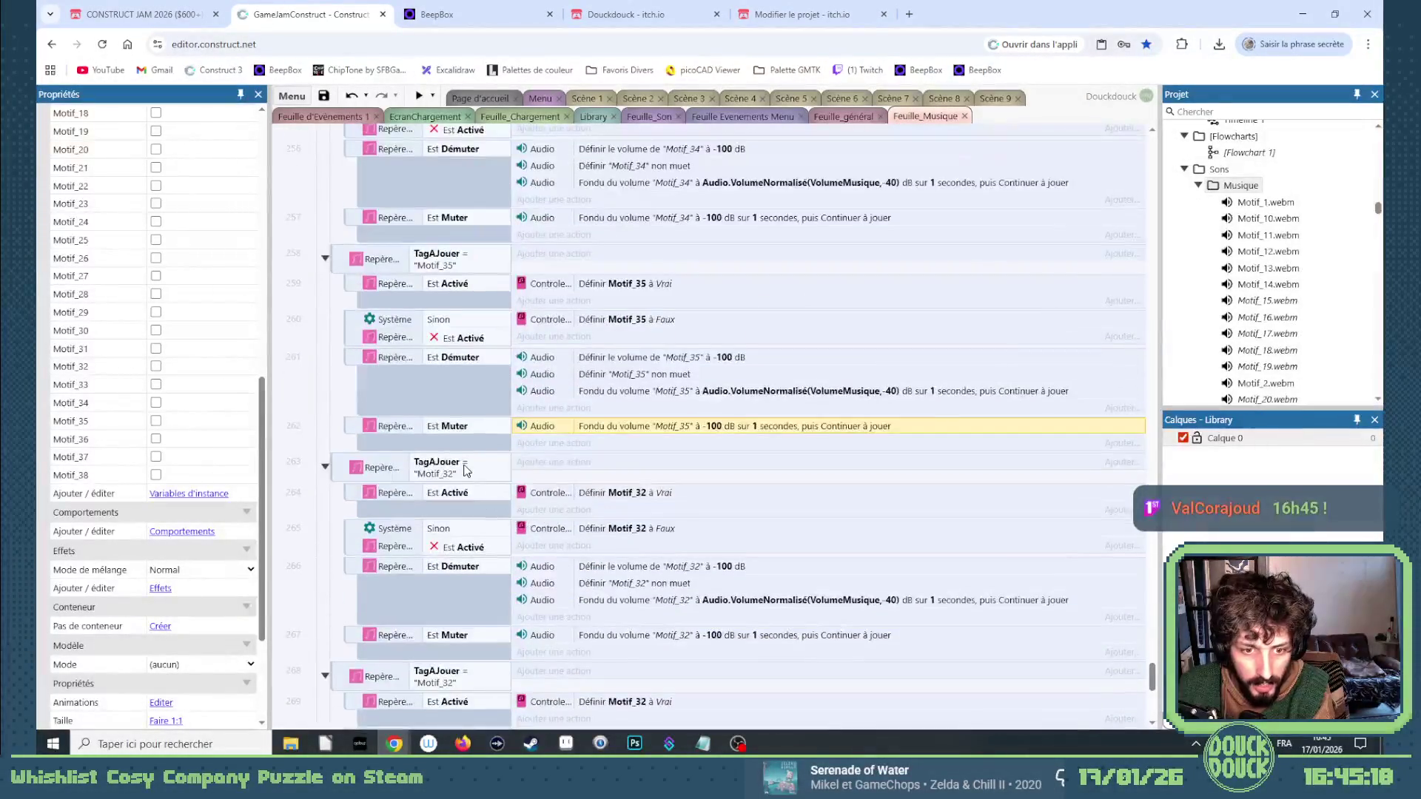
pyautogui.doubleClick(470, 473)
pyautogui.click(638, 425)
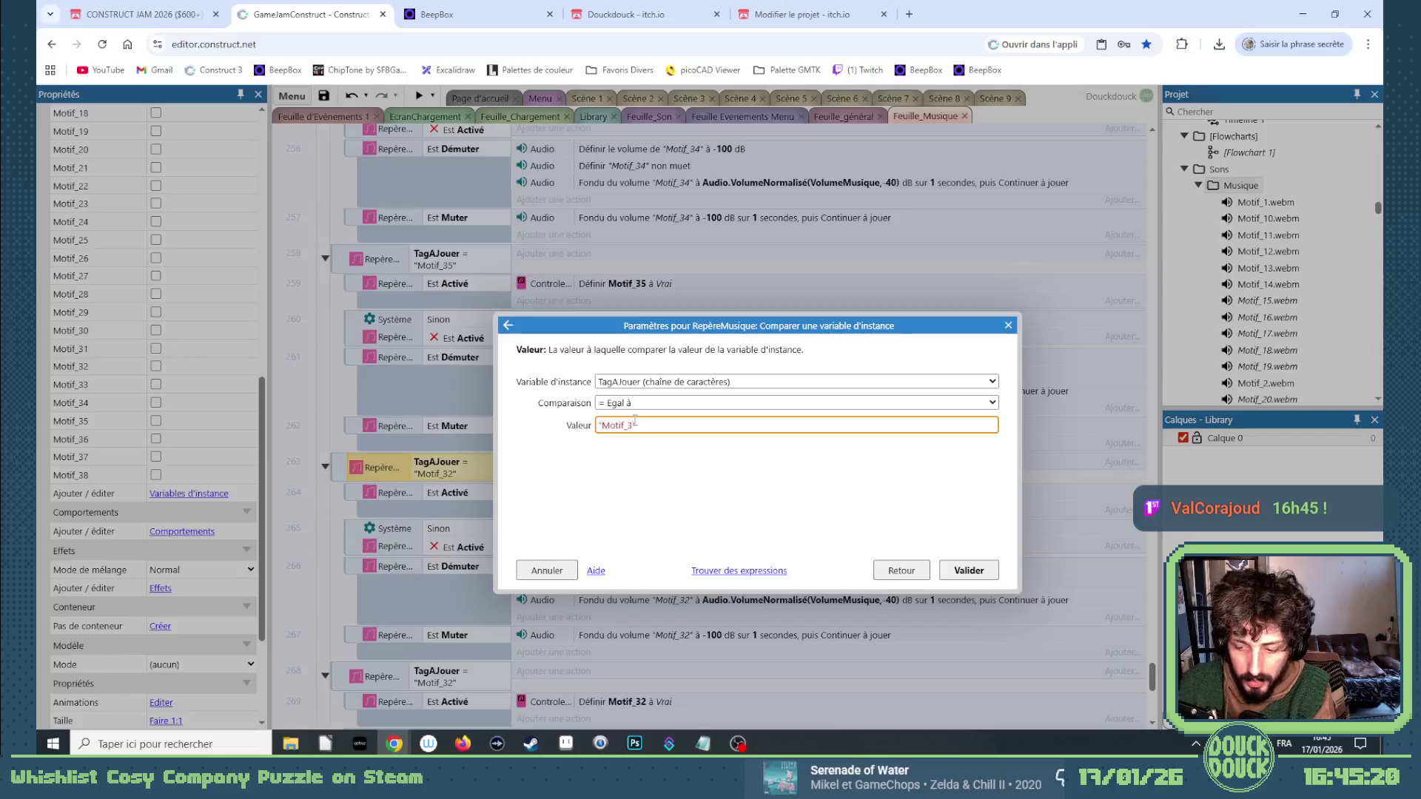
pyautogui.press('Return')
pyautogui.doubleClick(645, 493)
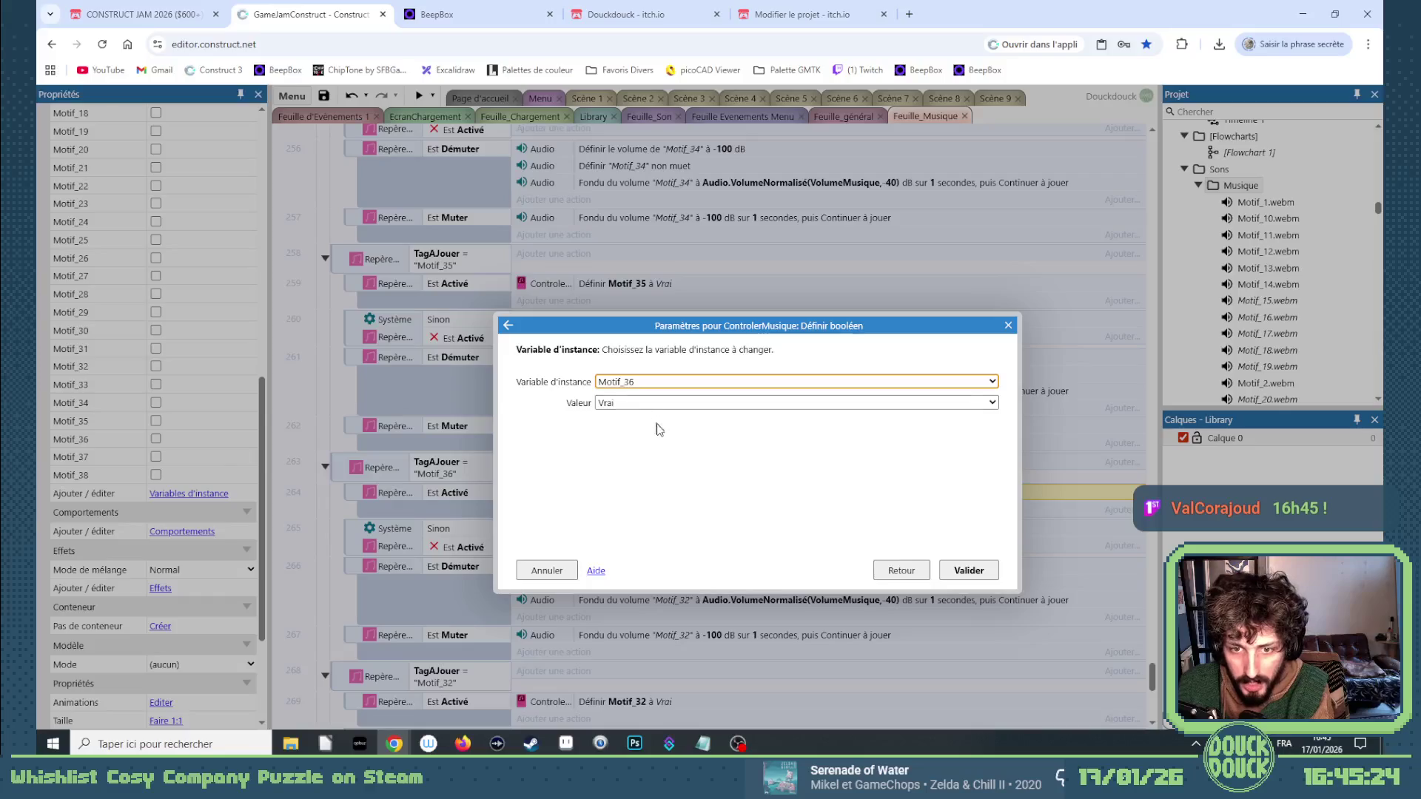
pyautogui.press('Return')
pyautogui.doubleClick(658, 527)
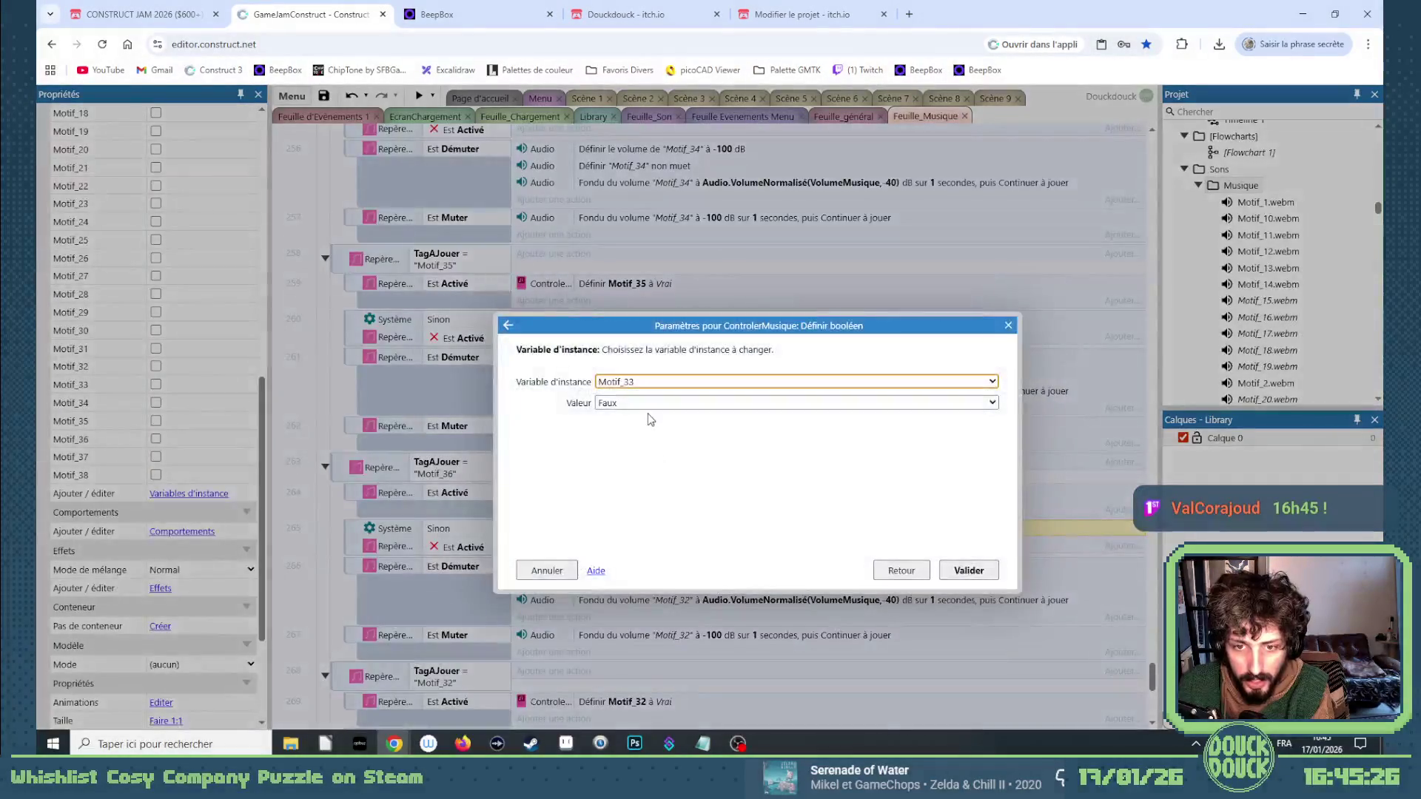
pyautogui.press('Return')
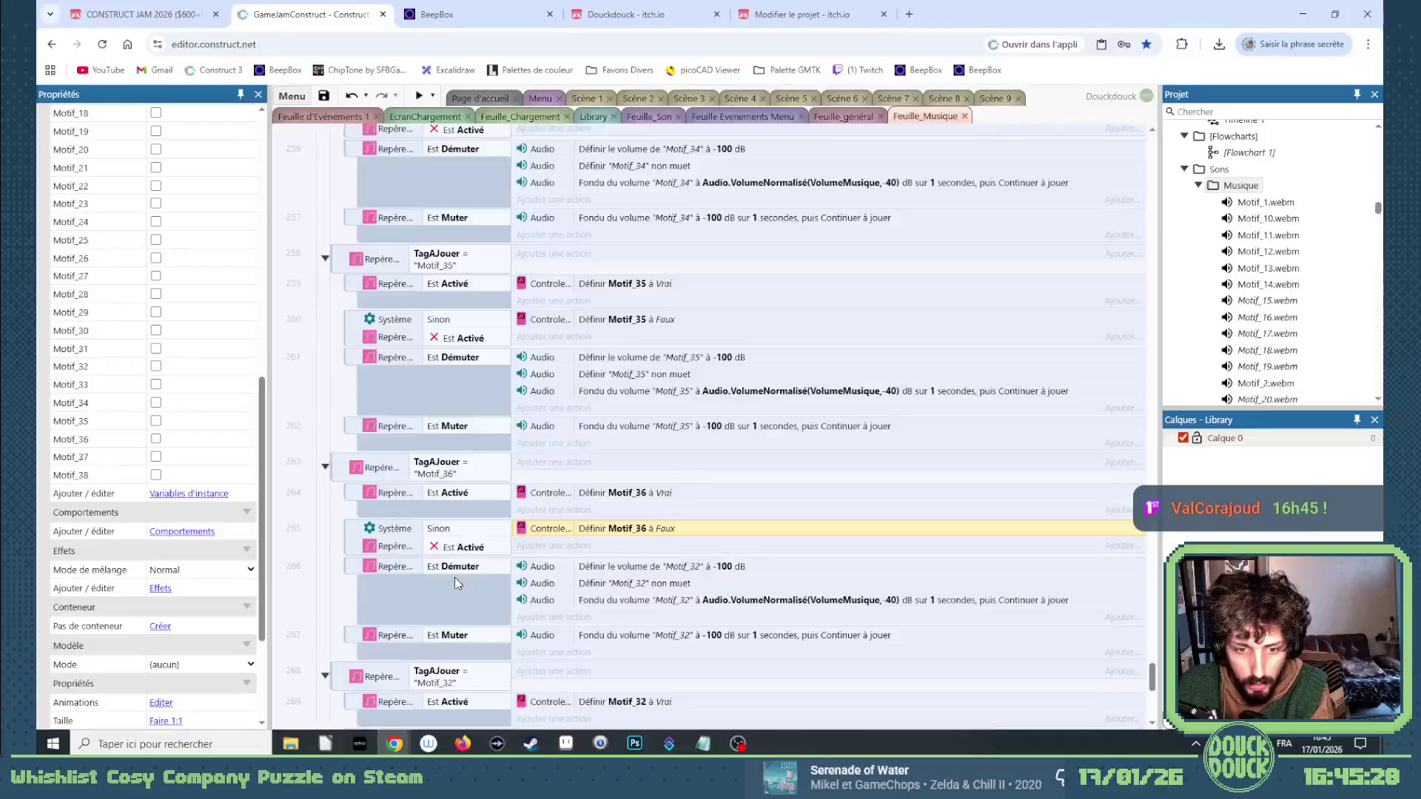
# Retag the volume, unmute and fade-in actions to Motif_36.
pyautogui.doubleClick(681, 567)
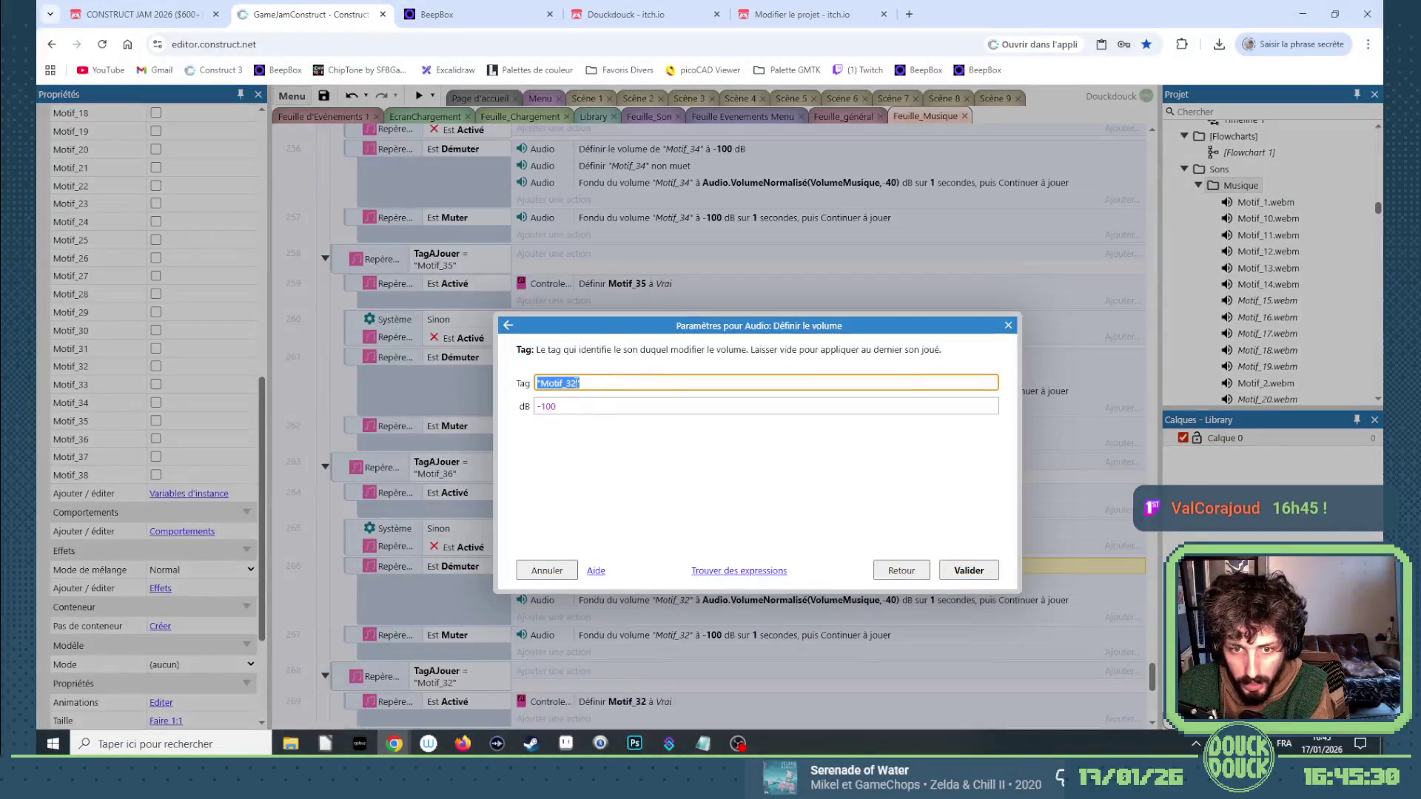
pyautogui.press('Return')
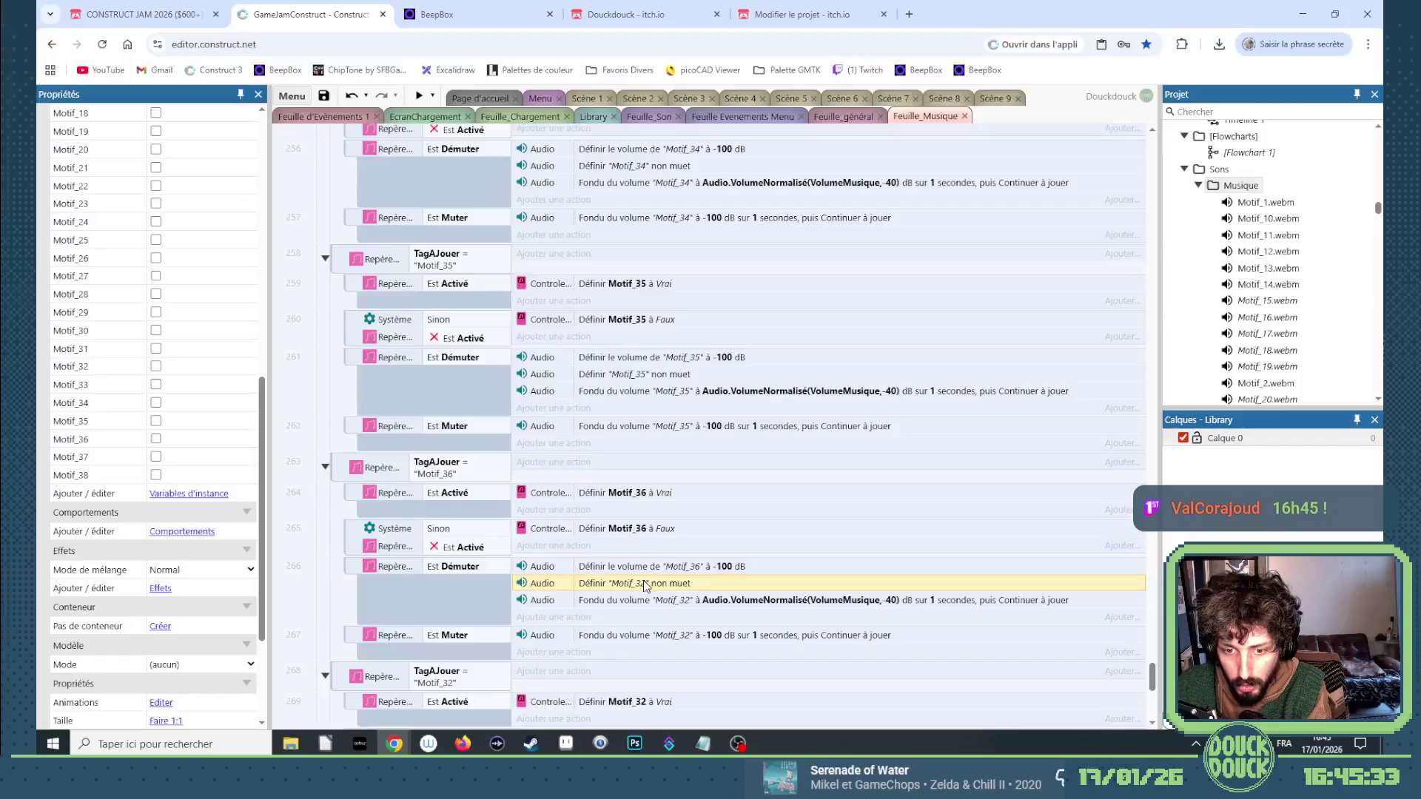
pyautogui.doubleClick(643, 582)
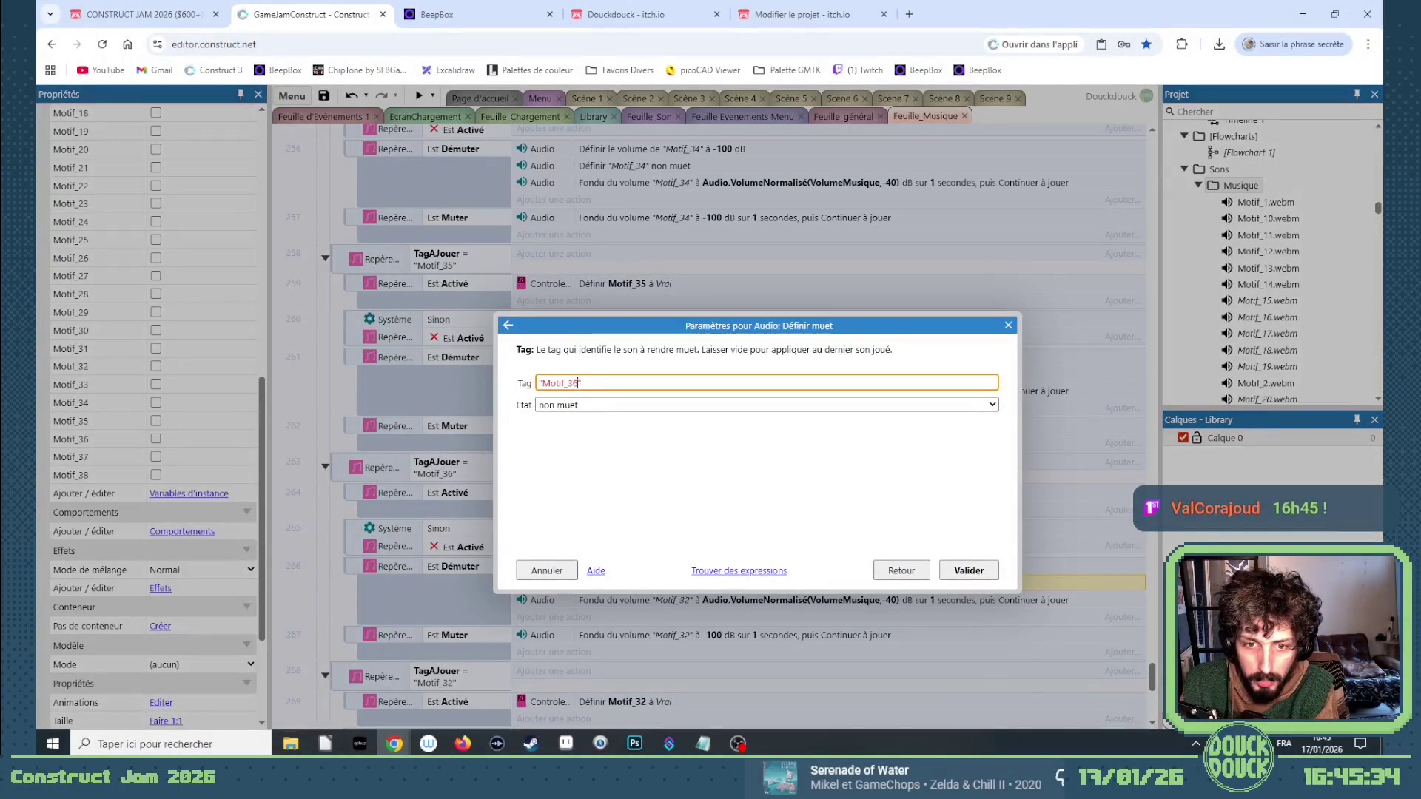
pyautogui.press('Return')
pyautogui.doubleClick(664, 599)
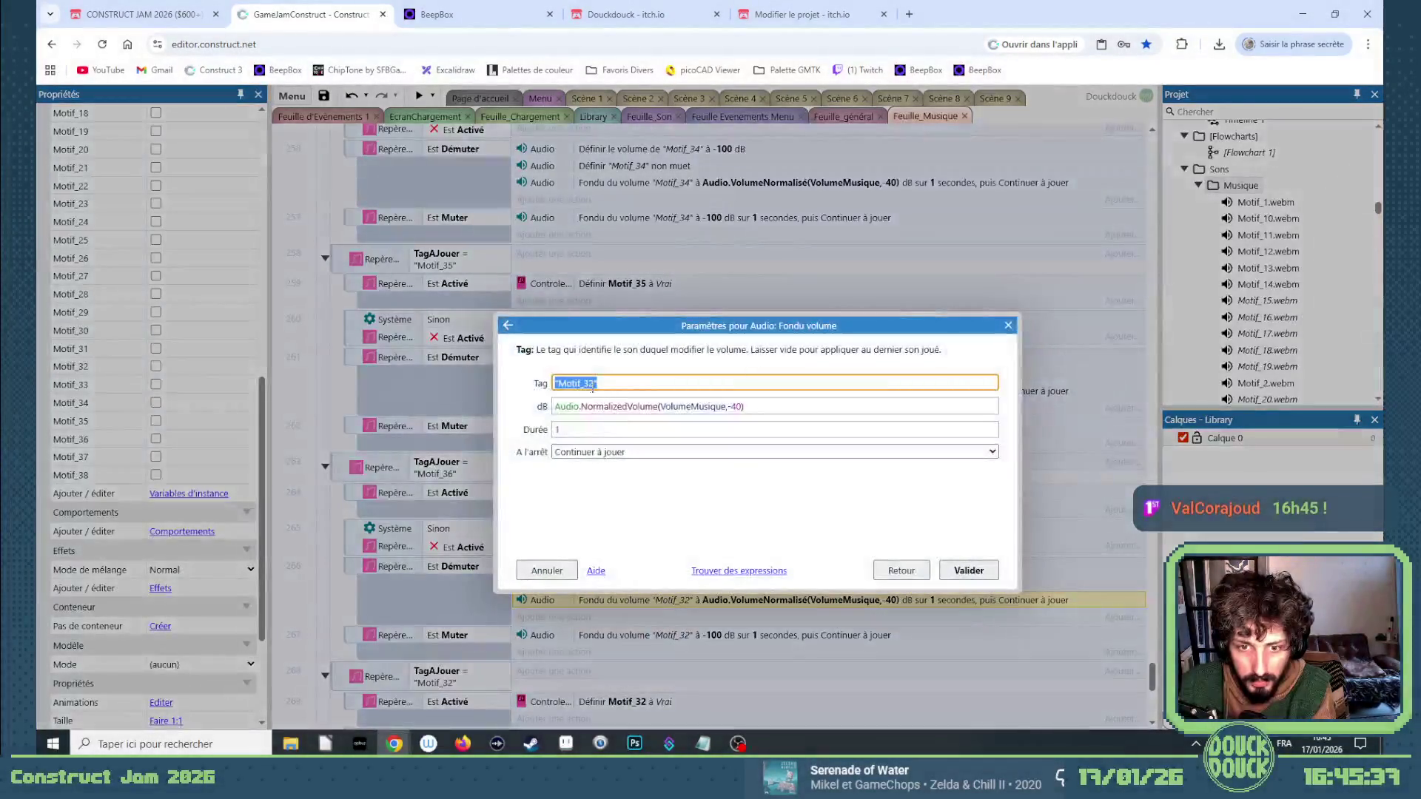
pyautogui.click(592, 383)
pyautogui.write('6')
pyautogui.press('Return')
# Change the fade-out action's tag to Motif_36.
pyautogui.scroll(-3, 658, 458)
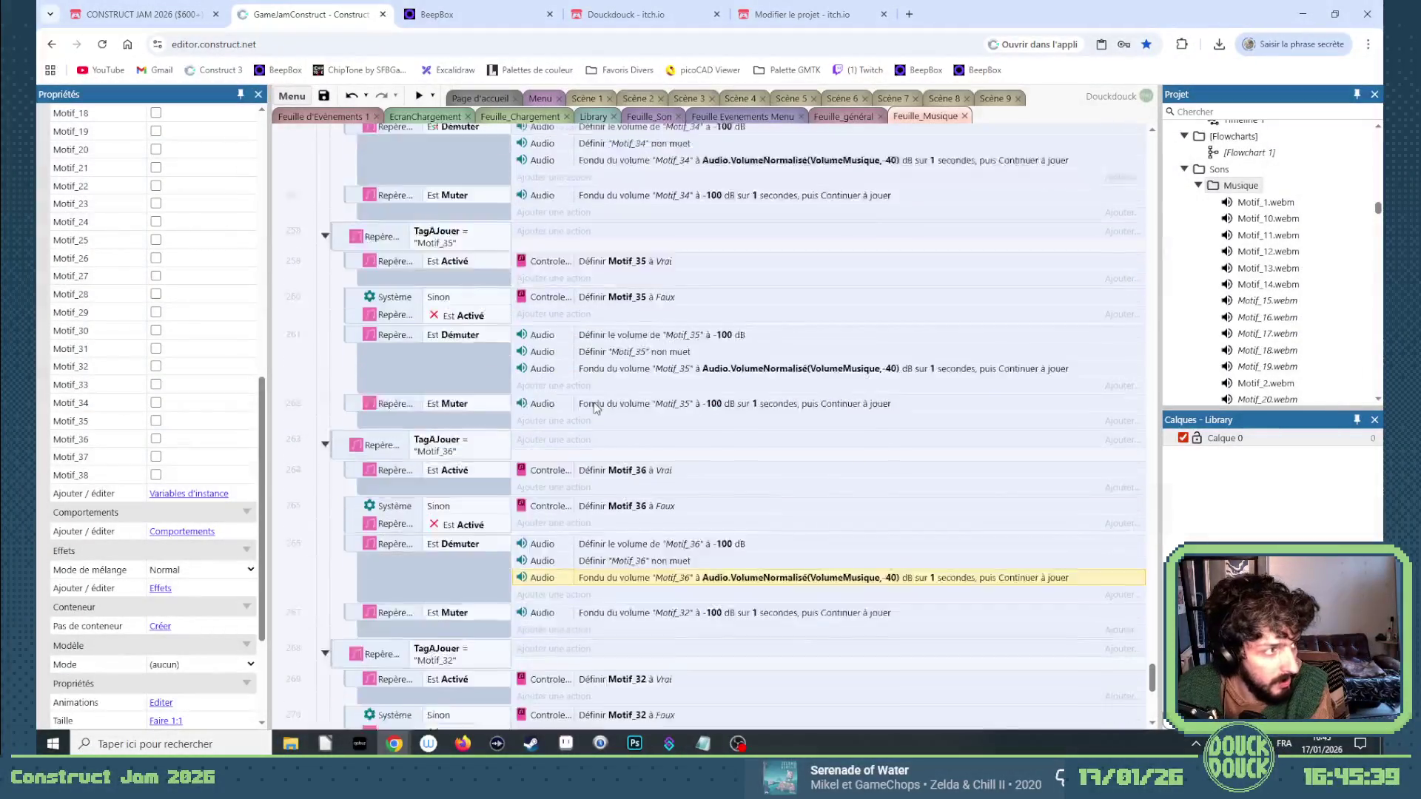
pyautogui.click(659, 495)
pyautogui.doubleClick(659, 500)
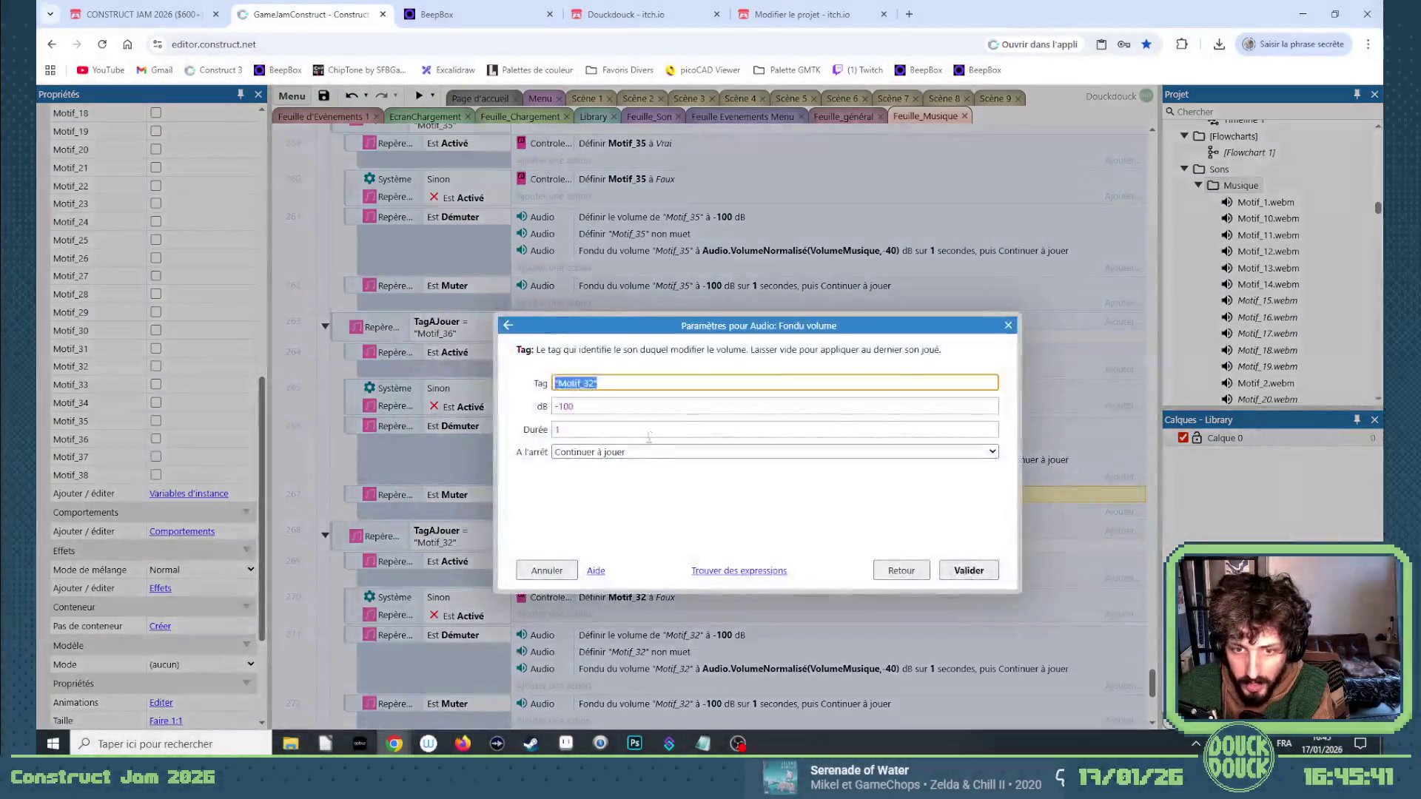
pyautogui.click(603, 384)
pyautogui.write('6')
pyautogui.press('Return')
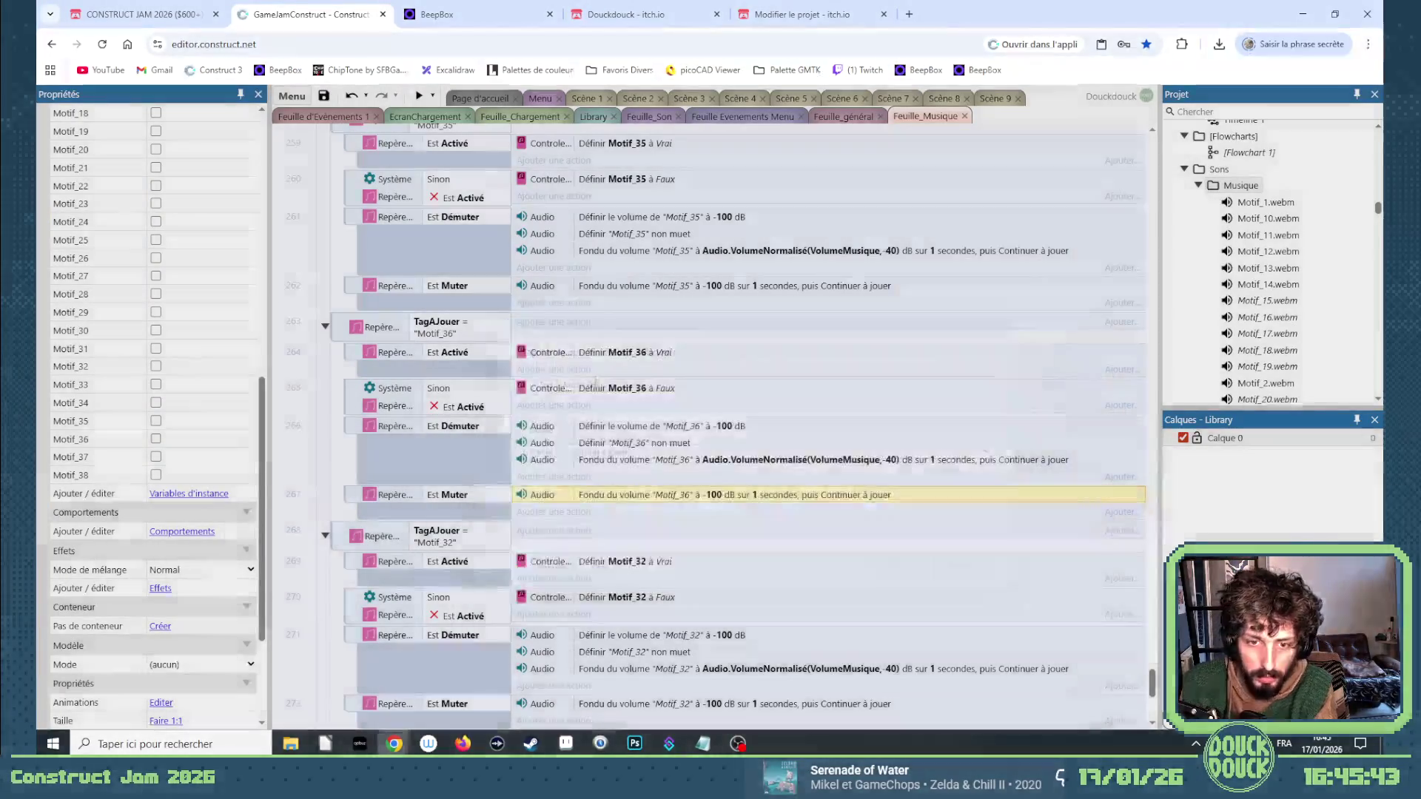
# Change event 268's tag condition and both flag on/off actions to Motif_37.
pyautogui.doubleClick(492, 535)
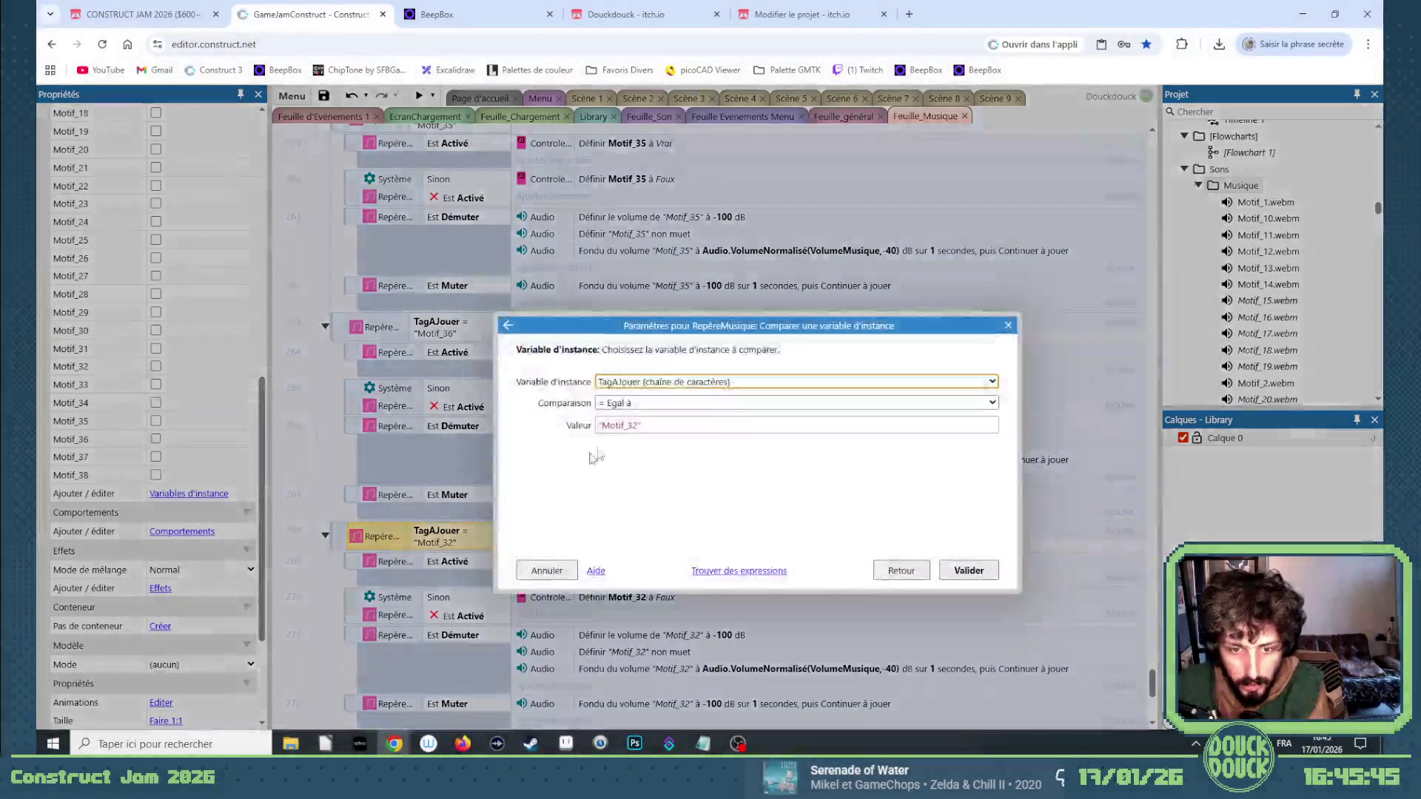
pyautogui.click(632, 426)
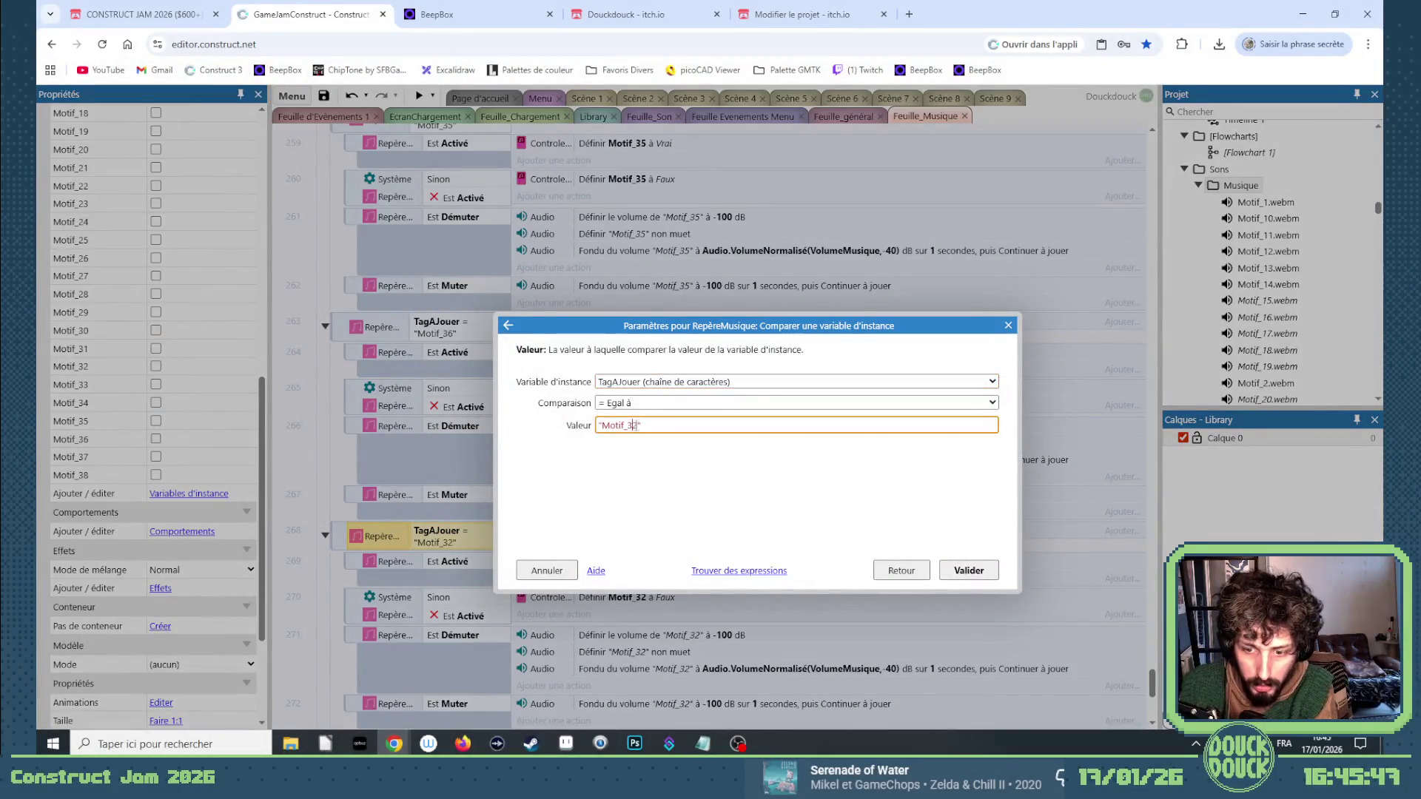
pyautogui.write('7')
pyautogui.press('Return')
pyautogui.doubleClick(642, 564)
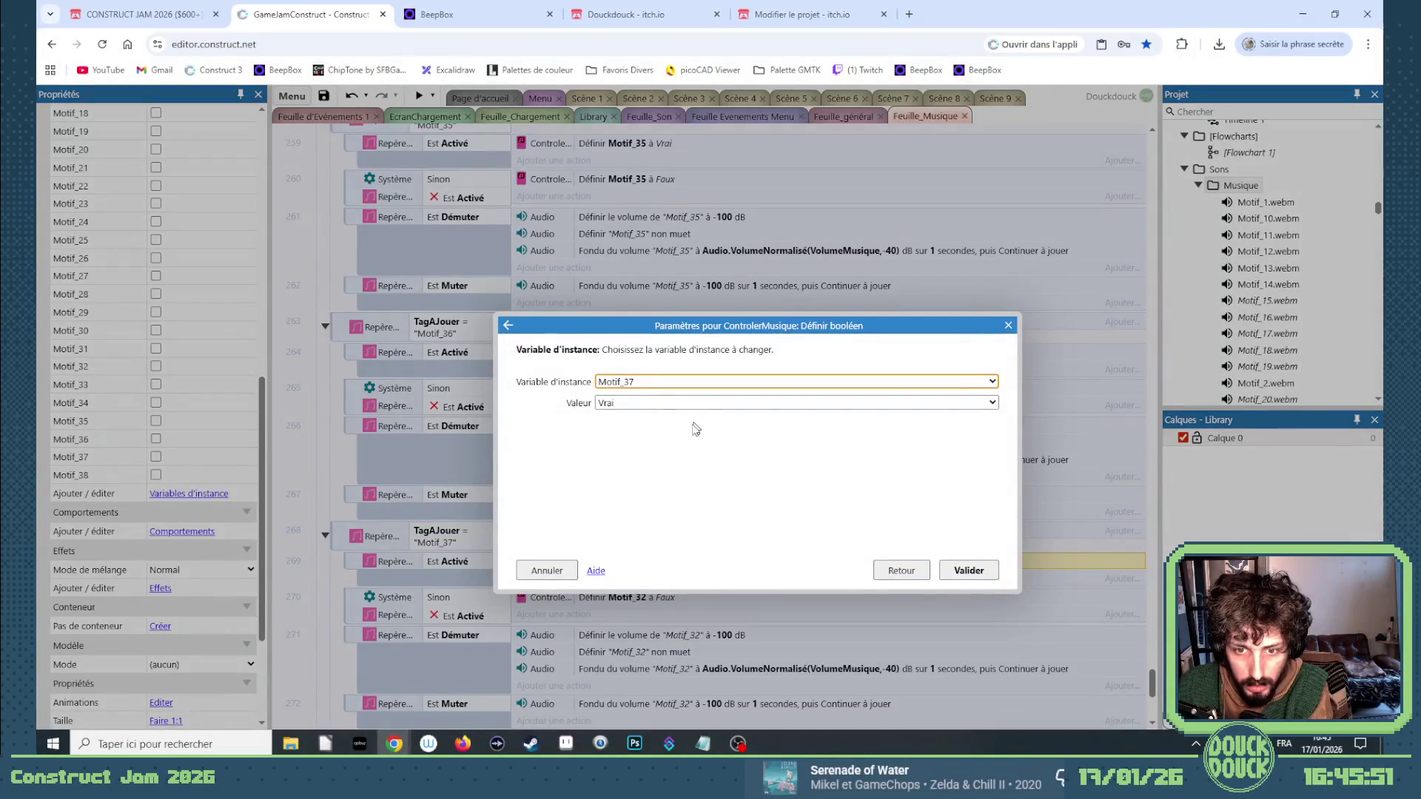
pyautogui.press('Return')
pyautogui.doubleClick(657, 591)
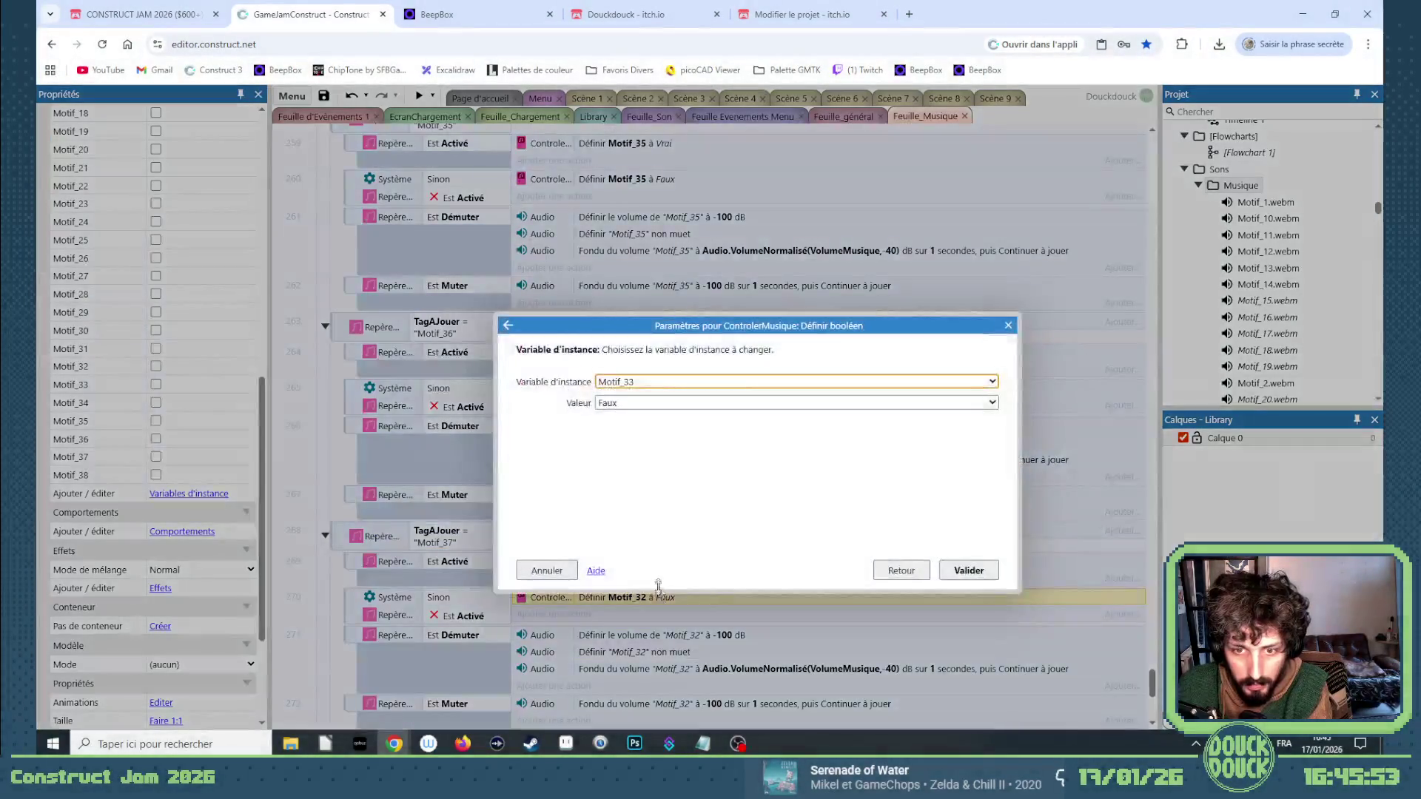
pyautogui.press('Down')
pyautogui.press('Down')
pyautogui.press('Down')
pyautogui.press('Return')
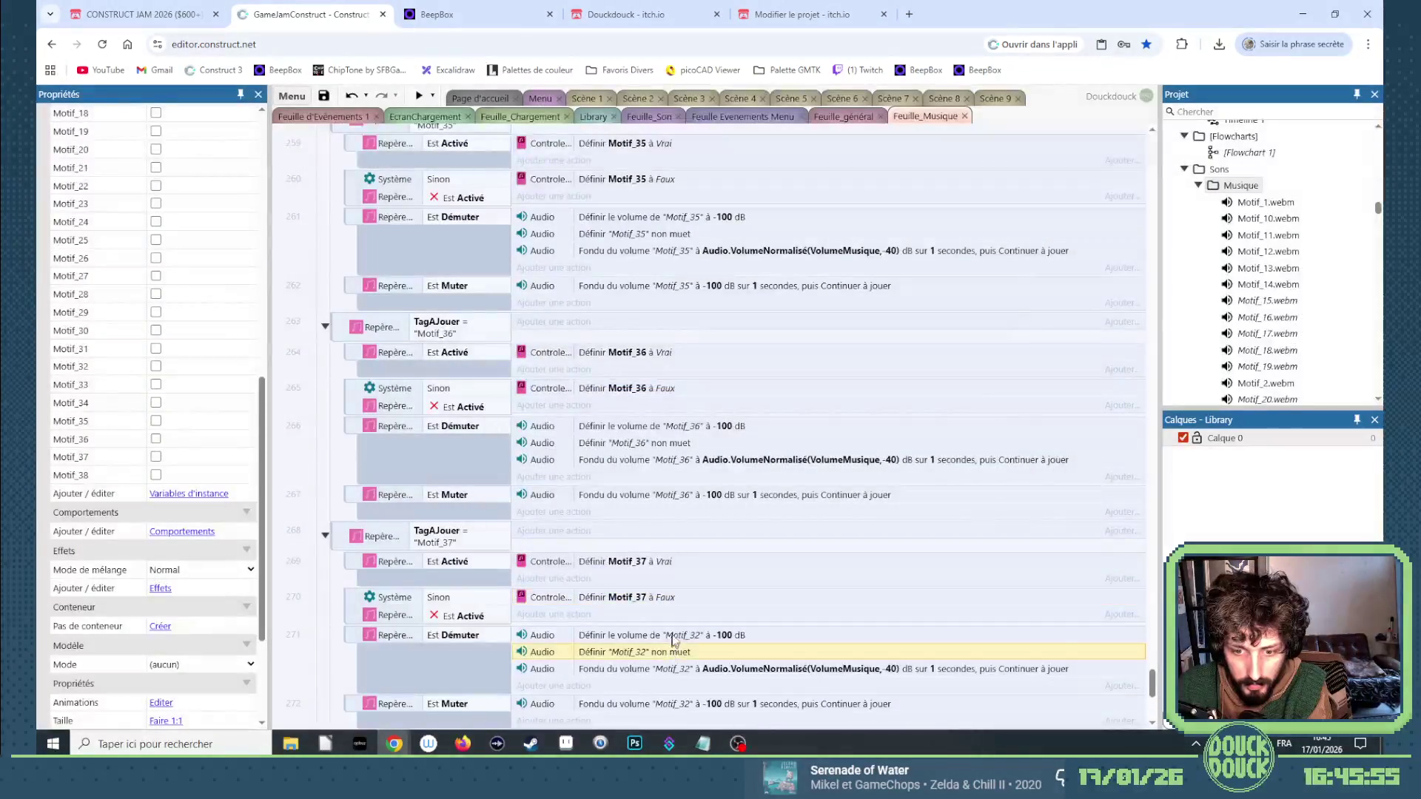
# Retag the volume and unmute actions to Motif_37.
pyautogui.doubleClick(672, 635)
pyautogui.click(578, 383)
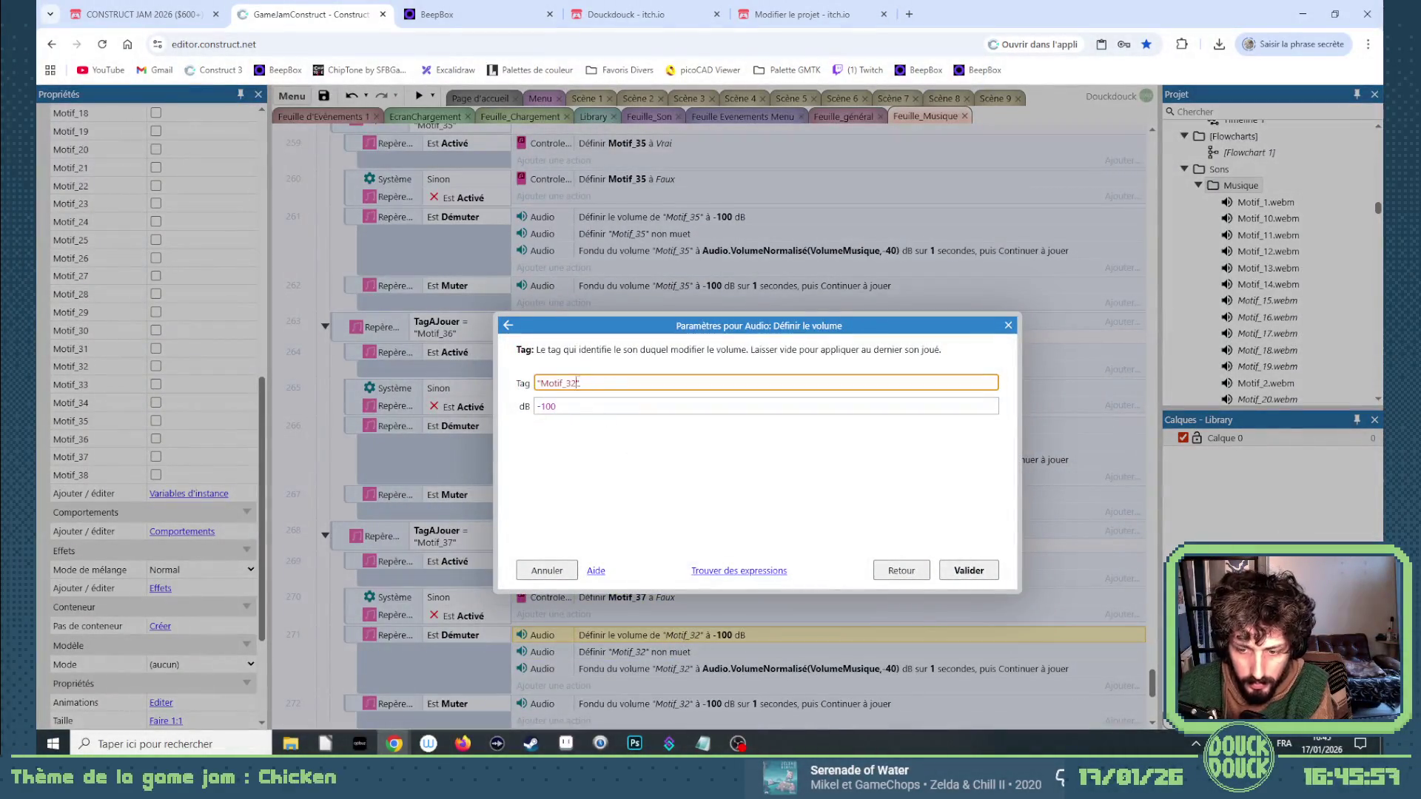
pyautogui.press('BackSpace')
pyautogui.write('7')
pyautogui.press('Return')
pyautogui.doubleClick(694, 651)
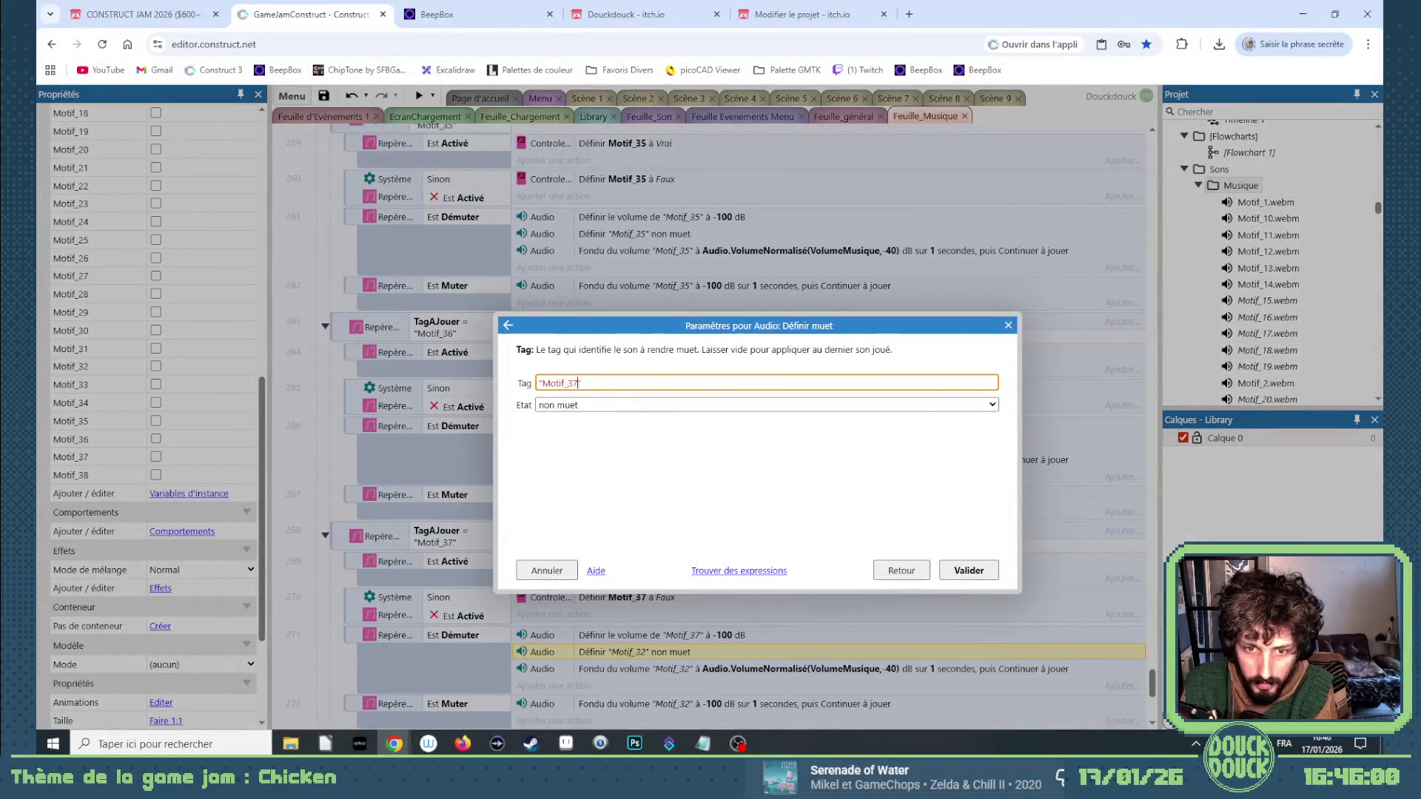
pyautogui.press('Return')
# Retag the fade-in and fade-out actions to Motif_37.
pyautogui.doubleClick(694, 668)
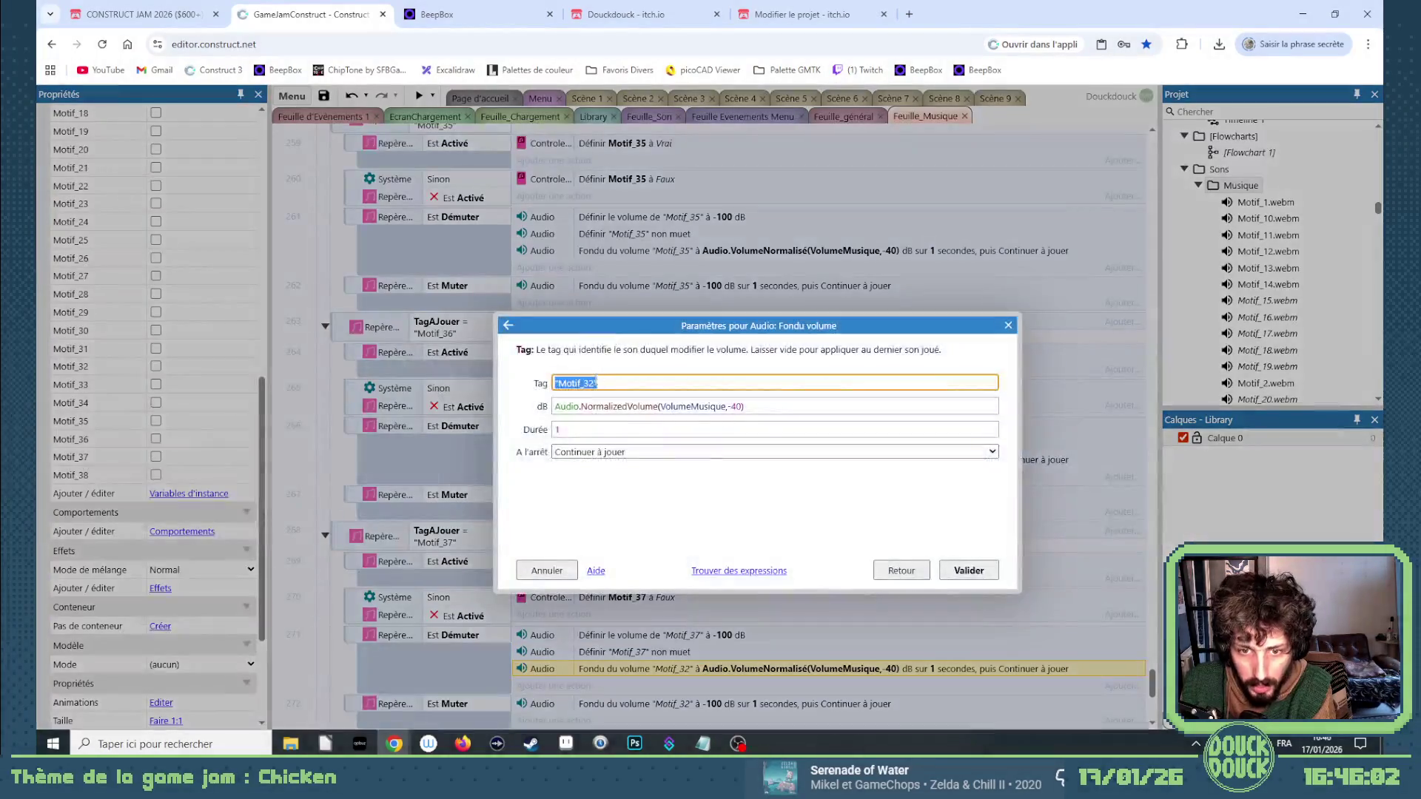
pyautogui.click(594, 383)
pyautogui.write('7')
pyautogui.press('Return')
pyautogui.scroll(-2, 669, 574)
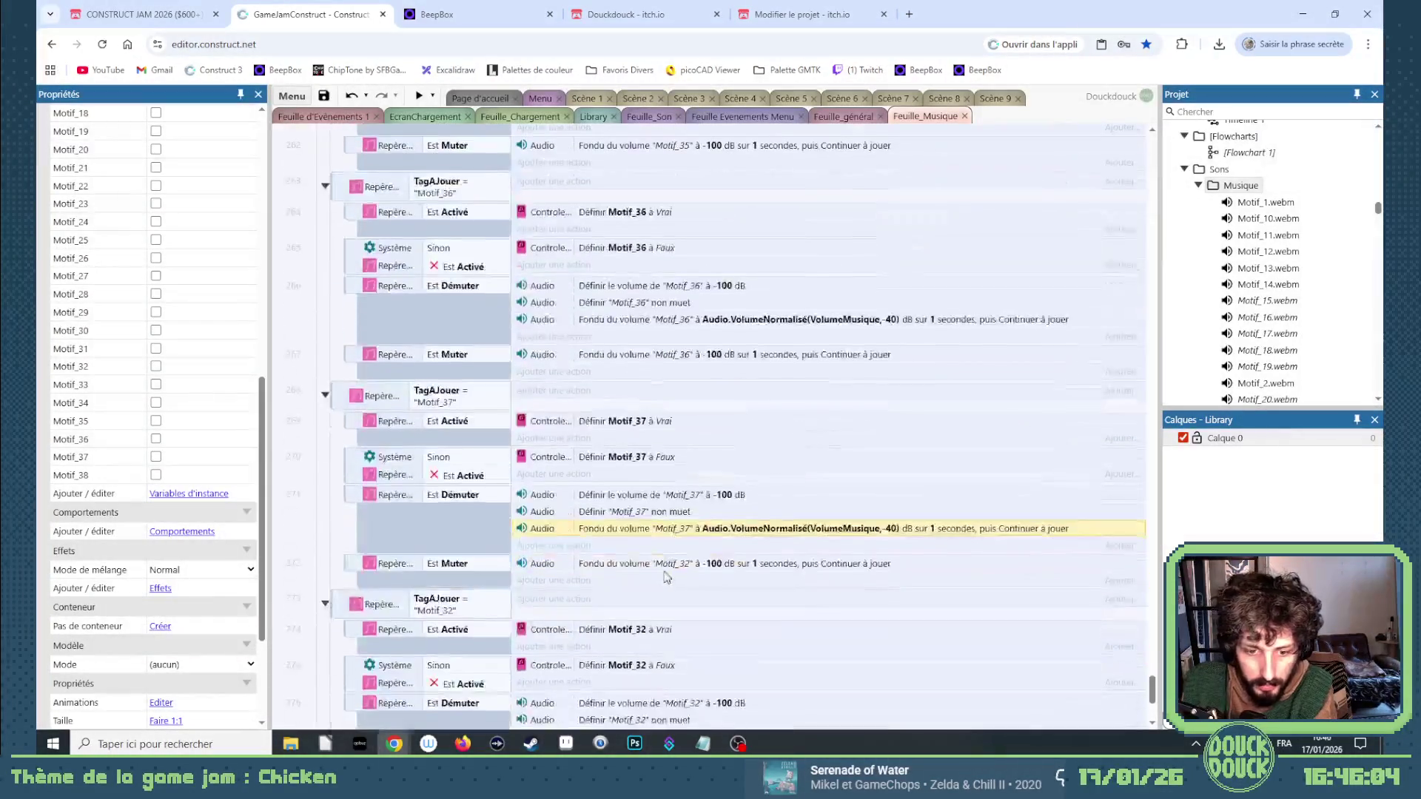
pyautogui.doubleClick(669, 565)
pyautogui.click(595, 383)
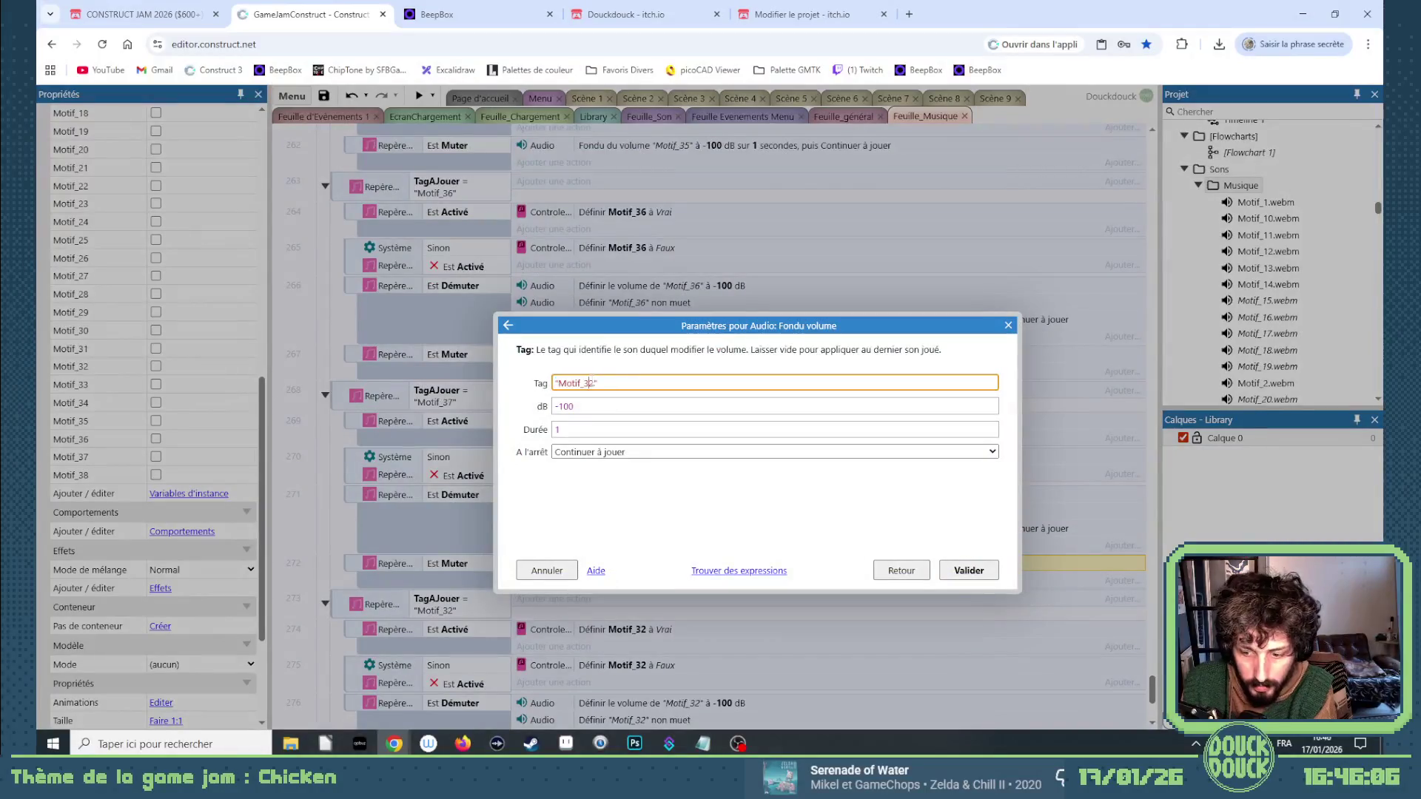
pyautogui.press('BackSpace')
pyautogui.write('7')
pyautogui.press('Return')
pyautogui.scroll(-1, 576, 531)
# Change event 273's tag condition and both flag on/off actions to Motif_38.
pyautogui.doubleClick(490, 540)
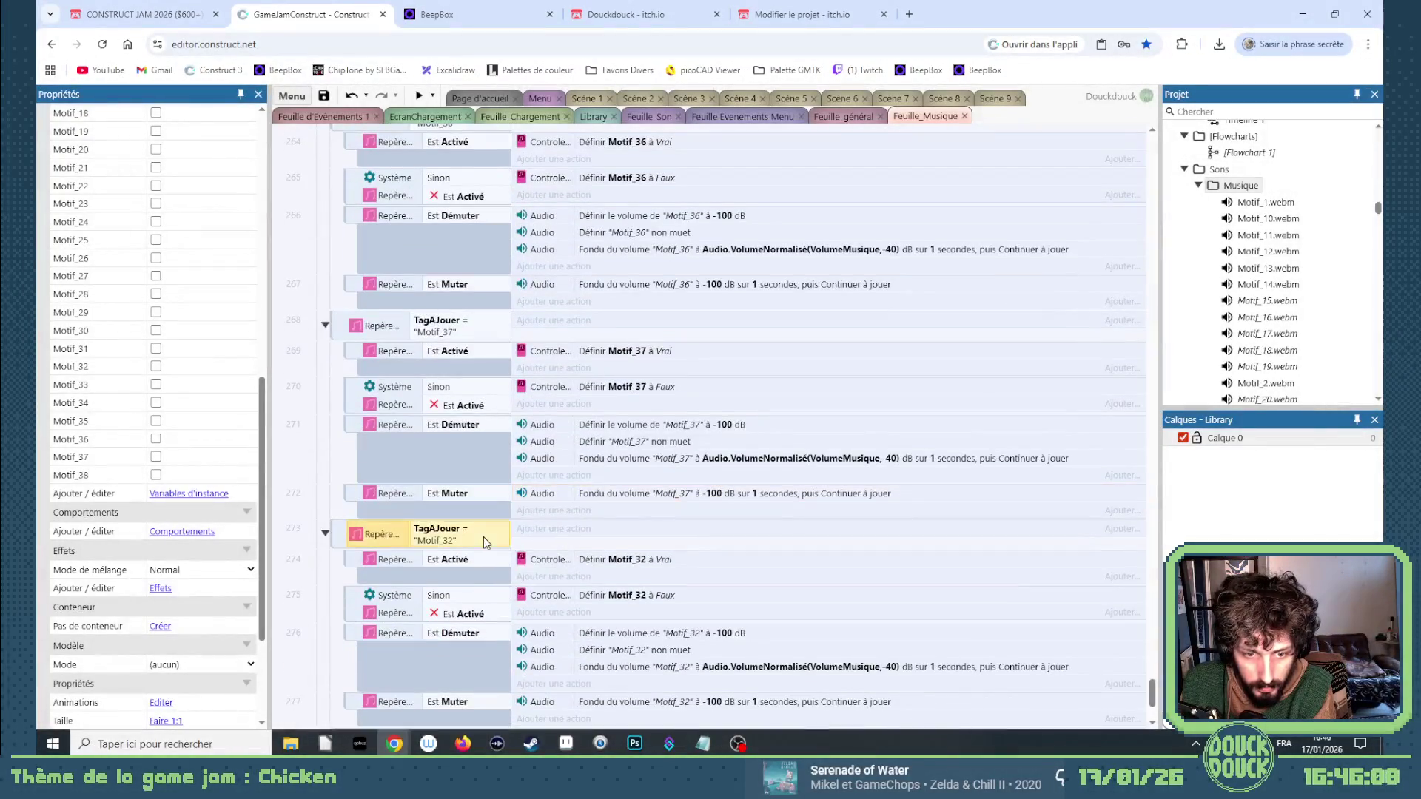
pyautogui.click(638, 427)
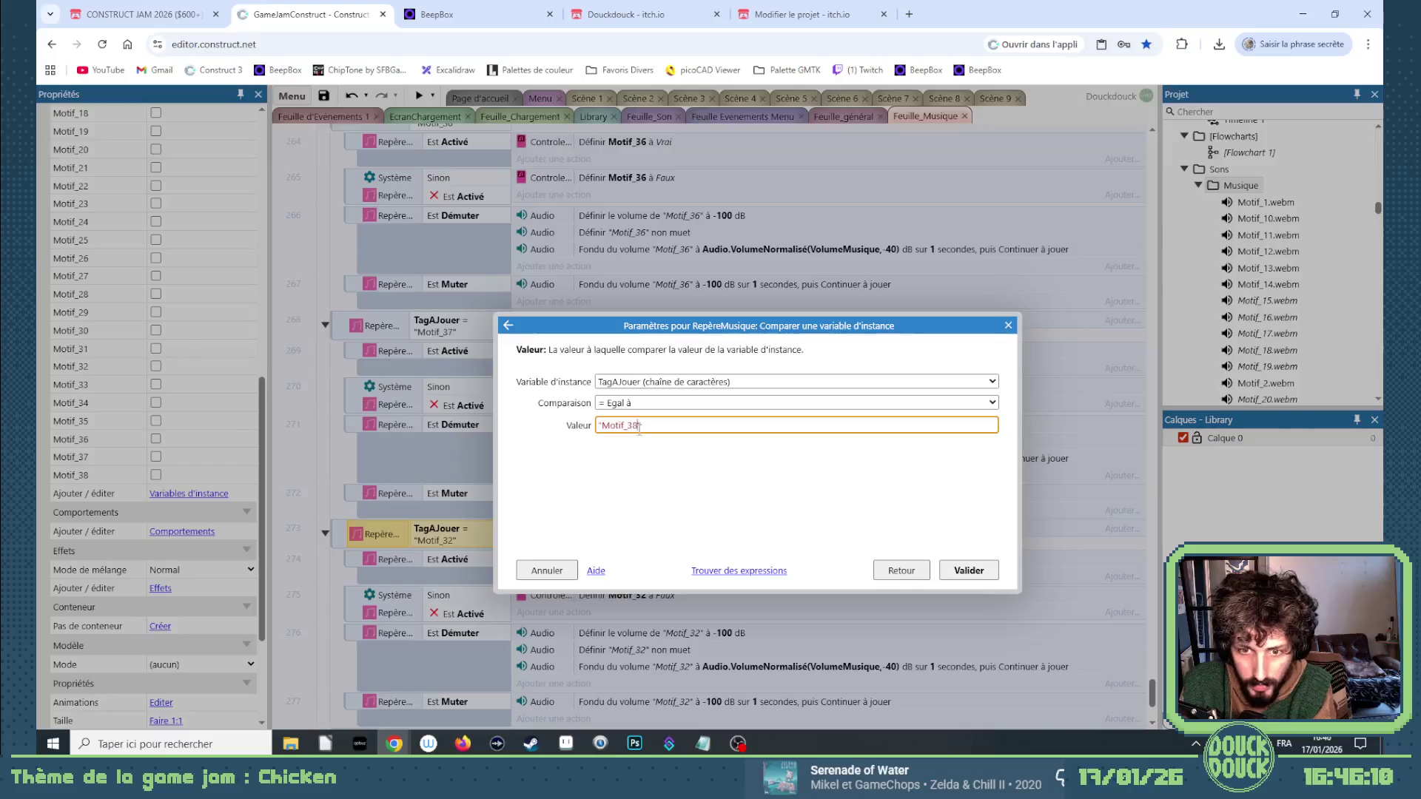
pyautogui.press('Return')
pyautogui.doubleClick(629, 560)
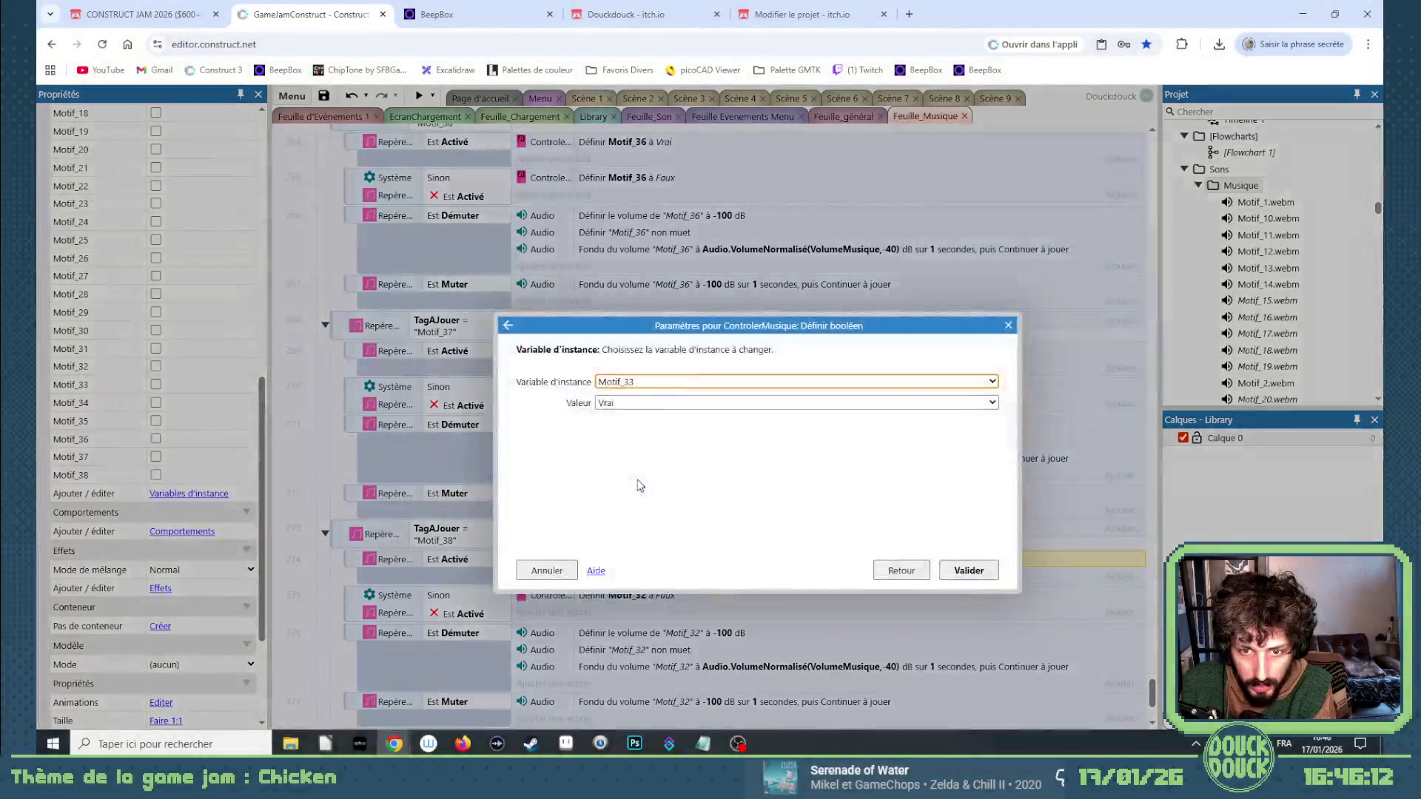
pyautogui.press('Return')
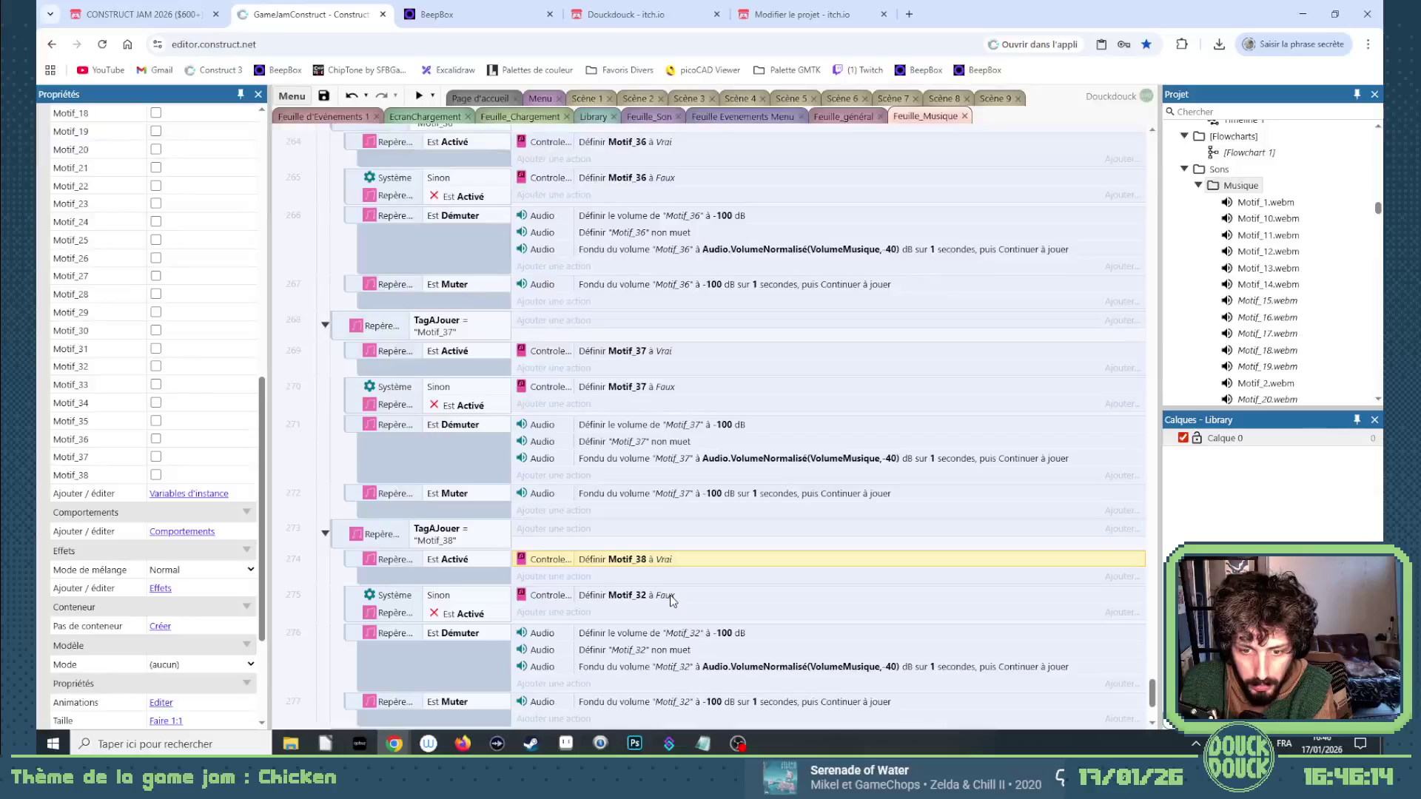
pyautogui.doubleClick(656, 595)
pyautogui.click(650, 382)
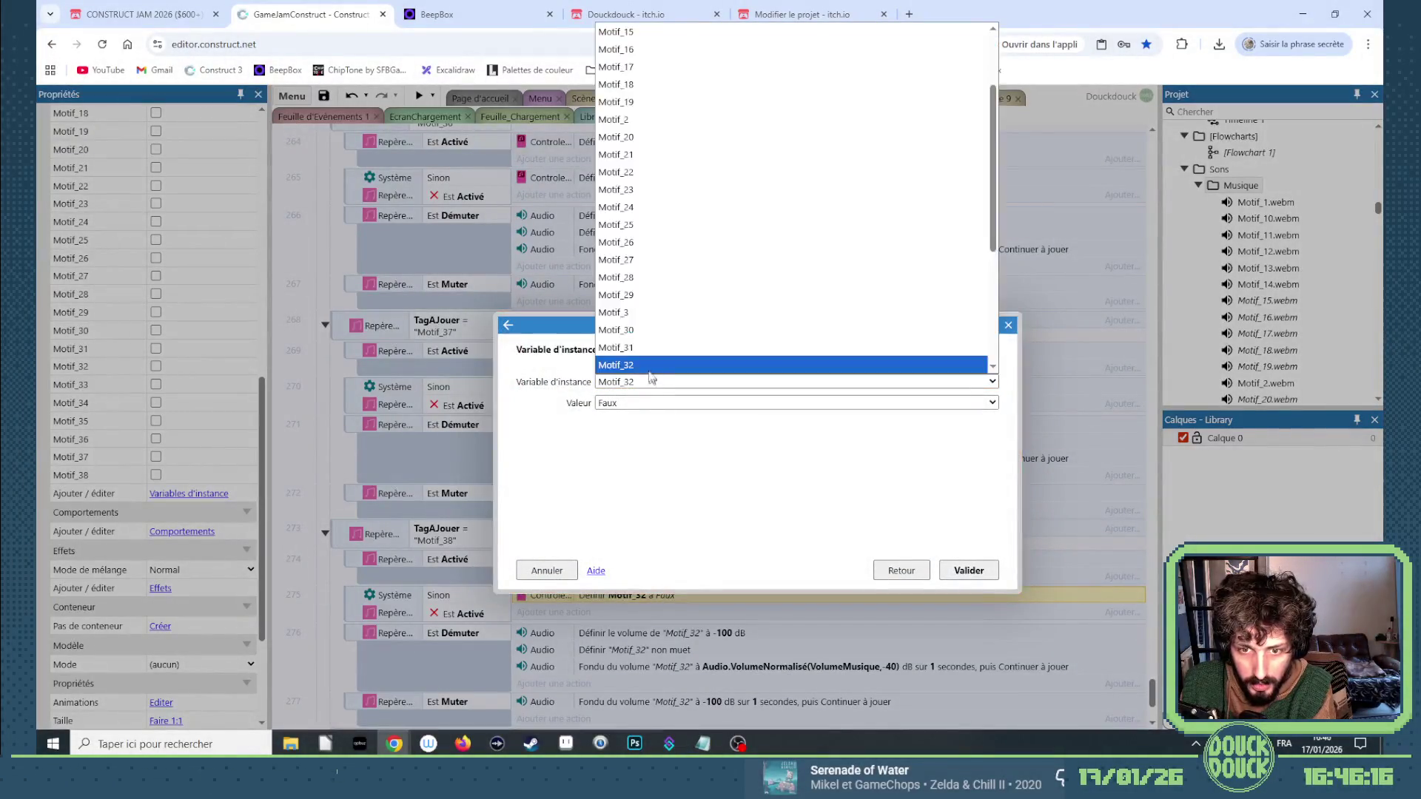
pyautogui.click(653, 368)
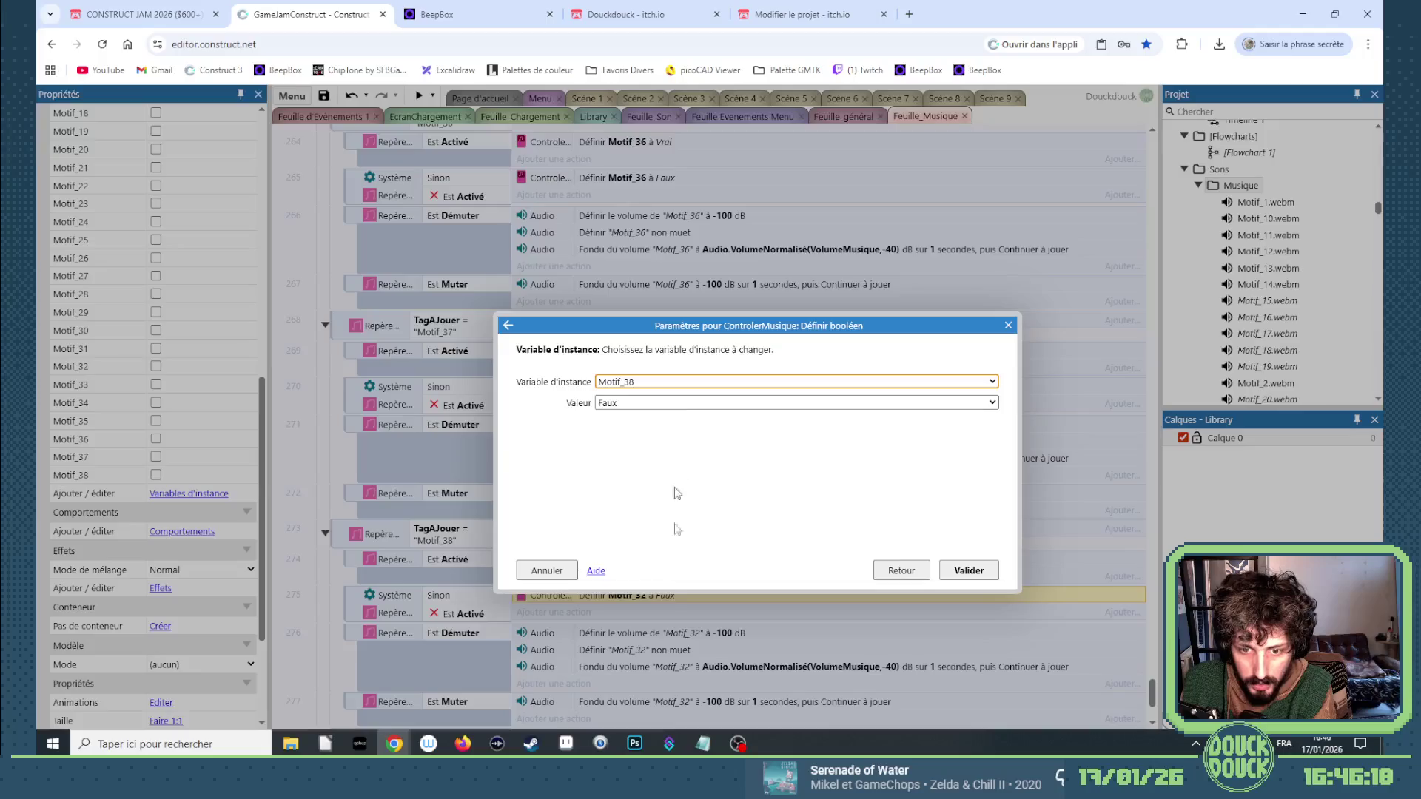
pyautogui.press('Return')
# Retag the volume and unmute actions to Motif_38.
pyautogui.doubleClick(675, 633)
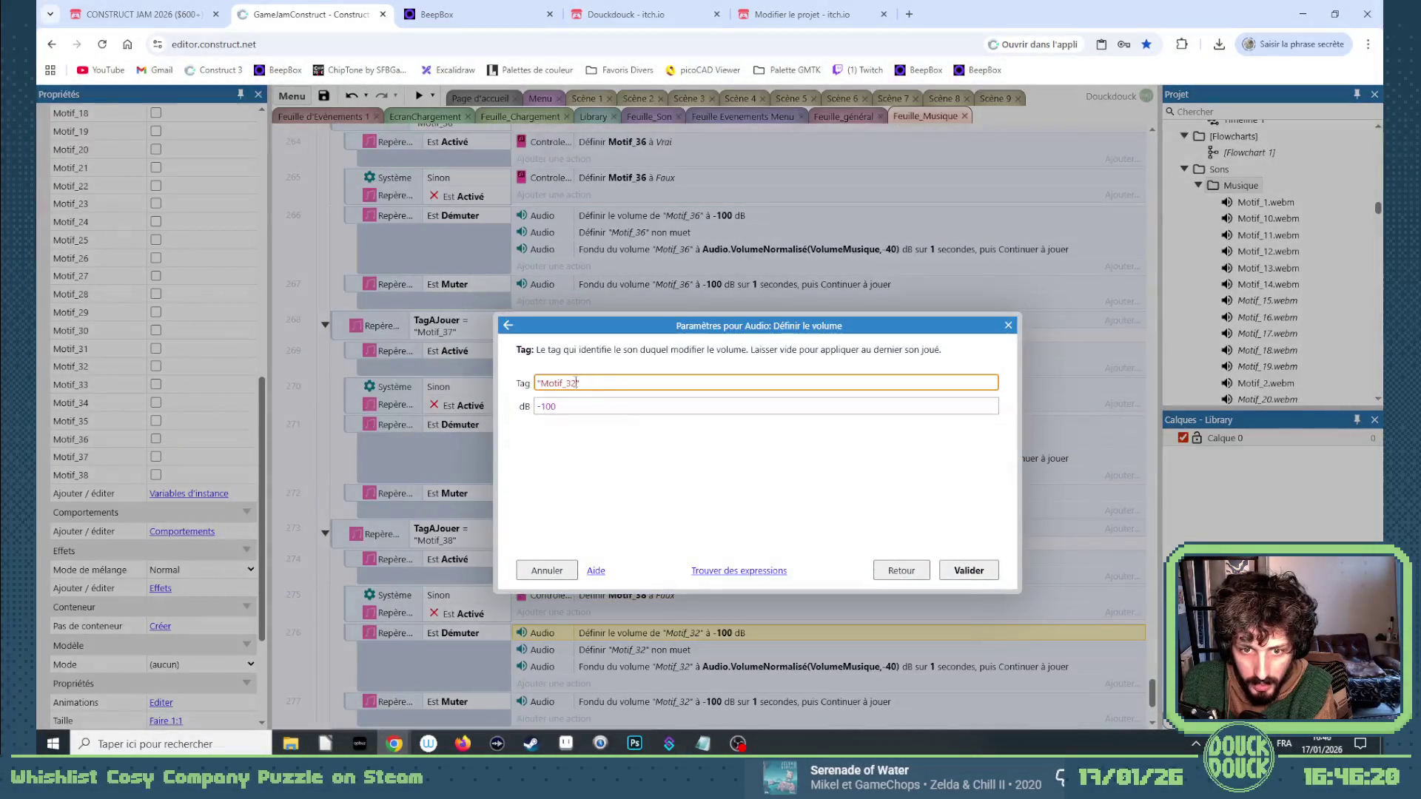
pyautogui.write('8')
pyautogui.press('Return')
pyautogui.doubleClick(669, 650)
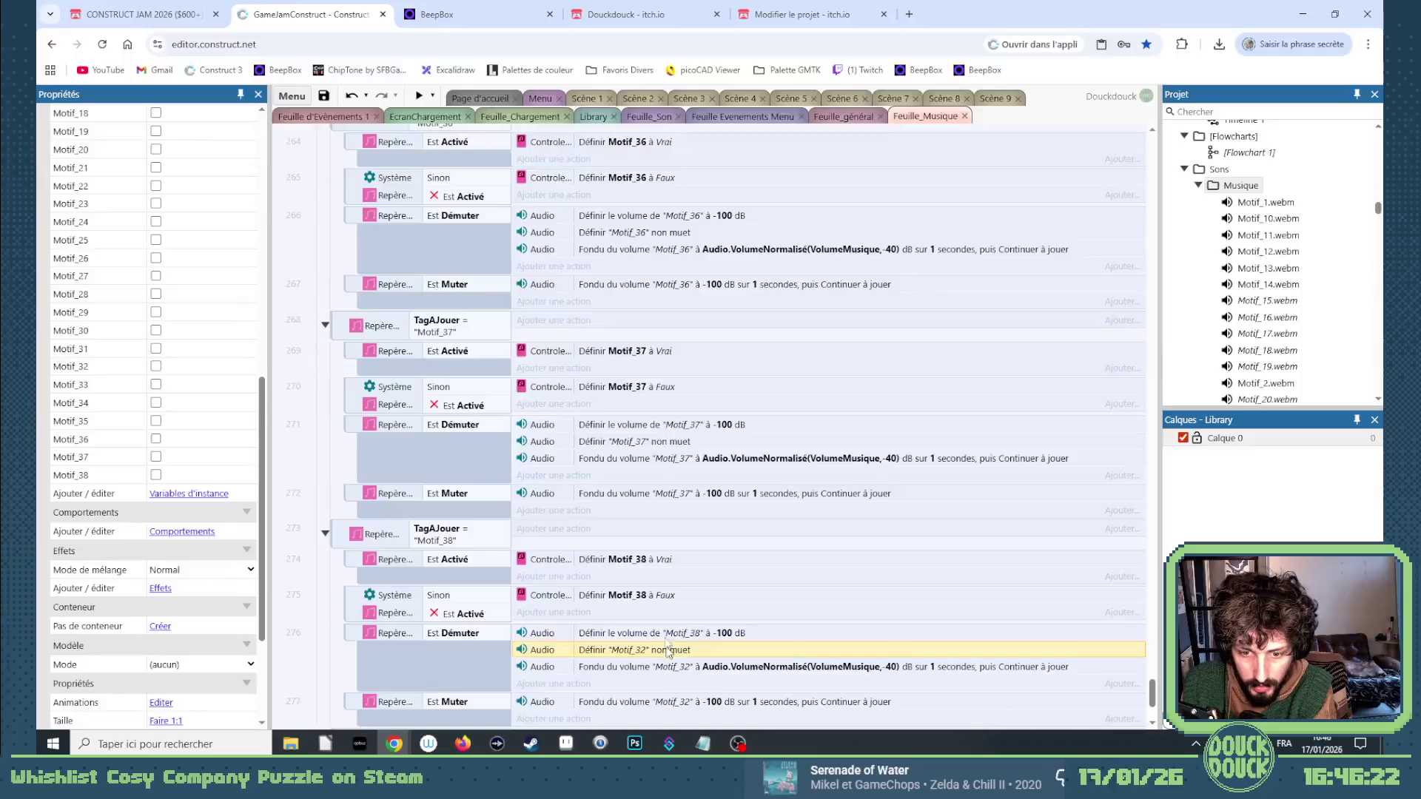
pyautogui.press('BackSpace')
pyautogui.write('8')
pyautogui.press('Return')
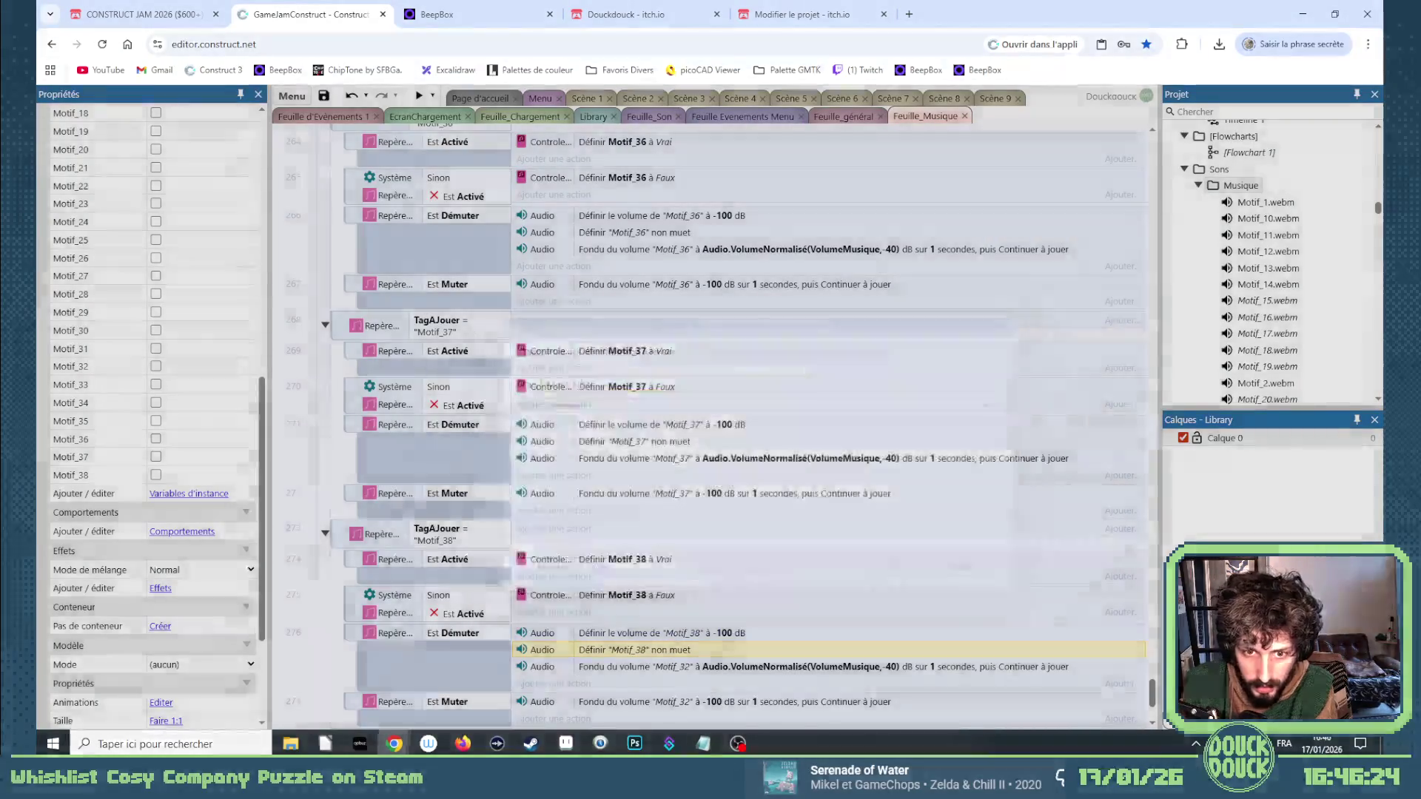
# Retag the fade-in and fade-out actions to Motif_38.
pyautogui.press('Return')
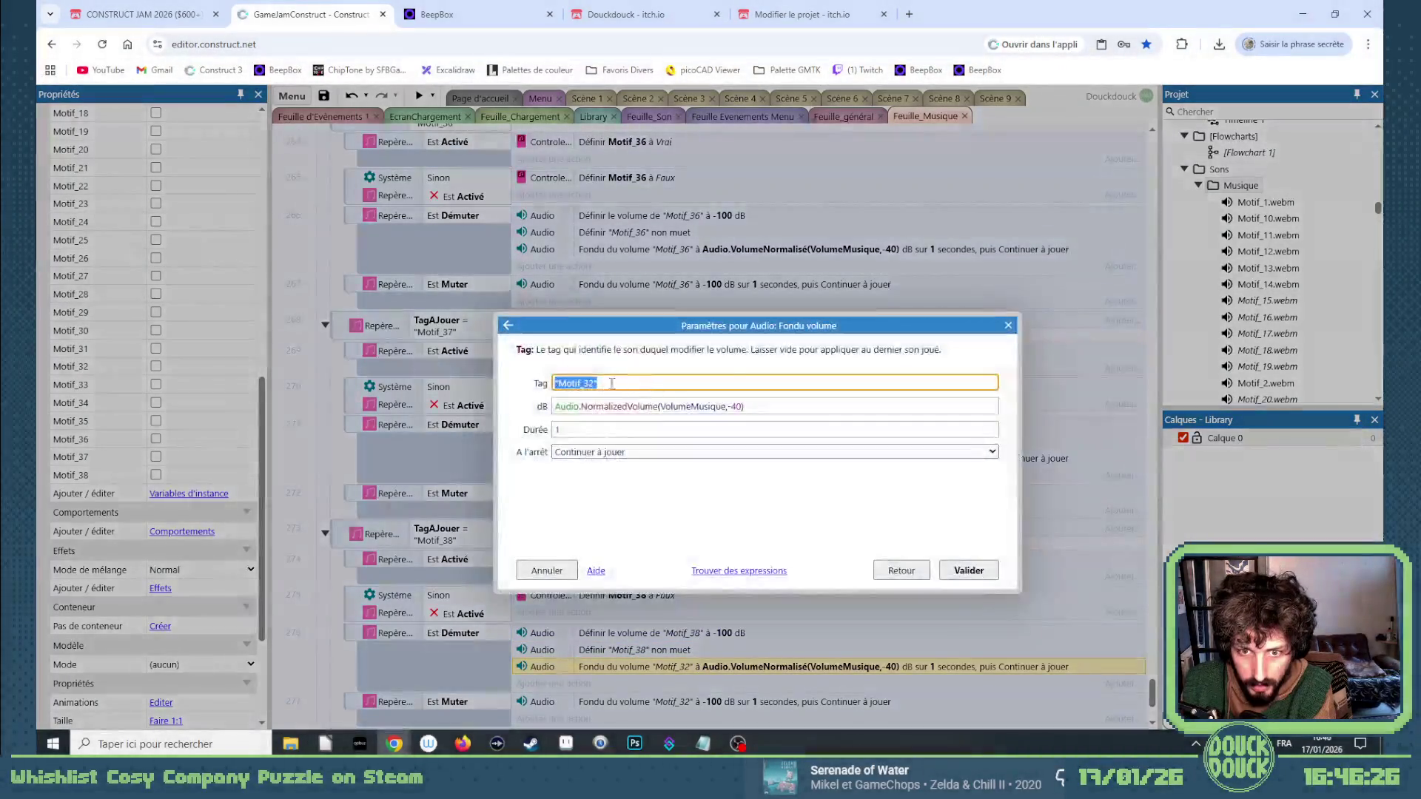
pyautogui.press('BackSpace')
pyautogui.write('8')
pyautogui.press('Return')
pyautogui.scroll(-2, 689, 444)
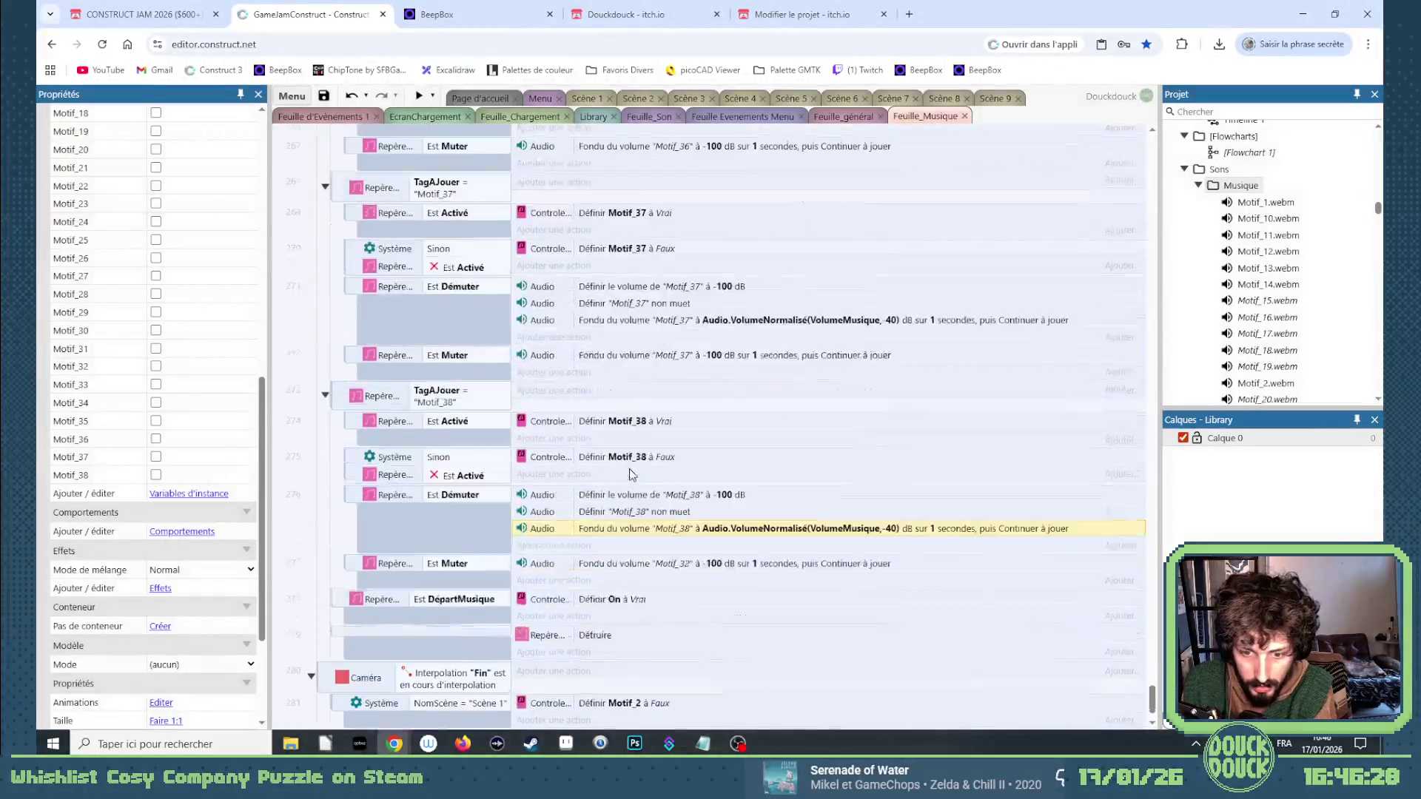
pyautogui.click(688, 561)
pyautogui.press('Return')
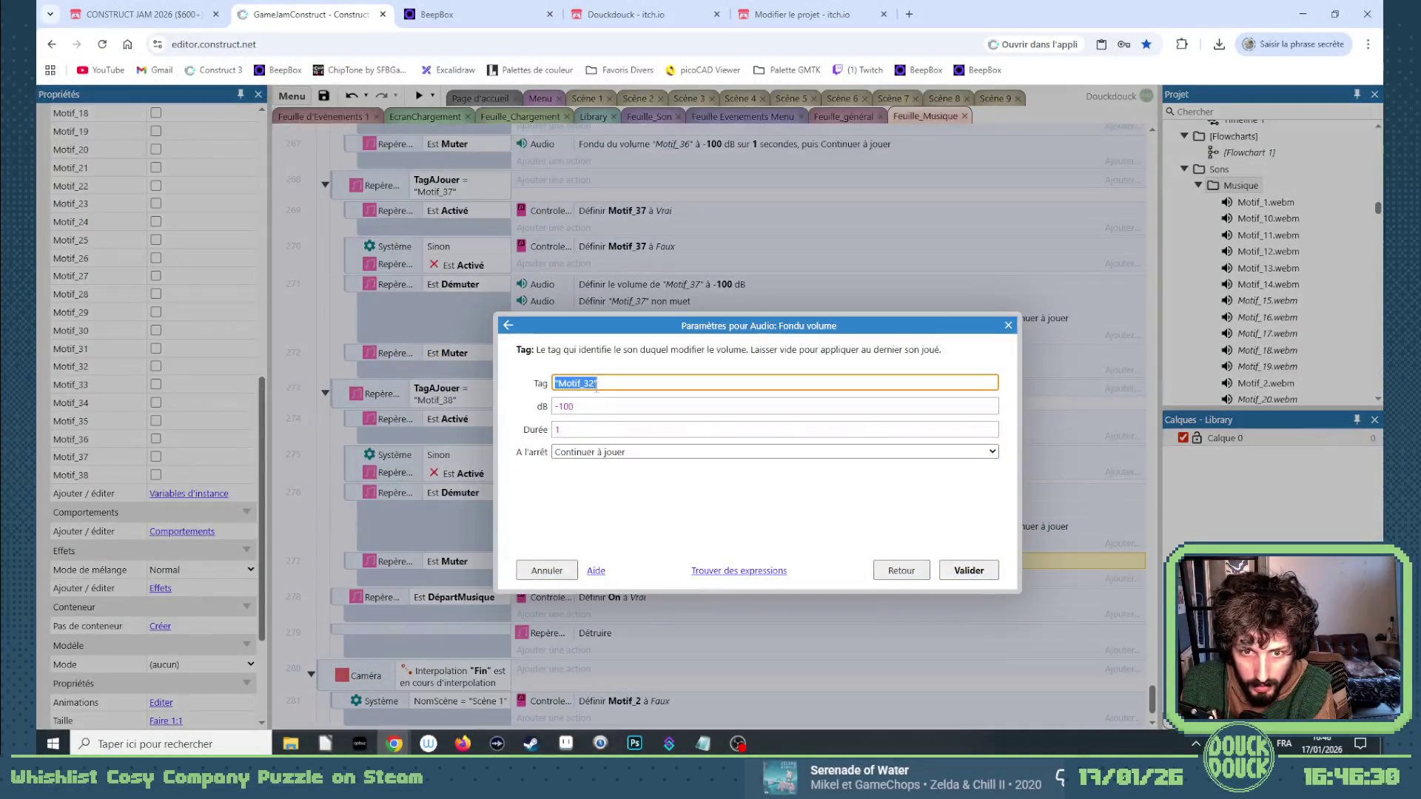
pyautogui.press('BackSpace')
pyautogui.write('8')
pyautogui.press('Return')
pyautogui.scroll(-1, 620, 460)
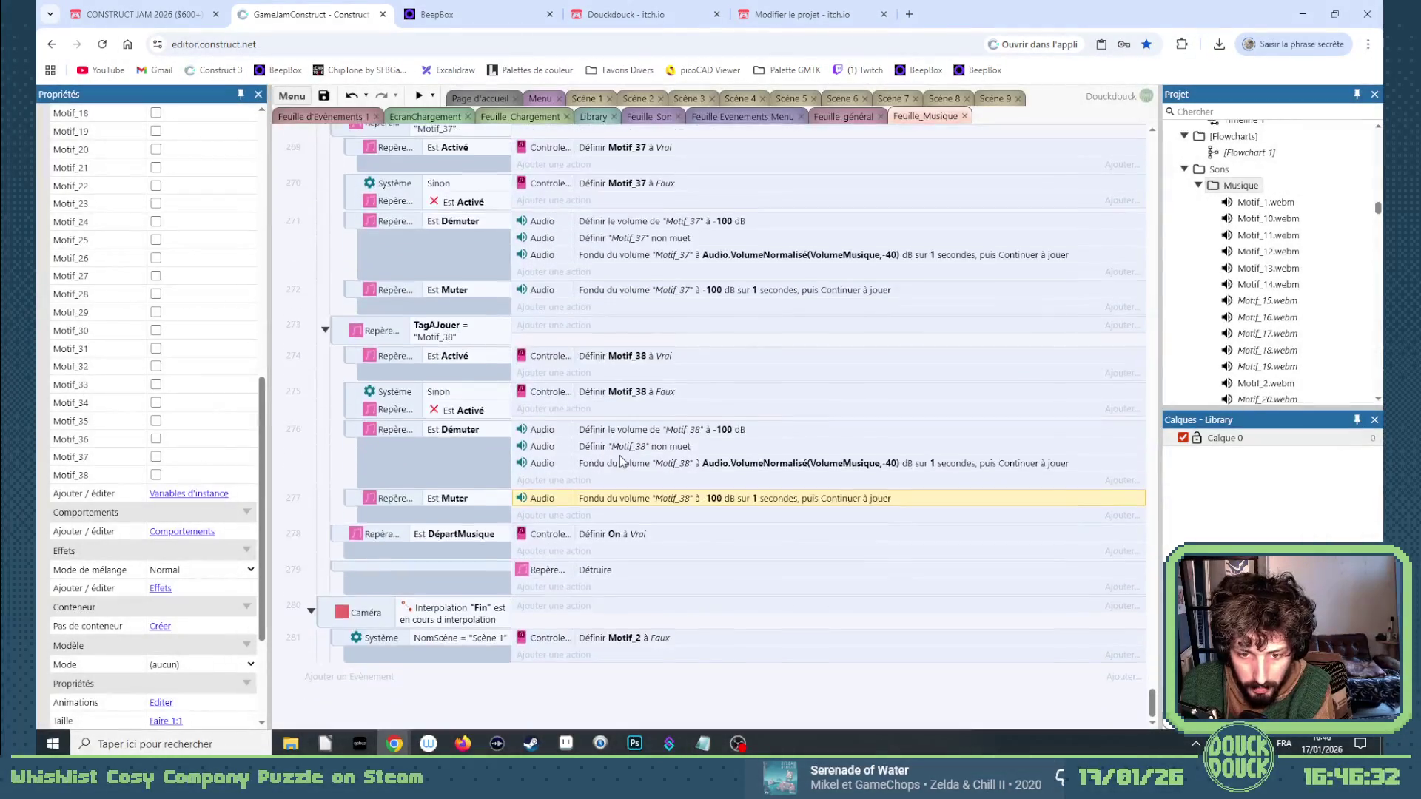
# Compare the Scène 7 and Scène 8 layouts and the Feuille_Musique event sheet.
pyautogui.click(888, 101)
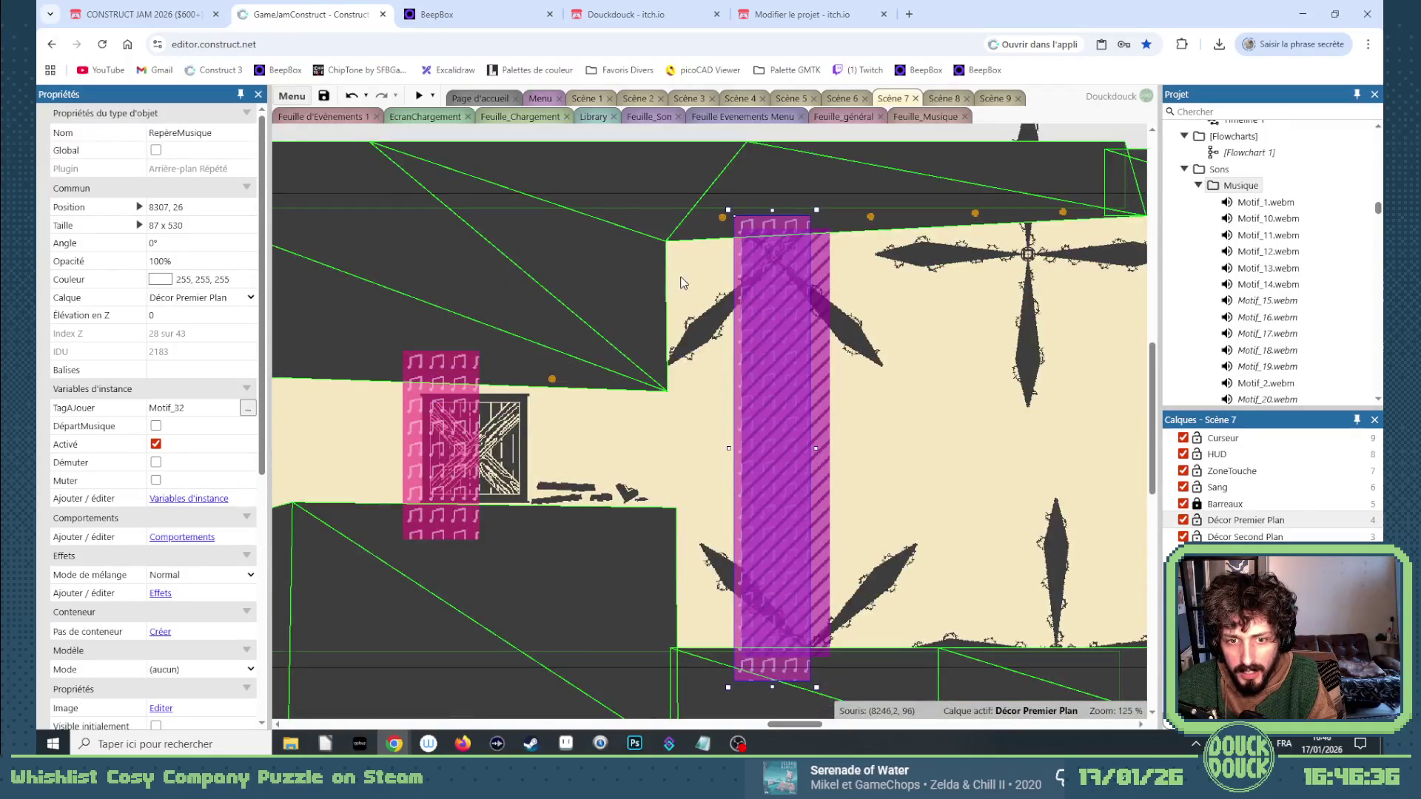
pyautogui.click(938, 101)
pyautogui.click(893, 101)
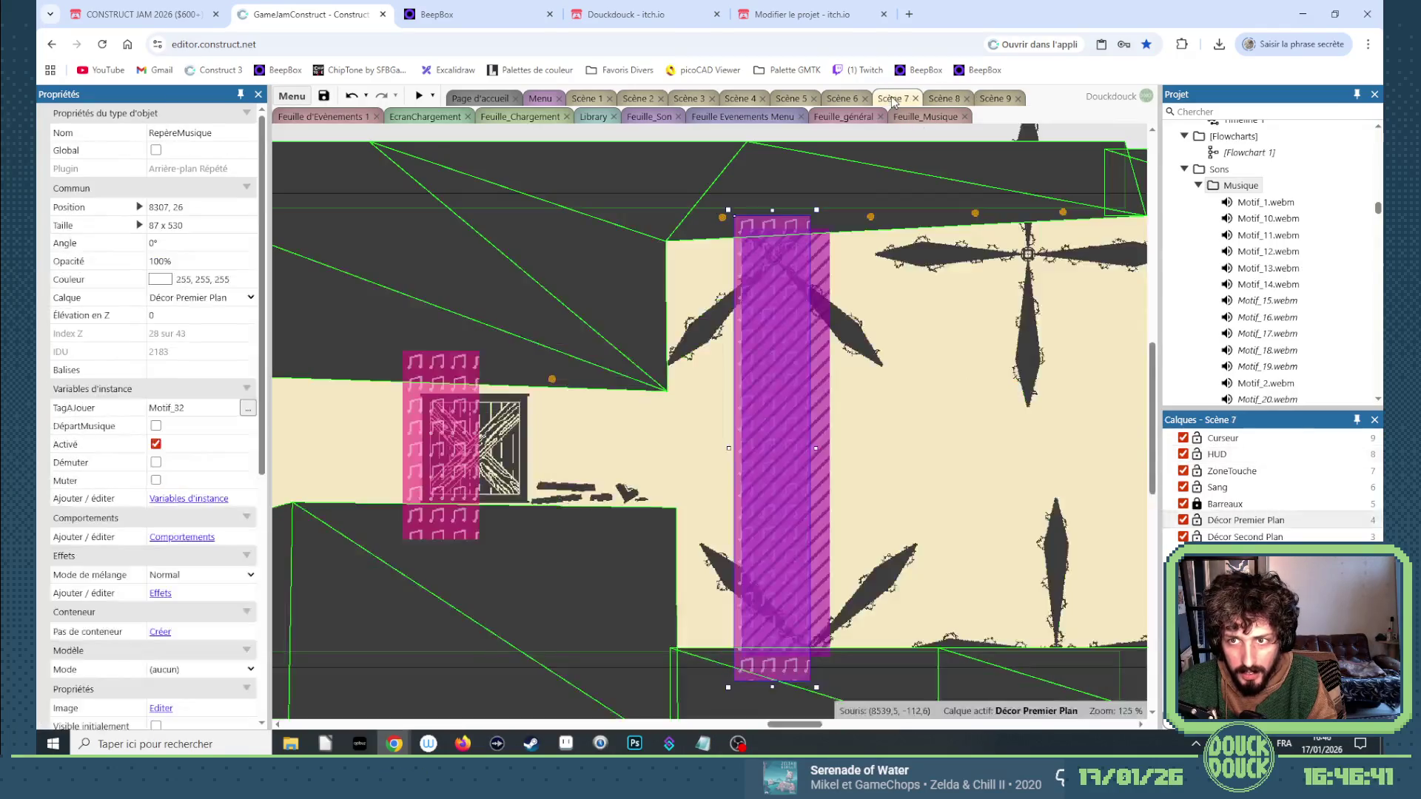
pyautogui.click(940, 99)
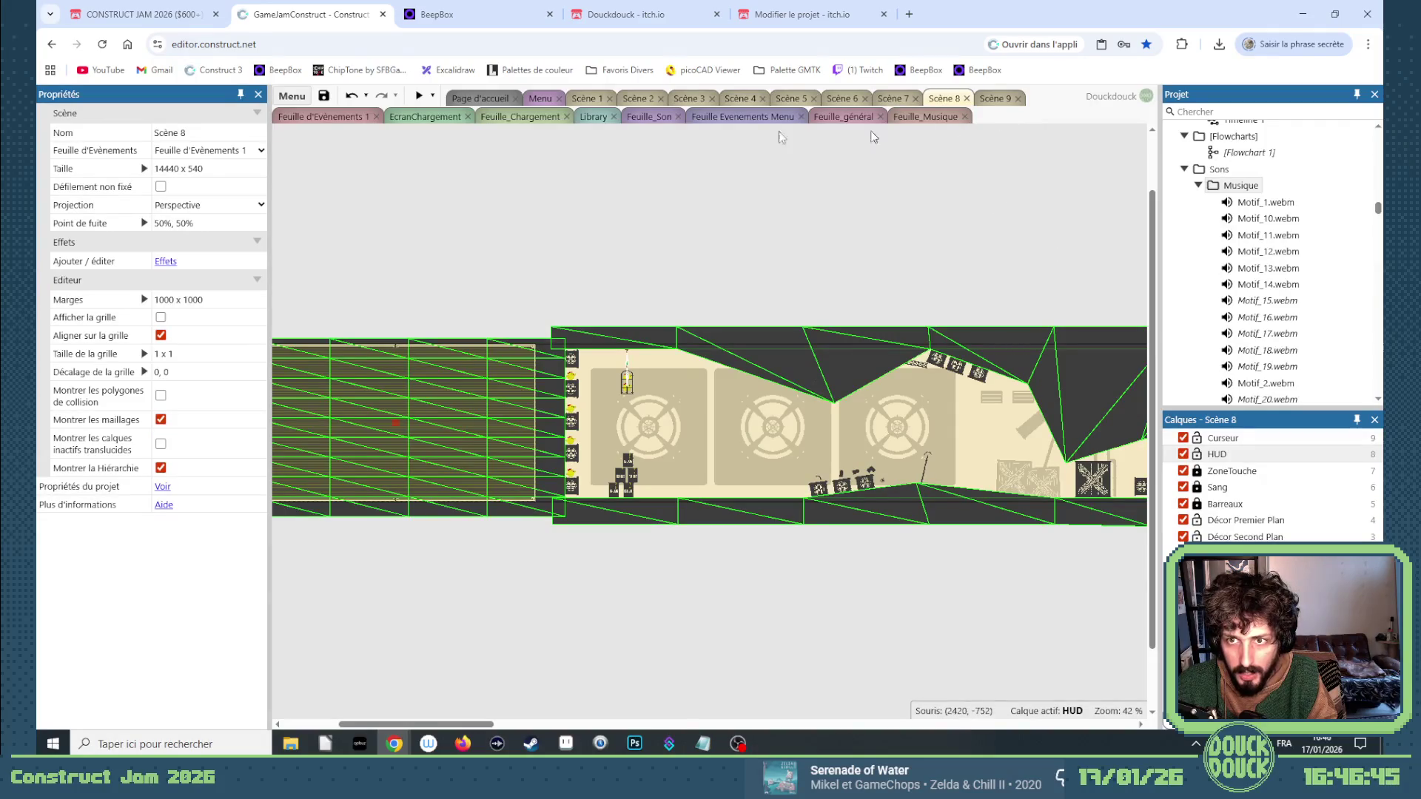
pyautogui.click(913, 118)
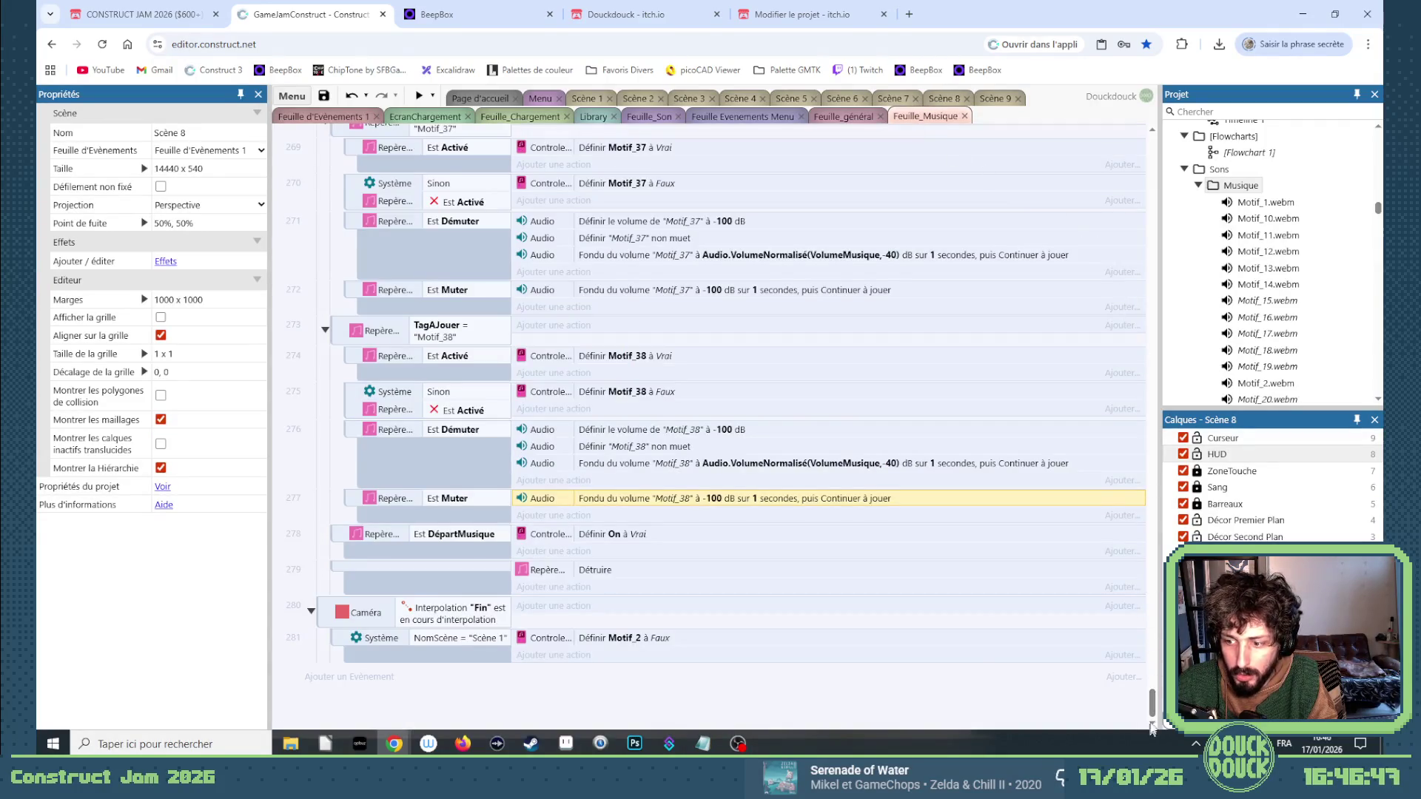
pyautogui.moveTo(1152, 707); pyautogui.dragTo(1161, 316)
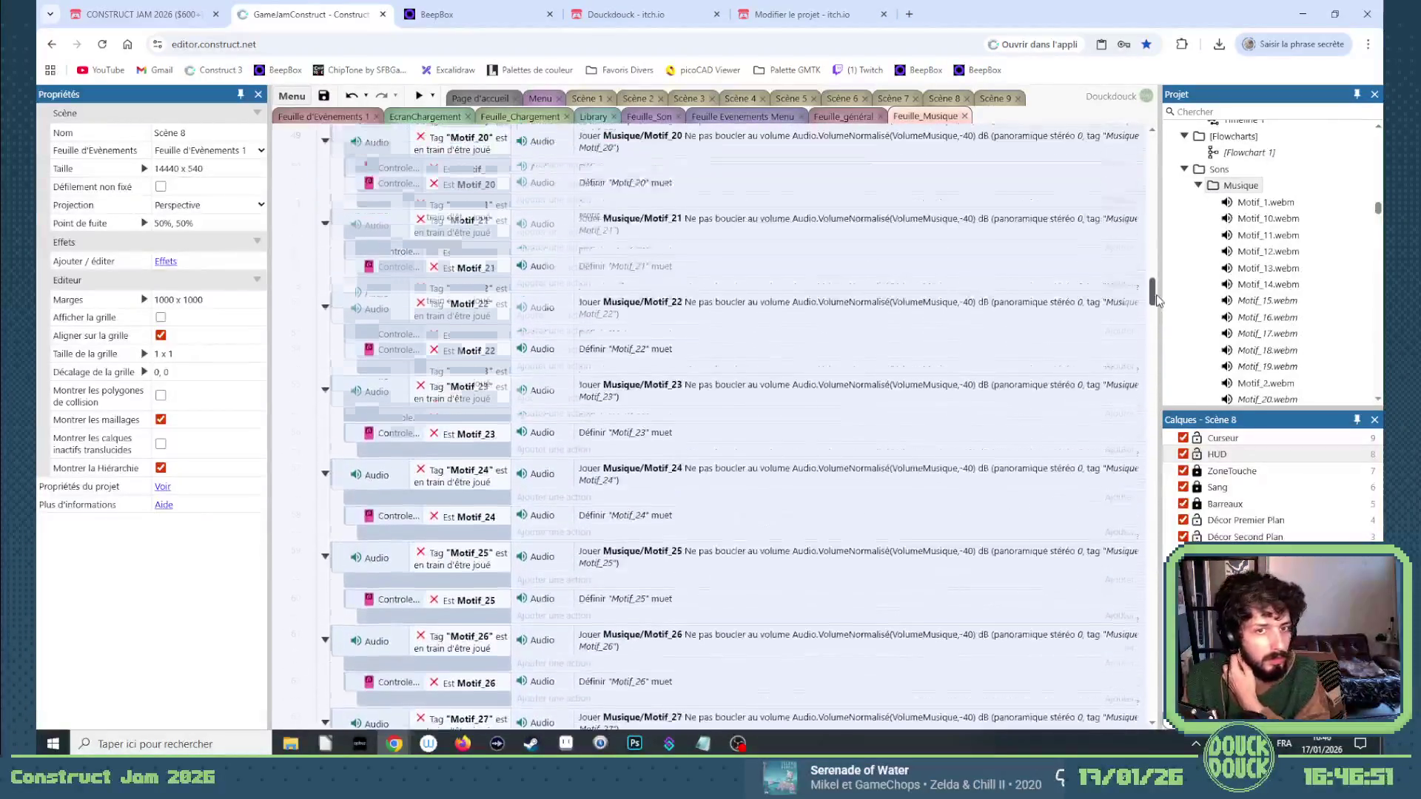
# Scroll across the Scène 7 layout and select a pink music-marker zone.
pyautogui.click(890, 98)
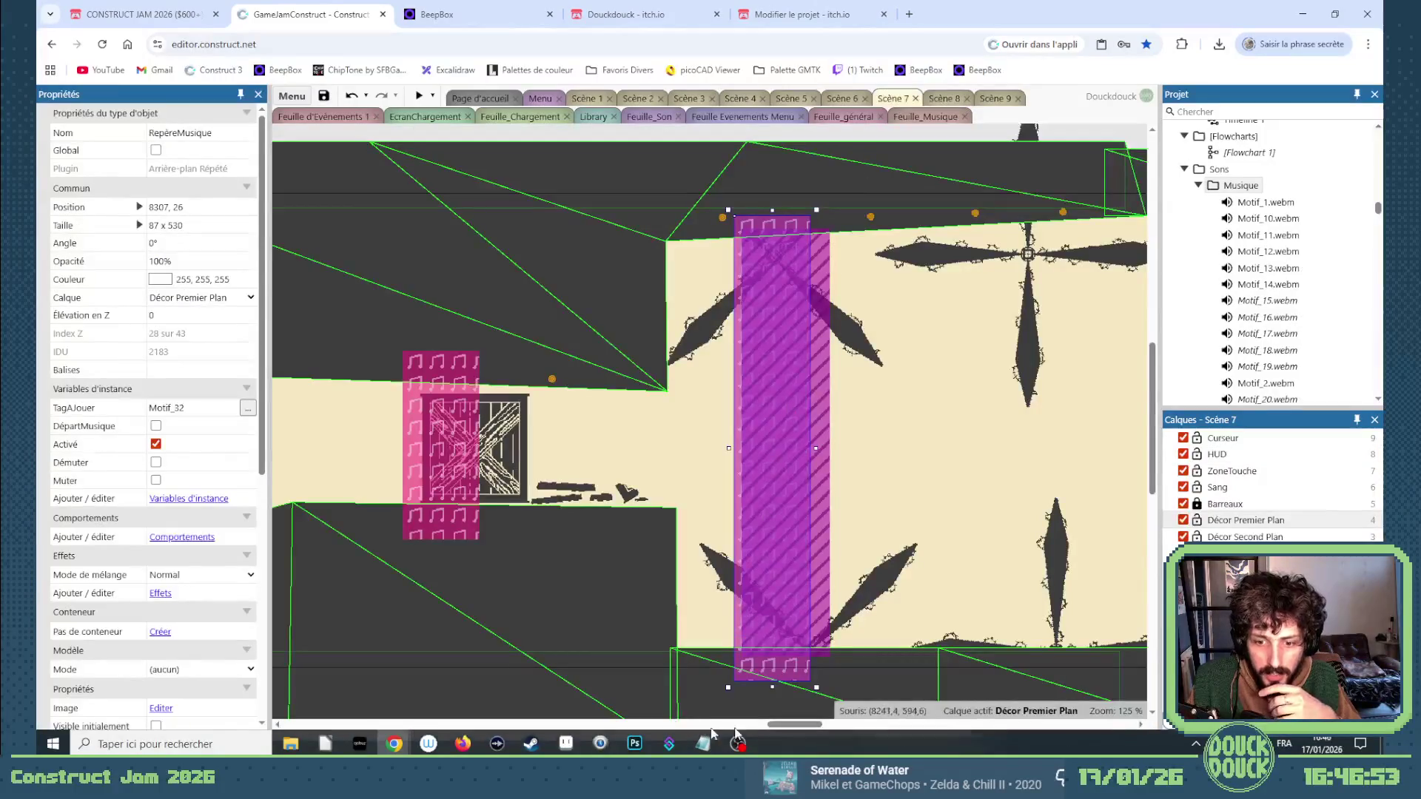
pyautogui.moveTo(785, 725)
pyautogui.mouseDown()
pyautogui.moveTo(968, 729)
pyautogui.moveTo(944, 727)
pyautogui.mouseUp()
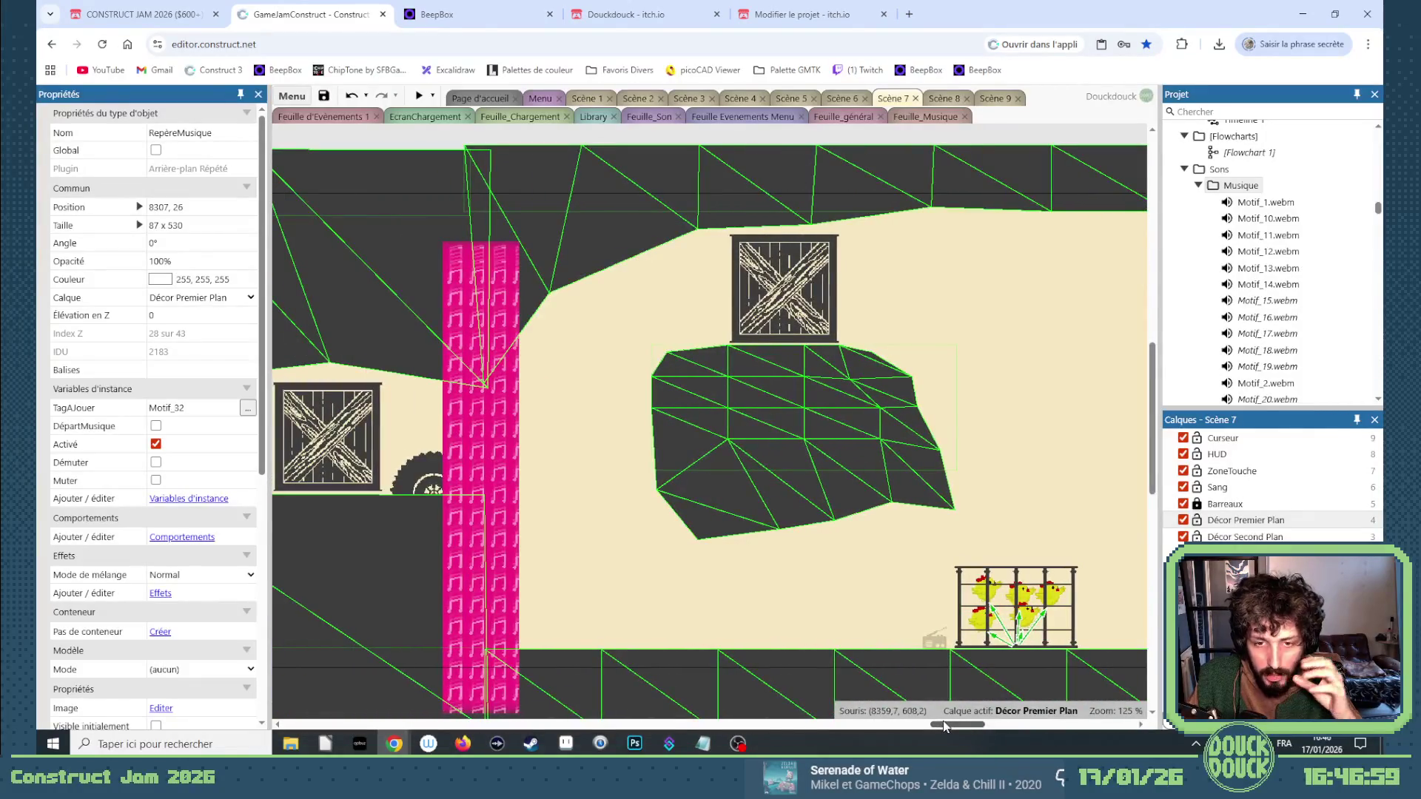
pyautogui.moveTo(945, 725); pyautogui.dragTo(948, 725)
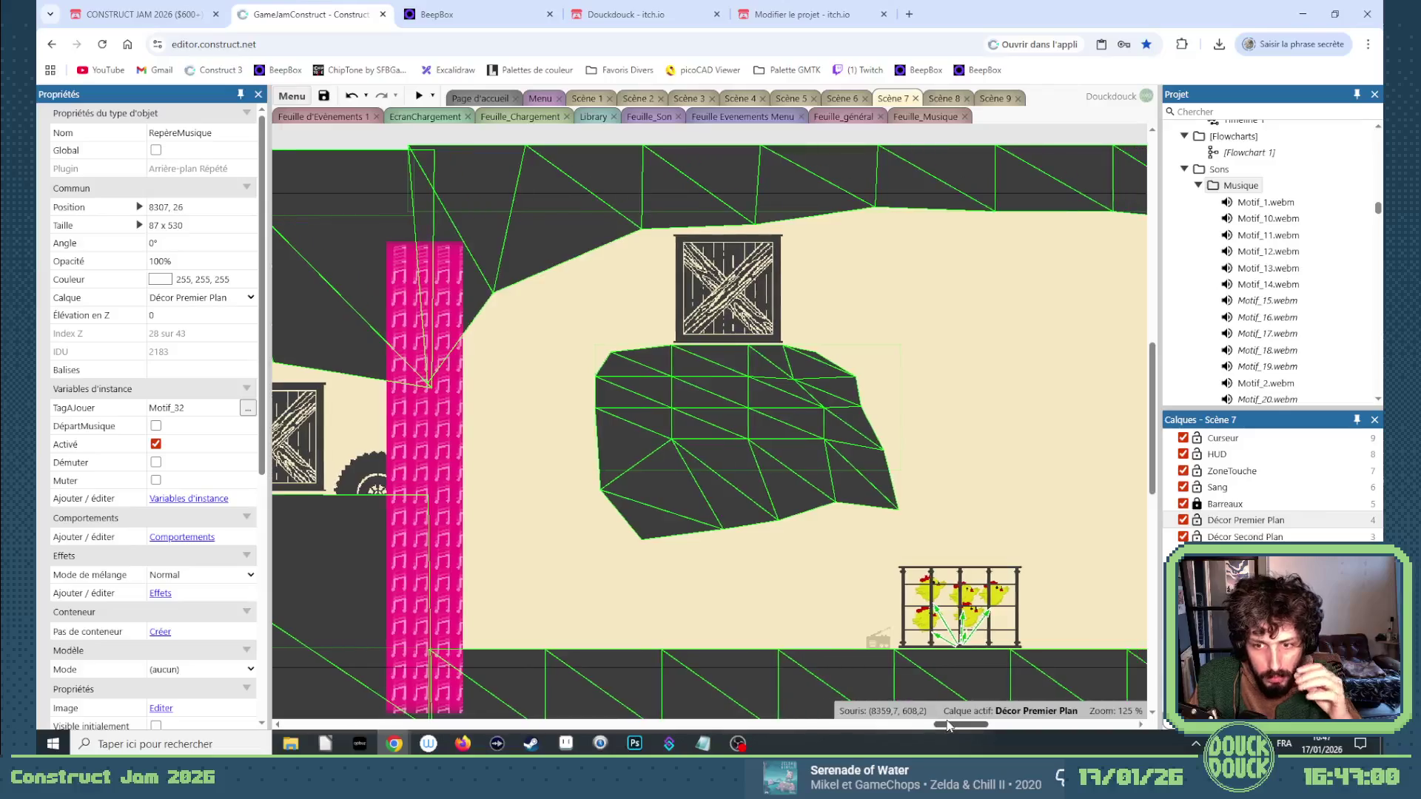
pyautogui.click(432, 461)
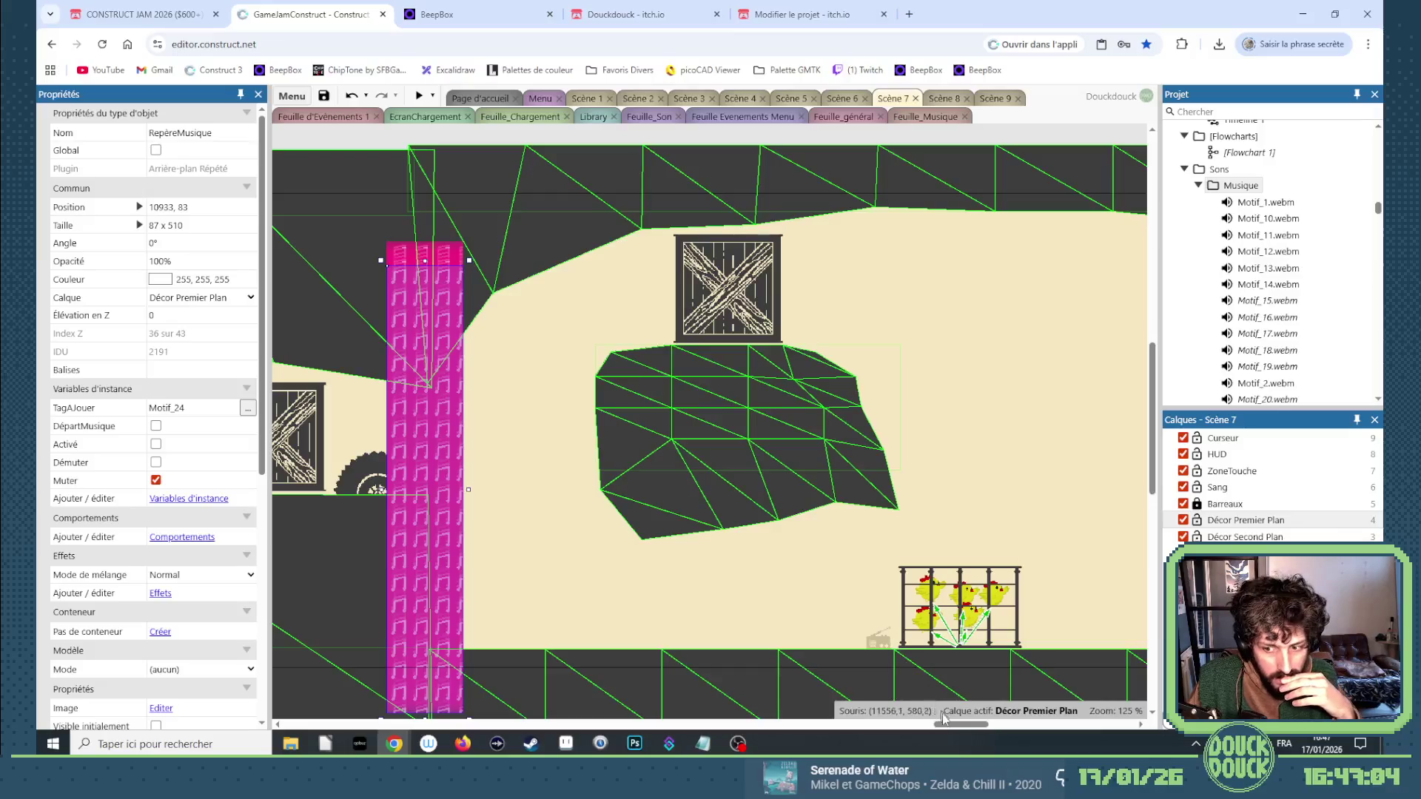
pyautogui.moveTo(948, 725); pyautogui.dragTo(941, 729)
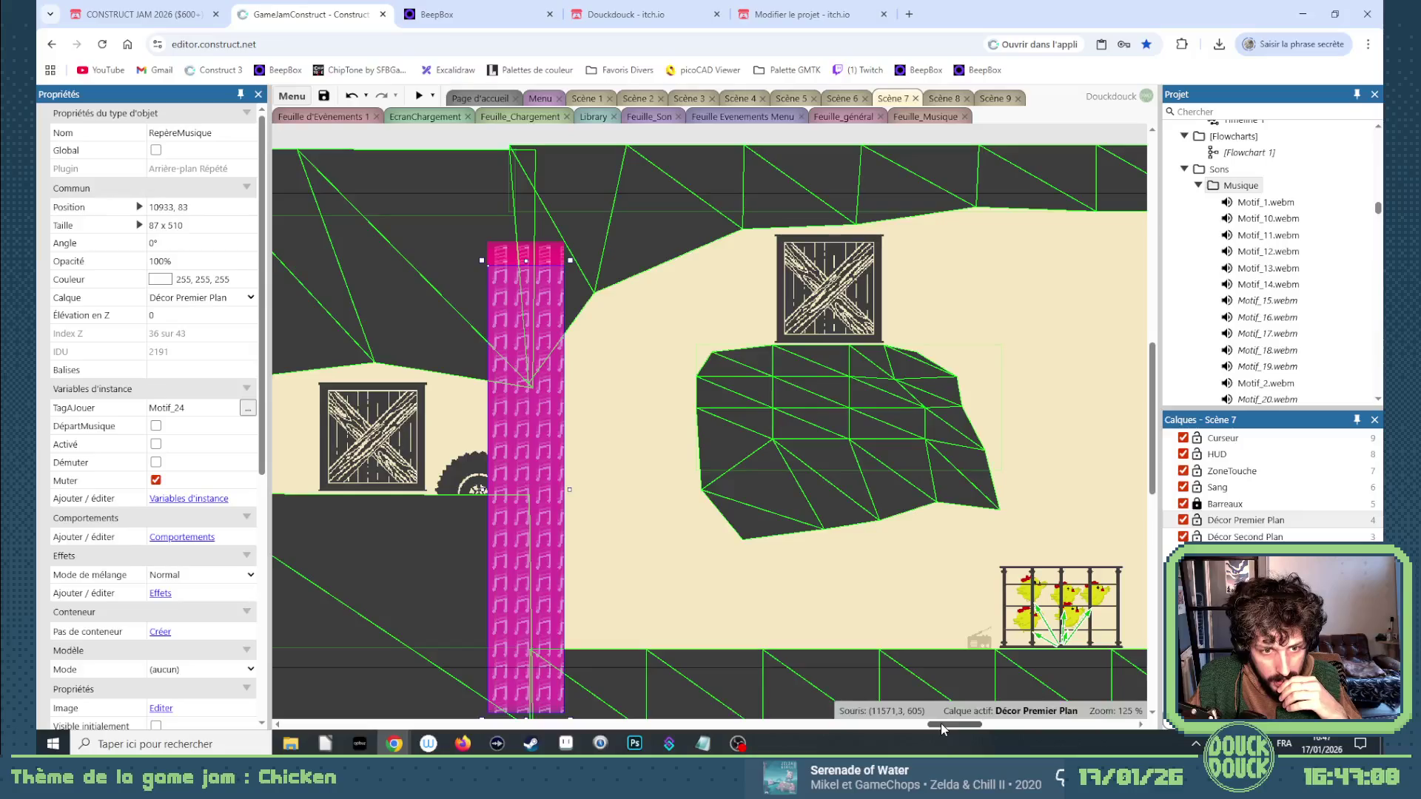
pyautogui.moveTo(939, 722); pyautogui.dragTo(957, 723)
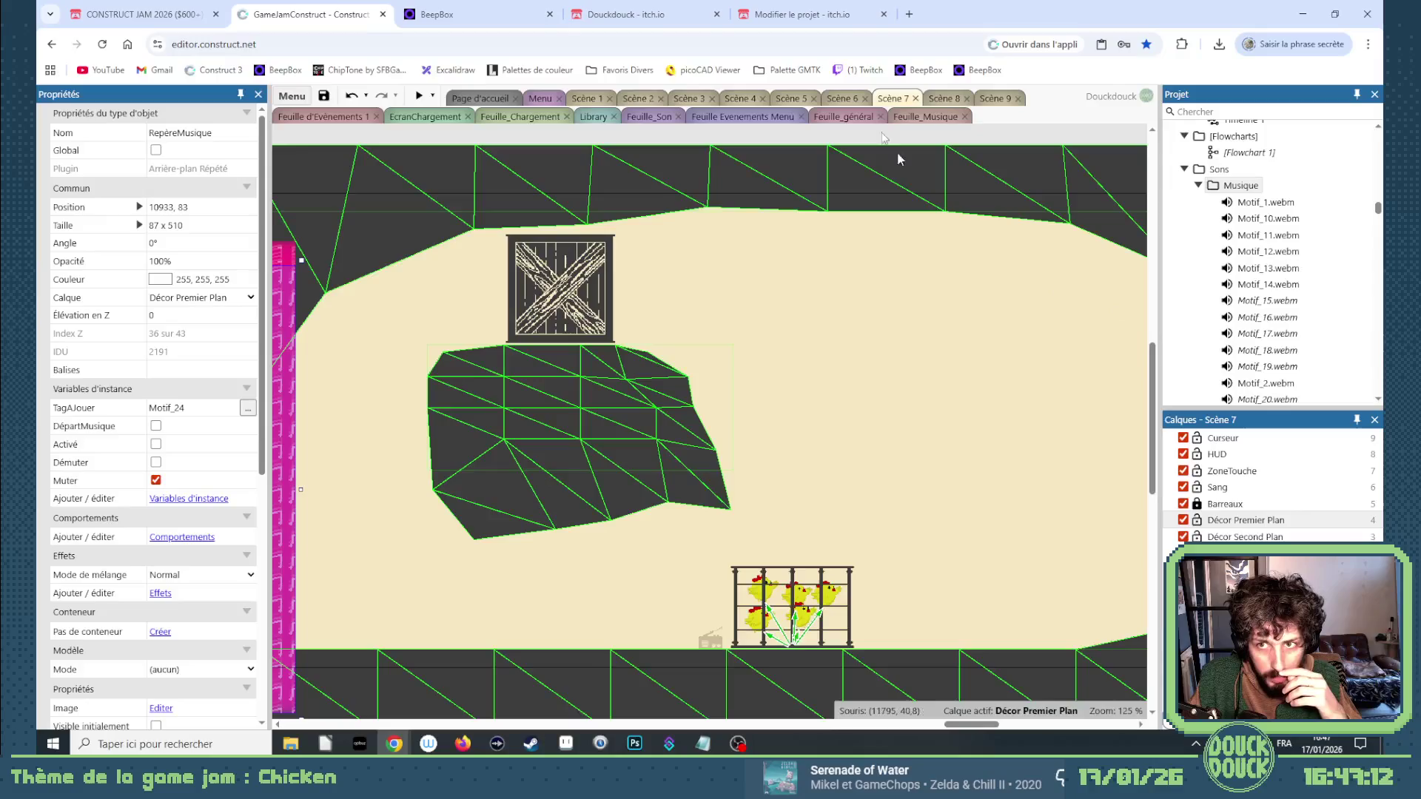
# Duplicate the Scène 7 music event and change its scene condition to Scène 8.
pyautogui.click(940, 117)
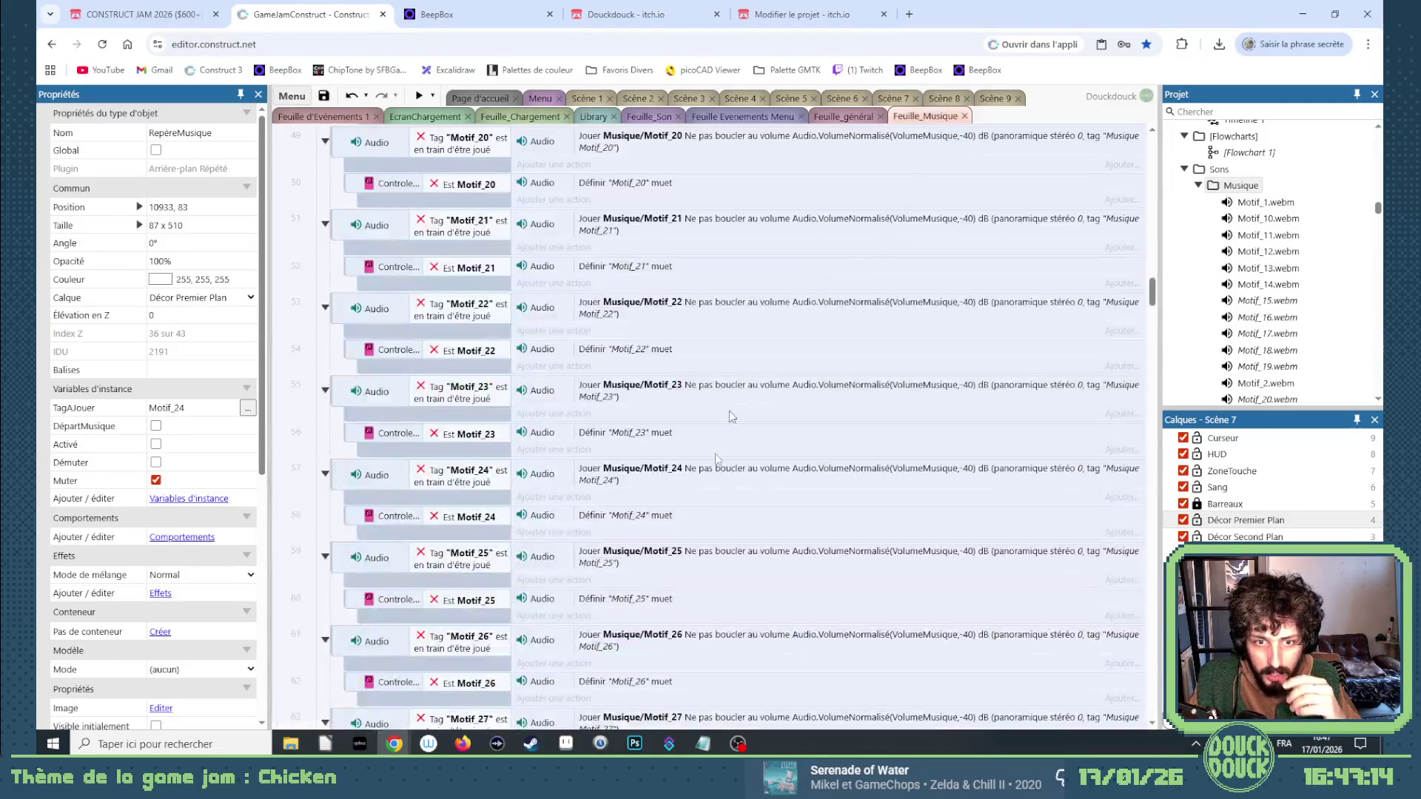
pyautogui.scroll(10, 728, 447)
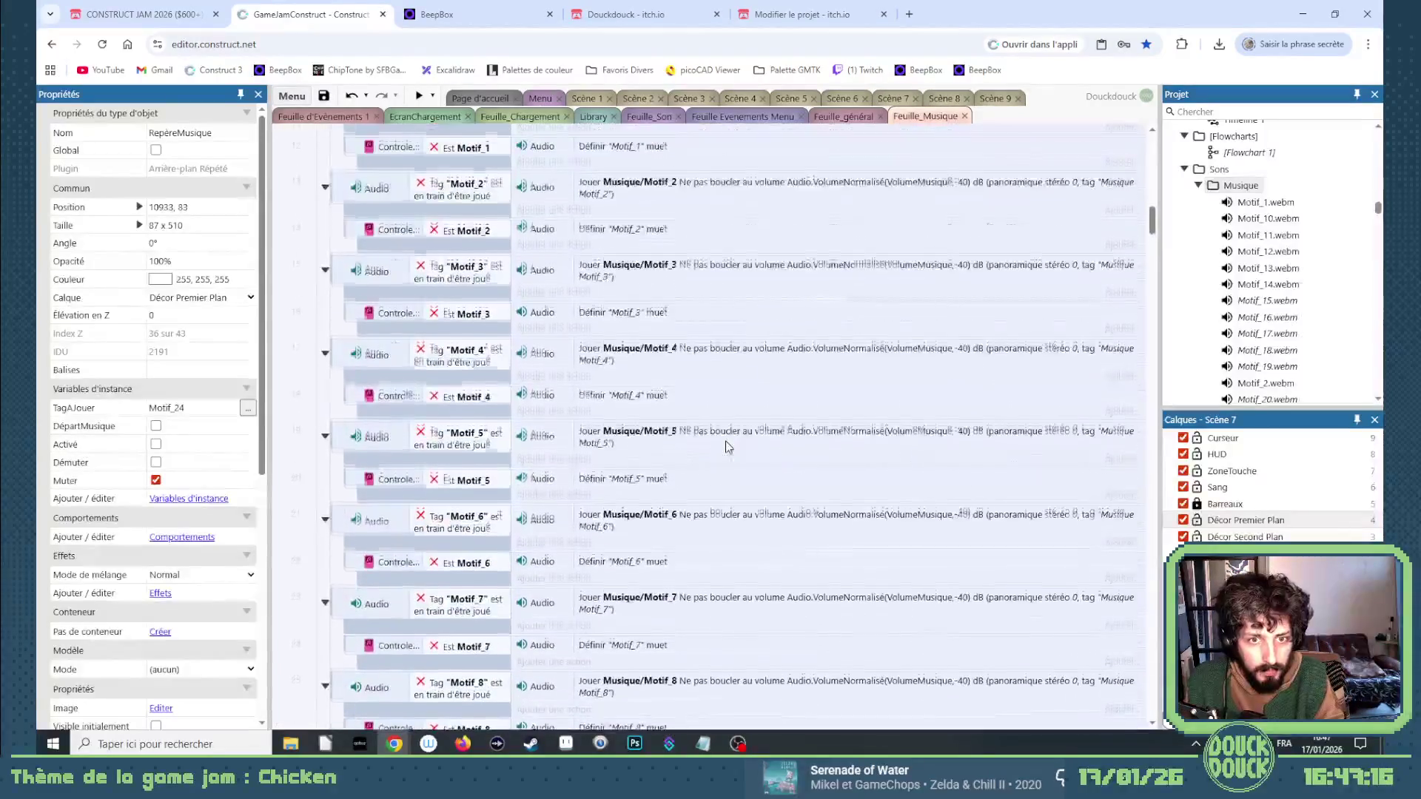
pyautogui.click(341, 436)
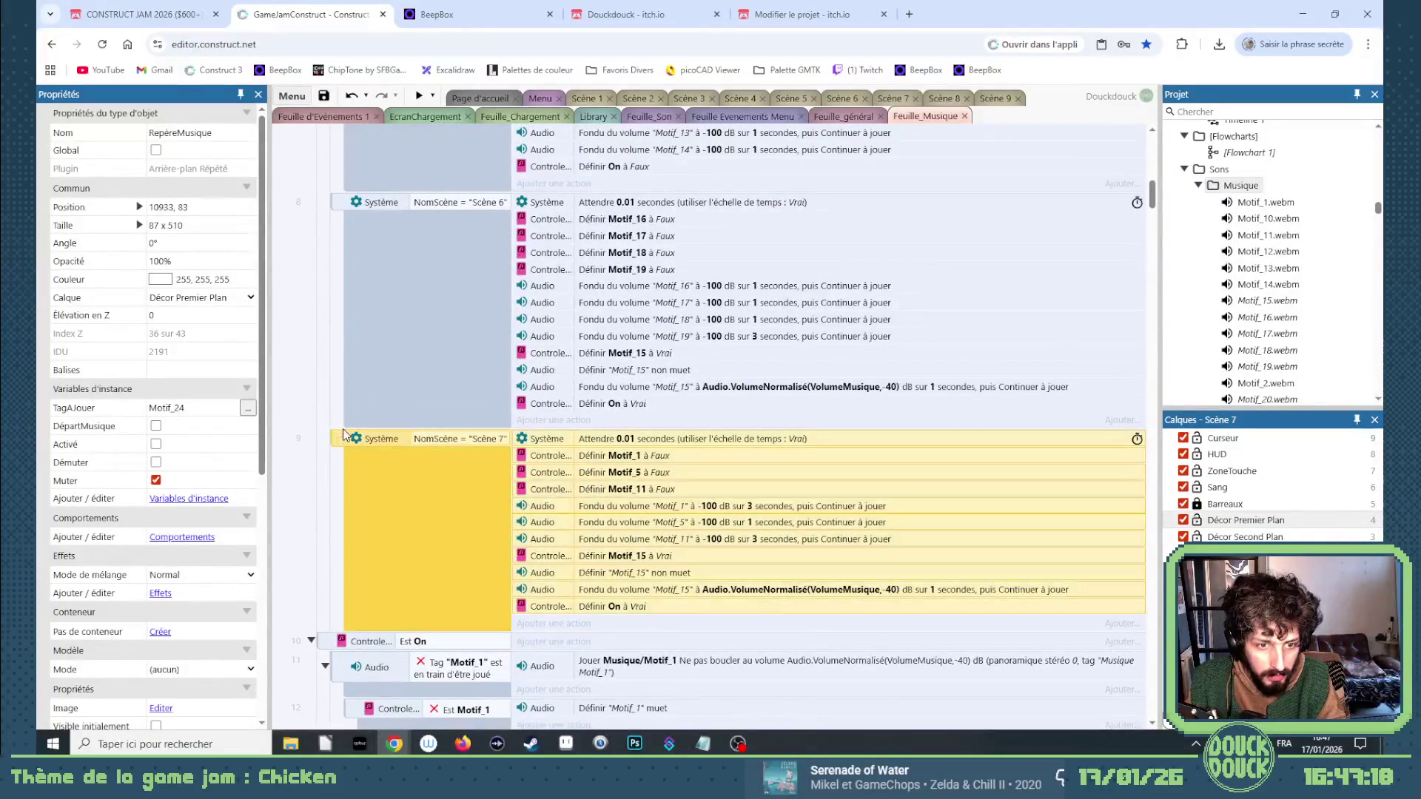
pyautogui.hotkey('ctrl', 'c')
pyautogui.hotkey('ctrl', 'v')
pyautogui.scroll(-3, 444, 429)
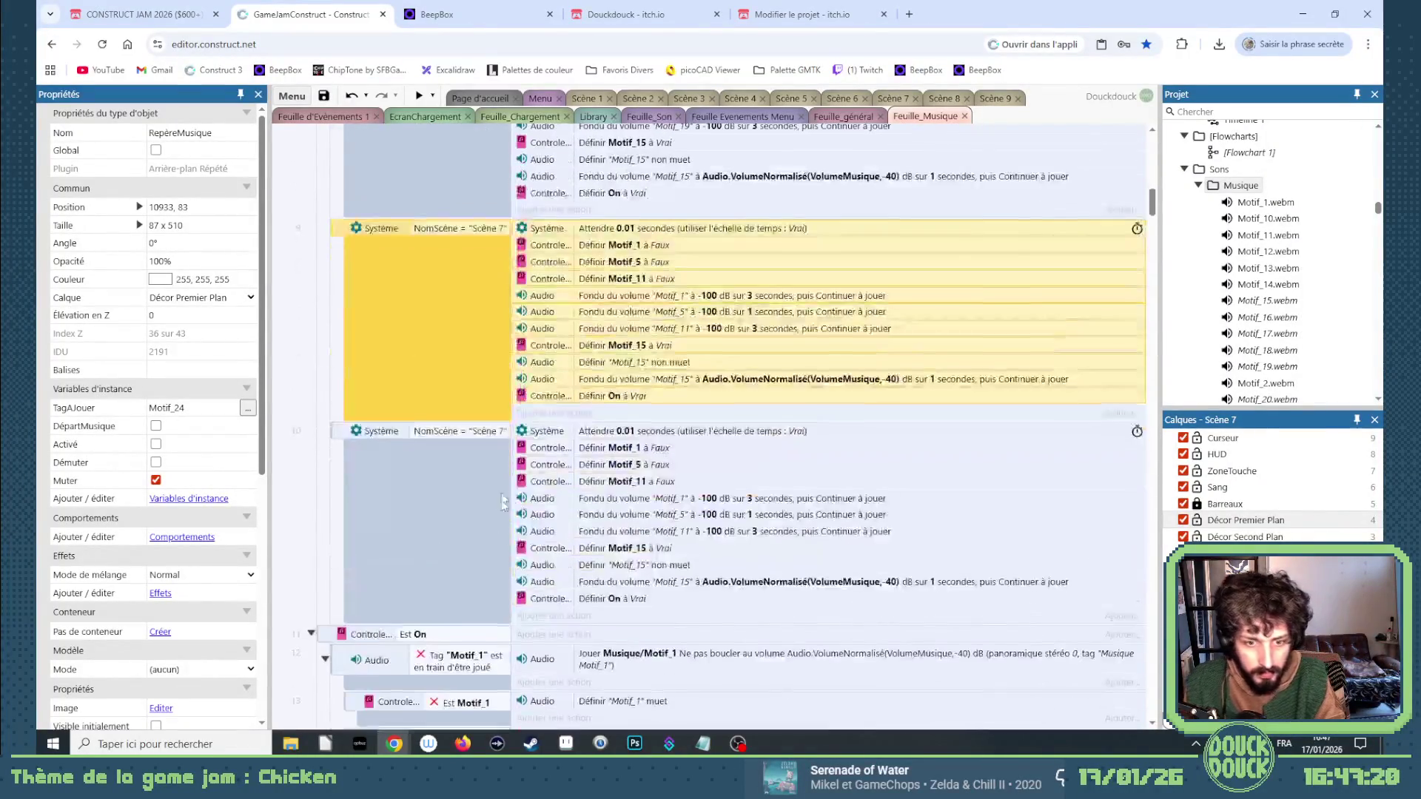
pyautogui.click(501, 431)
pyautogui.doubleClick(501, 431)
pyautogui.click(620, 427)
pyautogui.press('BackSpace')
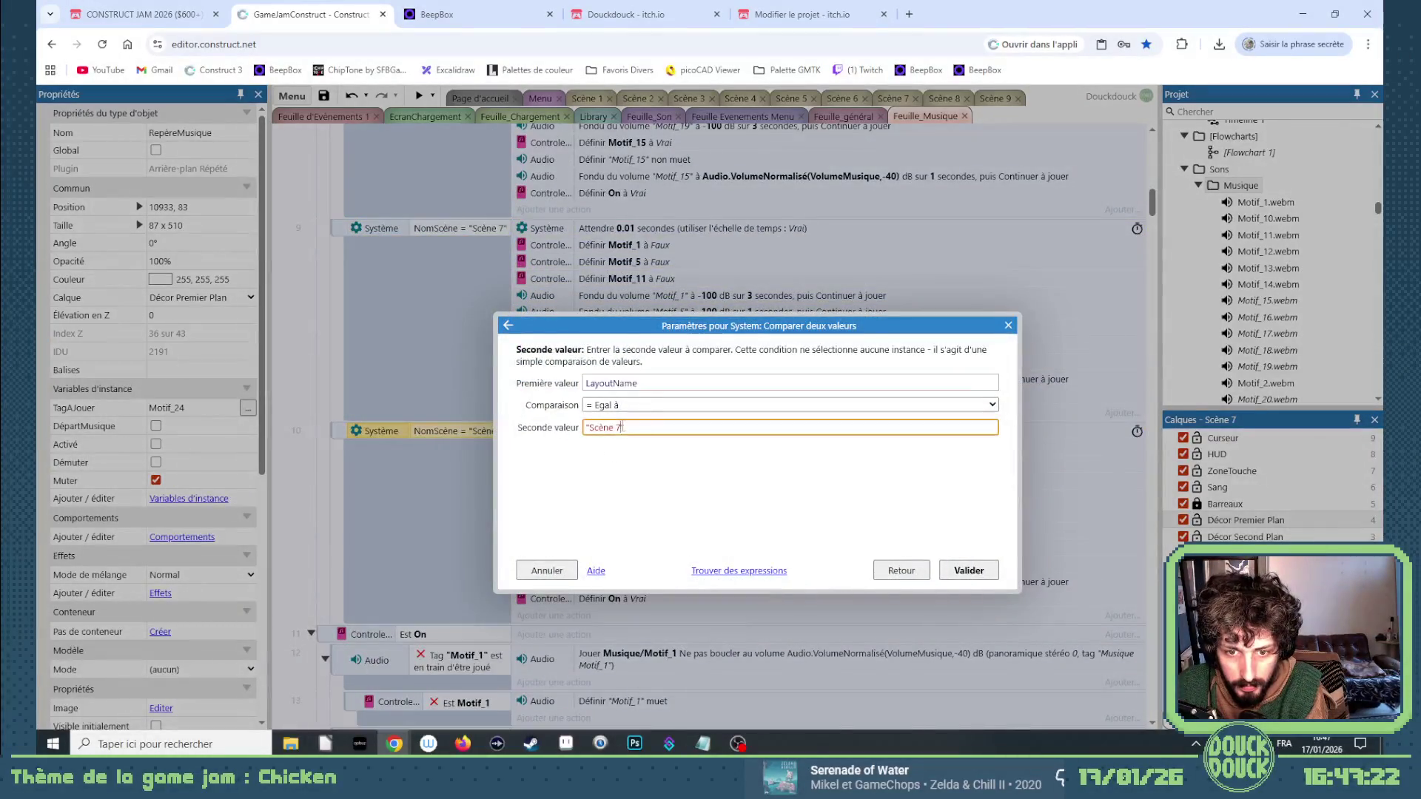
pyautogui.write('8"')
pyautogui.press('Return')
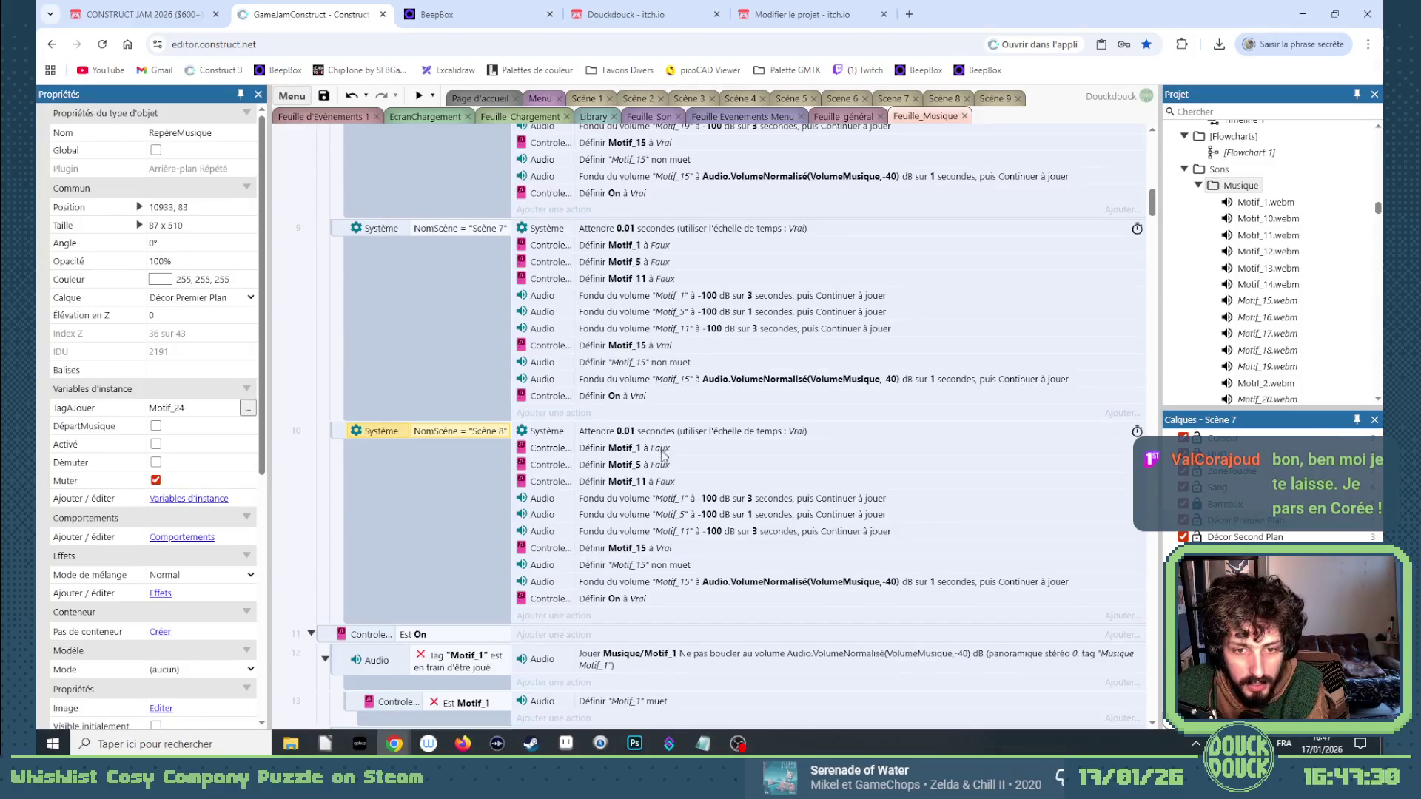
# Delete the Motif_1 and Motif_5 actions and retarget the set-Faux and fade-out to Motif_15.
pyautogui.click(657, 453)
pyautogui.press('Delete')
pyautogui.click(657, 453)
pyautogui.press('Delete')
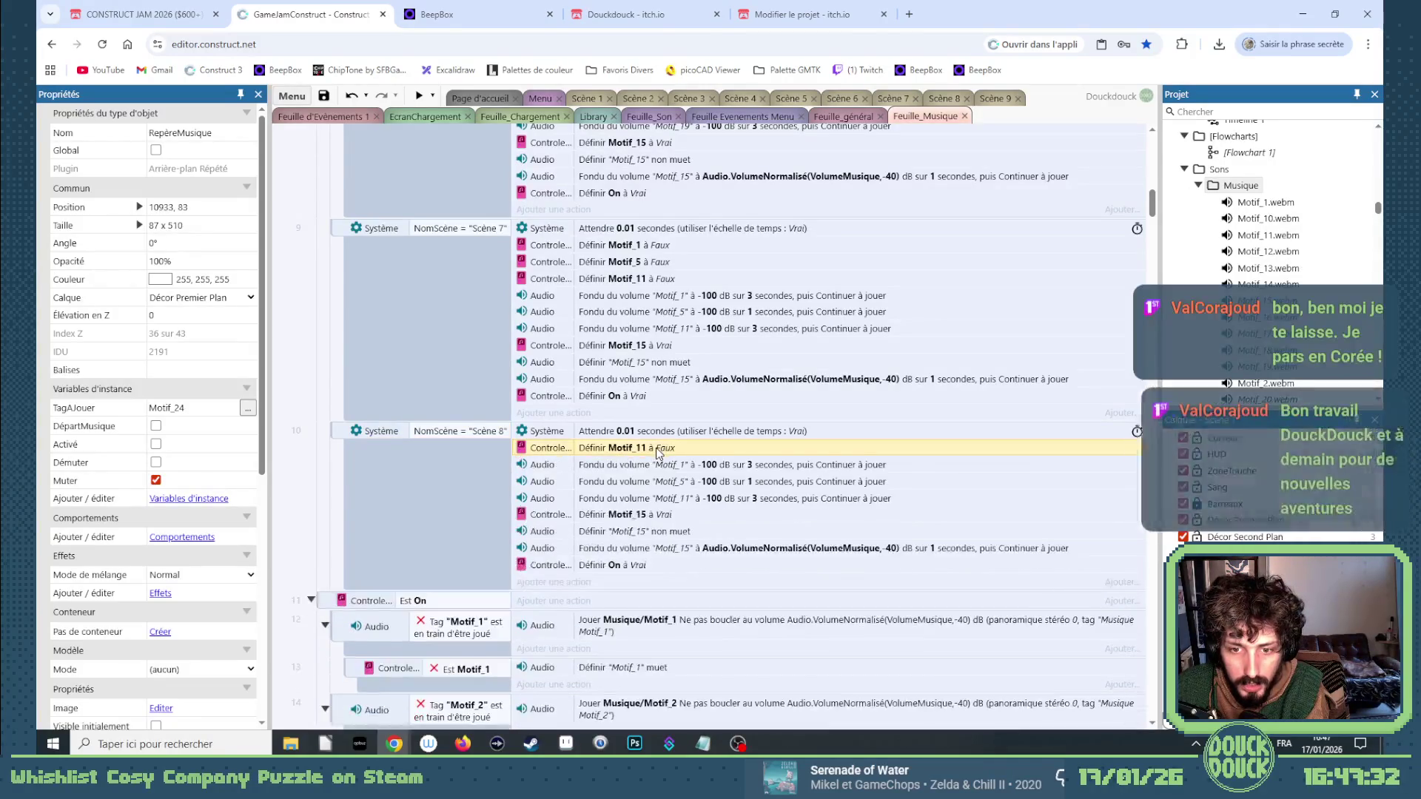
pyautogui.doubleClick(657, 452)
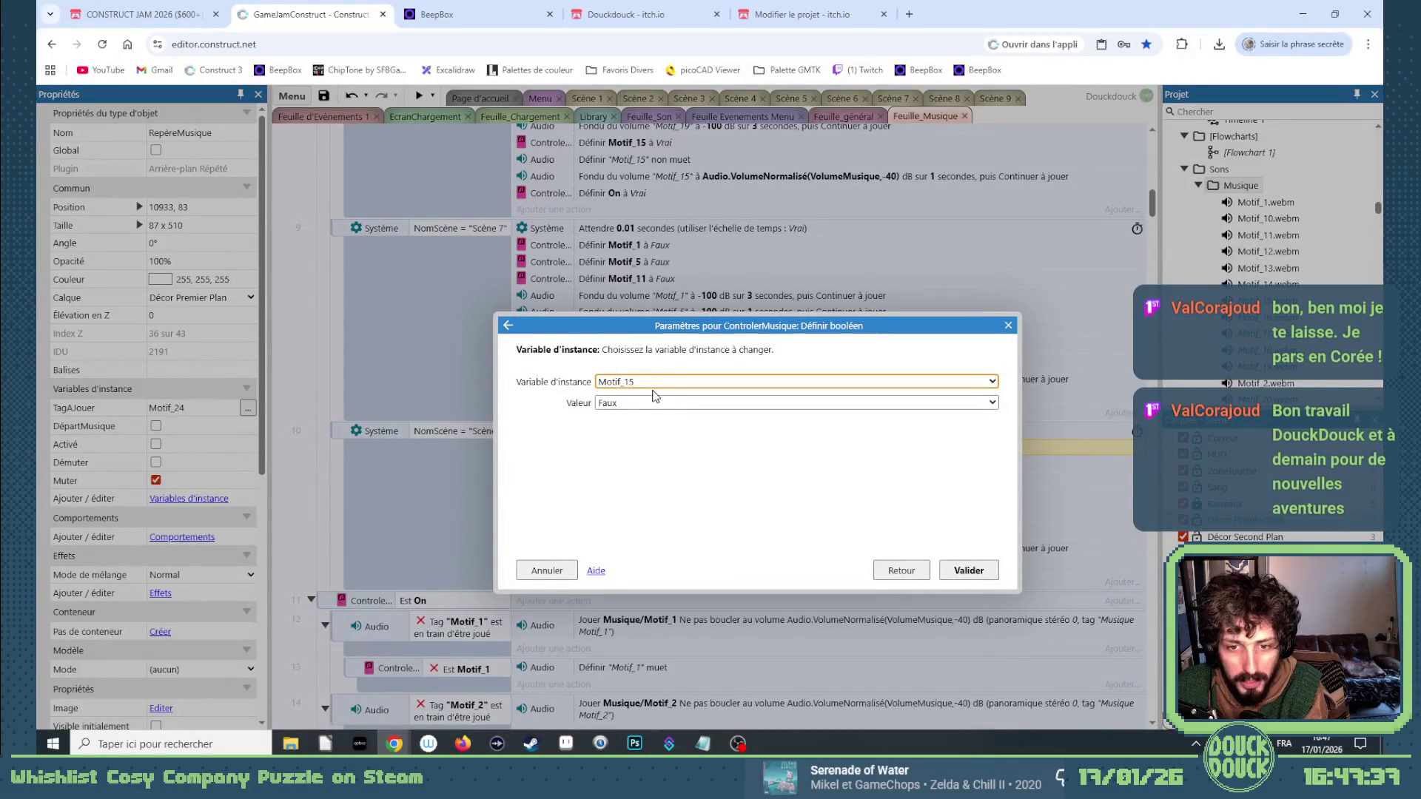
pyautogui.press('Return')
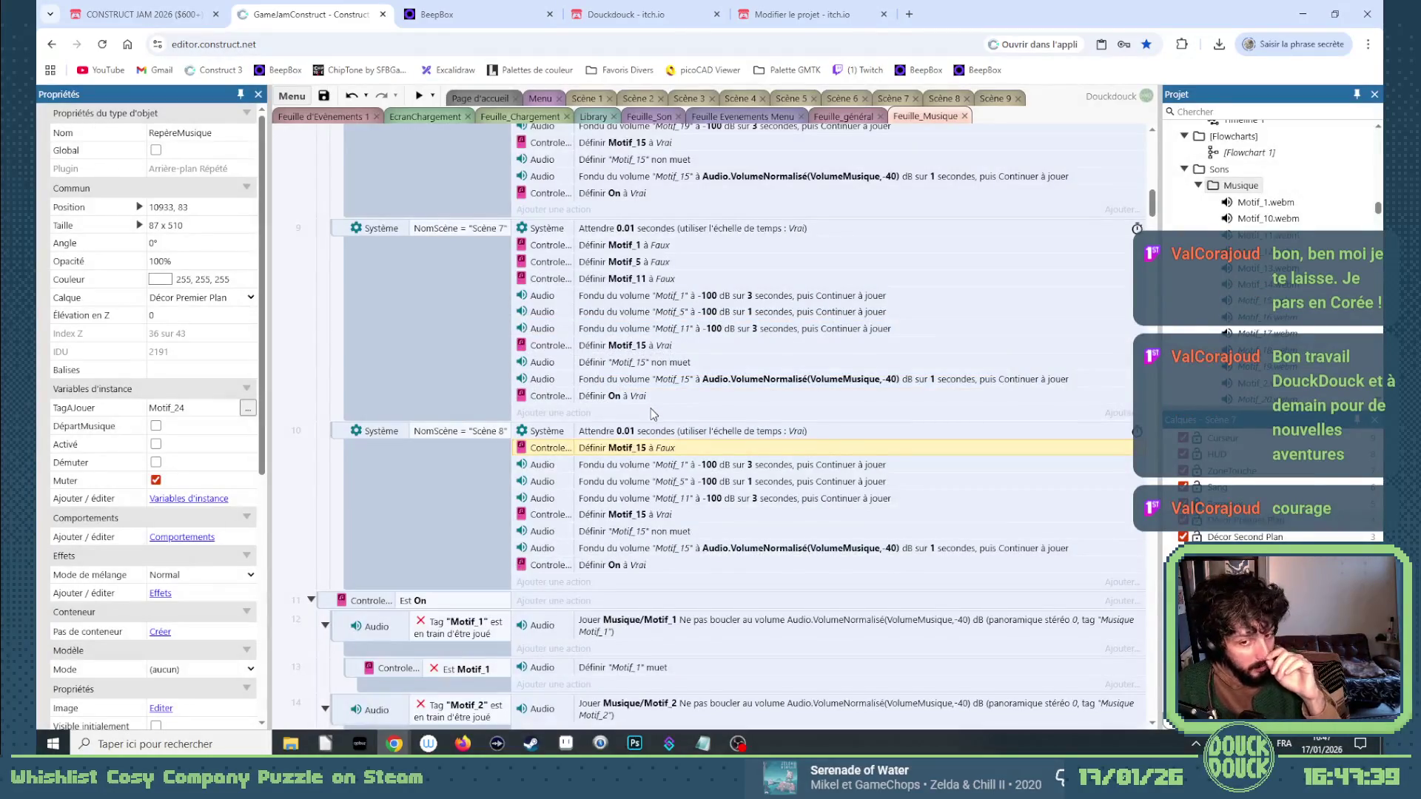
pyautogui.click(677, 471)
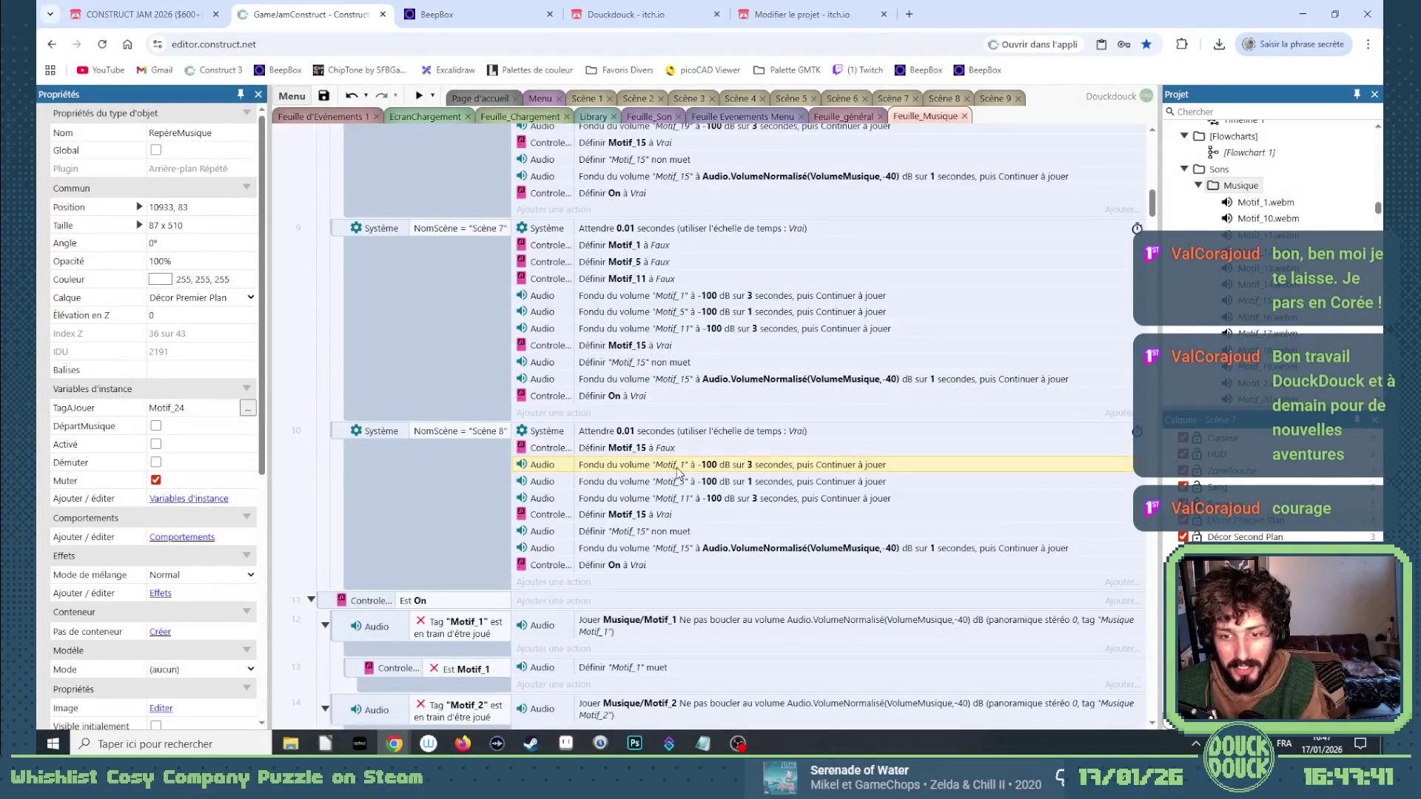
pyautogui.press('Delete')
pyautogui.press('Delete')
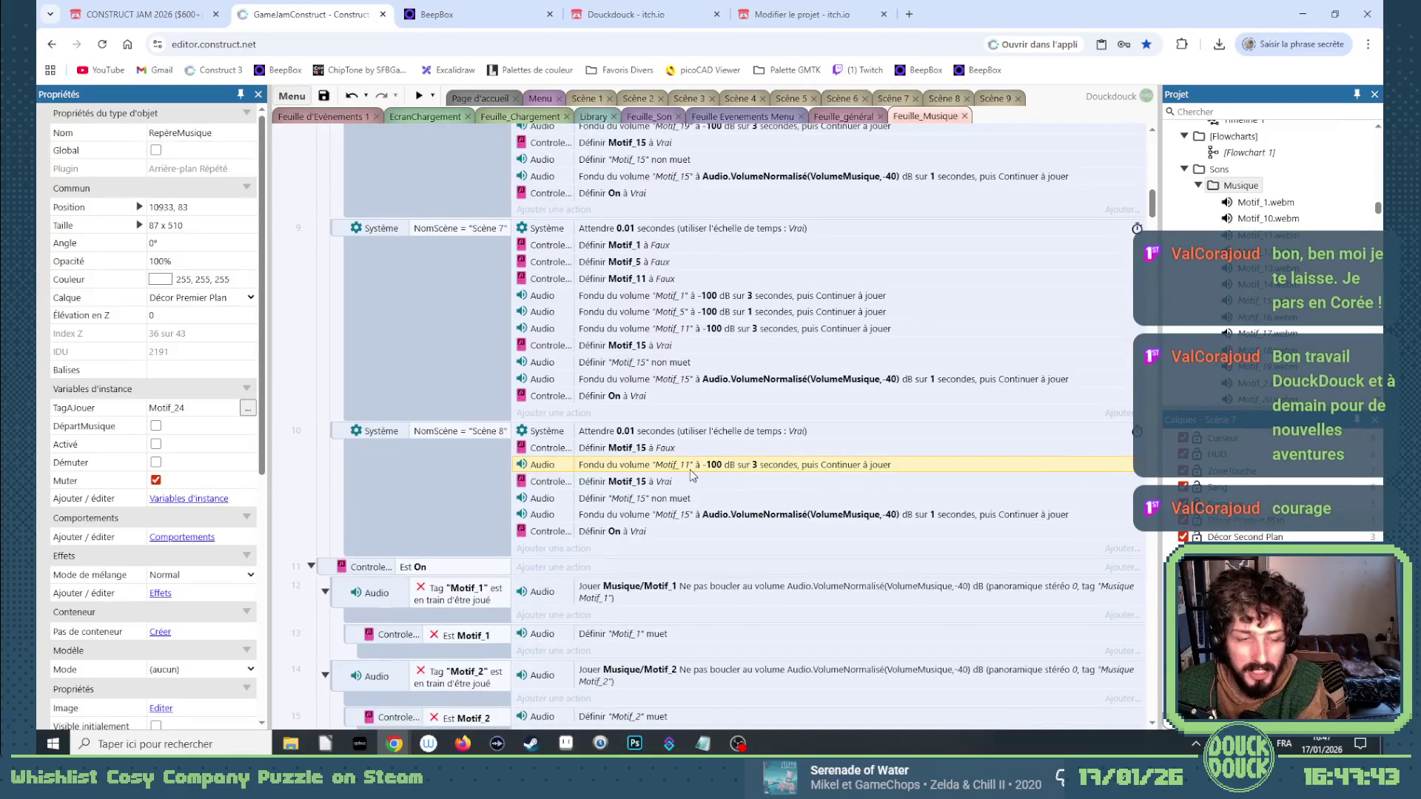
pyautogui.doubleClick(690, 469)
pyautogui.click(600, 382)
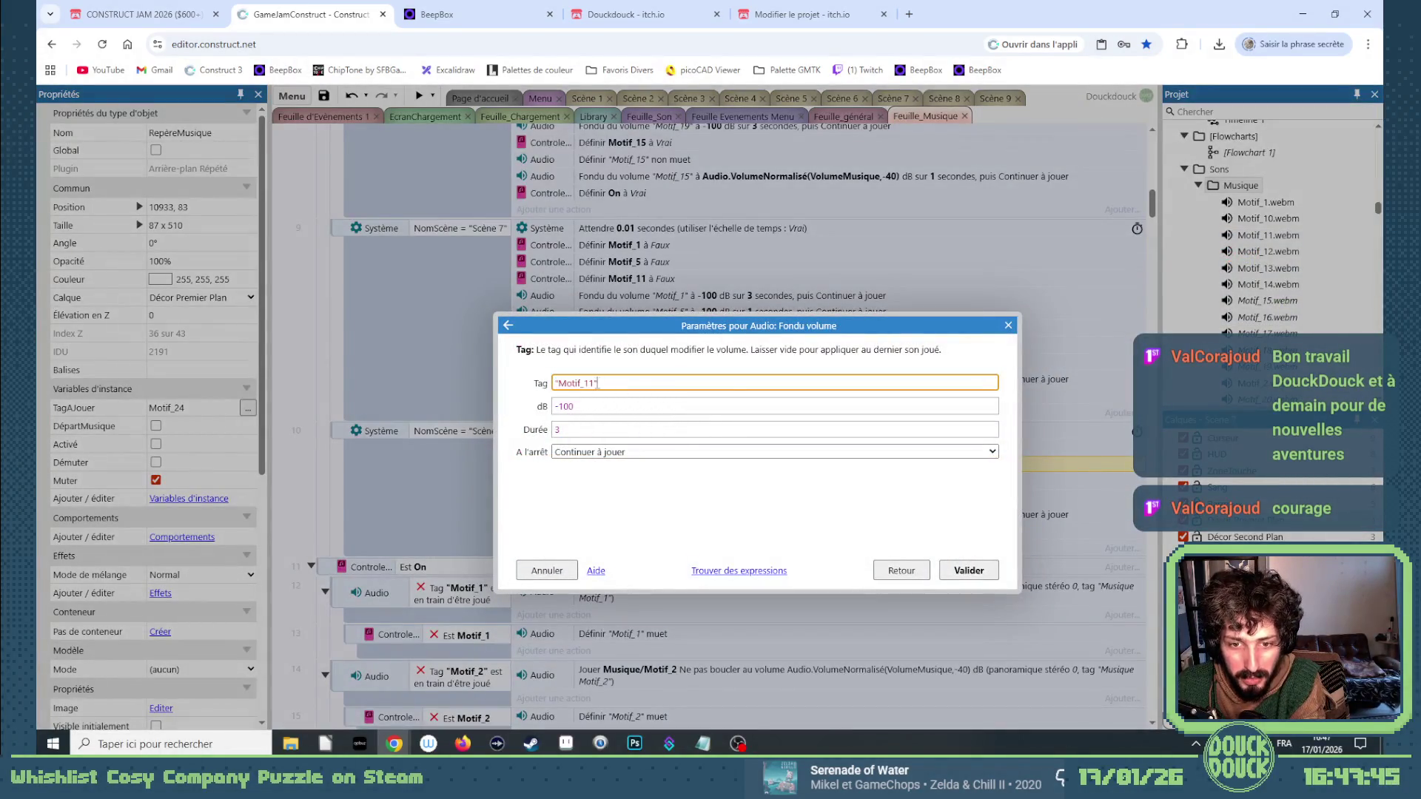
pyautogui.write('5')
pyautogui.press('Return')
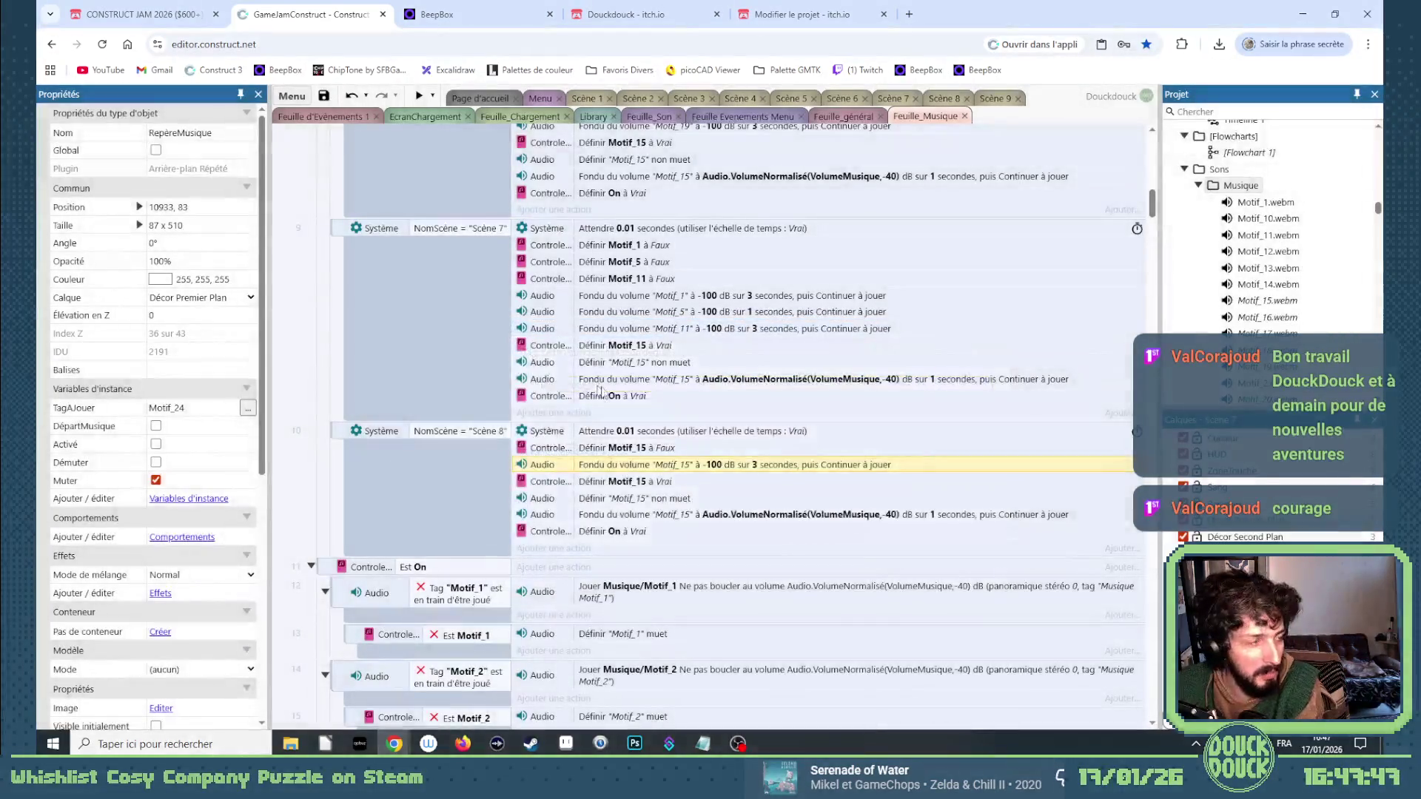
# Point the set-to-Vrai, unmute and fade-in actions at Motif_32, then show the Scène 8 layout.
pyautogui.click(659, 481)
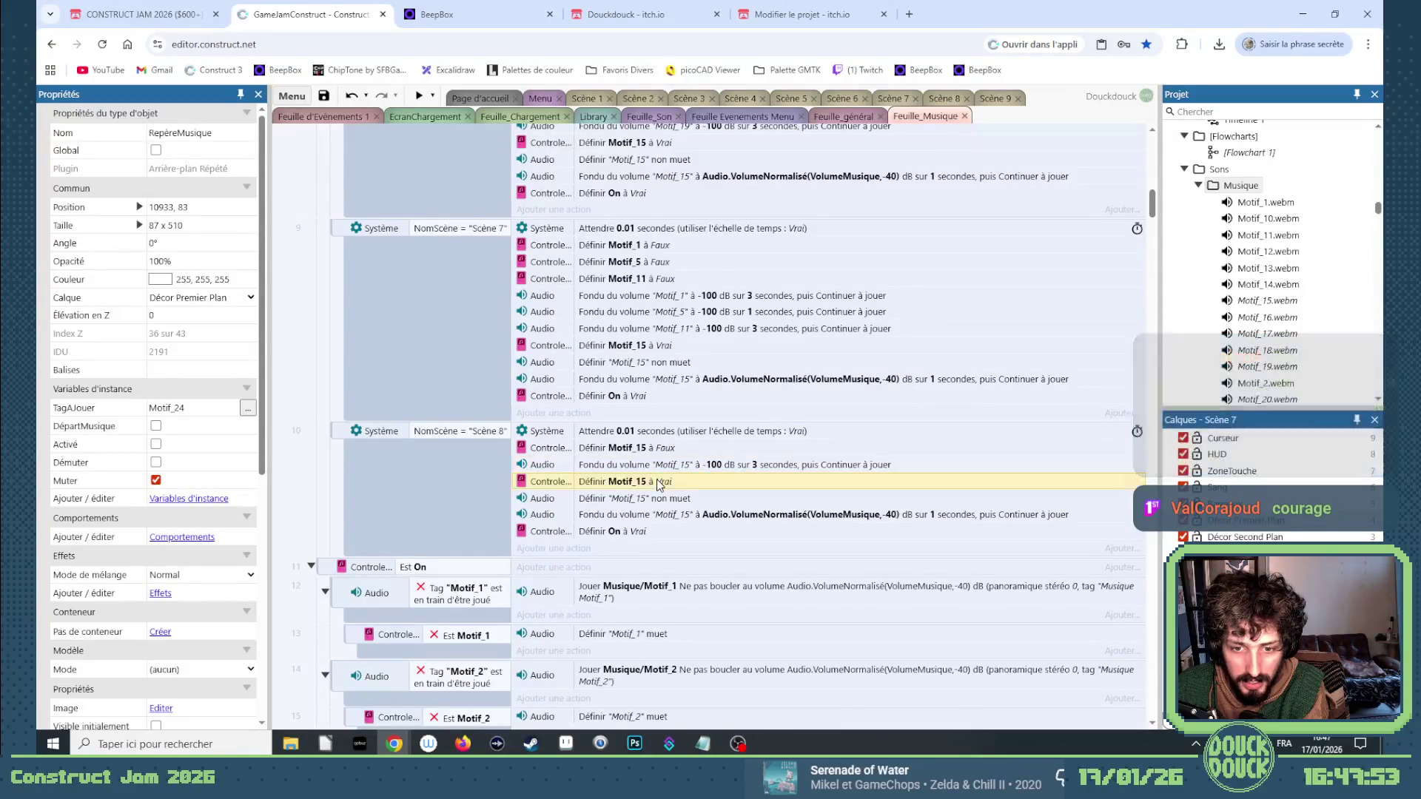
pyautogui.doubleClick(661, 482)
pyautogui.click(648, 382)
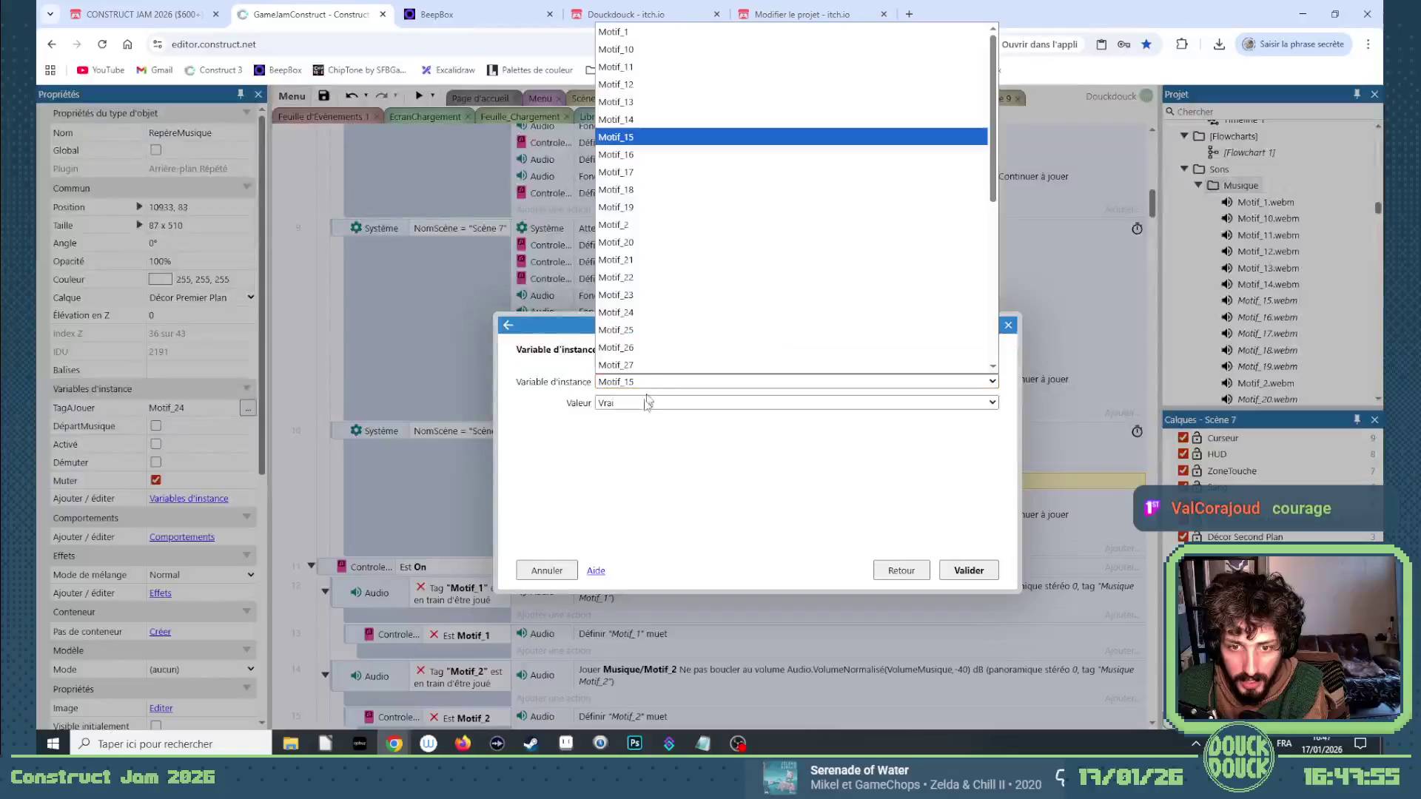
pyautogui.scroll(-2, 651, 326)
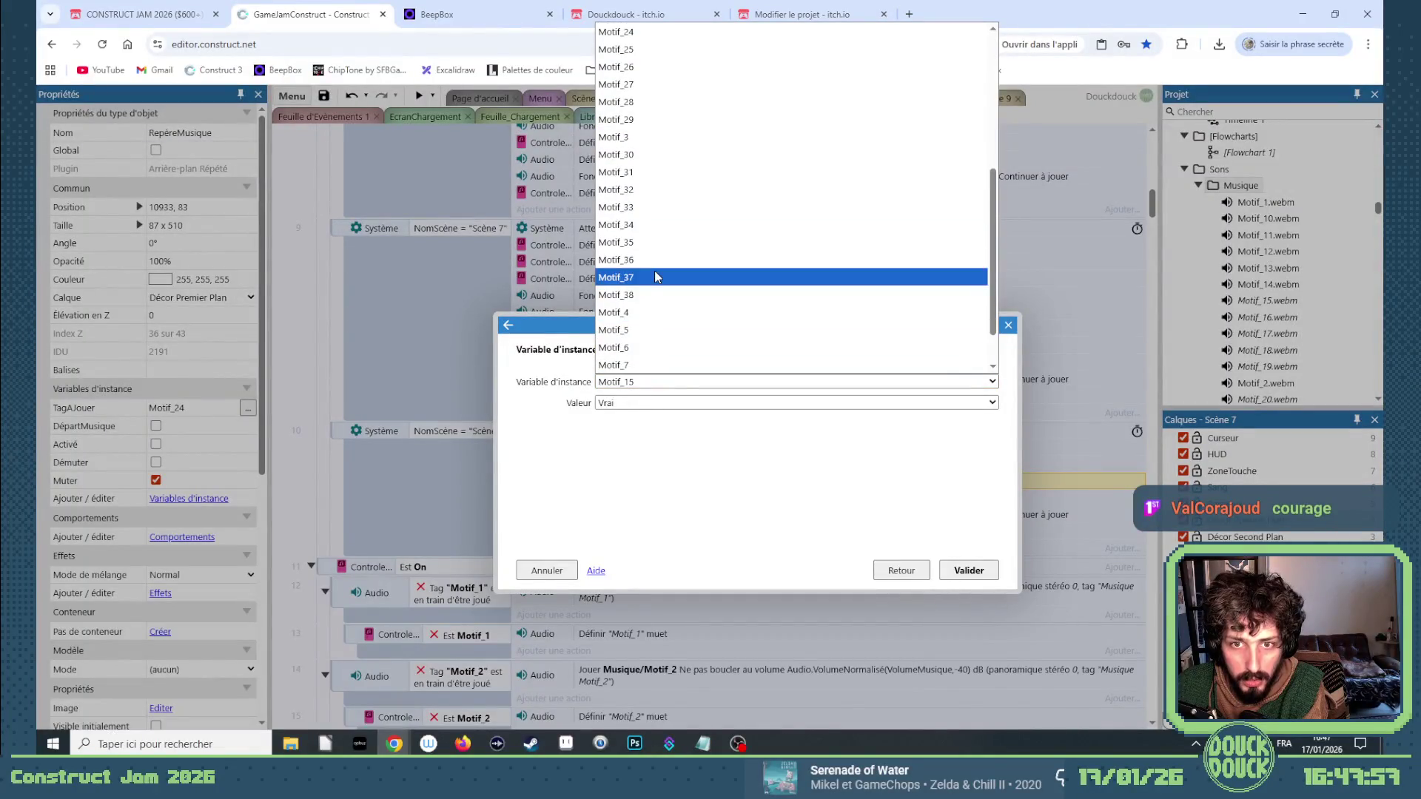
pyautogui.click(637, 195)
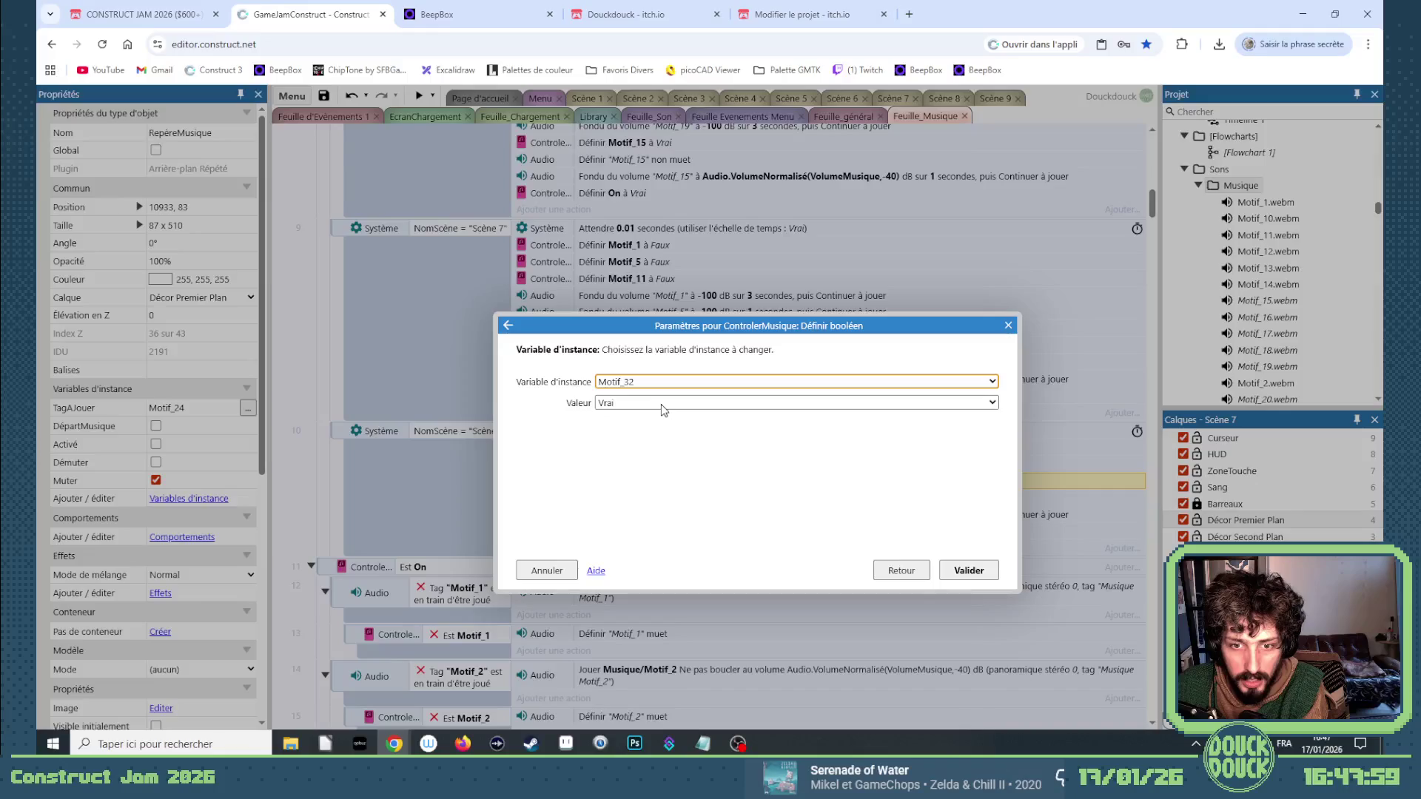
pyautogui.press('Return')
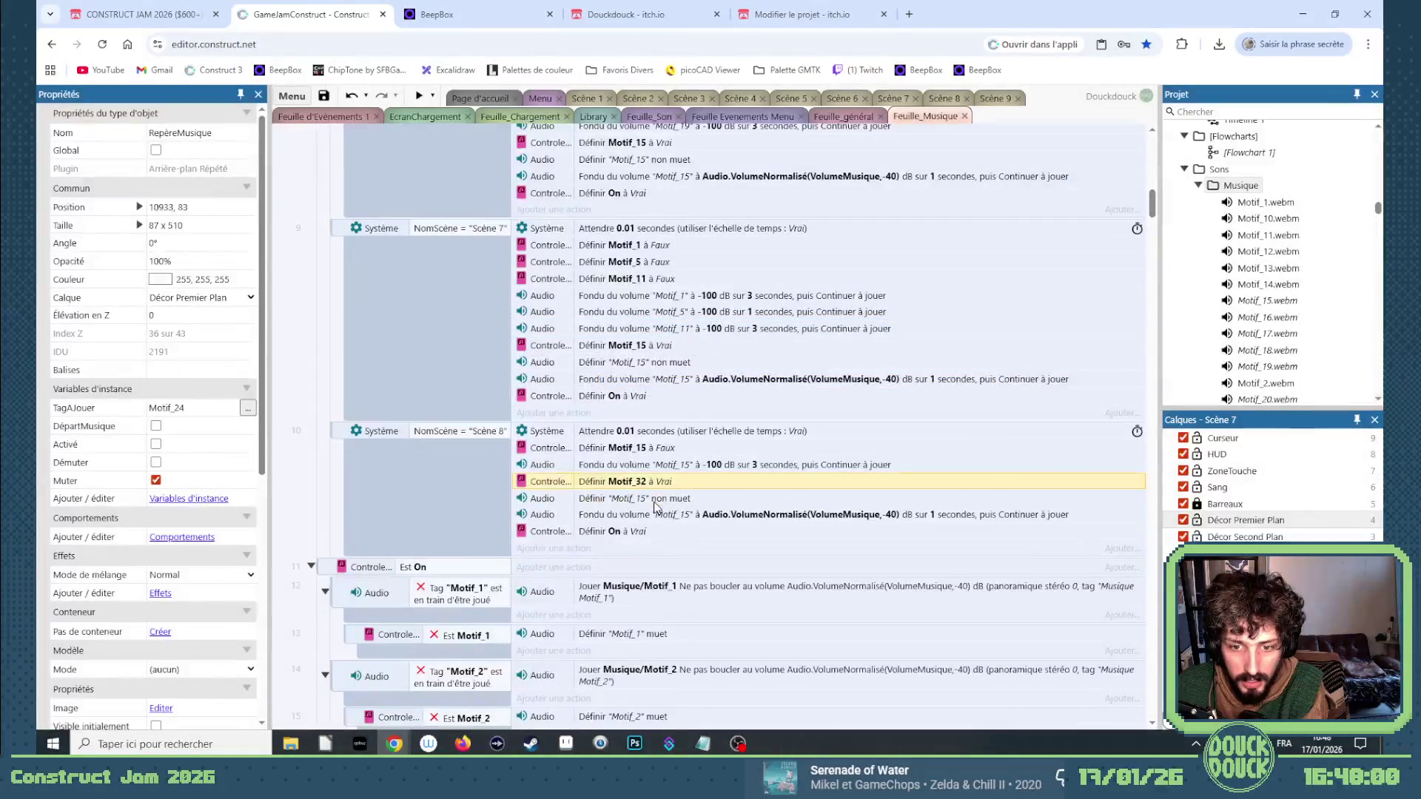
pyautogui.doubleClick(654, 502)
pyautogui.click(581, 382)
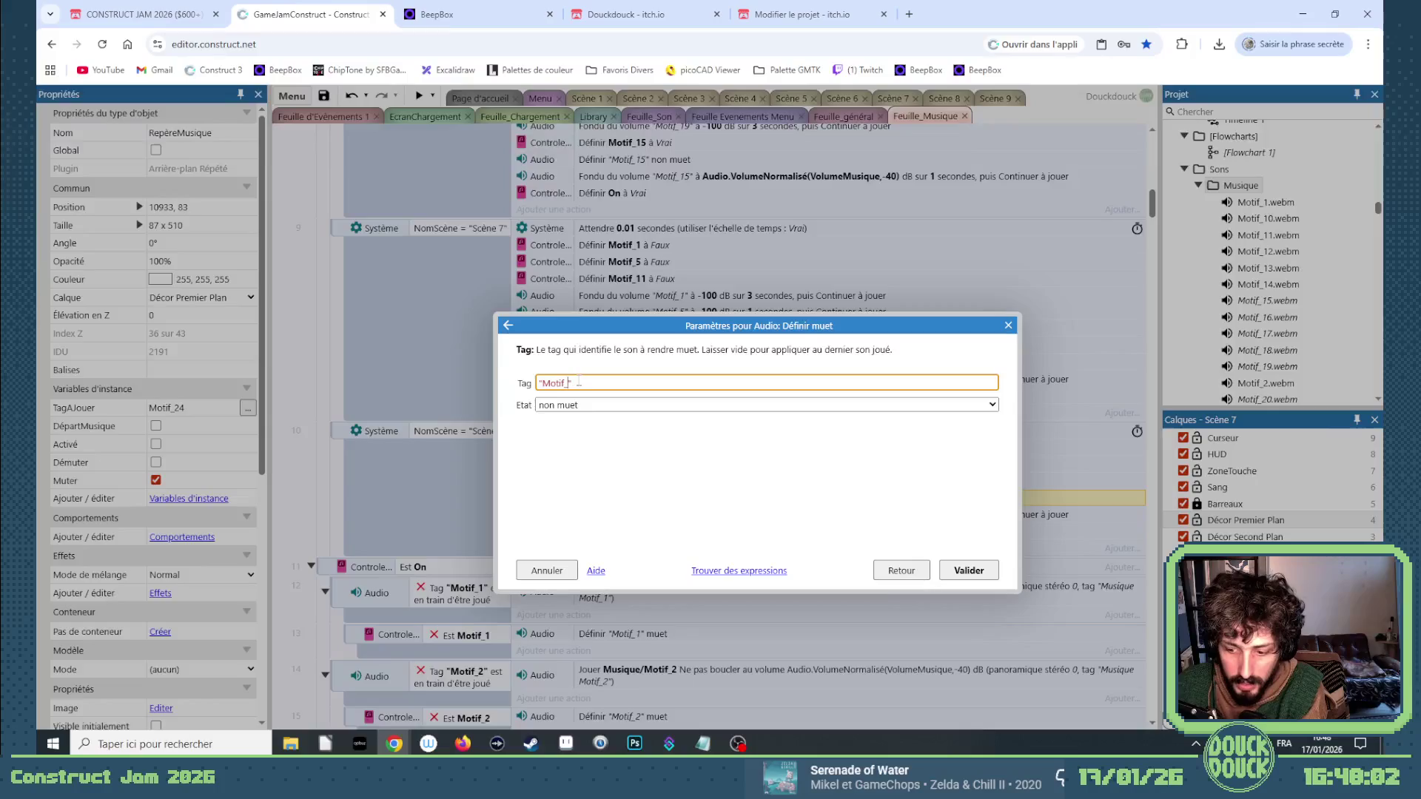
pyautogui.write('32')
pyautogui.press('Return')
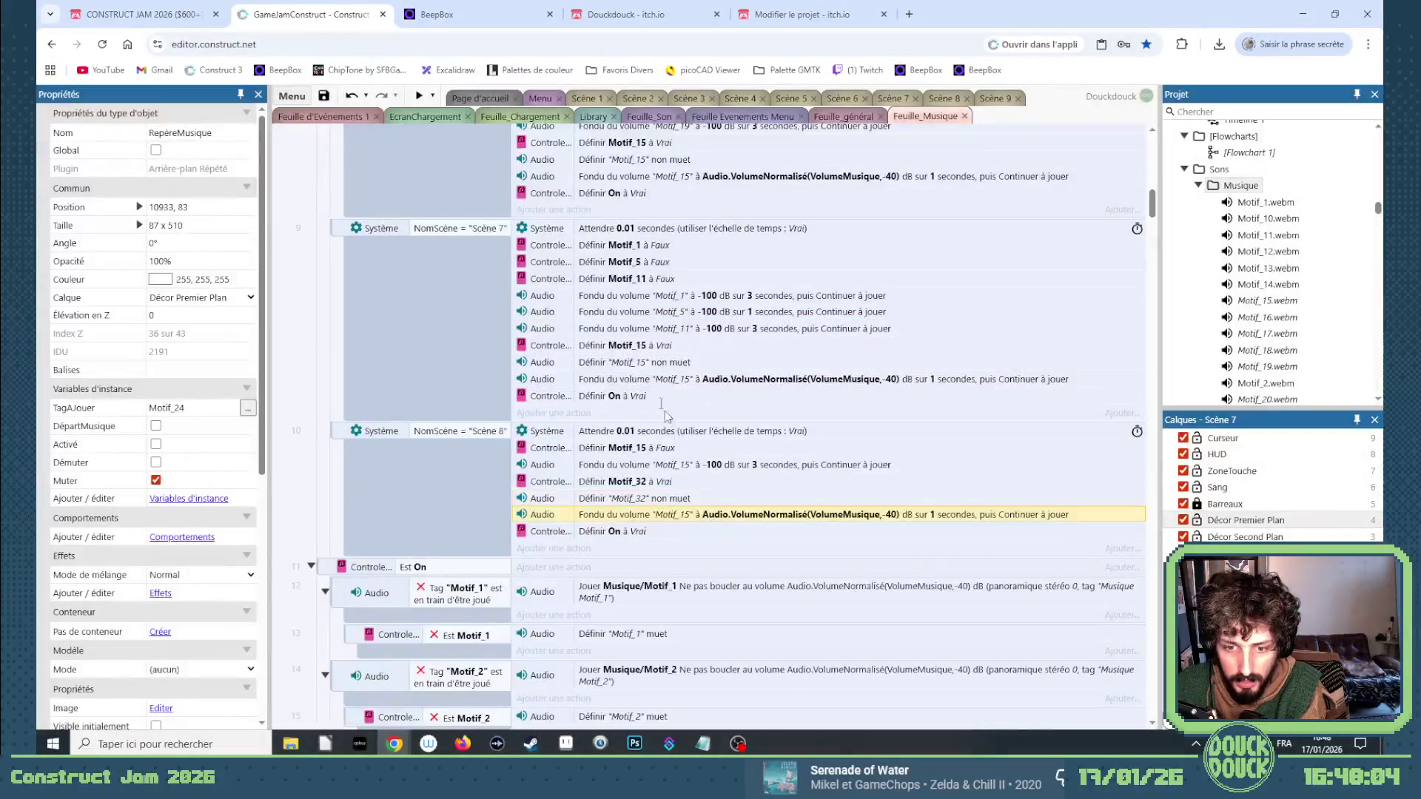
pyautogui.press('Return')
pyautogui.click(594, 382)
pyautogui.press('BackSpace')
pyautogui.press('BackSpace')
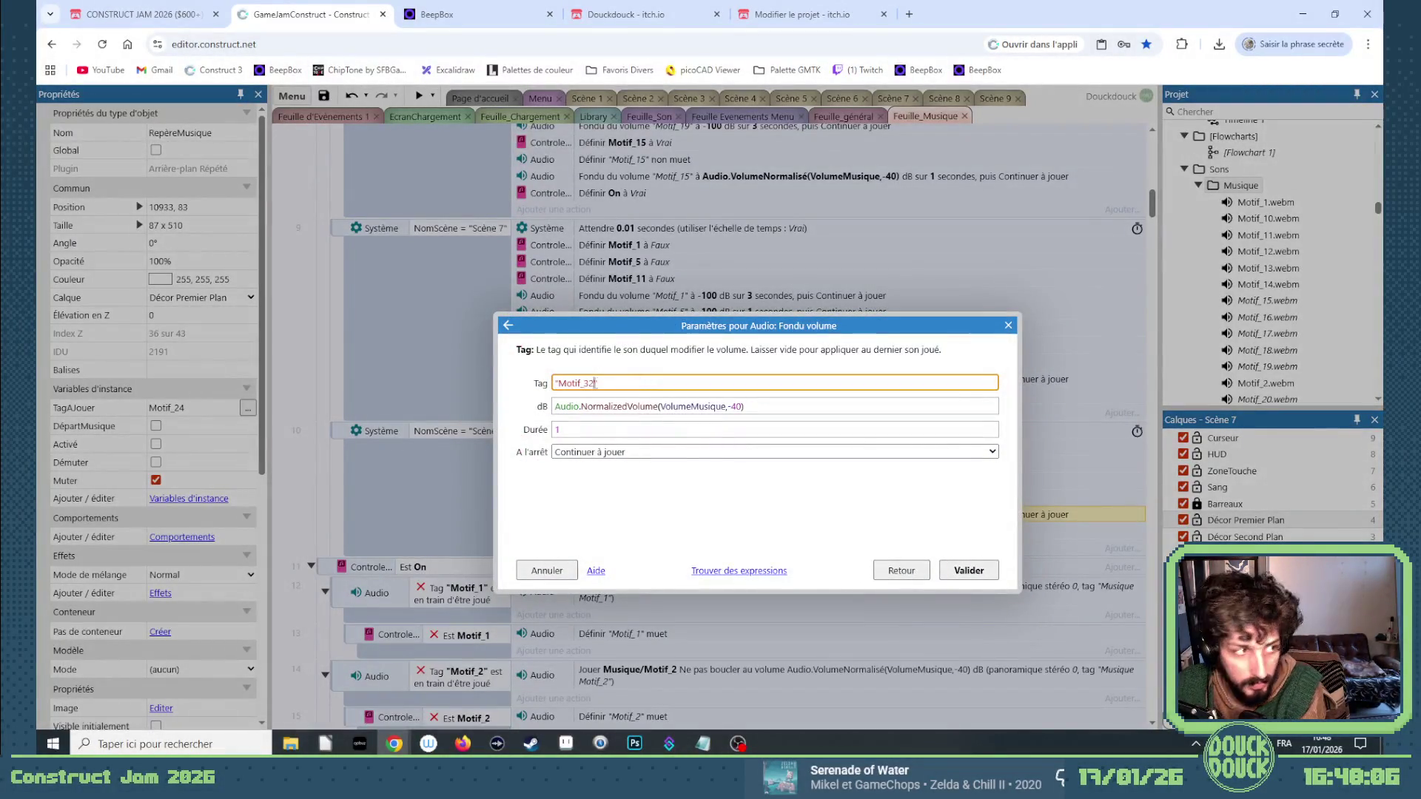
pyautogui.press('Return')
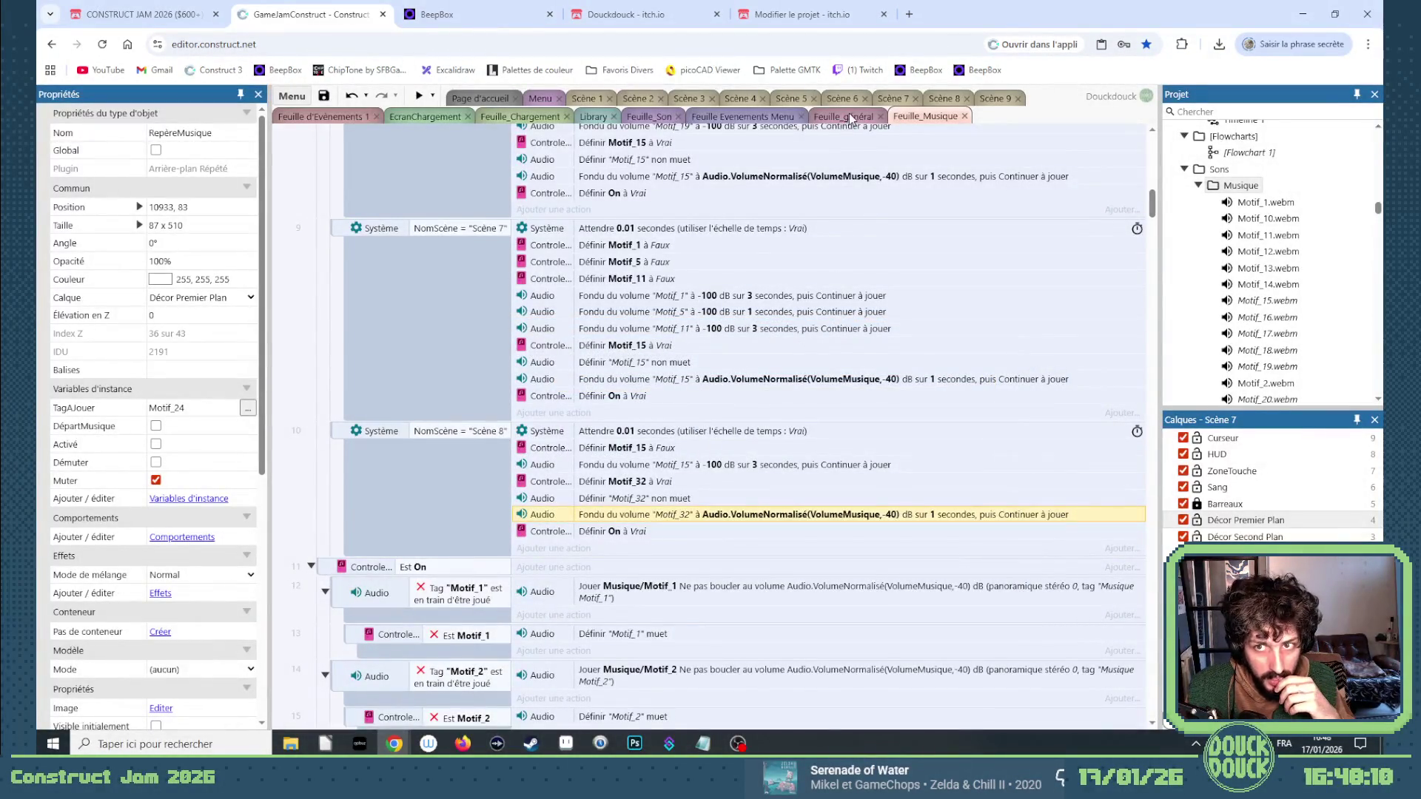
pyautogui.hotkey('ctrl', 'Tab')
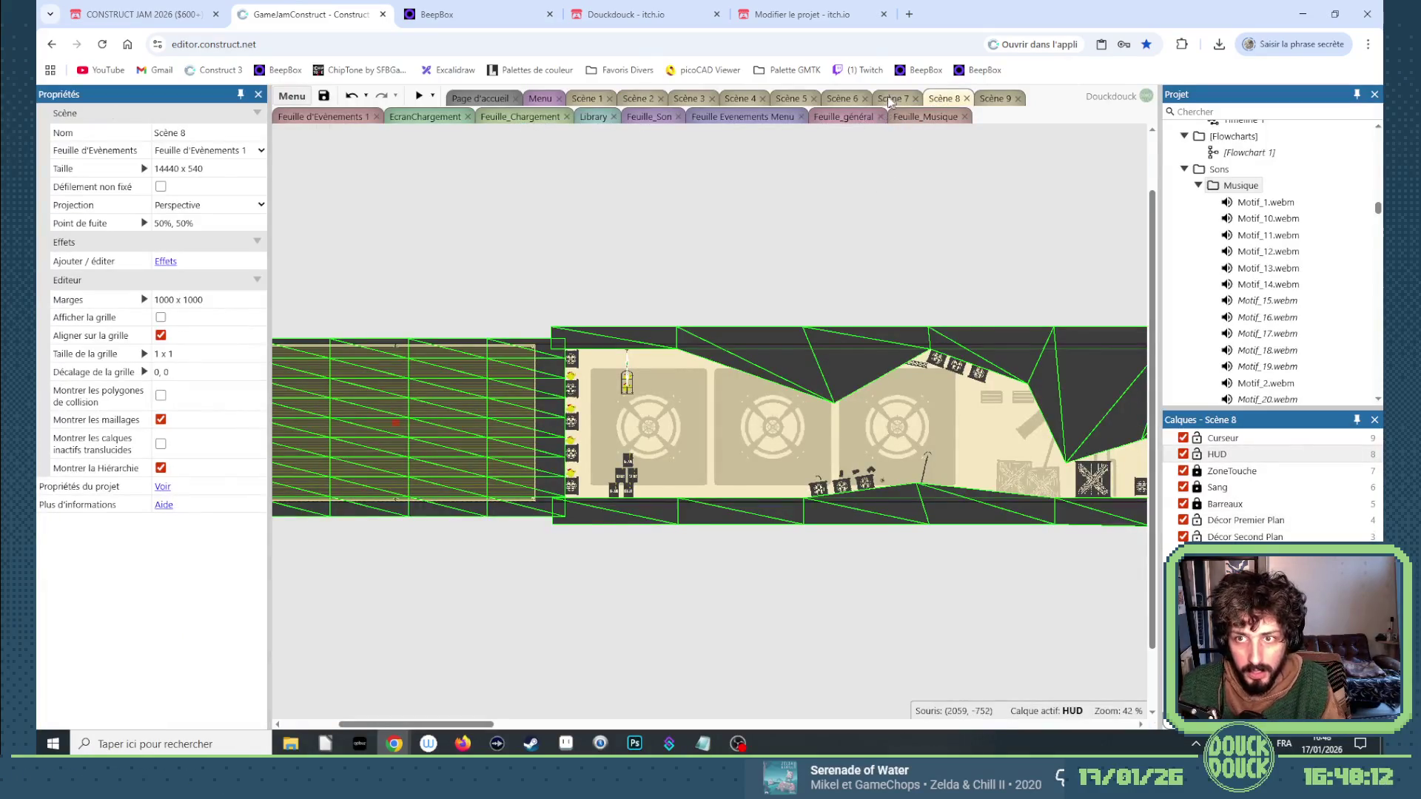
# Move the Scène 8 music trigger zone into the level over the third fan.
pyautogui.click(890, 99)
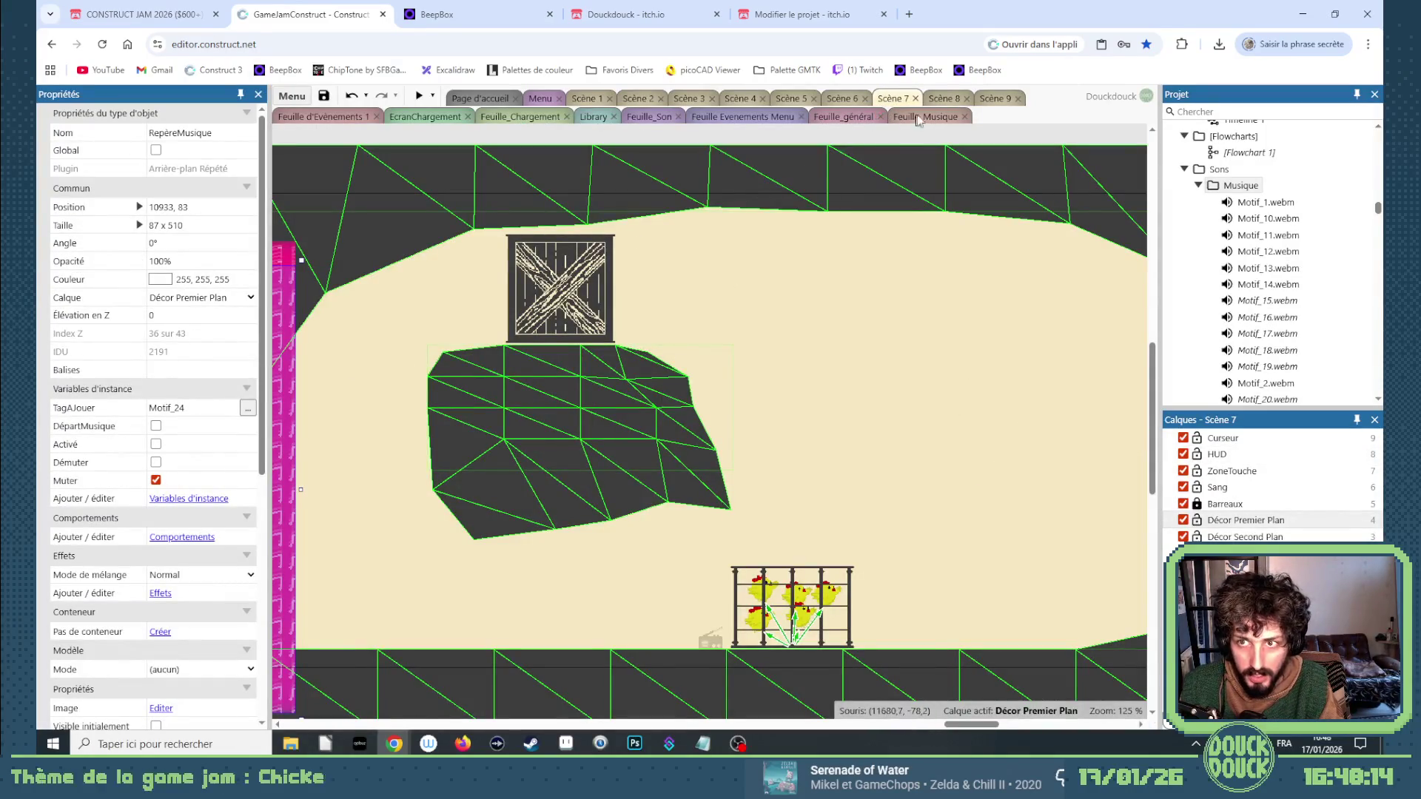
pyautogui.click(941, 99)
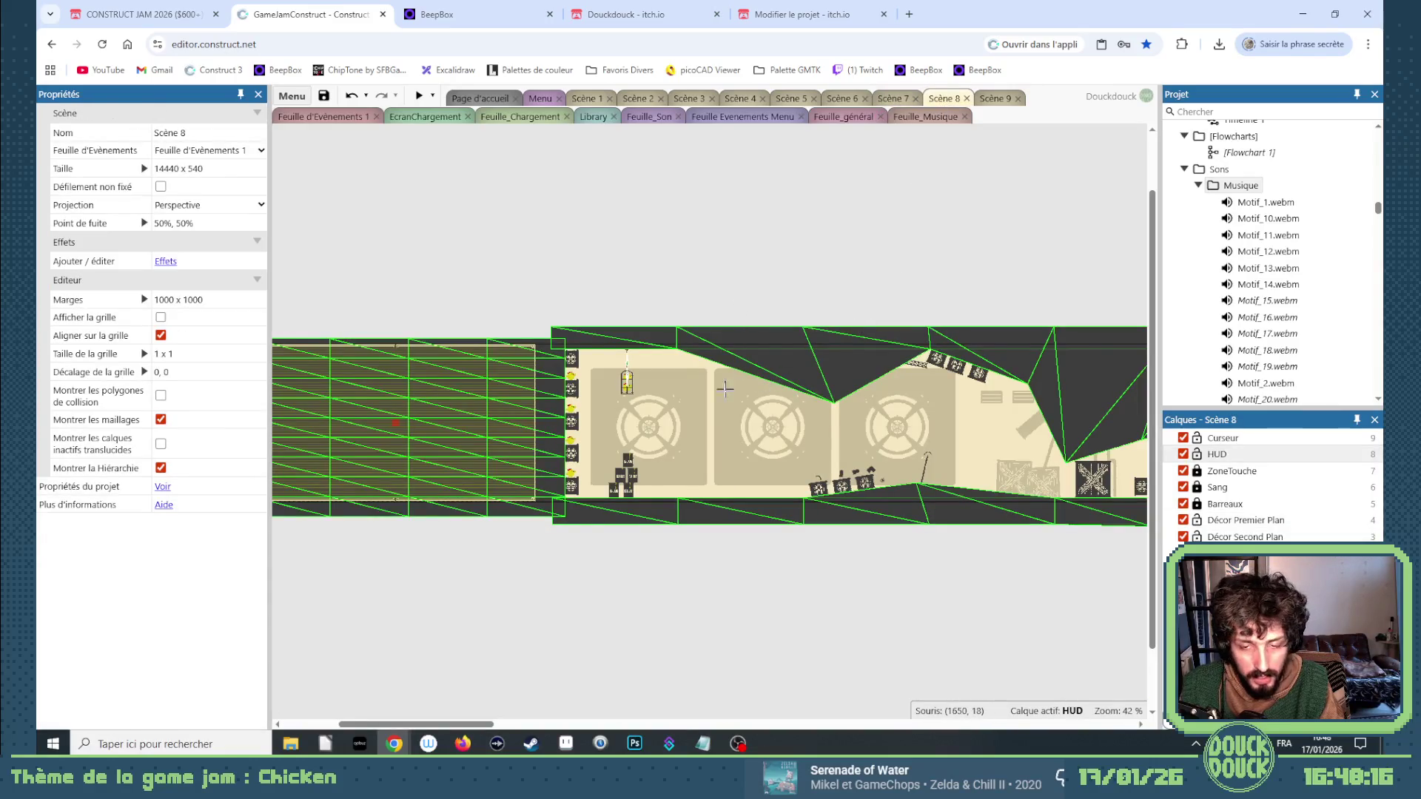
pyautogui.click(731, 424)
pyautogui.moveTo(739, 464)
pyautogui.mouseDown()
pyautogui.moveTo(746, 403)
pyautogui.moveTo(819, 396)
pyautogui.moveTo(603, 398)
pyautogui.moveTo(1076, 395)
pyautogui.moveTo(992, 393)
pyautogui.mouseUp()
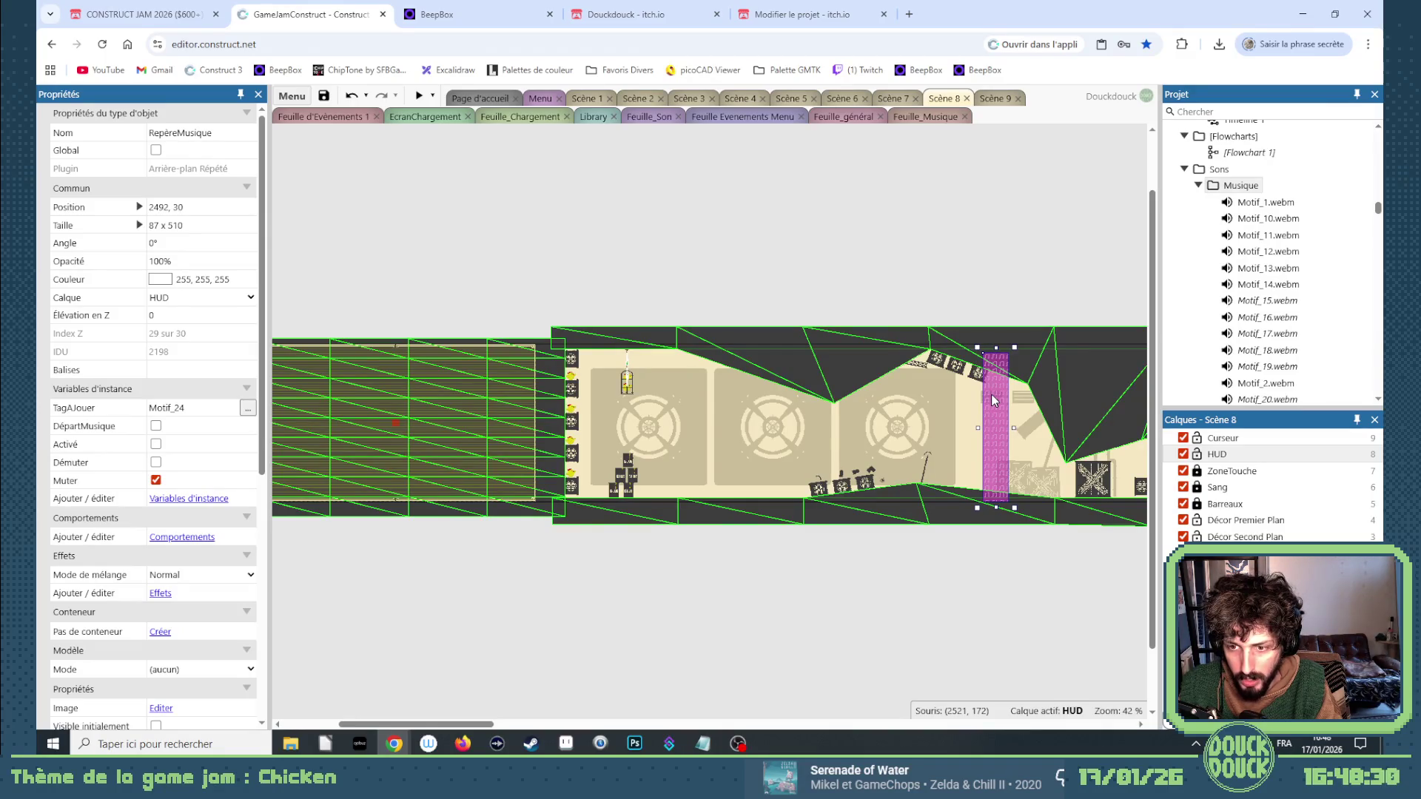
pyautogui.moveTo(992, 393)
pyautogui.mouseDown()
pyautogui.moveTo(899, 385)
pyautogui.moveTo(912, 386)
pyautogui.mouseUp()
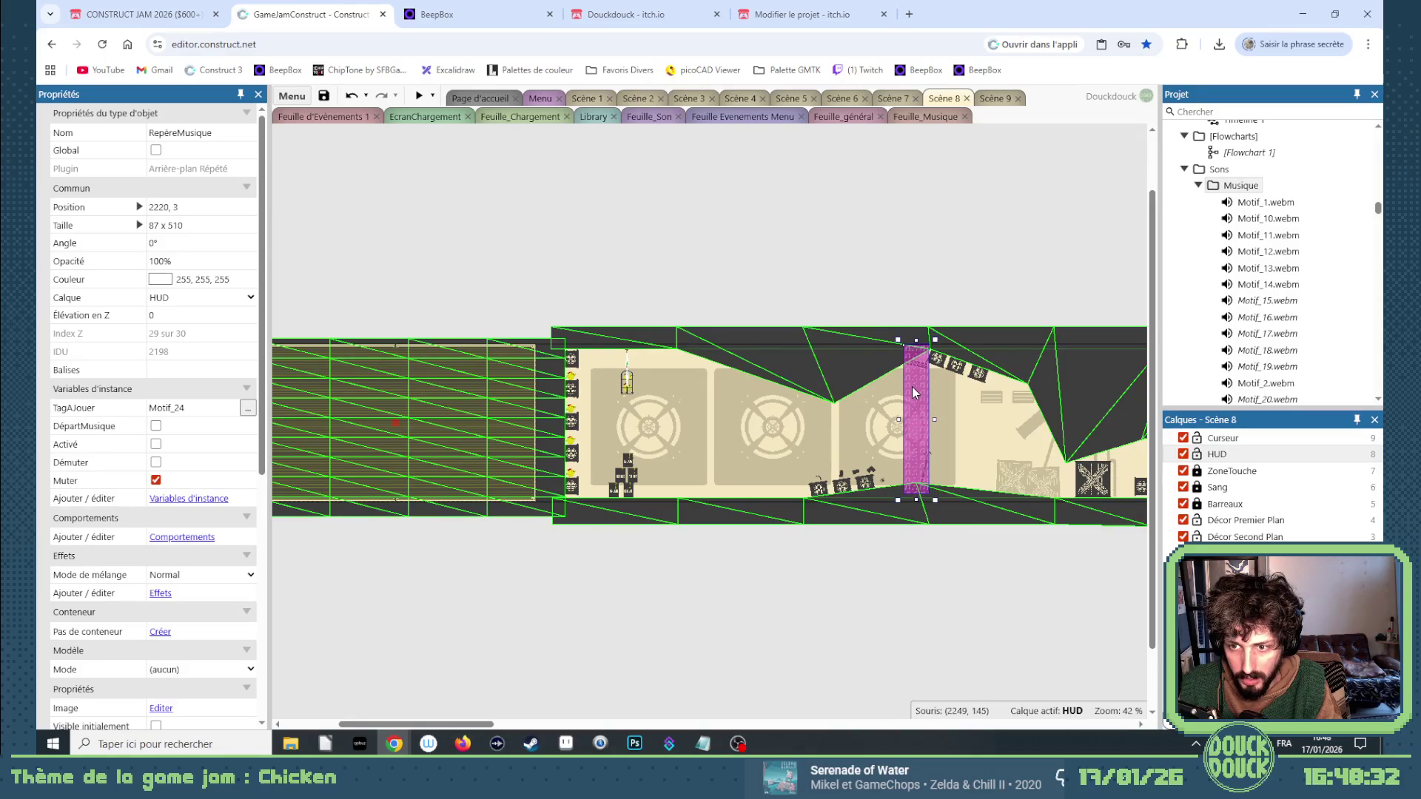
# Set the zone's TagAJouer to Motif_33, tick Activé and Démuter, and untick Muter.
pyautogui.click(195, 407)
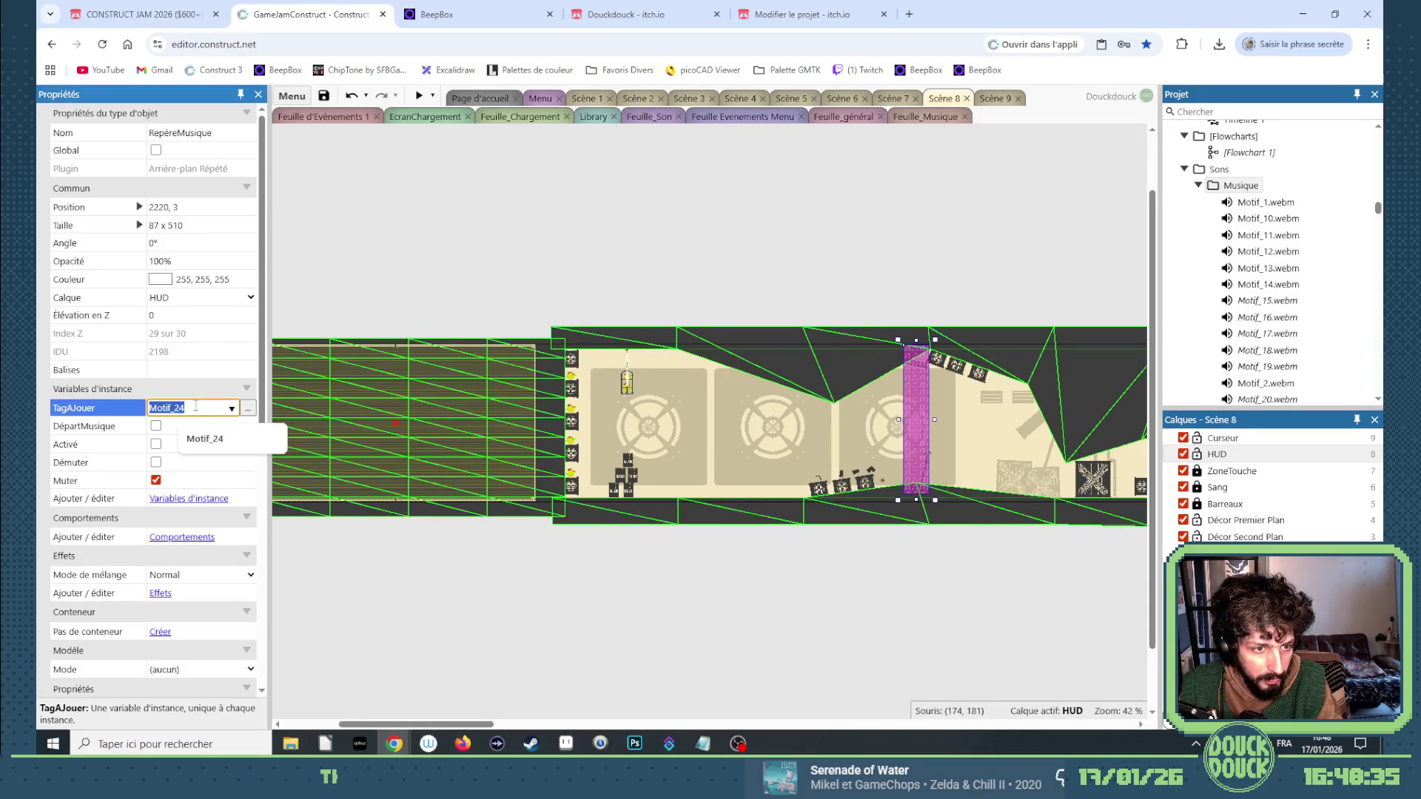
pyautogui.press('BackSpace')
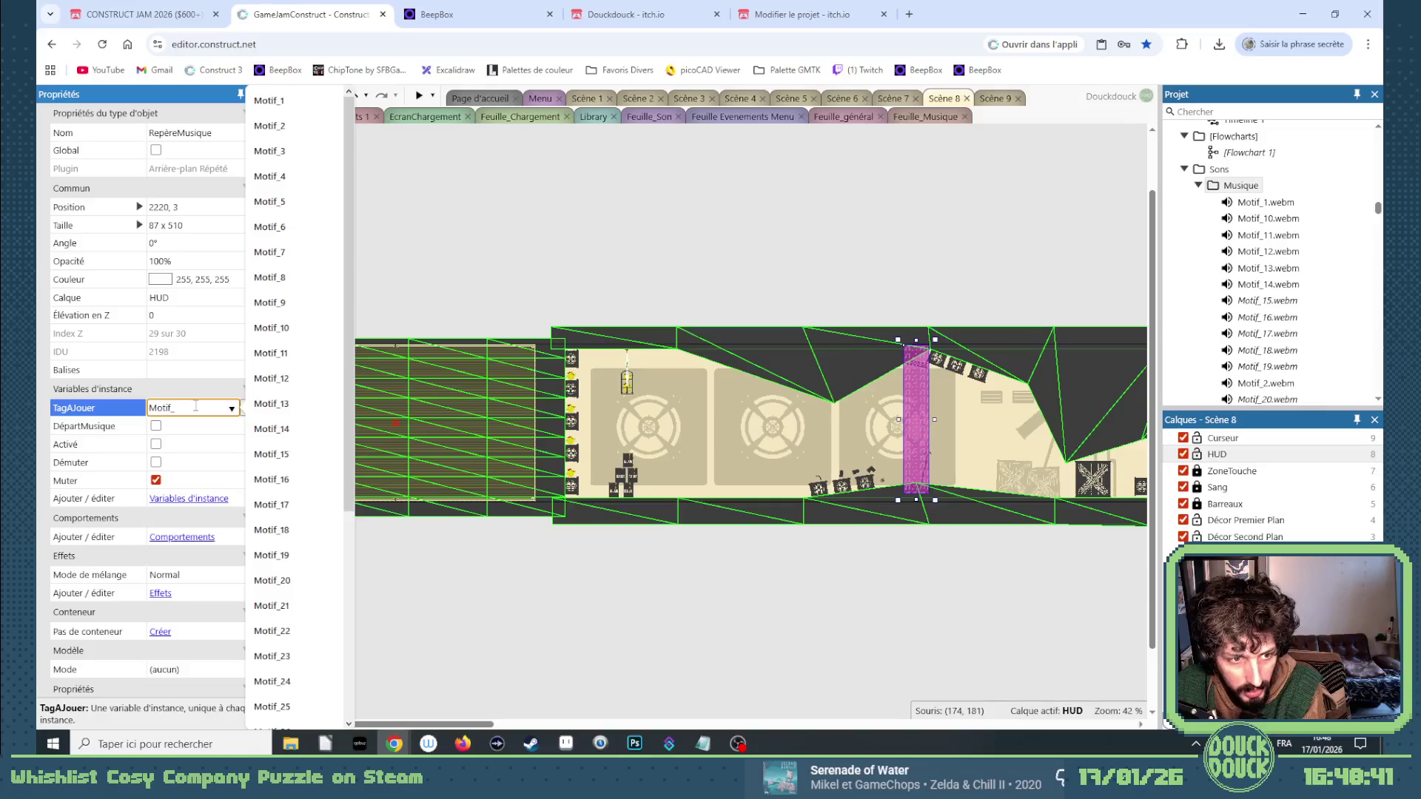
pyautogui.write('33')
pyautogui.press('Return')
pyautogui.click(156, 444)
pyautogui.click(155, 462)
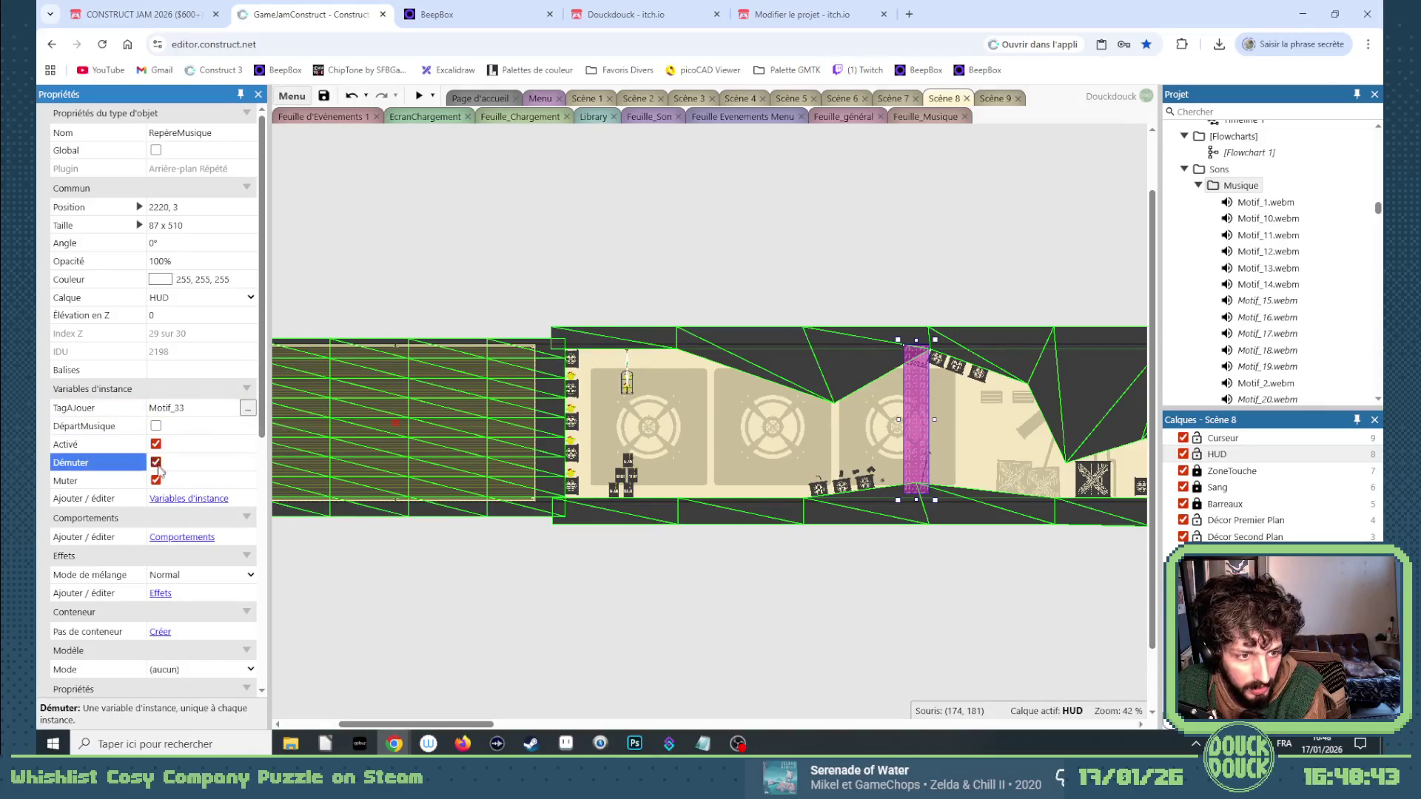
pyautogui.click(155, 479)
# Resize the pink music zone to 179 px wide.
pyautogui.scroll(4, 832, 362)
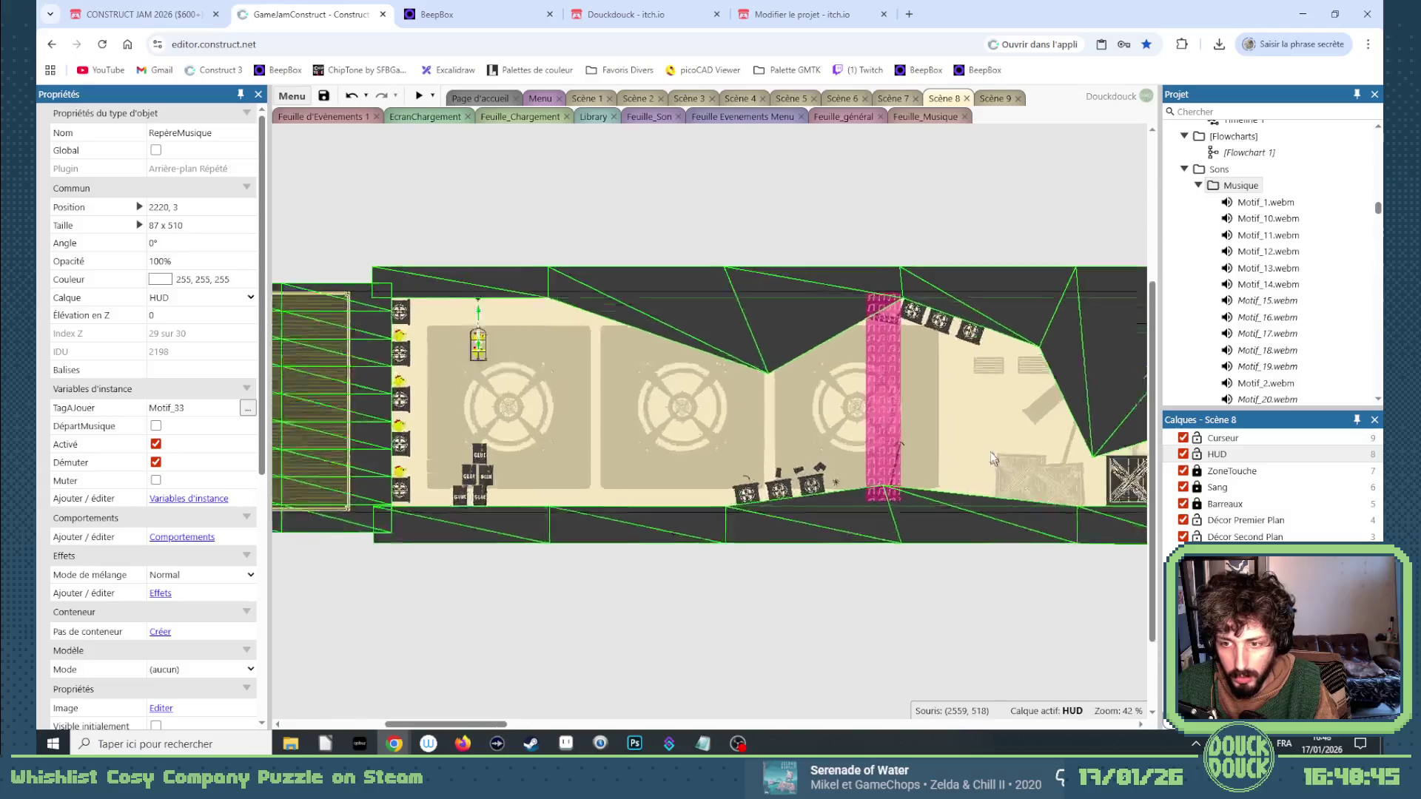
pyautogui.scroll(5, 832, 362)
pyautogui.moveTo(849, 357); pyautogui.dragTo(934, 355)
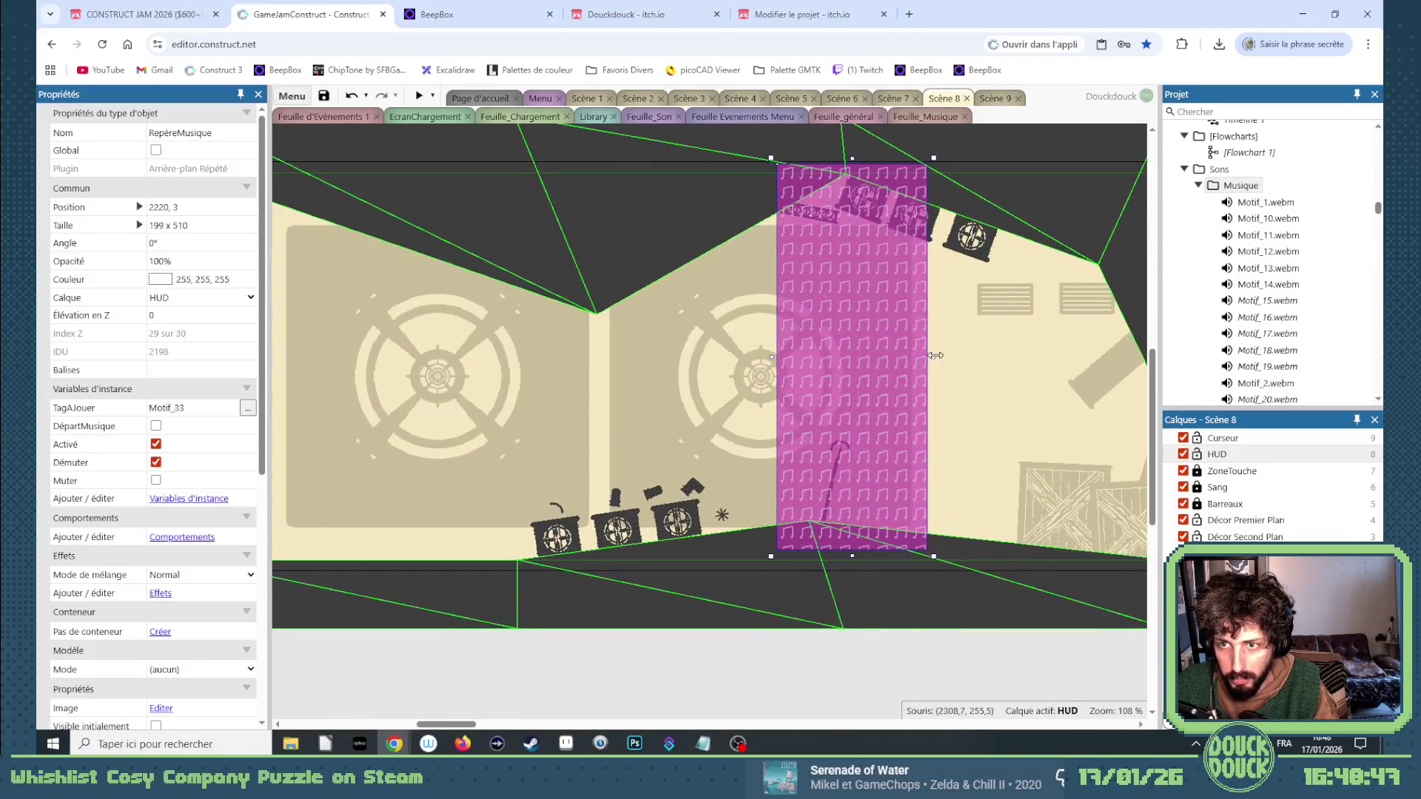
pyautogui.scroll(6, 837, 334)
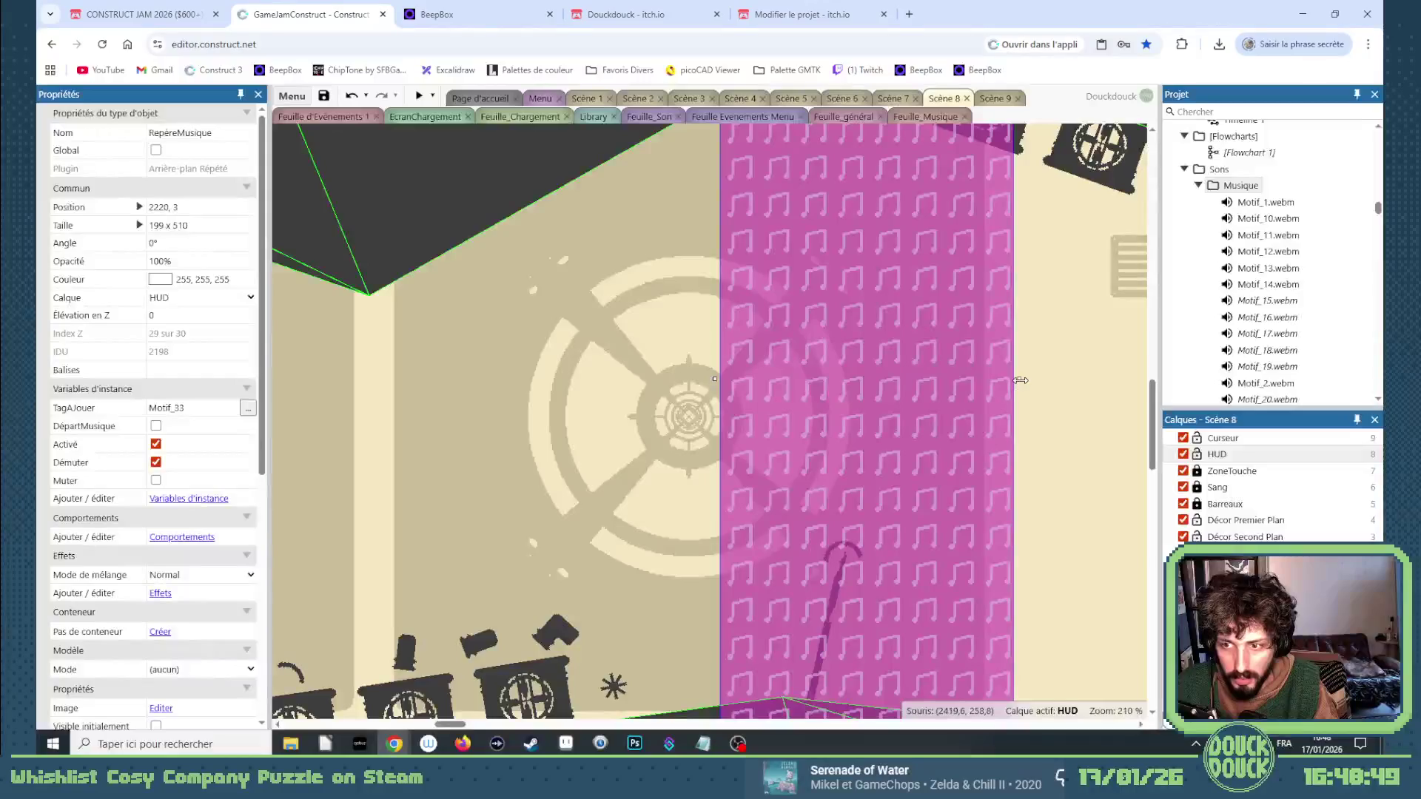
pyautogui.moveTo(1021, 380); pyautogui.dragTo(992, 379)
# Duplicate the zone, align the copy with the original, and tag it Motif_34.
pyautogui.moveTo(790, 364); pyautogui.dragTo(788, 364)
pyautogui.press('Left')
pyautogui.scroll(1, 755, 356)
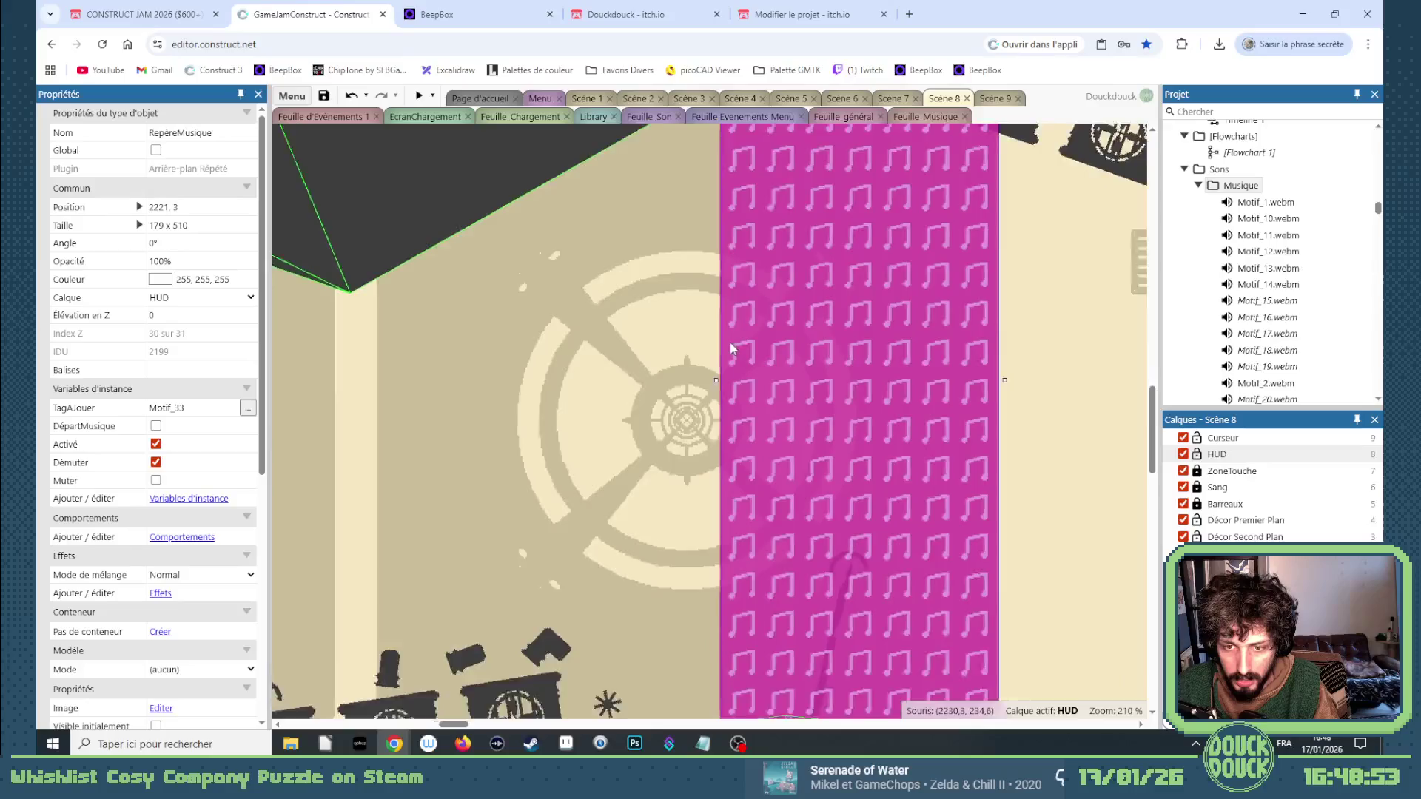
pyautogui.scroll(5, 729, 345)
pyautogui.press('Left')
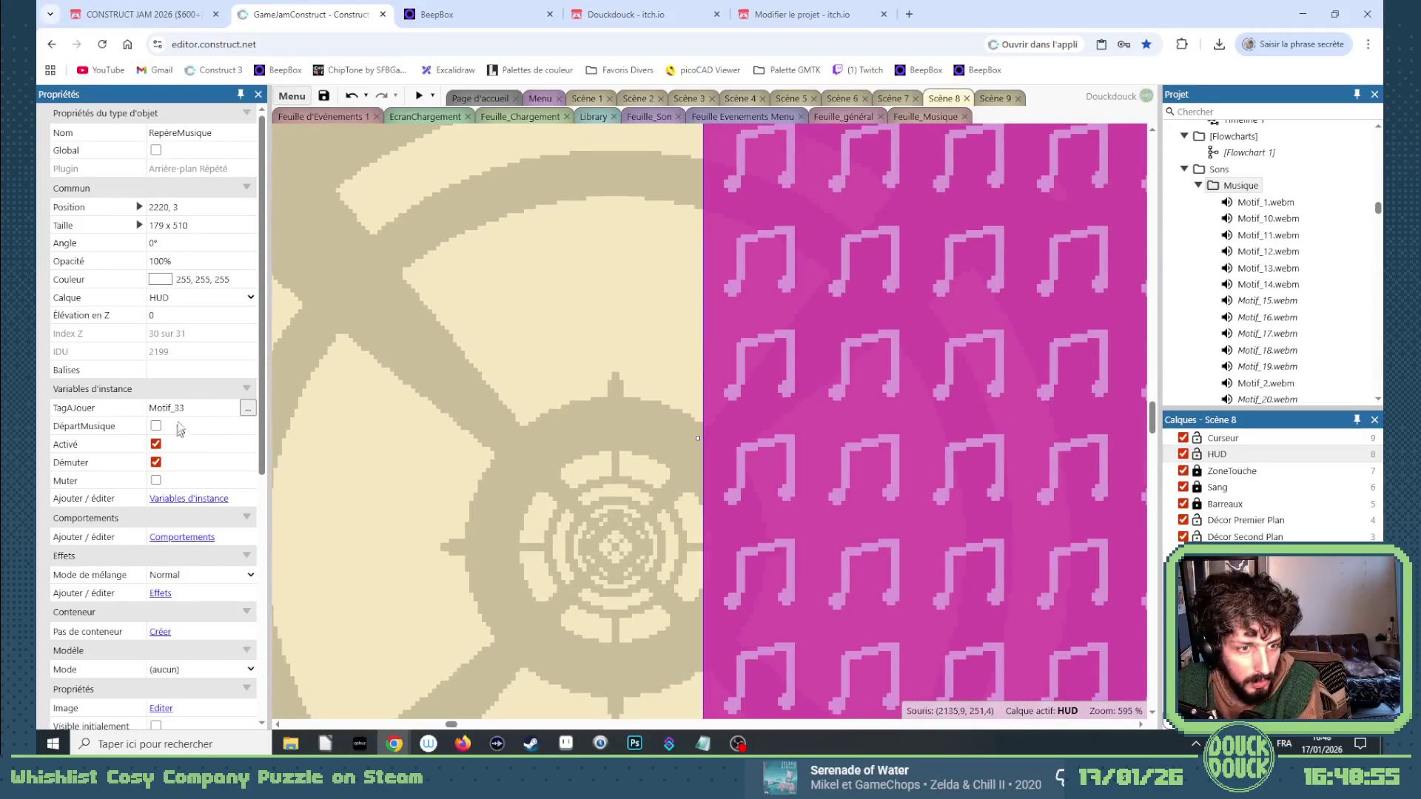
pyautogui.click(200, 406)
pyautogui.press('Right')
pyautogui.press('BackSpace')
pyautogui.write('4')
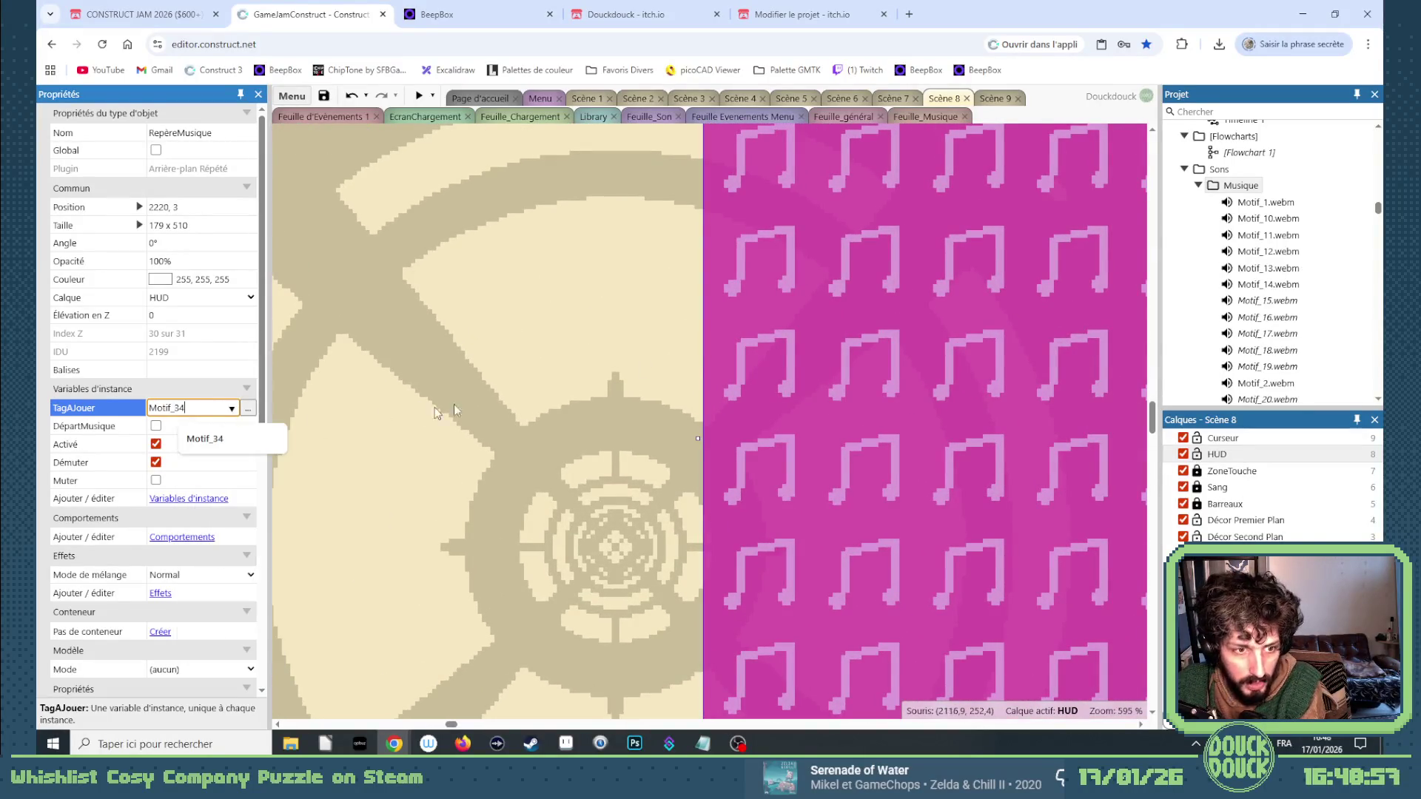
pyautogui.press('Tab')
# Duplicate the Motif_34 zone, align the new copy, and tag it Motif_35.
pyautogui.keyDown('ctrl'); pyautogui.moveTo(738, 376); pyautogui.dragTo(744, 375); pyautogui.keyUp('ctrl')
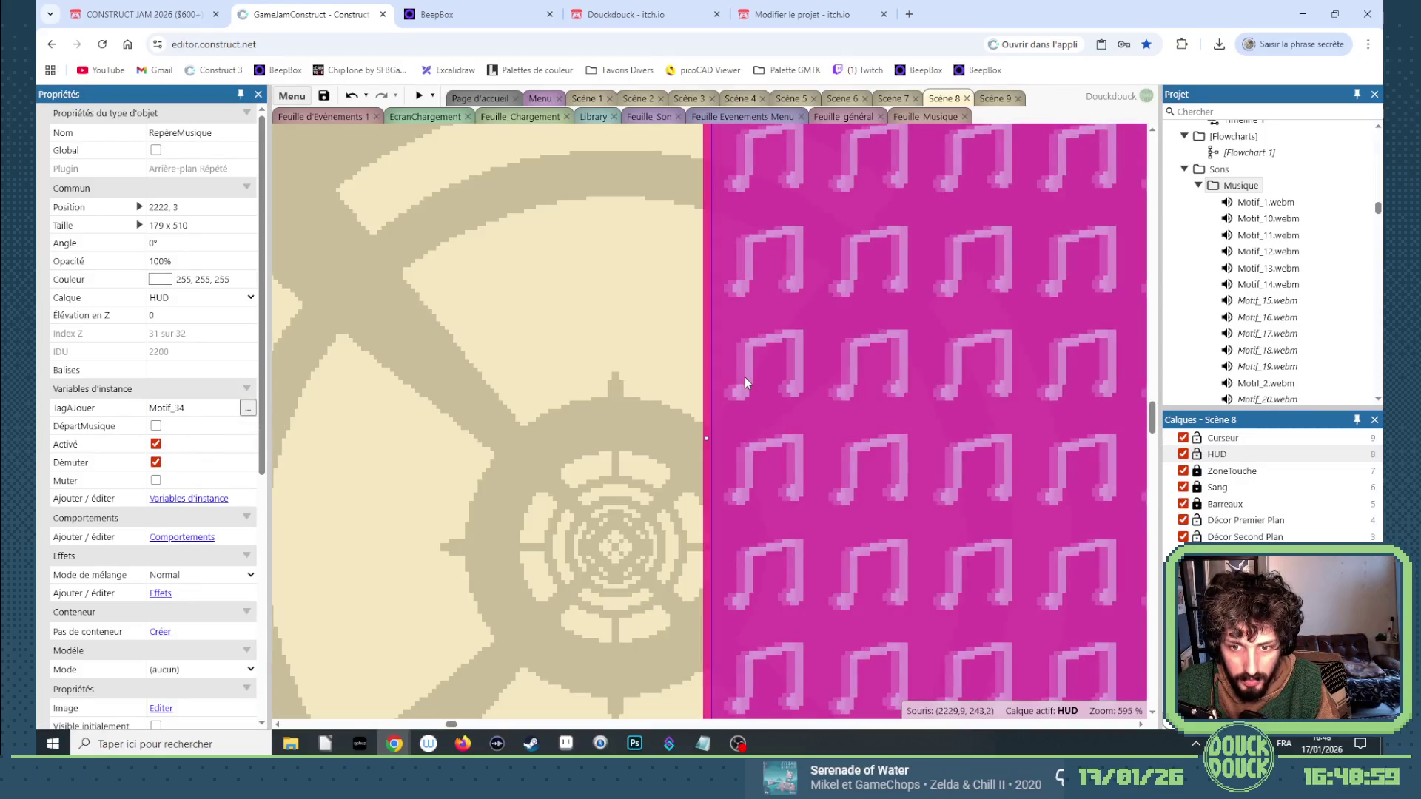
pyautogui.press('Left')
pyautogui.press('Left')
pyautogui.click(196, 406)
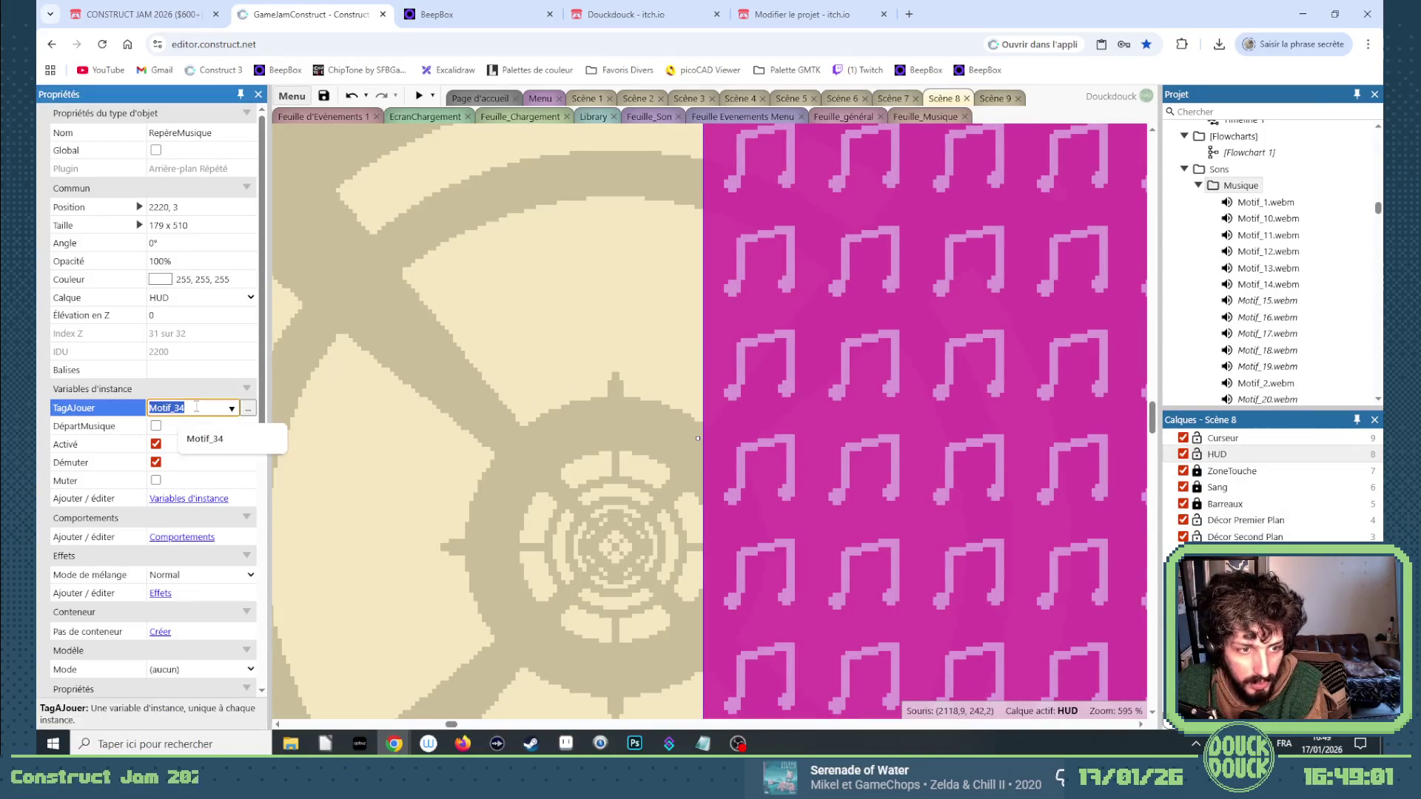
pyautogui.press('Right')
pyautogui.press('BackSpace')
pyautogui.write('5')
pyautogui.press('Tab')
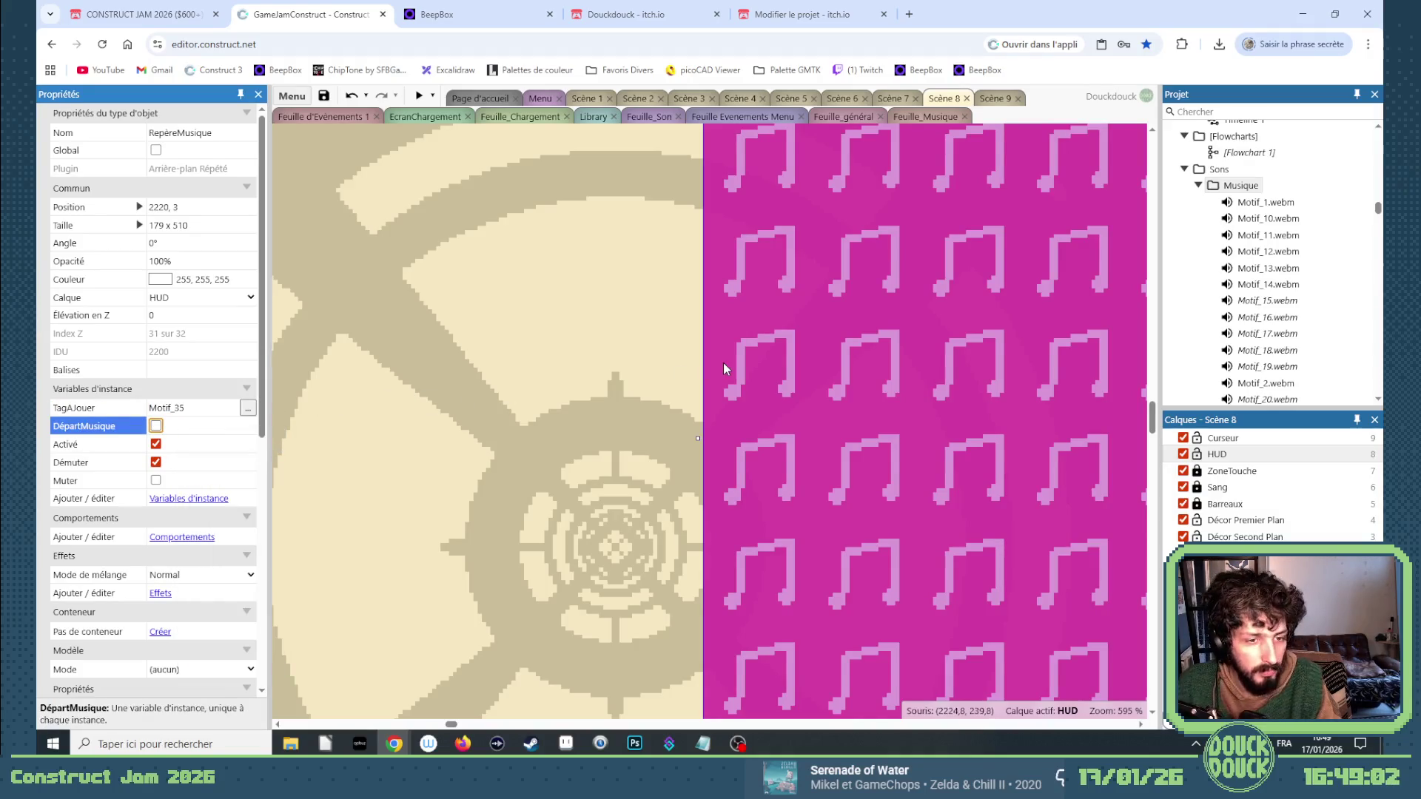
pyautogui.scroll(-3, 722, 362)
pyautogui.scroll(1, 792, 335)
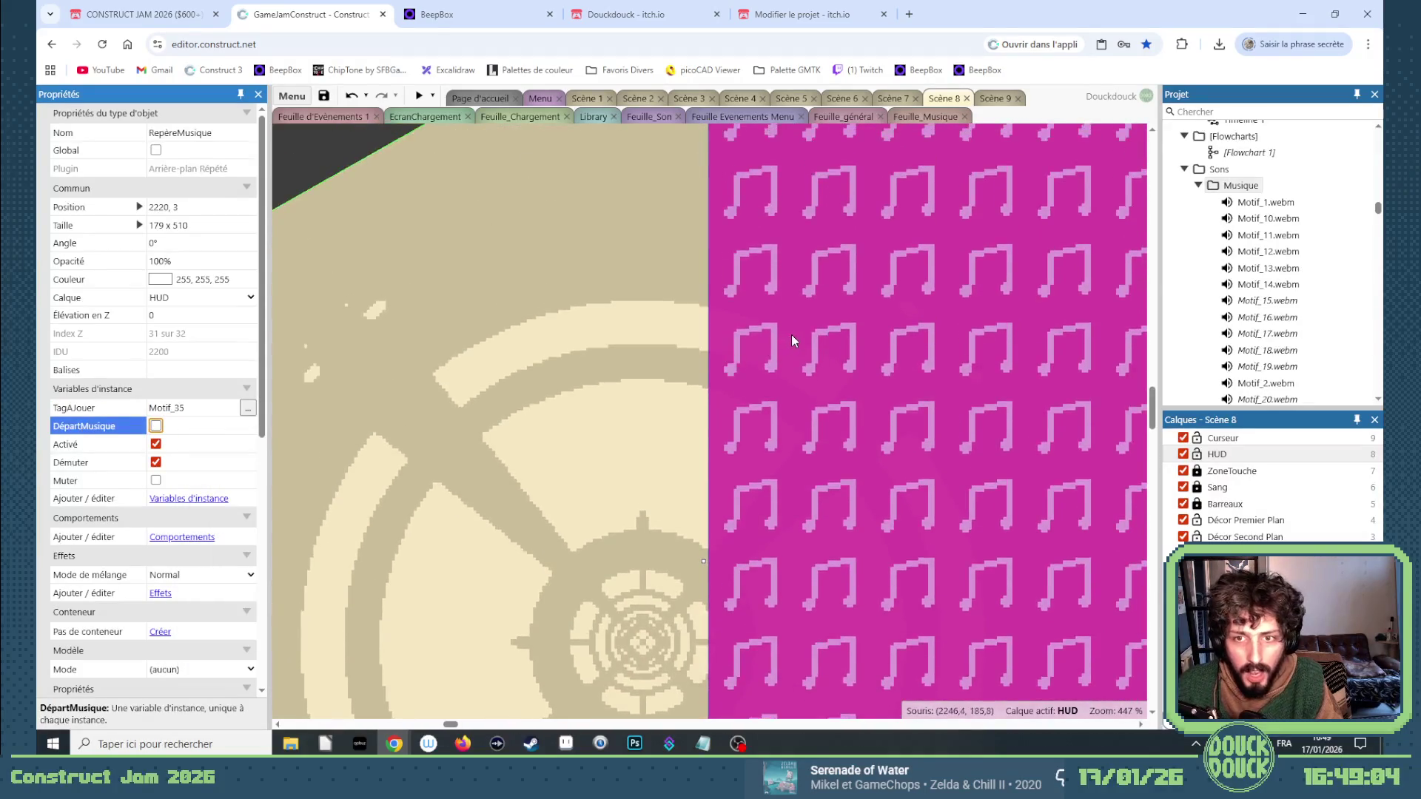
pyautogui.scroll(-5, 792, 334)
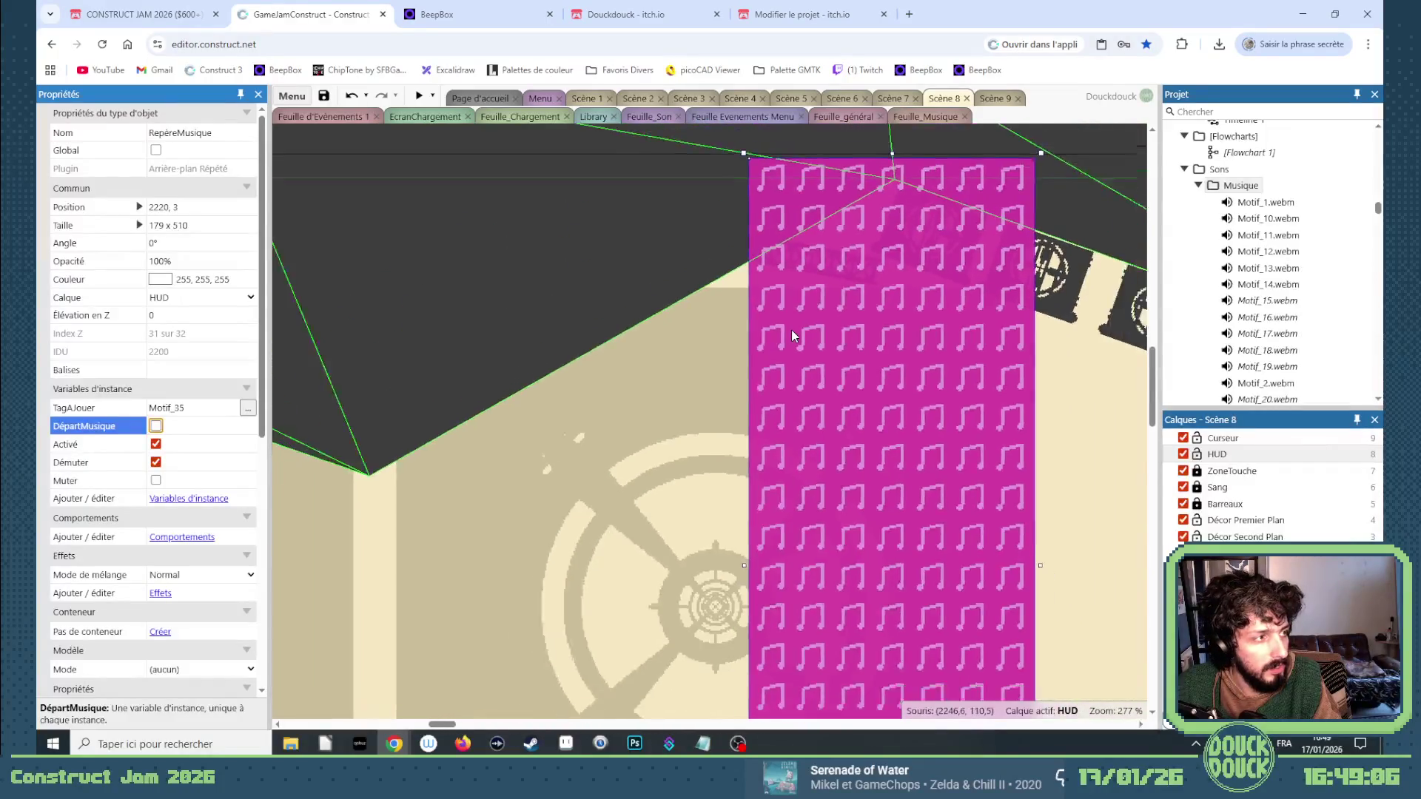
pyautogui.scroll(-3, 792, 330)
# Tuck the stacked zones' top edges under the ceiling and copy a zone further right.
pyautogui.moveTo(882, 171)
pyautogui.mouseDown()
pyautogui.moveTo(880, 133)
pyautogui.moveTo(866, 323)
pyautogui.moveTo(889, 311)
pyautogui.moveTo(885, 275)
pyautogui.mouseUp()
pyautogui.click(877, 292)
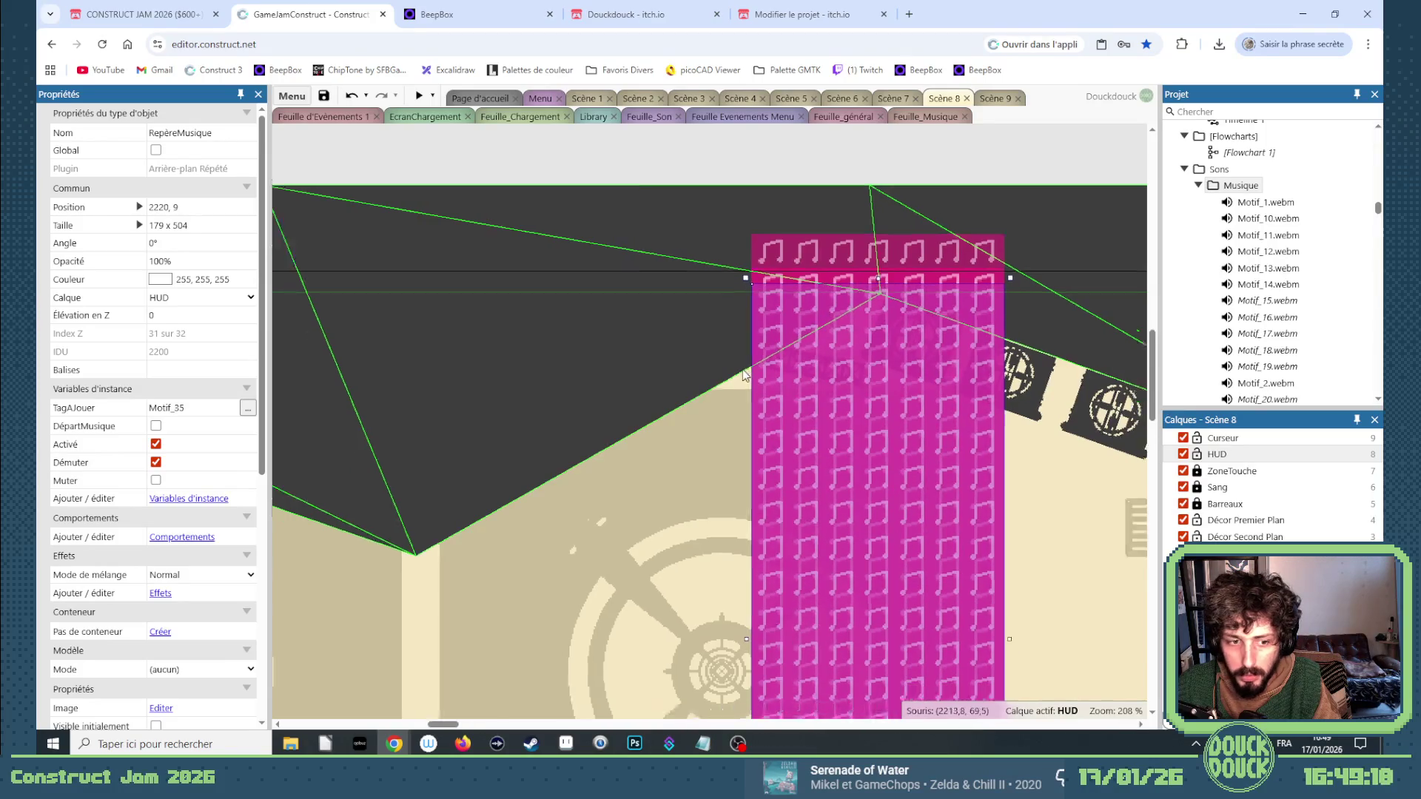
pyautogui.scroll(-5, 806, 444)
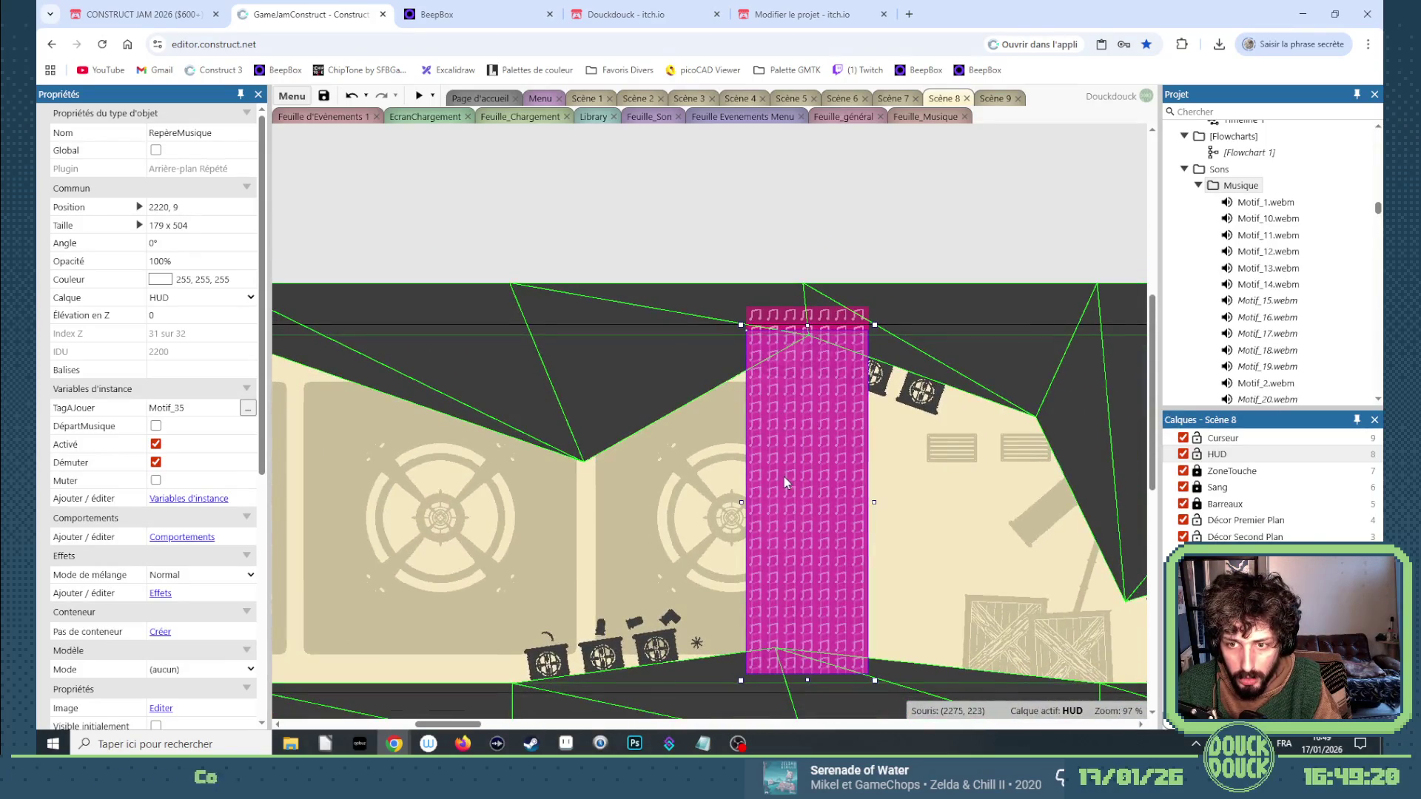
pyautogui.moveTo(783, 476)
pyautogui.mouseDown()
pyautogui.moveTo(1104, 491)
pyautogui.moveTo(1143, 525)
pyautogui.moveTo(858, 459)
pyautogui.moveTo(851, 440)
pyautogui.mouseUp()
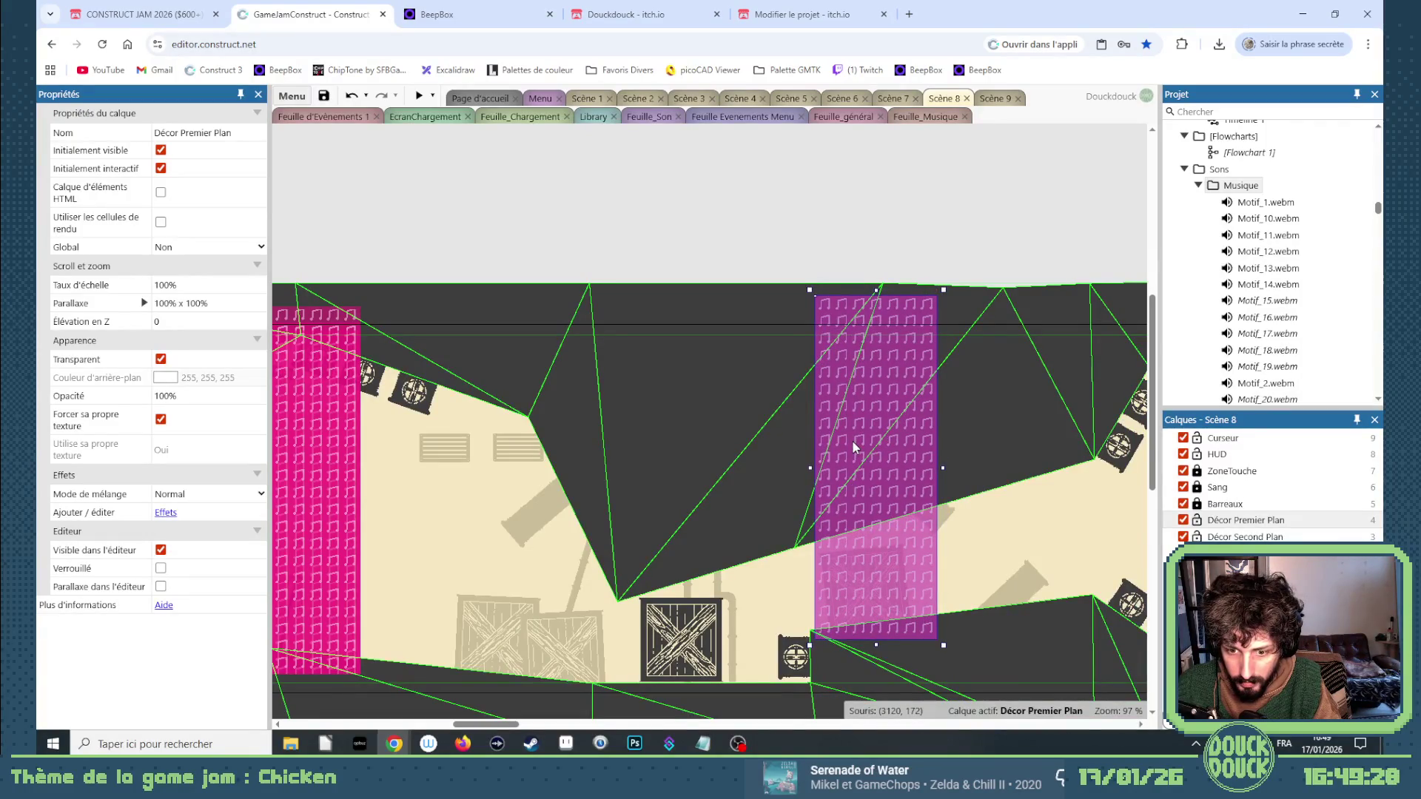
# Shrink the new zone to a short Motif_36 box, then add a full-height 86 × 491 copy further right.
pyautogui.moveTo(853, 446); pyautogui.dragTo(854, 447)
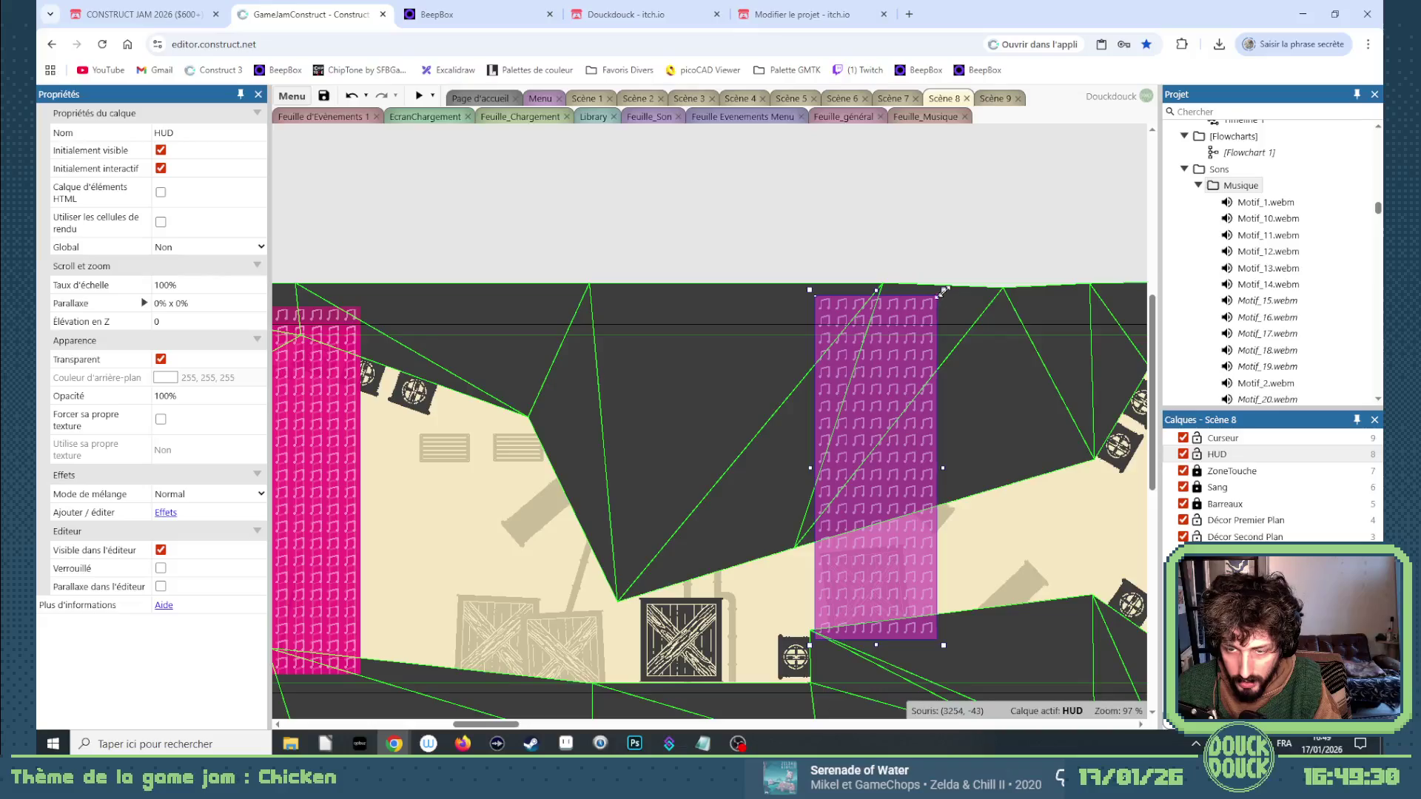
pyautogui.moveTo(943, 290)
pyautogui.mouseDown()
pyautogui.moveTo(850, 485)
pyautogui.moveTo(879, 504)
pyautogui.mouseUp()
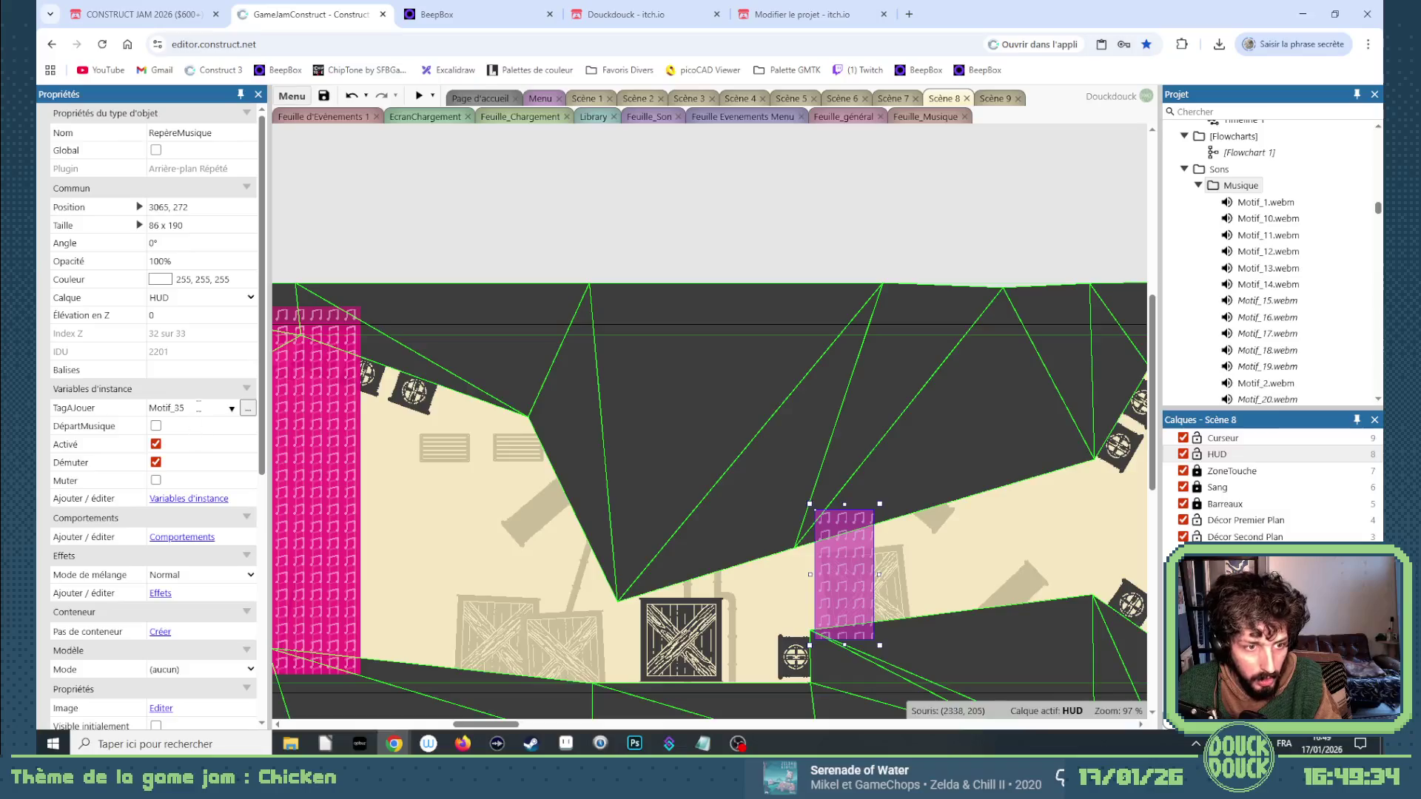
pyautogui.click(188, 408)
pyautogui.press('BackSpace')
pyautogui.write('6')
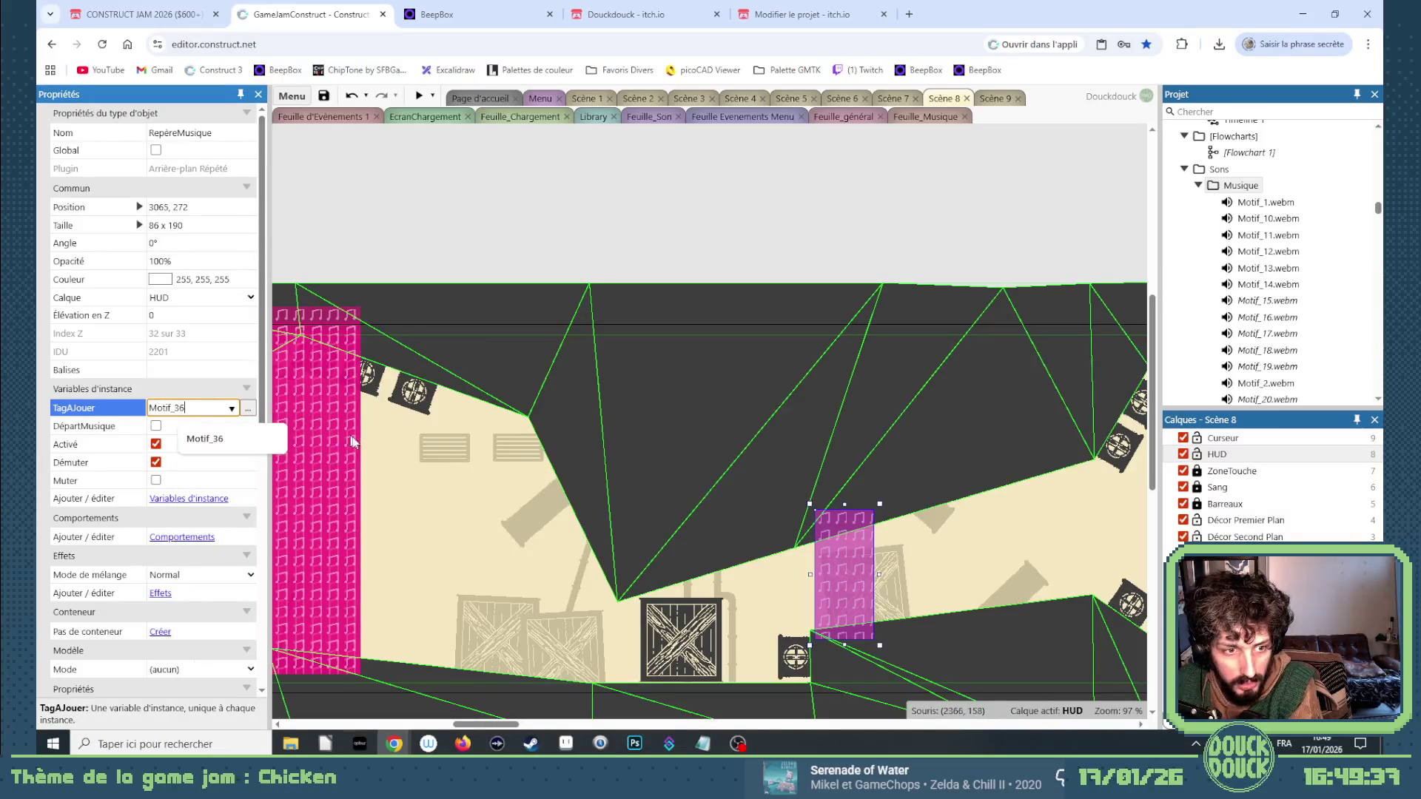
pyautogui.press('Tab')
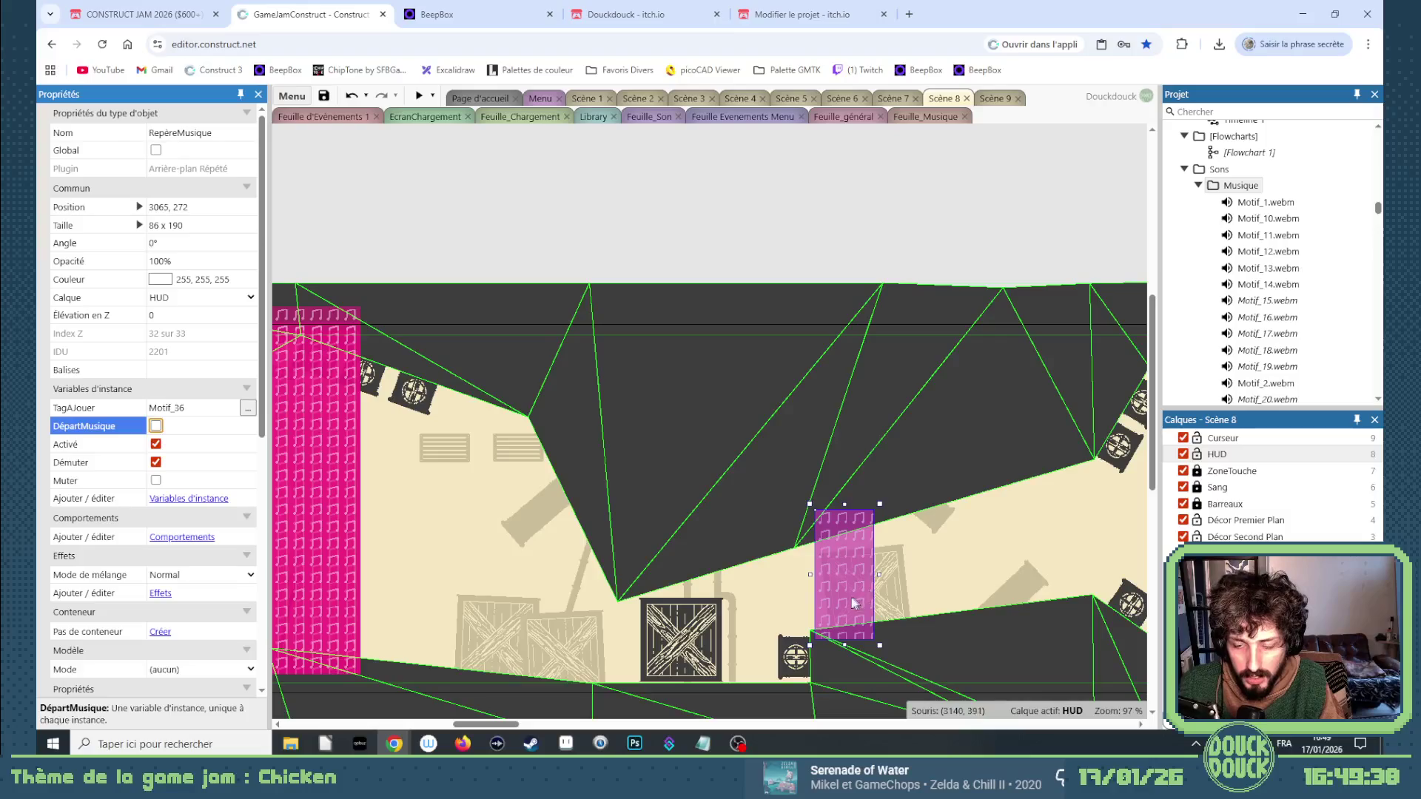
pyautogui.moveTo(851, 597)
pyautogui.mouseDown()
pyautogui.moveTo(1050, 571)
pyautogui.moveTo(1135, 574)
pyautogui.moveTo(1026, 579)
pyautogui.moveTo(1130, 576)
pyautogui.moveTo(1044, 581)
pyautogui.moveTo(1142, 592)
pyautogui.moveTo(836, 566)
pyautogui.moveTo(250, 568)
pyautogui.moveTo(877, 598)
pyautogui.moveTo(1031, 525)
pyautogui.moveTo(982, 433)
pyautogui.moveTo(983, 690)
pyautogui.mouseUp()
# Duplicate the tall Motif_36 zone and retag the original Motif_33 with Activé and Démuter off.
pyautogui.scroll(5, 1081, 484)
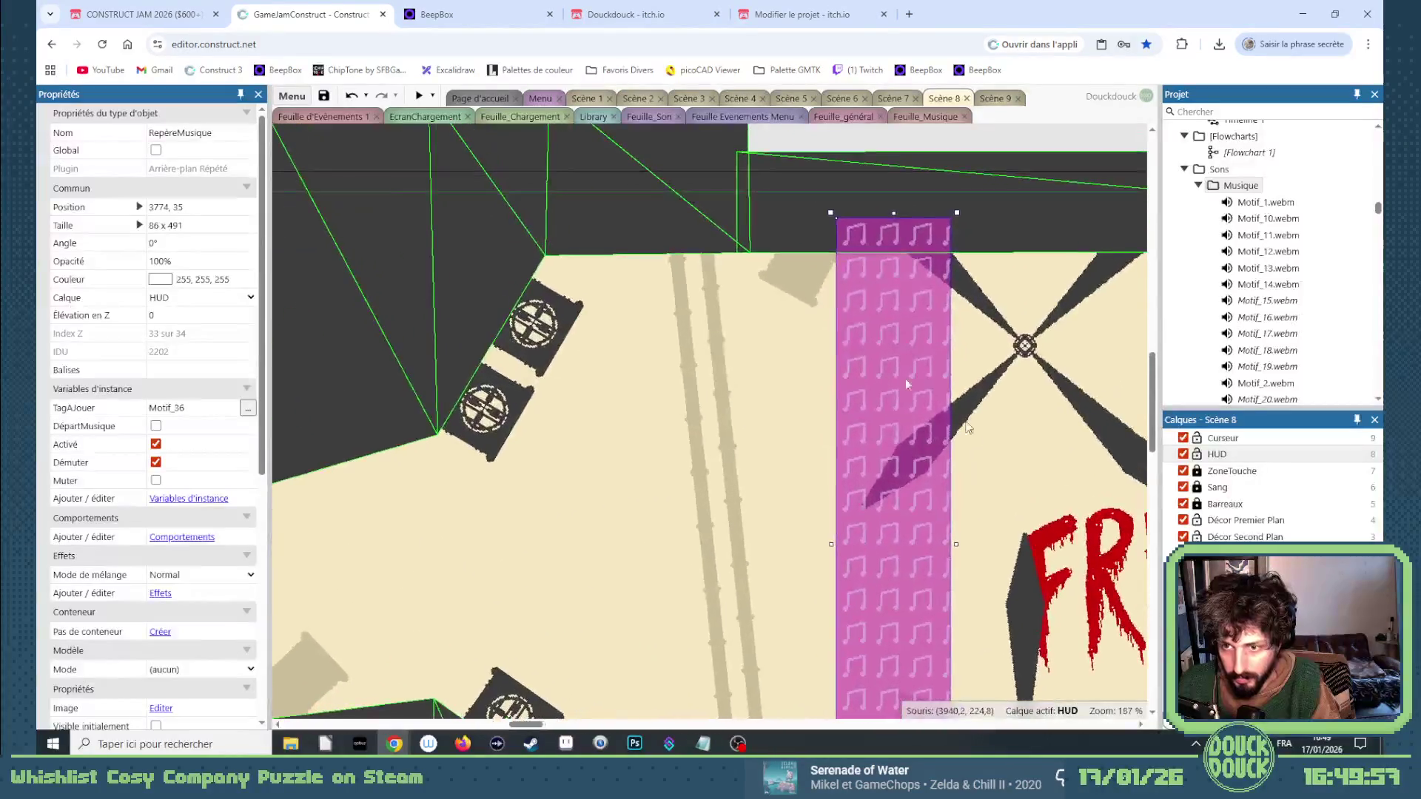
pyautogui.moveTo(855, 278)
pyautogui.mouseDown()
pyautogui.moveTo(882, 299)
pyautogui.moveTo(874, 312)
pyautogui.mouseUp()
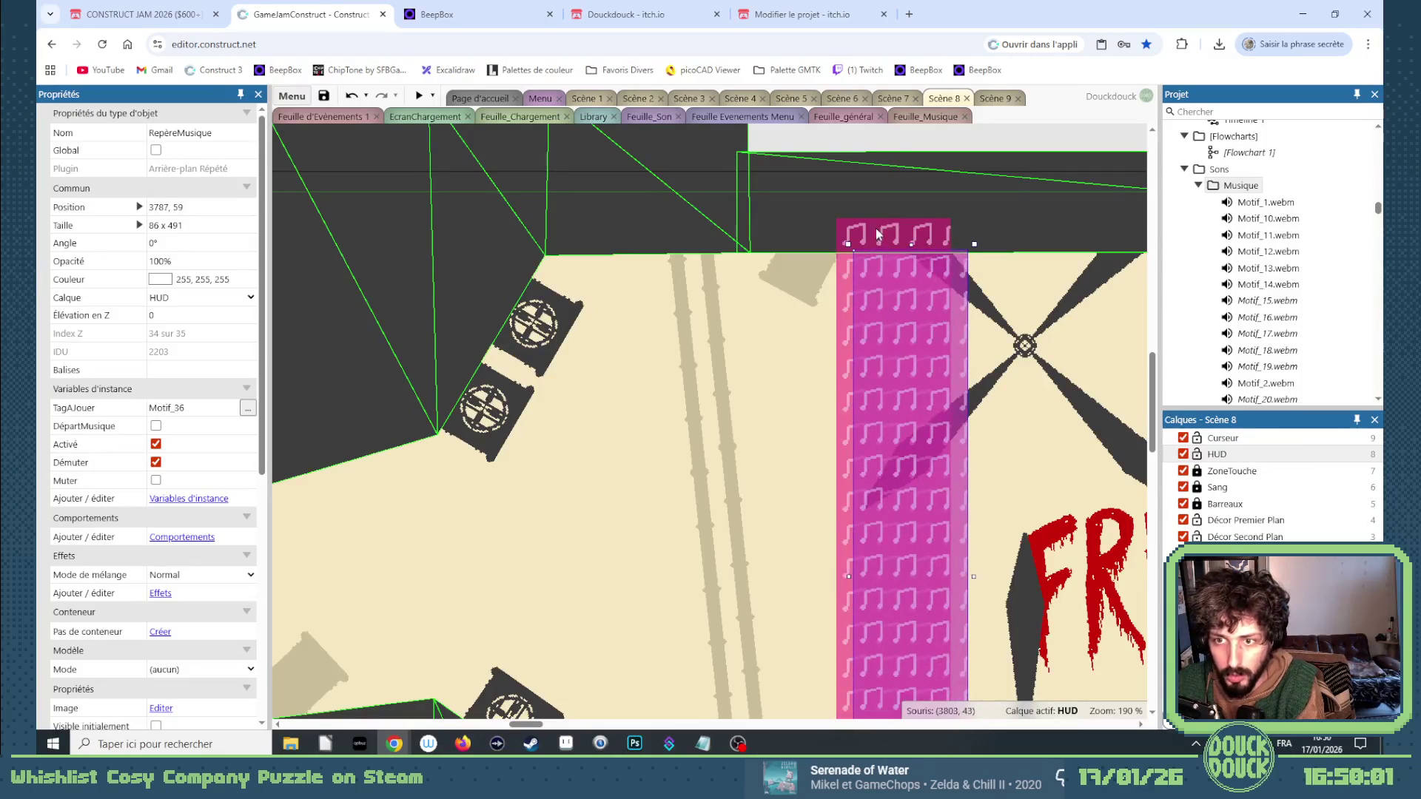
pyautogui.click(876, 234)
pyautogui.click(191, 407)
pyautogui.press('BackSpace')
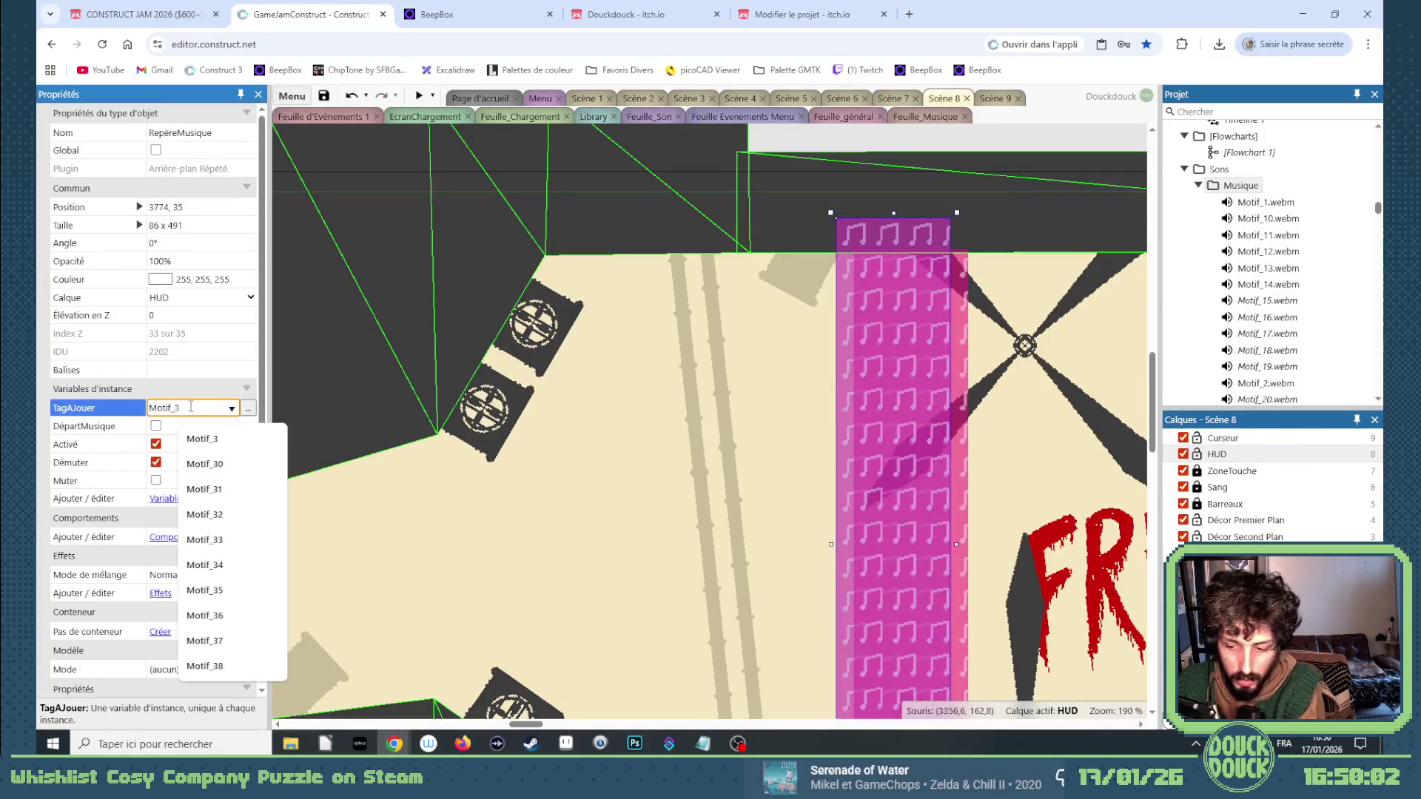
pyautogui.write('3')
pyautogui.click(157, 444)
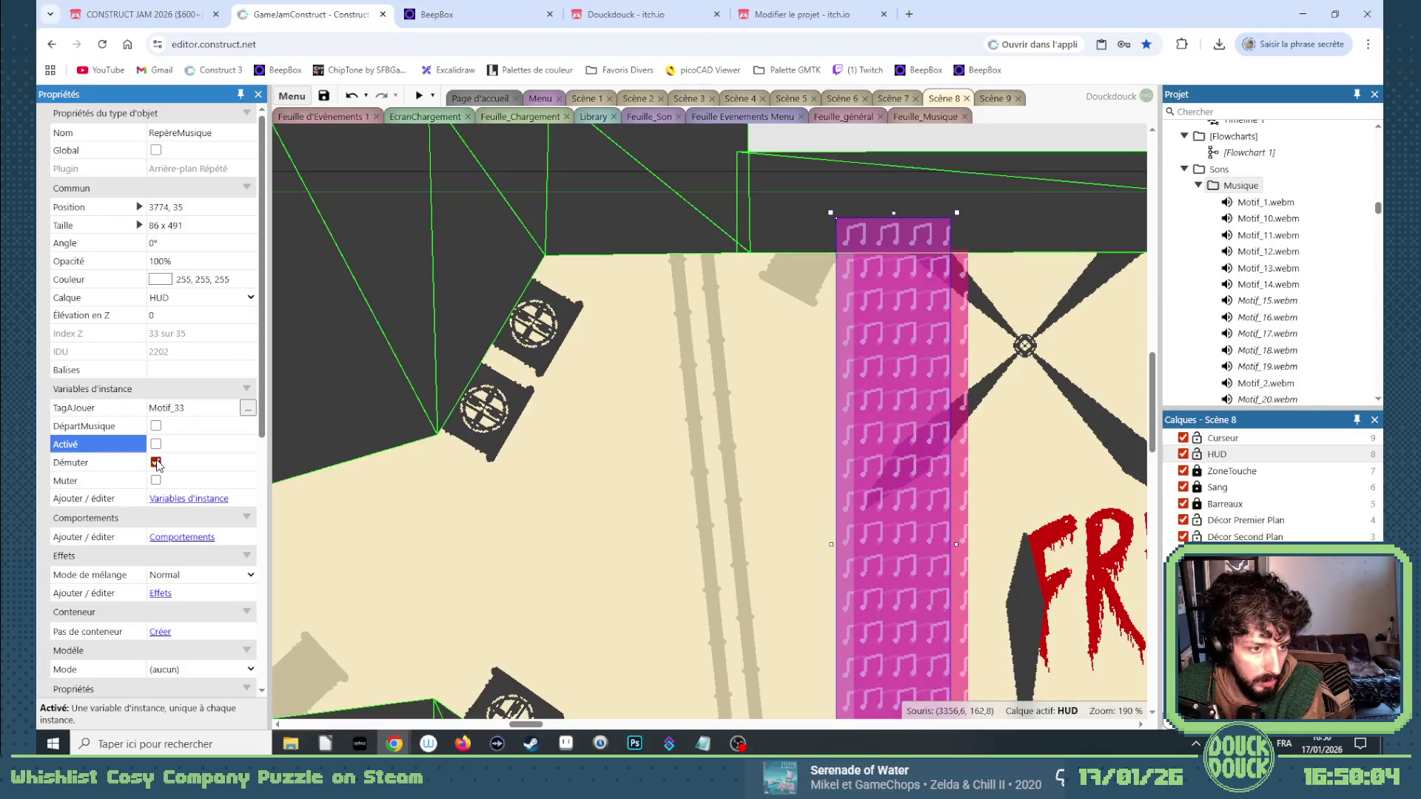
pyautogui.click(156, 463)
pyautogui.click(156, 480)
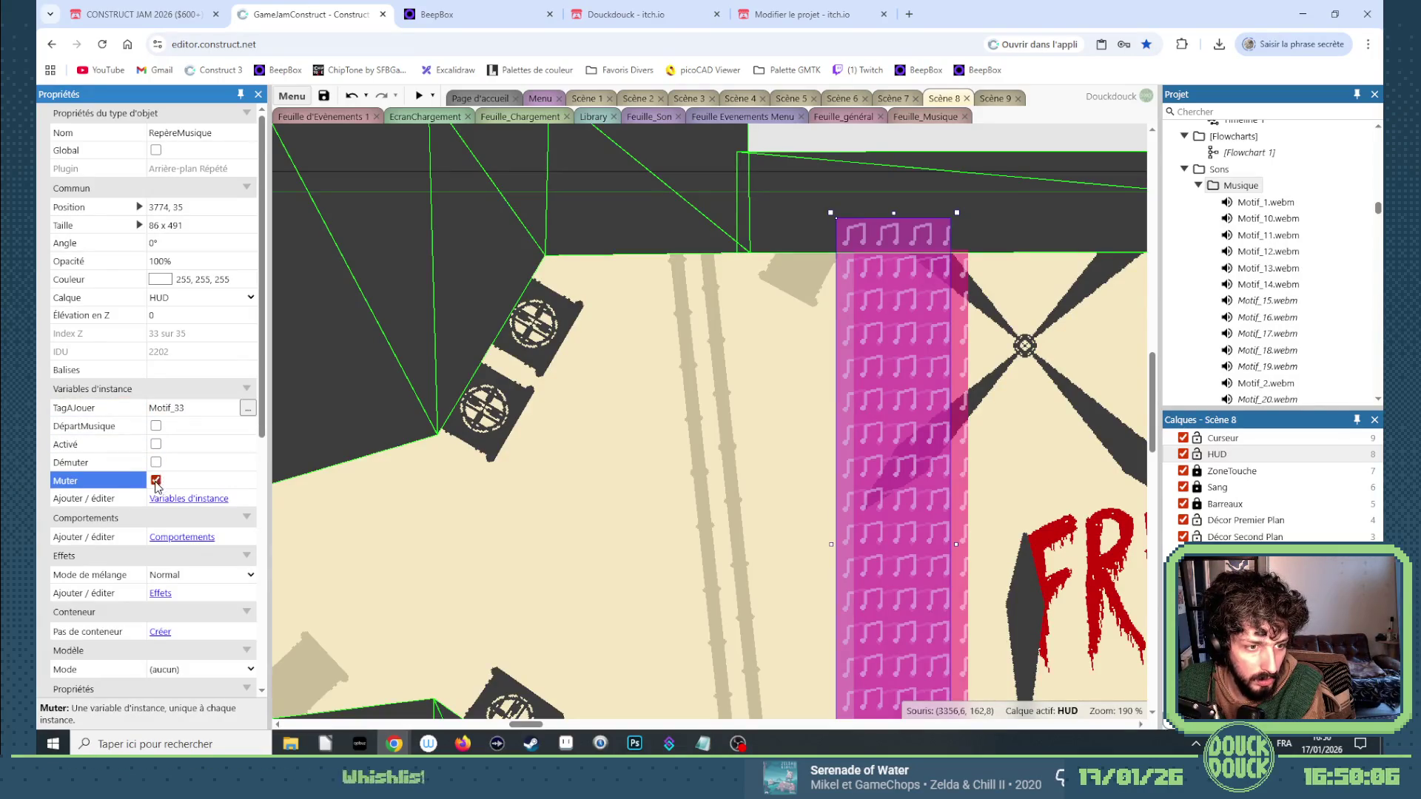
pyautogui.click(156, 480)
# Align the copy, tag it Motif_37 with only Activé on, and copy it right past FREEDOM!
pyautogui.moveTo(913, 327); pyautogui.dragTo(922, 289)
pyautogui.press('Left')
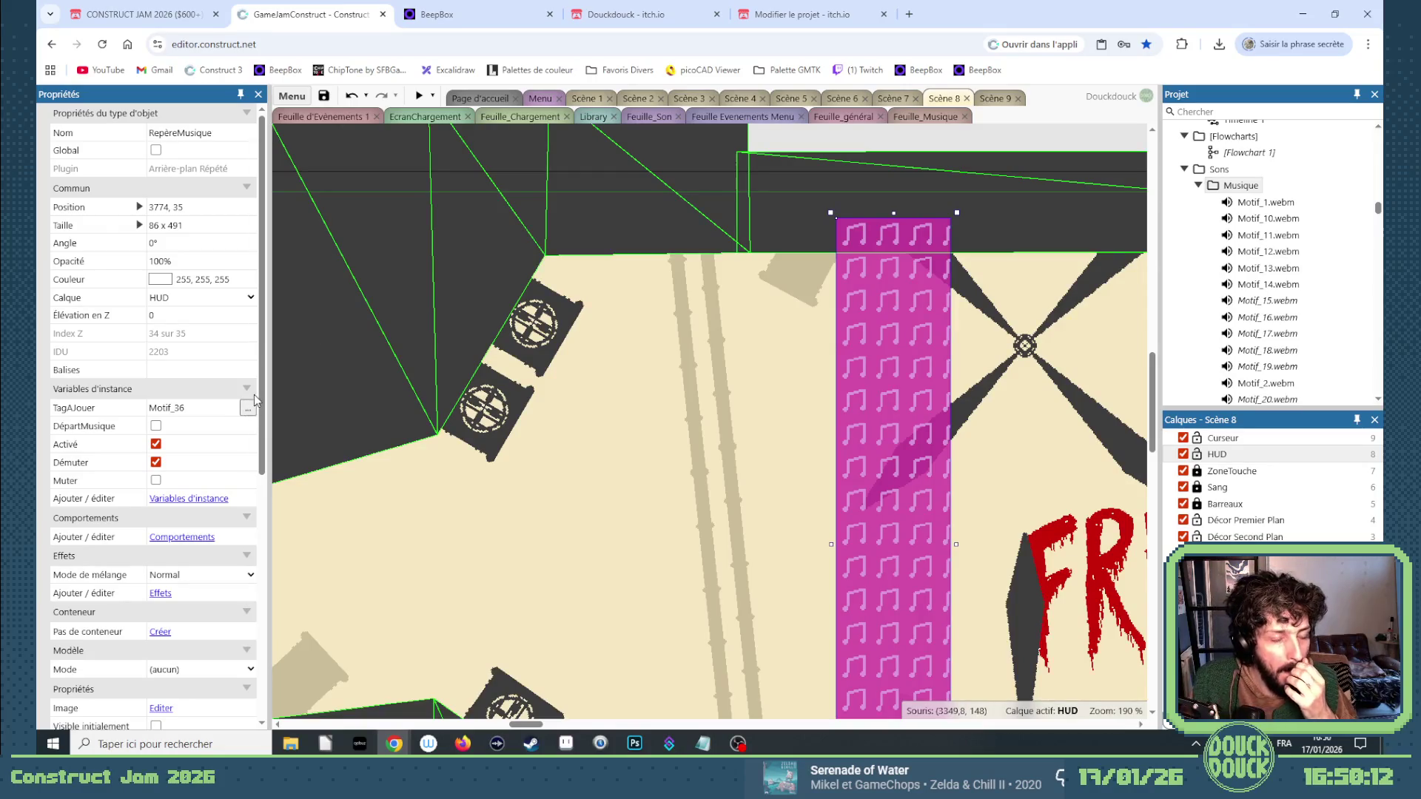
pyautogui.click(195, 407)
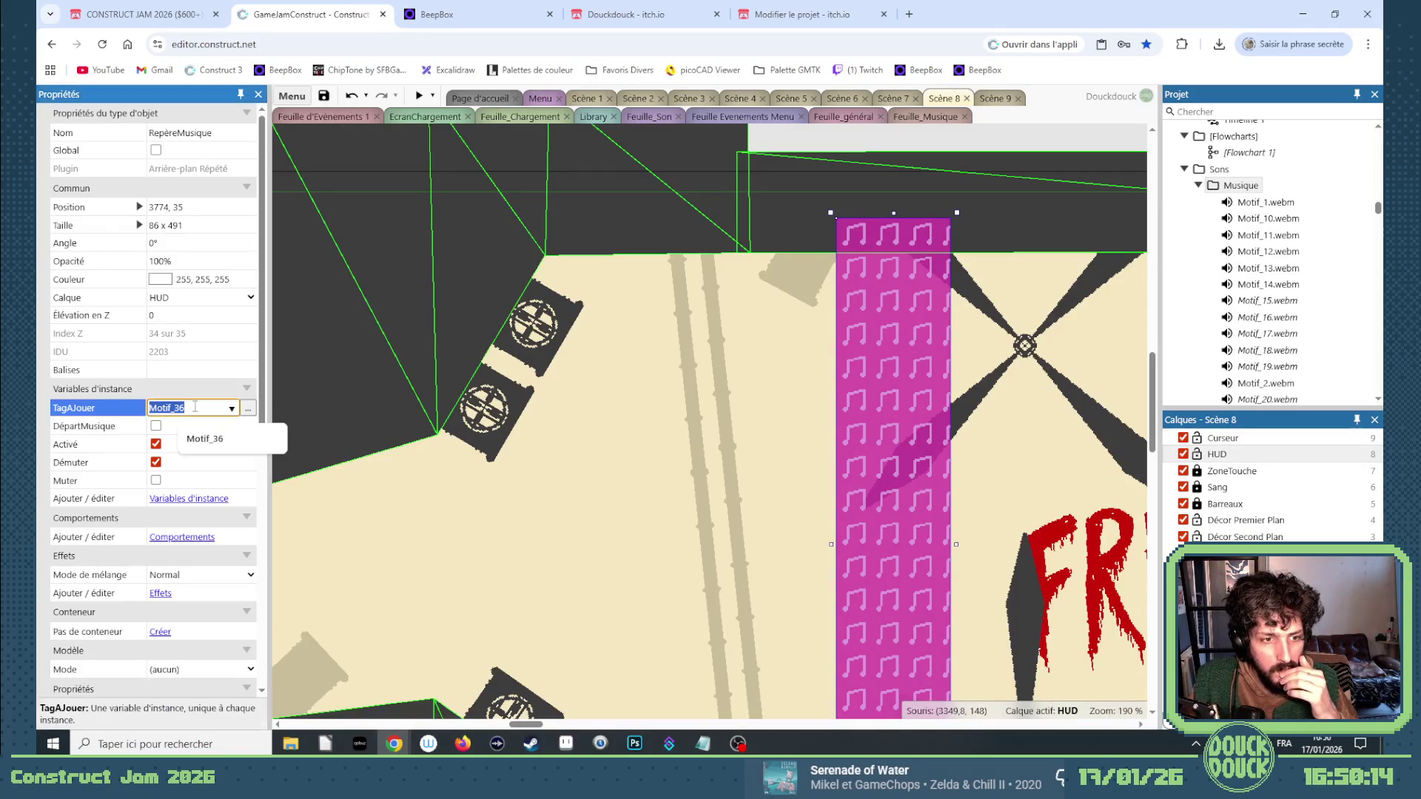
pyautogui.write('Motif_37')
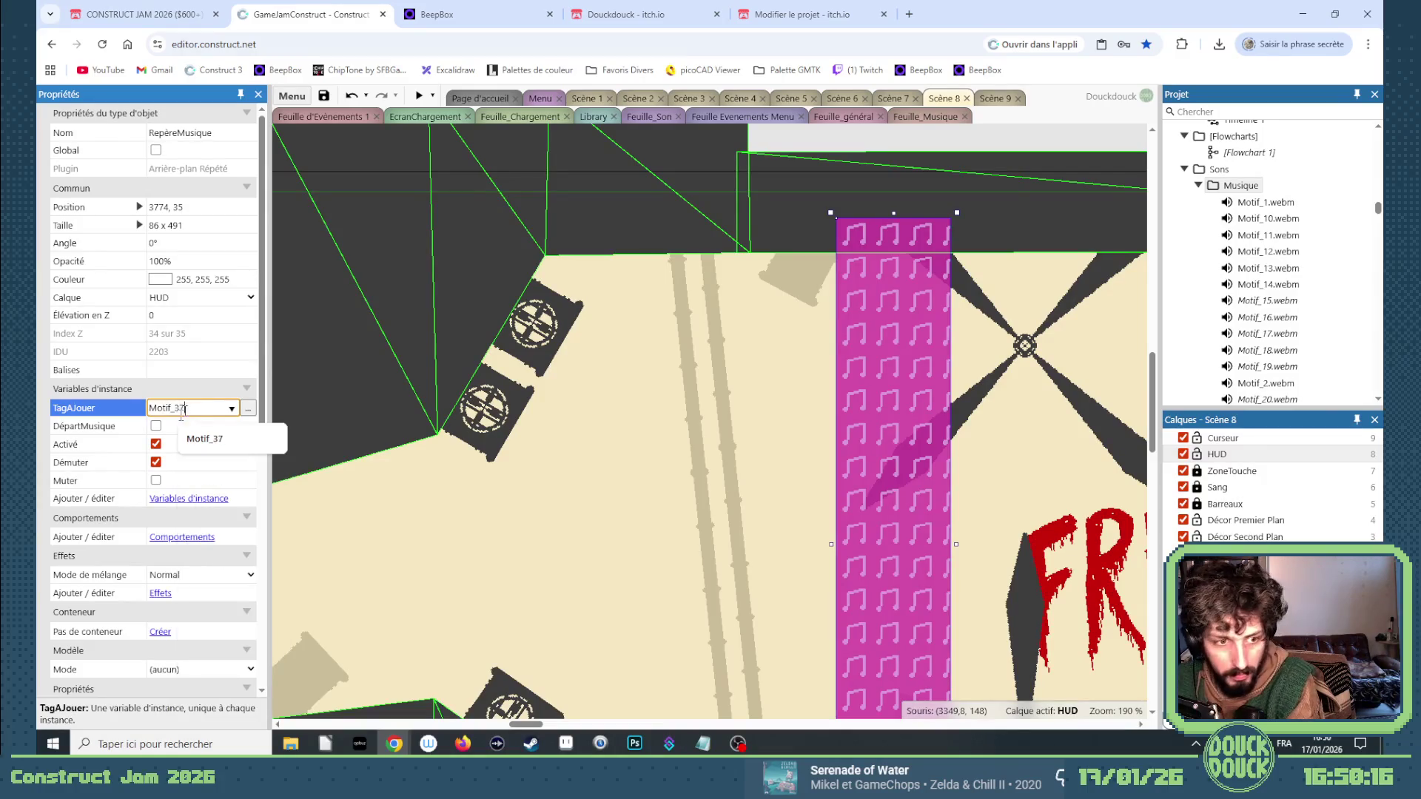
pyautogui.click(156, 445)
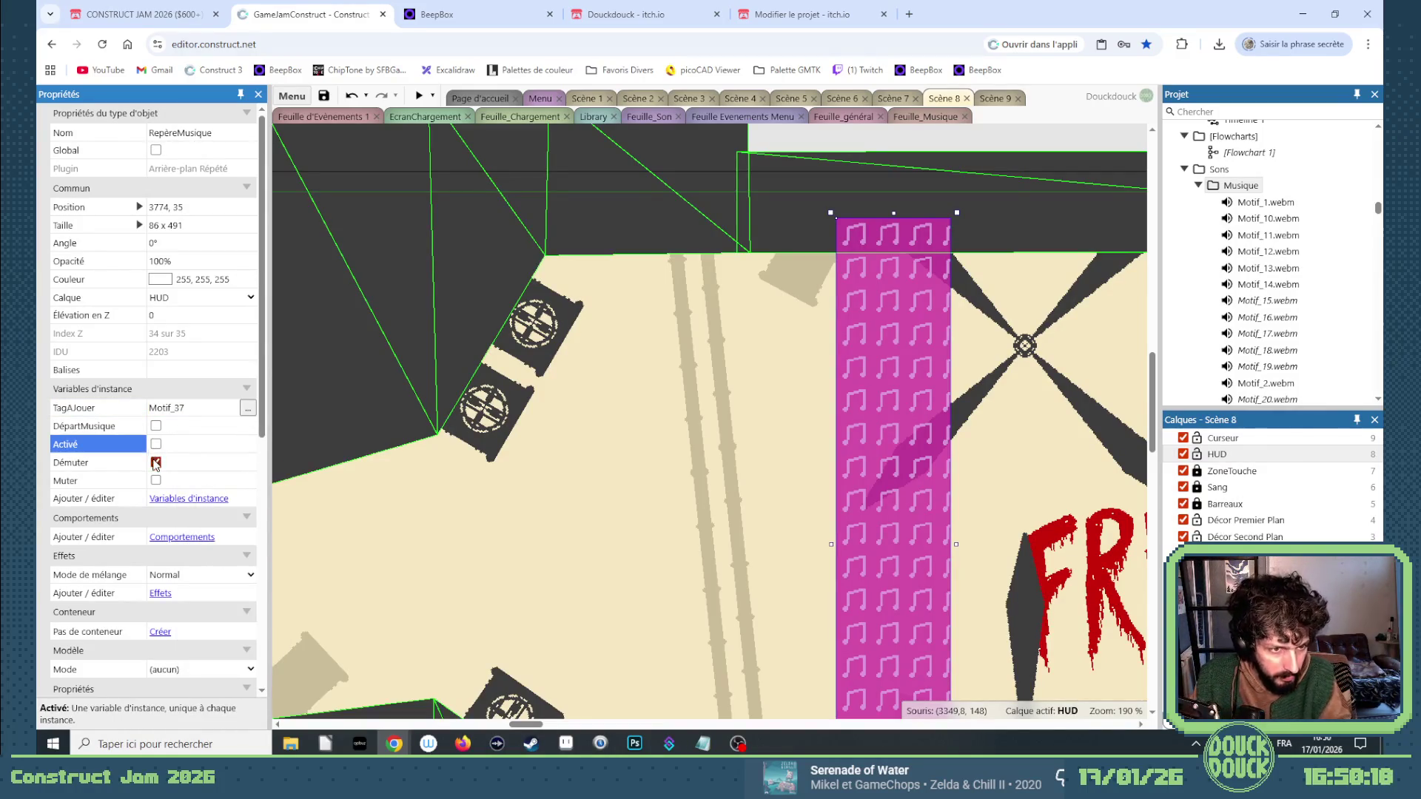
pyautogui.click(156, 463)
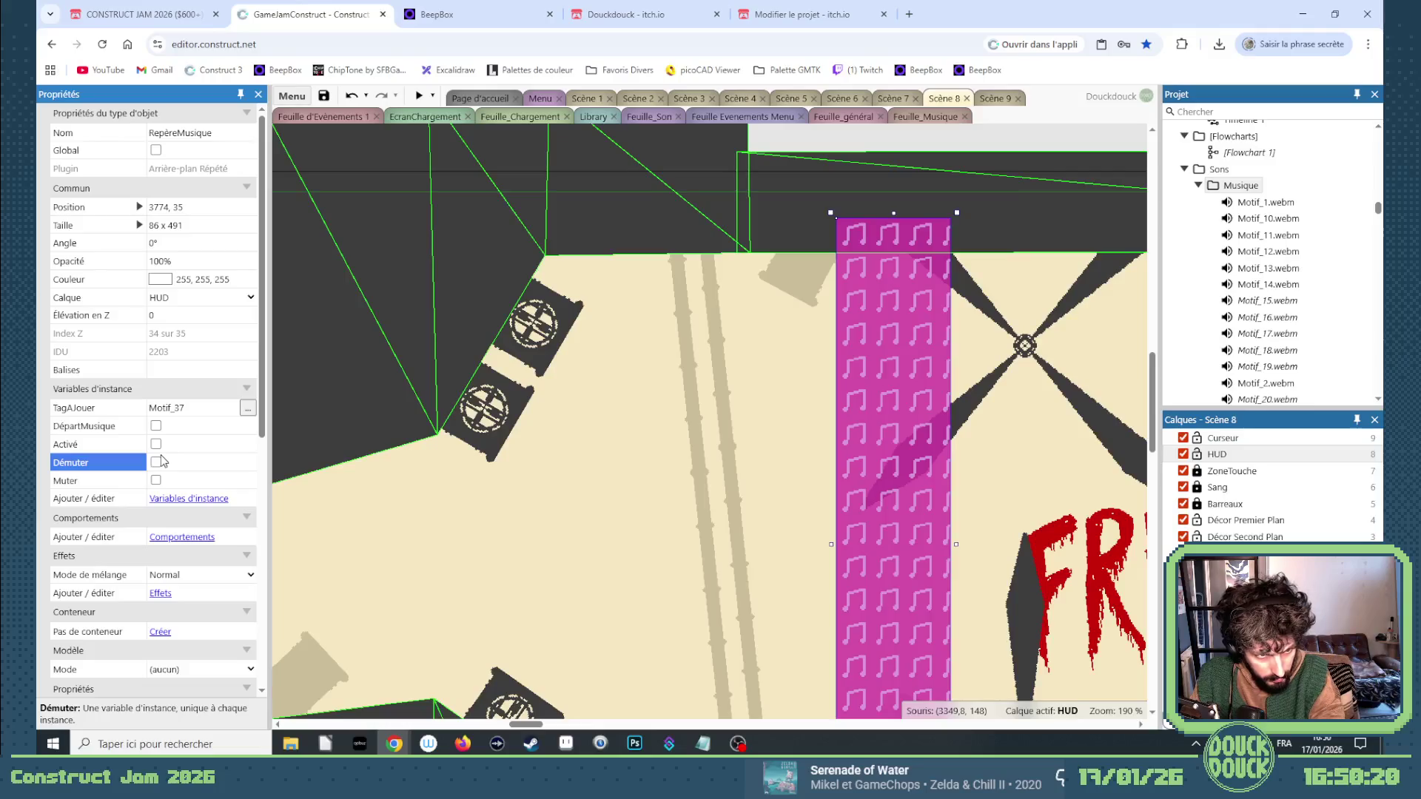
pyautogui.scroll(-3, 537, 432)
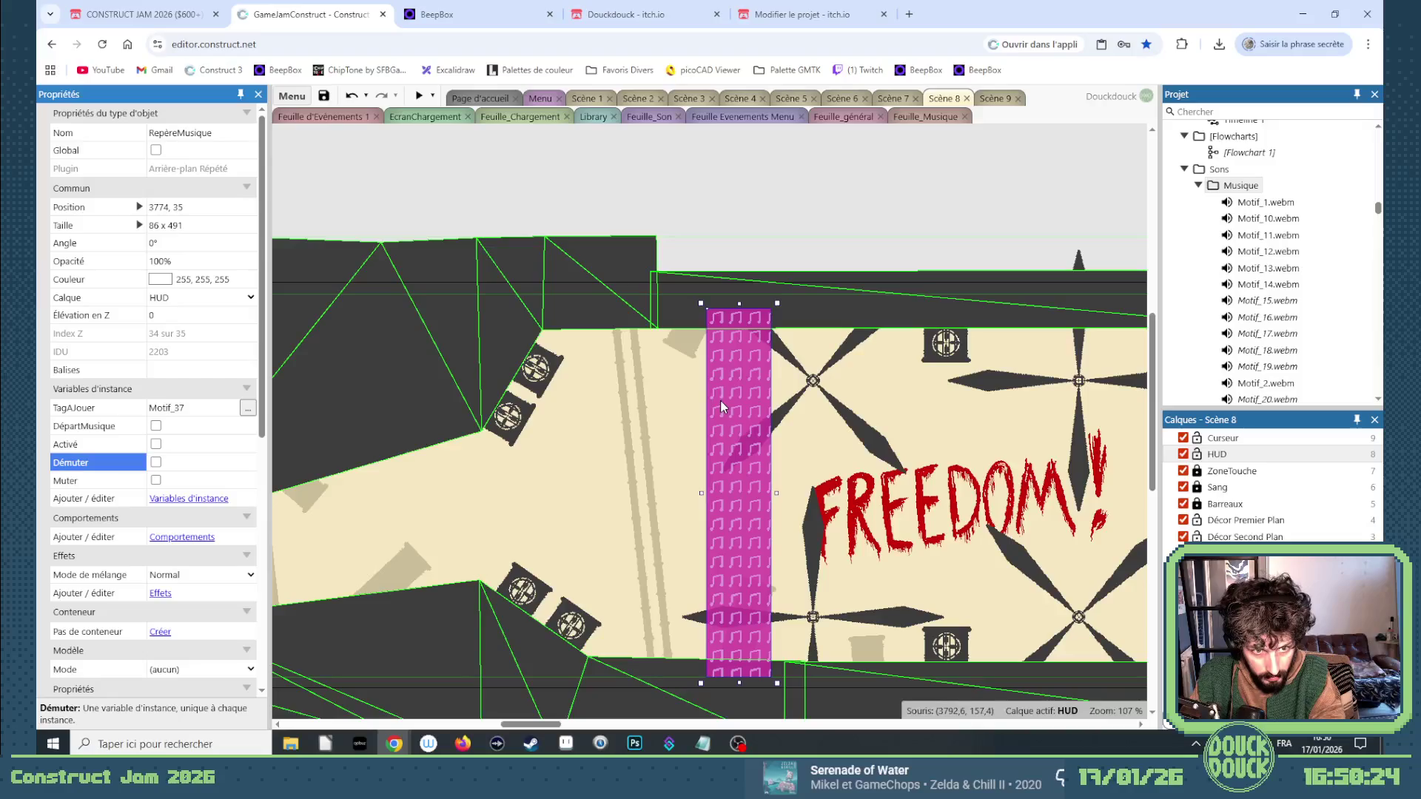
pyautogui.click(156, 444)
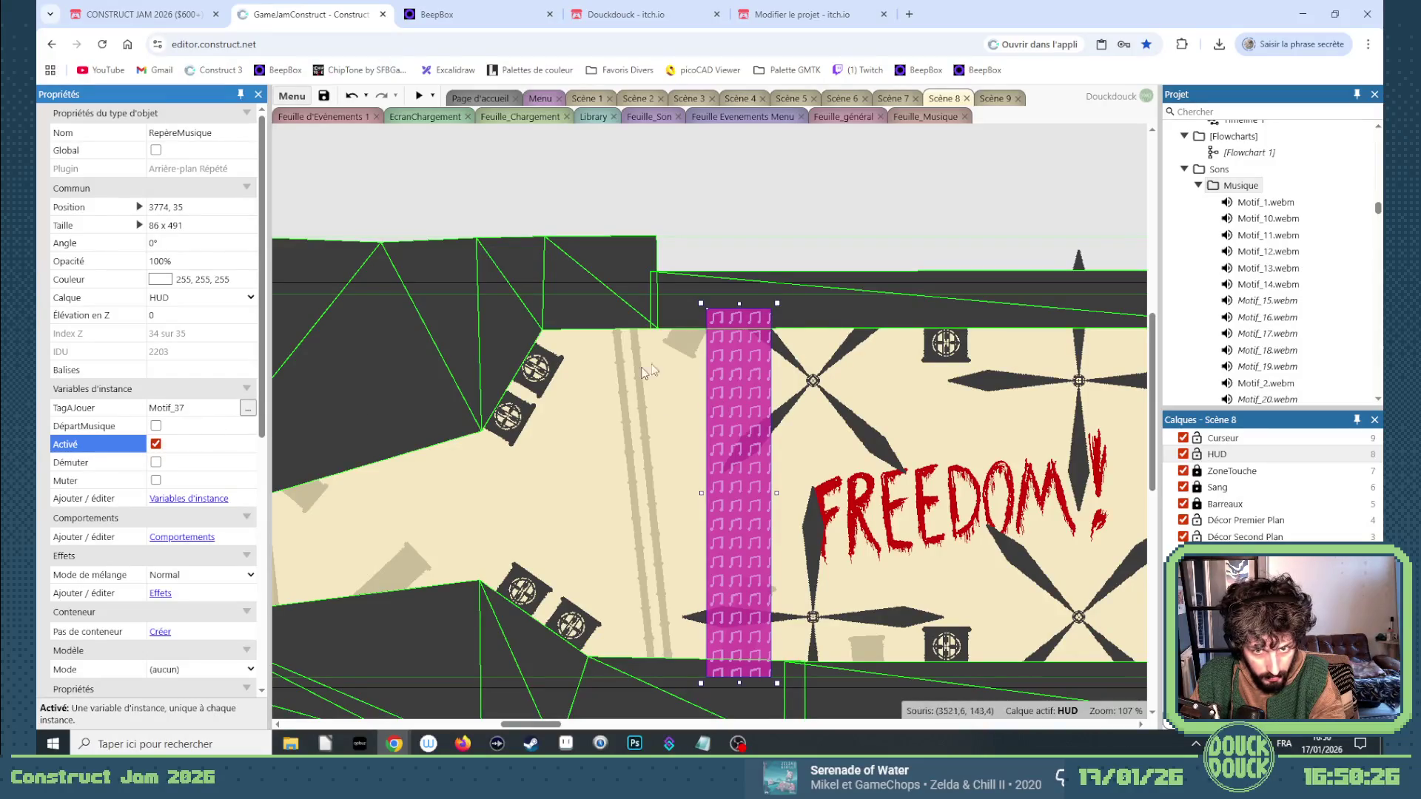
pyautogui.moveTo(727, 376)
pyautogui.mouseDown()
pyautogui.moveTo(1125, 366)
pyautogui.moveTo(812, 359)
pyautogui.moveTo(712, 377)
pyautogui.moveTo(854, 379)
pyautogui.mouseUp()
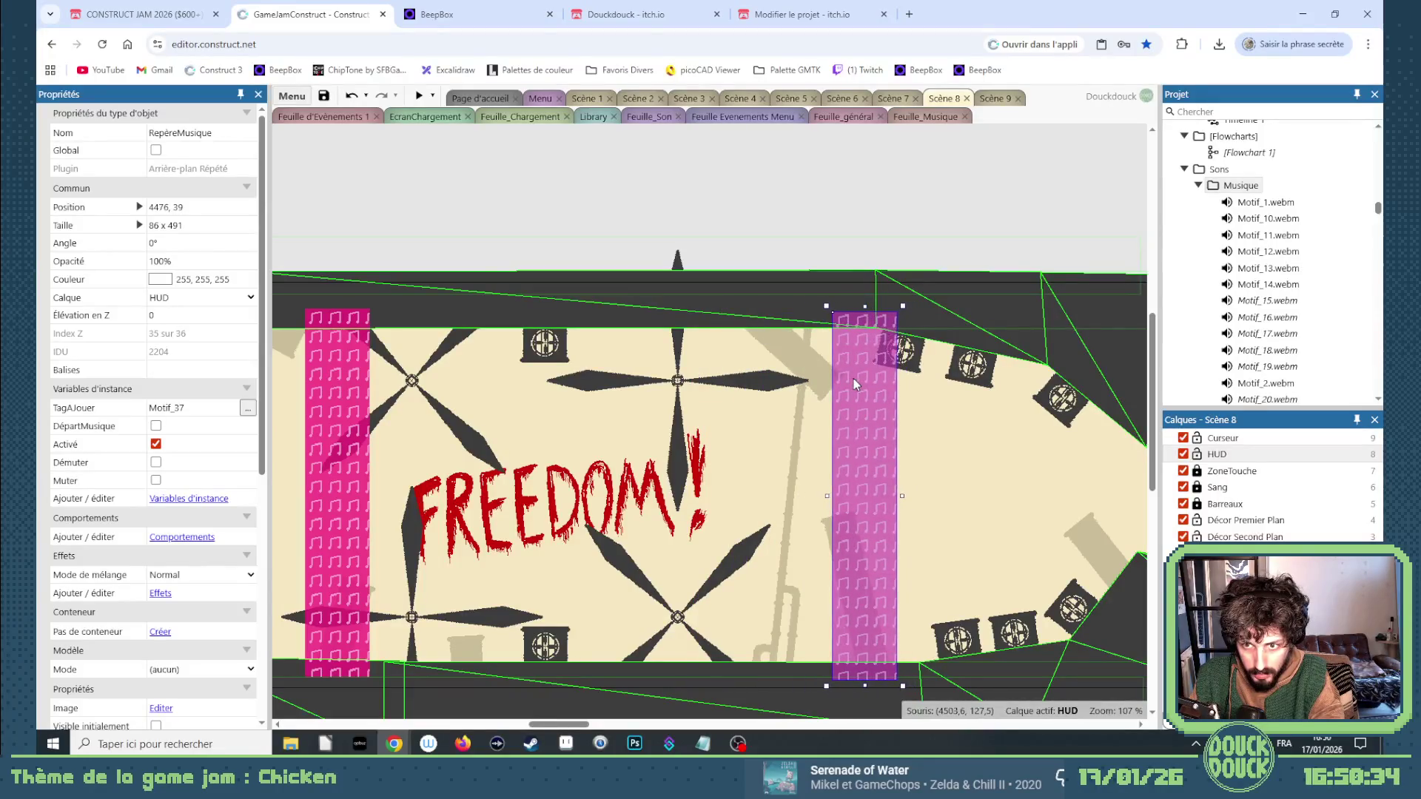
# Retag the zone Motif_34 and toggle its Activé and Démuter settings.
pyautogui.scroll(4, 851, 370)
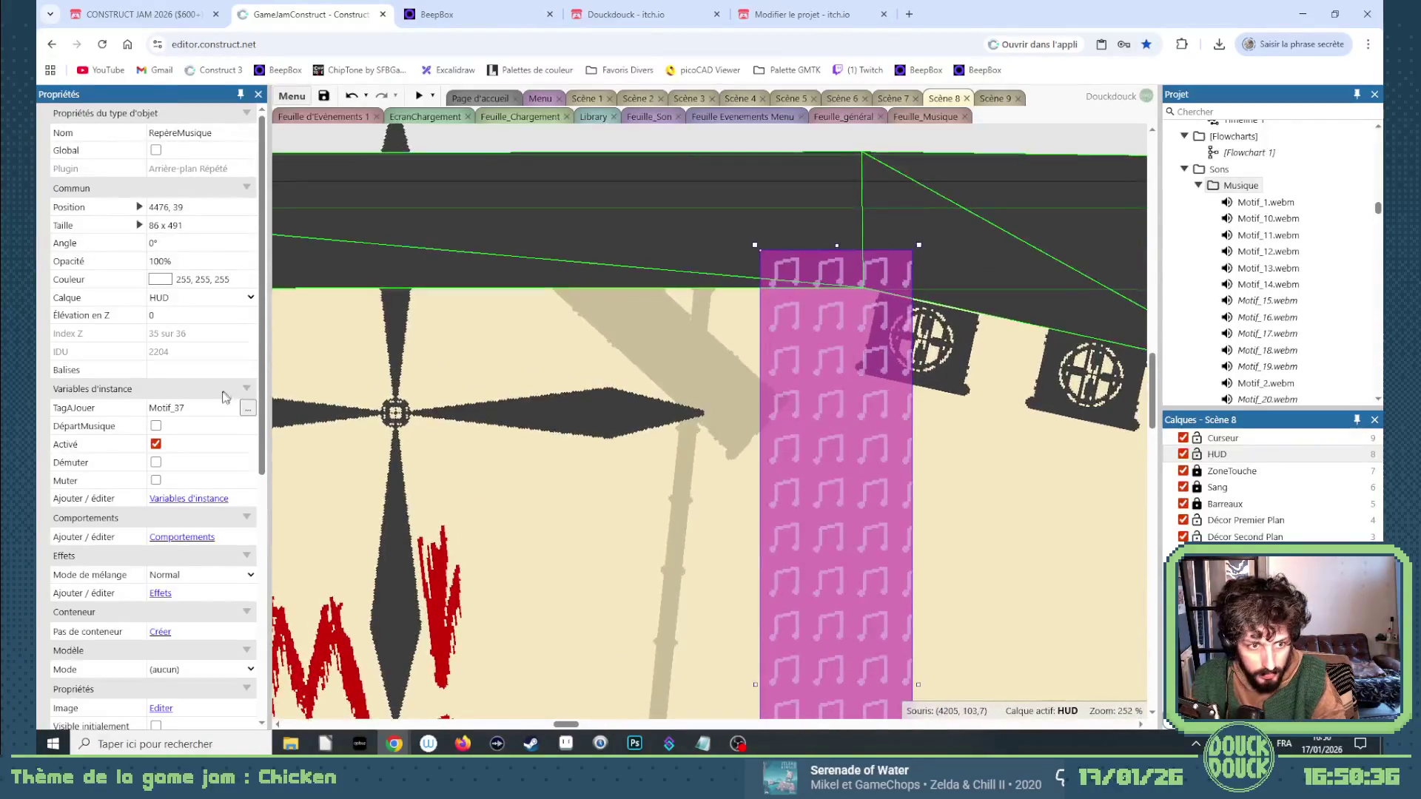
pyautogui.click(191, 407)
pyautogui.press('BackSpace')
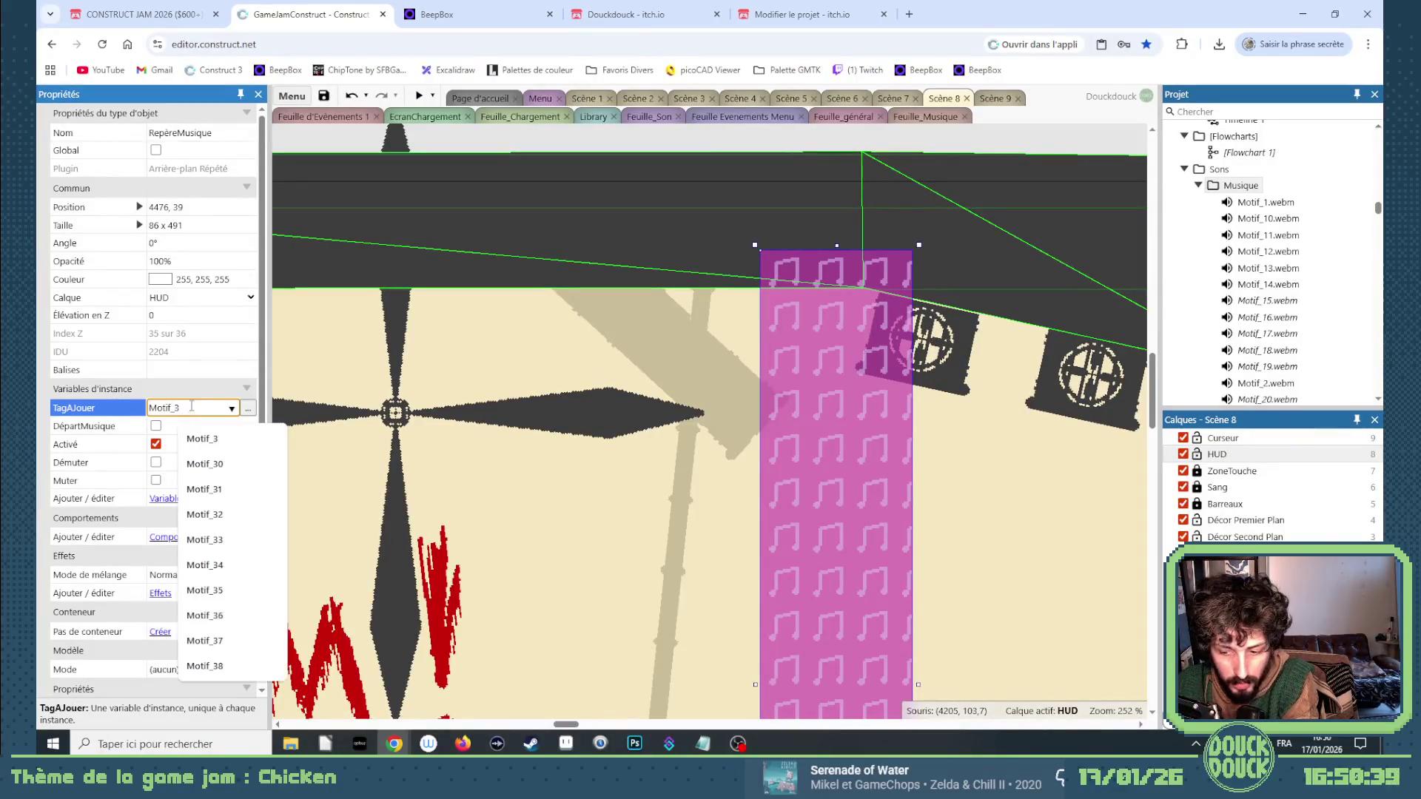
pyautogui.write('4')
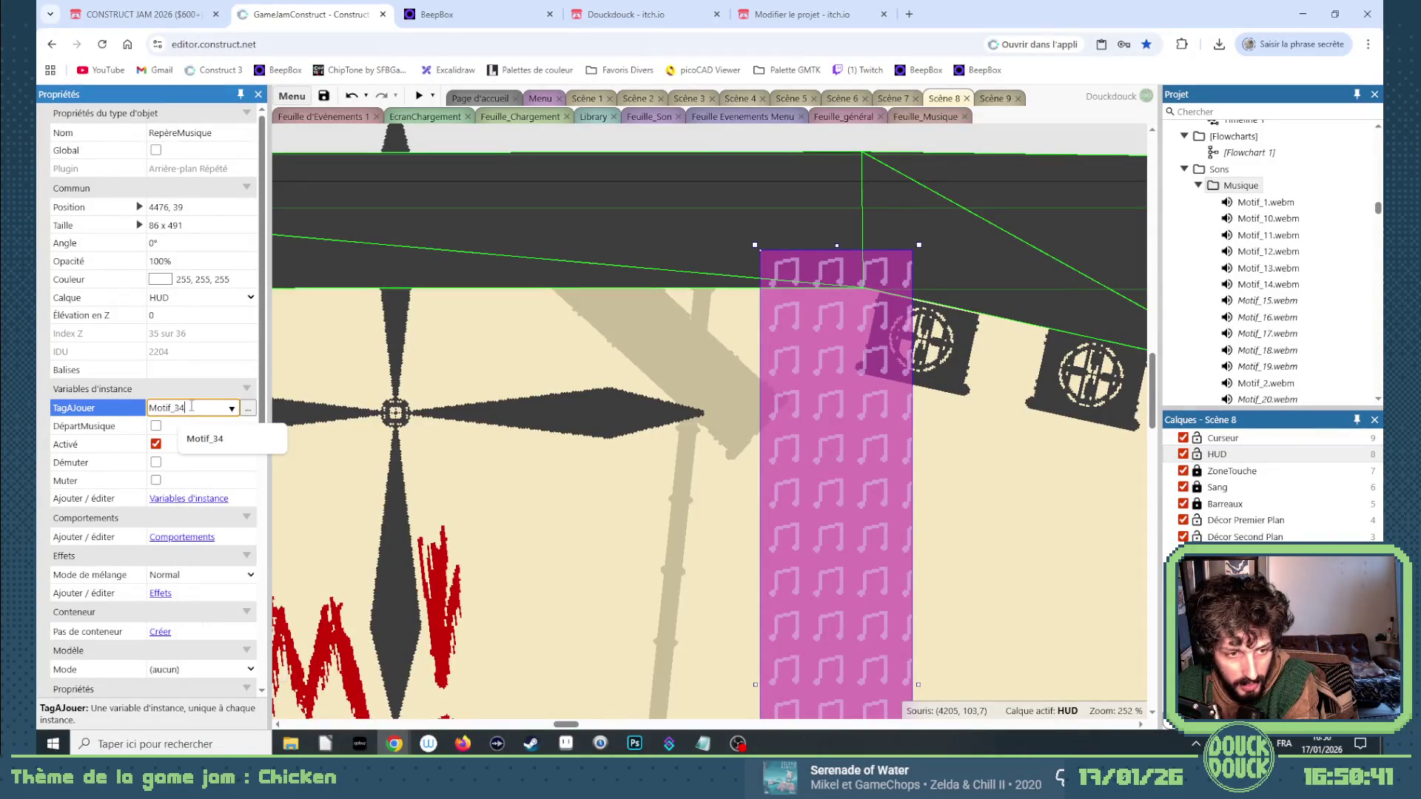
pyautogui.click(156, 444)
pyautogui.click(156, 462)
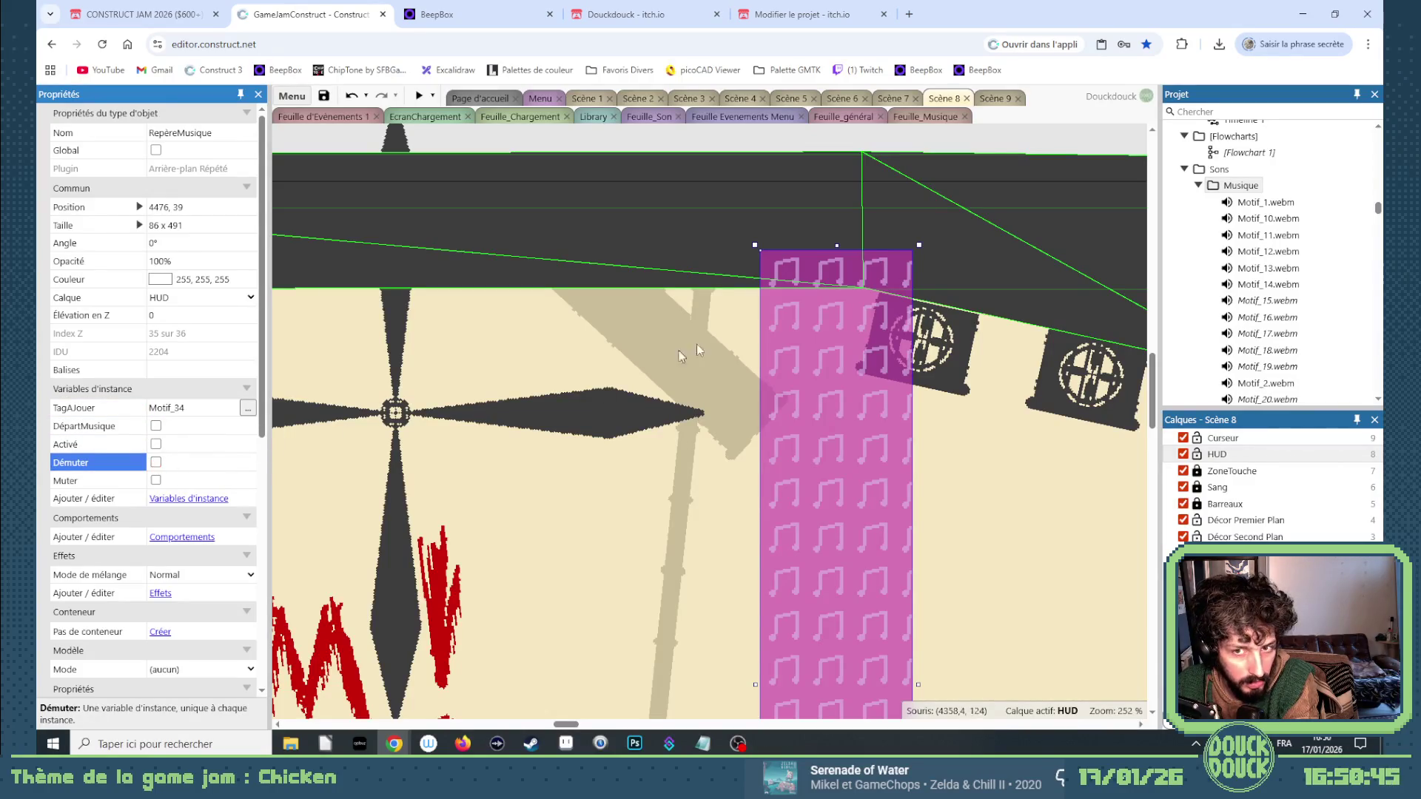
# Duplicate the Motif_34 zone in place as an active Motif_38 zone.
pyautogui.keyDown('ctrl'); pyautogui.moveTo(788, 303); pyautogui.dragTo(789, 306); pyautogui.keyUp('ctrl')
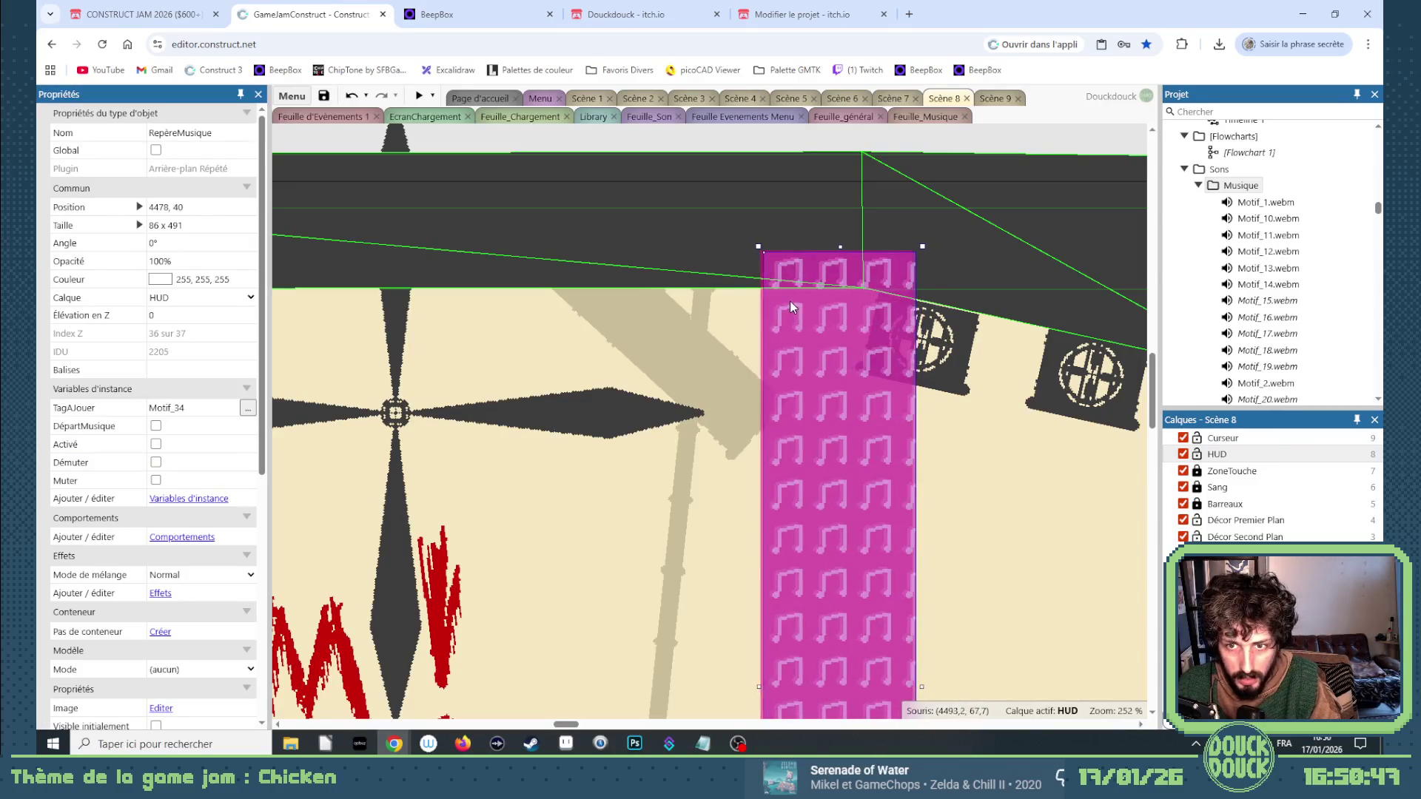
pyautogui.press('Up')
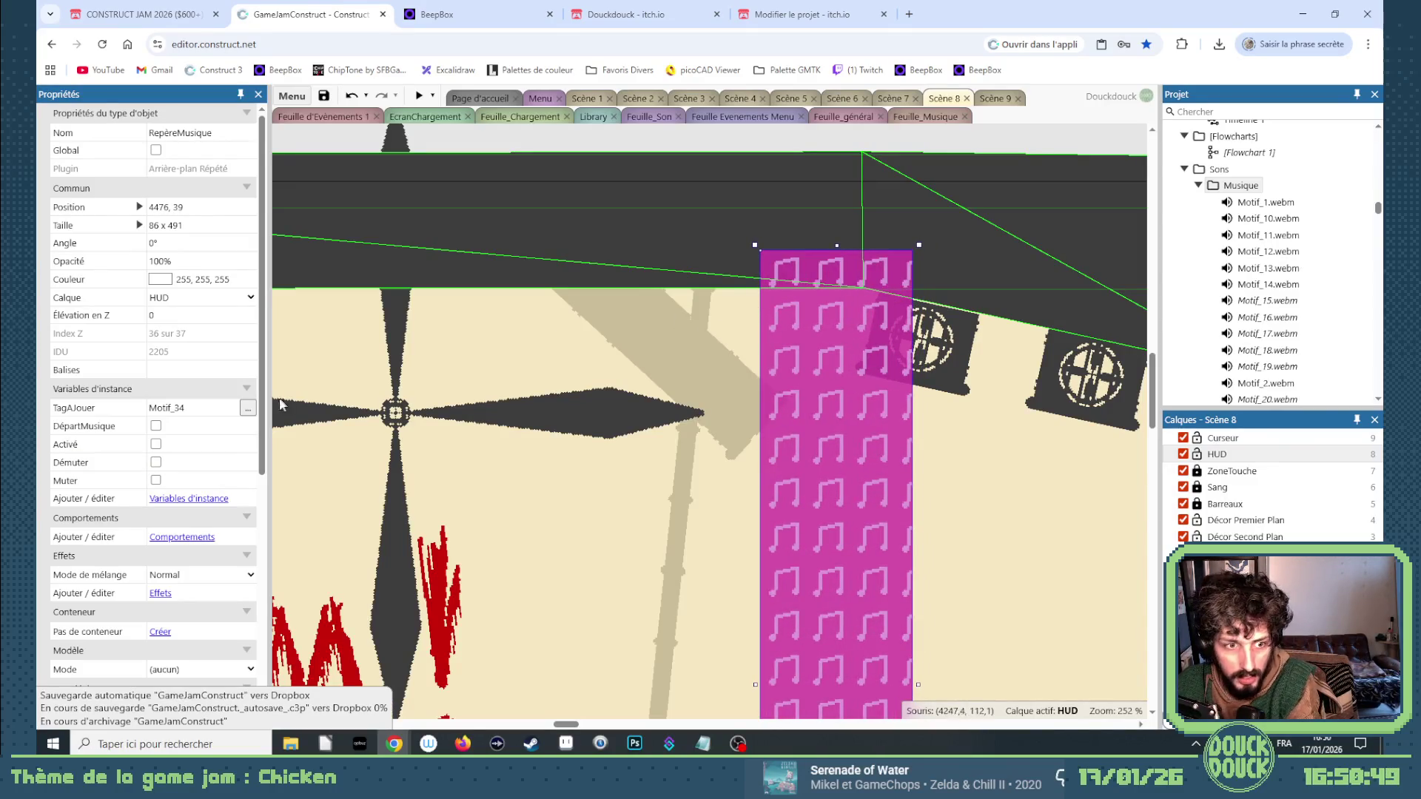
pyautogui.click(190, 408)
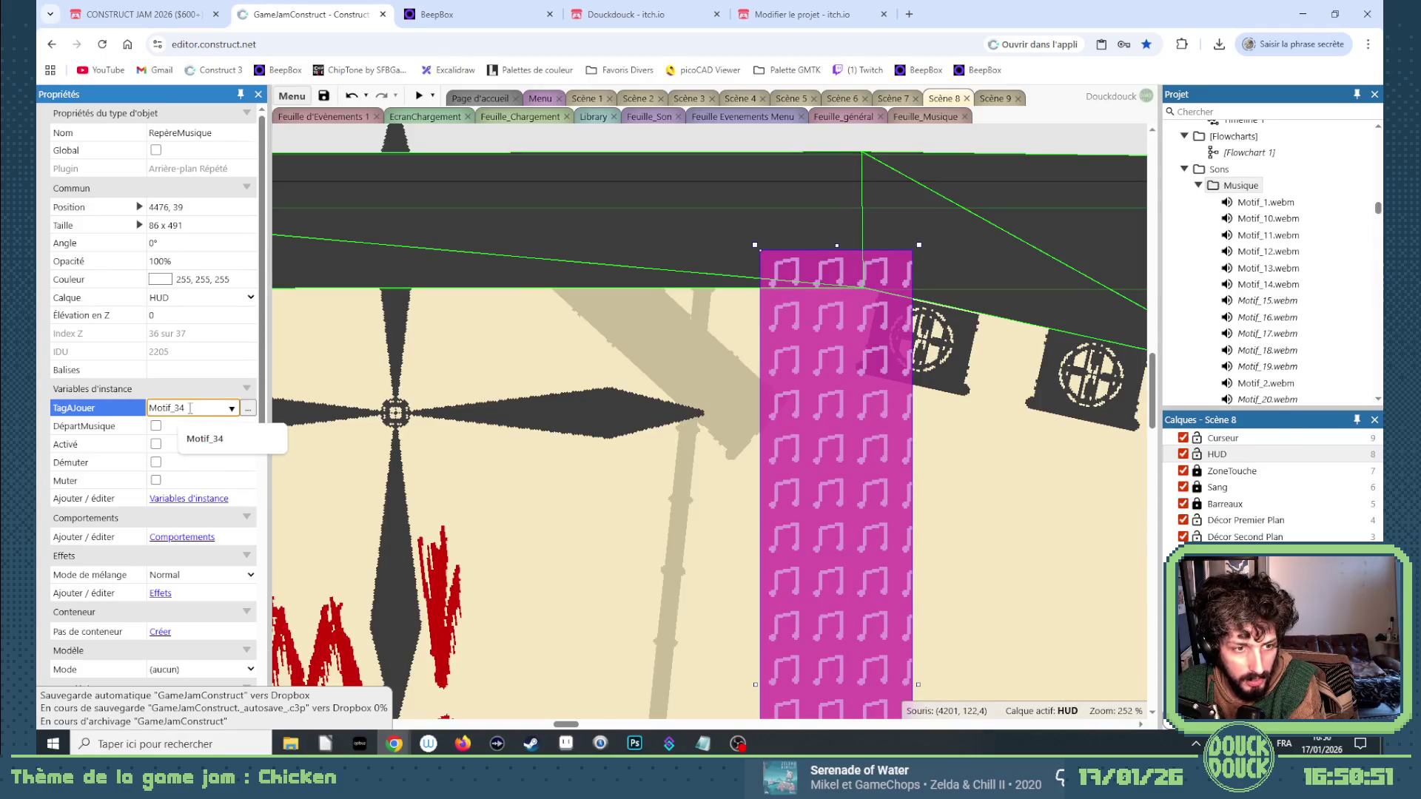
pyautogui.press('BackSpace')
pyautogui.write('8')
pyautogui.click(155, 444)
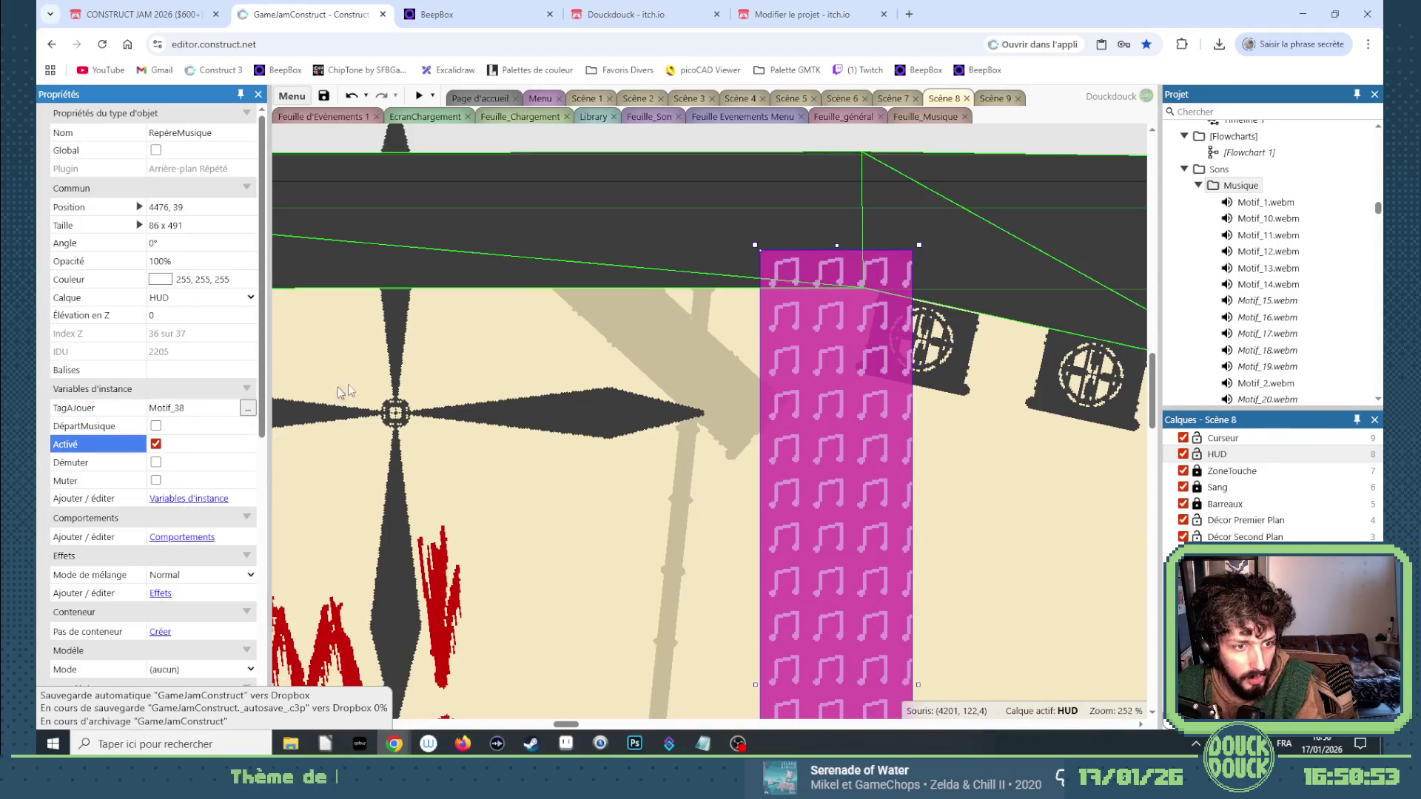
pyautogui.scroll(-2, 664, 338)
pyautogui.scroll(-3, 664, 337)
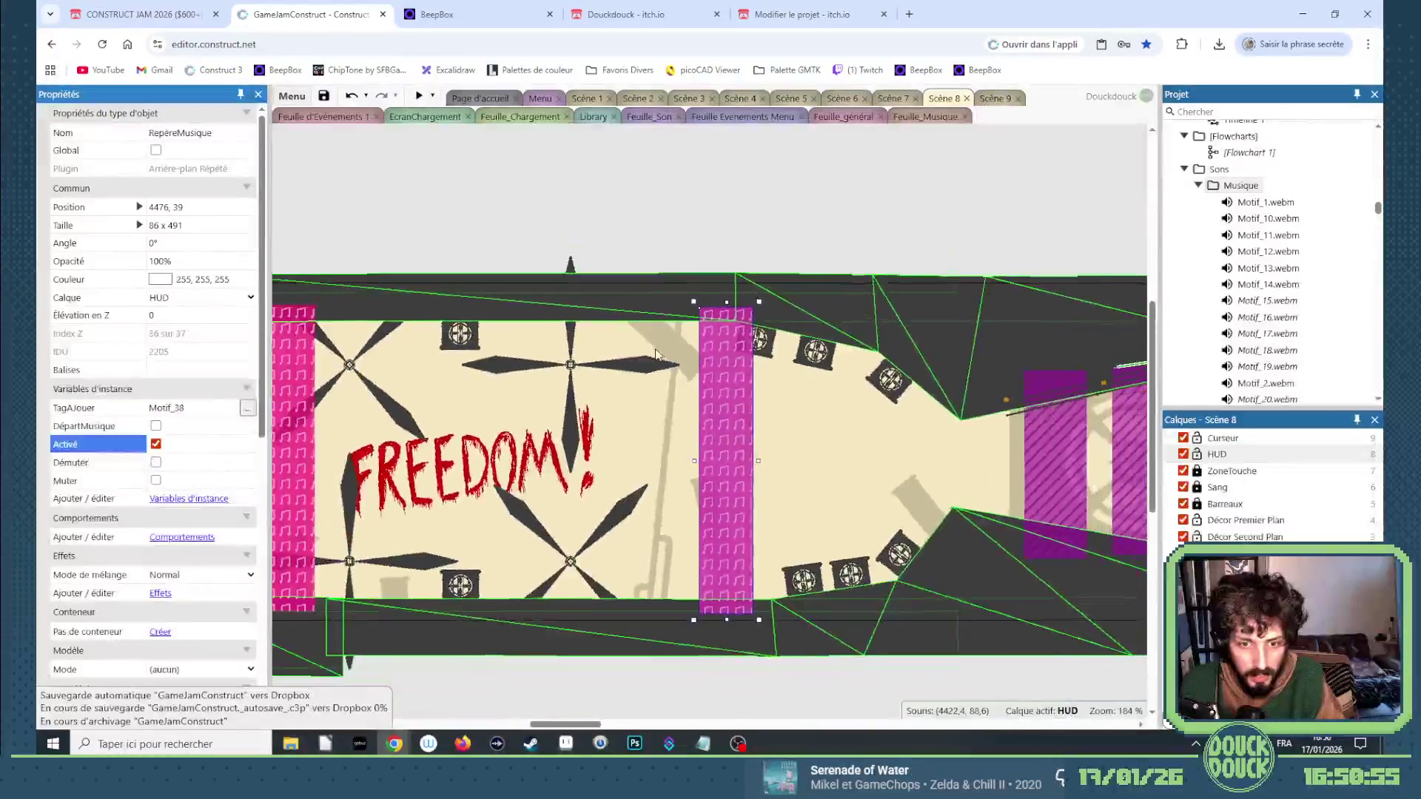
pyautogui.moveTo(592, 724)
pyautogui.mouseDown()
pyautogui.moveTo(579, 724)
pyautogui.moveTo(614, 729)
pyautogui.moveTo(582, 721)
pyautogui.moveTo(601, 723)
pyautogui.mouseUp()
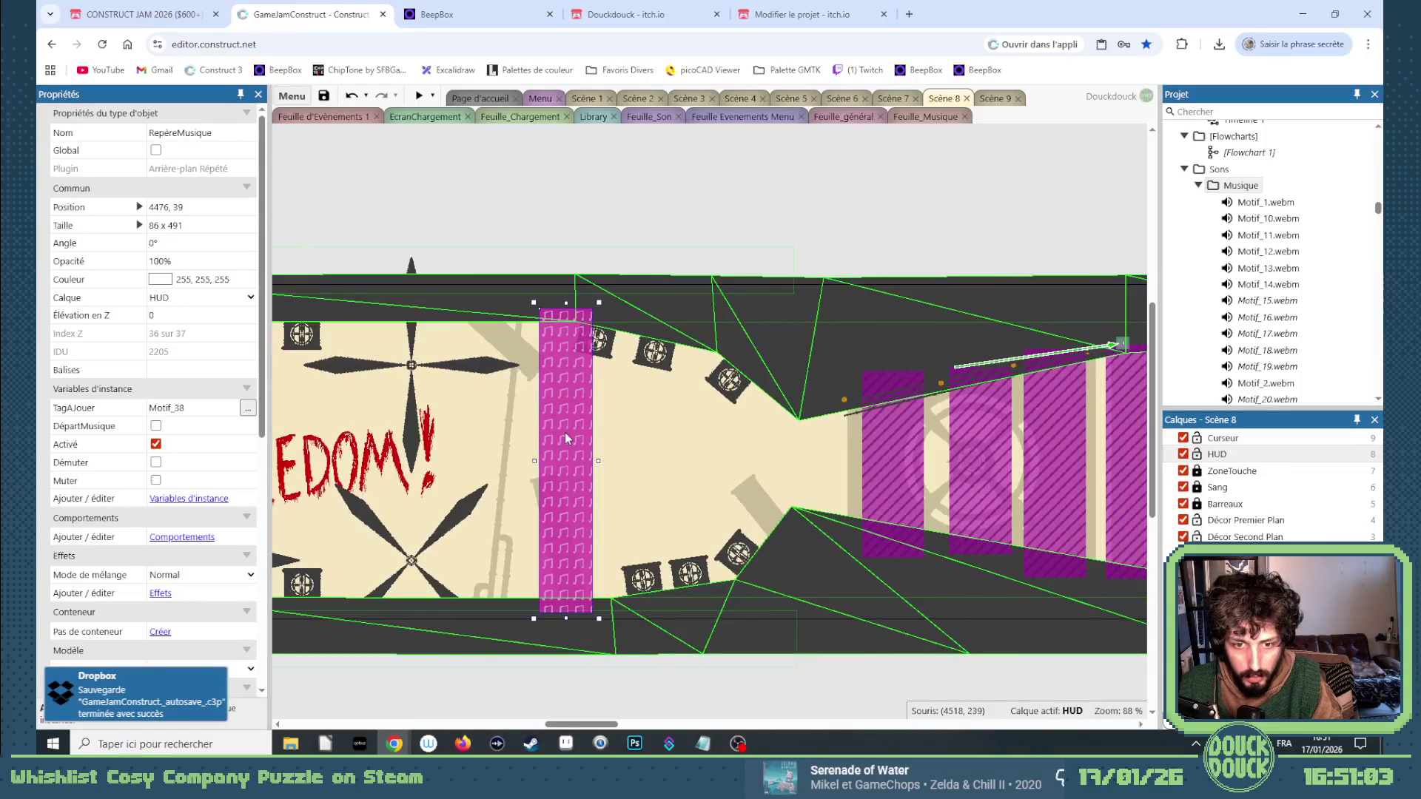
# Copy the zone further right, shorten it to 86 × 300, and make it inactive and muting.
pyautogui.moveTo(565, 437)
pyautogui.mouseDown()
pyautogui.moveTo(942, 437)
pyautogui.moveTo(1124, 455)
pyautogui.moveTo(816, 506)
pyautogui.moveTo(811, 493)
pyautogui.mouseUp()
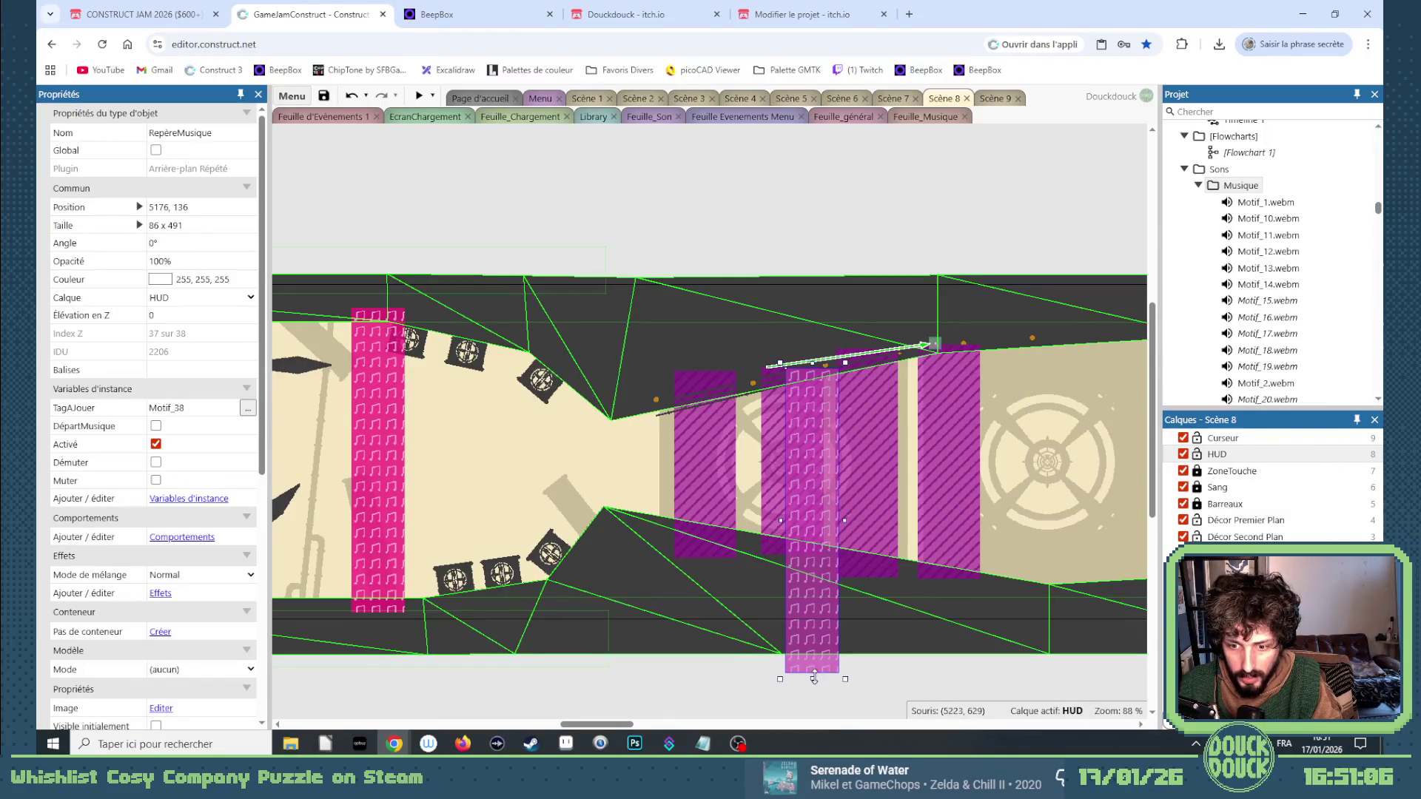
pyautogui.moveTo(814, 678); pyautogui.dragTo(826, 601)
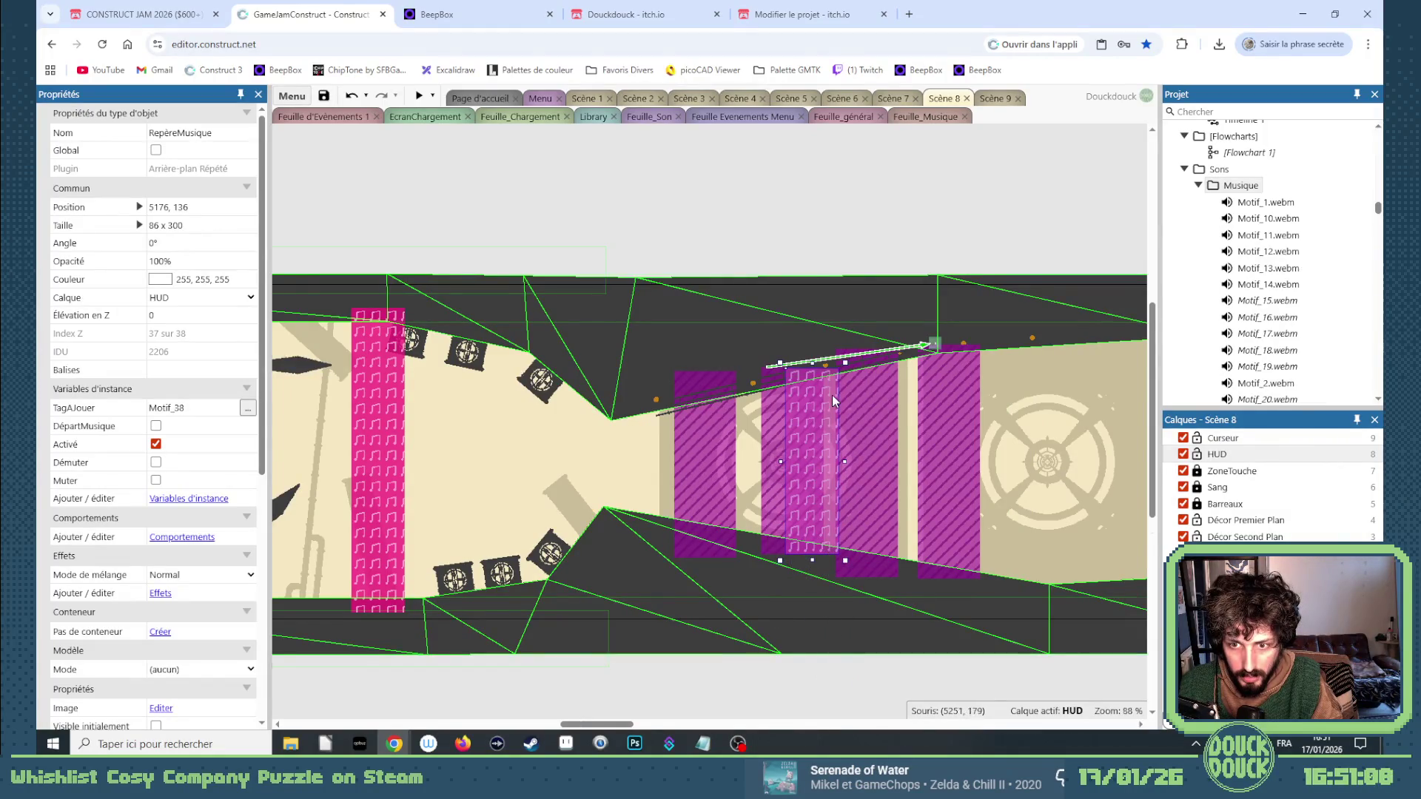
pyautogui.keyDown('ctrl'); pyautogui.scroll(6, 831, 394); pyautogui.keyUp('ctrl')
pyautogui.scroll(-1, 806, 477)
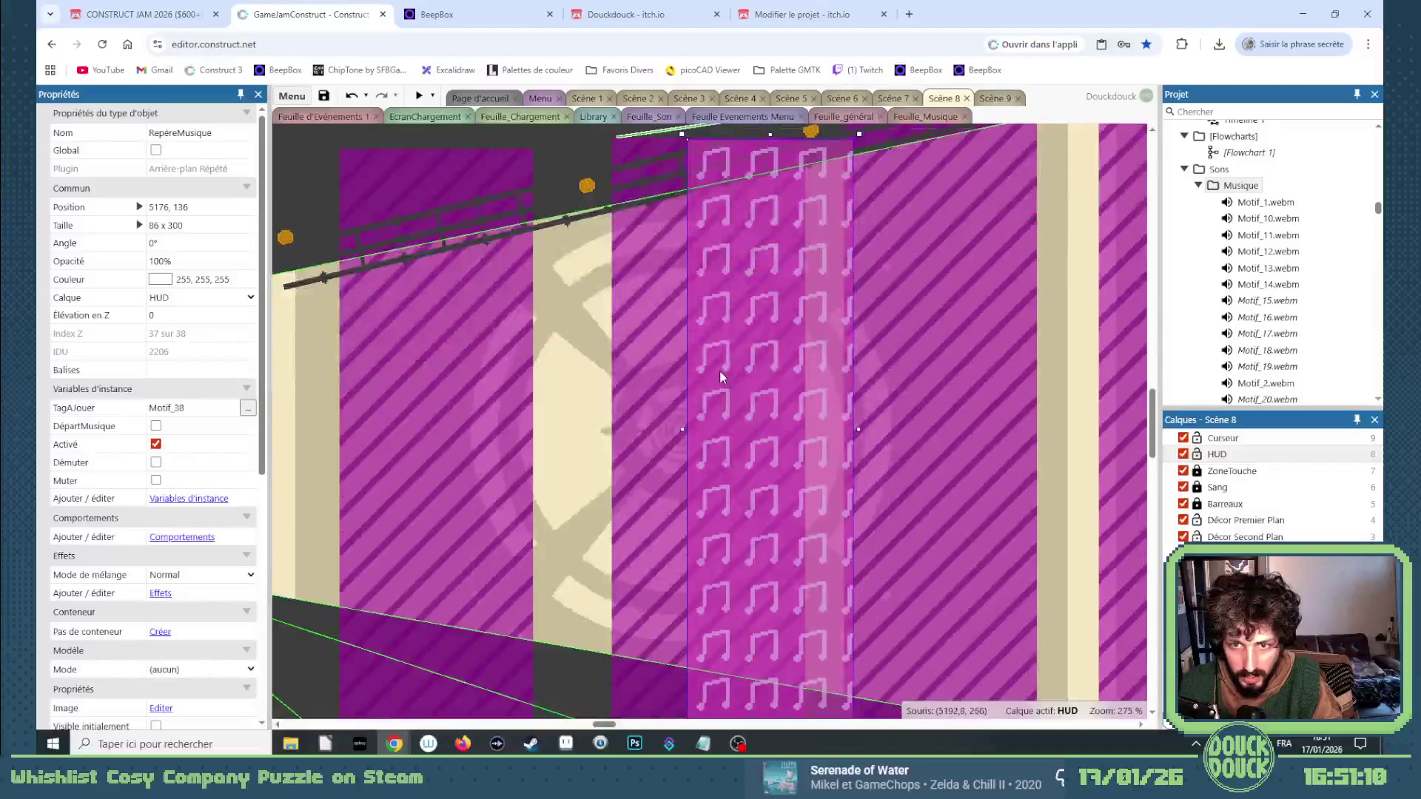
pyautogui.scroll(-2, 719, 370)
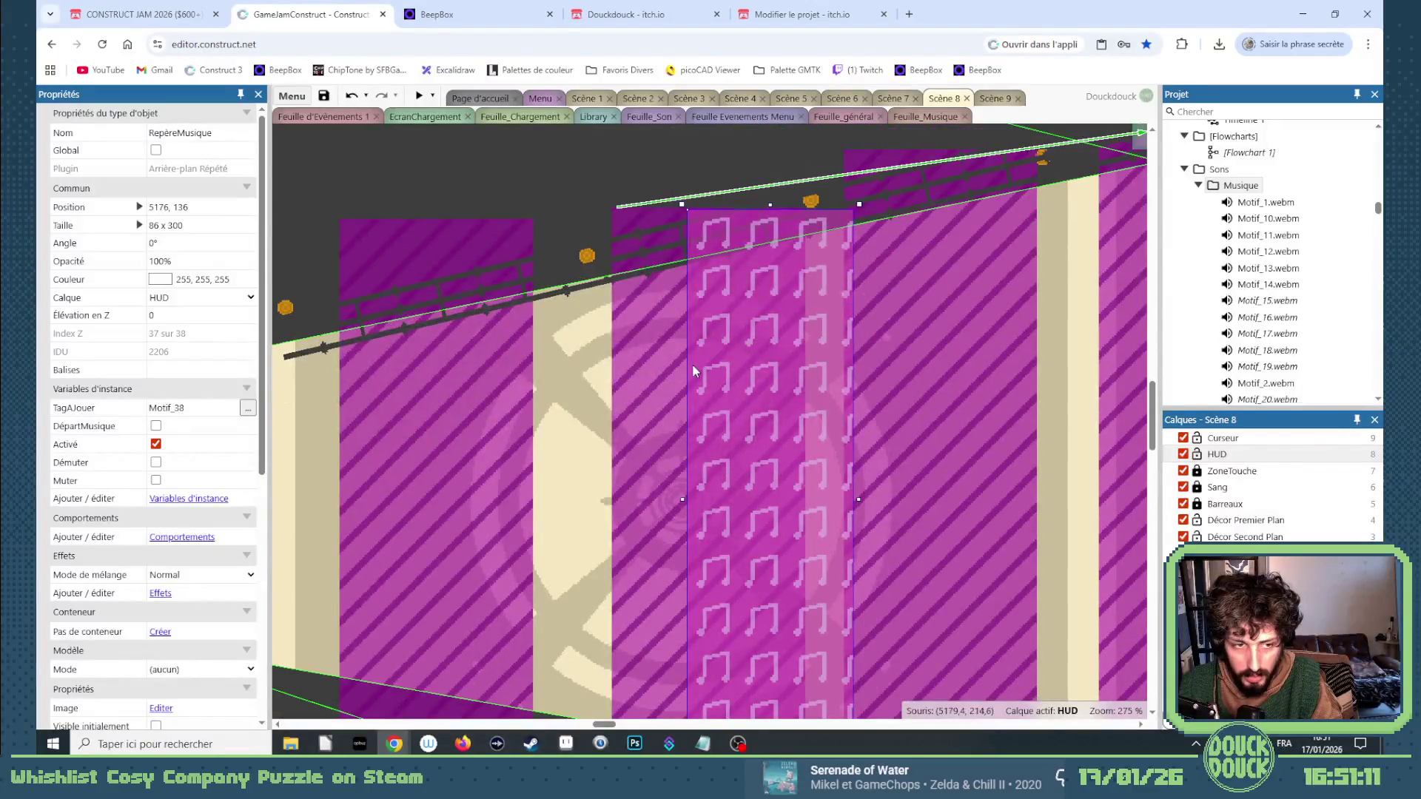
pyautogui.click(156, 444)
pyautogui.click(155, 480)
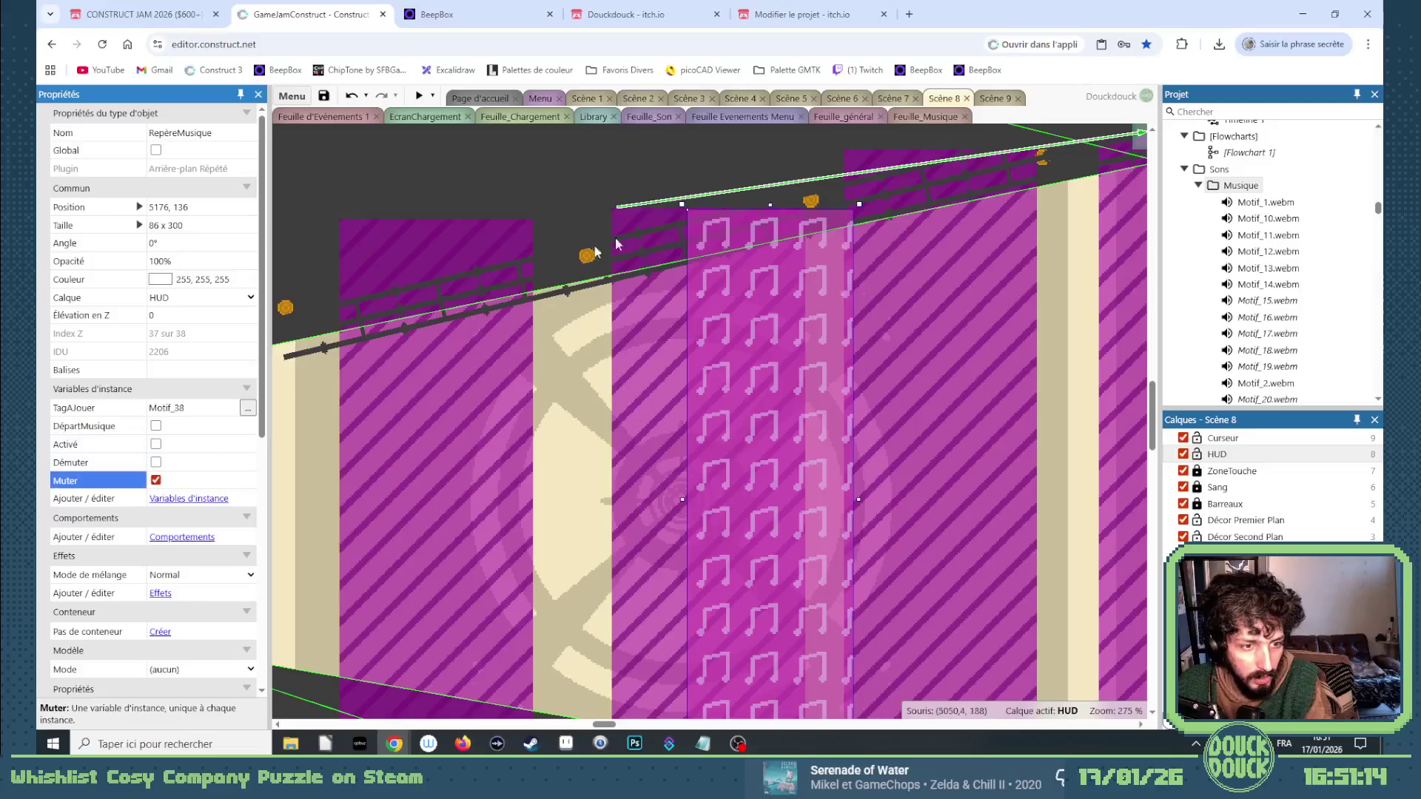
# Stack two in-place copies of the muted zone tagged Motif_37 and Motif_35.
pyautogui.keyDown('ctrl'); pyautogui.moveTo(730, 314); pyautogui.dragTo(732, 314); pyautogui.keyUp('ctrl')
pyautogui.press('Left')
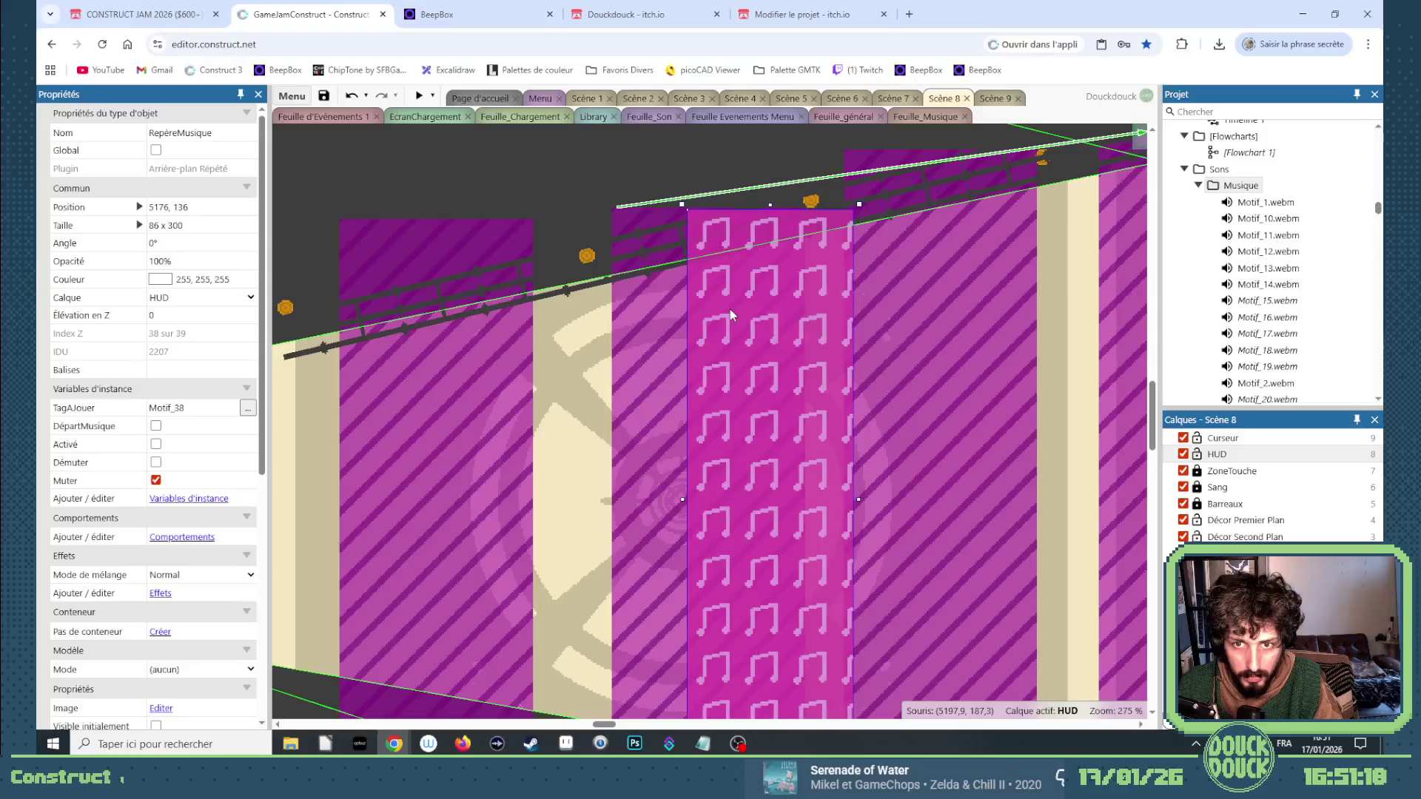
pyautogui.click(190, 407)
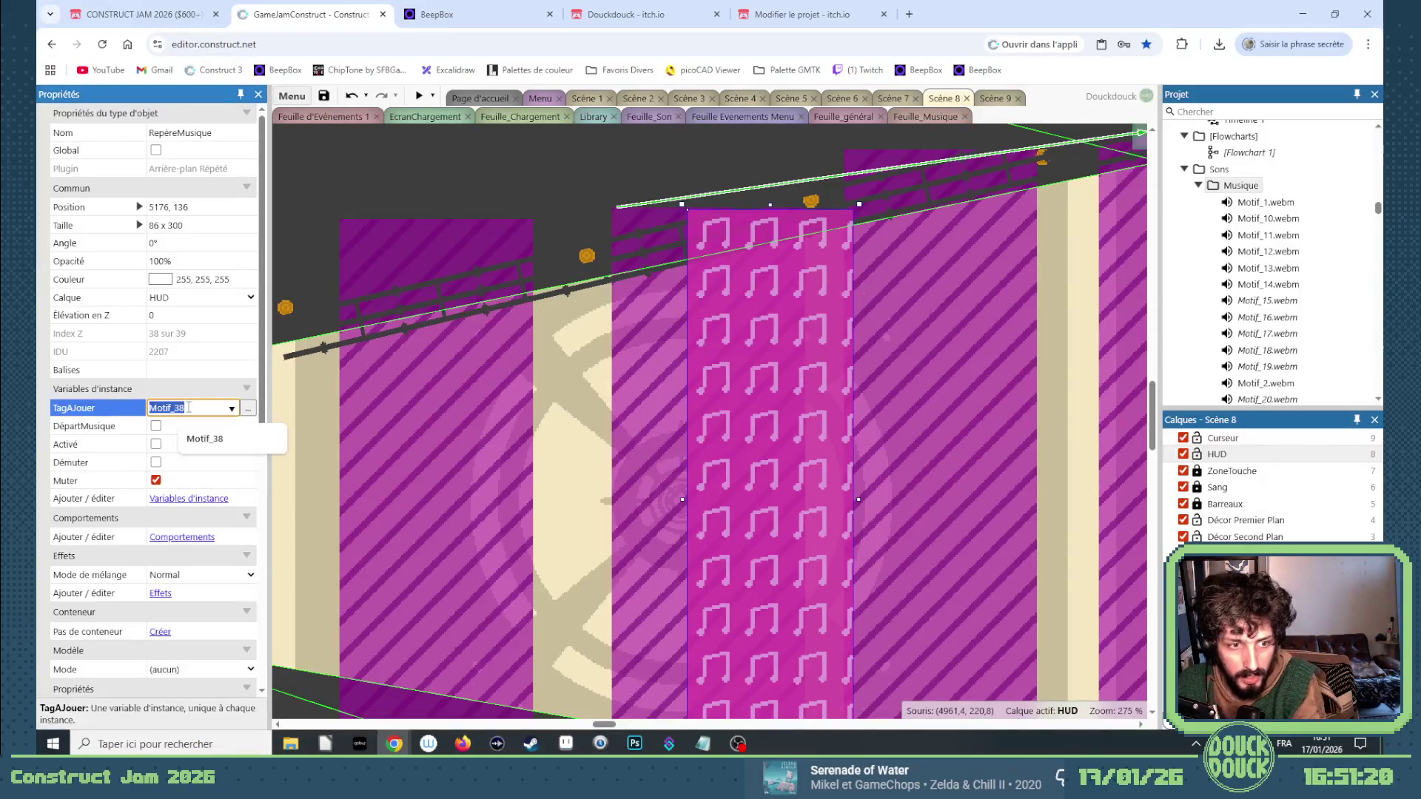
pyautogui.press('BackSpace')
pyautogui.write('7')
pyautogui.press('Tab')
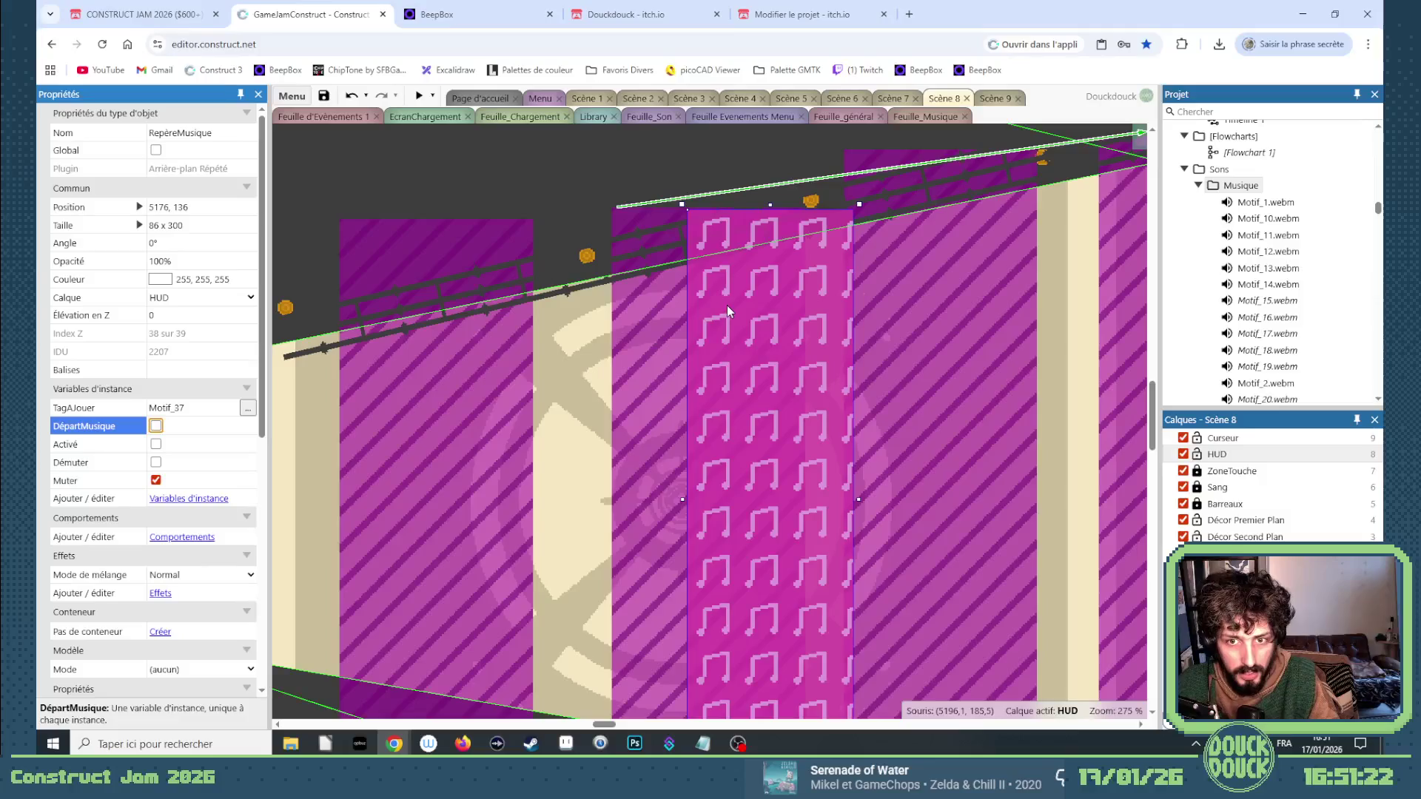
pyautogui.keyDown('ctrl'); pyautogui.moveTo(726, 305); pyautogui.dragTo(721, 314); pyautogui.keyUp('ctrl')
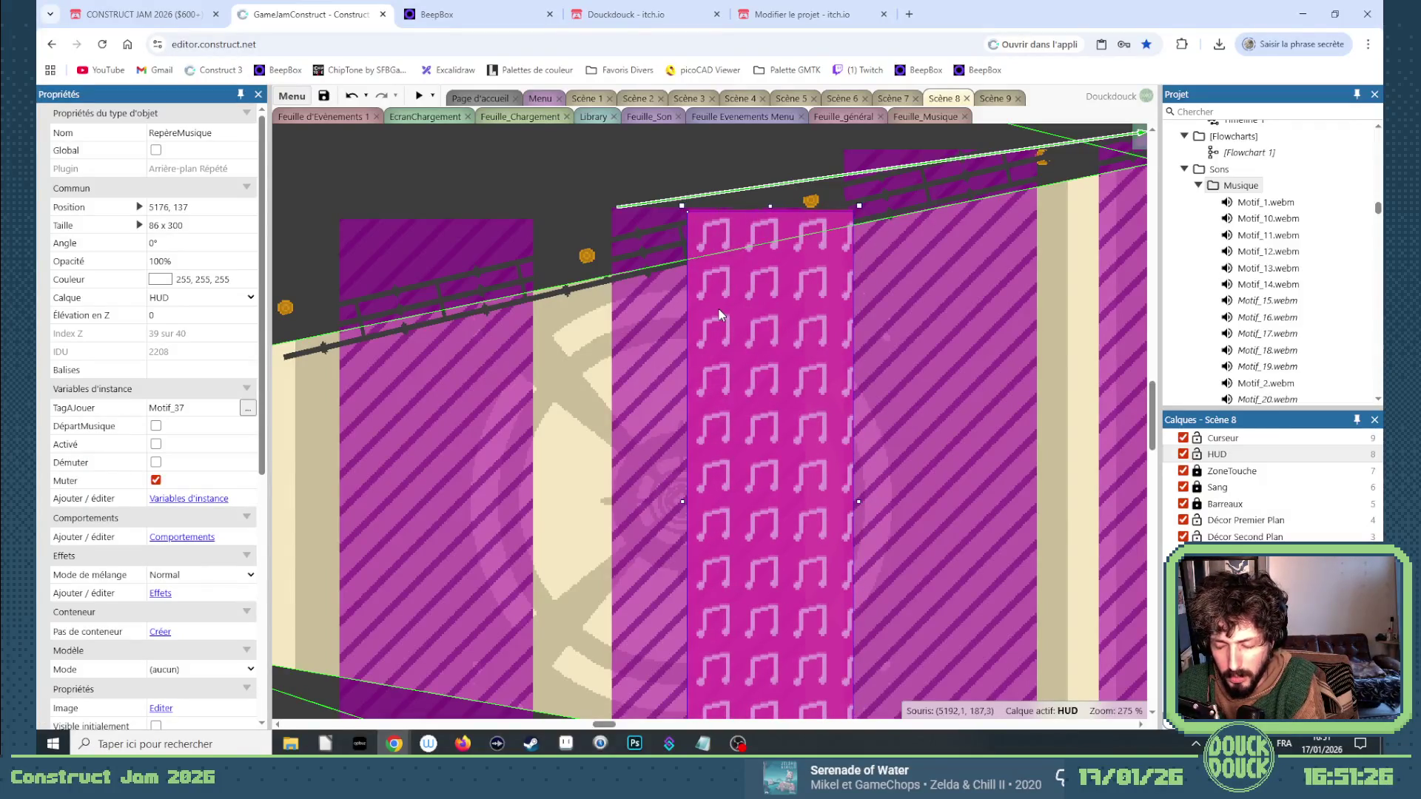
pyautogui.click(198, 407)
pyautogui.press('BackSpace')
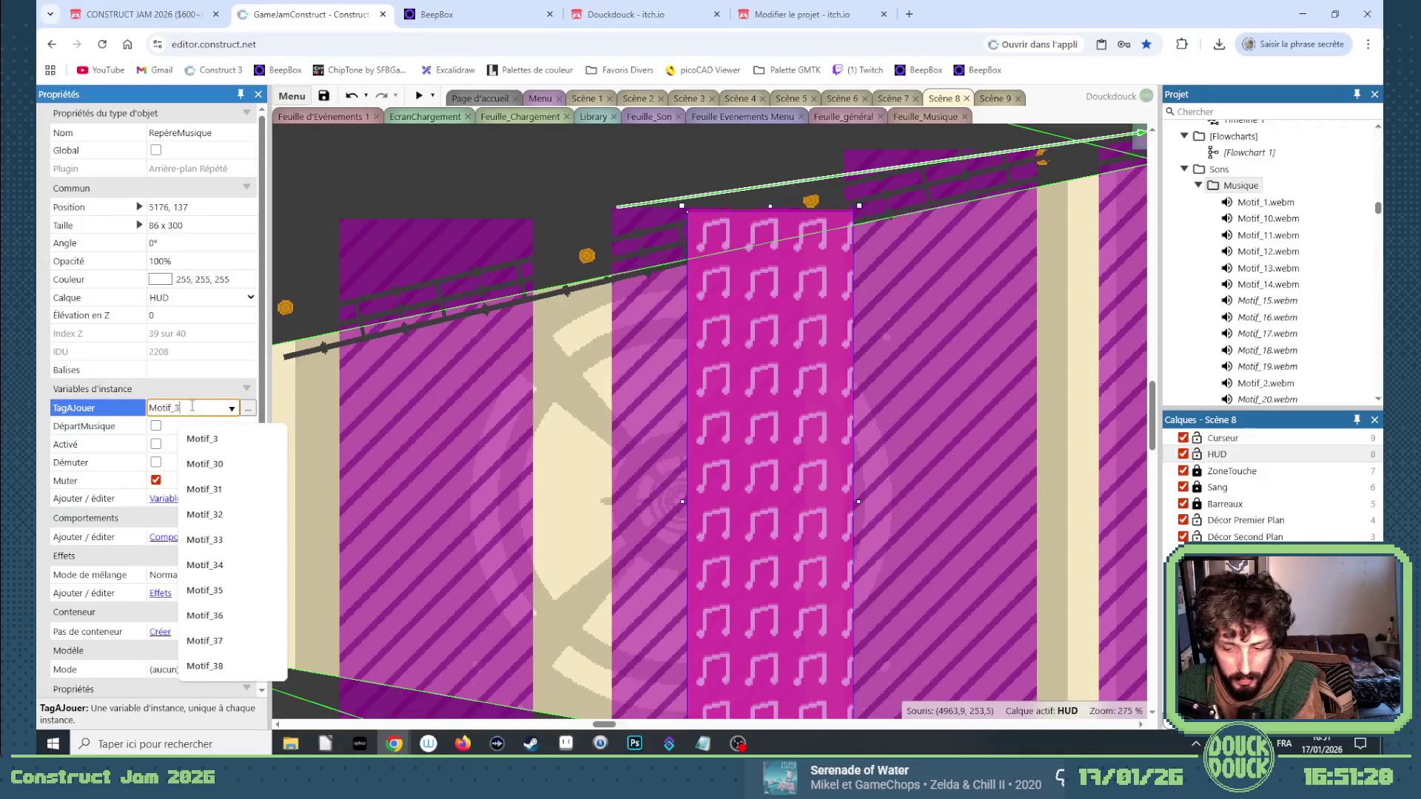
pyautogui.write('5')
pyautogui.press('Tab')
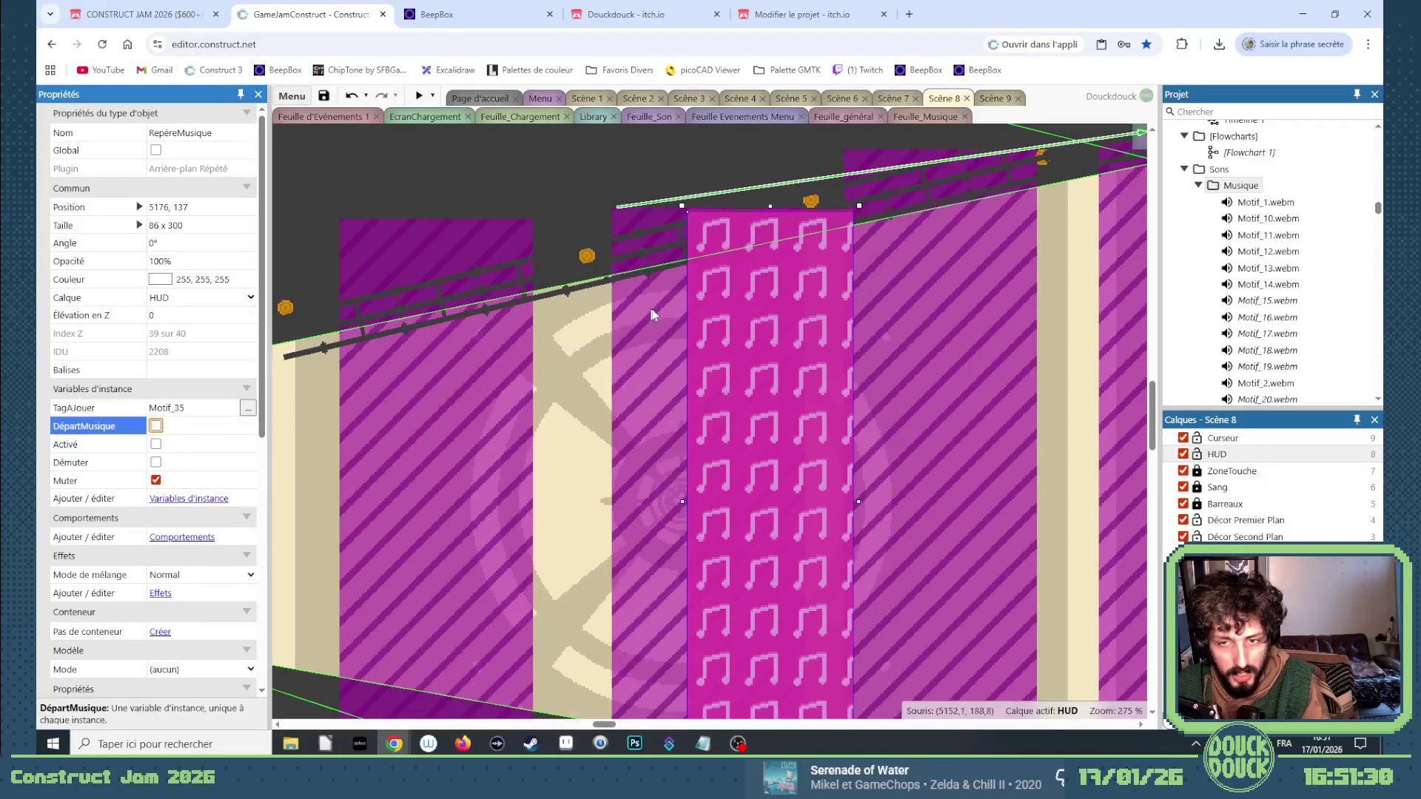
# Stack one more in-place copy tagged Motif_36.
pyautogui.keyDown('ctrl'); pyautogui.moveTo(710, 296); pyautogui.dragTo(714, 297); pyautogui.keyUp('ctrl')
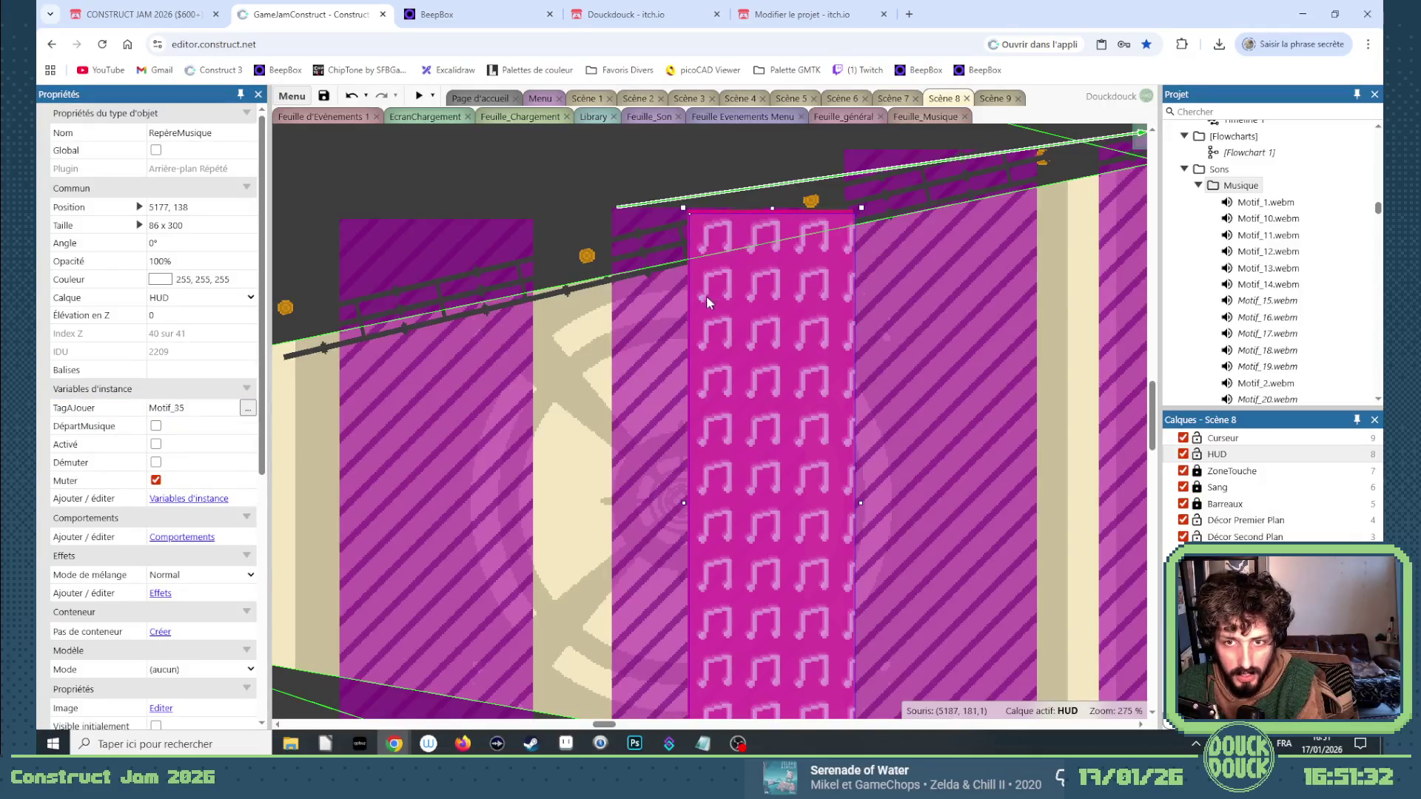
pyautogui.press('Left')
pyautogui.click(191, 407)
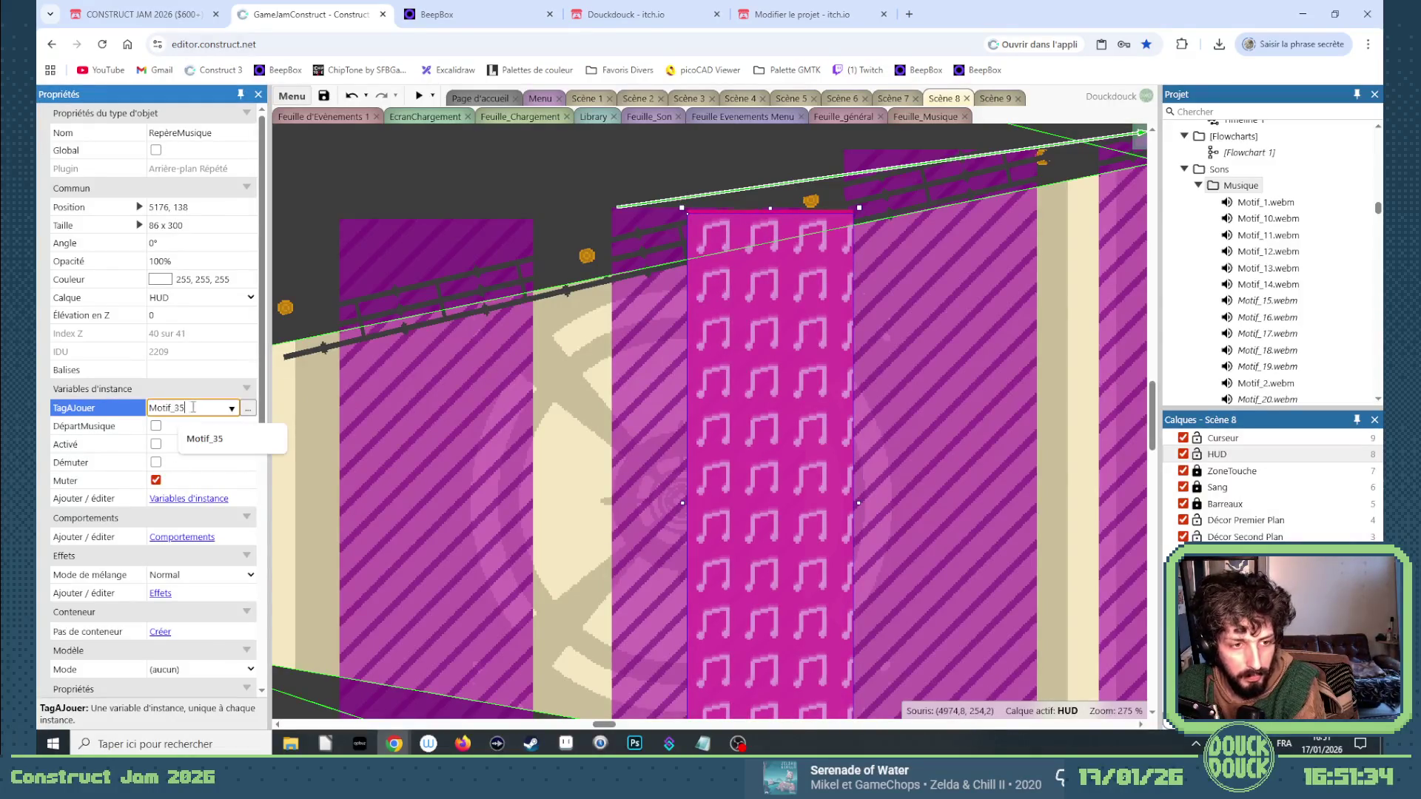
pyautogui.press('BackSpace')
pyautogui.write('6')
pyautogui.press('Tab')
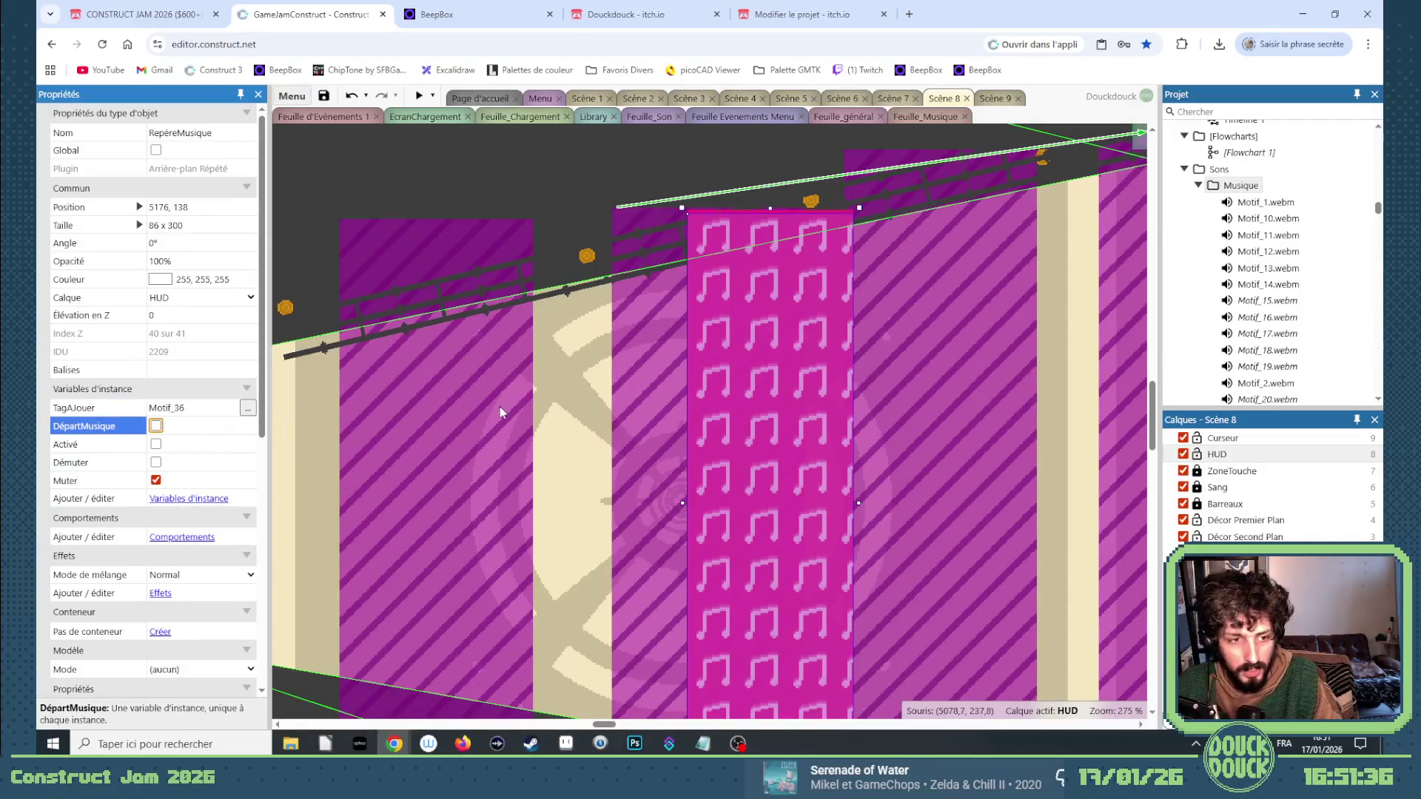
pyautogui.scroll(-5, 506, 393)
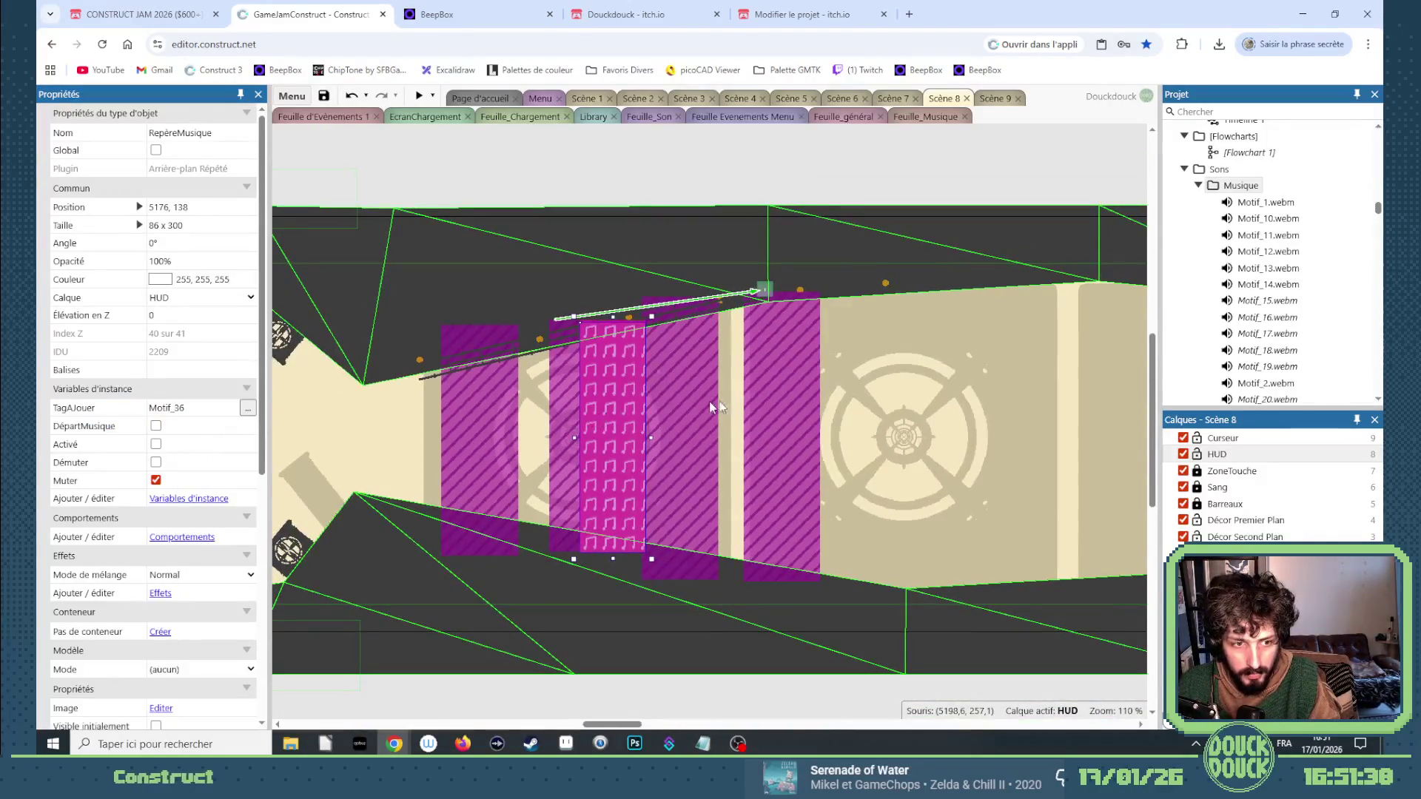
# Place a zone in the corridor further right as active, unmuted Motif_35, then copy it farther right.
pyautogui.moveTo(709, 403)
pyautogui.mouseDown()
pyautogui.moveTo(1042, 387)
pyautogui.moveTo(1142, 415)
pyautogui.moveTo(801, 365)
pyautogui.mouseUp()
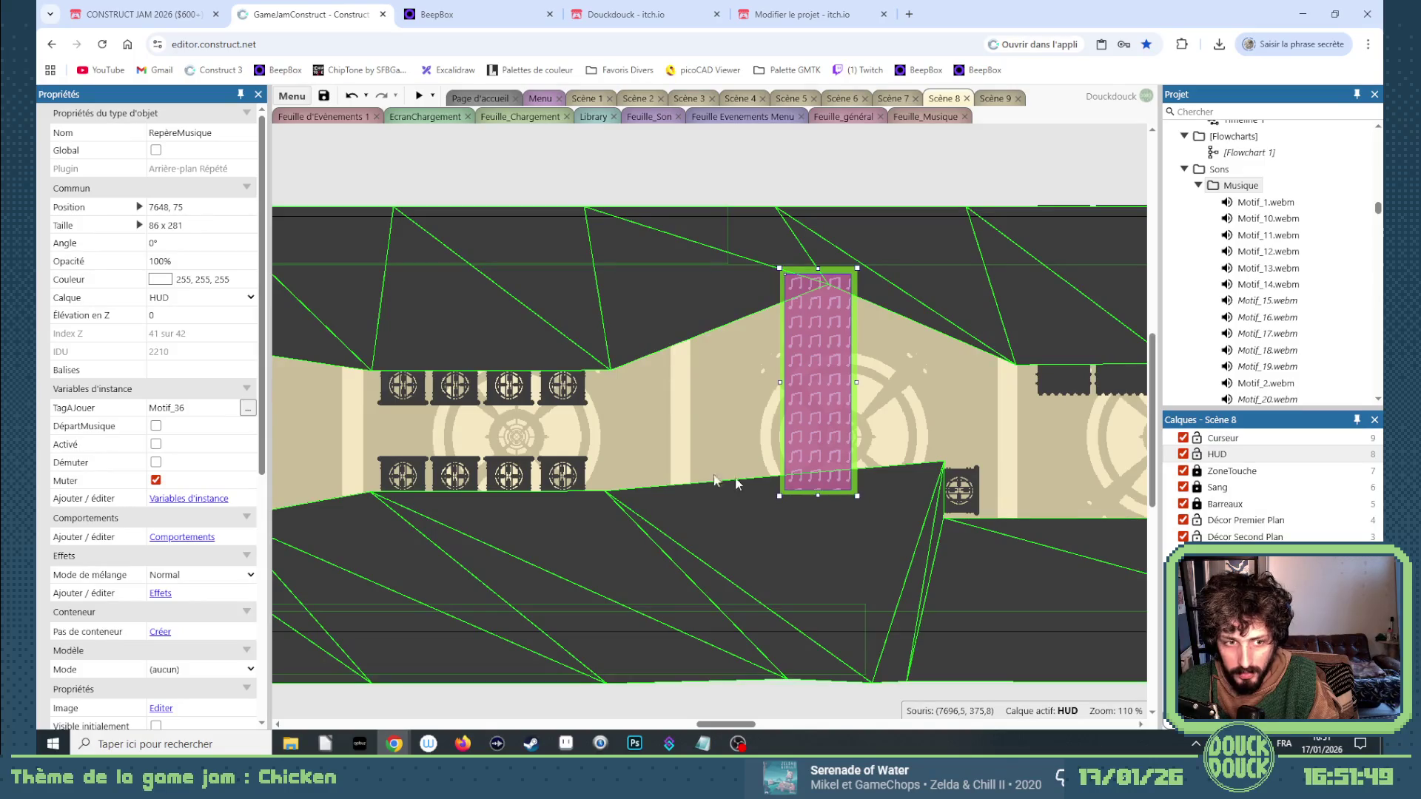
pyautogui.moveTo(834, 390)
pyautogui.mouseDown()
pyautogui.moveTo(651, 409)
pyautogui.moveTo(641, 422)
pyautogui.mouseUp()
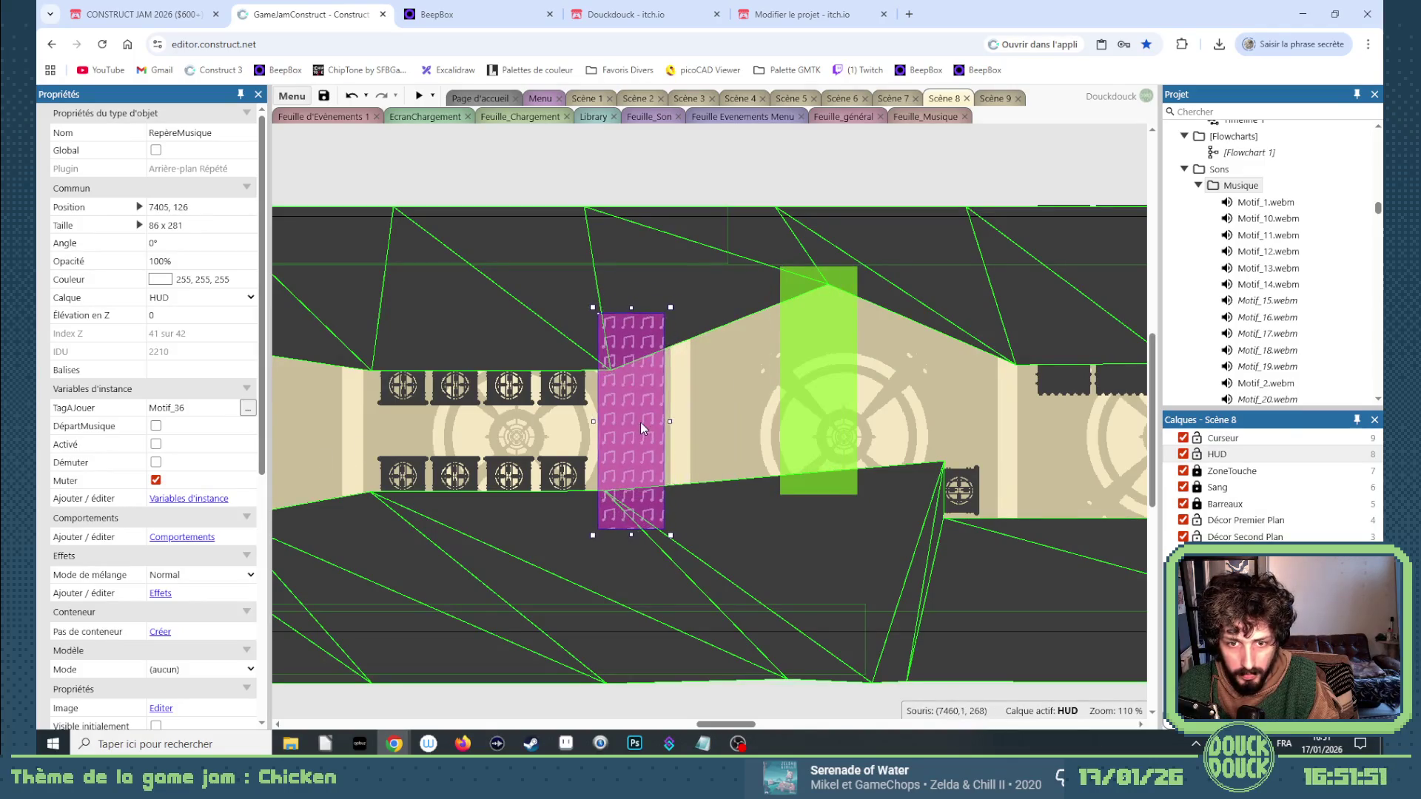
pyautogui.click(188, 406)
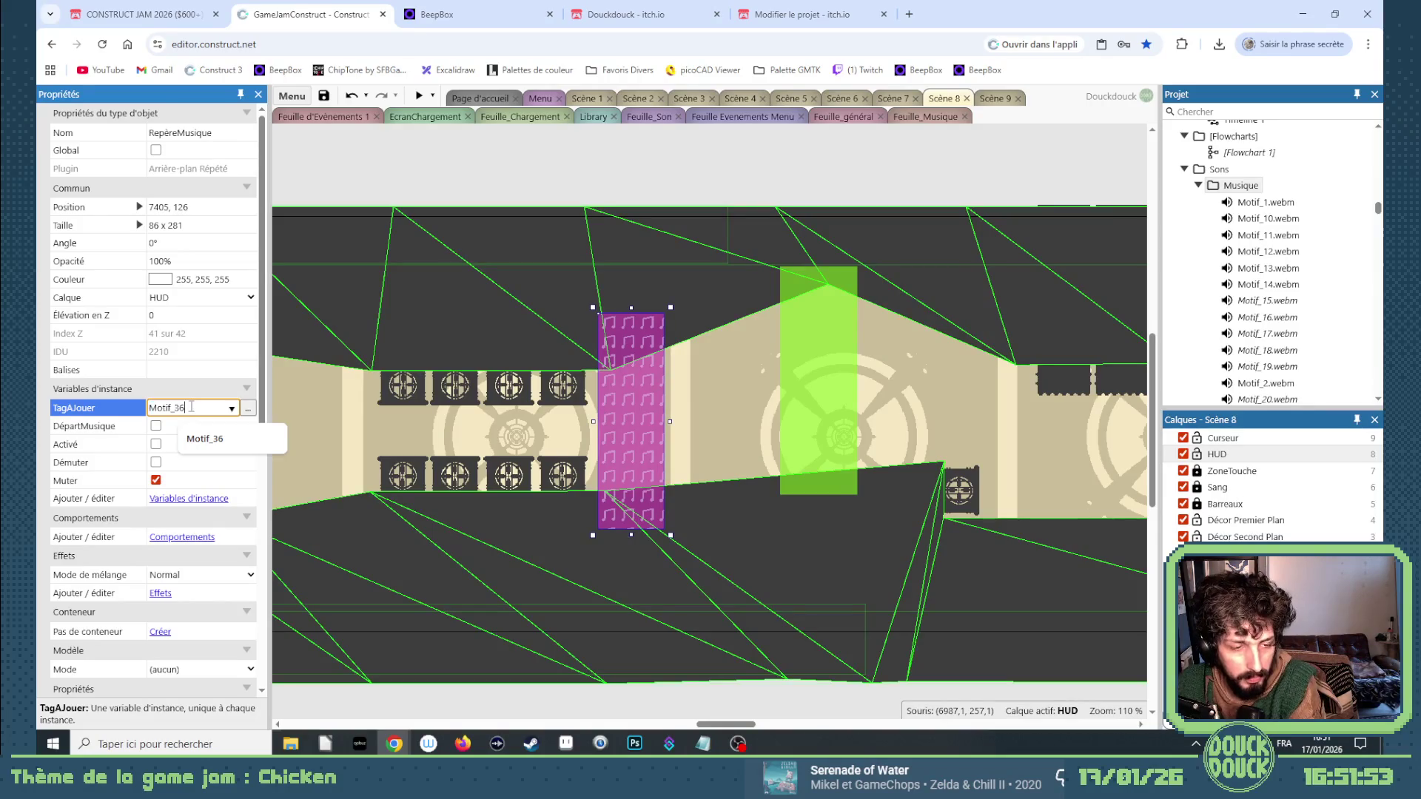
pyautogui.press('BackSpace')
pyautogui.write('5')
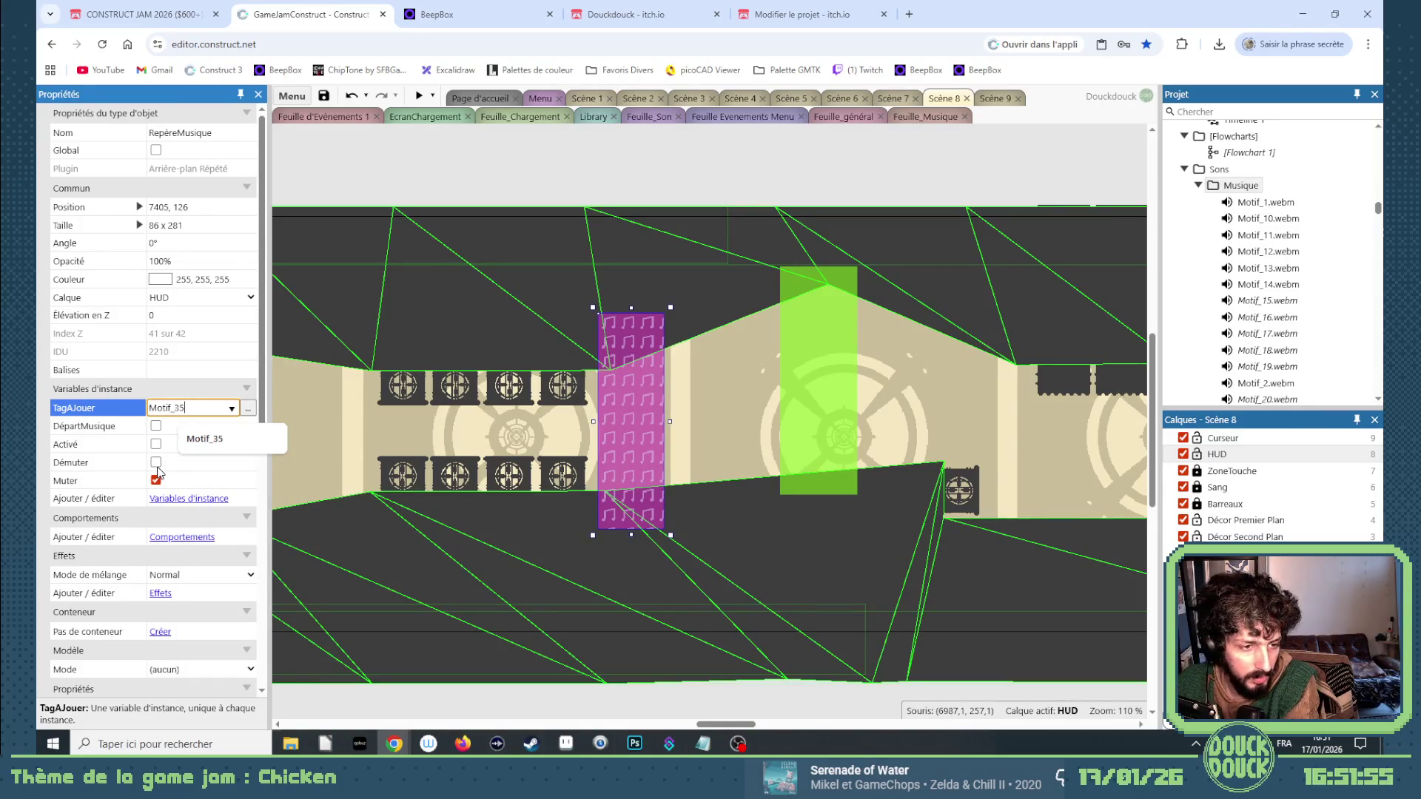
pyautogui.click(156, 480)
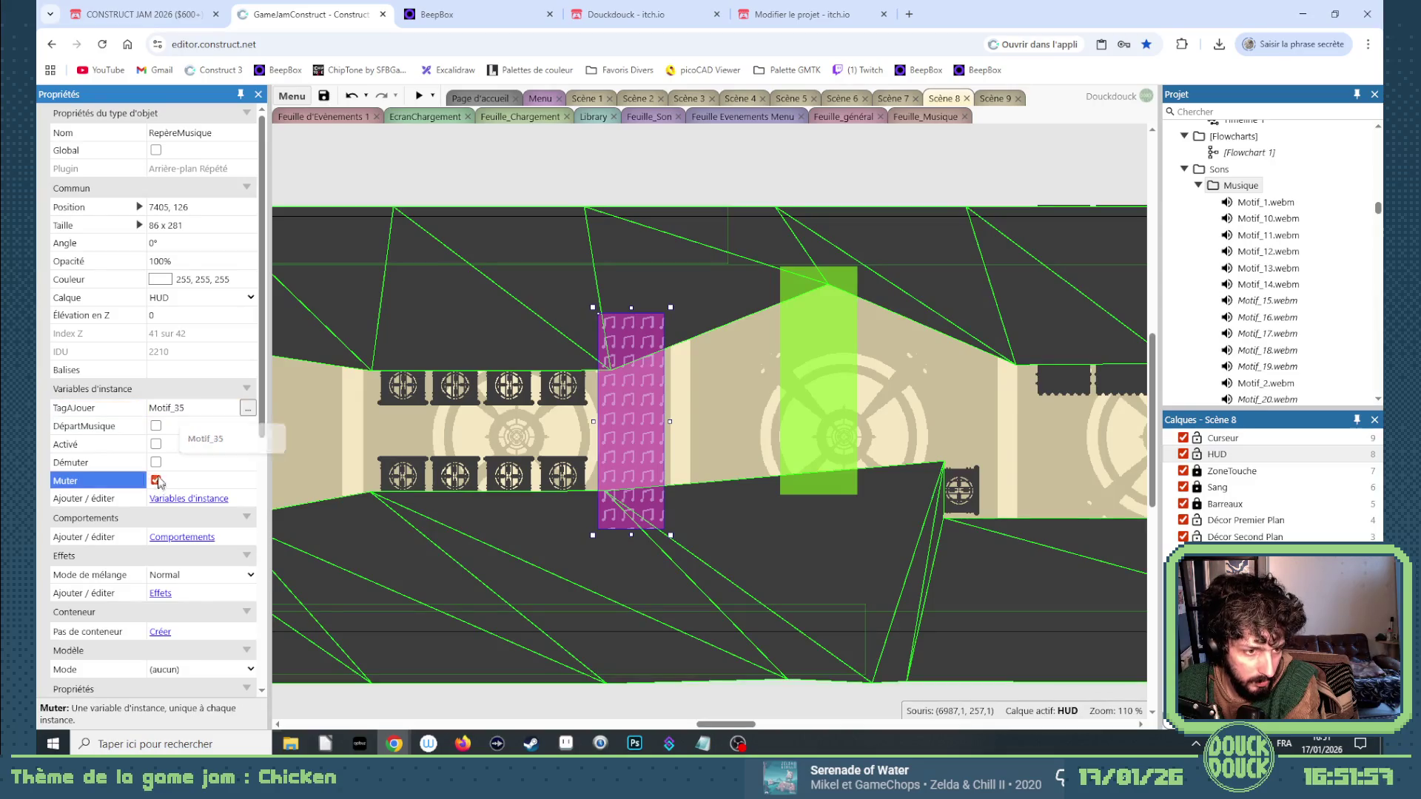
pyautogui.click(157, 462)
pyautogui.click(156, 444)
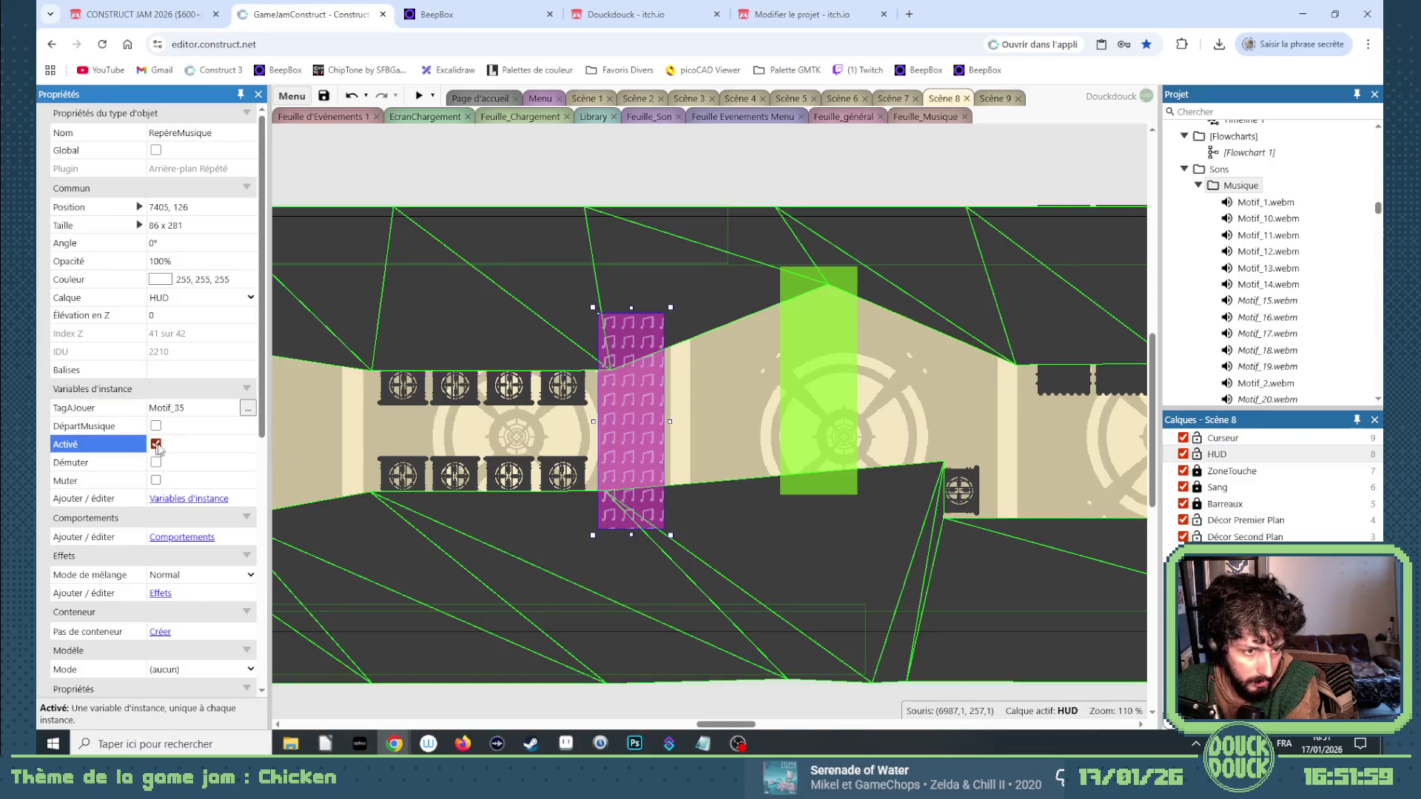
pyautogui.moveTo(627, 399)
pyautogui.keyDown('ctrl'); pyautogui.mouseDown()
pyautogui.moveTo(980, 371)
pyautogui.moveTo(1159, 409)
pyautogui.moveTo(1104, 422)
pyautogui.moveTo(703, 417)
pyautogui.moveTo(650, 390)
pyautogui.moveTo(1148, 391)
pyautogui.moveTo(468, 321)
pyautogui.moveTo(268, 350)
pyautogui.moveTo(547, 306)
pyautogui.moveTo(638, 318)
pyautogui.moveTo(266, 333)
pyautogui.moveTo(646, 294)
pyautogui.mouseUp(); pyautogui.keyUp('ctrl')
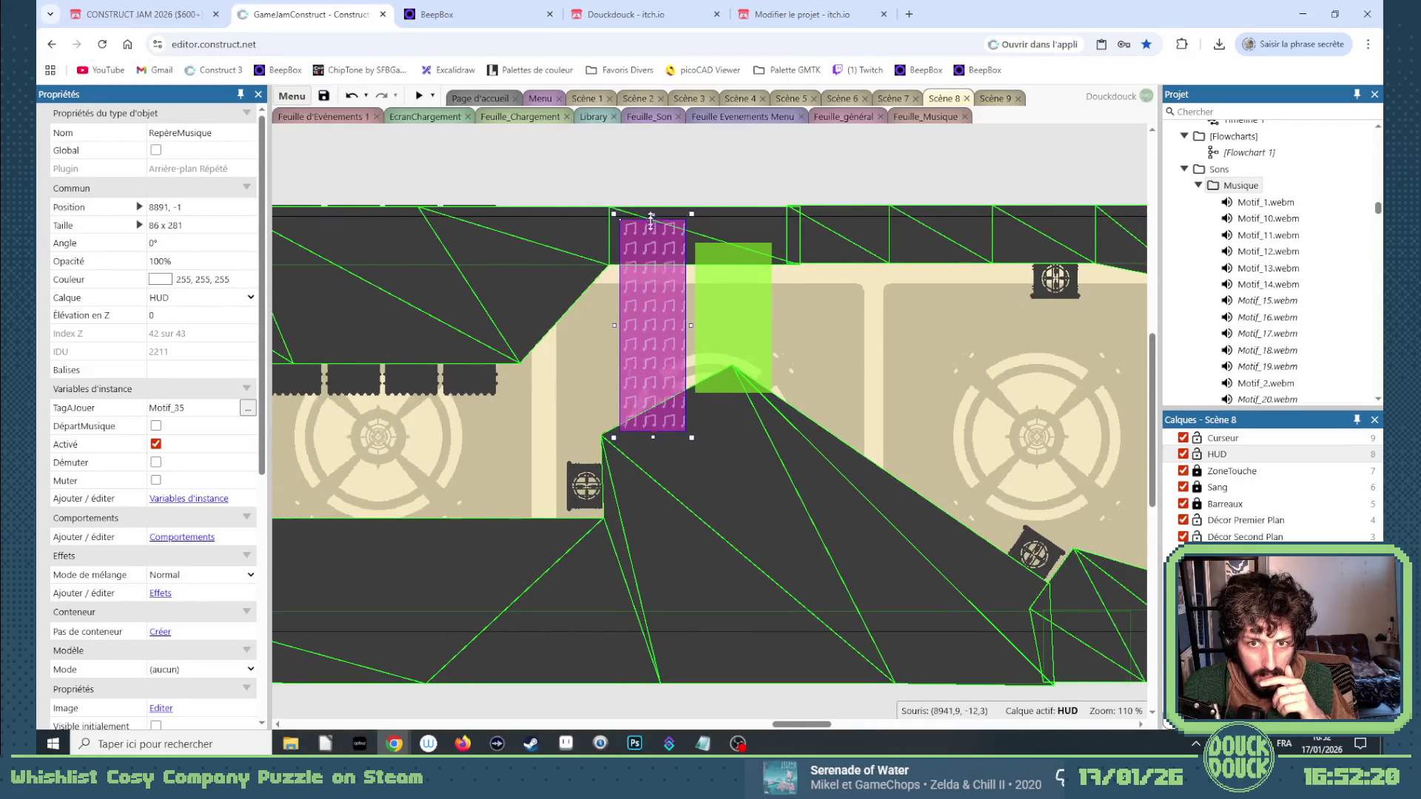
# Shorten the copied zone from the top and tag it Motif_36.
pyautogui.moveTo(651, 216); pyautogui.dragTo(648, 240)
pyautogui.click(191, 407)
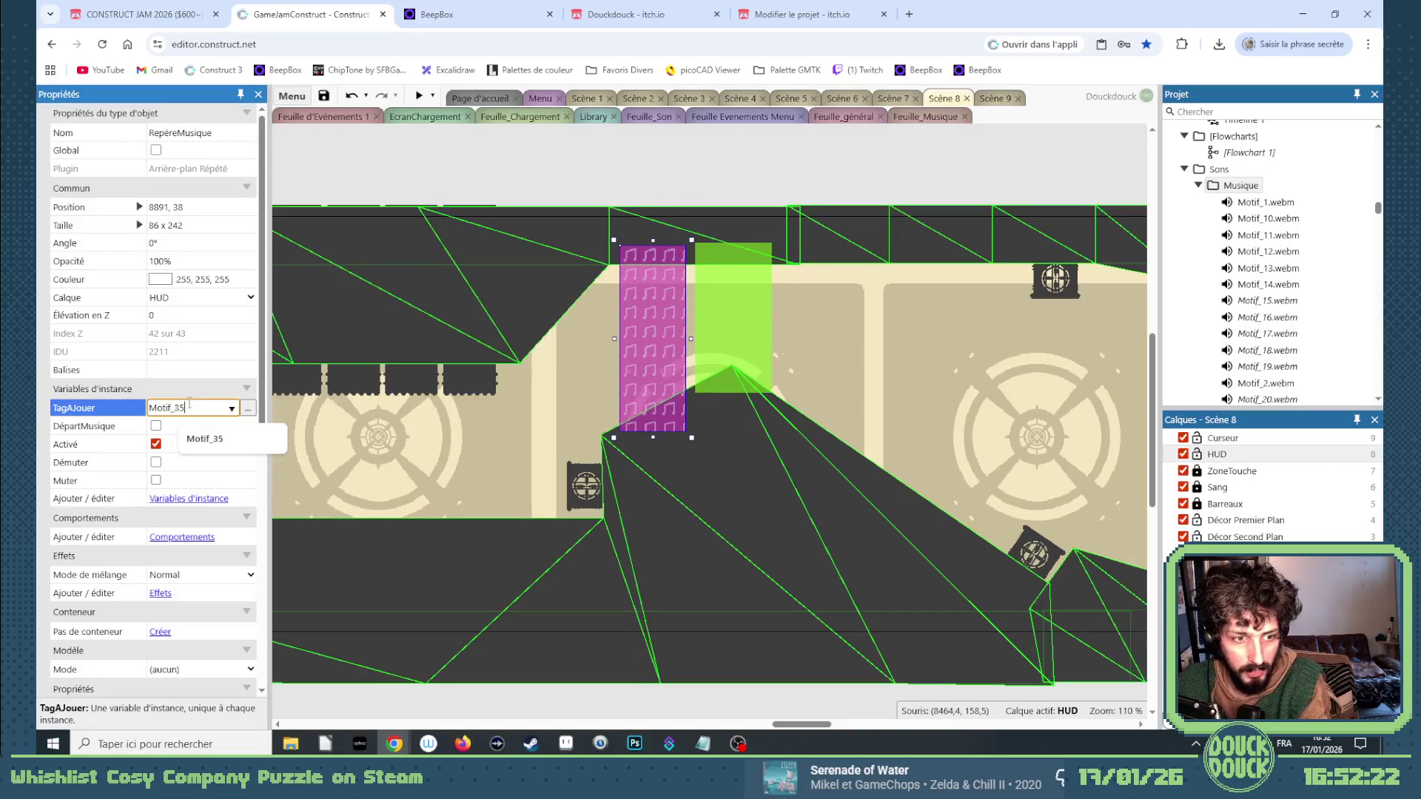
pyautogui.write('6')
pyautogui.press('Tab')
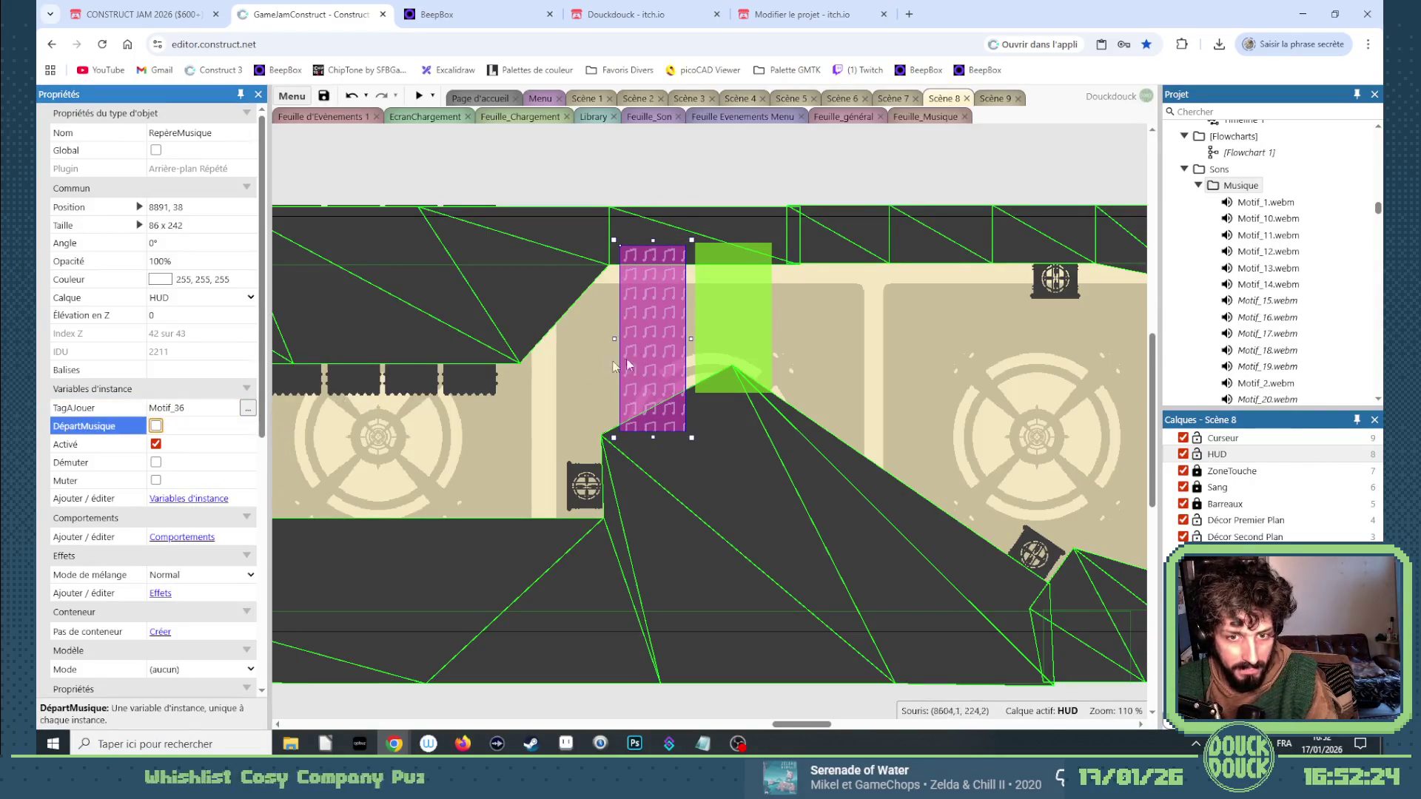
# Copy the zone further right, stretch it taller, and tag it Motif_37.
pyautogui.moveTo(641, 365)
pyautogui.mouseDown()
pyautogui.moveTo(1146, 410)
pyautogui.moveTo(775, 404)
pyautogui.moveTo(765, 388)
pyautogui.mouseUp()
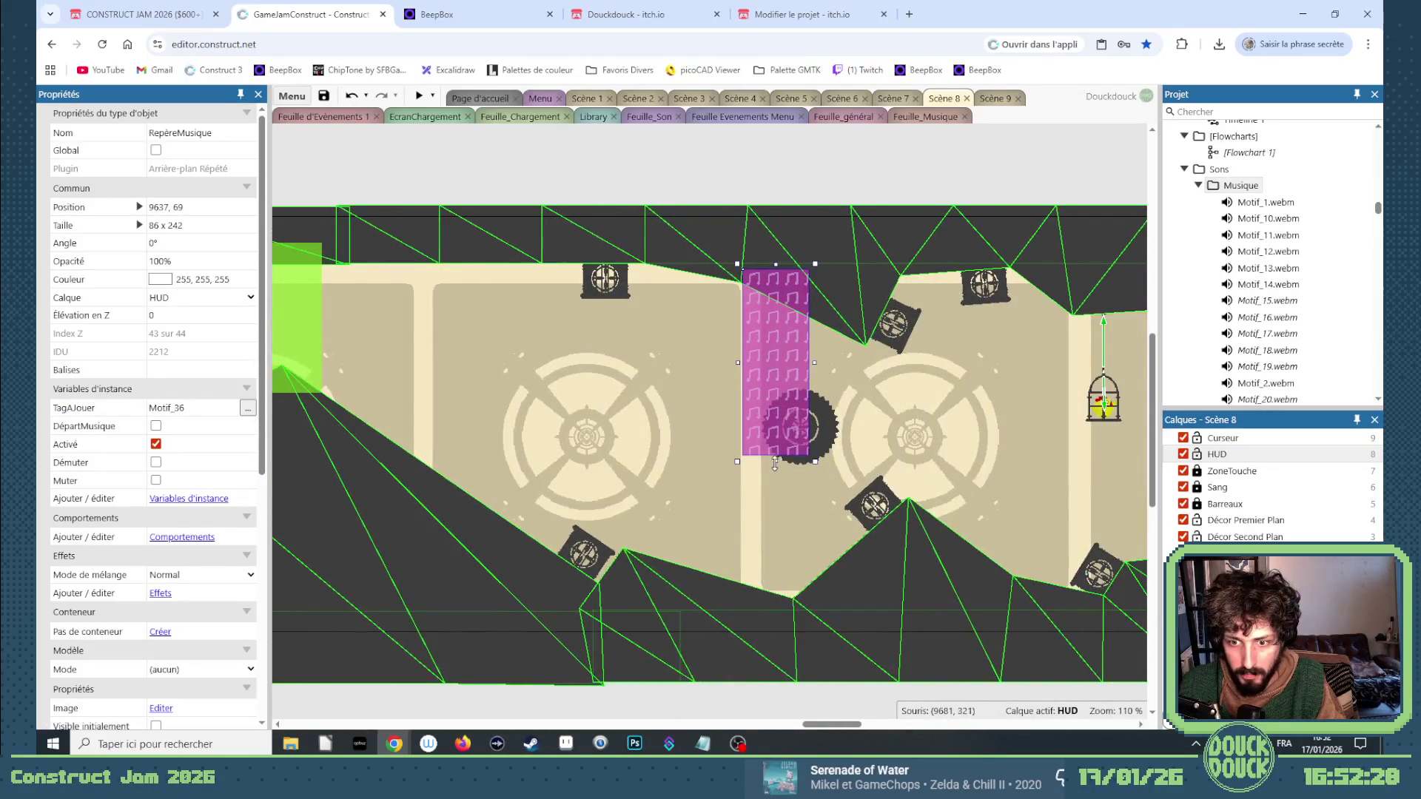
pyautogui.moveTo(775, 467); pyautogui.dragTo(773, 600)
pyautogui.click(191, 404)
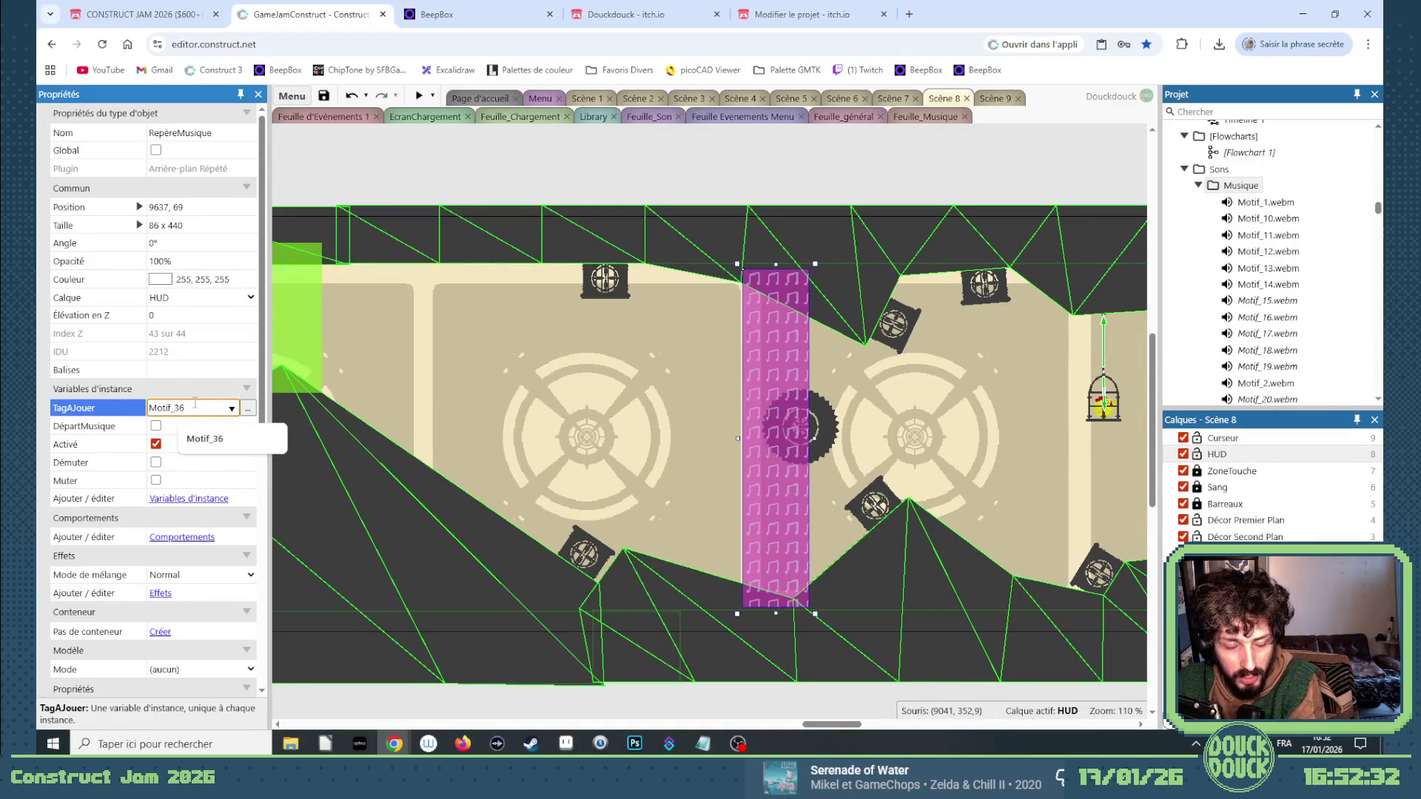
pyautogui.press('BackSpace')
pyautogui.write('7')
pyautogui.press('Return')
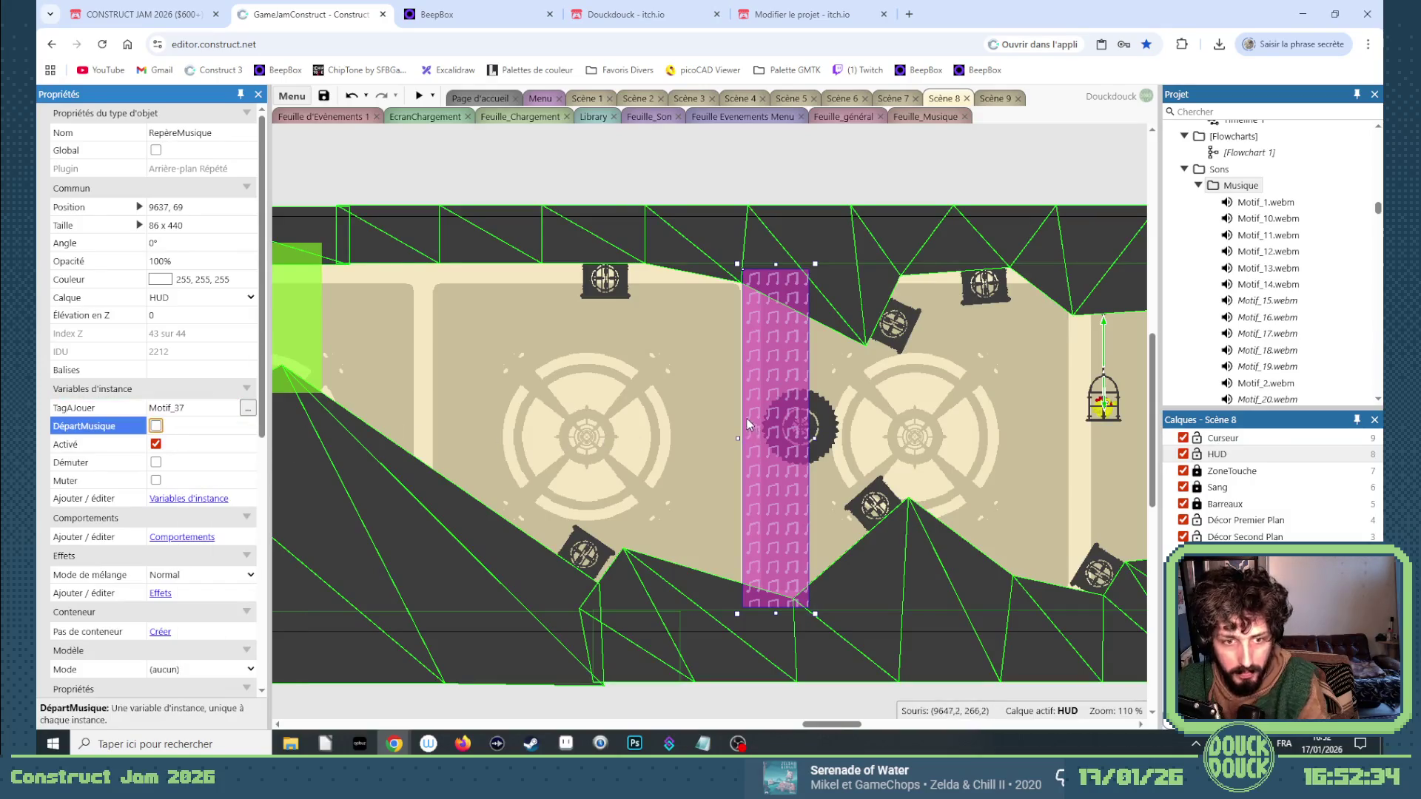
pyautogui.click(760, 370)
# Make another copy at x 10562 tagged Motif_38.
pyautogui.moveTo(761, 369)
pyautogui.mouseDown()
pyautogui.moveTo(1141, 367)
pyautogui.moveTo(764, 360)
pyautogui.mouseUp()
pyautogui.click(230, 400)
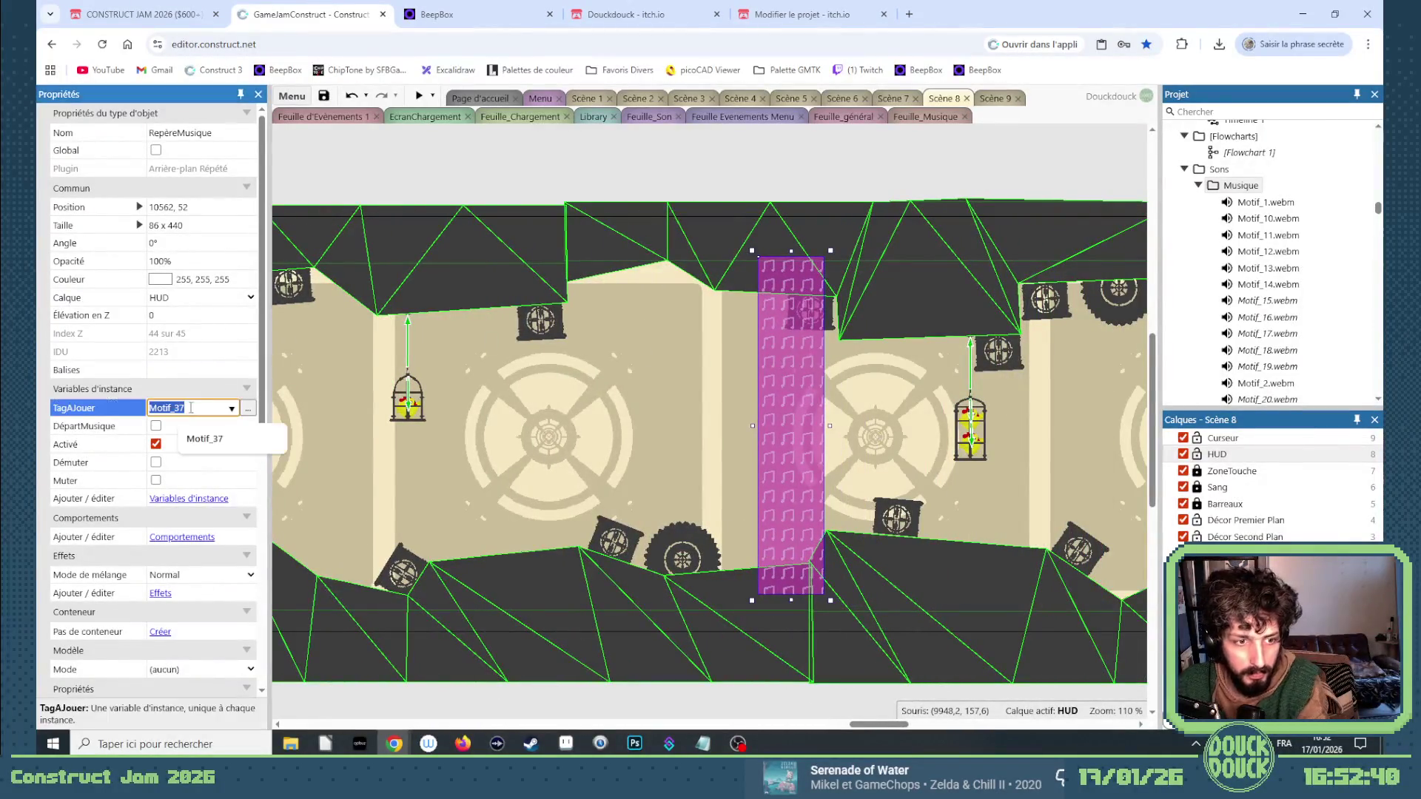
pyautogui.press('BackSpace')
pyautogui.write('8')
pyautogui.press('Return')
pyautogui.click(597, 179)
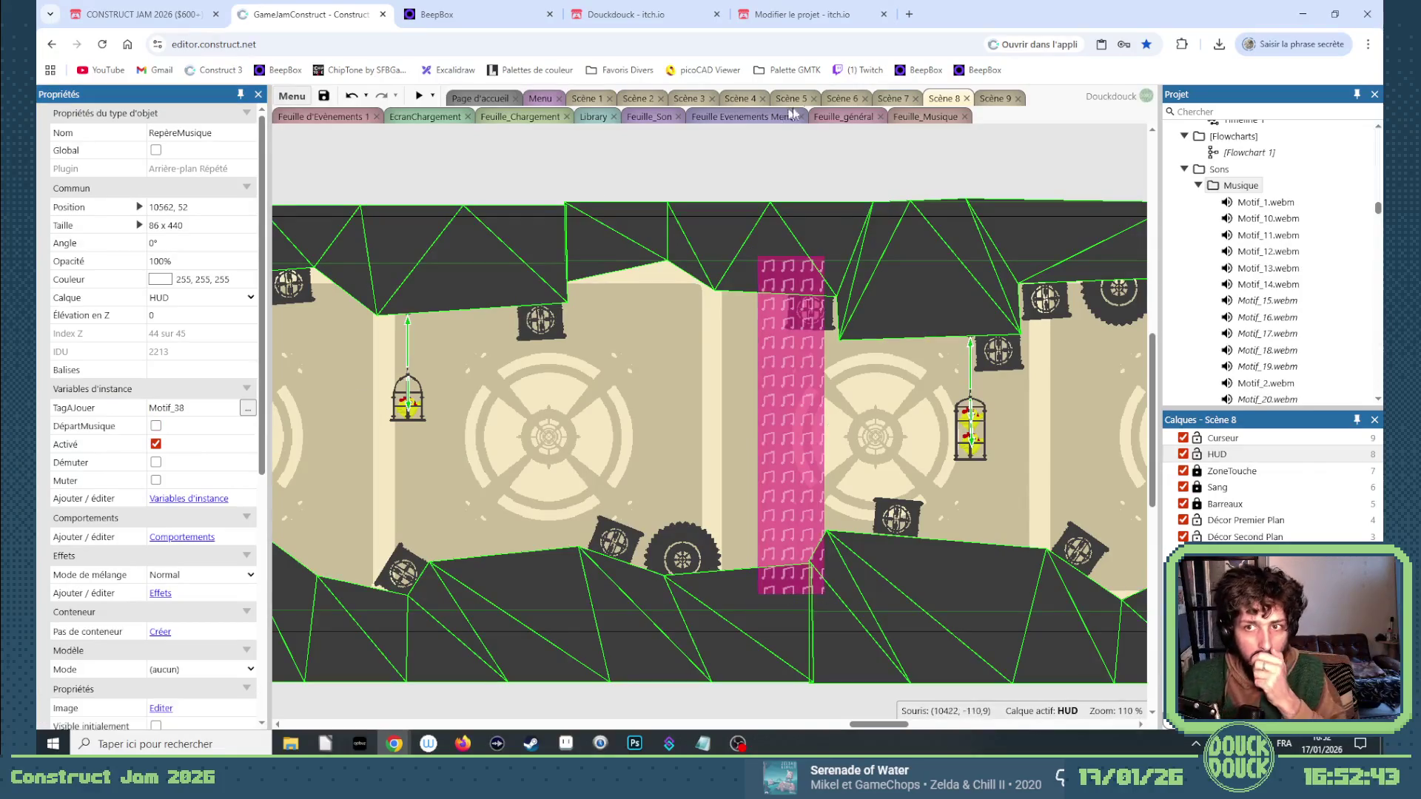
pyautogui.click(418, 99)
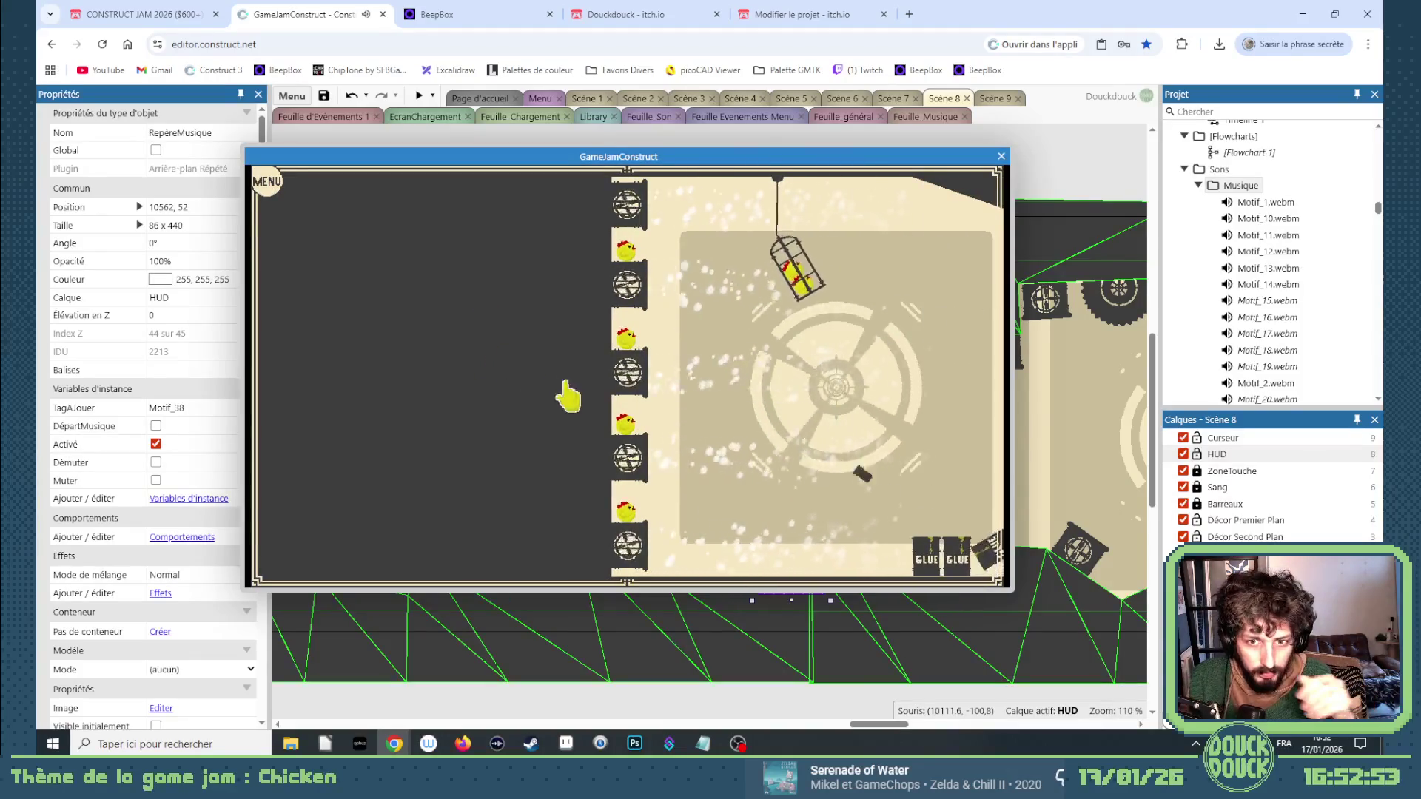
pyautogui.click(421, 403)
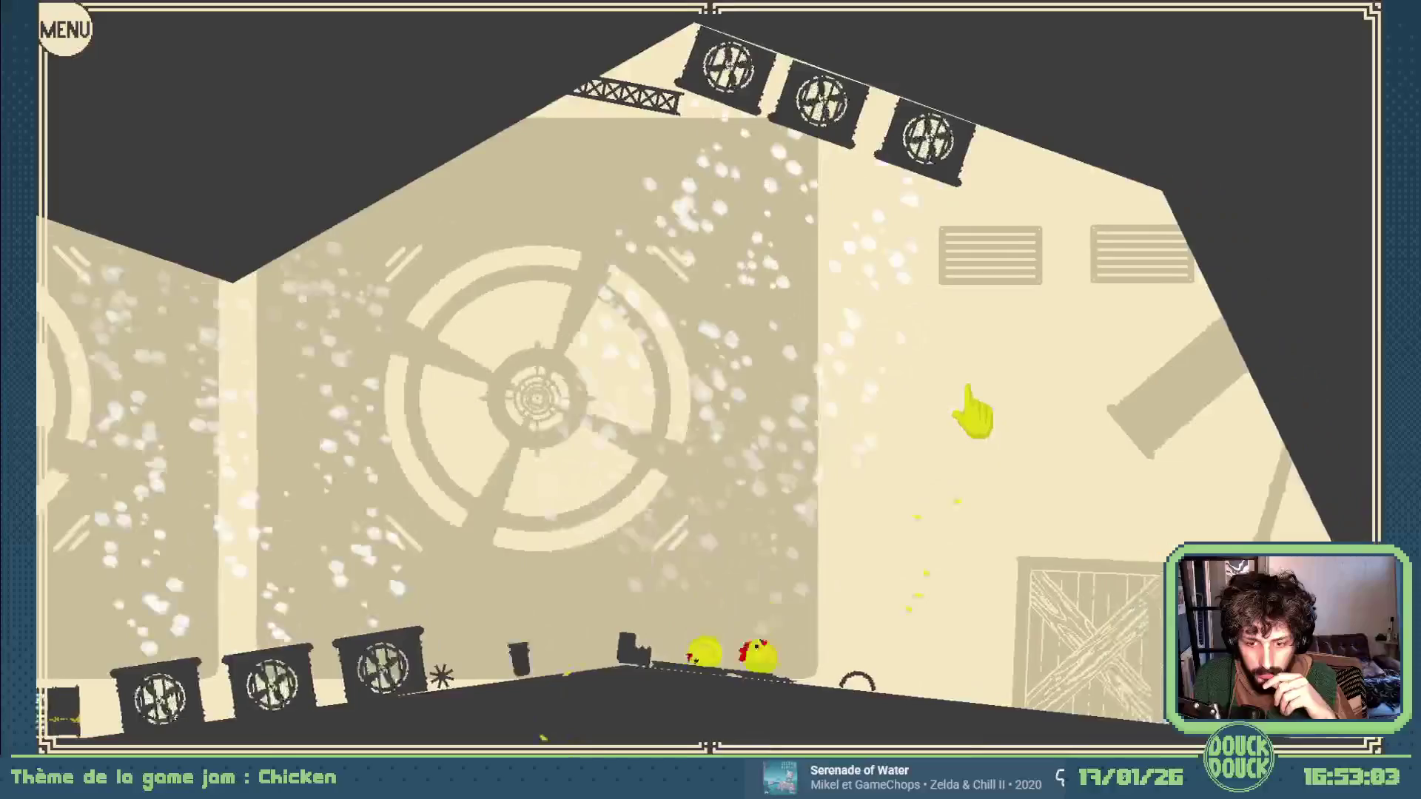
pyautogui.press('Escape')
pyautogui.hotkey('ctrl', 'w')
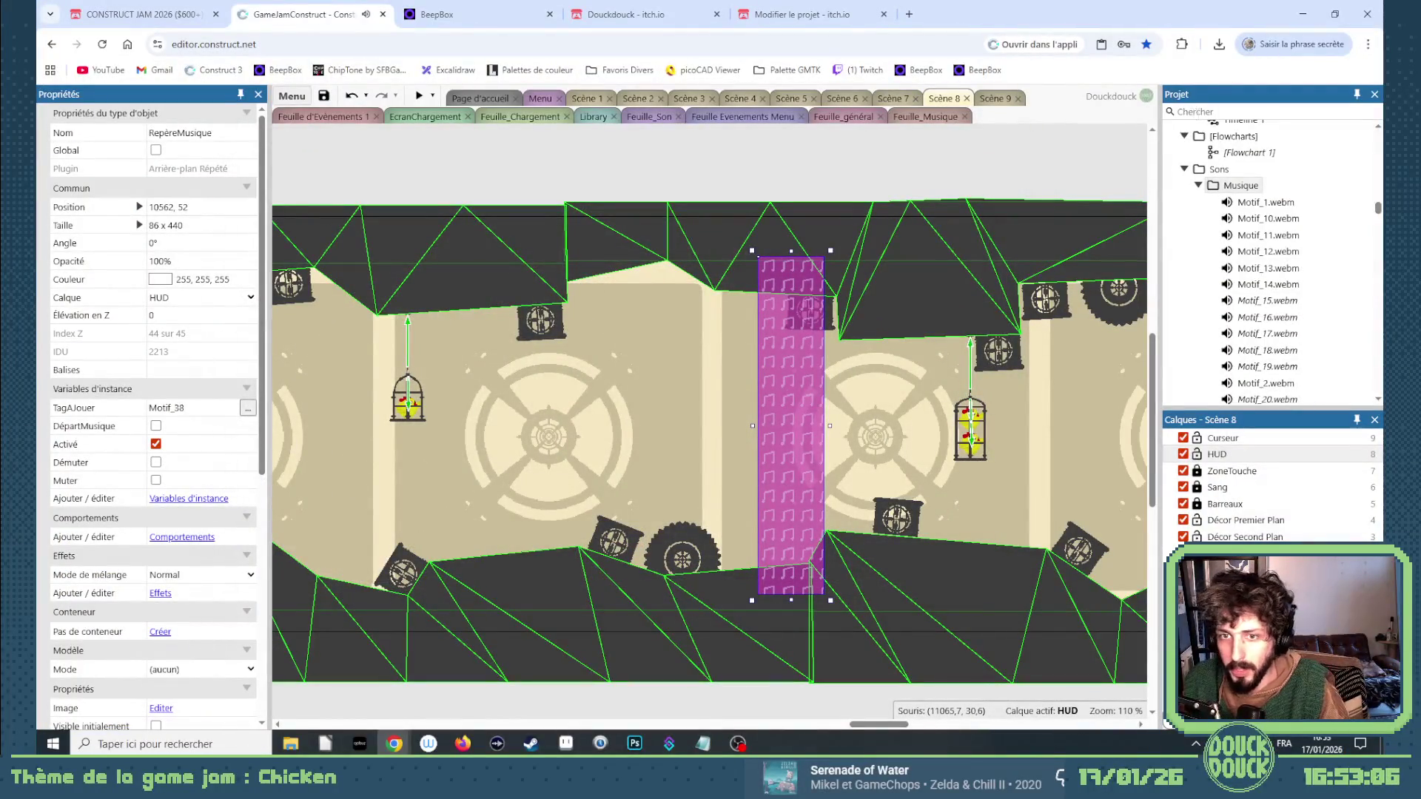
# Move the RepèreMusique object to the Décor Premier Plan layer and launch a preview.
pyautogui.click(1192, 111)
pyautogui.write('re')
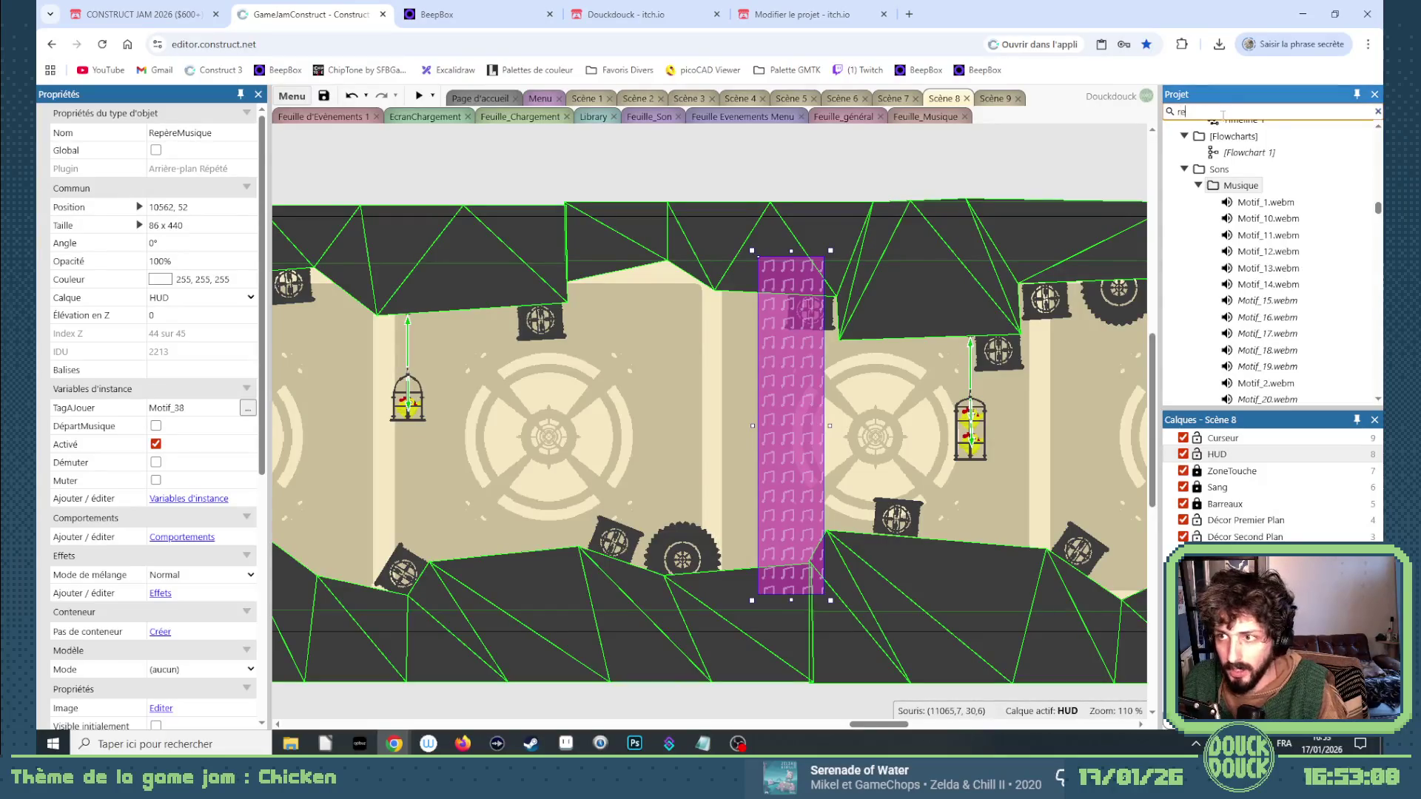
pyautogui.scroll(5, 1274, 257)
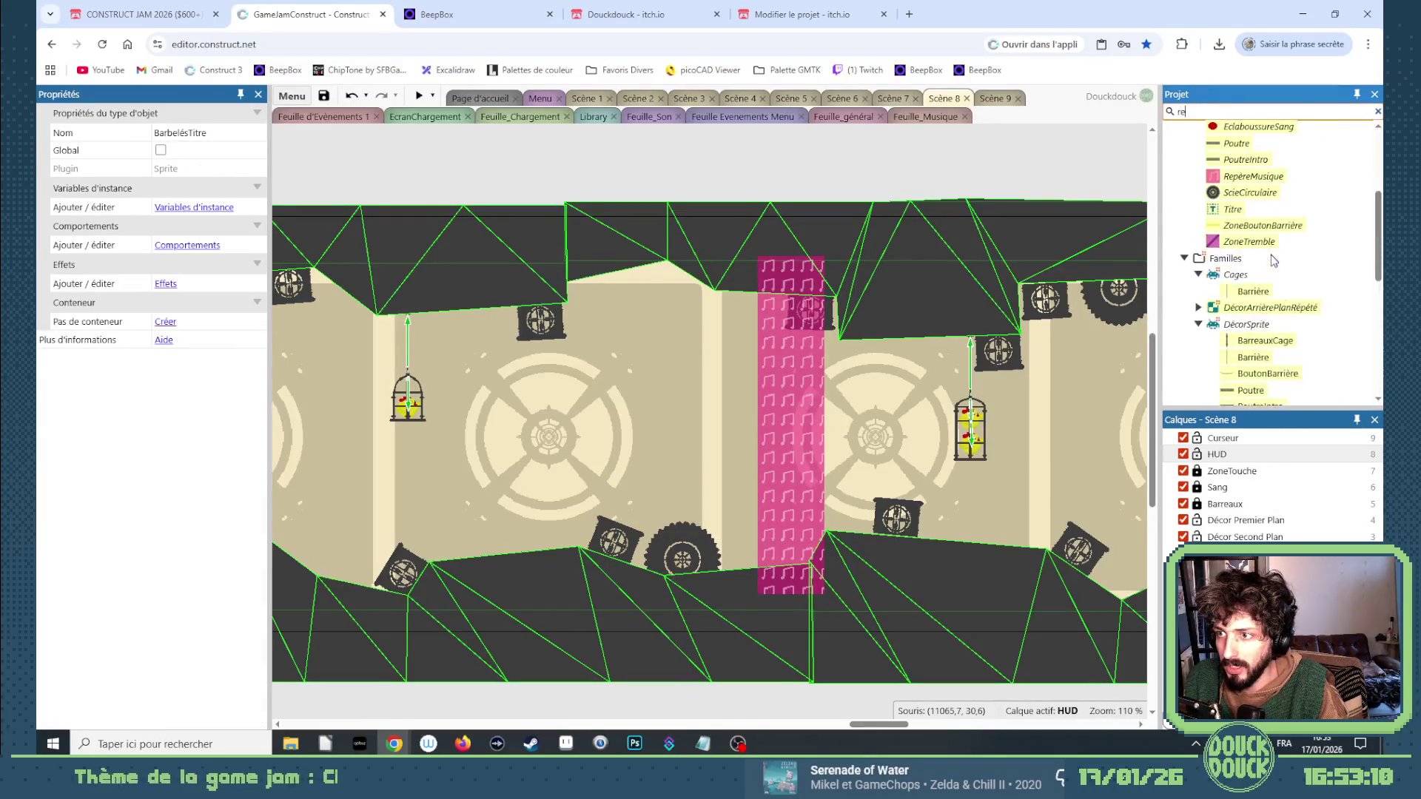
pyautogui.click(1255, 246)
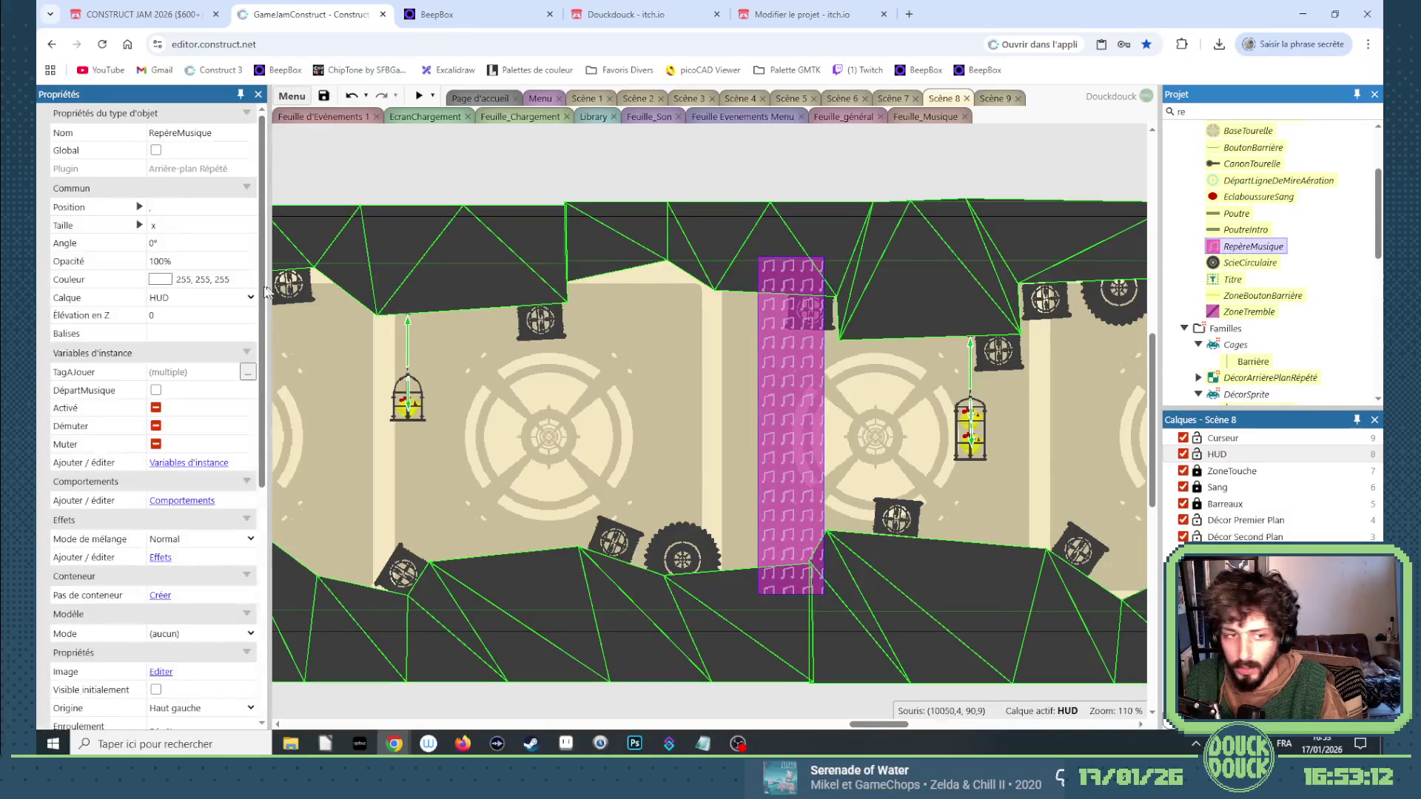
pyautogui.click(205, 303)
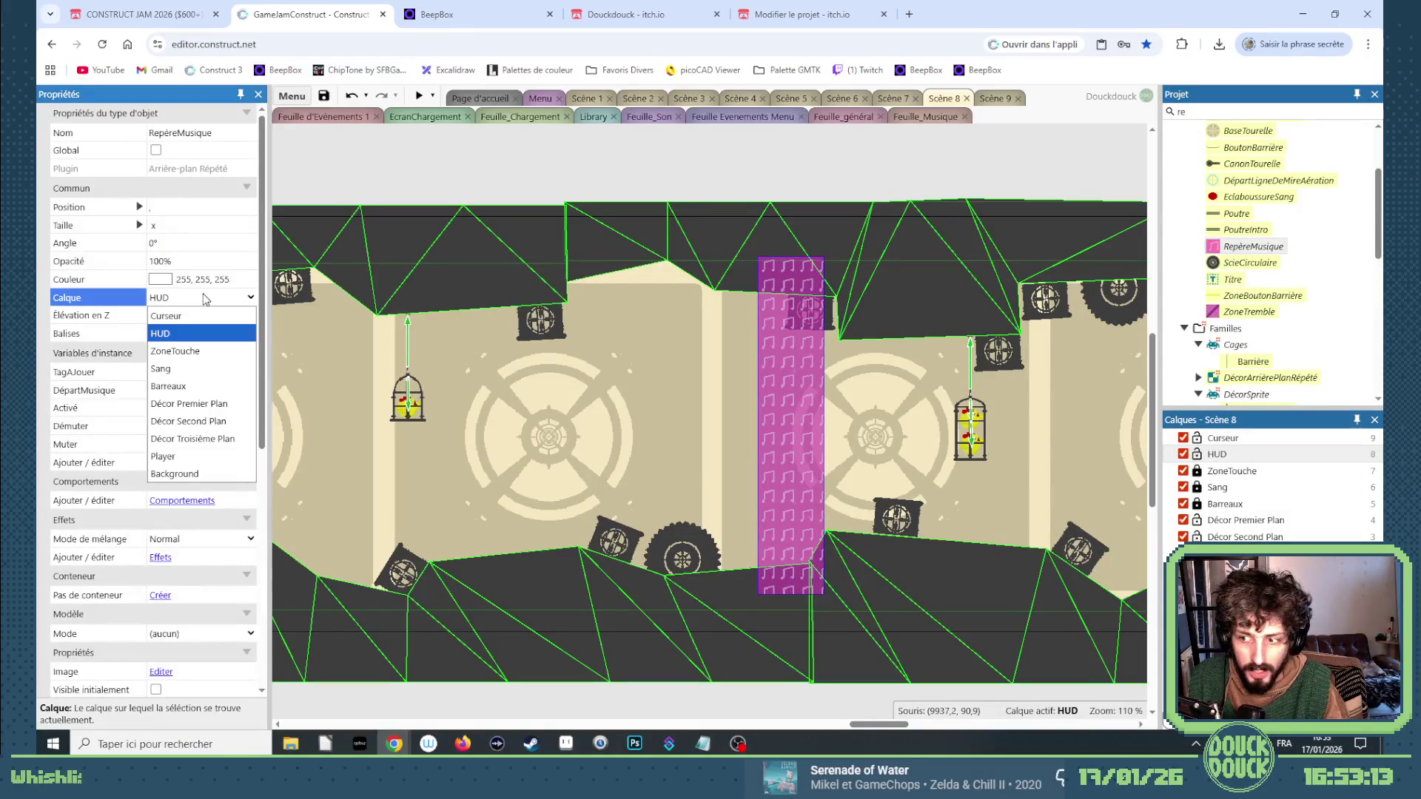
pyautogui.click(198, 401)
pyautogui.click(412, 99)
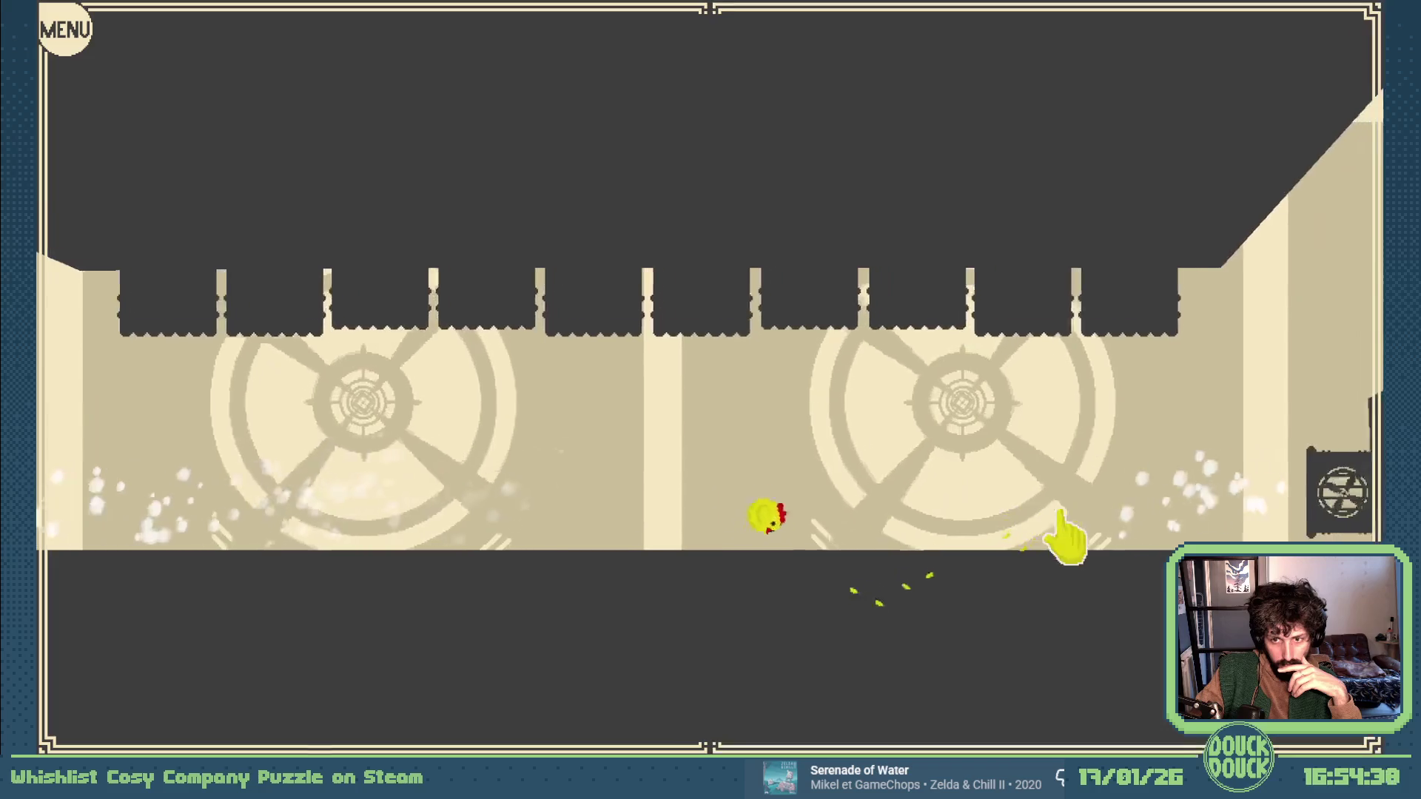
# Guide the chicken through the fan currents and cut the rope to free the caged chicken.
pyautogui.click(1065, 495)
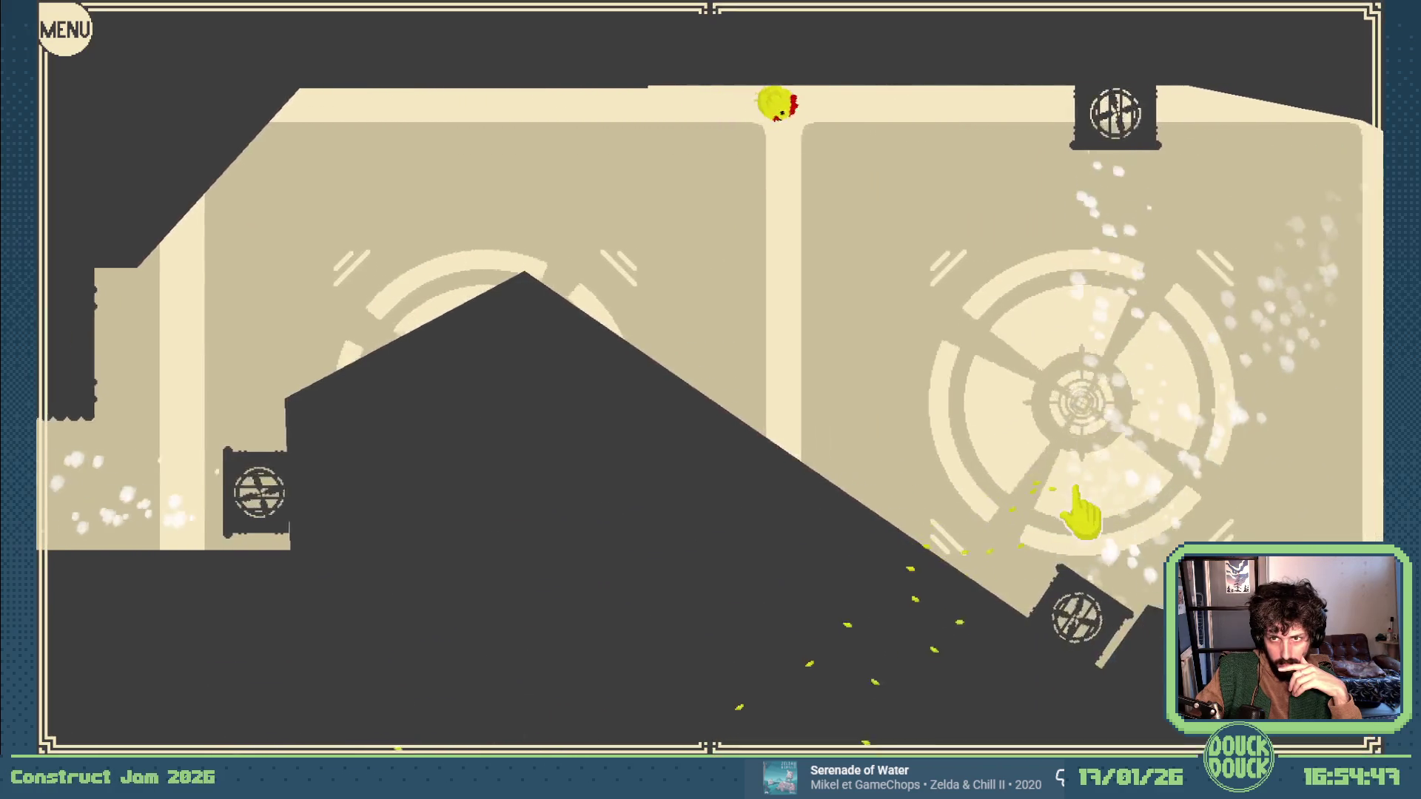
pyautogui.click(1075, 489)
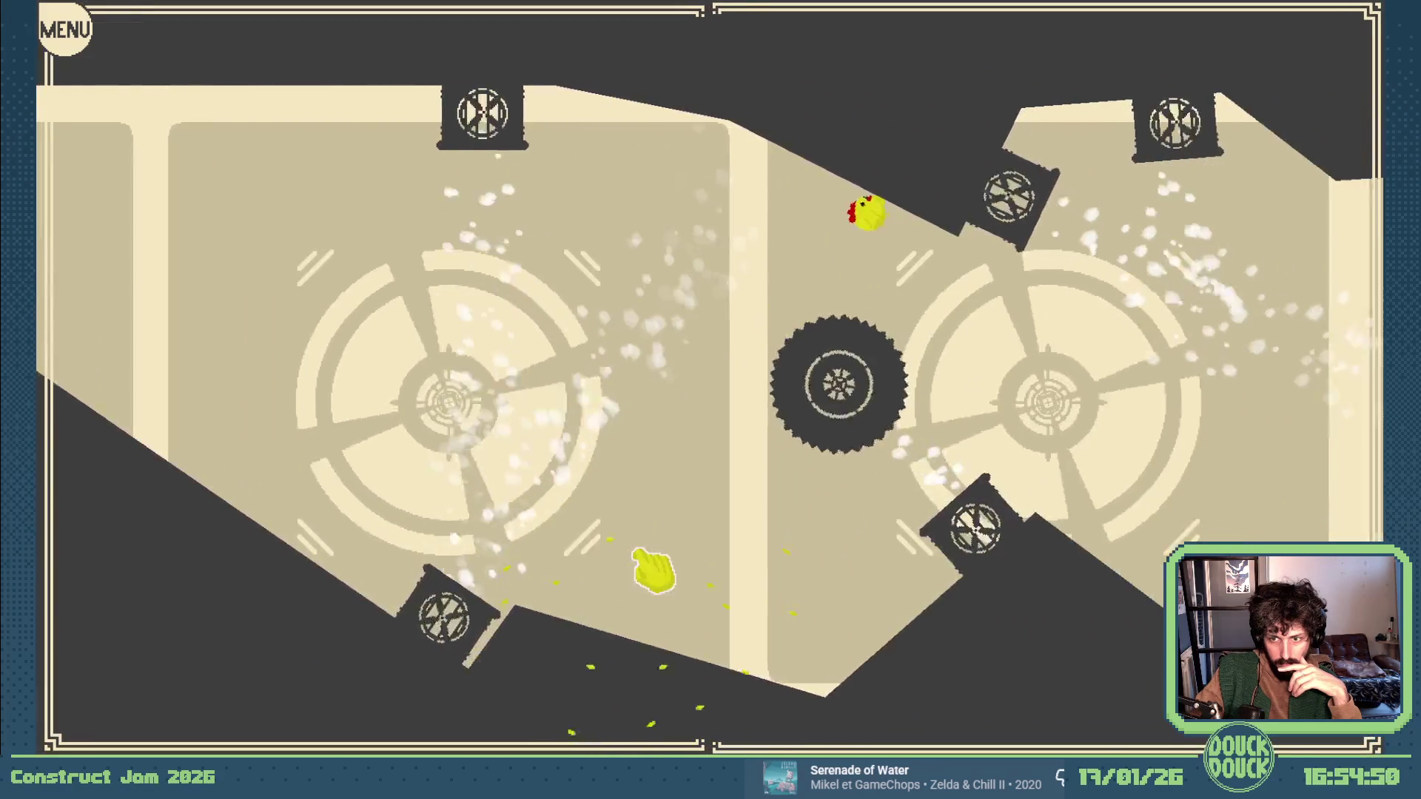
pyautogui.click(1121, 492)
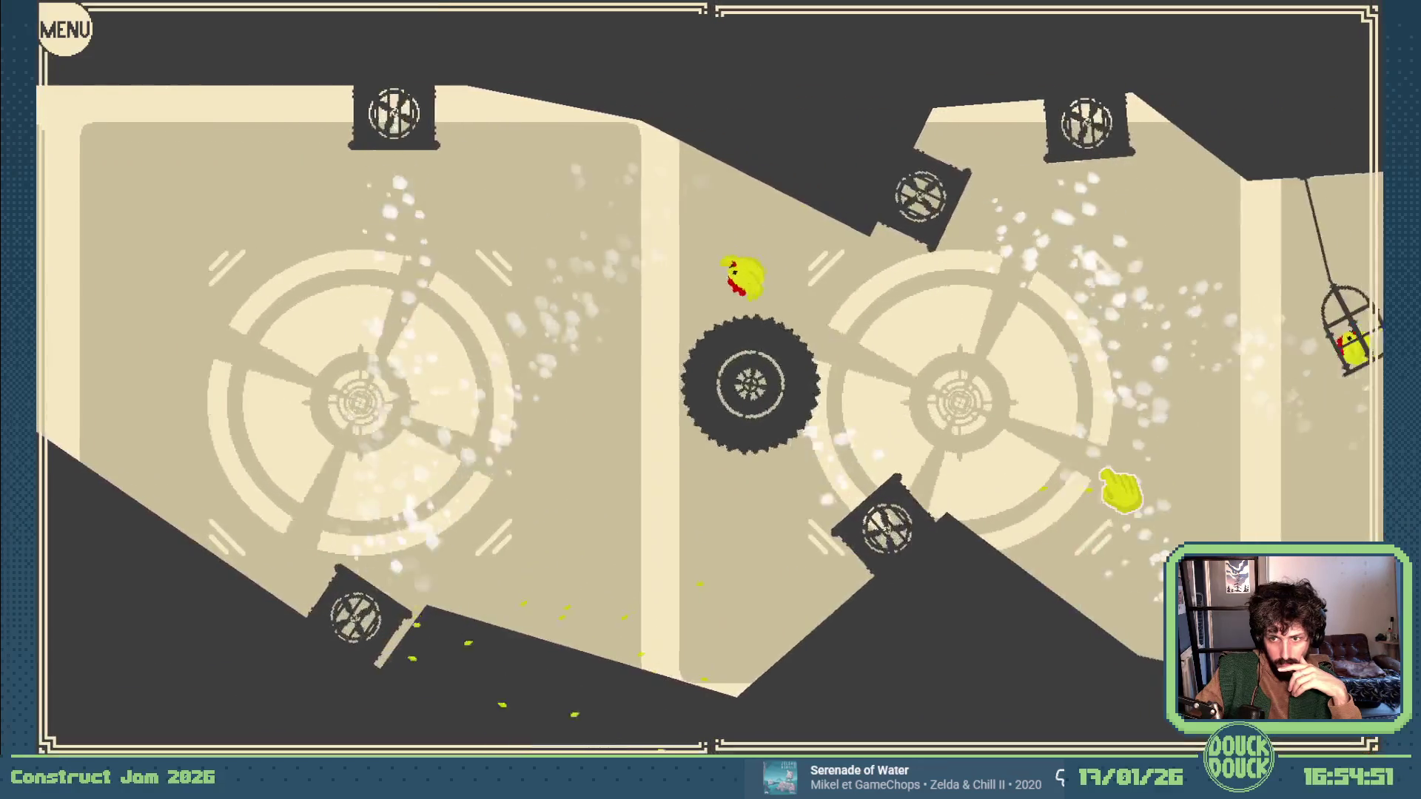
pyautogui.click(1113, 494)
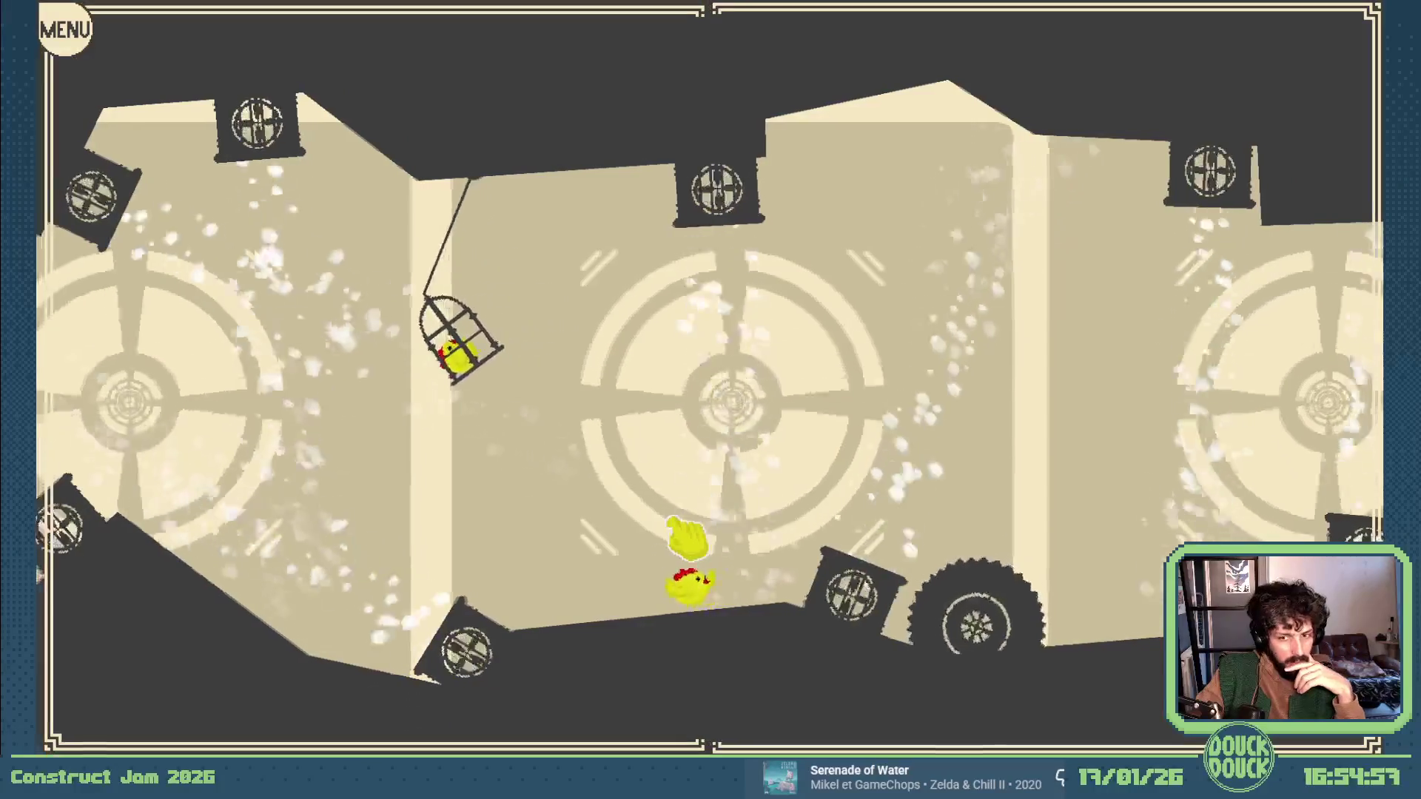
pyautogui.click(686, 538)
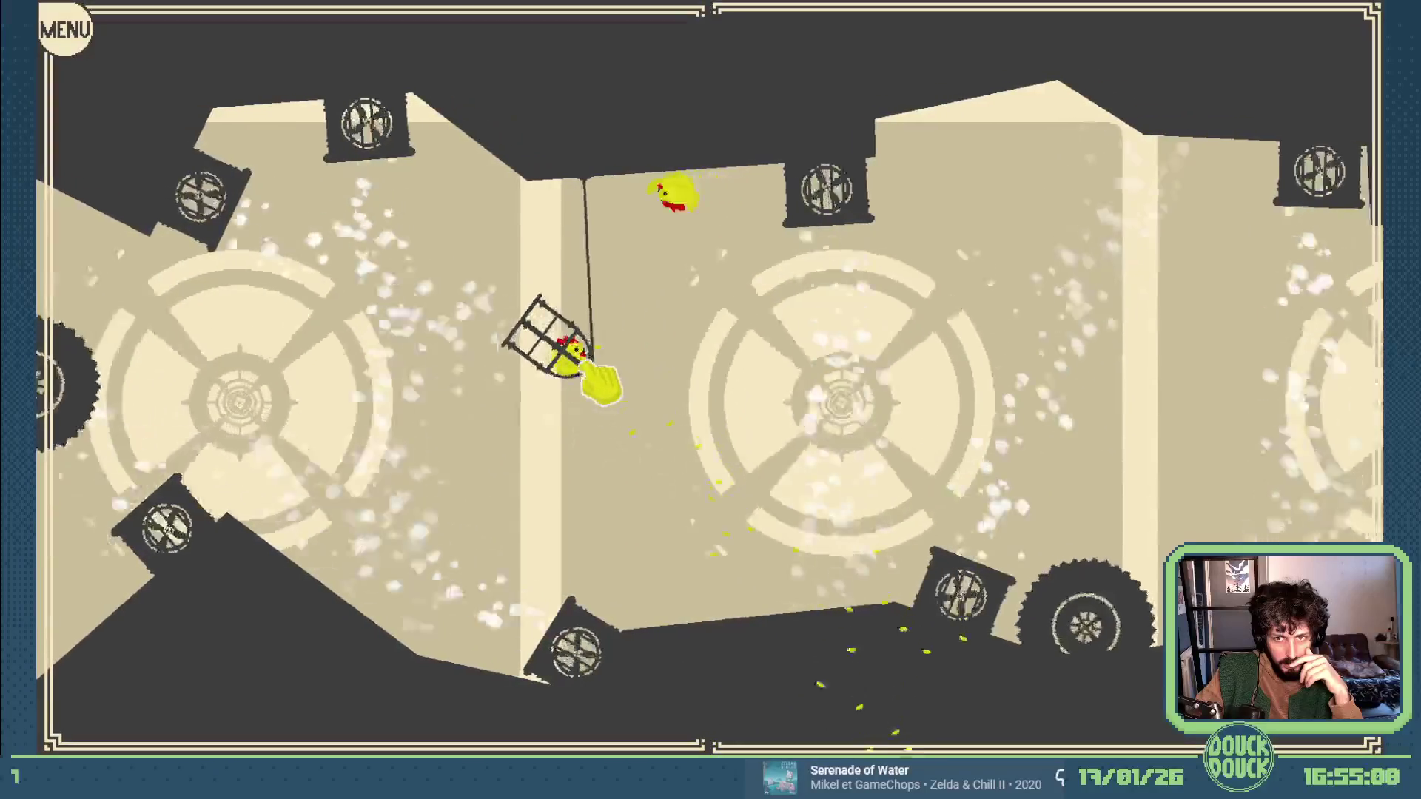
pyautogui.click(600, 381)
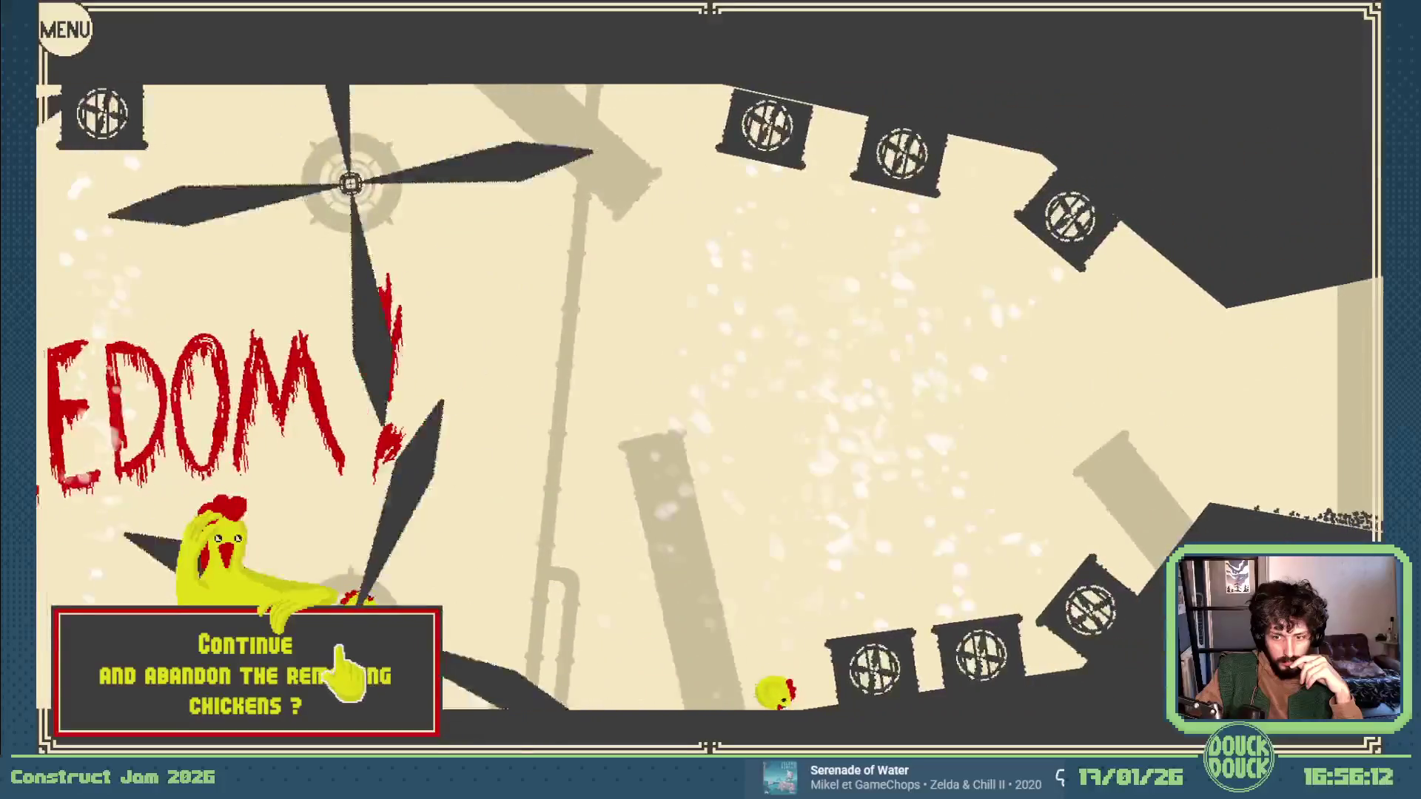
# Continue past the Freedom screen and spin the windmills to fling chickens in the next level.
pyautogui.click(342, 670)
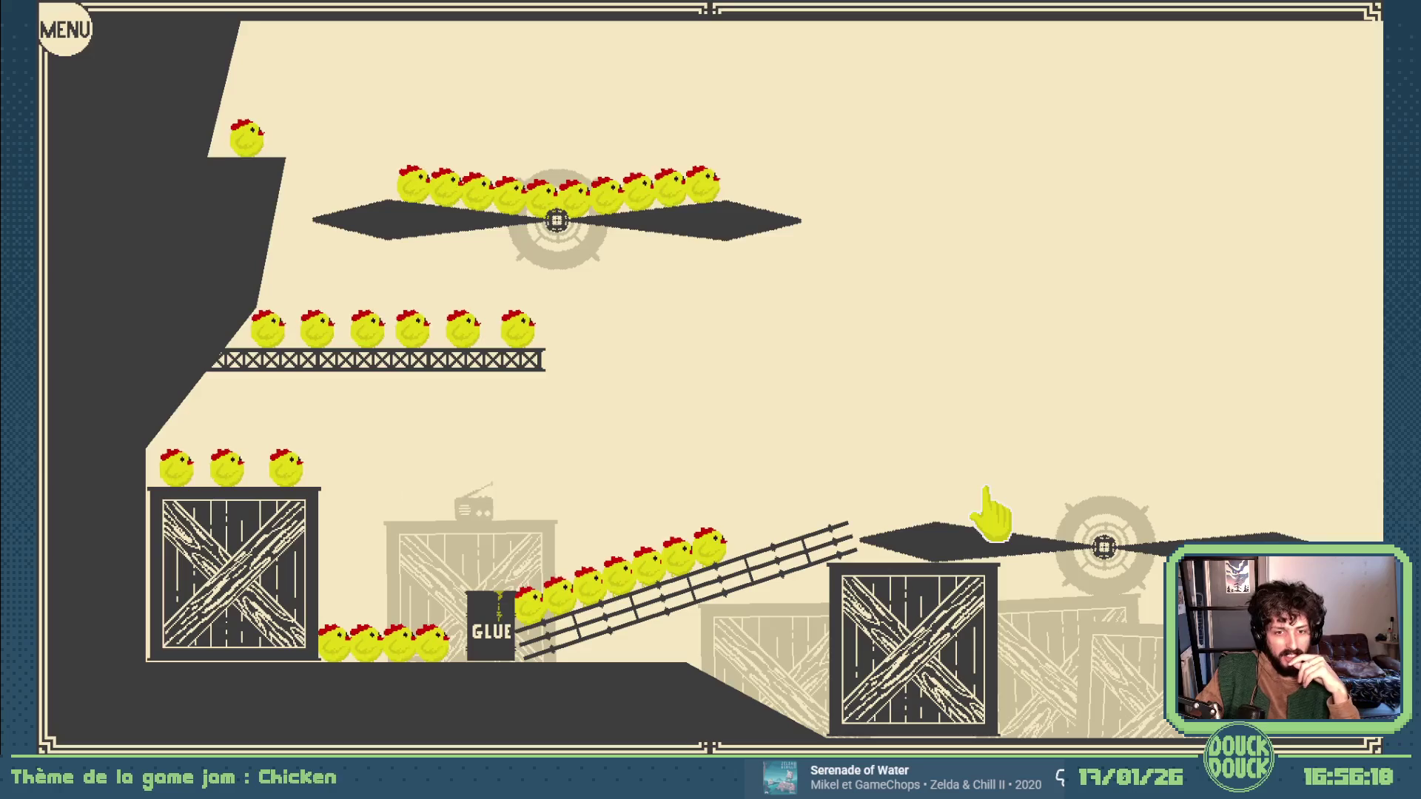
pyautogui.click(991, 514)
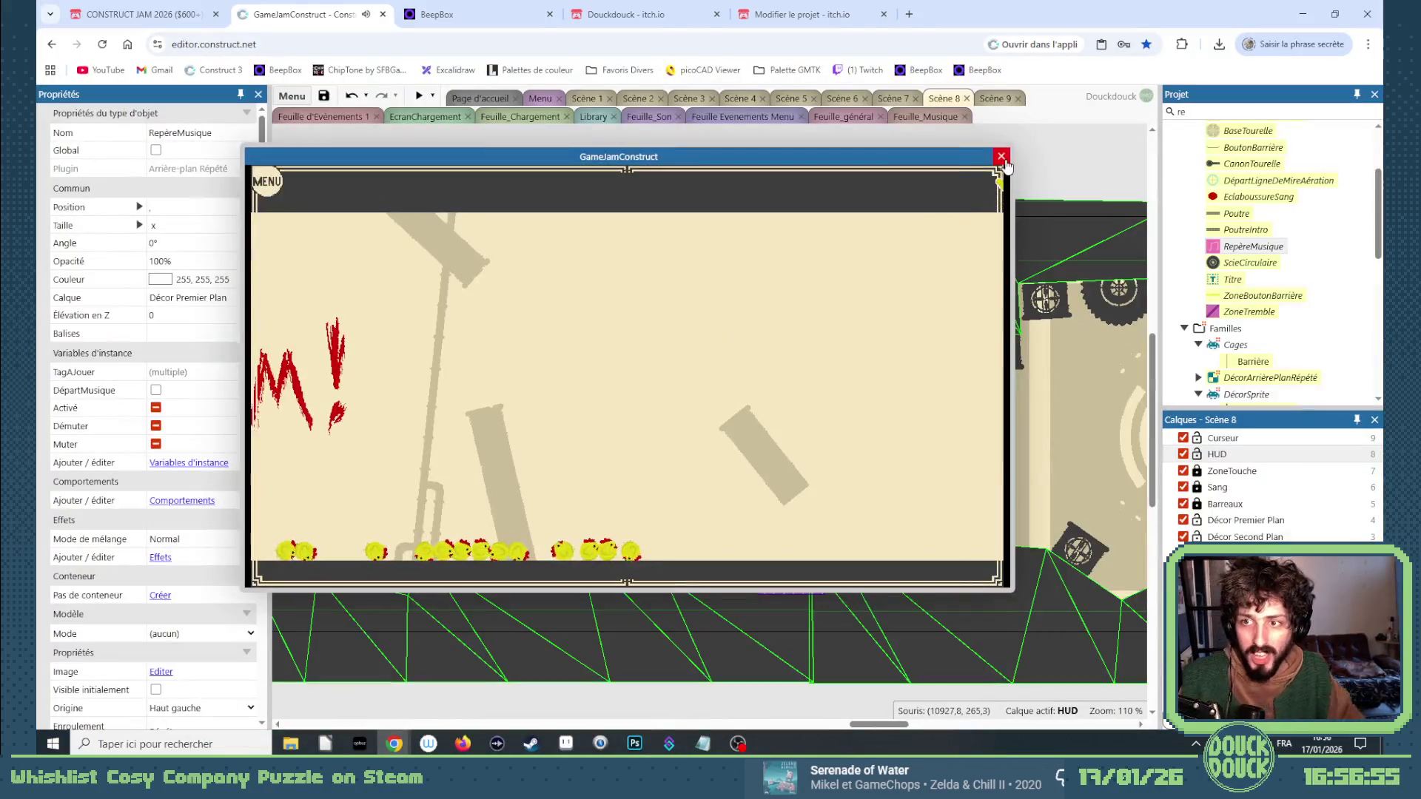
# Close the preview and switch to the Scène 9 layout, selecting its Sol floor object.
pyautogui.click(1001, 157)
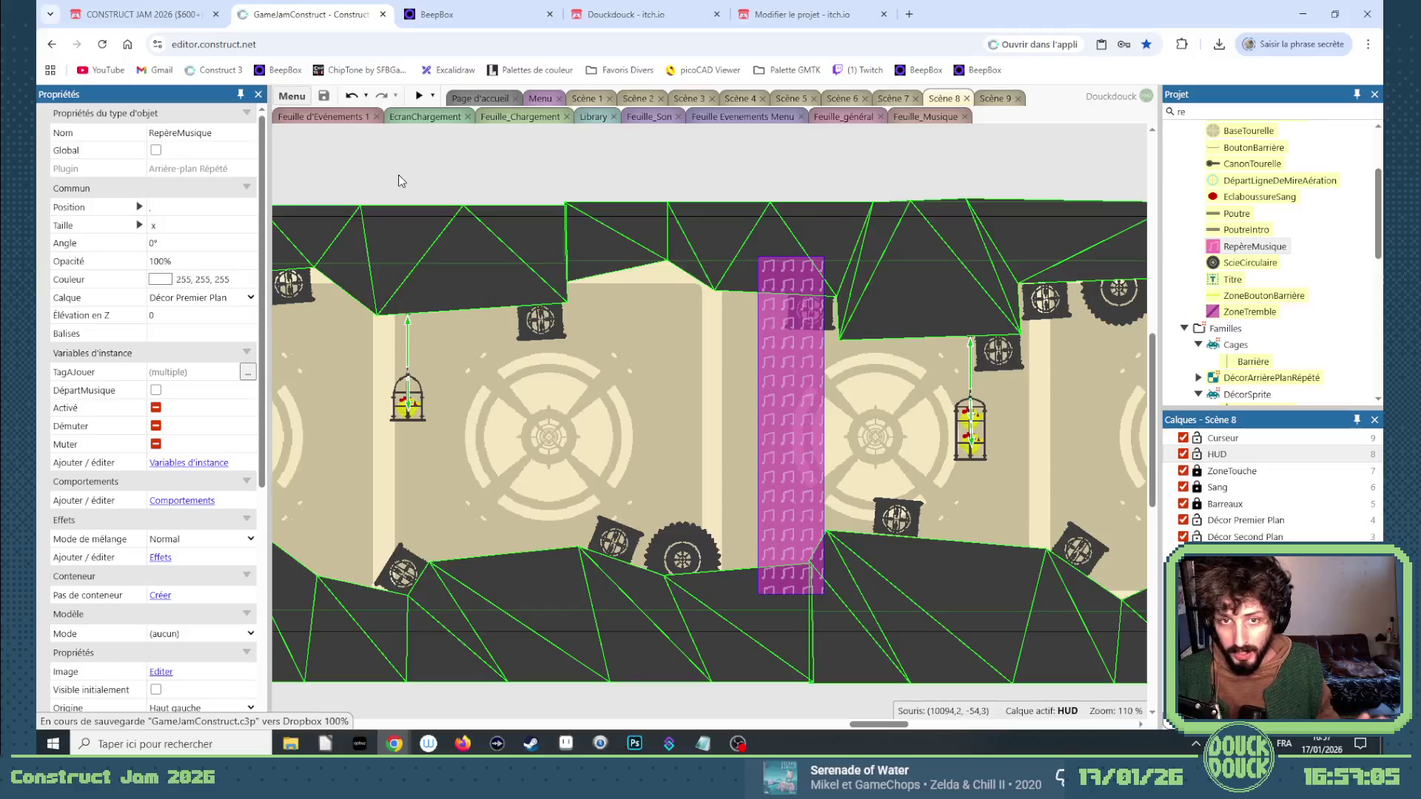
pyautogui.click(415, 179)
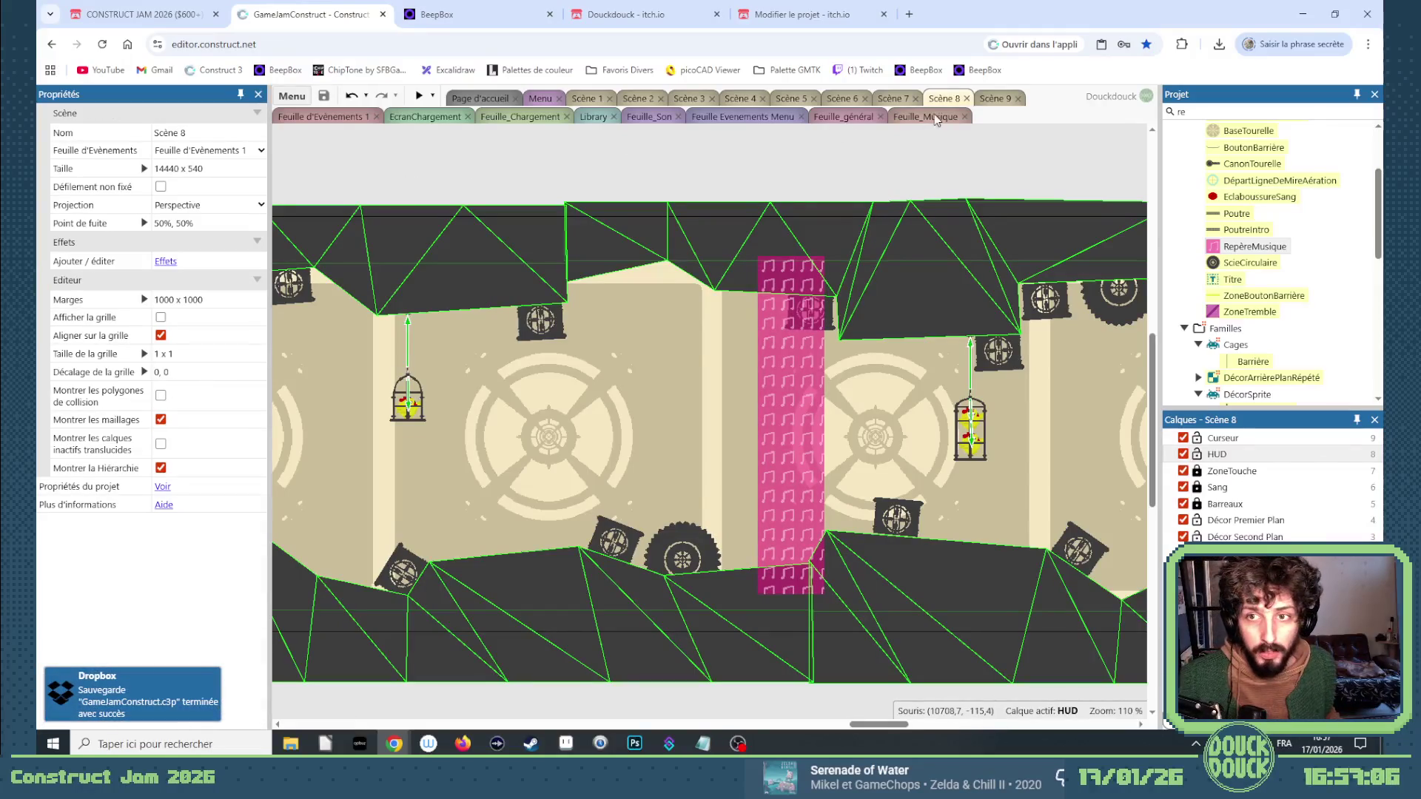
pyautogui.click(992, 97)
pyautogui.click(729, 566)
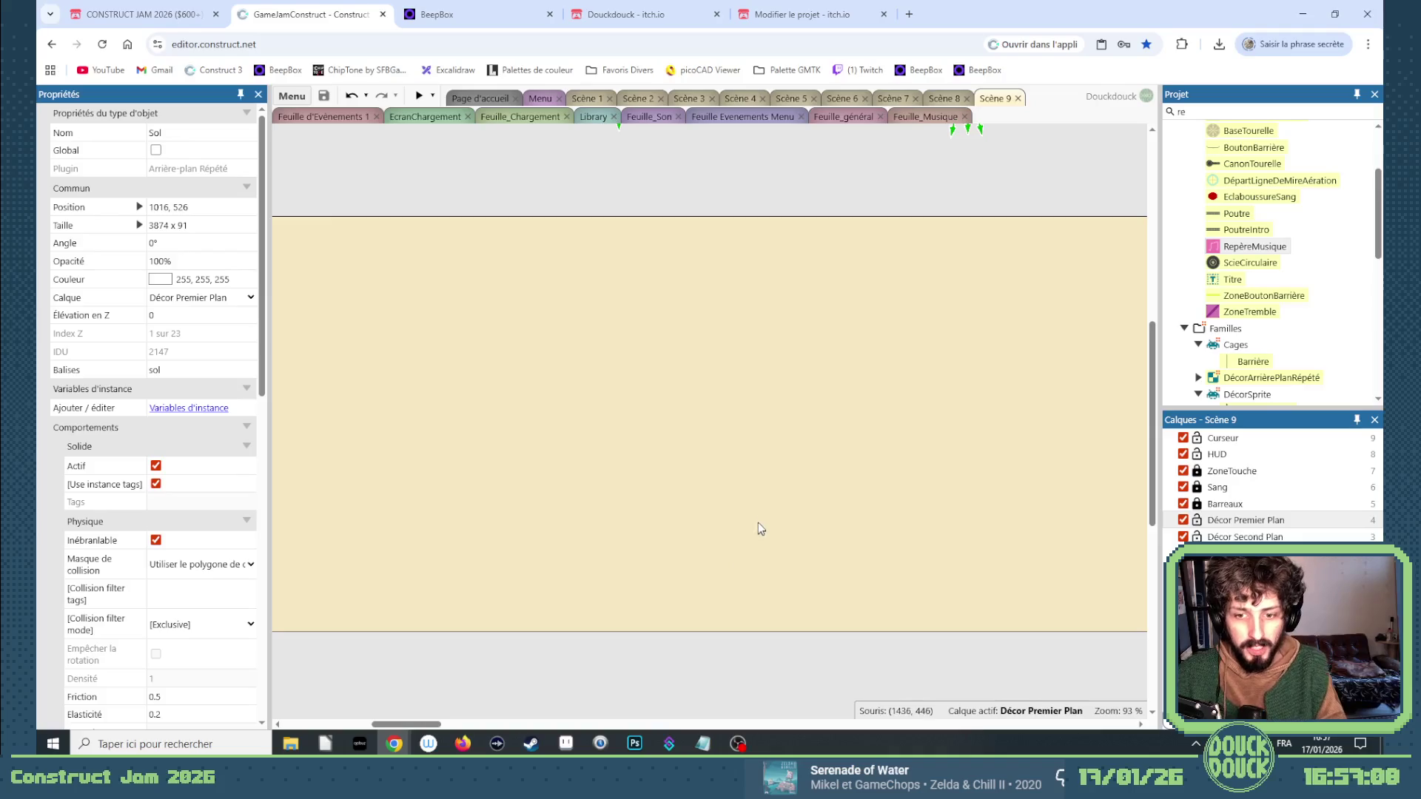
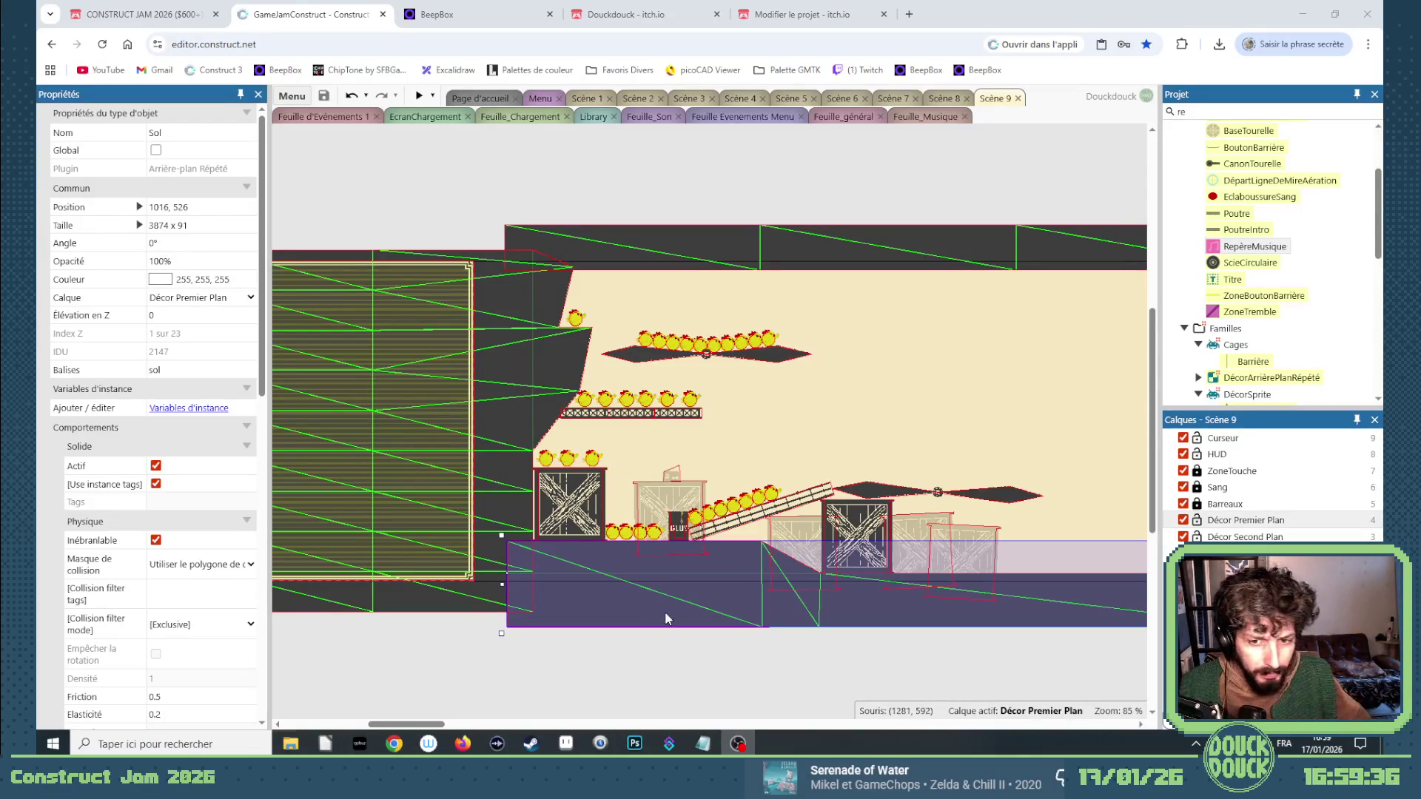
# Duplicate the floor crate further right along the Scene 9 floor.
pyautogui.moveTo(426, 727); pyautogui.dragTo(475, 725)
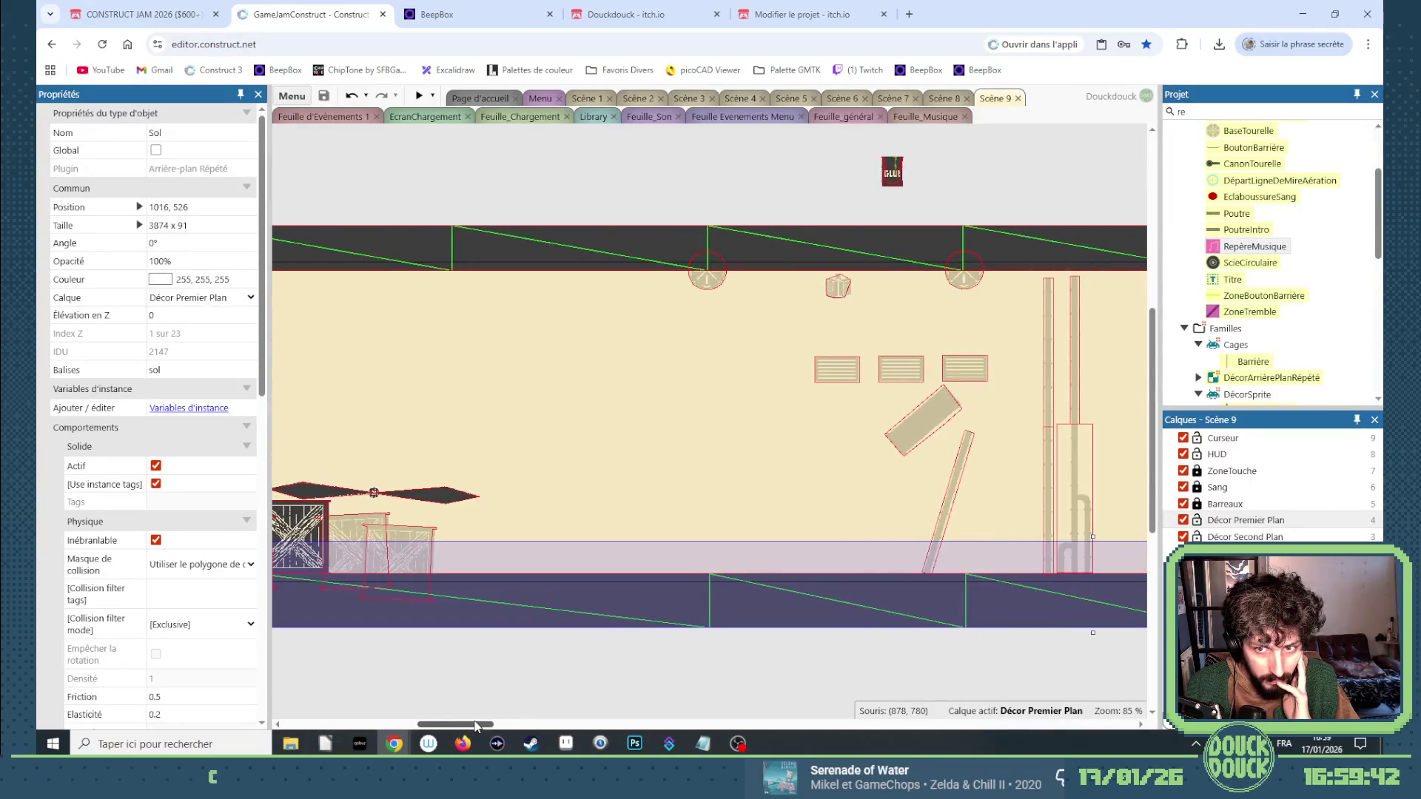
pyautogui.moveTo(476, 725); pyautogui.dragTo(449, 724)
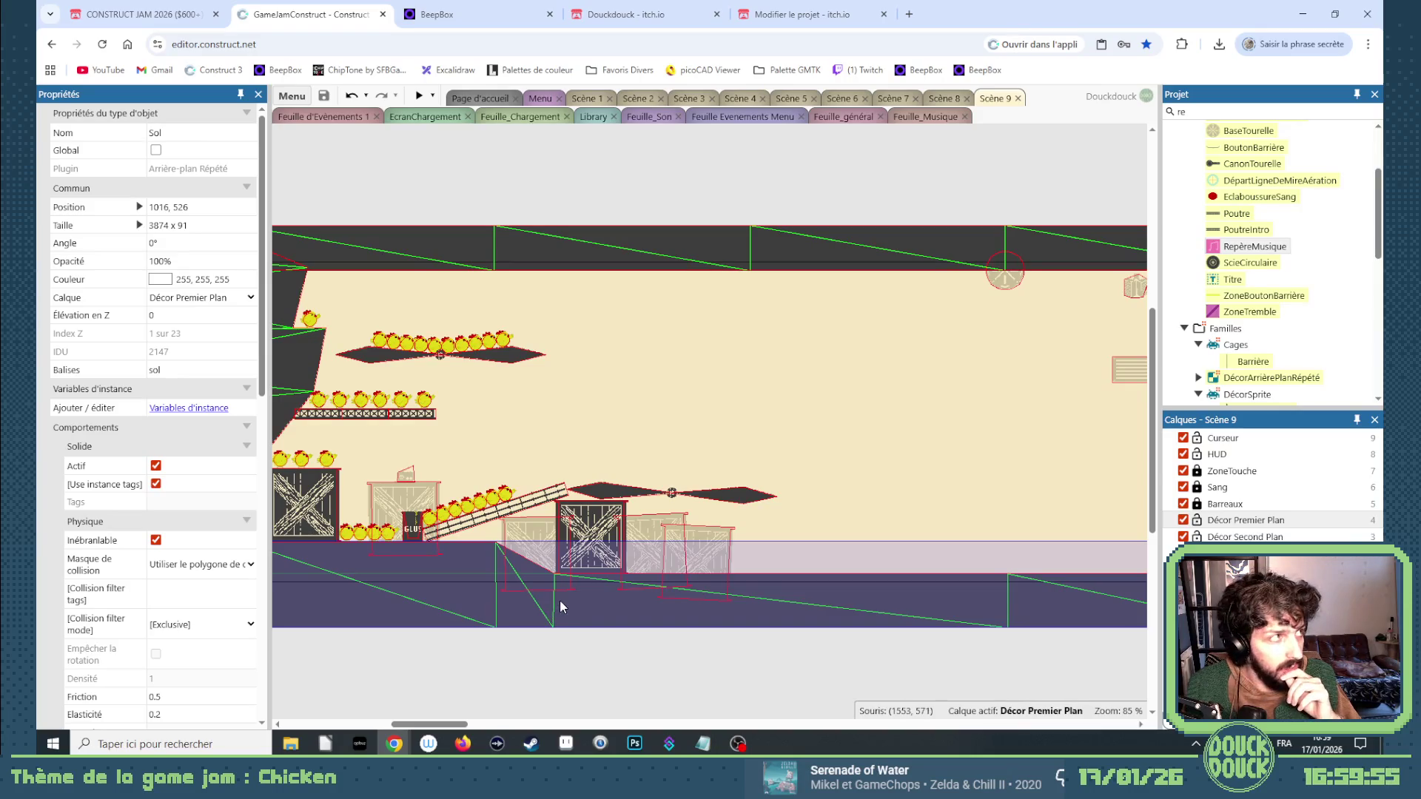
pyautogui.click(582, 534)
pyautogui.keyDown('ctrl'); pyautogui.moveTo(590, 530); pyautogui.dragTo(1000, 529); pyautogui.keyUp('ctrl')
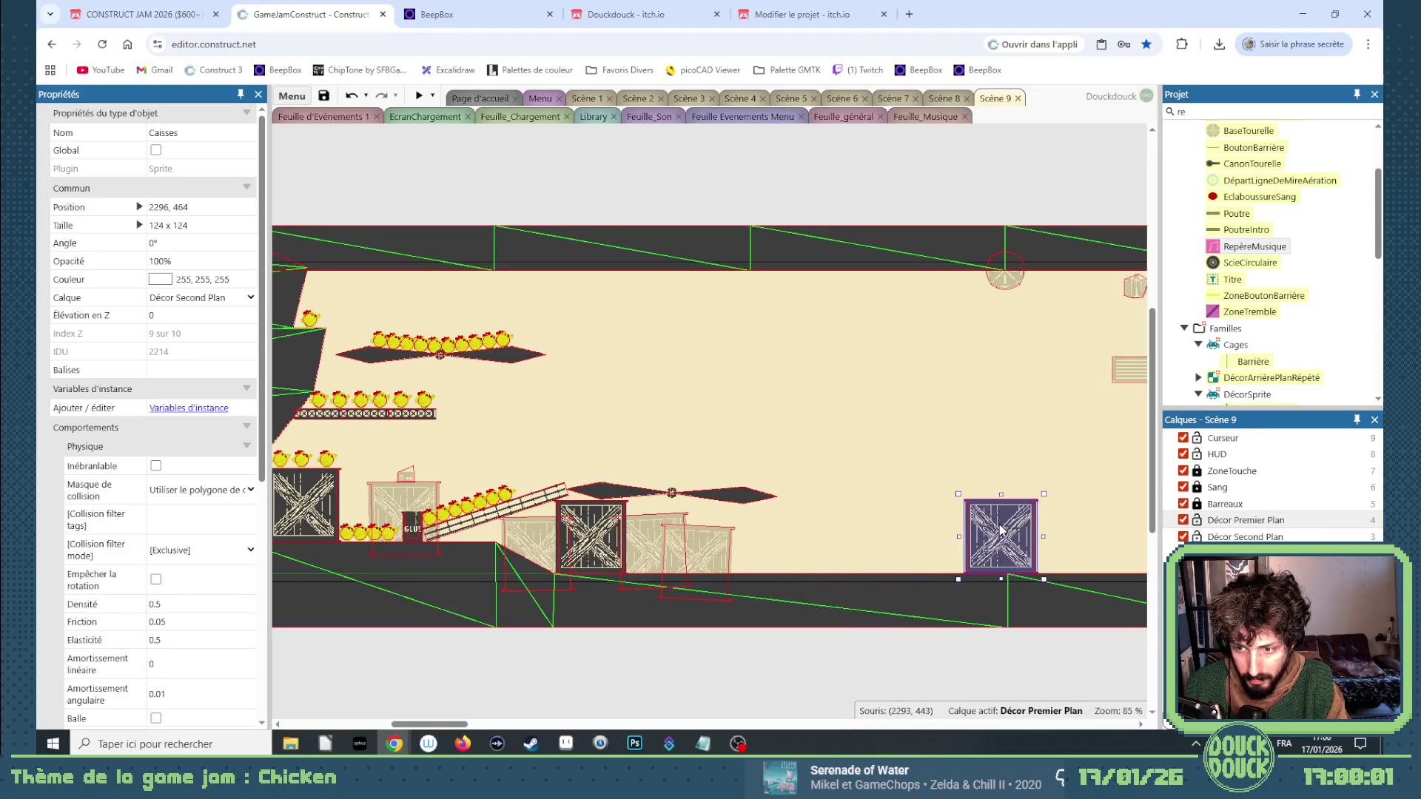
pyautogui.press('Down')
# Copy the cage bar onto the new crate, rotated to 90° so it lies flat.
pyautogui.moveTo(513, 503)
pyautogui.keyDown('ctrl'); pyautogui.mouseDown()
pyautogui.moveTo(1043, 471)
pyautogui.moveTo(1022, 457)
pyautogui.mouseUp(); pyautogui.keyUp('ctrl')
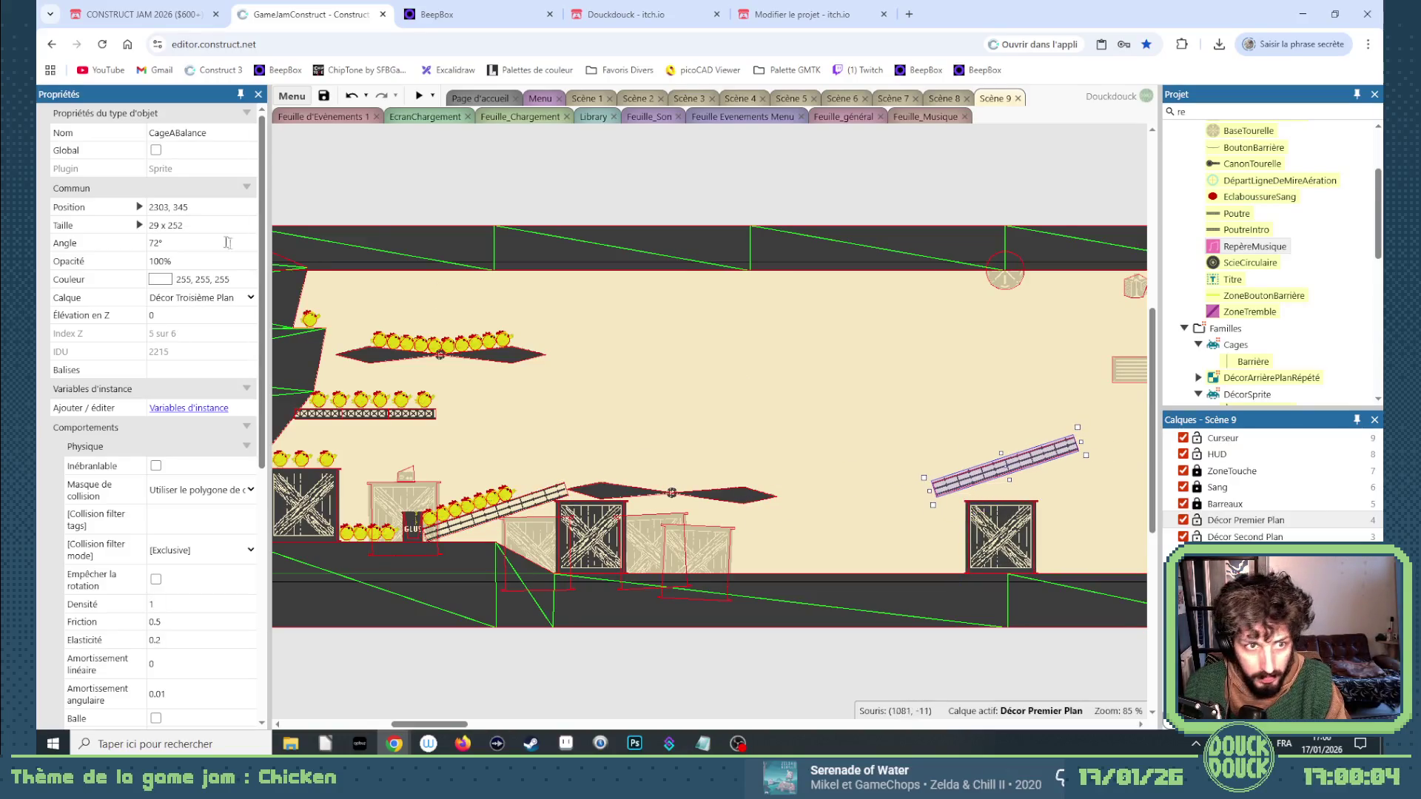
pyautogui.click(186, 242)
pyautogui.write('0')
pyautogui.press('Tab')
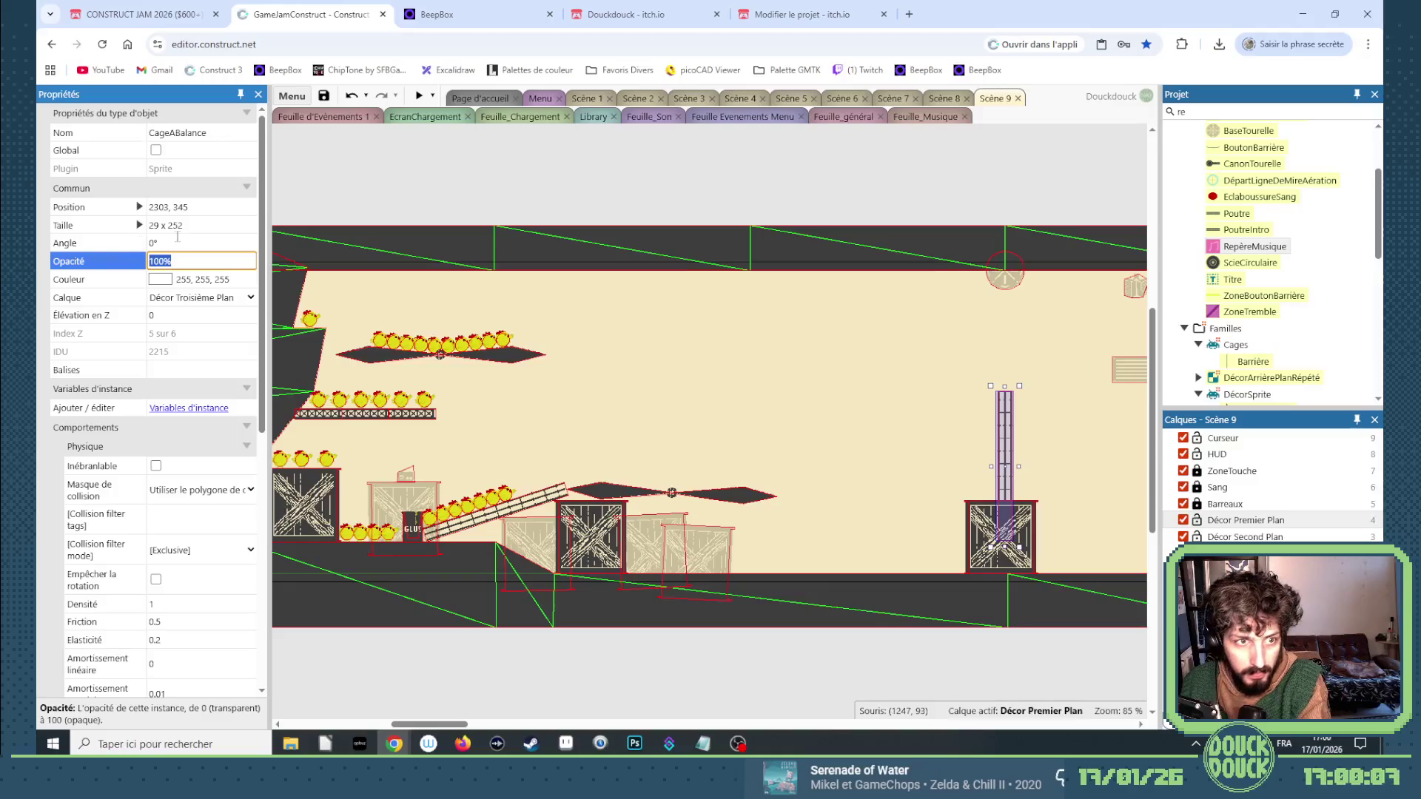
pyautogui.click(179, 240)
pyautogui.press('Return')
pyautogui.moveTo(1009, 466); pyautogui.dragTo(999, 494)
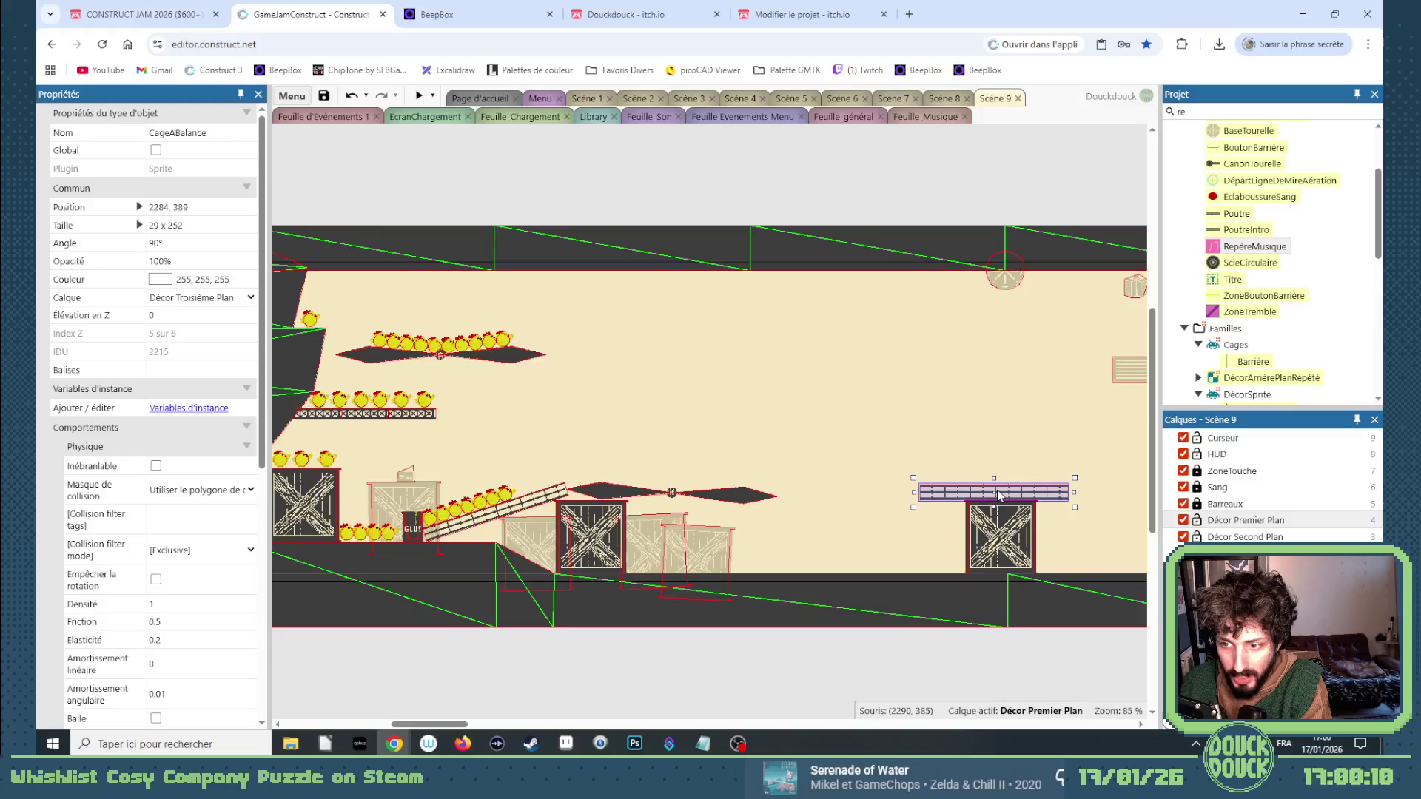
# Nudge the flat cage bar pixel by pixel to seat it on the crate.
pyautogui.click(1001, 663)
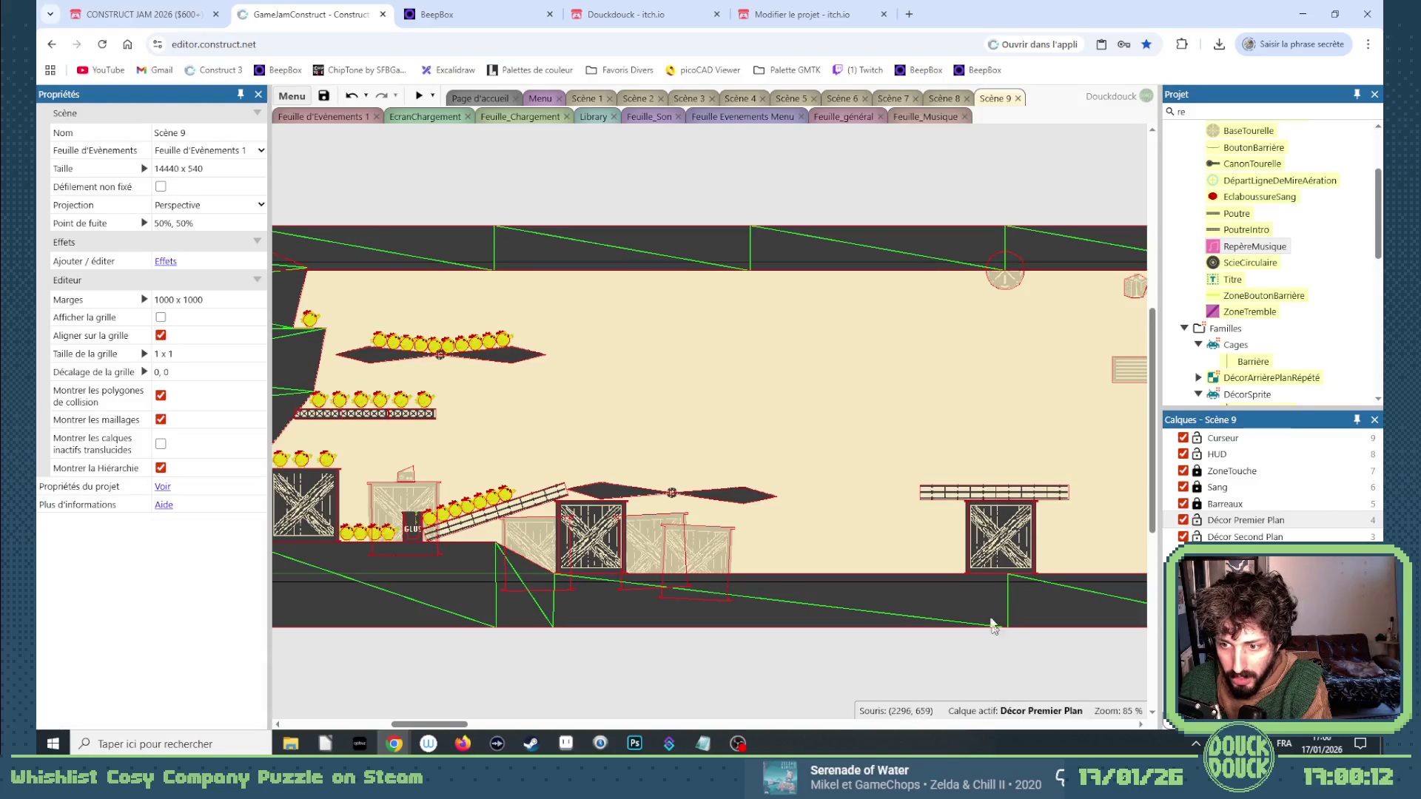
pyautogui.click(989, 494)
pyautogui.press('Up')
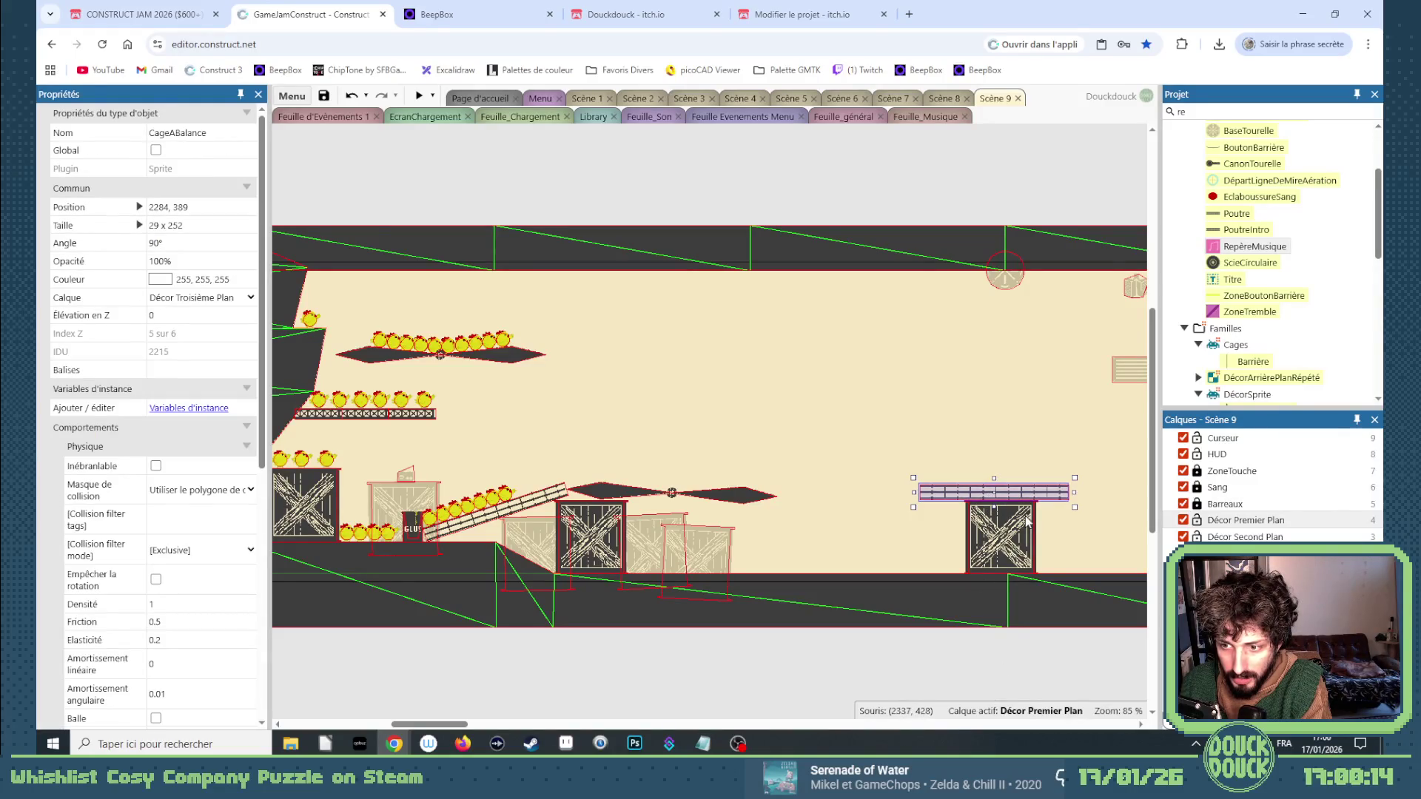
pyautogui.scroll(6, 1059, 509)
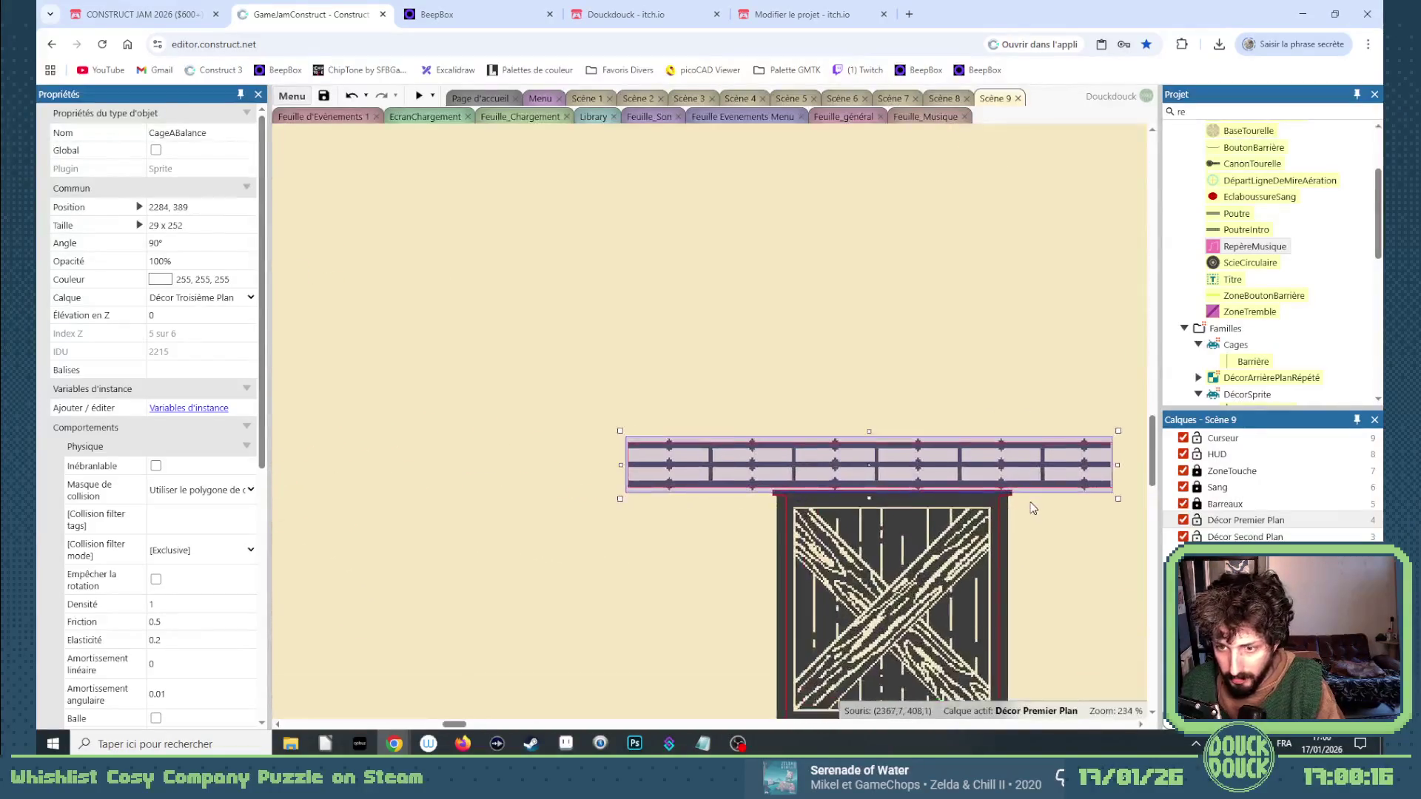
pyautogui.press('Down')
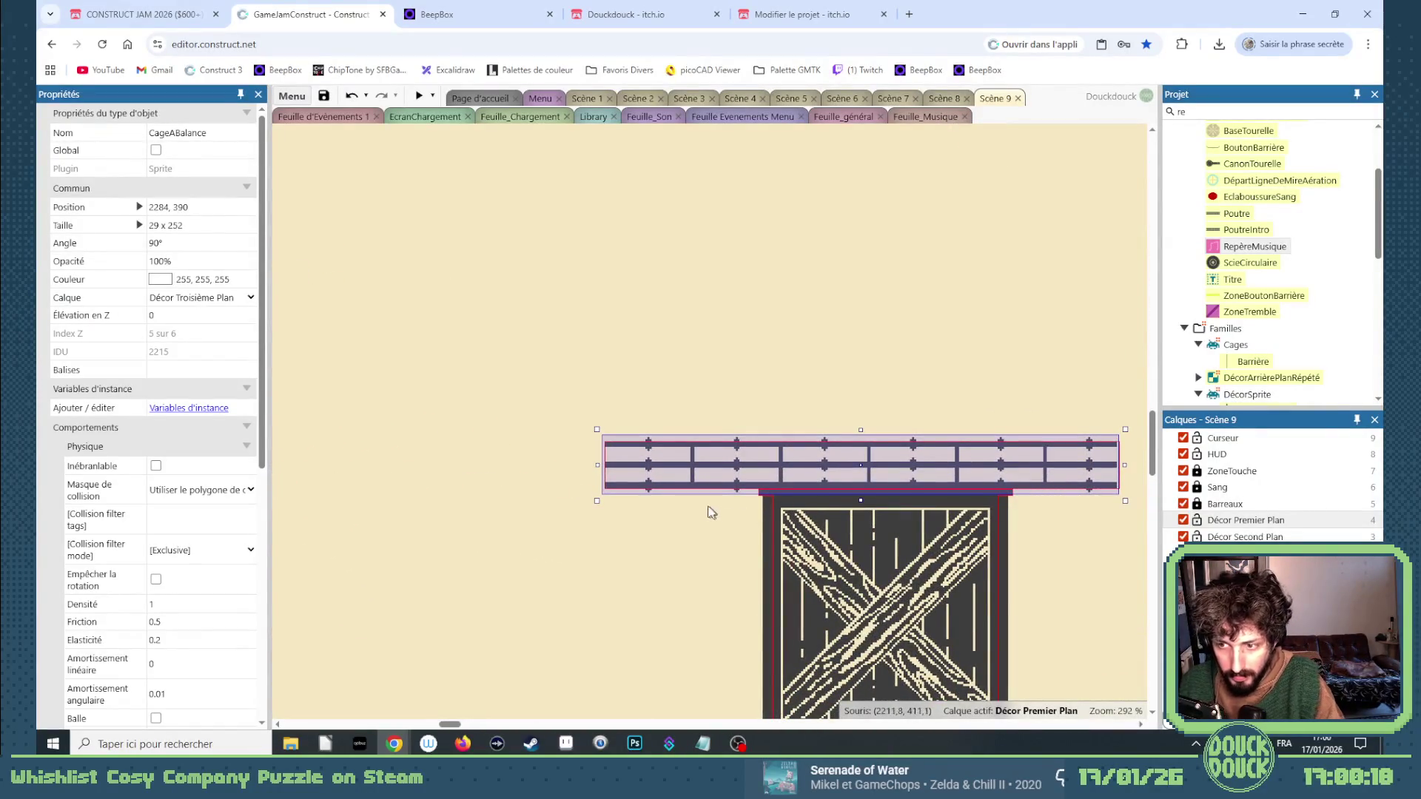
pyautogui.scroll(-3, 694, 503)
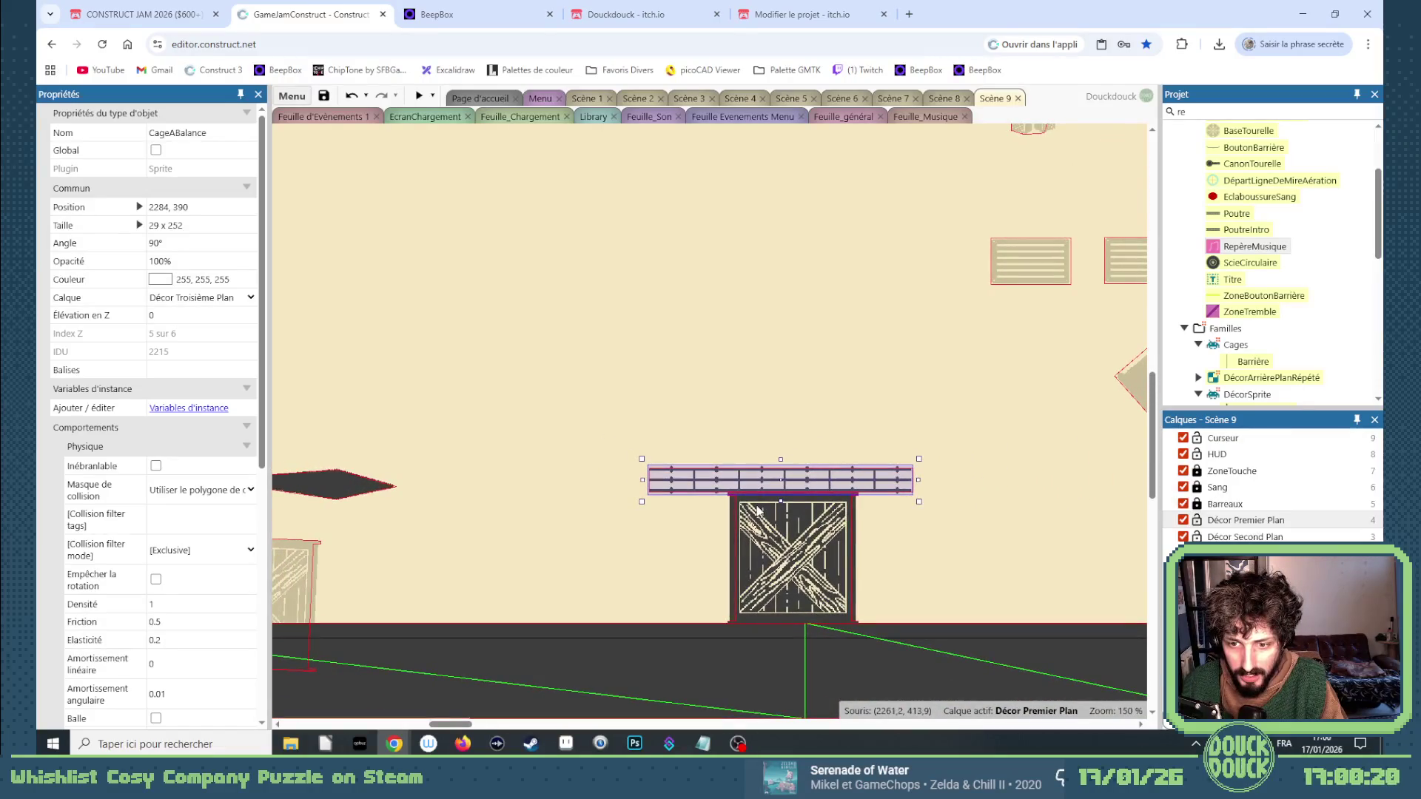
pyautogui.click(870, 588)
pyautogui.scroll(-3, 757, 502)
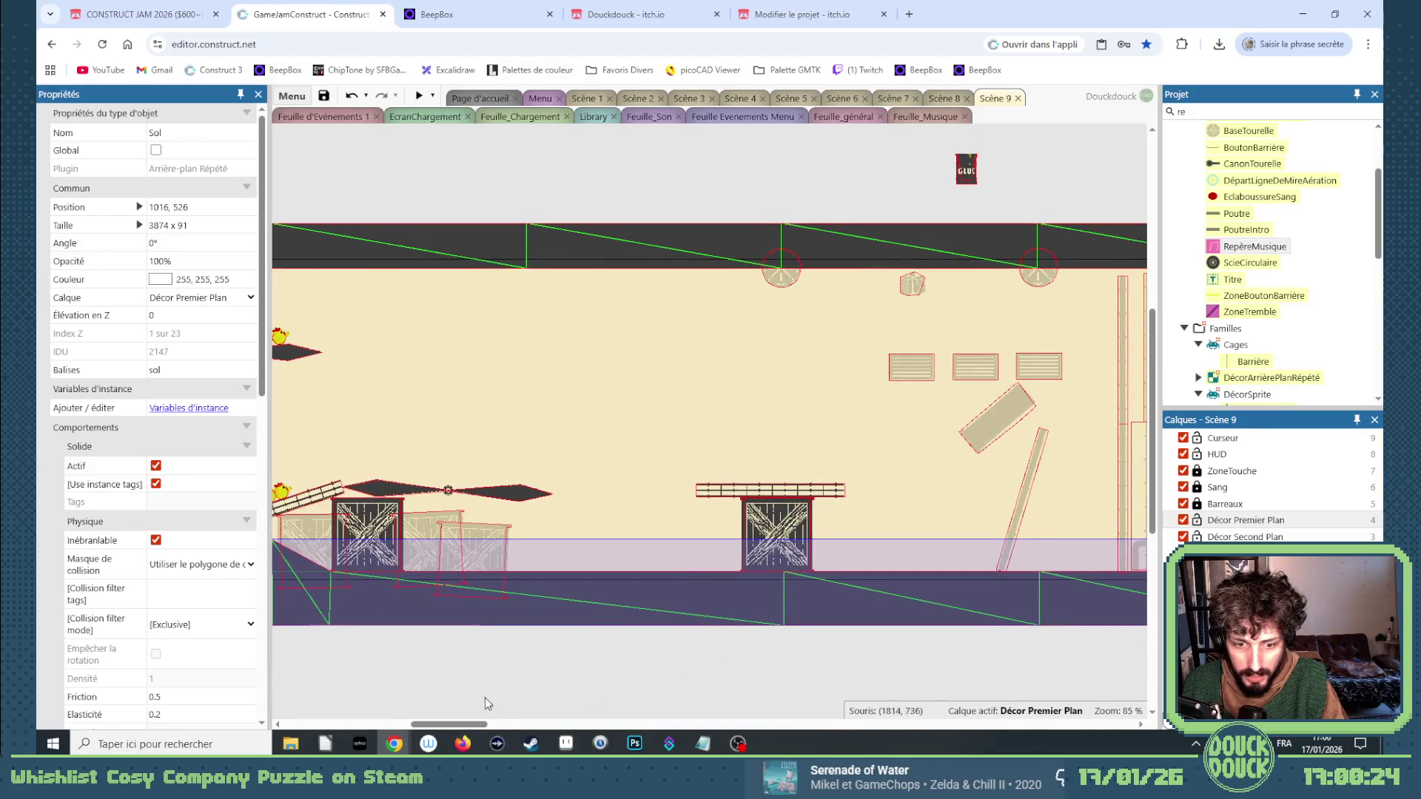
# Edit the upper floor's mesh, pulling two ceiling points down into a sloping wedge.
pyautogui.moveTo(472, 727); pyautogui.dragTo(518, 729)
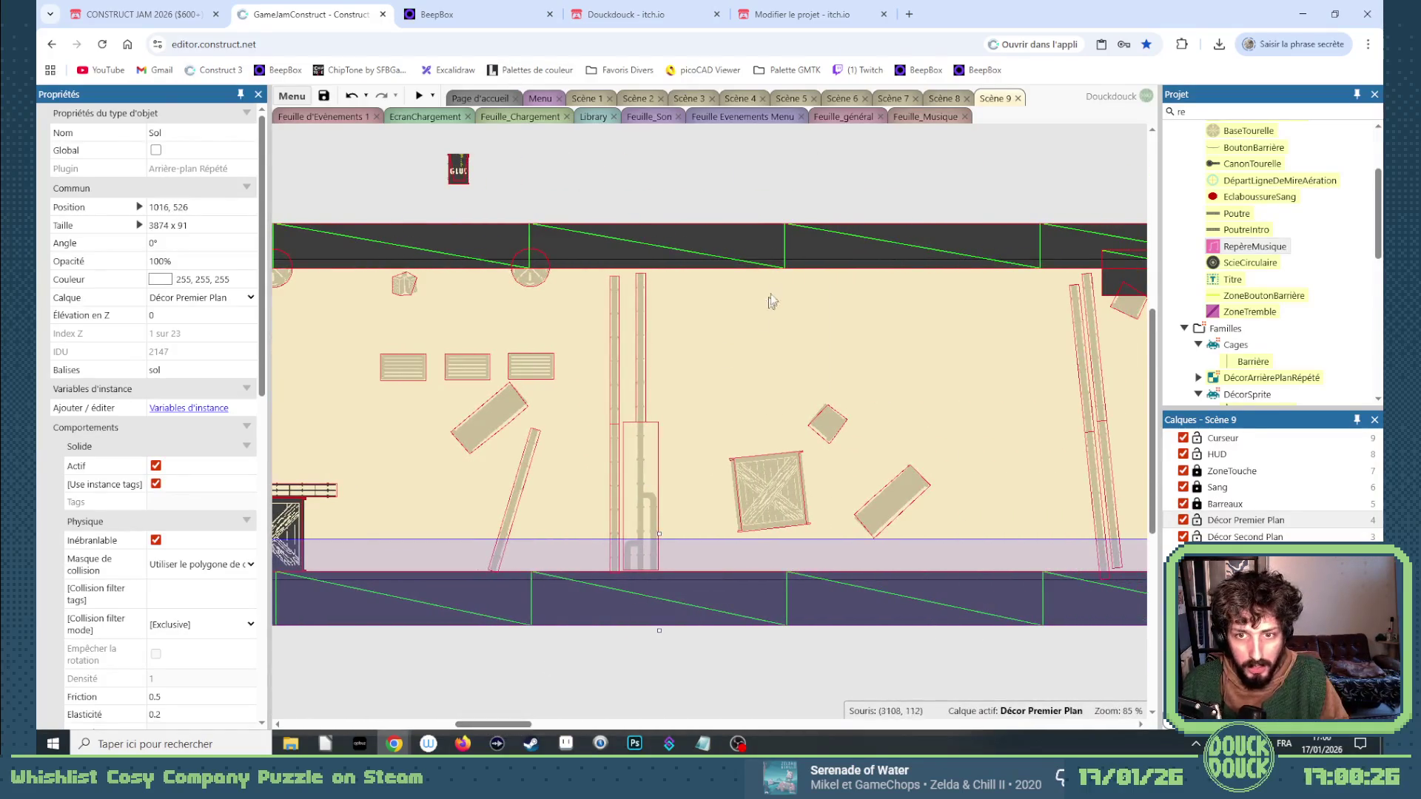
pyautogui.click(767, 247)
pyautogui.rightClick(767, 249)
pyautogui.moveTo(842, 389)
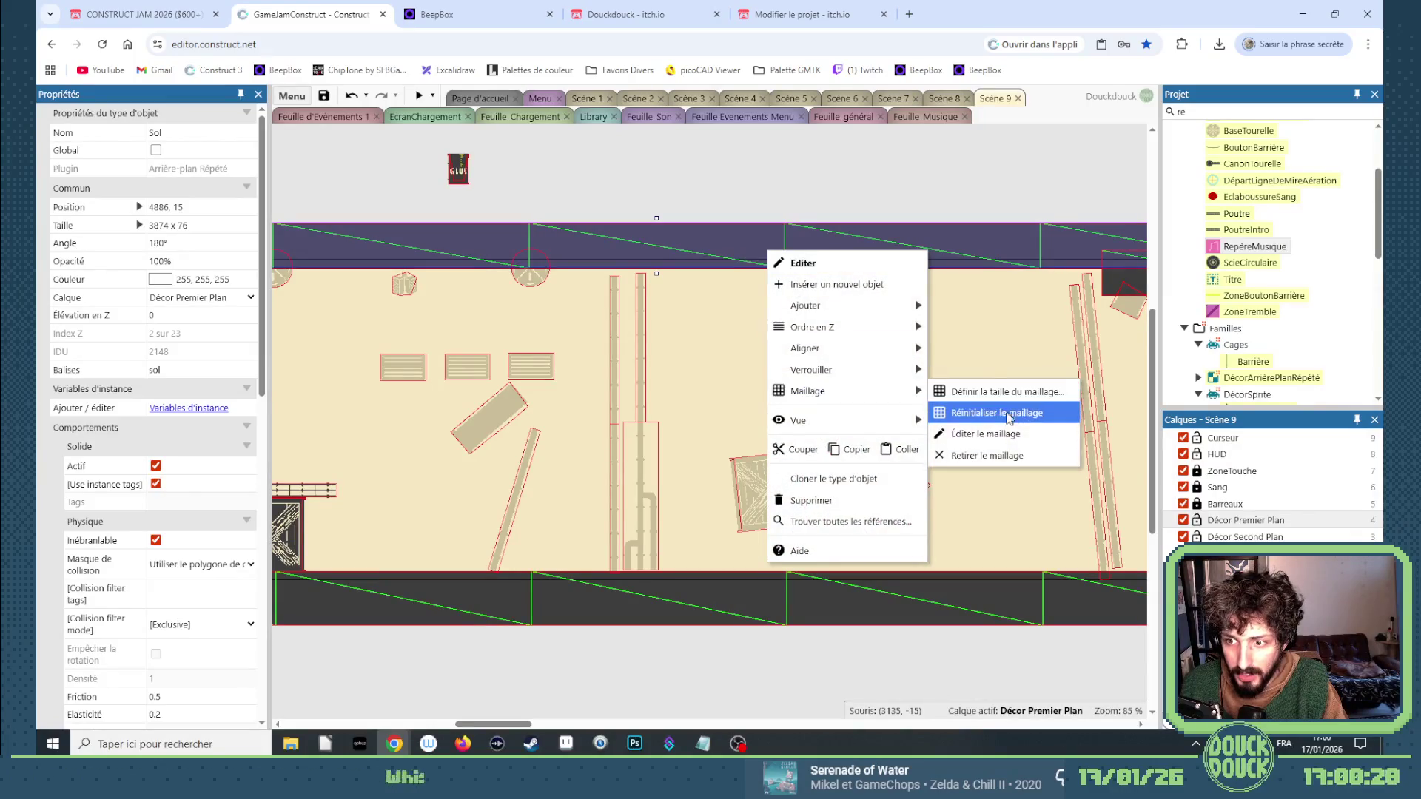
pyautogui.click(985, 434)
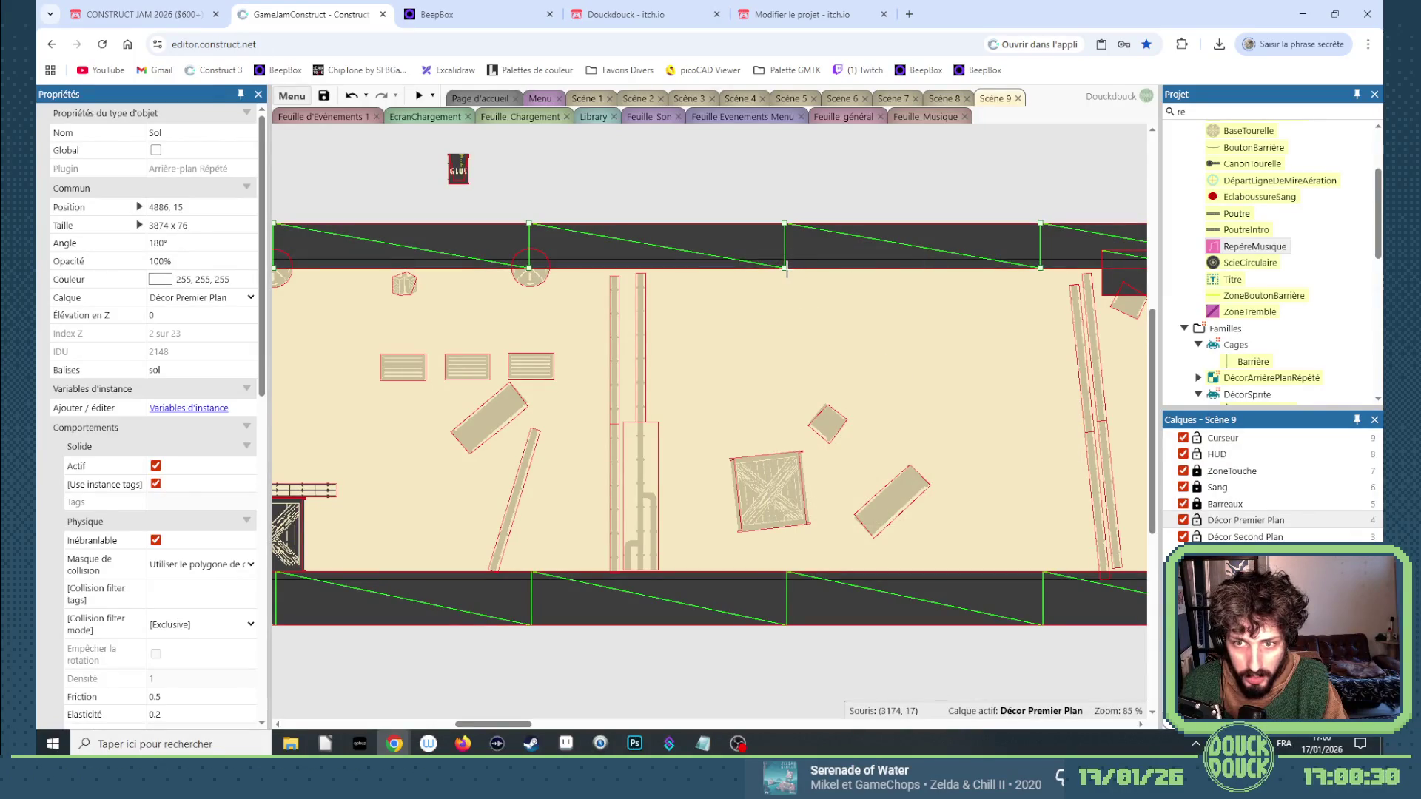
pyautogui.moveTo(785, 268); pyautogui.dragTo(631, 313)
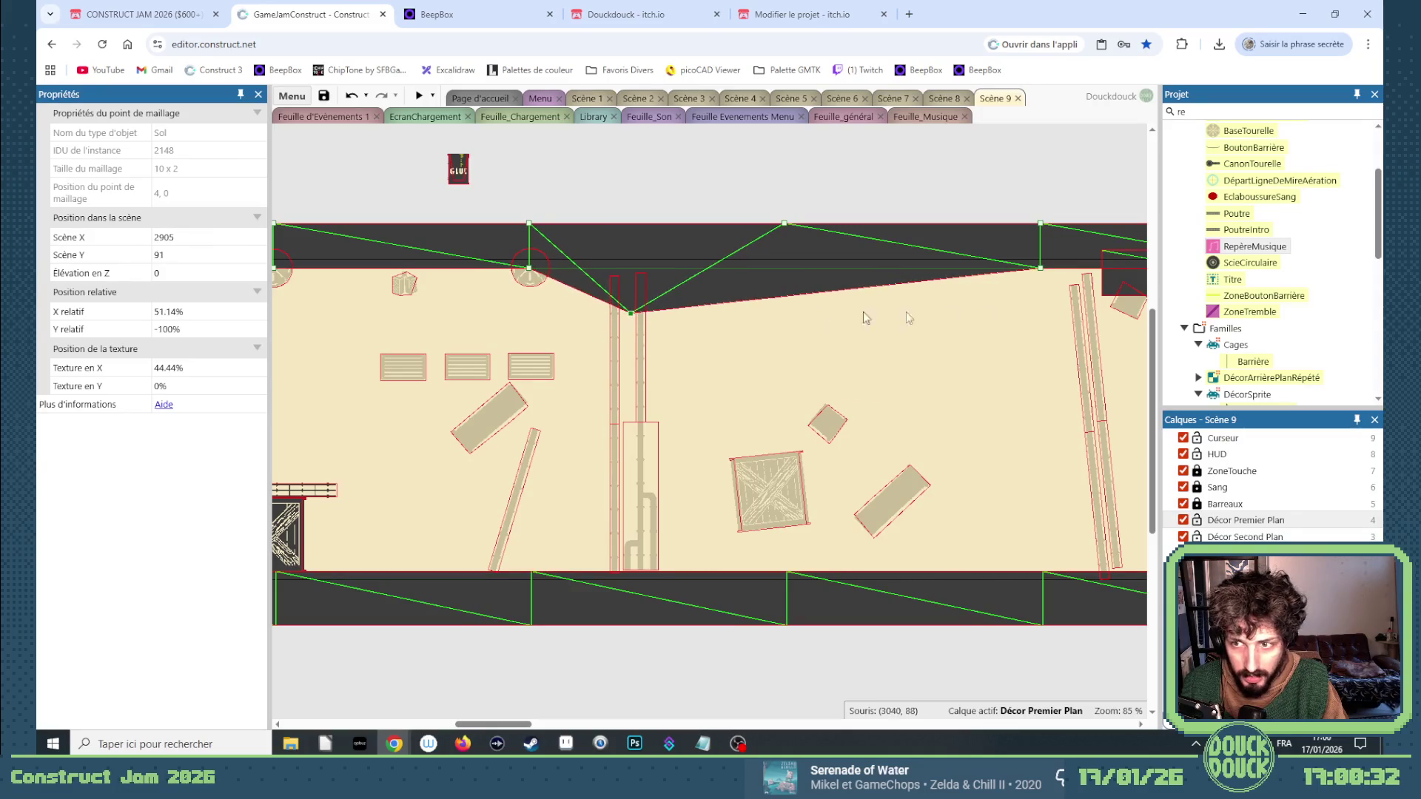
pyautogui.moveTo(1040, 267)
pyautogui.mouseDown()
pyautogui.moveTo(642, 409)
pyautogui.moveTo(667, 423)
pyautogui.moveTo(655, 442)
pyautogui.mouseUp()
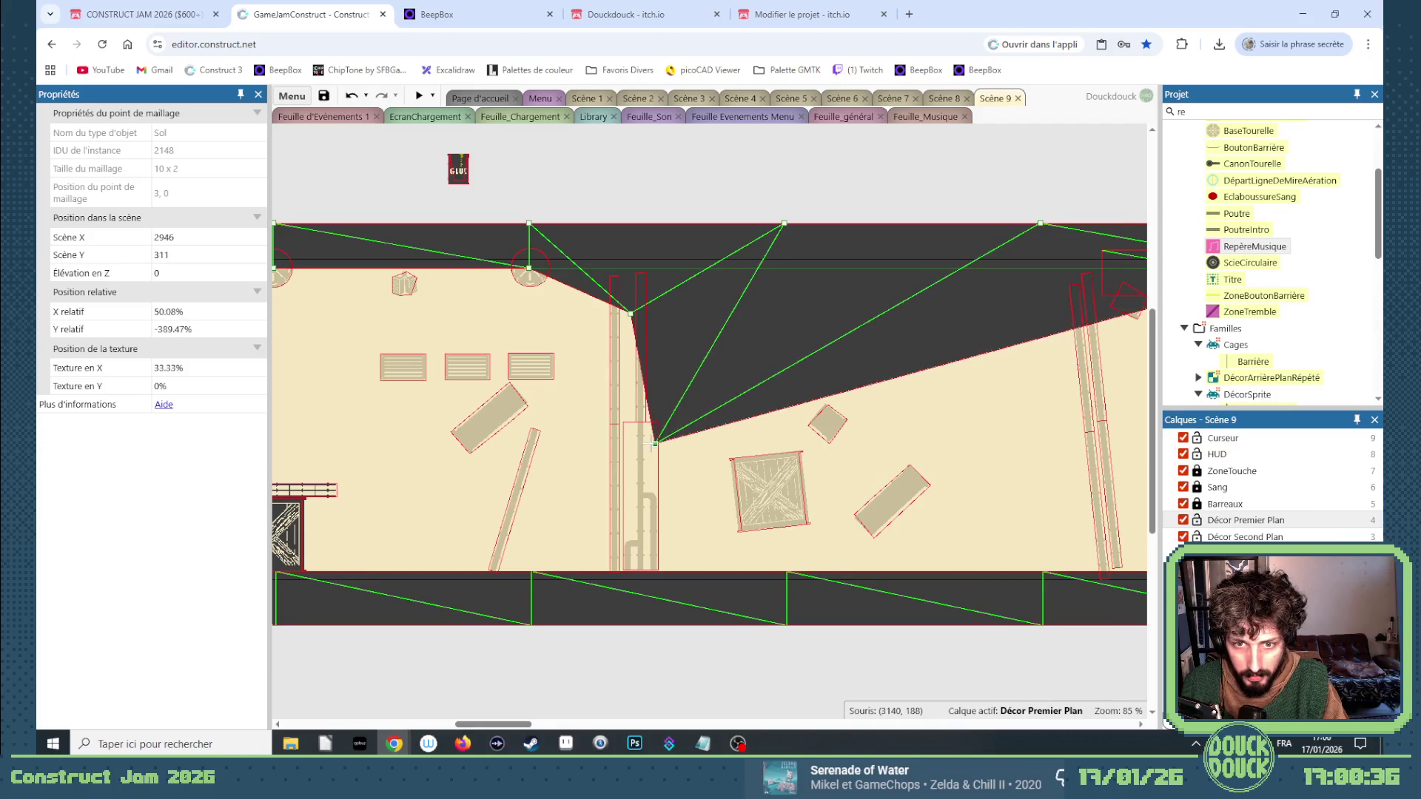
pyautogui.click(406, 124)
# Test the level in preview, then bring up the Feuille_Musique event sheet.
pyautogui.click(419, 96)
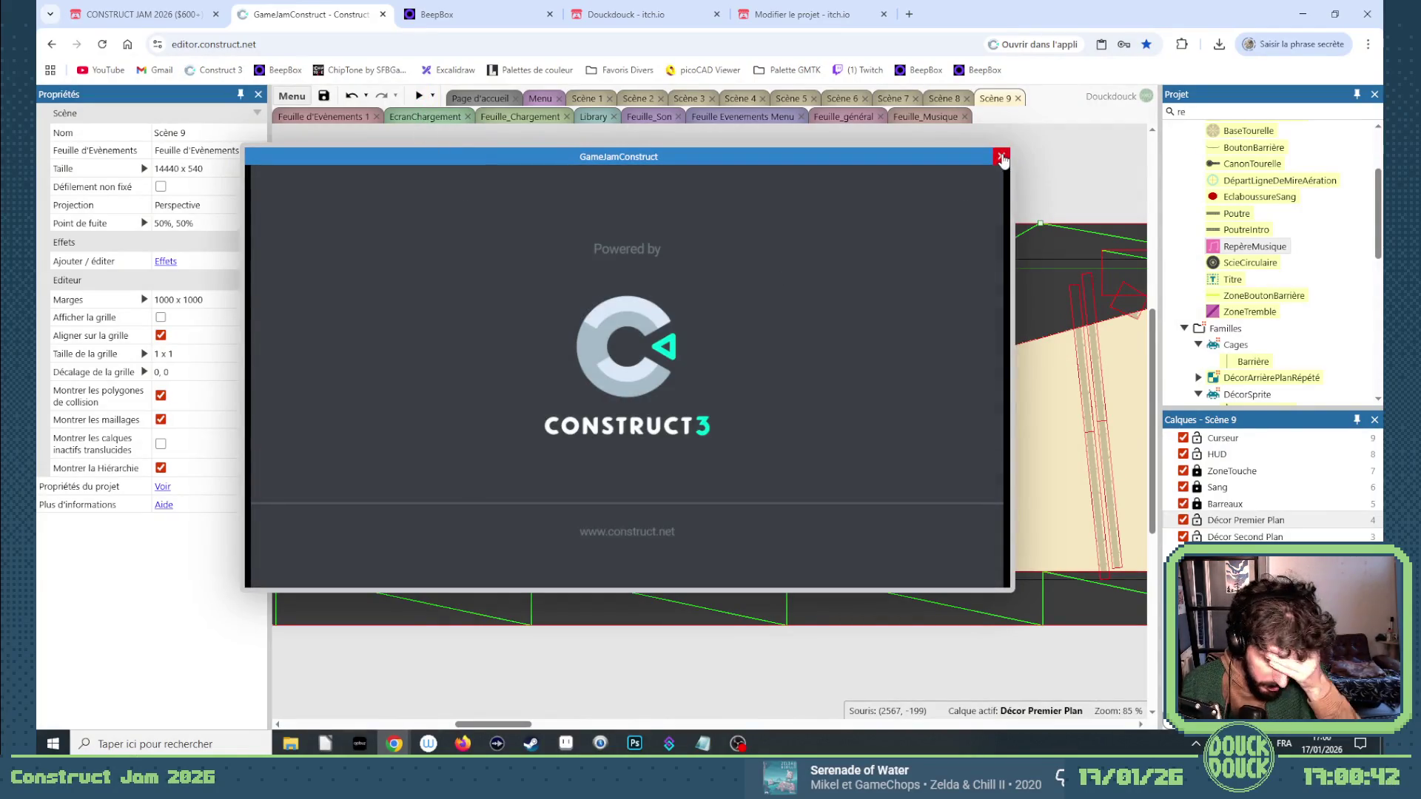
pyautogui.click(563, 133)
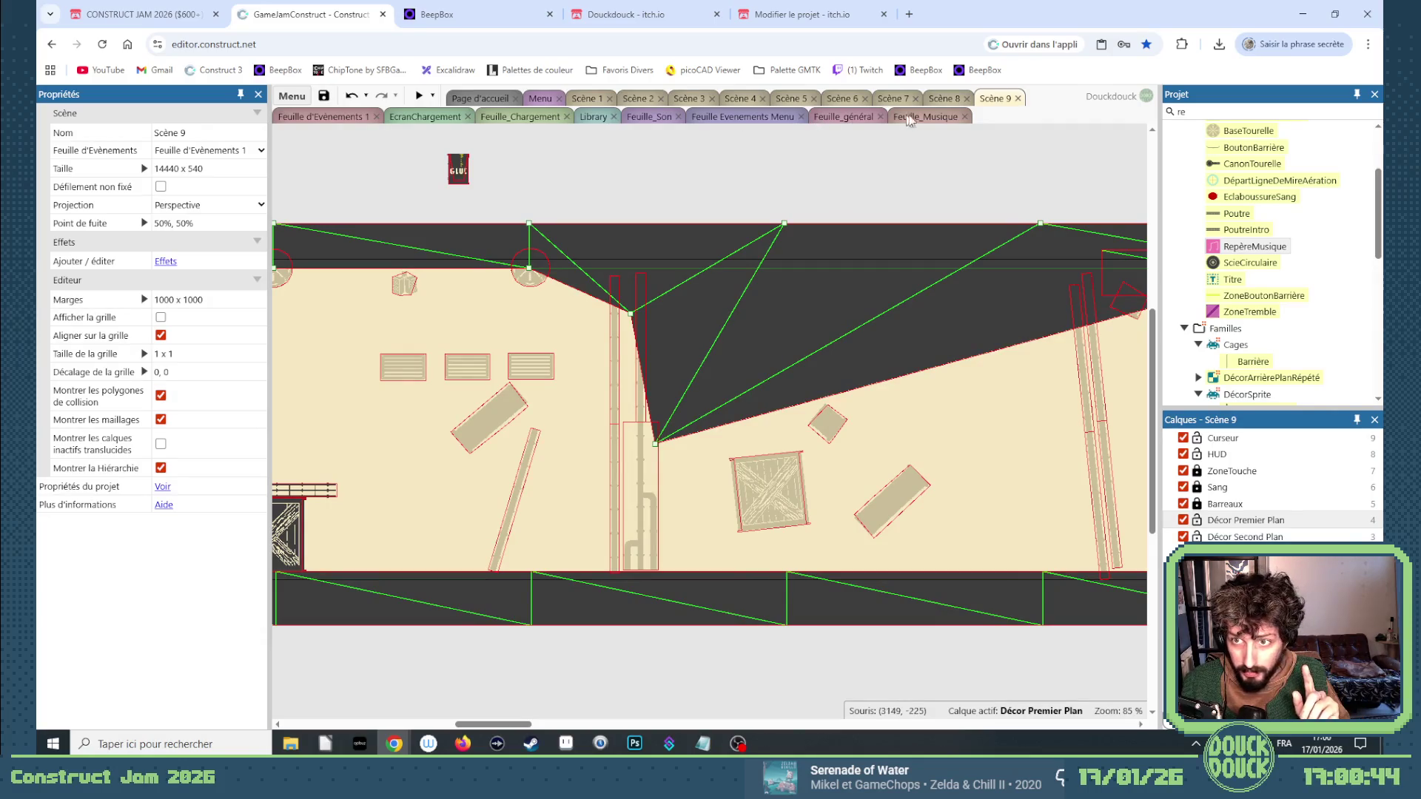
pyautogui.click(928, 119)
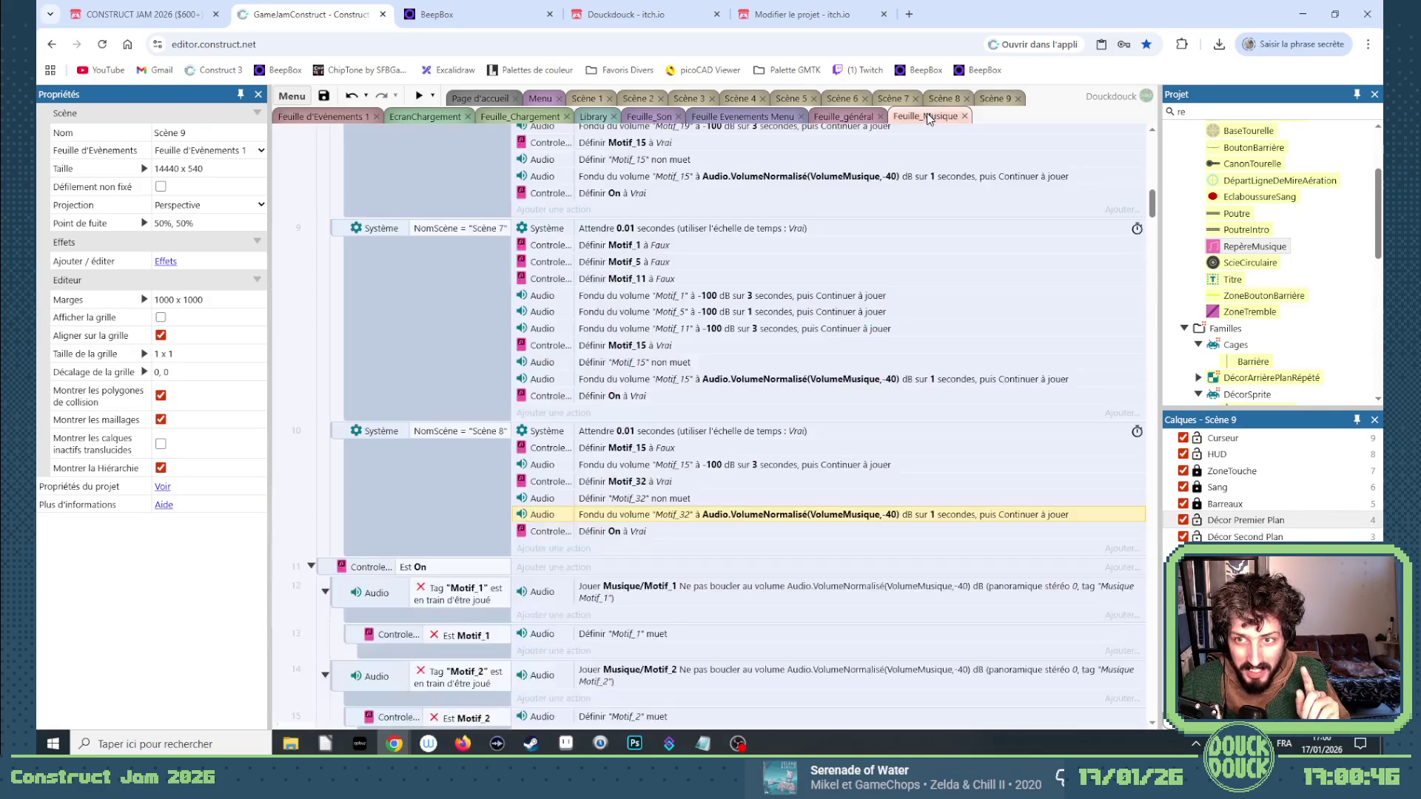
# Duplicate the Scène 8 music event and change its condition to NomScène = "Scène 9".
pyautogui.moveTo(338, 435); pyautogui.dragTo(345, 548)
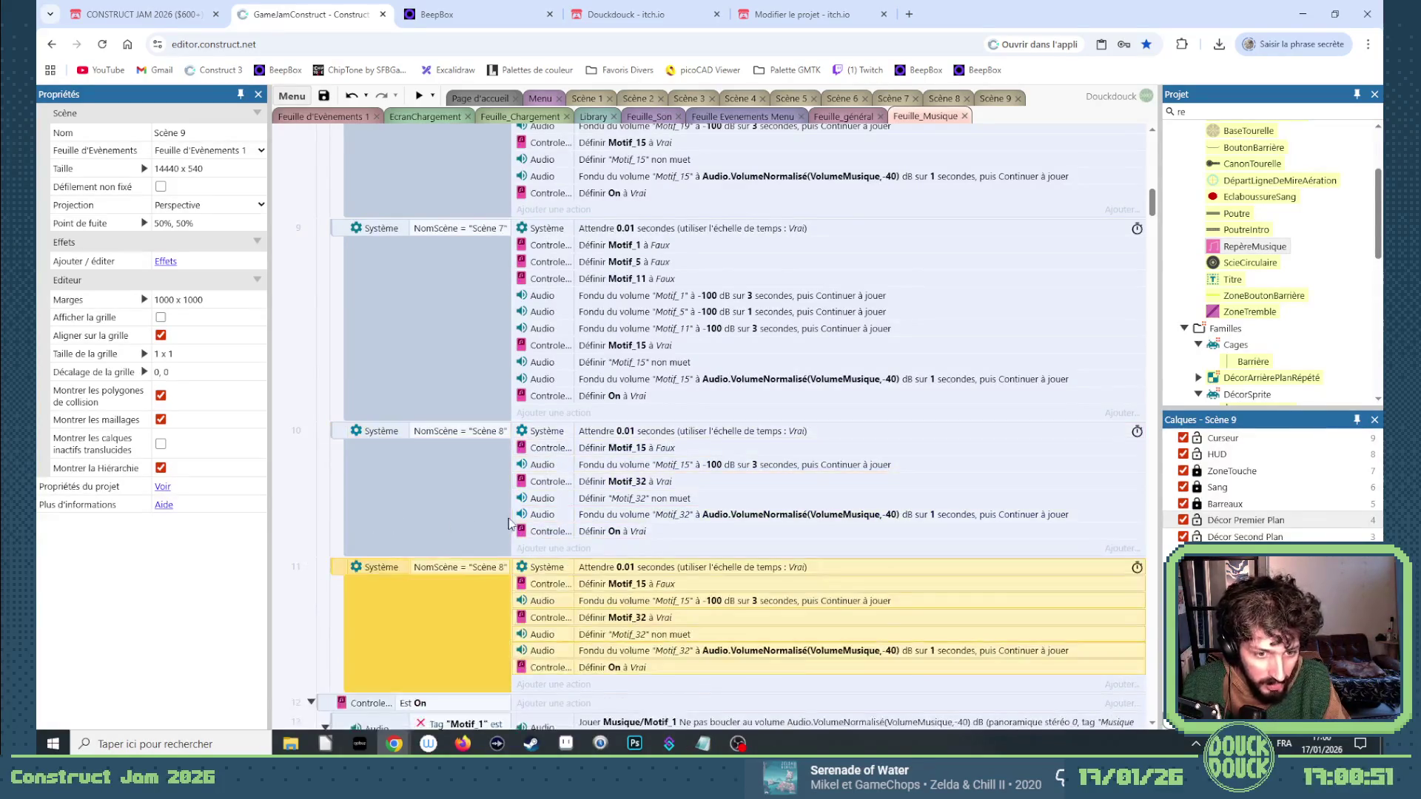
pyautogui.scroll(-2, 494, 433)
pyautogui.doubleClick(494, 433)
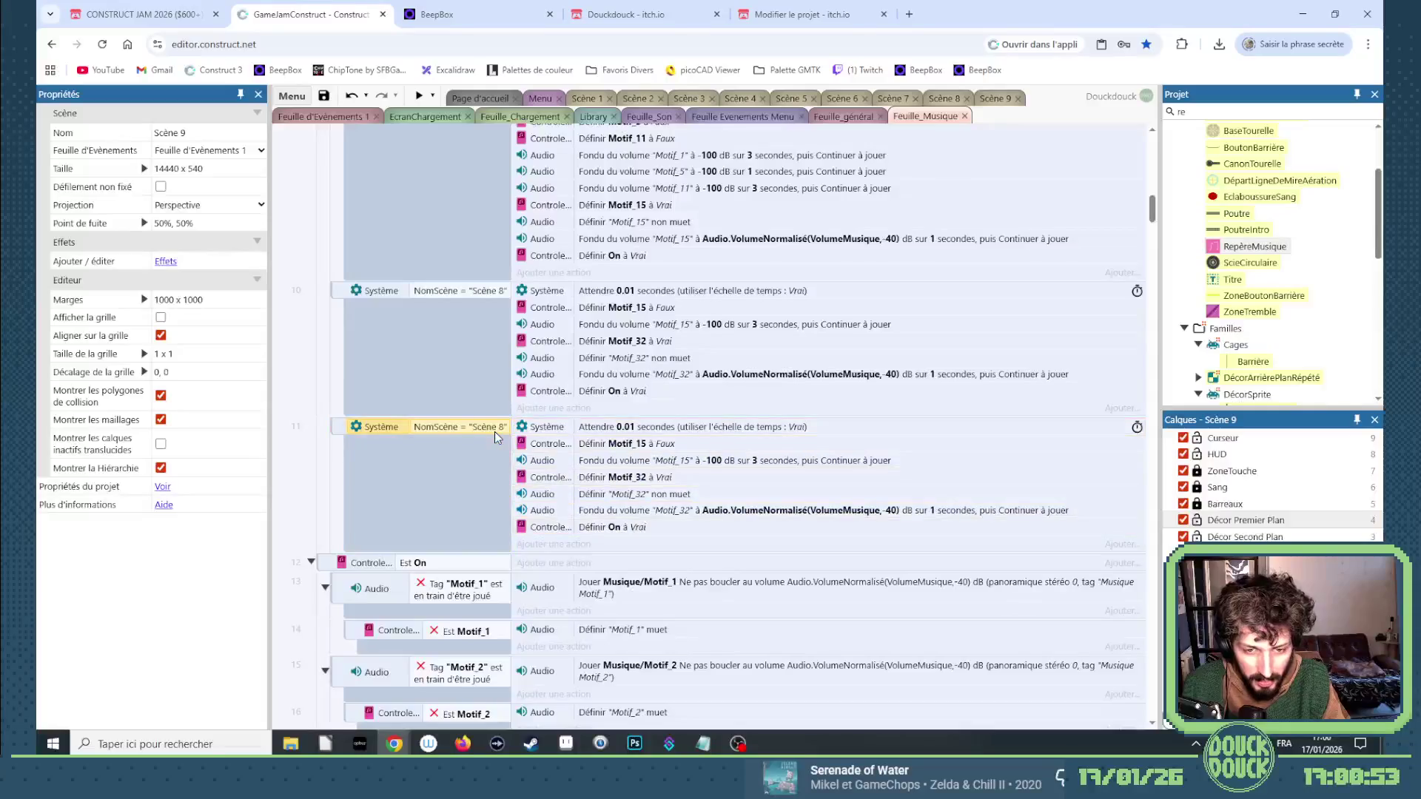
pyautogui.click(623, 427)
pyautogui.press('BackSpace')
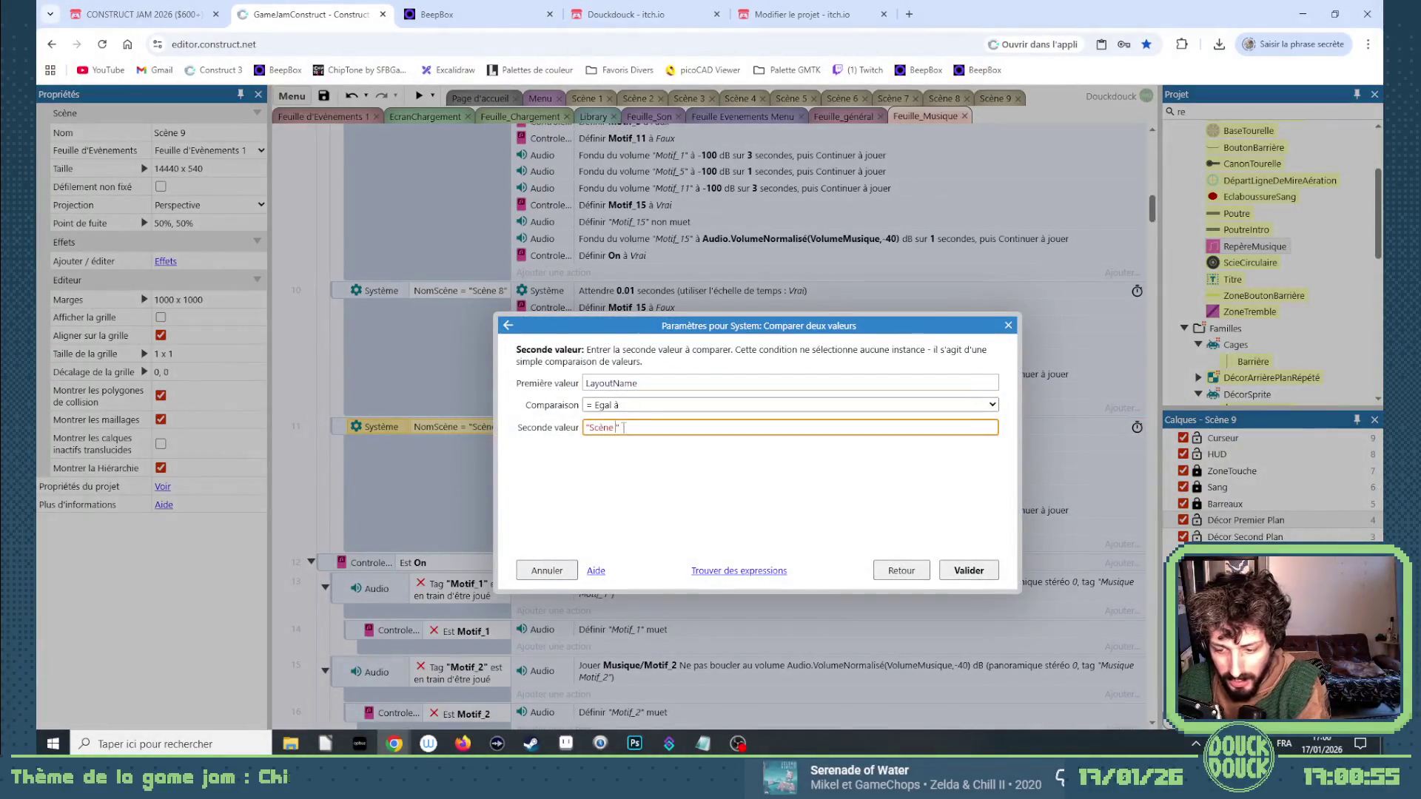
pyautogui.write('9')
pyautogui.press('Return')
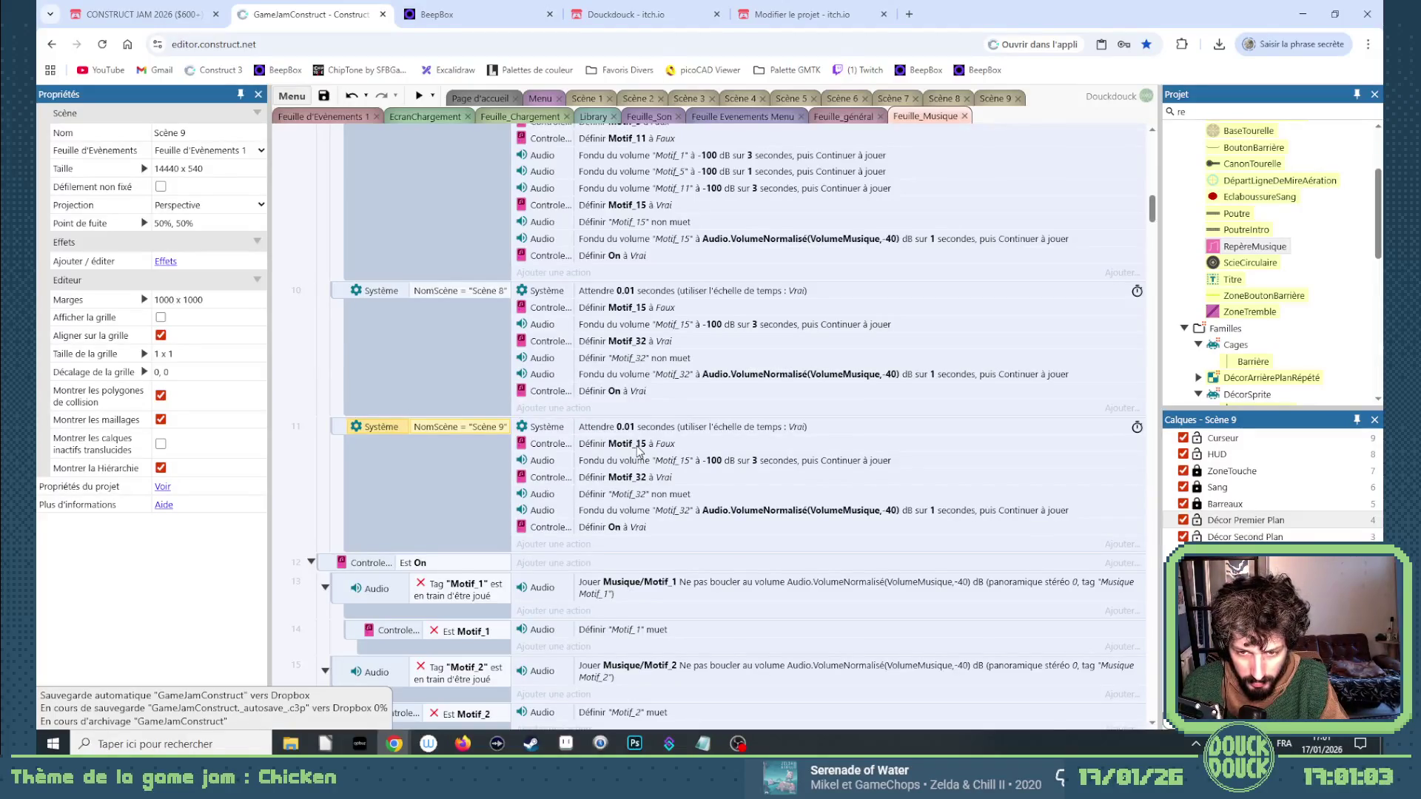
pyautogui.click(638, 446)
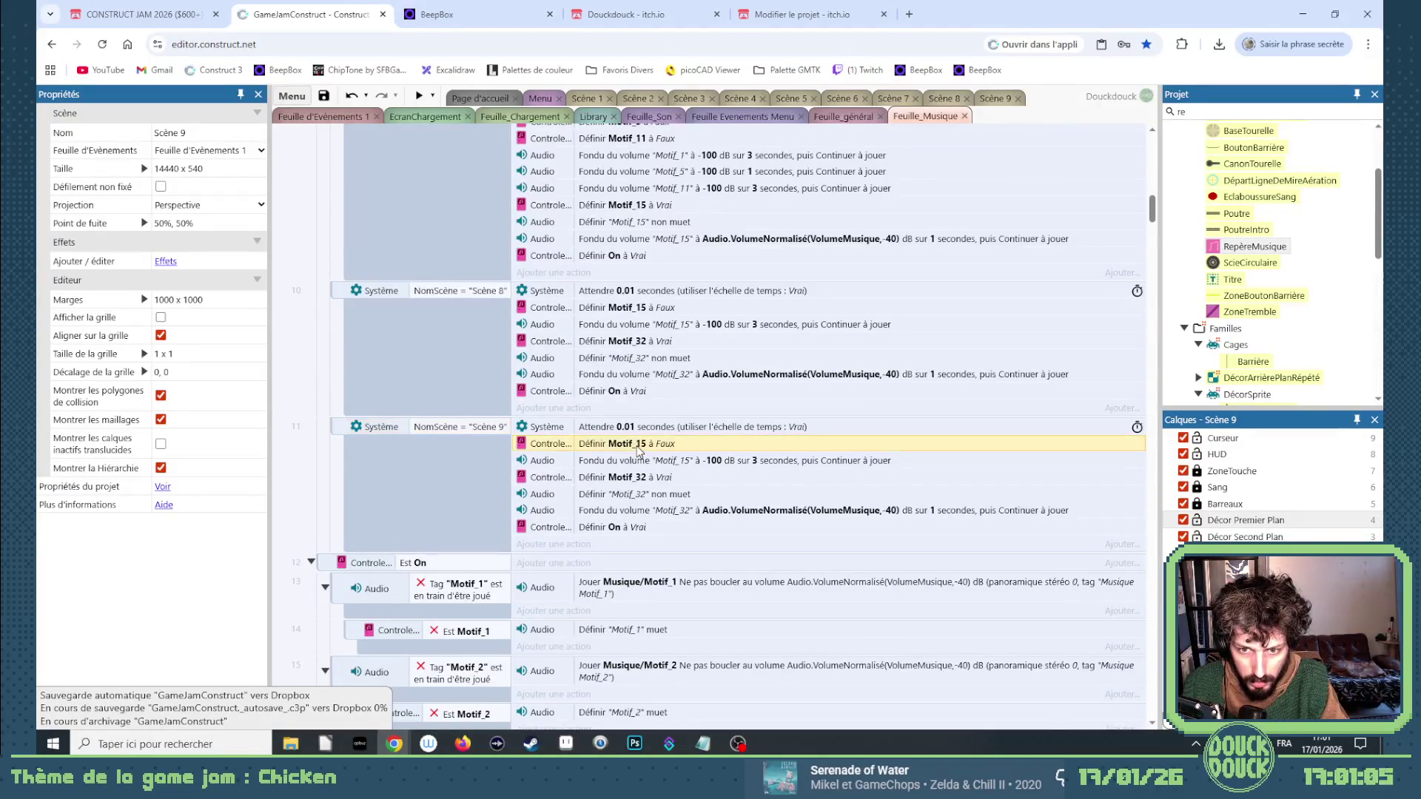
# Remove the Motif_15 action and add actions setting Motif_35 and Motif_36 to true.
pyautogui.press('Delete')
pyautogui.press('Delete')
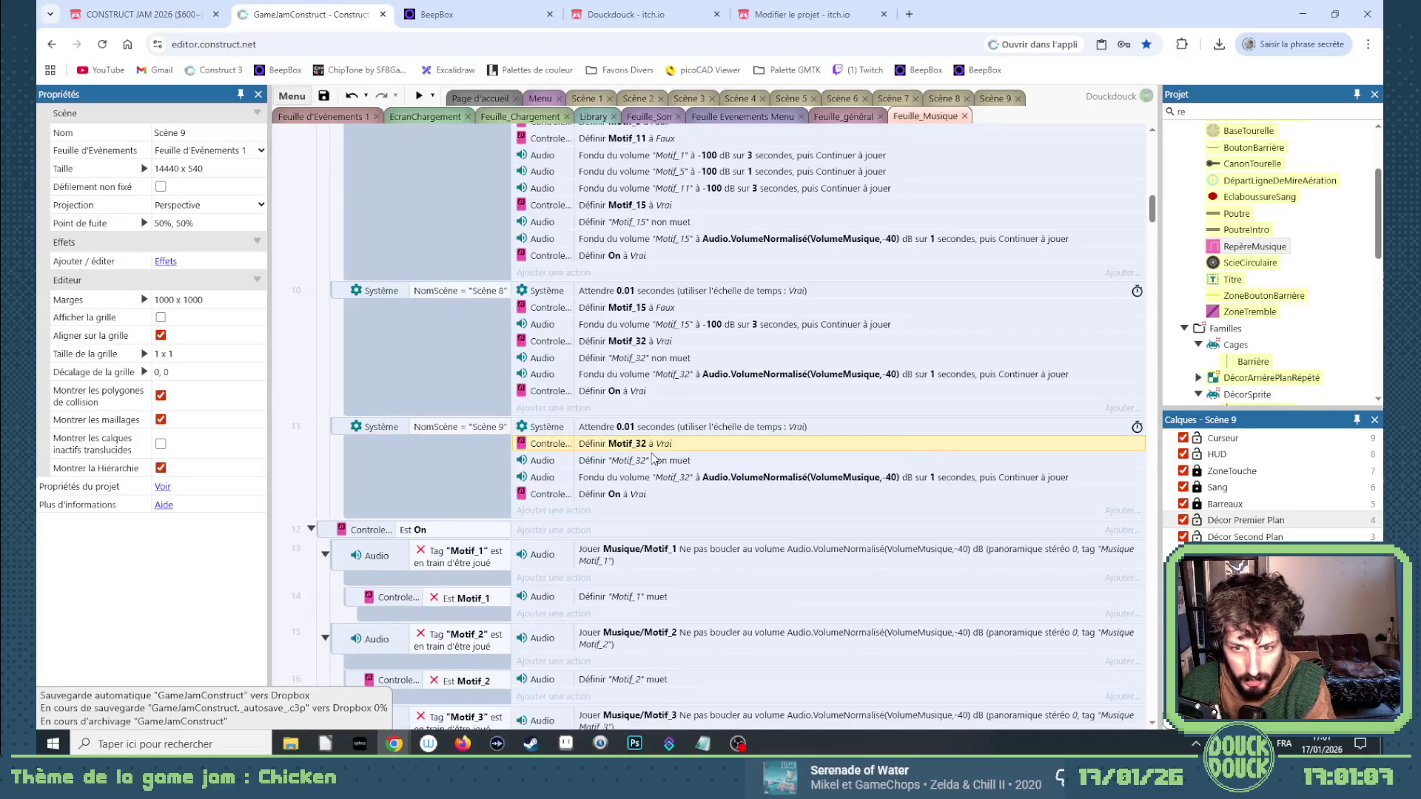
pyautogui.hotkey('ctrl', 'c')
pyautogui.hotkey('ctrl', 'v')
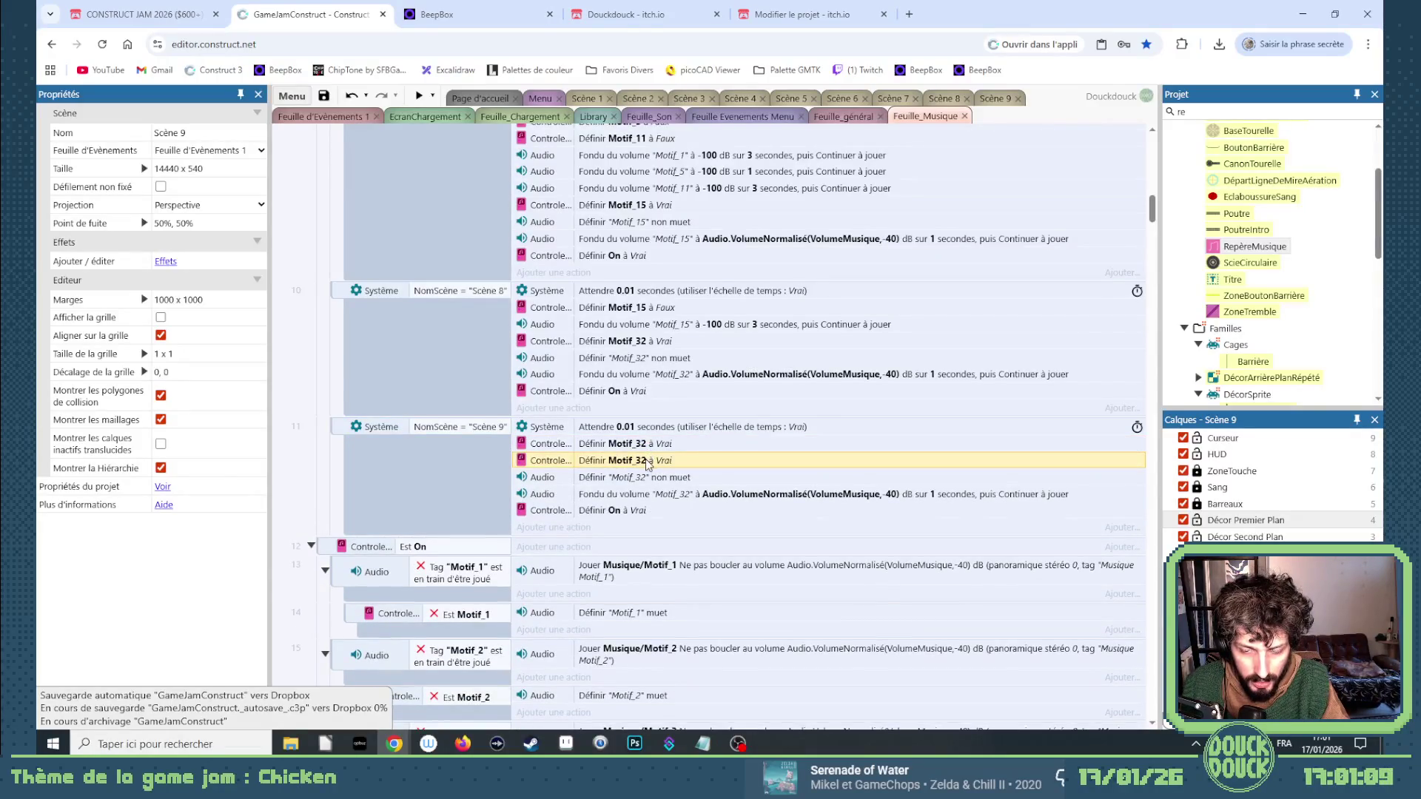
pyautogui.doubleClick(646, 462)
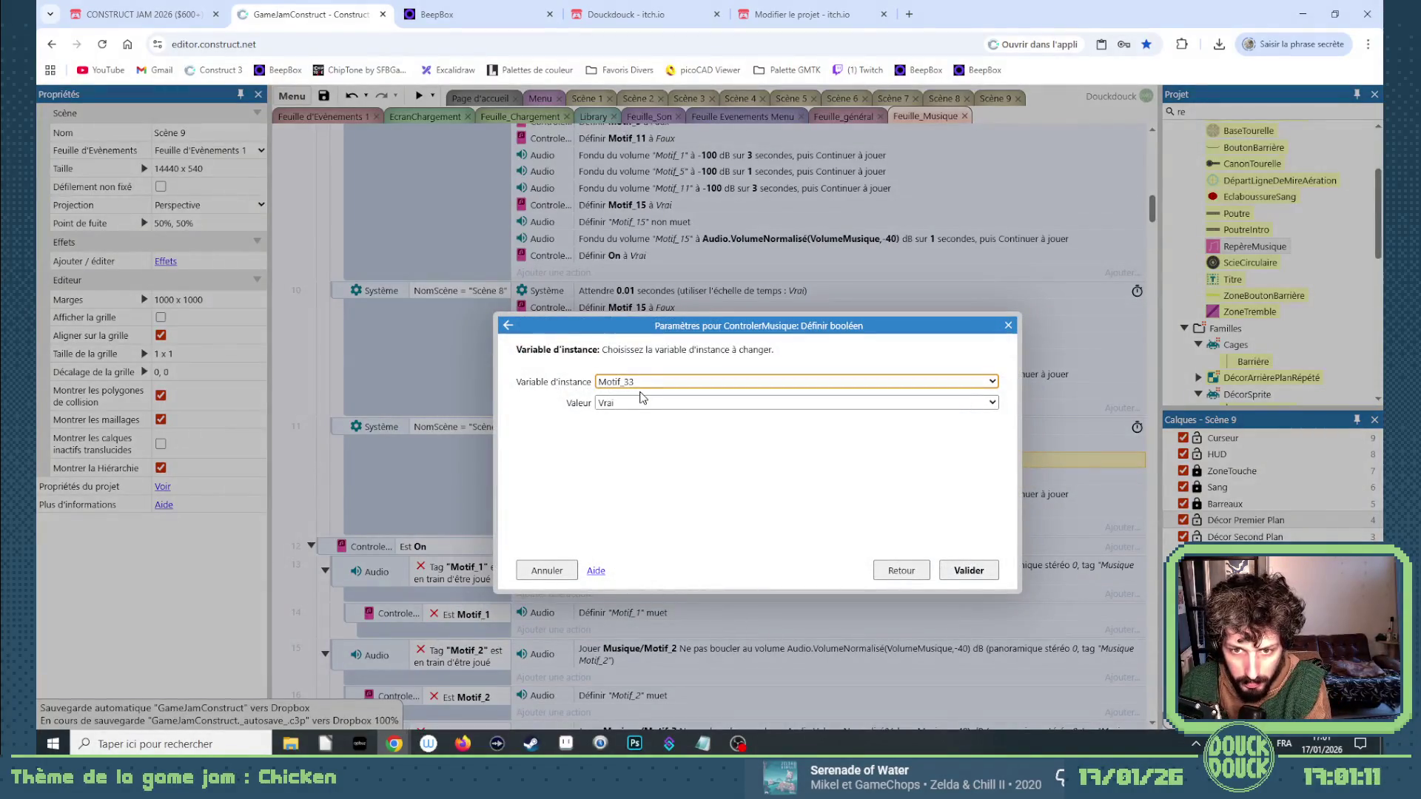
pyautogui.press('Down')
pyautogui.press('Down')
pyautogui.press('Down')
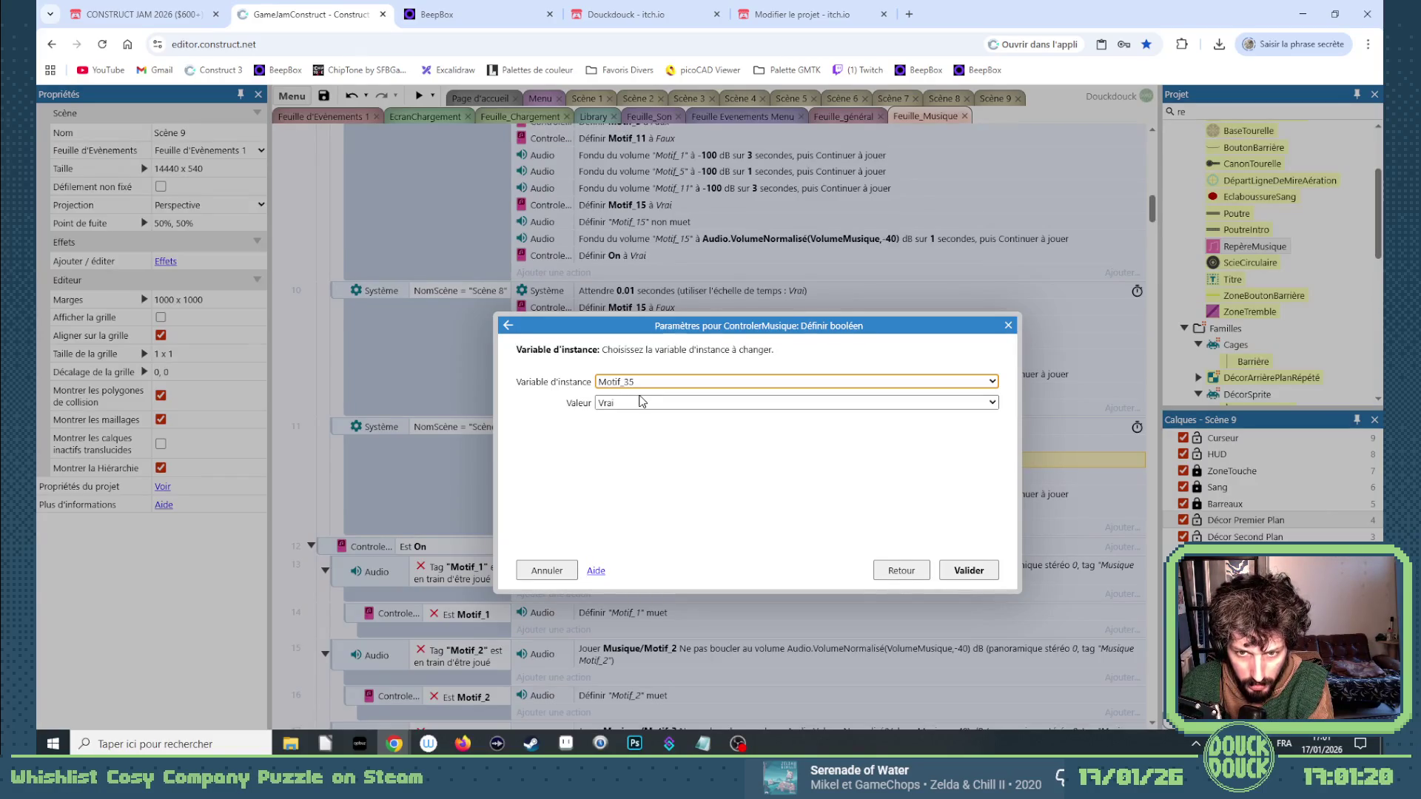
pyautogui.press('Return')
pyautogui.click(652, 474)
pyautogui.hotkey('ctrl', 'v')
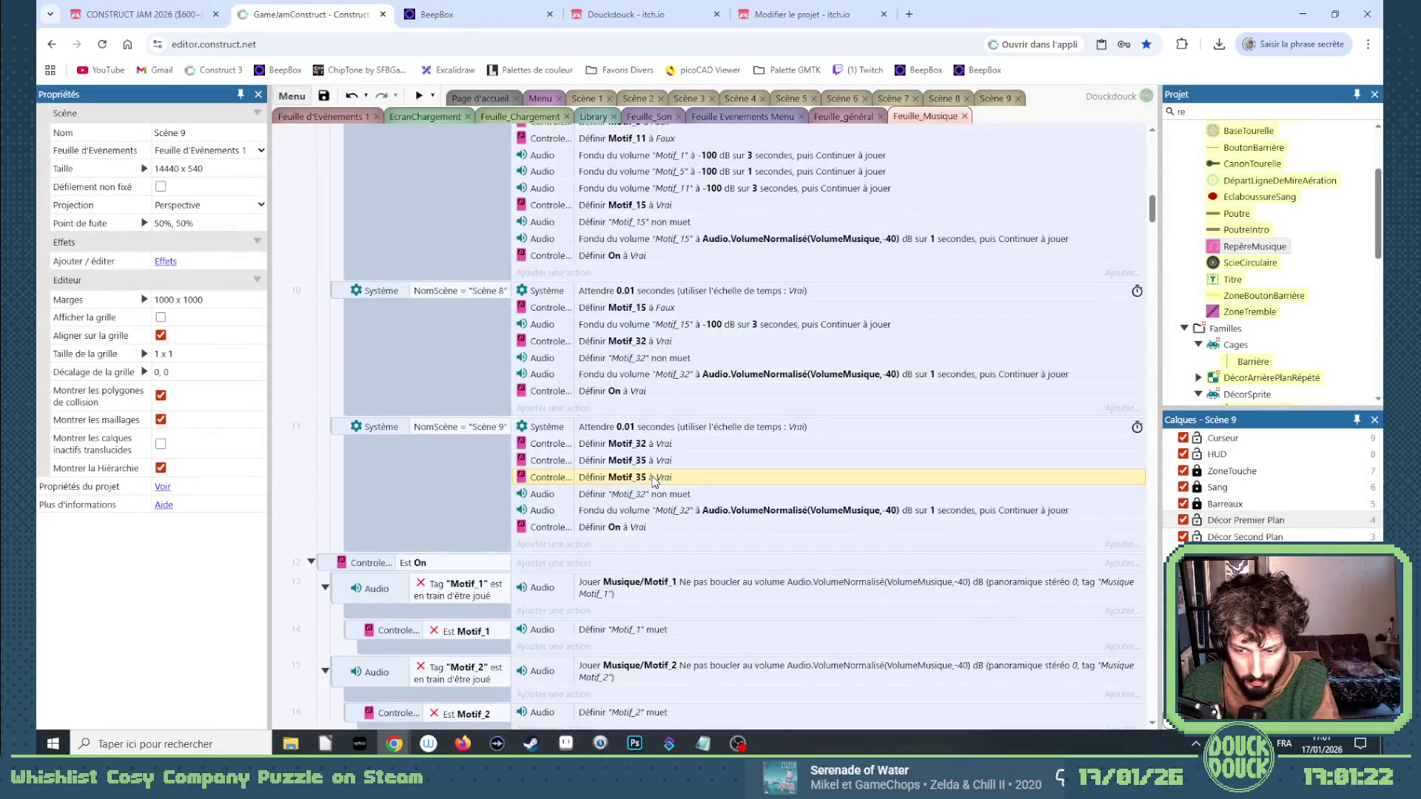
pyautogui.doubleClick(655, 481)
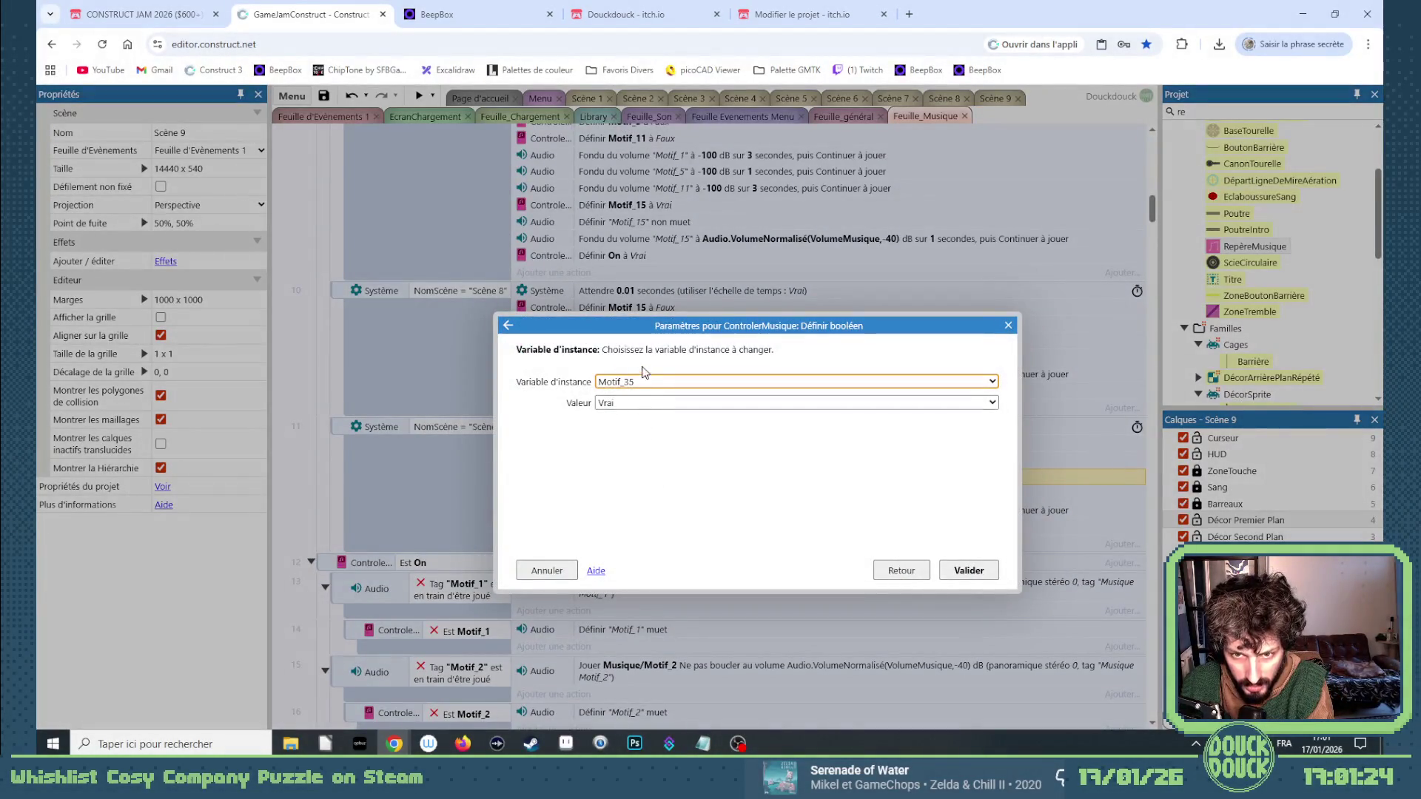
pyautogui.press('Return')
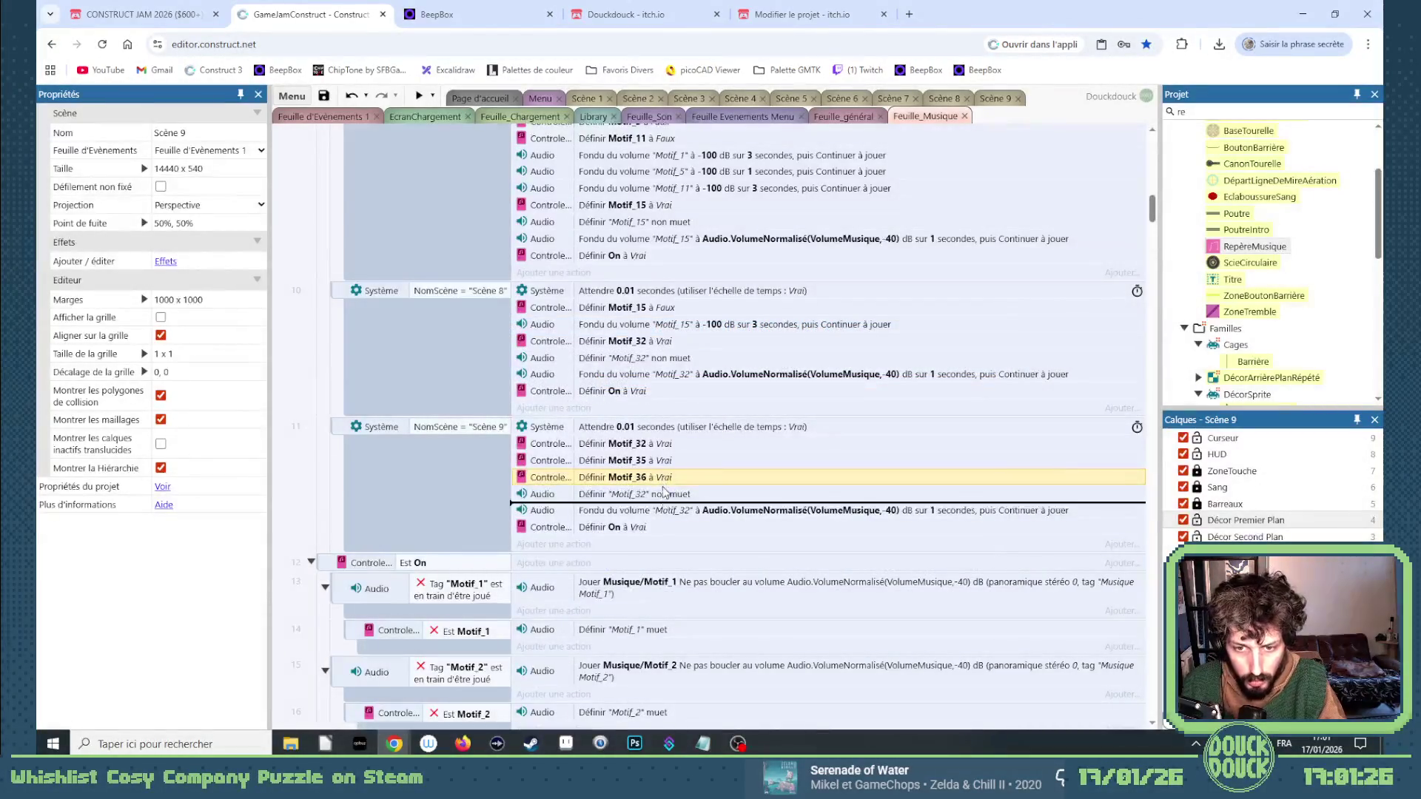
# Add matching set-to-true boolean actions for Motif_37 and Motif_38.
pyautogui.hotkey('ctrl', 'c')
pyautogui.hotkey('ctrl', 'v')
pyautogui.doubleClick(661, 493)
pyautogui.press('BackSpace')
pyautogui.write('7')
pyautogui.press('Return')
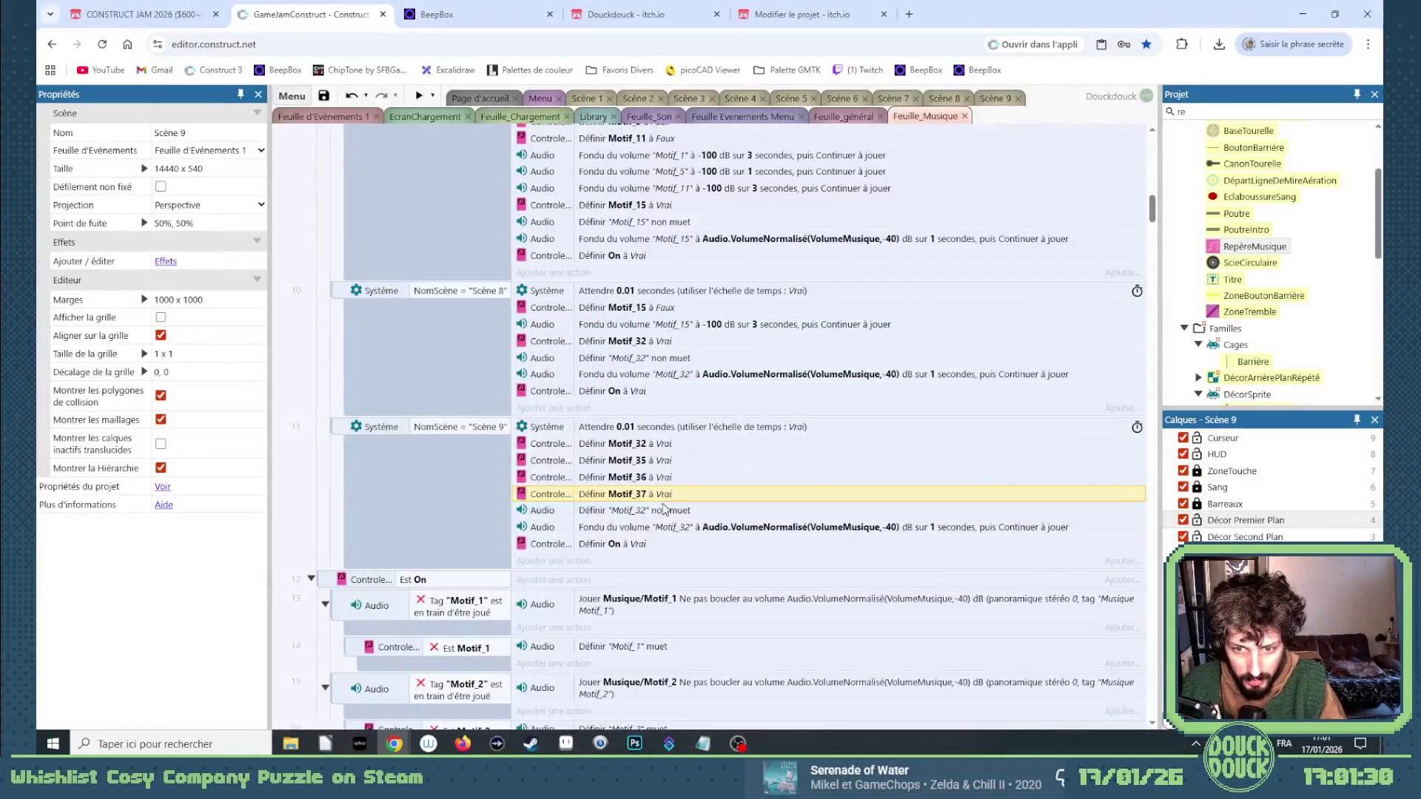
pyautogui.hotkey('ctrl', 'c')
pyautogui.hotkey('ctrl', 'v')
pyautogui.doubleClick(665, 511)
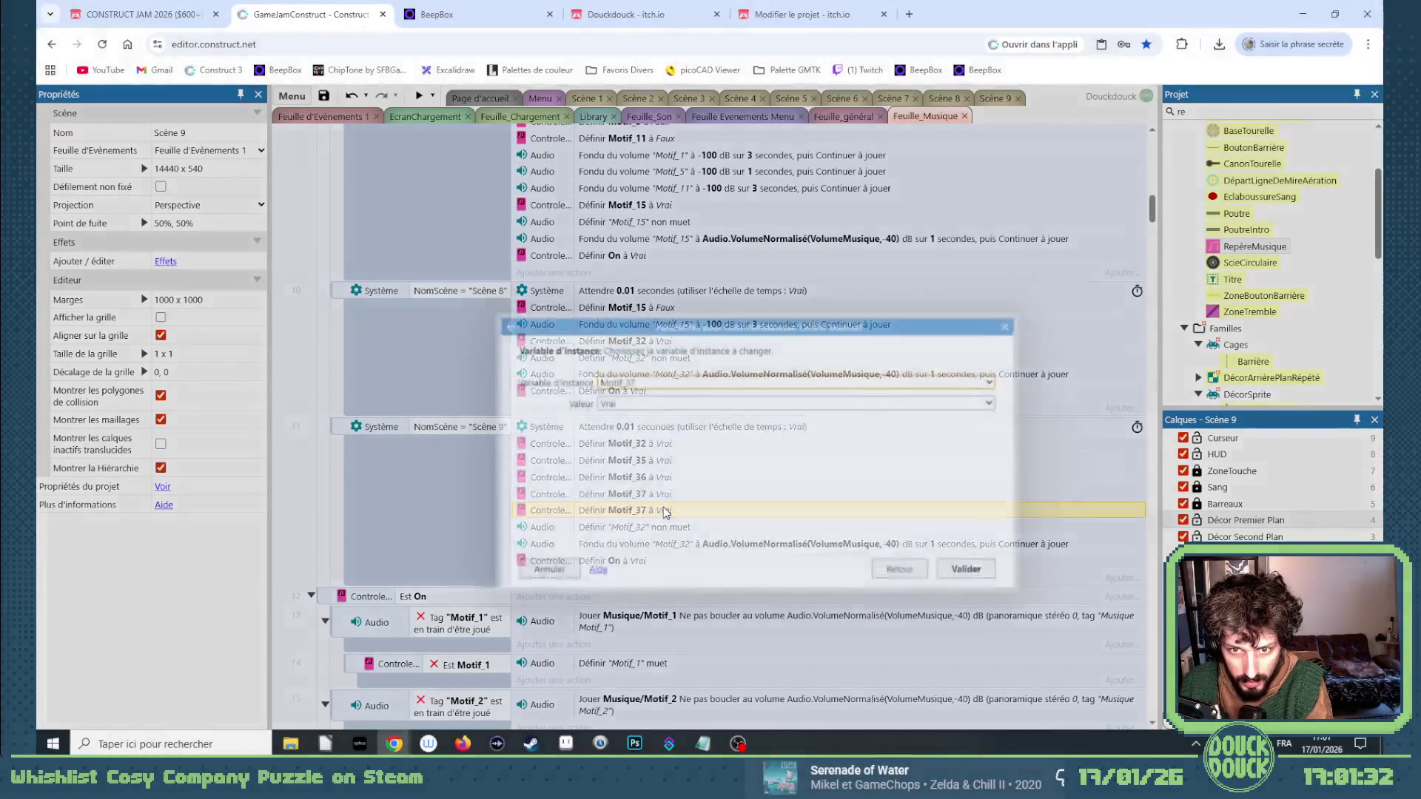
pyautogui.press('Return')
# Duplicate the Motif_32 unmute action and retag the copy Motif_35.
pyautogui.click(655, 528)
pyautogui.hotkey('ctrl', 'c')
pyautogui.hotkey('ctrl', 'v')
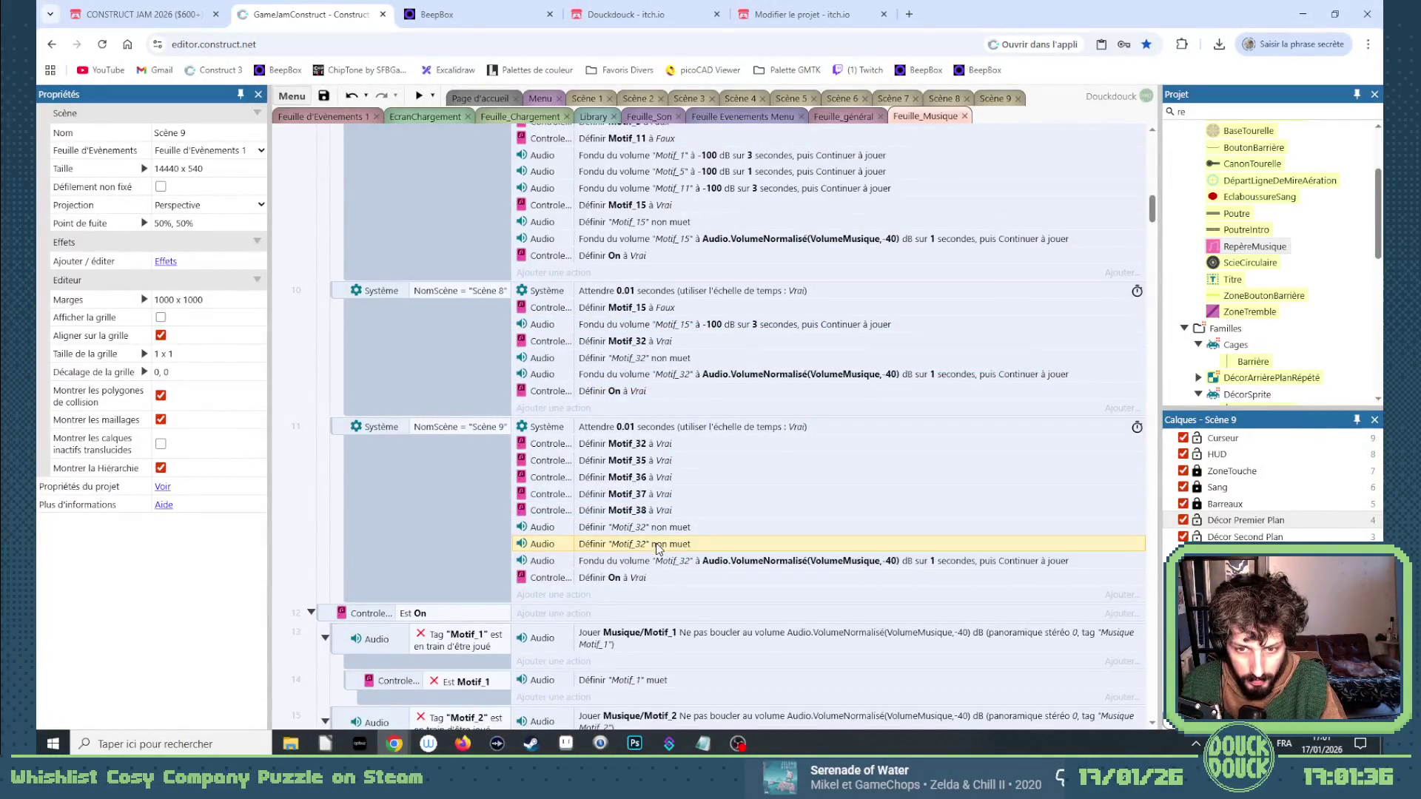
pyautogui.doubleClick(656, 545)
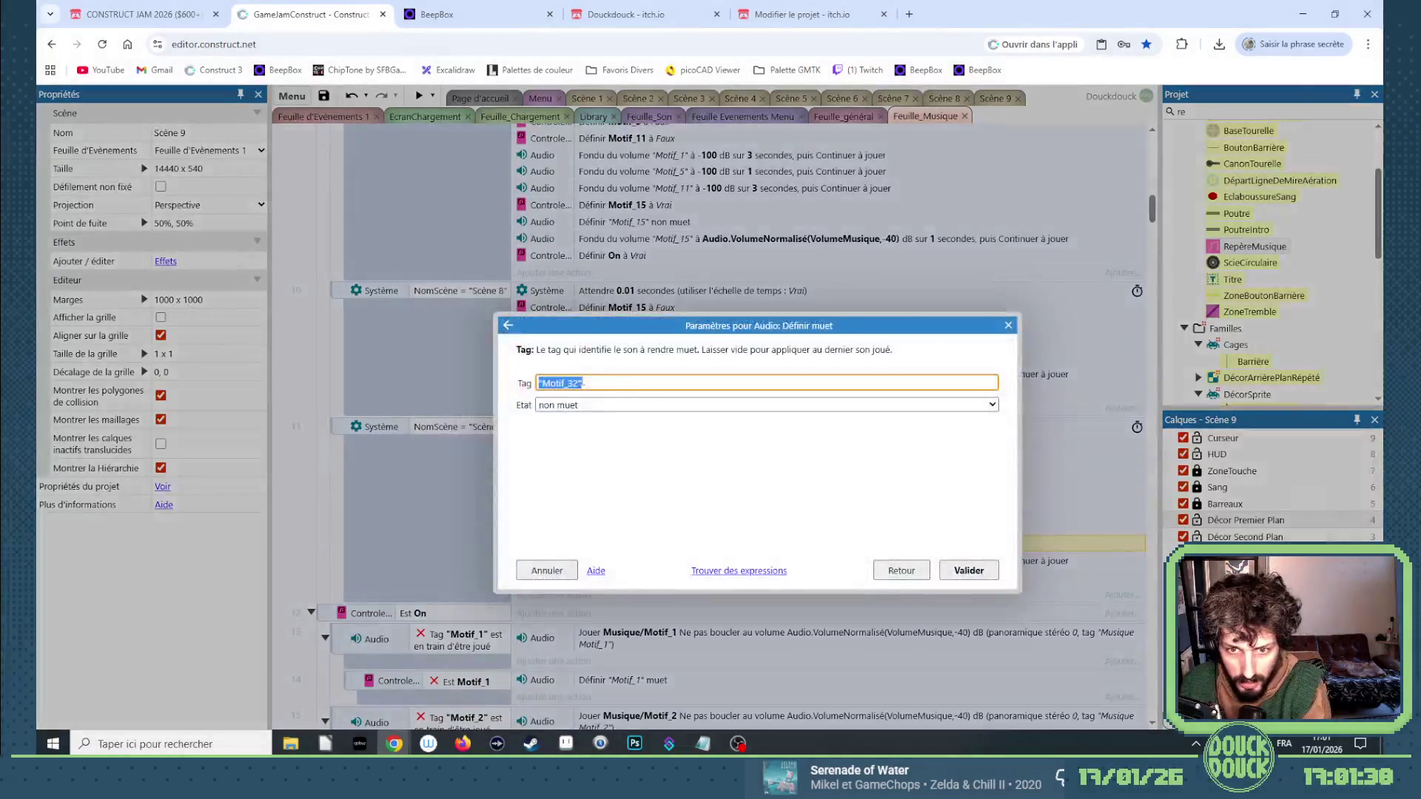
pyautogui.click(580, 383)
pyautogui.press('BackSpace')
pyautogui.write('5')
pyautogui.press('Return')
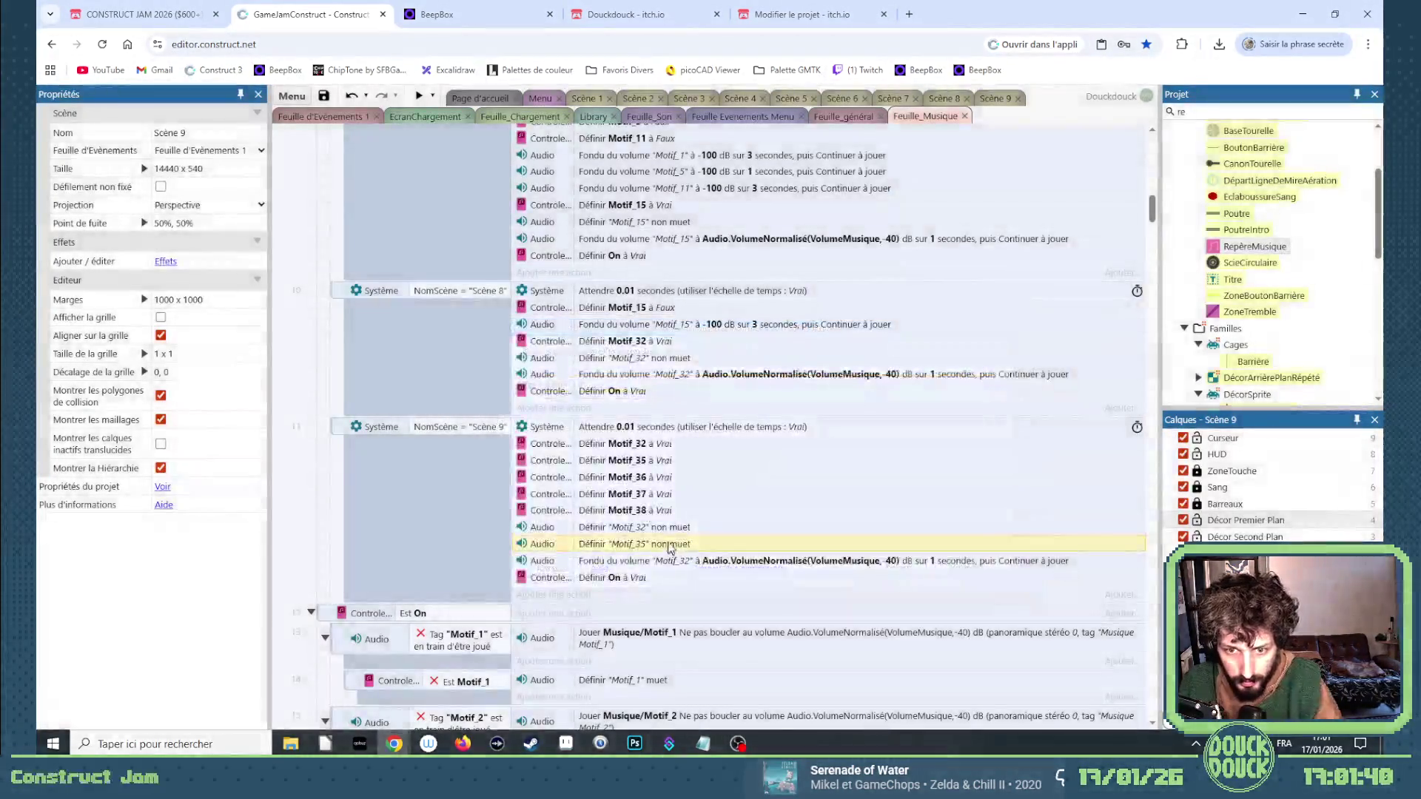
# Add unmute actions for Motif_36, Motif_37 and Motif_38.
pyautogui.hotkey('ctrl', 'v')
pyautogui.doubleClick(651, 380)
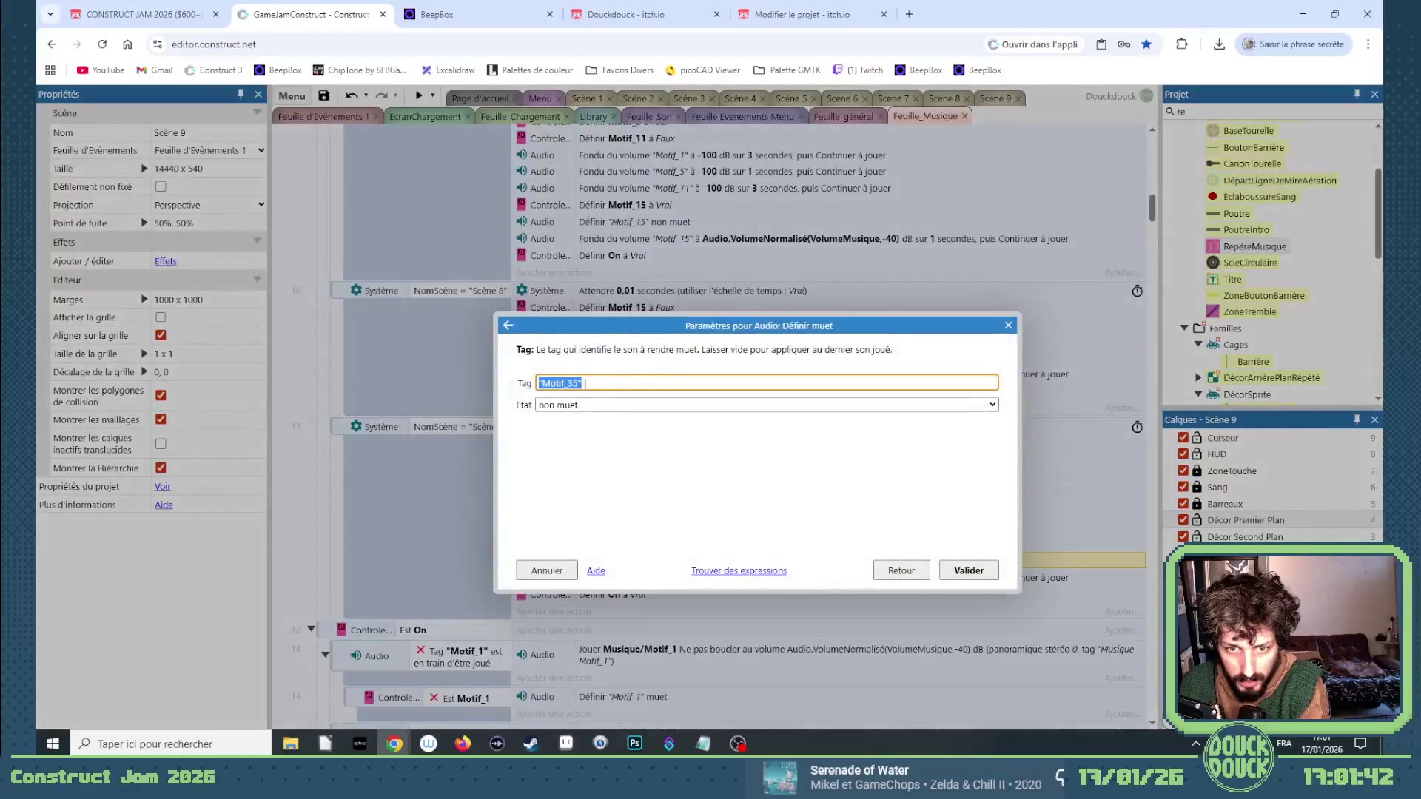
pyautogui.press('Return')
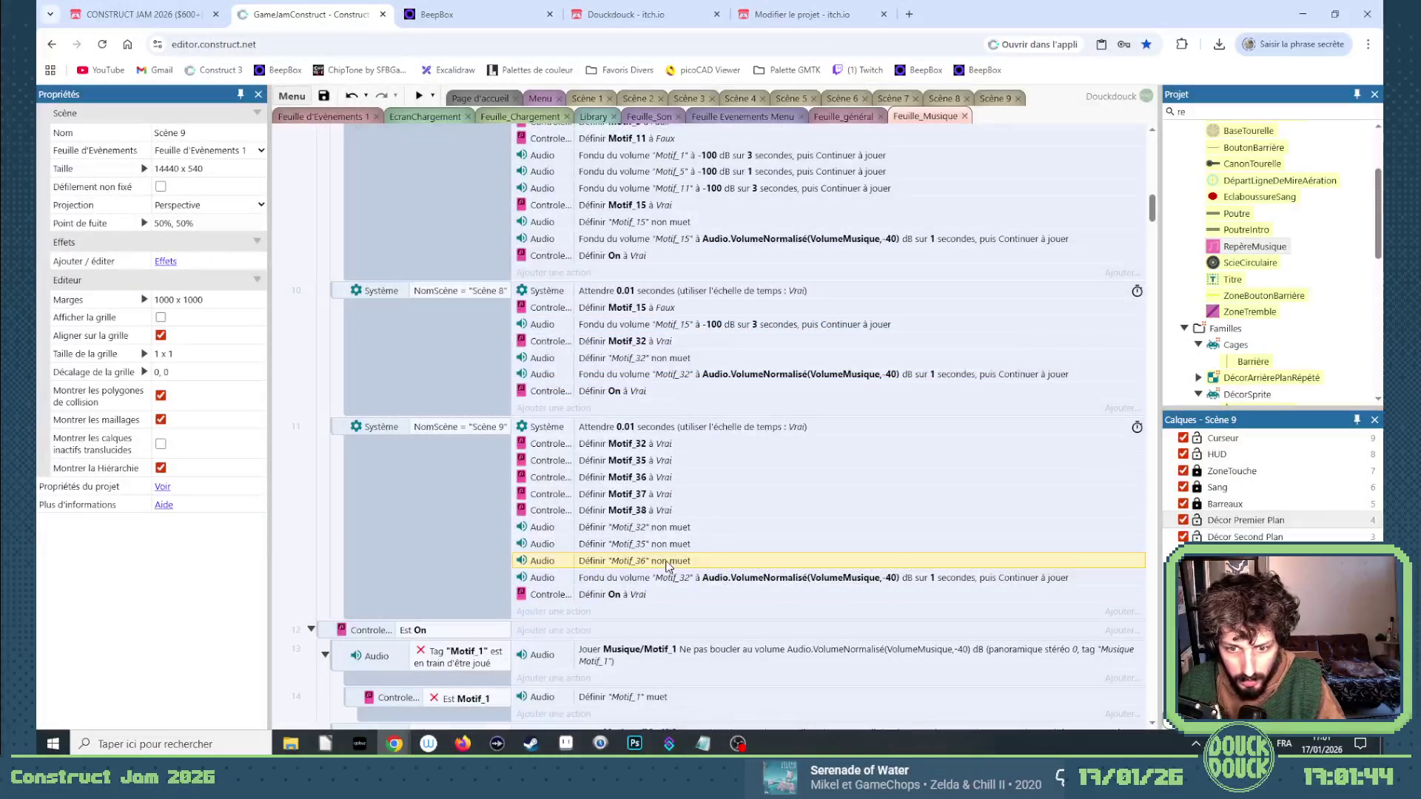
pyautogui.hotkey('ctrl', 'v')
pyautogui.press('Return')
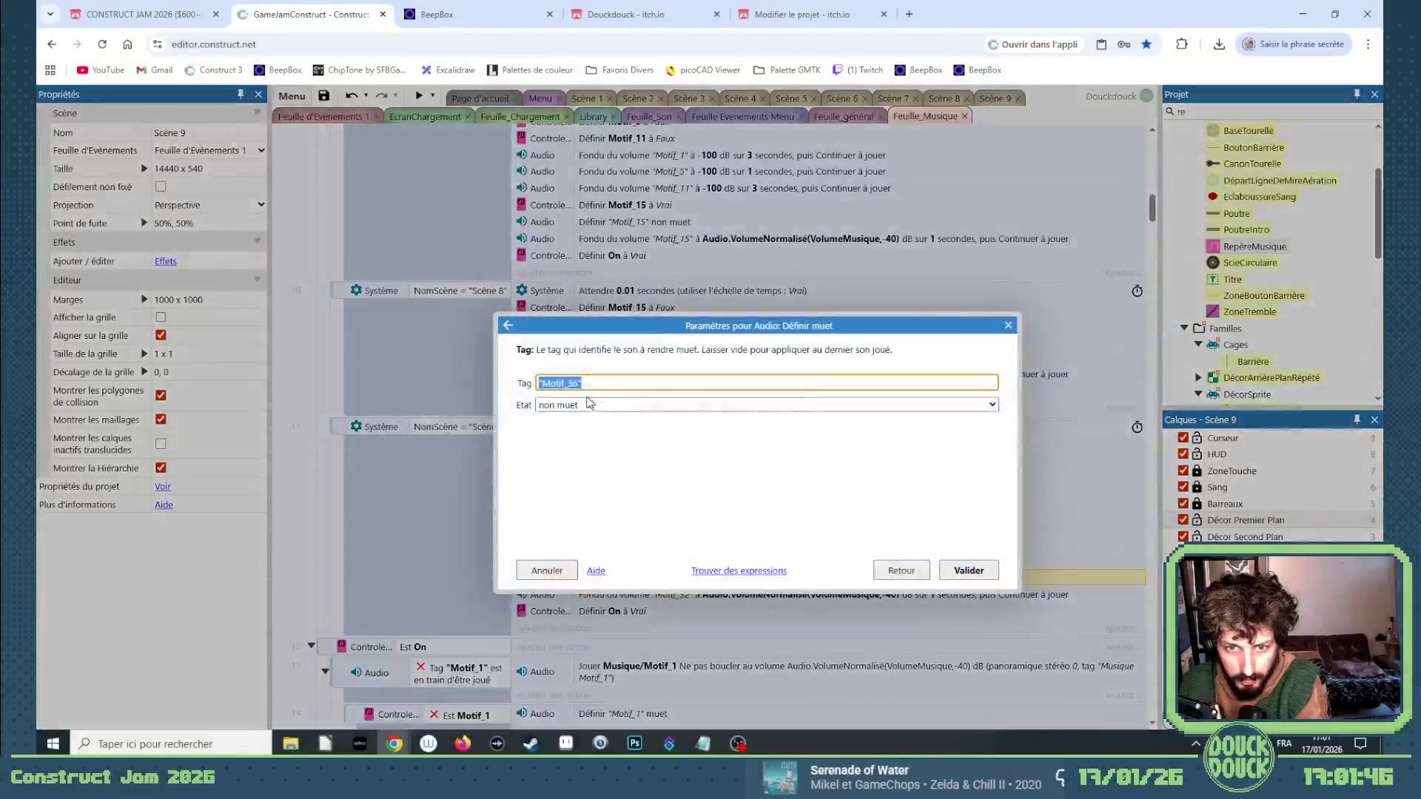
pyautogui.press('Return')
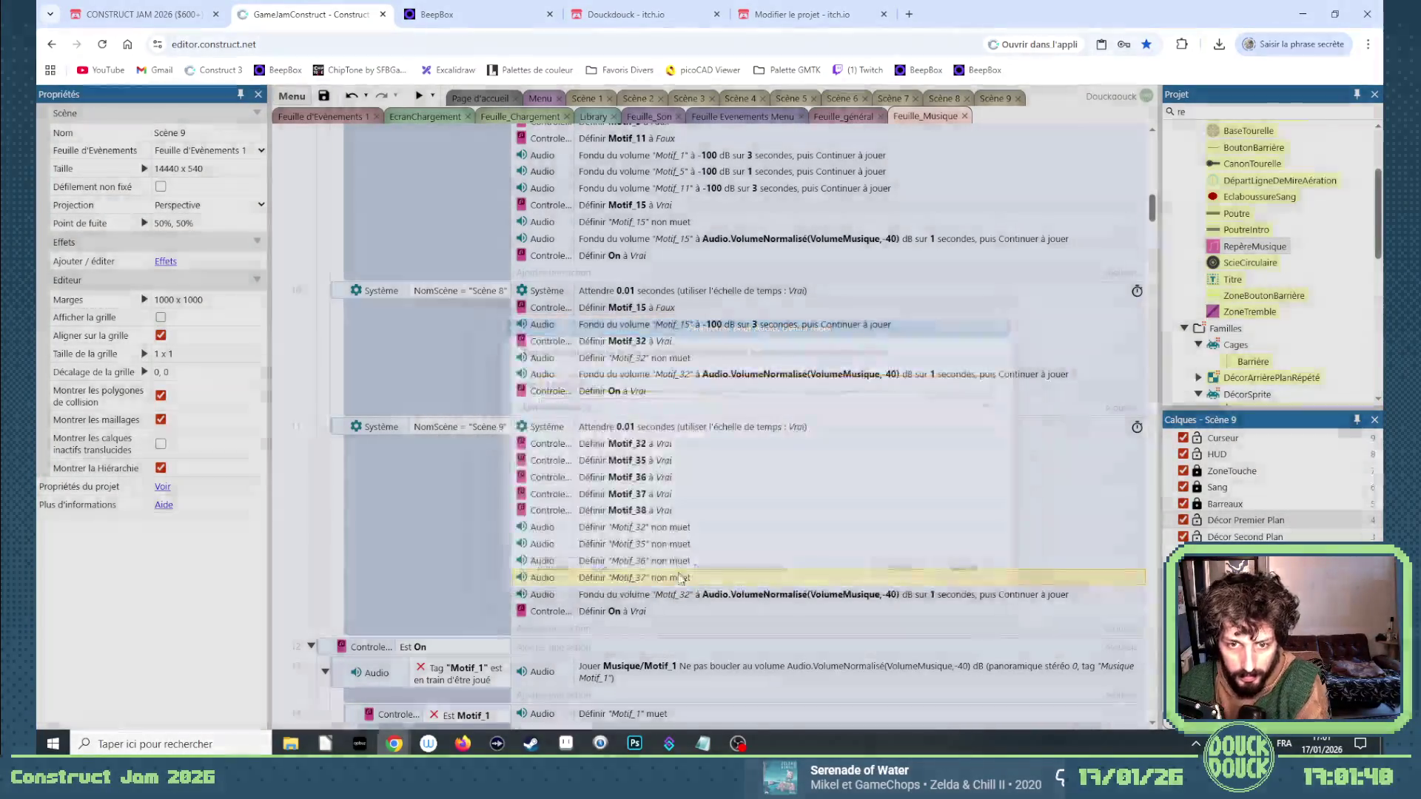
pyautogui.hotkey('ctrl', 'v')
pyautogui.press('Return')
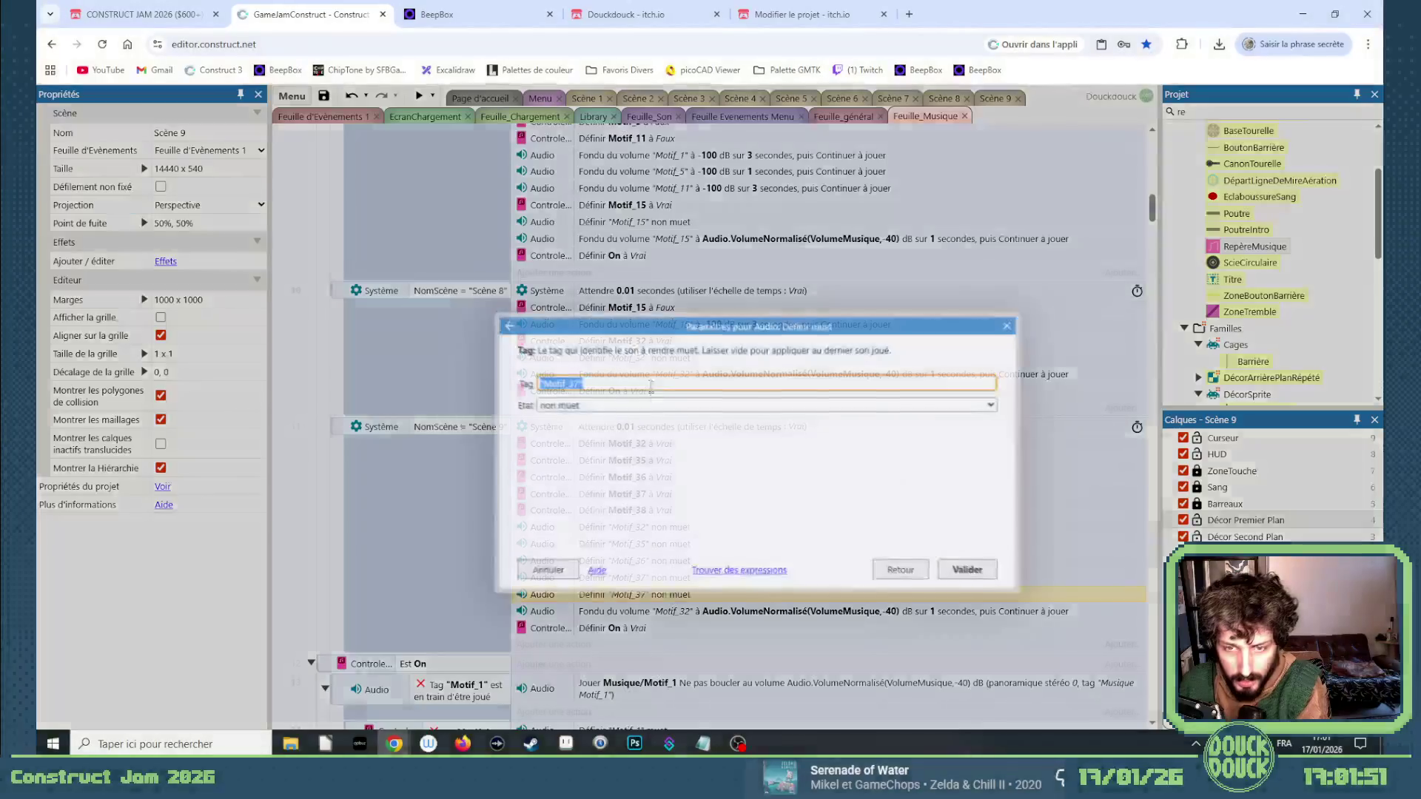
pyautogui.press('Return')
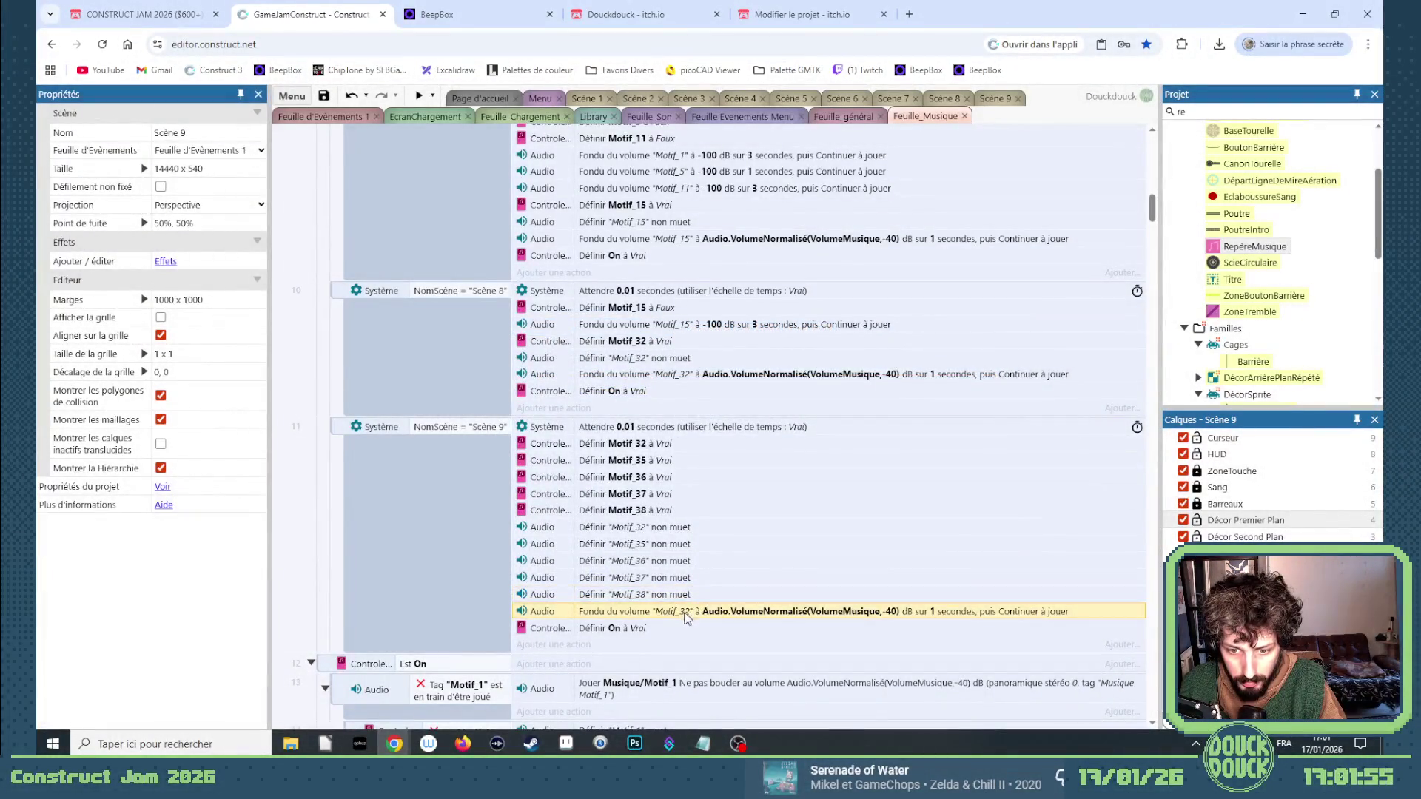
# Duplicate the Motif_32 volume fade-in action for Motif_35 and Motif_36.
pyautogui.hotkey('ctrl', 'v')
pyautogui.press('Return')
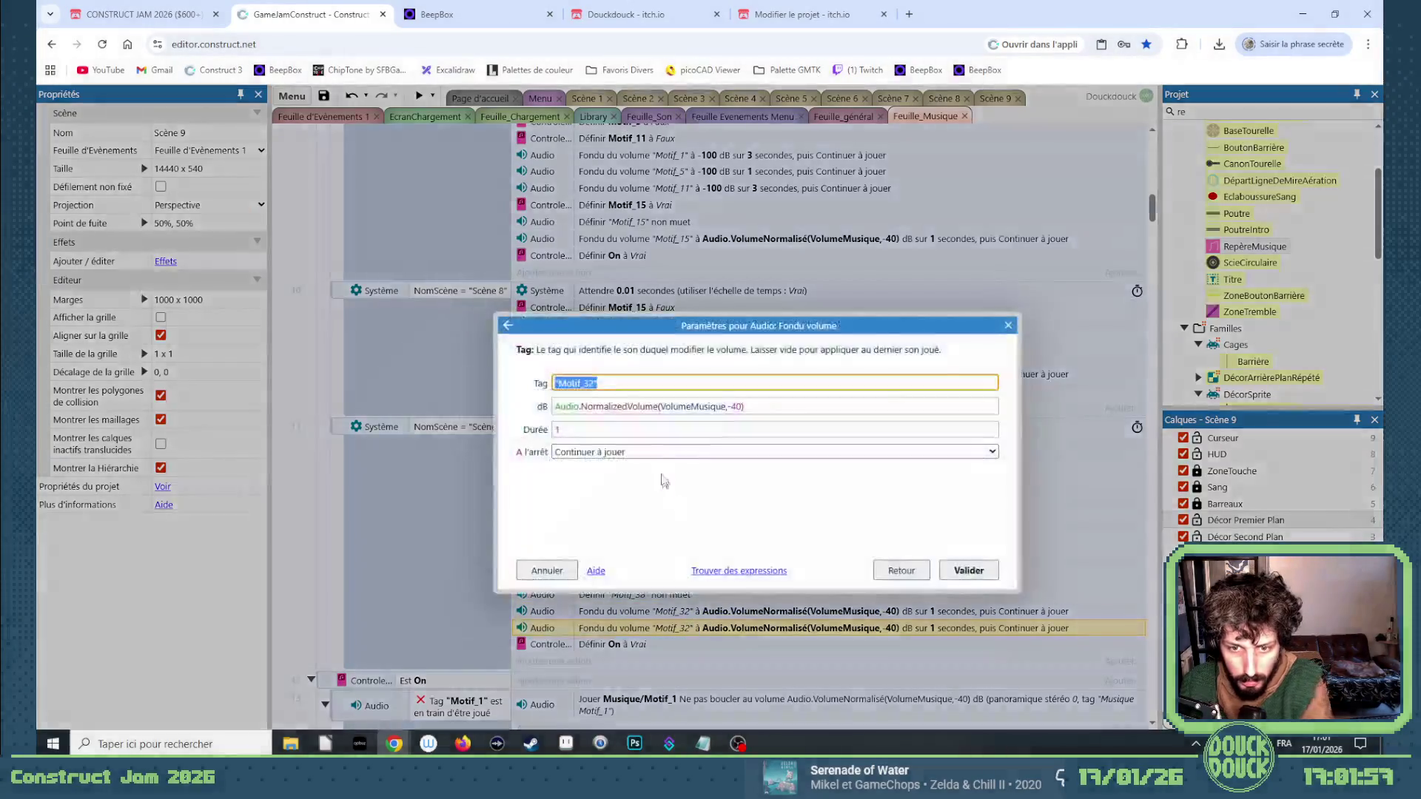
pyautogui.write('5')
pyautogui.press('Return')
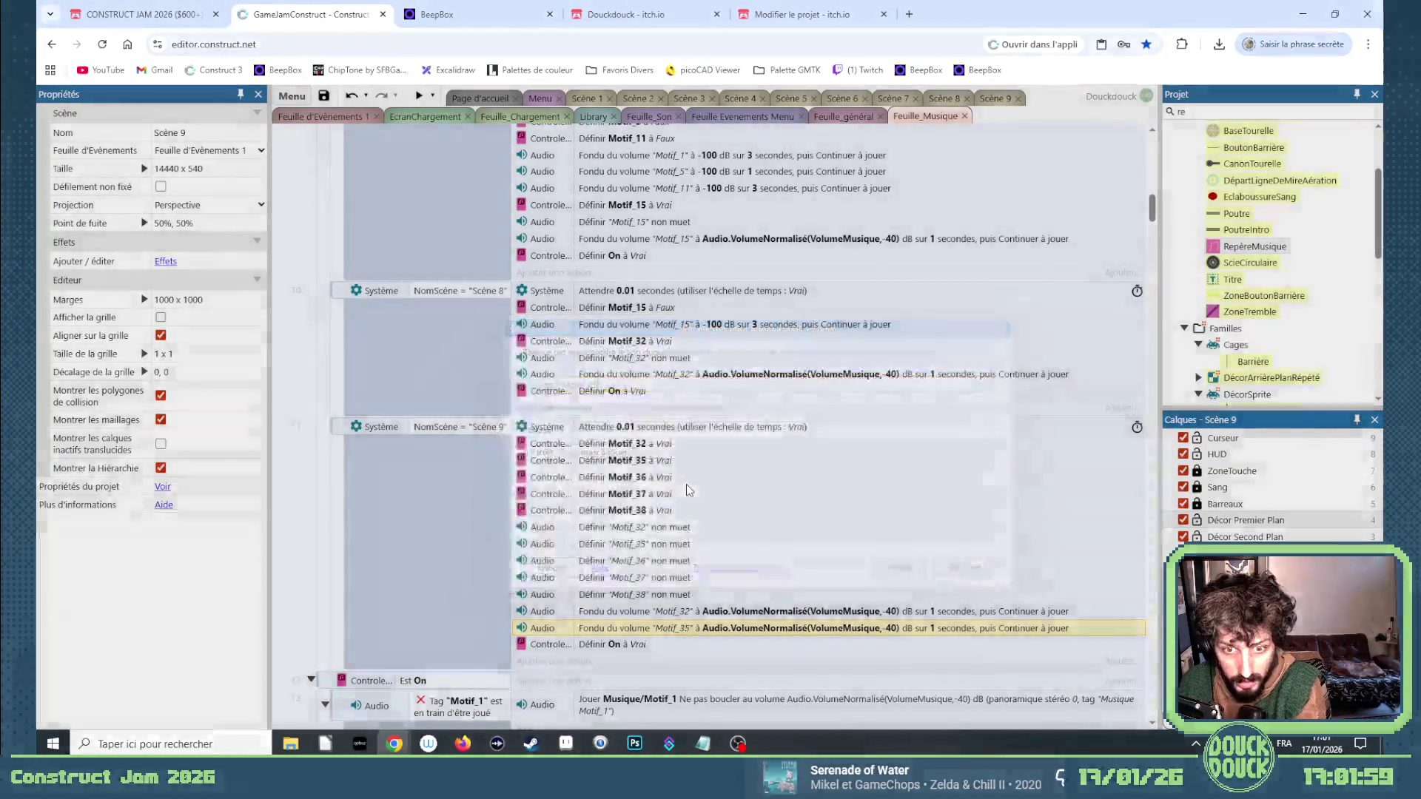
pyautogui.hotkey('ctrl', 'v')
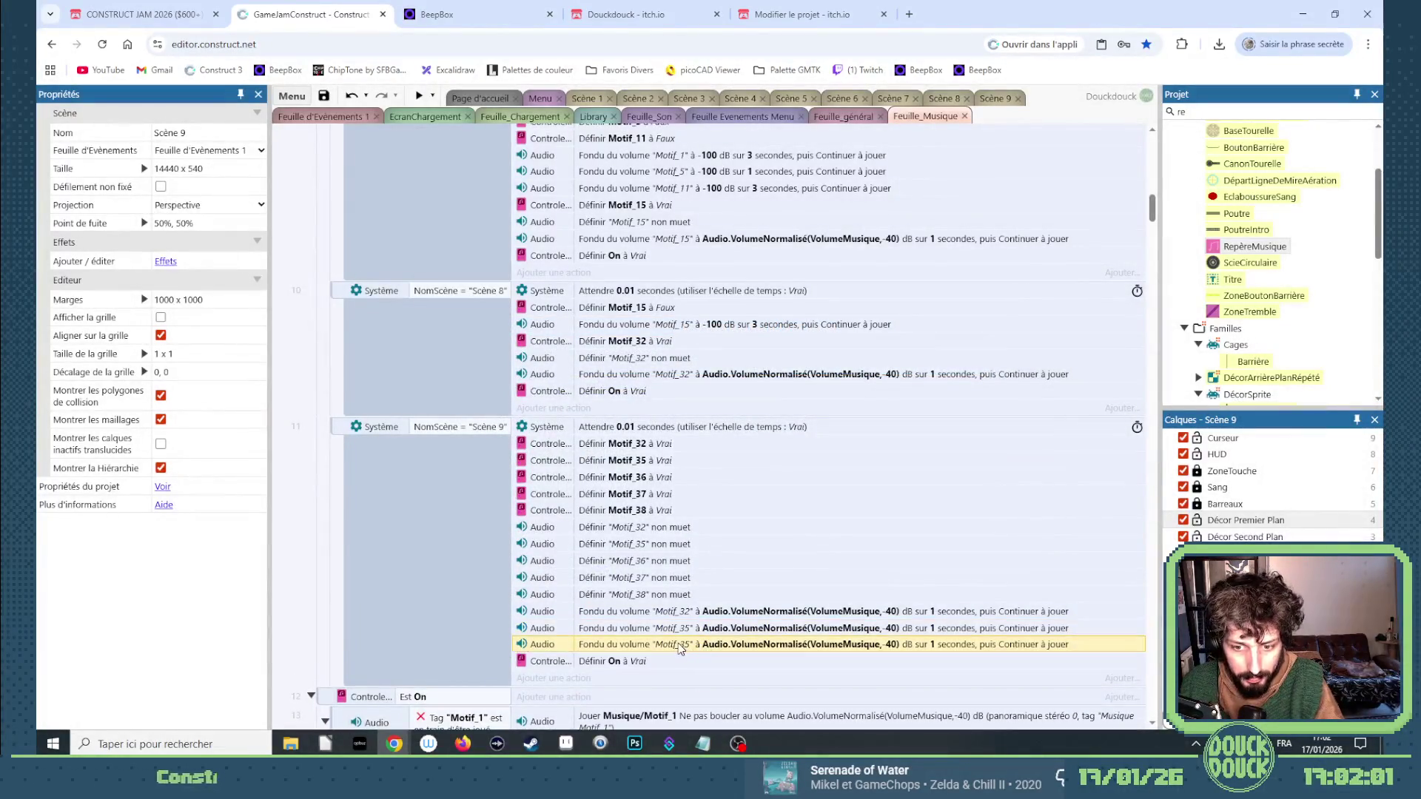
pyautogui.press('Return')
pyautogui.click(685, 382)
pyautogui.press('BackSpace')
pyautogui.write('6')
pyautogui.press('Return')
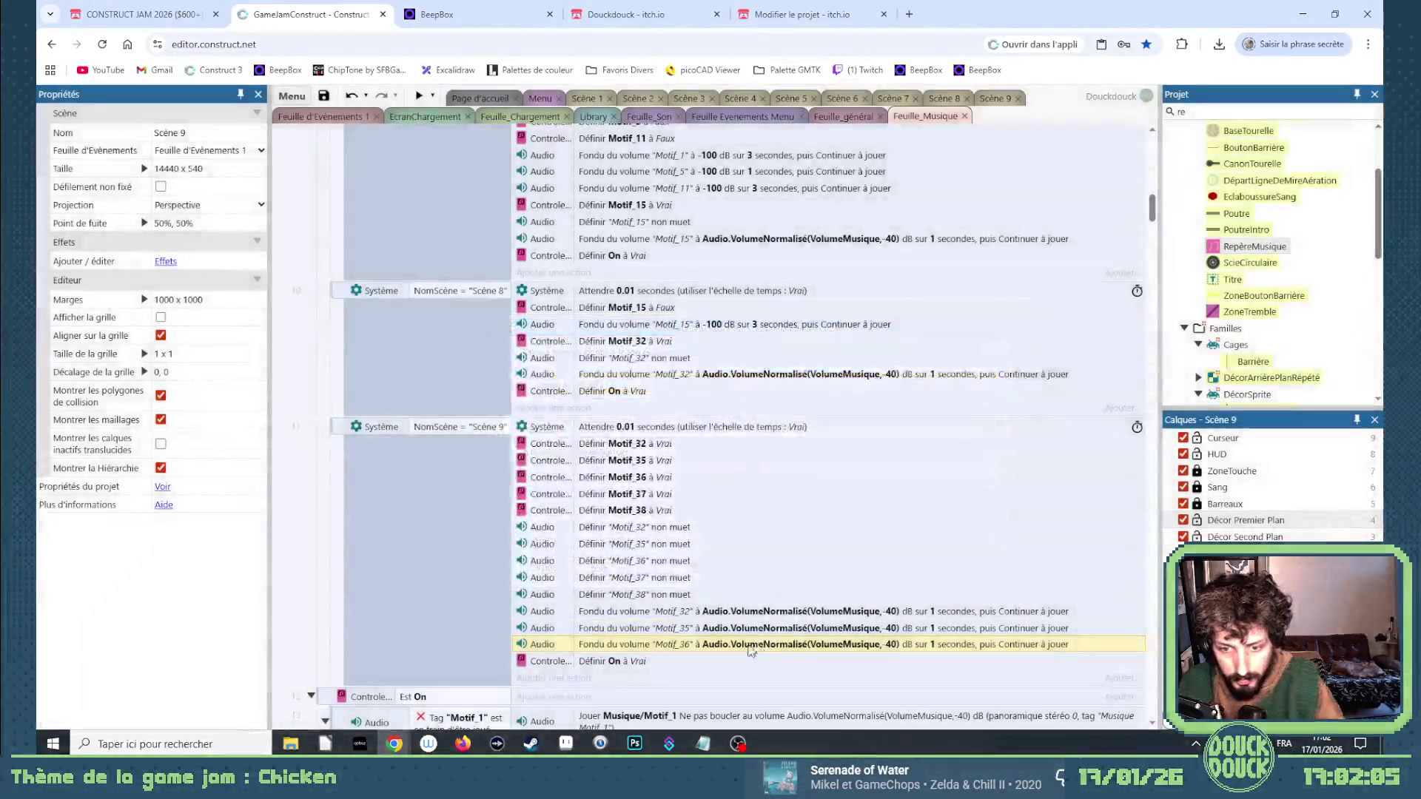
# Add volume fade-in actions for Motif_37 and Motif_38.
pyautogui.hotkey('ctrl', 'c')
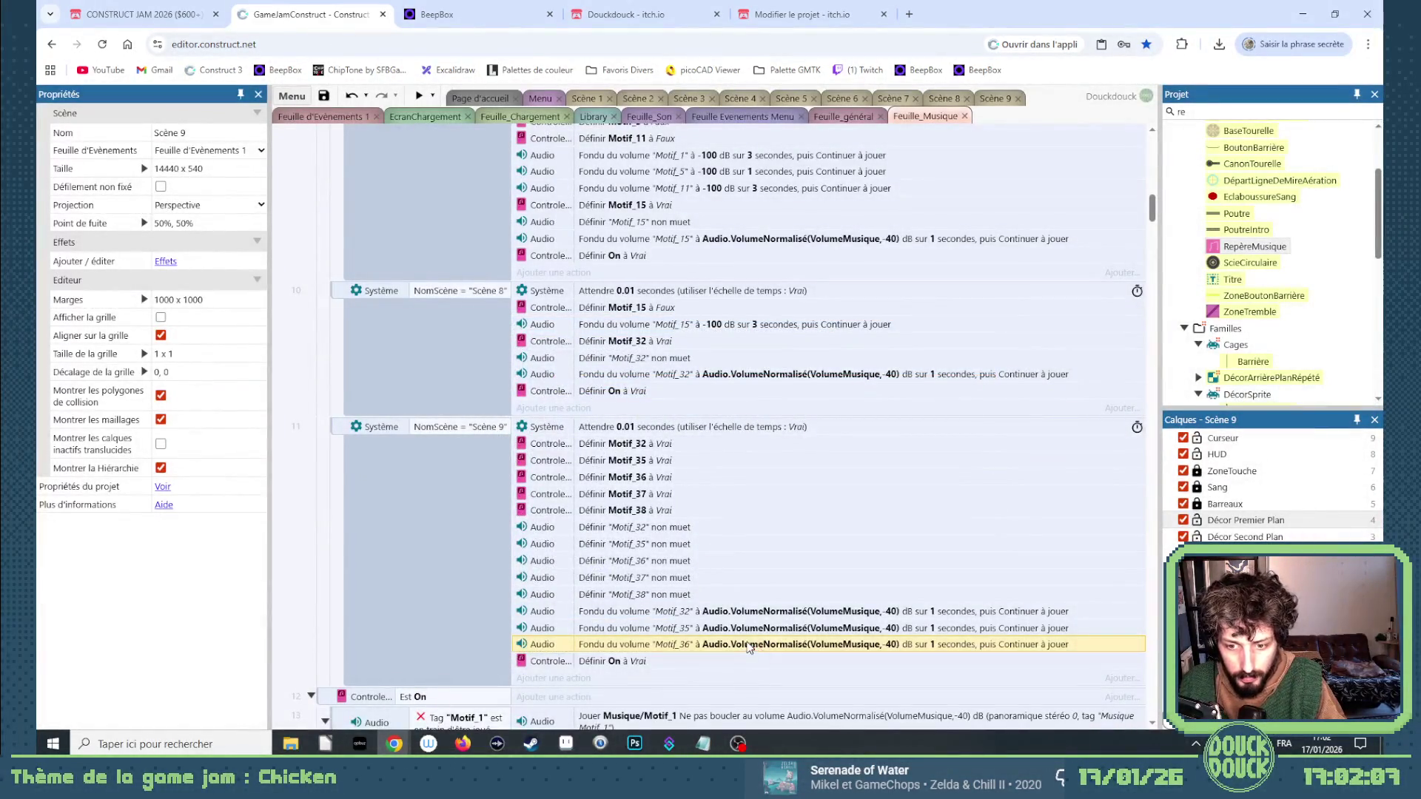
pyautogui.hotkey('ctrl', 'v')
pyautogui.doubleClick(716, 661)
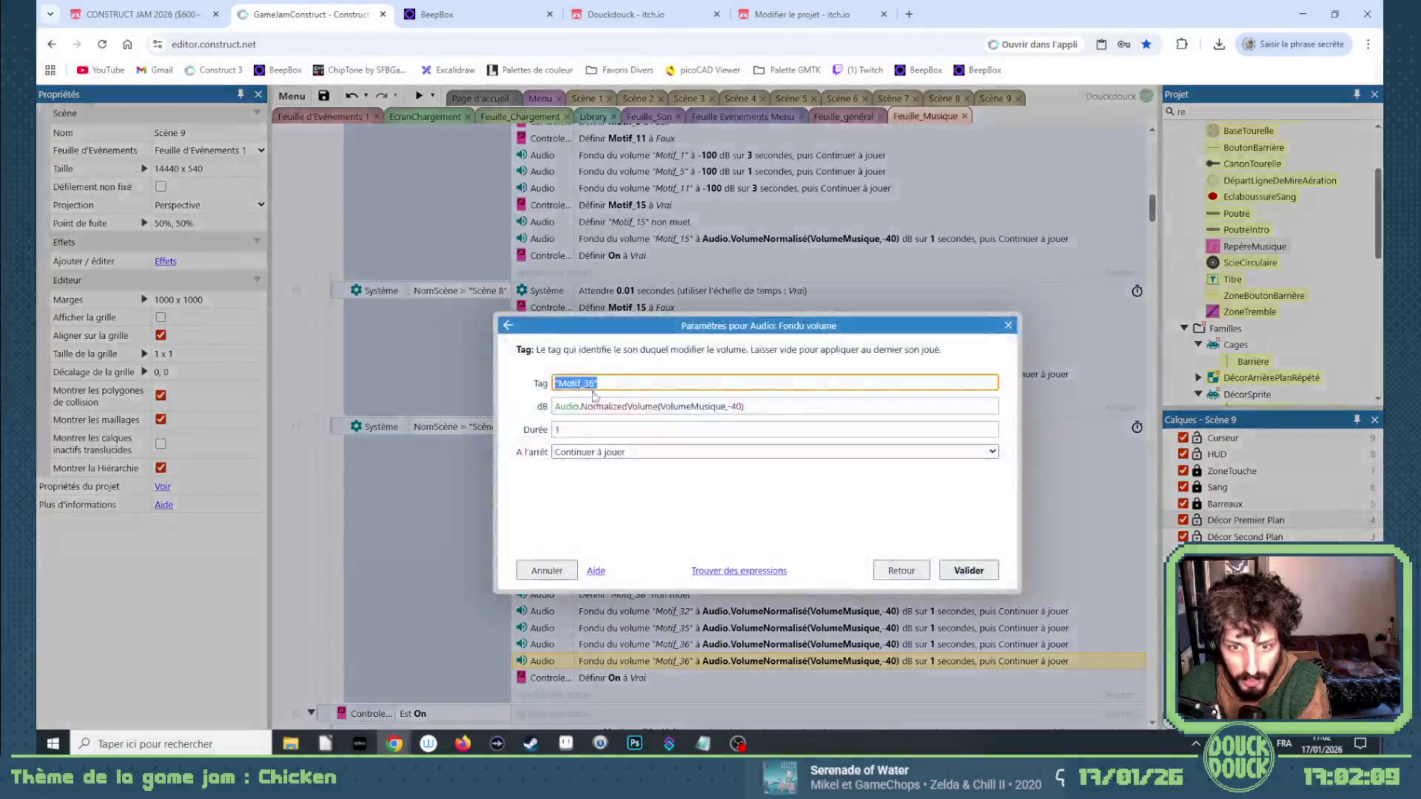
pyautogui.write('7')
pyautogui.press('Return')
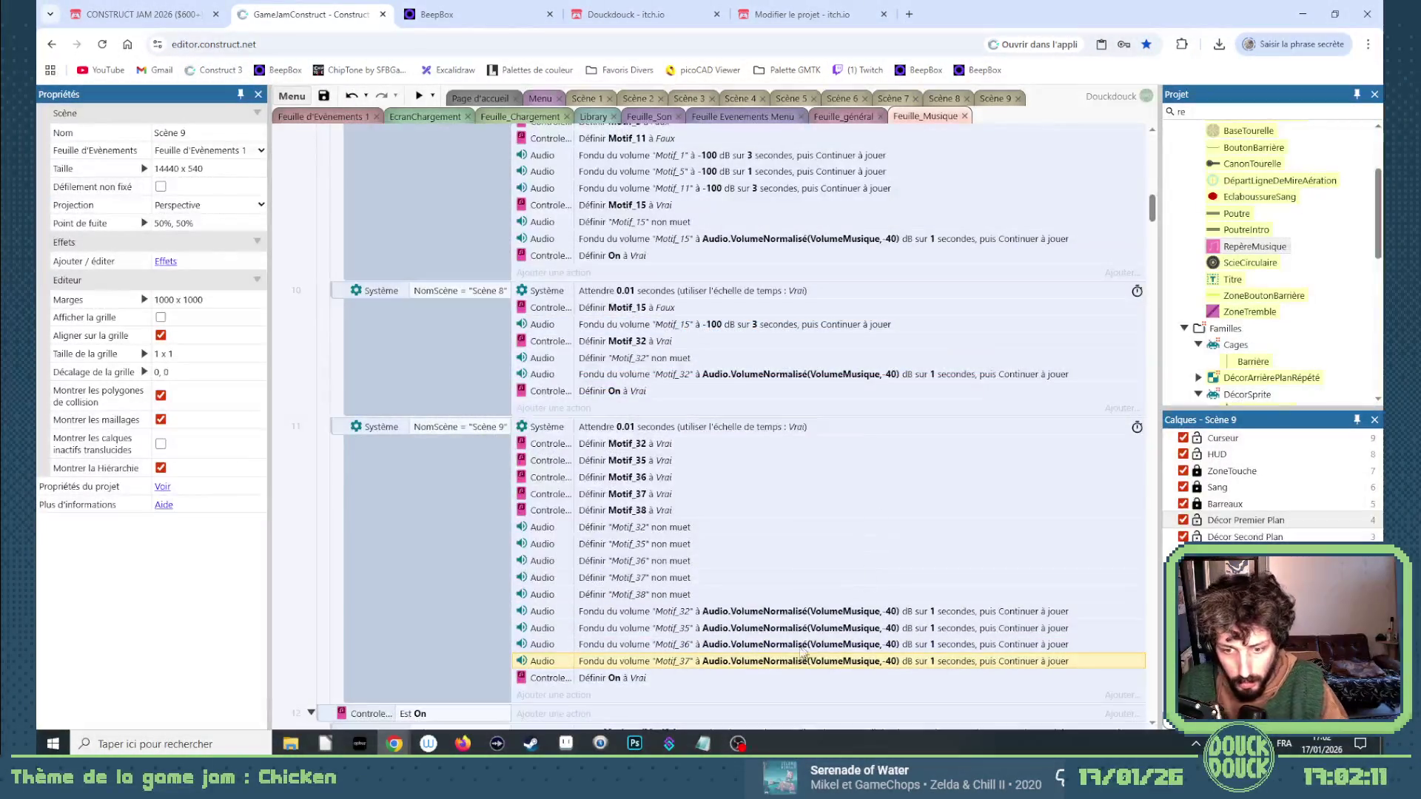
pyautogui.hotkey('ctrl', 'c')
pyautogui.hotkey('ctrl', 'v')
pyautogui.doubleClick(791, 677)
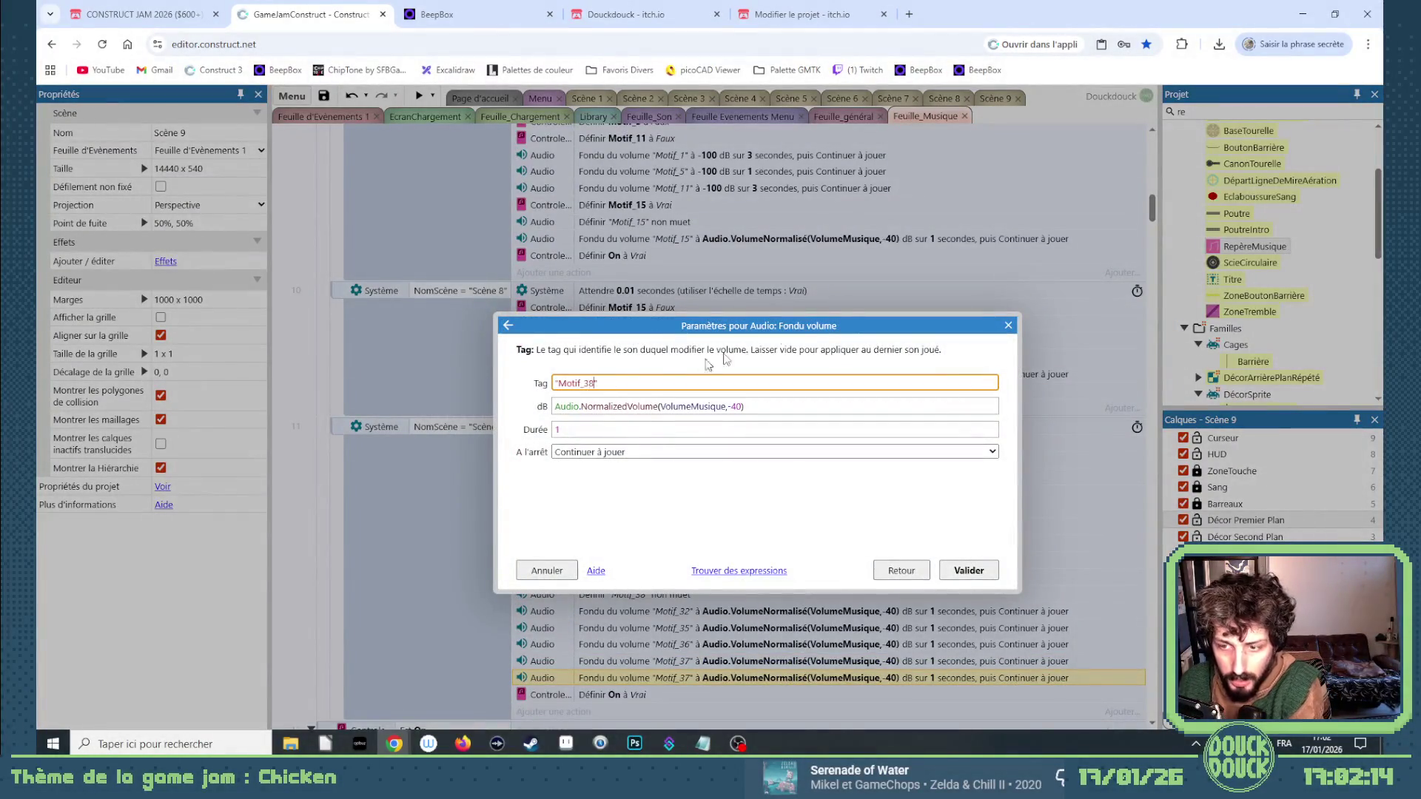
pyautogui.press('Return')
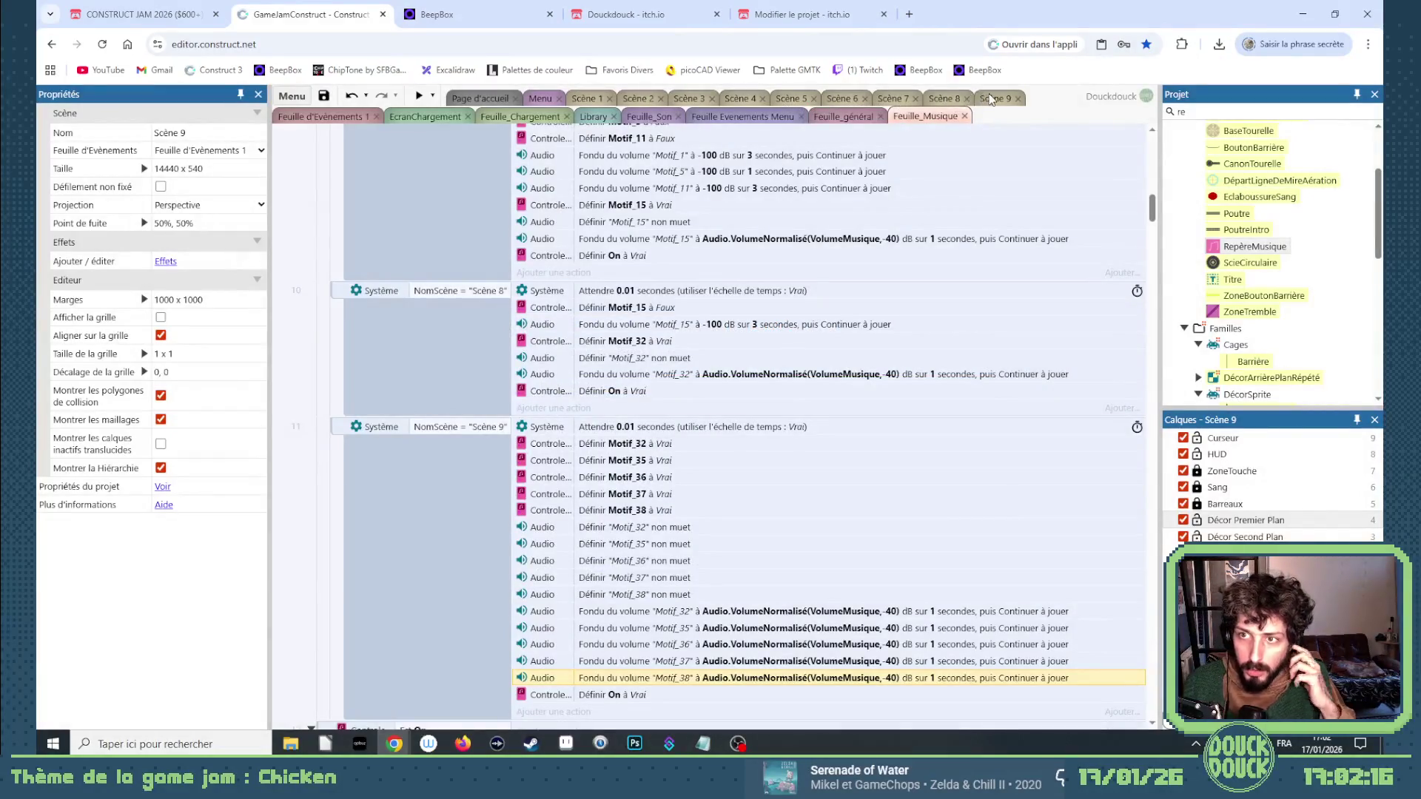
pyautogui.click(991, 99)
pyautogui.click(419, 97)
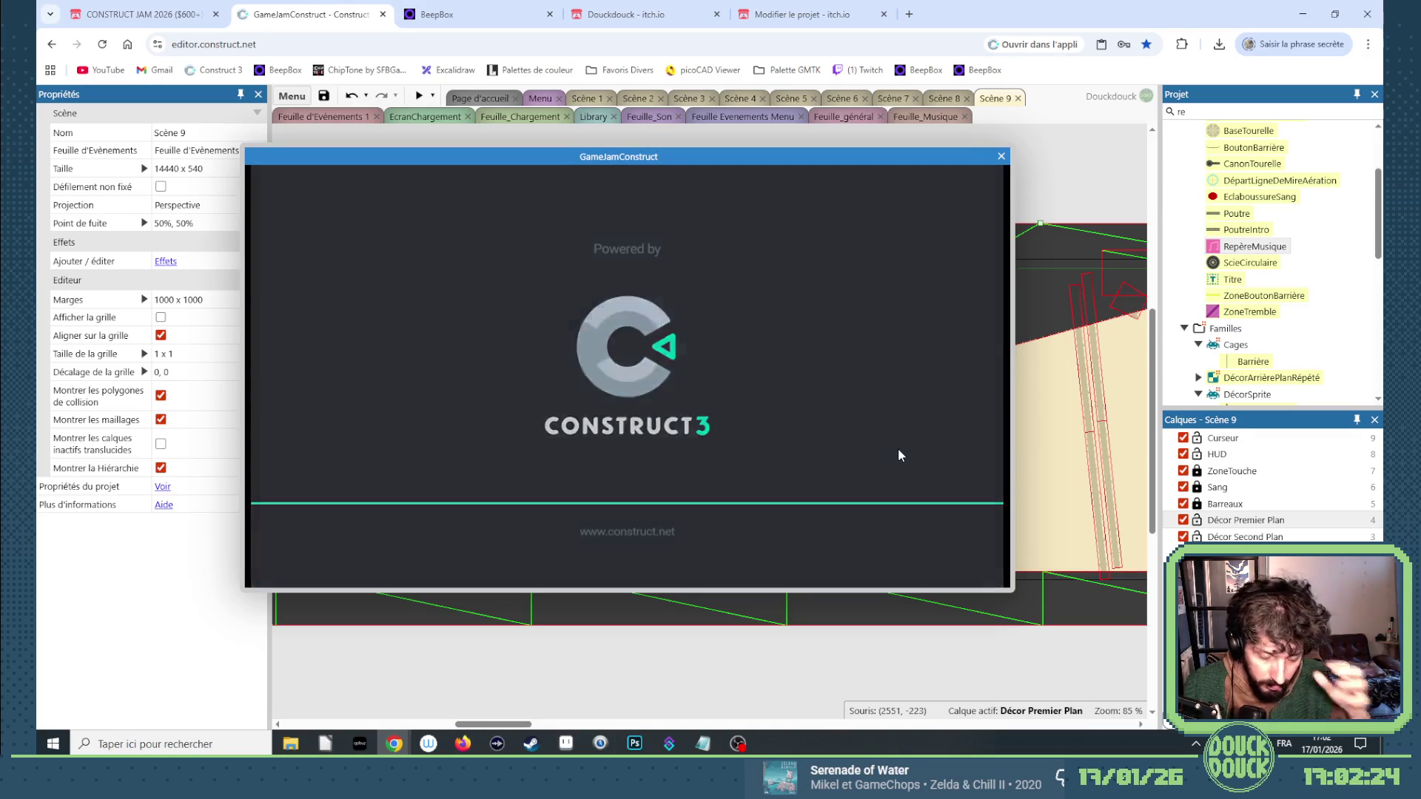
pyautogui.click(921, 441)
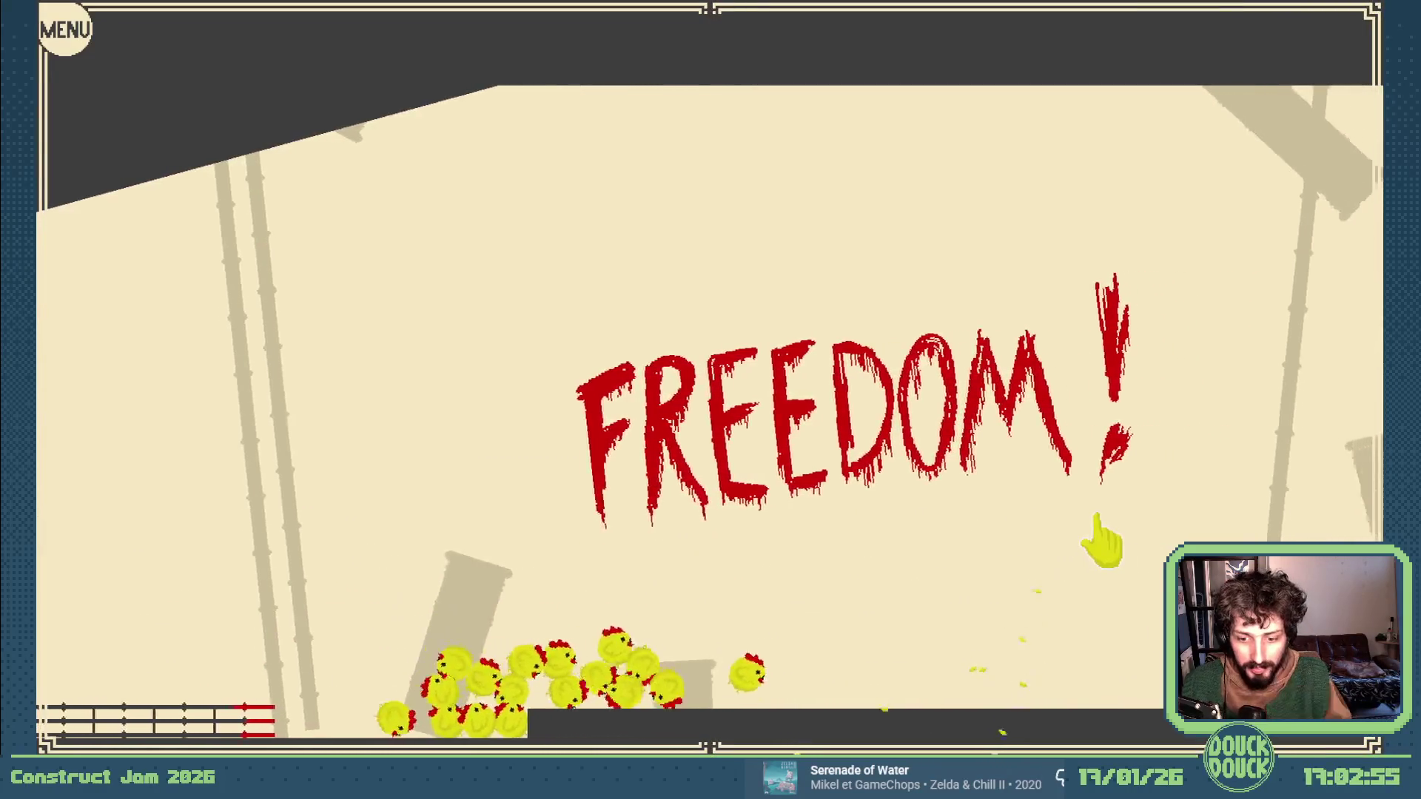
pyautogui.press('Escape')
pyautogui.click(1001, 155)
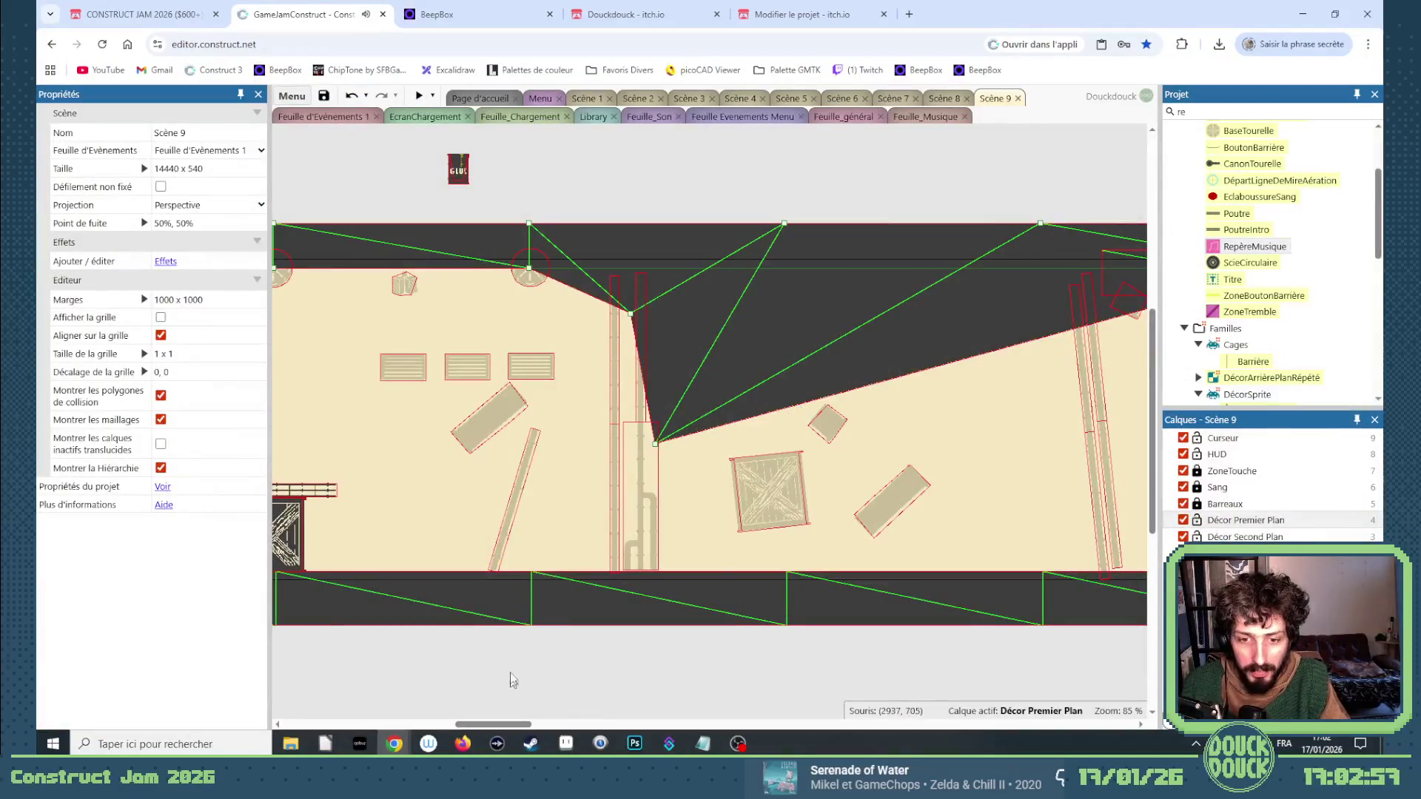
pyautogui.moveTo(509, 724)
pyautogui.mouseDown()
pyautogui.moveTo(454, 727)
pyautogui.moveTo(485, 729)
pyautogui.mouseUp()
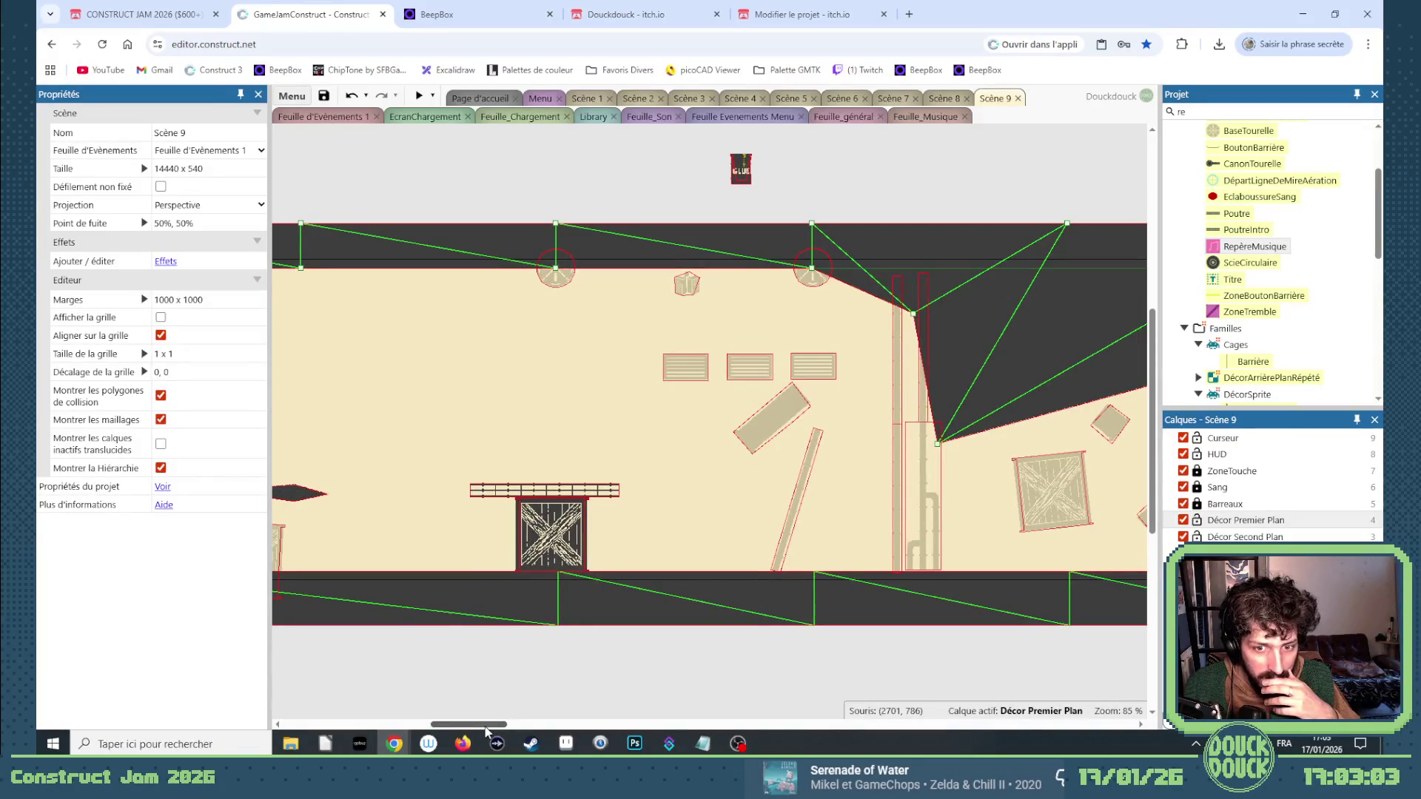
pyautogui.click(596, 500)
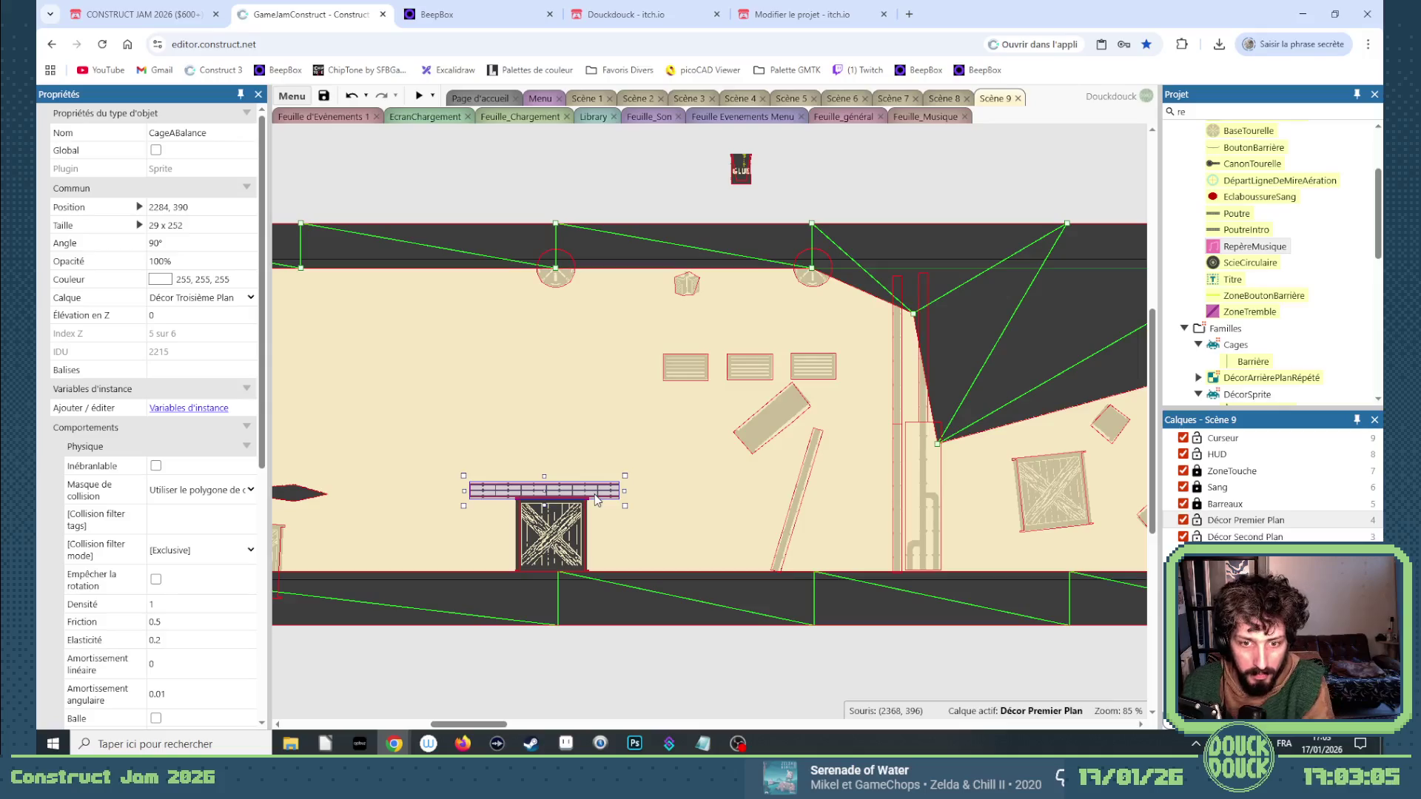
pyautogui.press('Left')
pyautogui.press('Left')
pyautogui.press('Left')
pyautogui.press('Left')
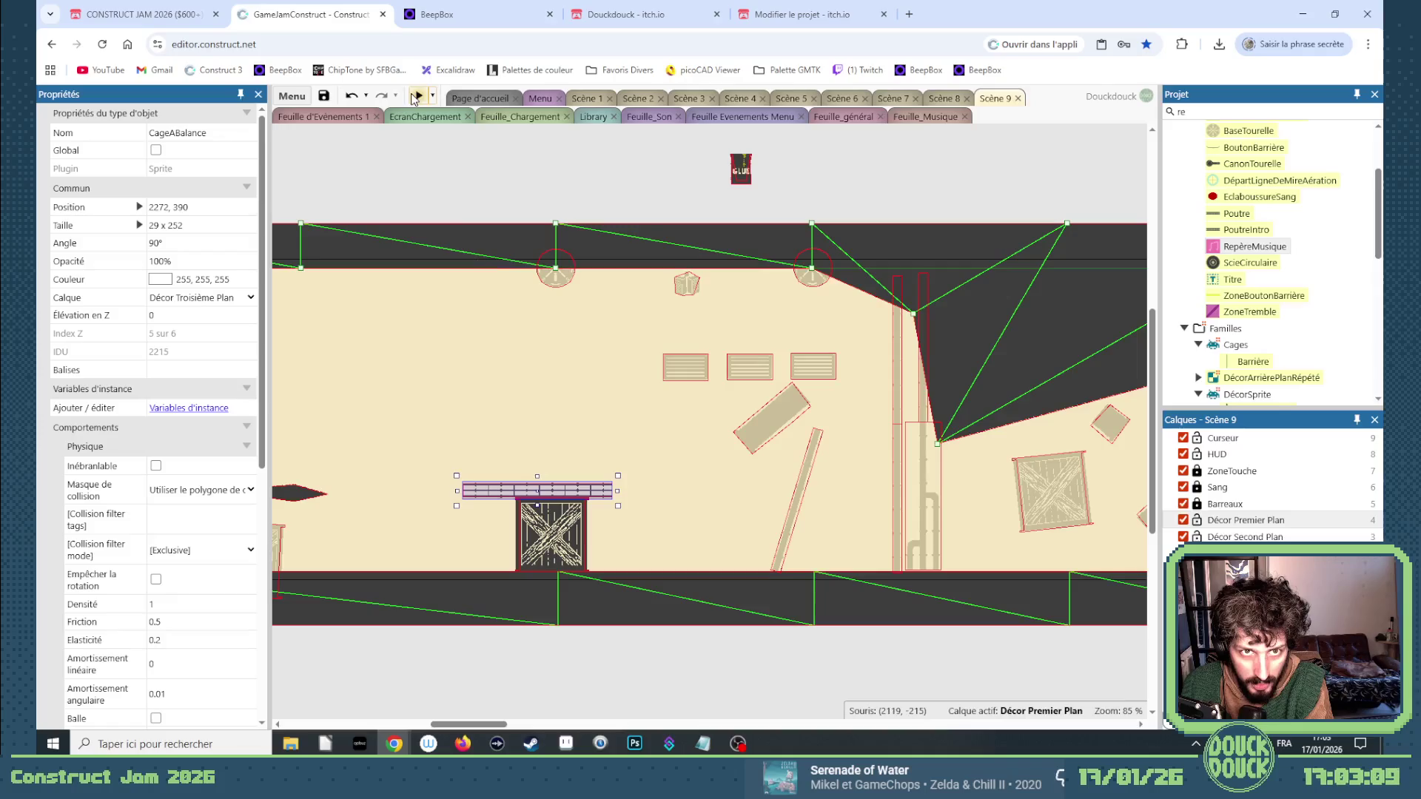
pyautogui.click(416, 96)
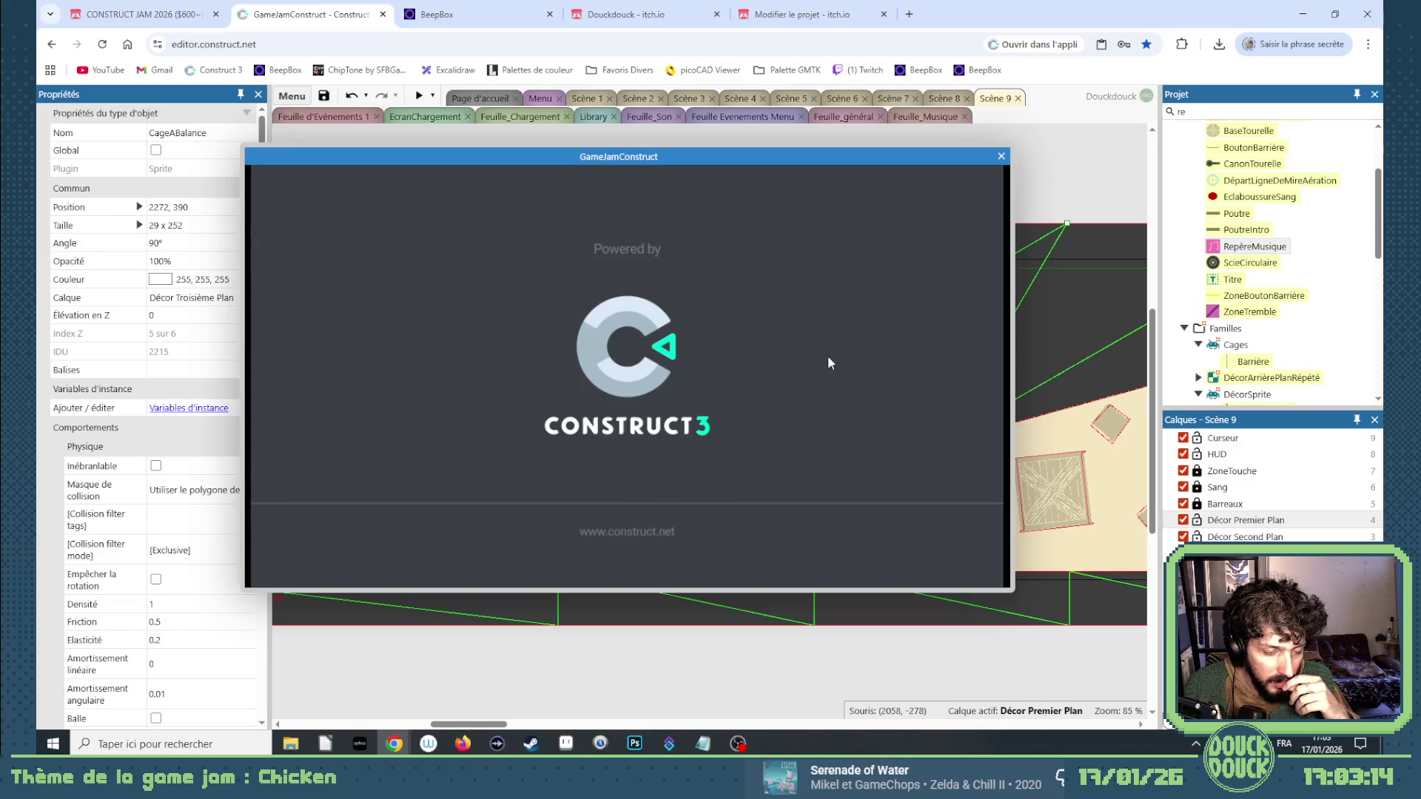
pyautogui.click(828, 380)
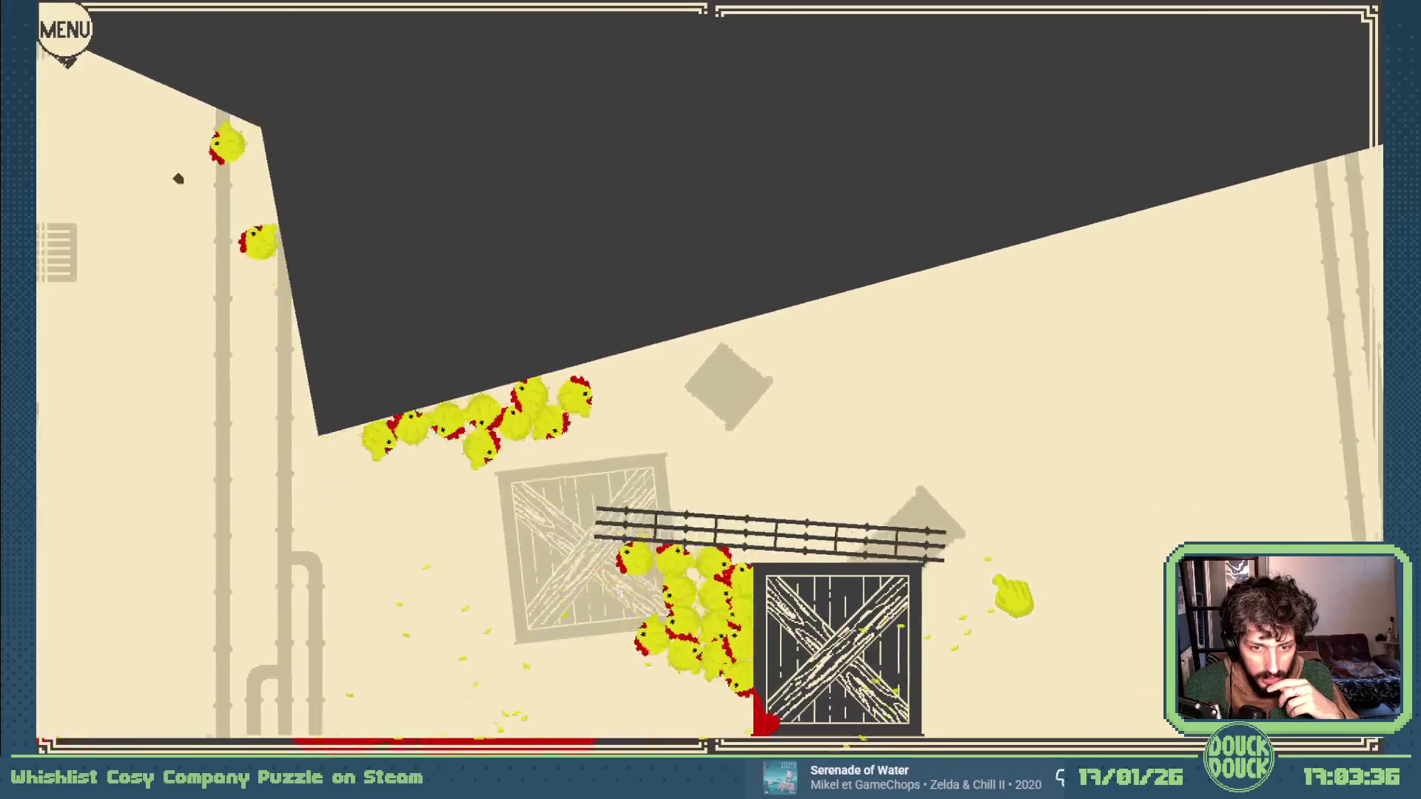
pyautogui.press('Escape')
pyautogui.hotkey('ctrl', 'w')
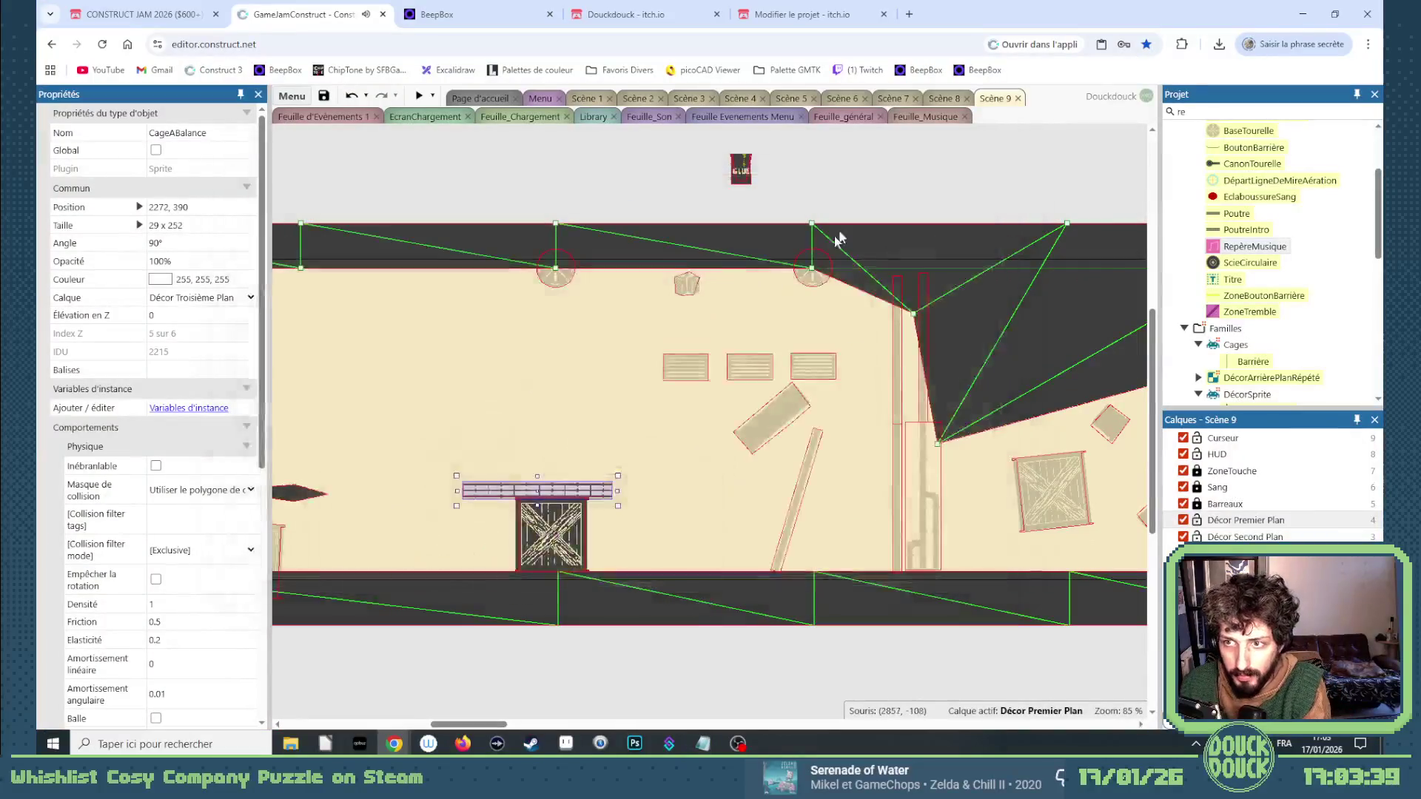
# Select the CanonTourelle turret in the Library layout.
pyautogui.click(549, 288)
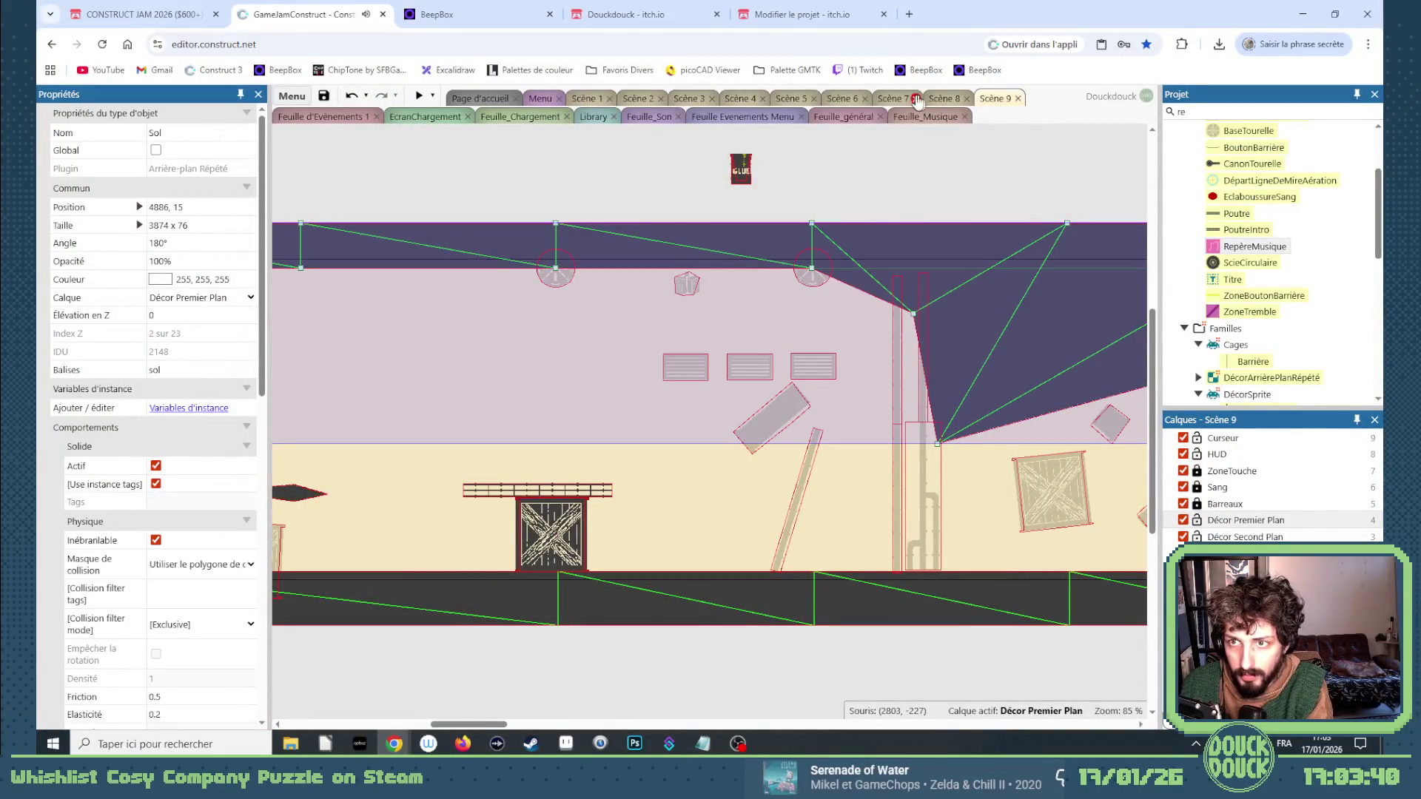
pyautogui.click(890, 100)
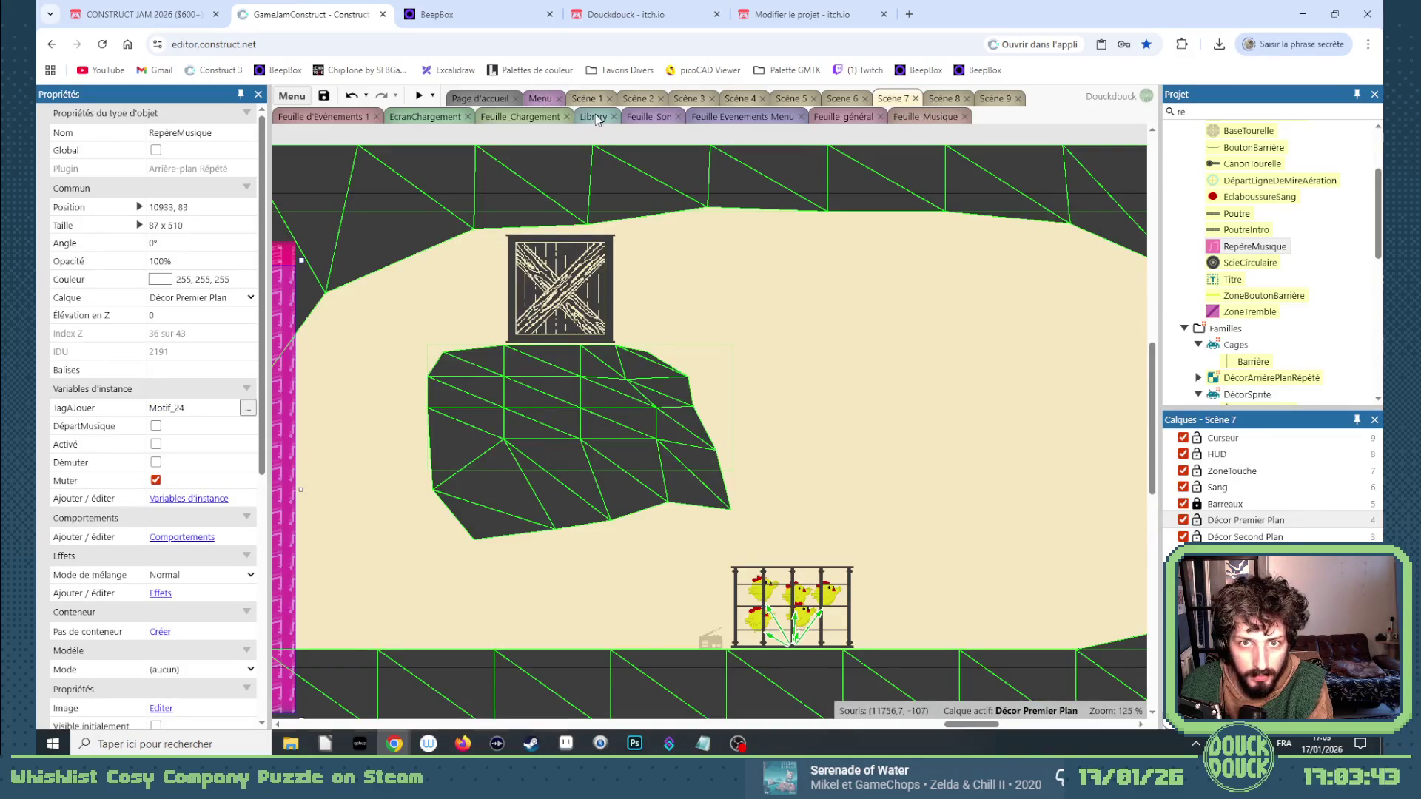
pyautogui.click(594, 117)
pyautogui.scroll(-5, 575, 623)
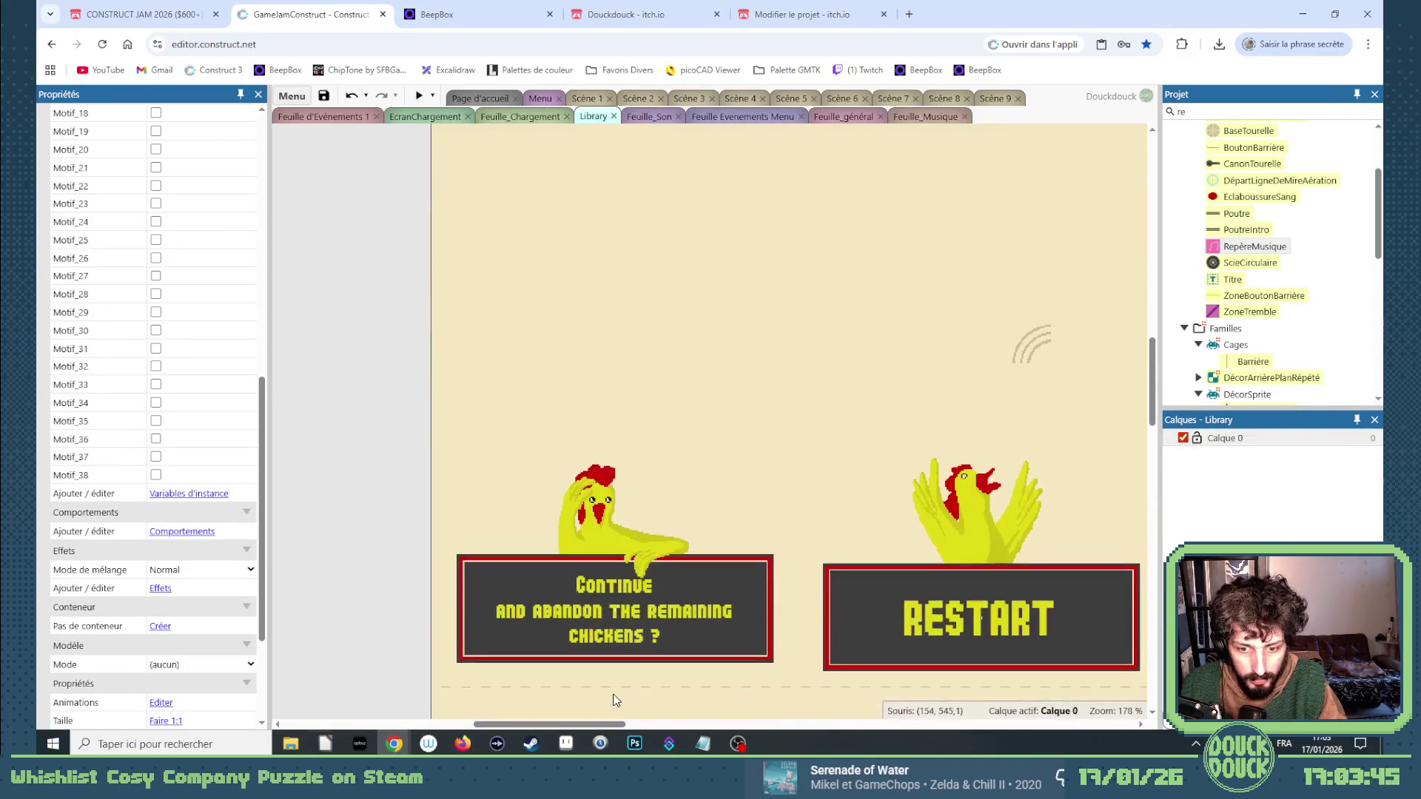
pyautogui.moveTo(613, 724); pyautogui.dragTo(707, 725)
pyautogui.click(770, 396)
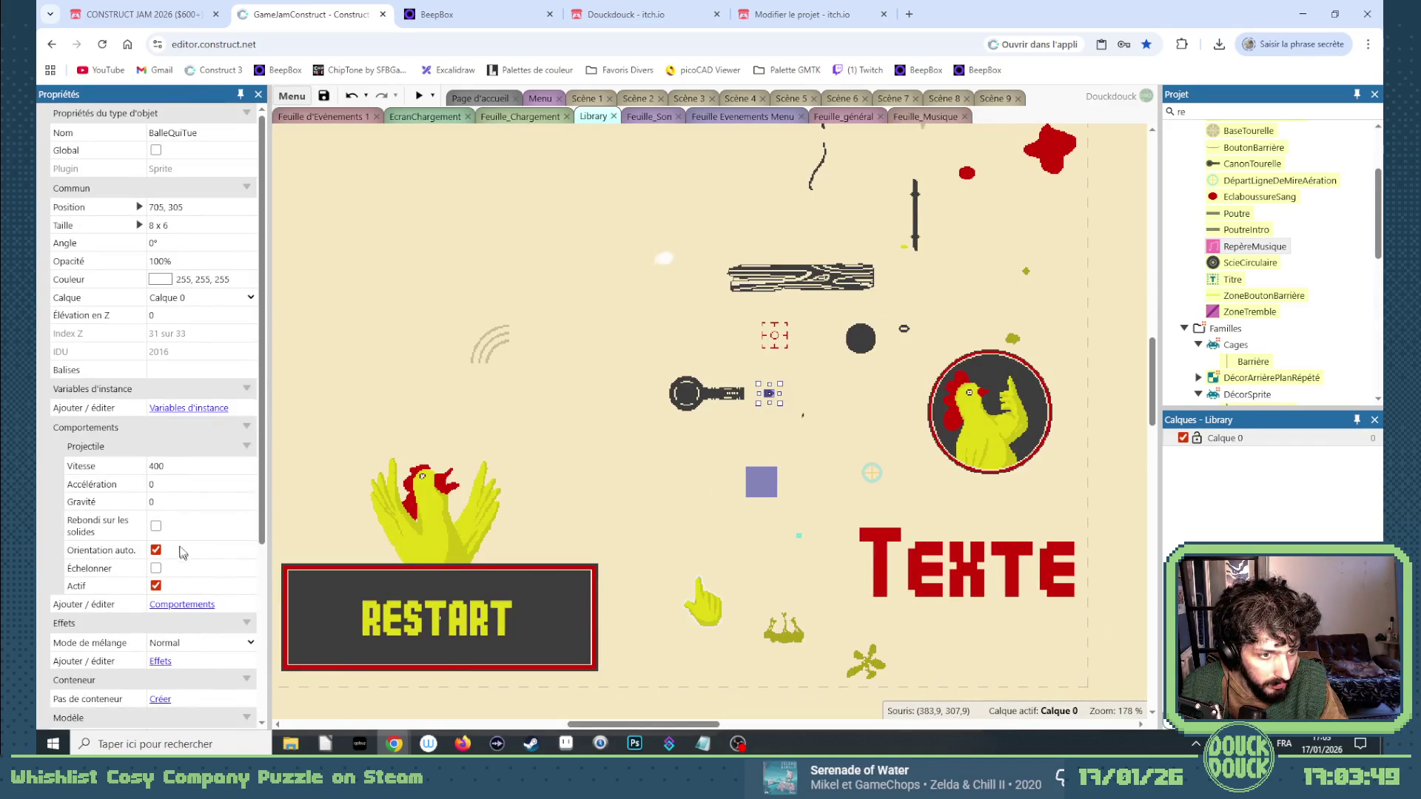
pyautogui.click(665, 400)
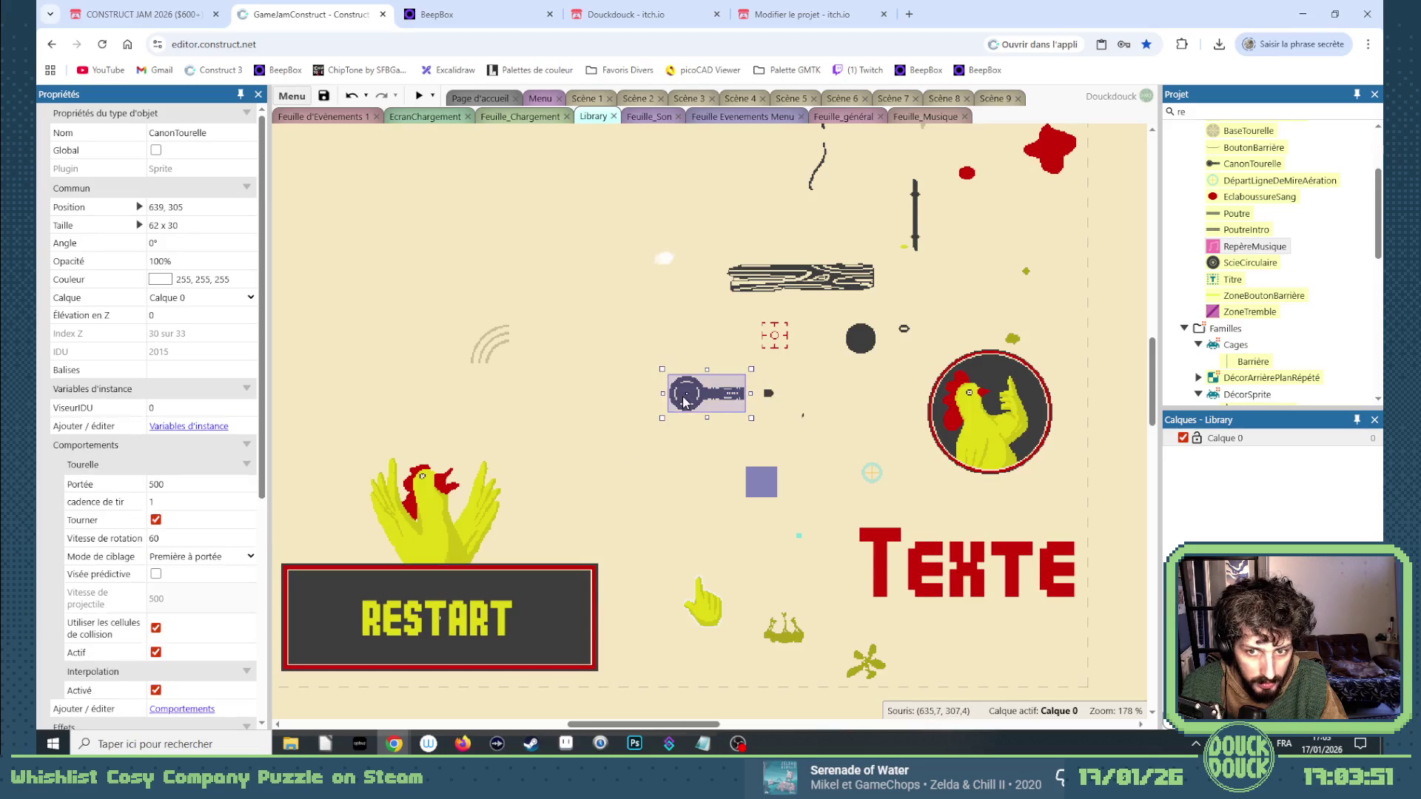
# Set the turret's range to 600, fire rate 0.5 and rotation speed 100.
pyautogui.click(183, 500)
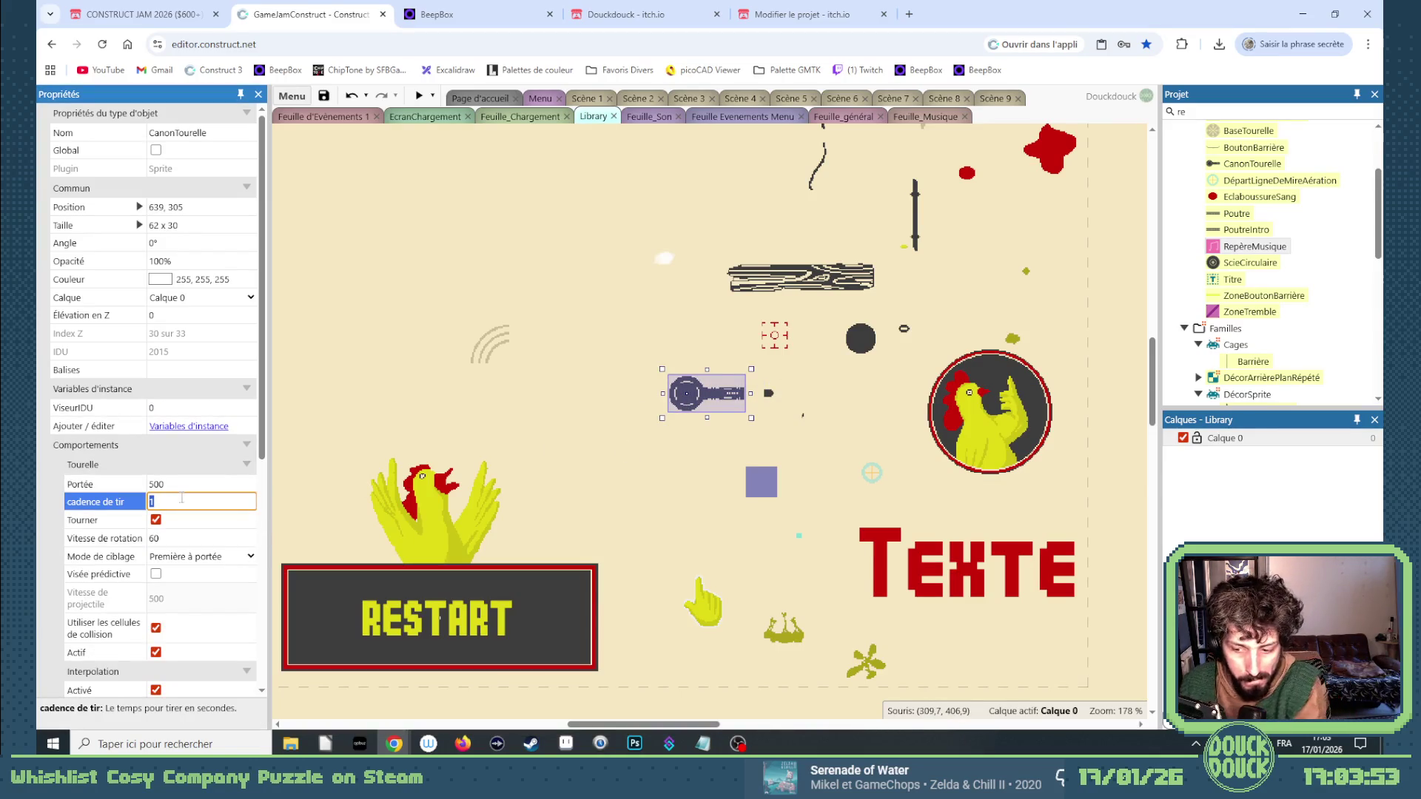
pyautogui.write('2')
pyautogui.click(167, 484)
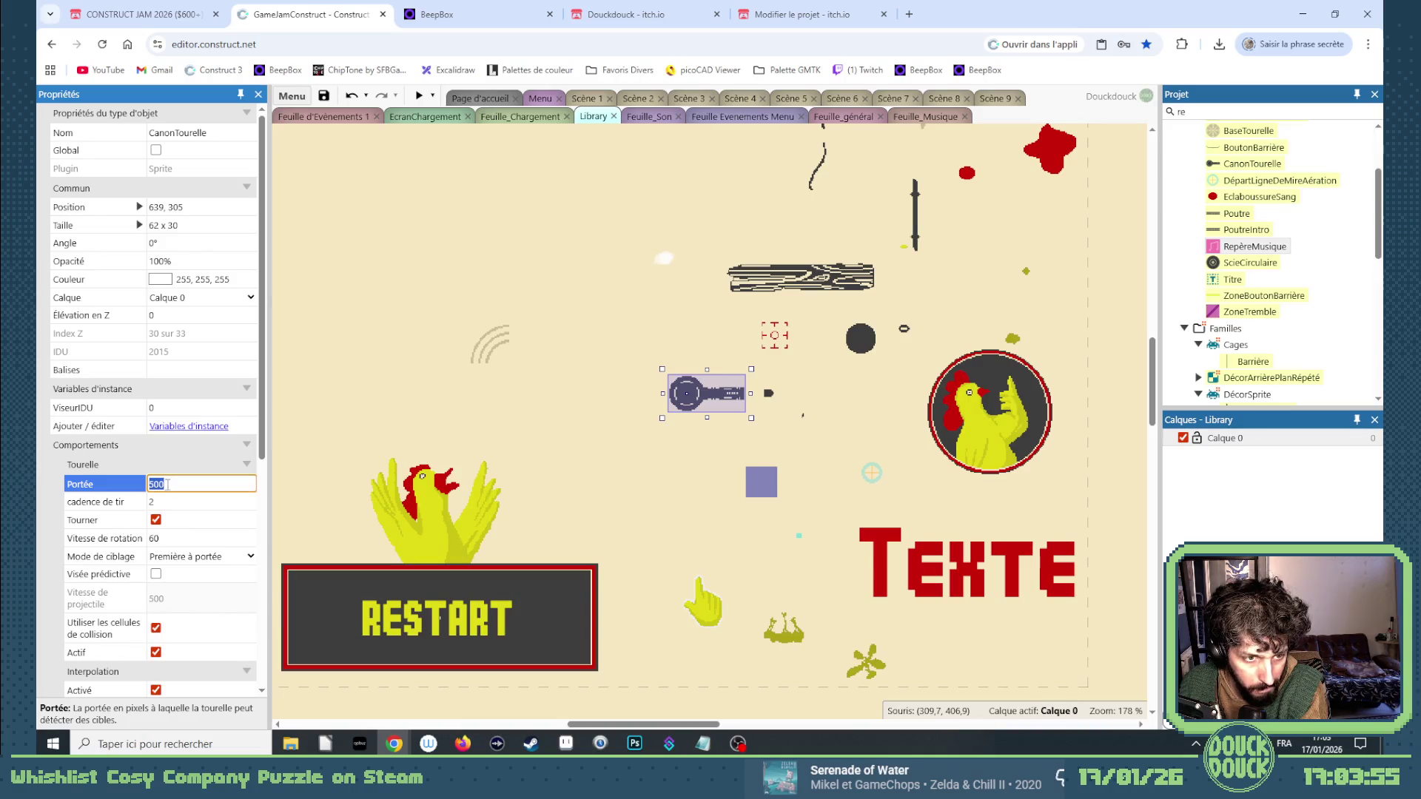
pyautogui.write('60')
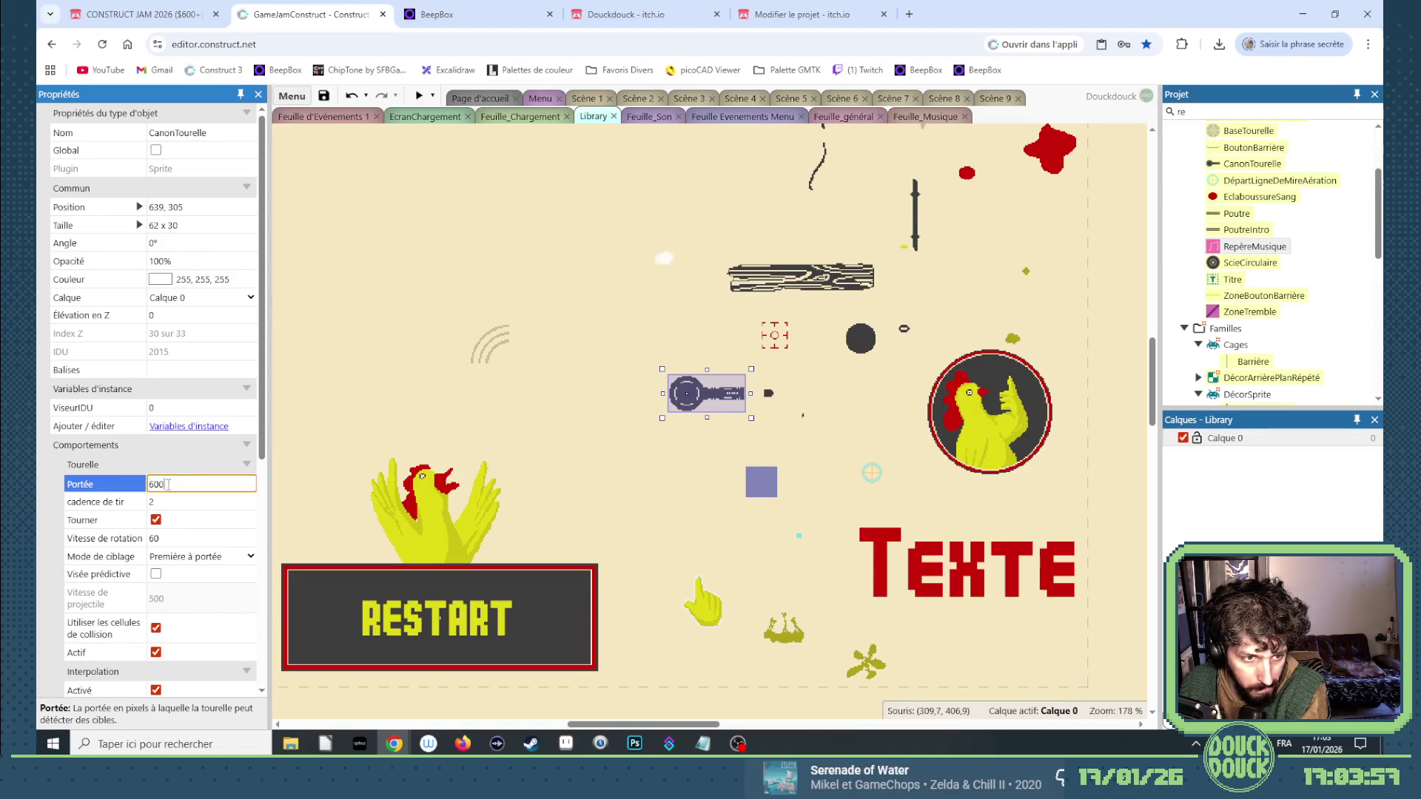
pyautogui.click(179, 506)
pyautogui.write('0')
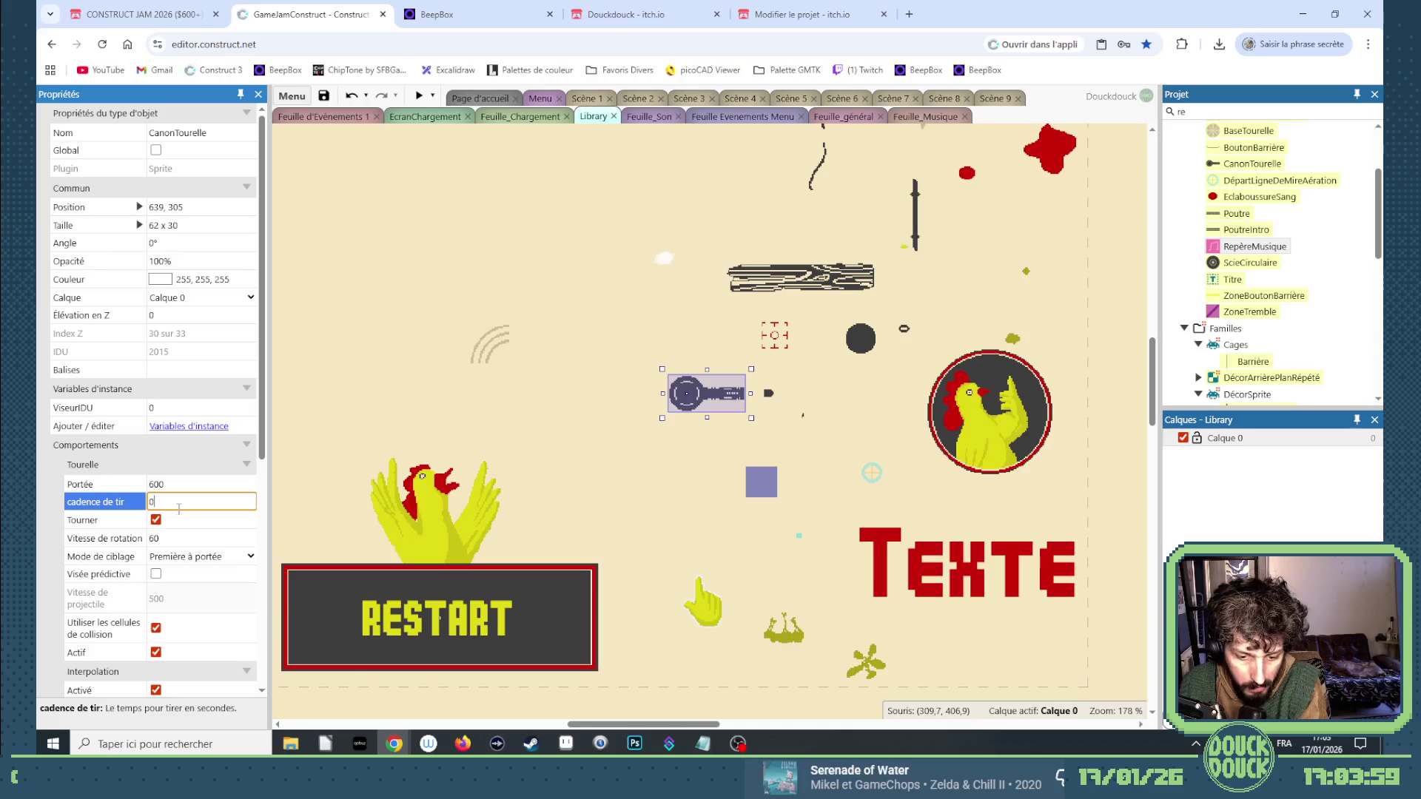
pyautogui.write('.5')
pyautogui.press('Tab')
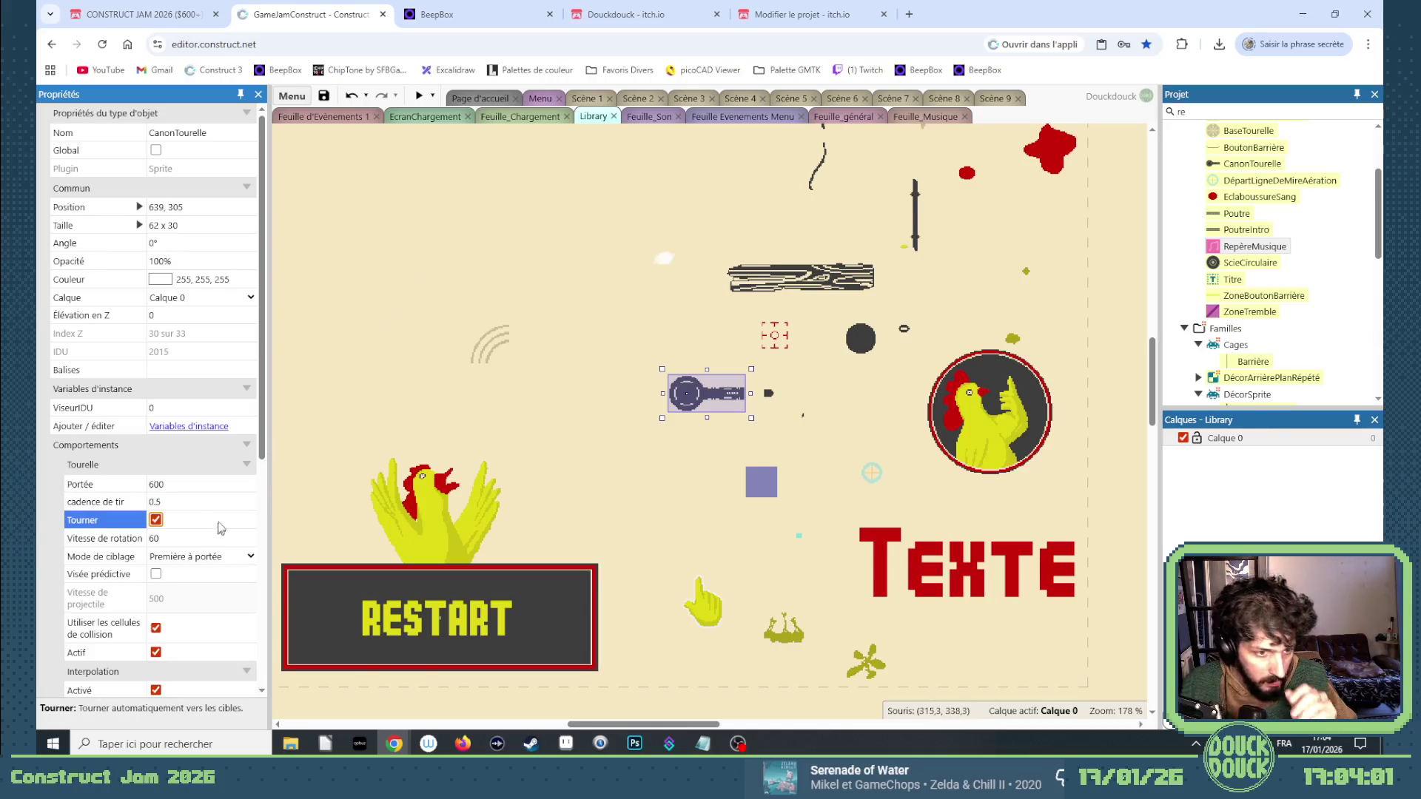
pyautogui.click(212, 538)
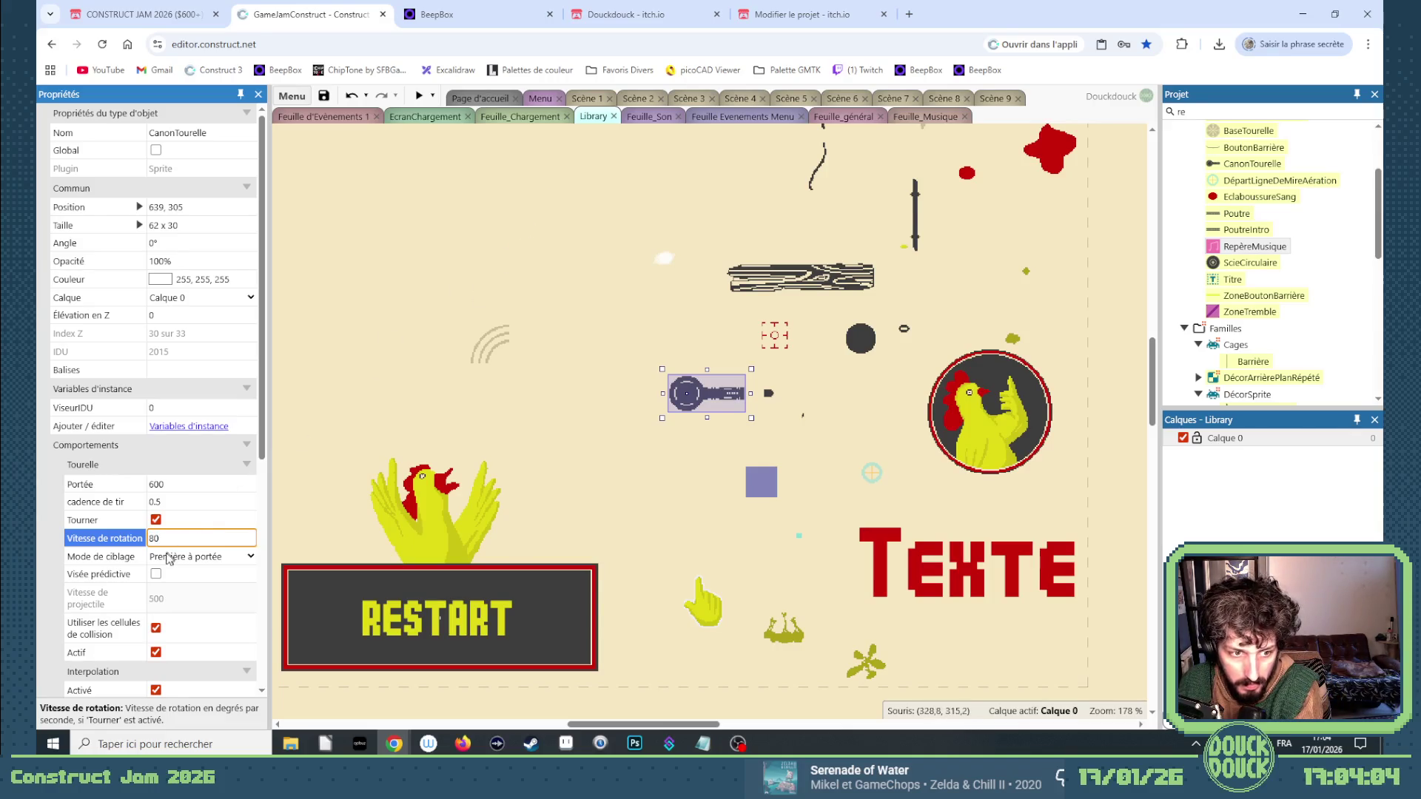
pyautogui.press('Tab')
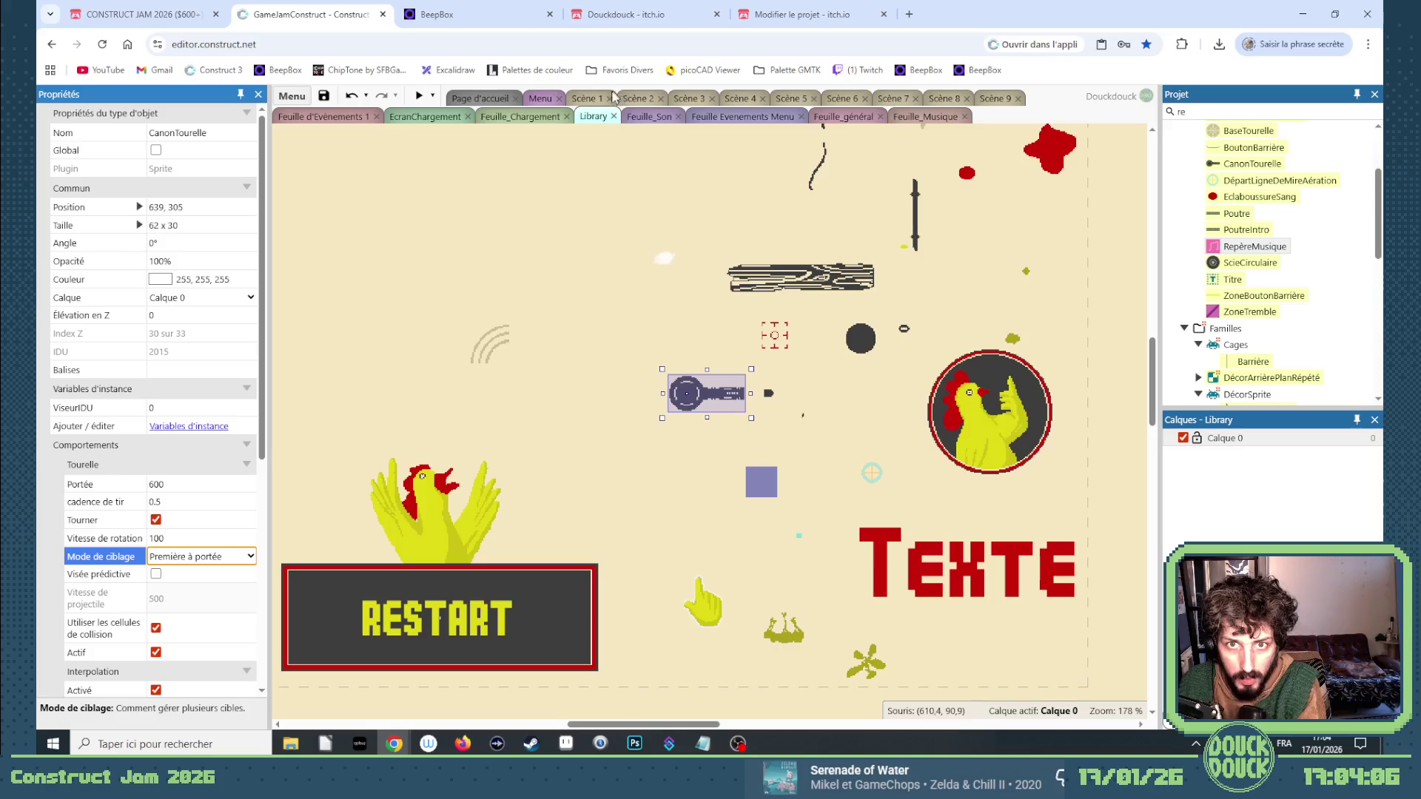
pyautogui.click(996, 99)
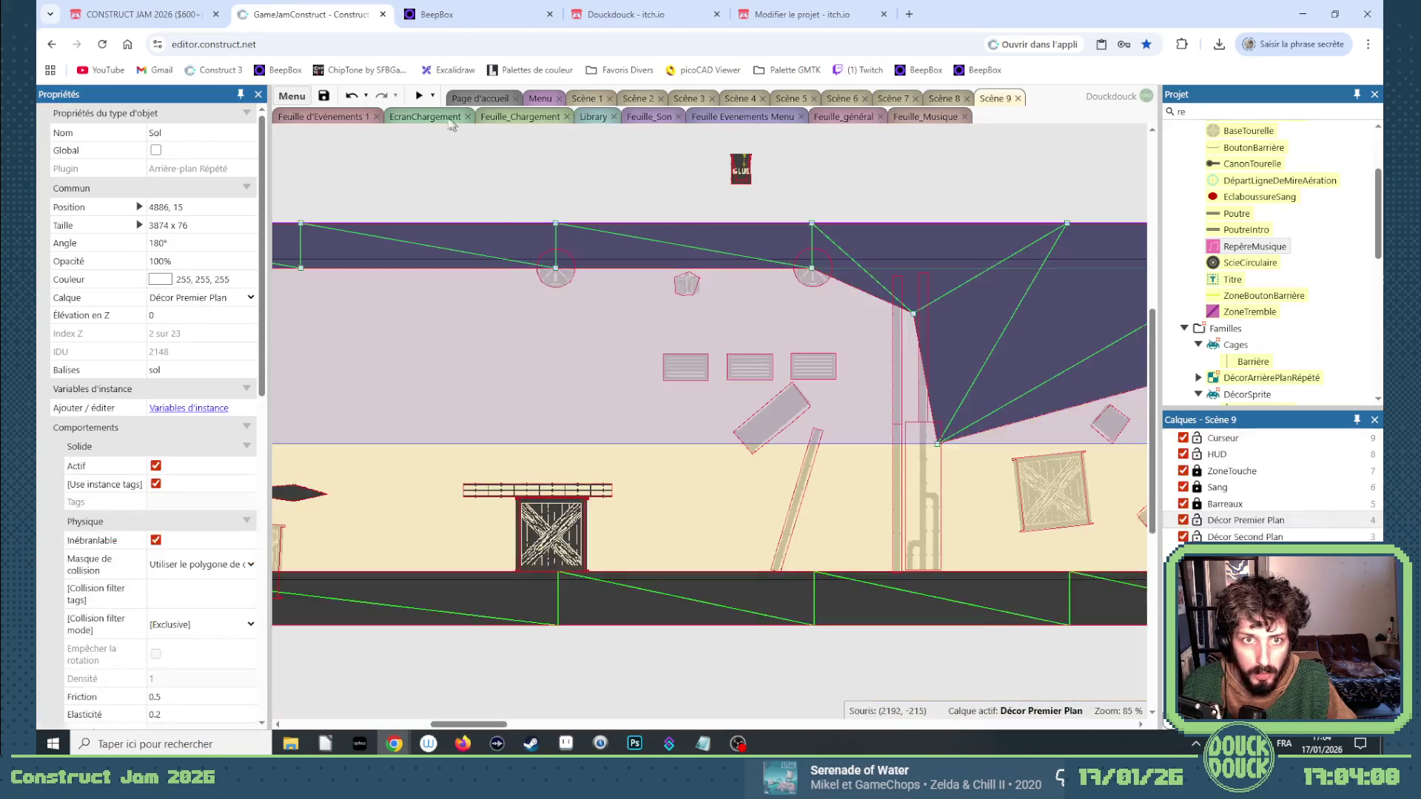
# Preview Scene 9 fullscreen, retry after a loss, and play through to the FREEDOM! ending.
pyautogui.click(418, 99)
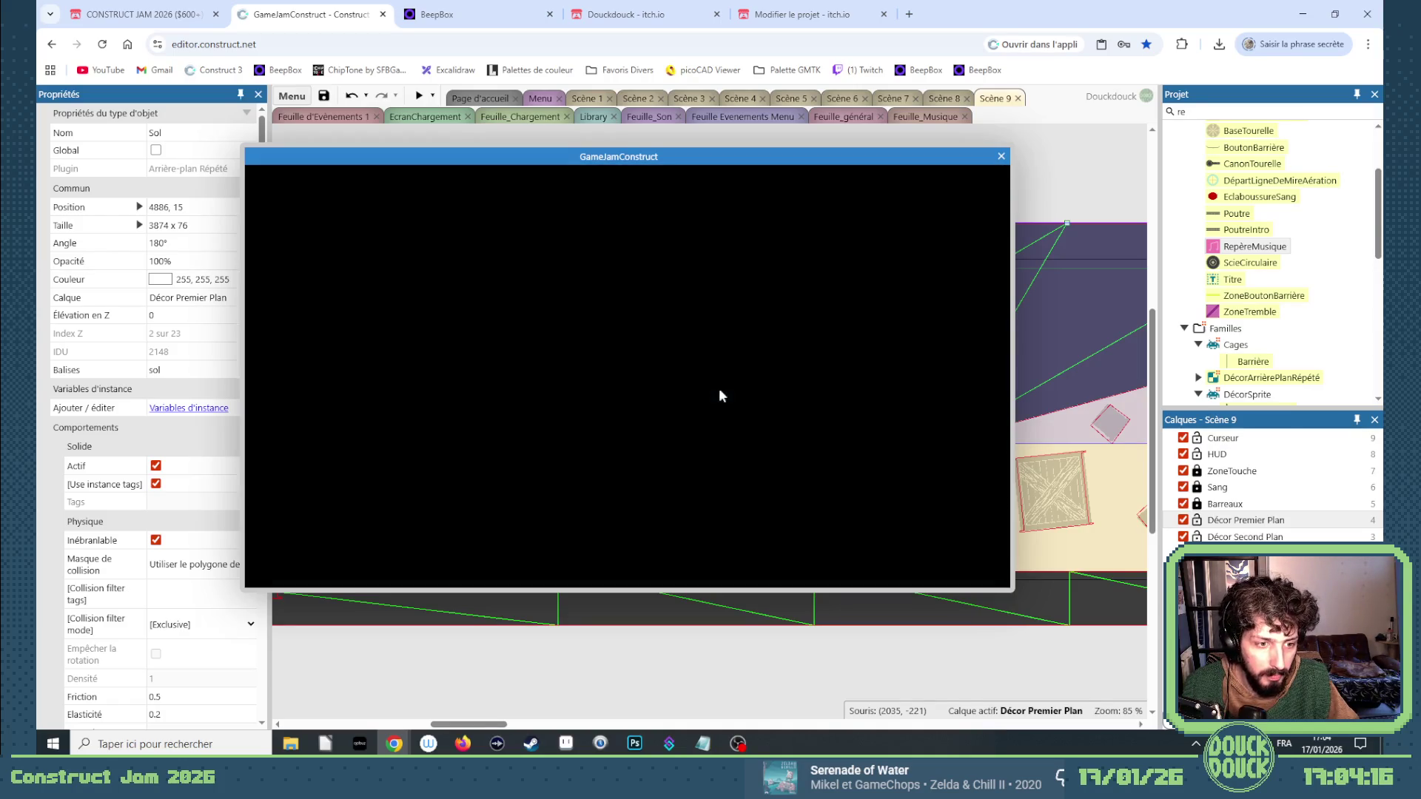
pyautogui.click(849, 405)
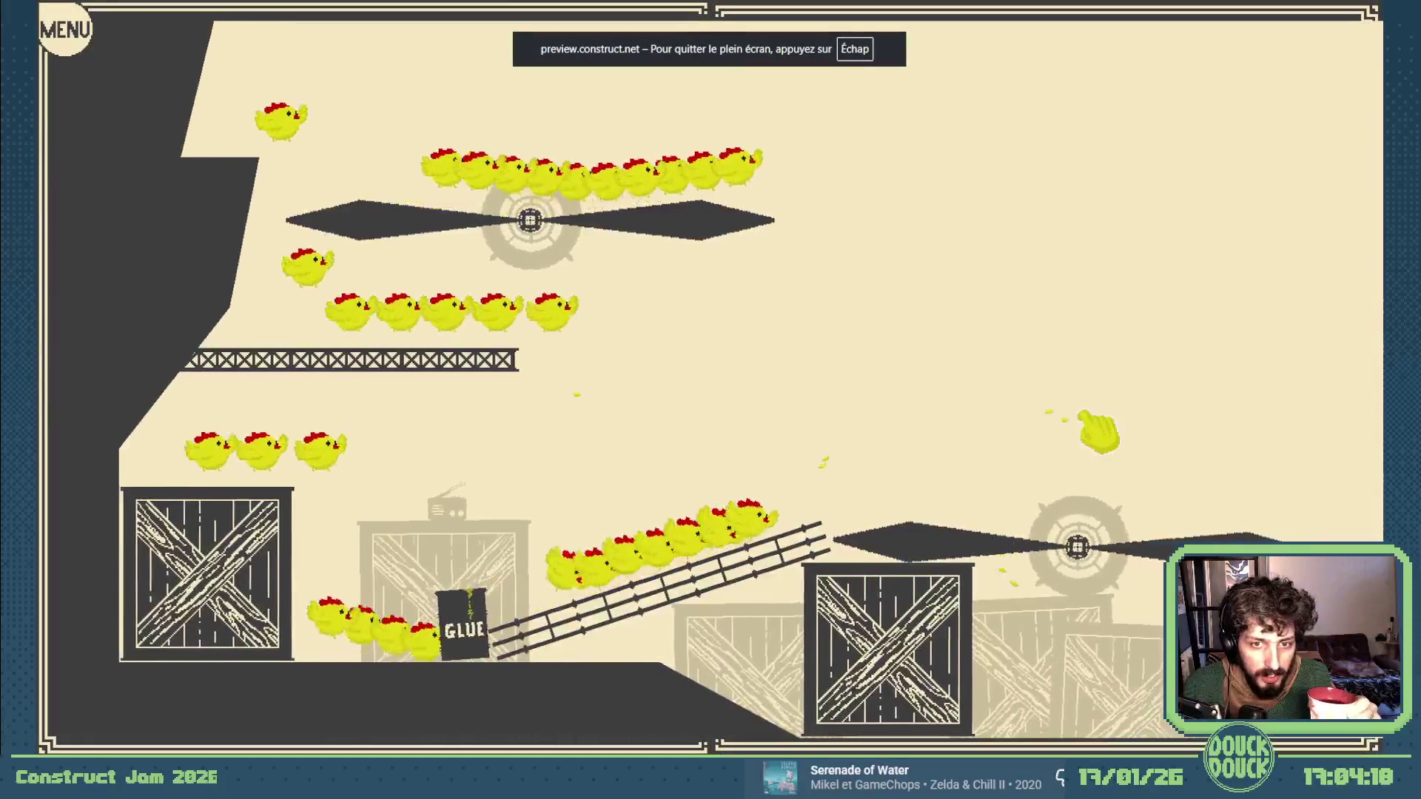
pyautogui.click(1094, 428)
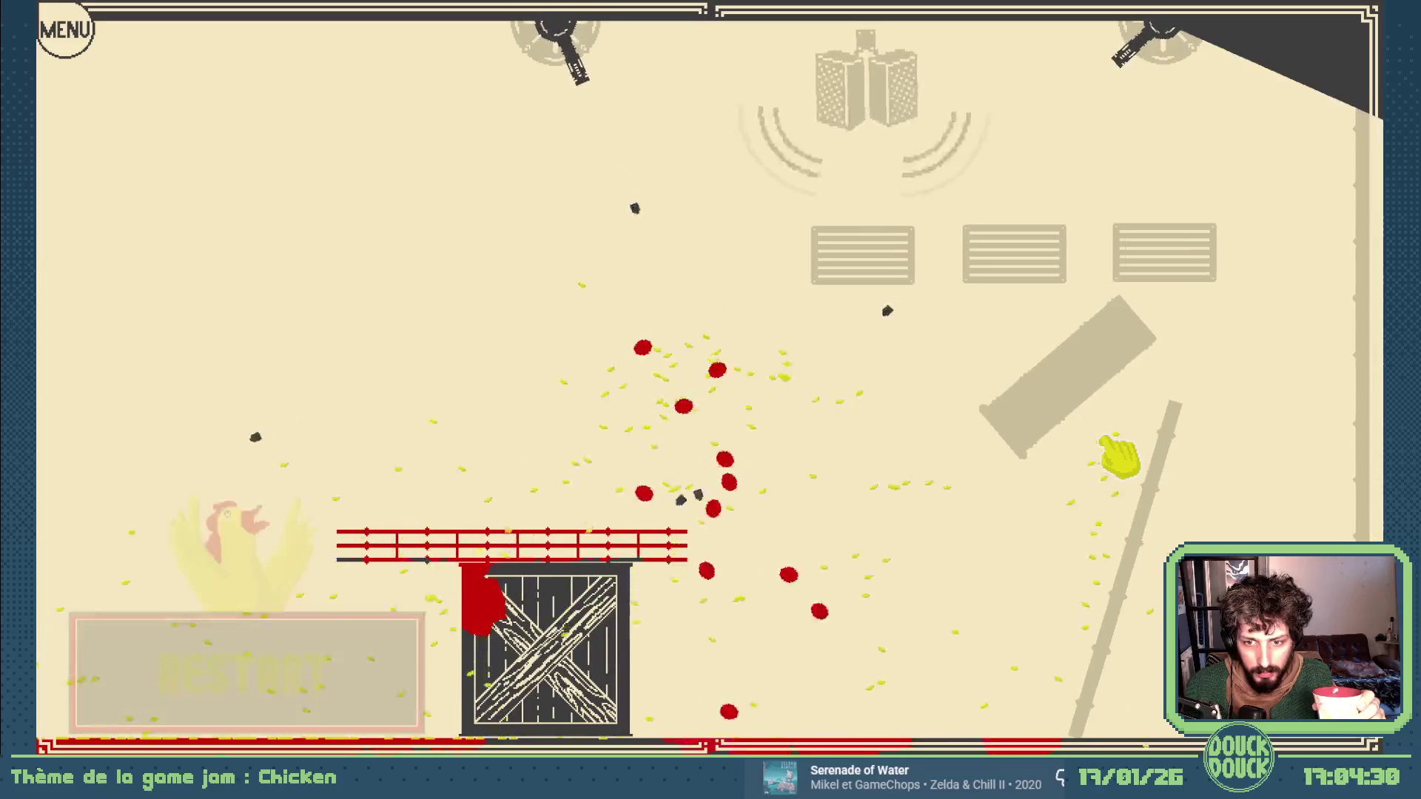
pyautogui.click(402, 656)
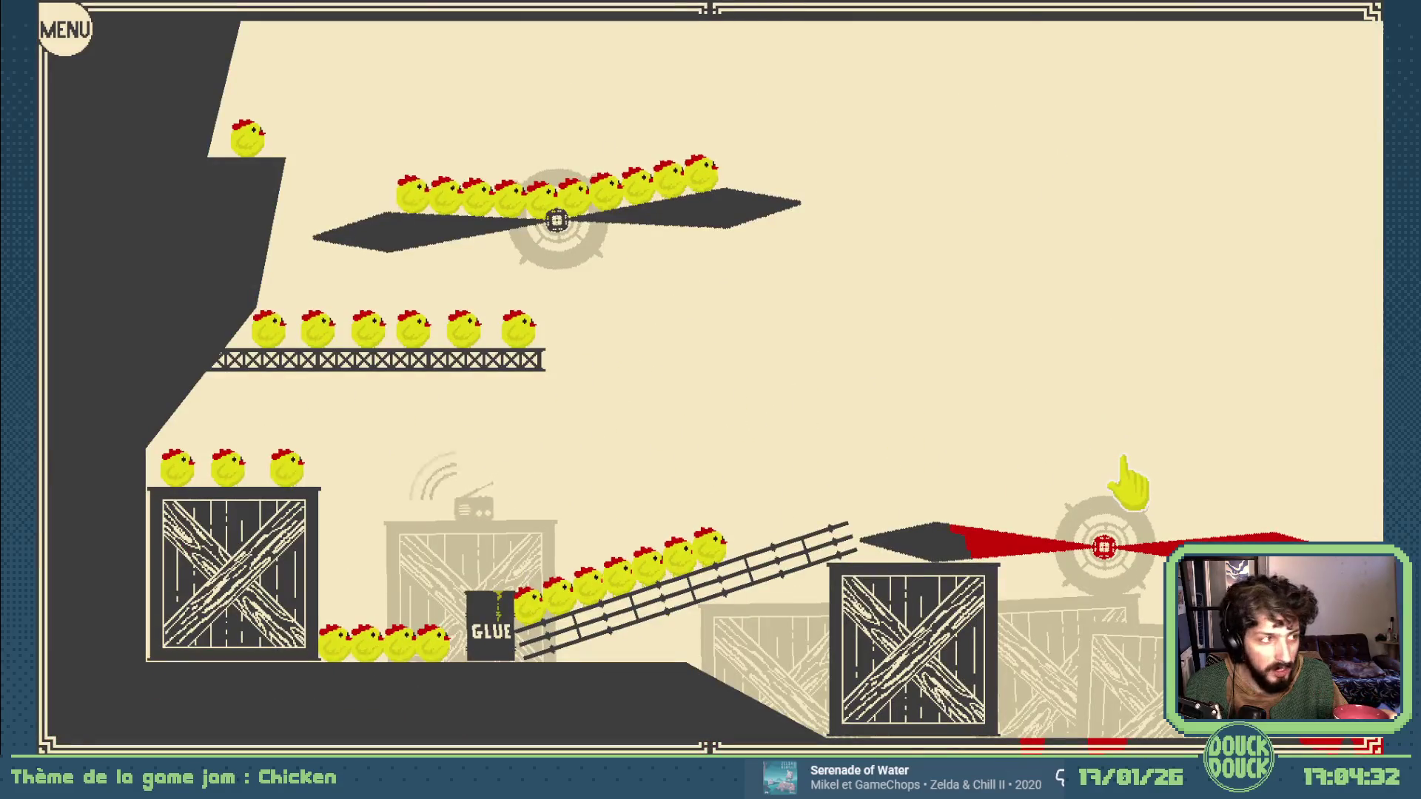
pyautogui.click(1128, 459)
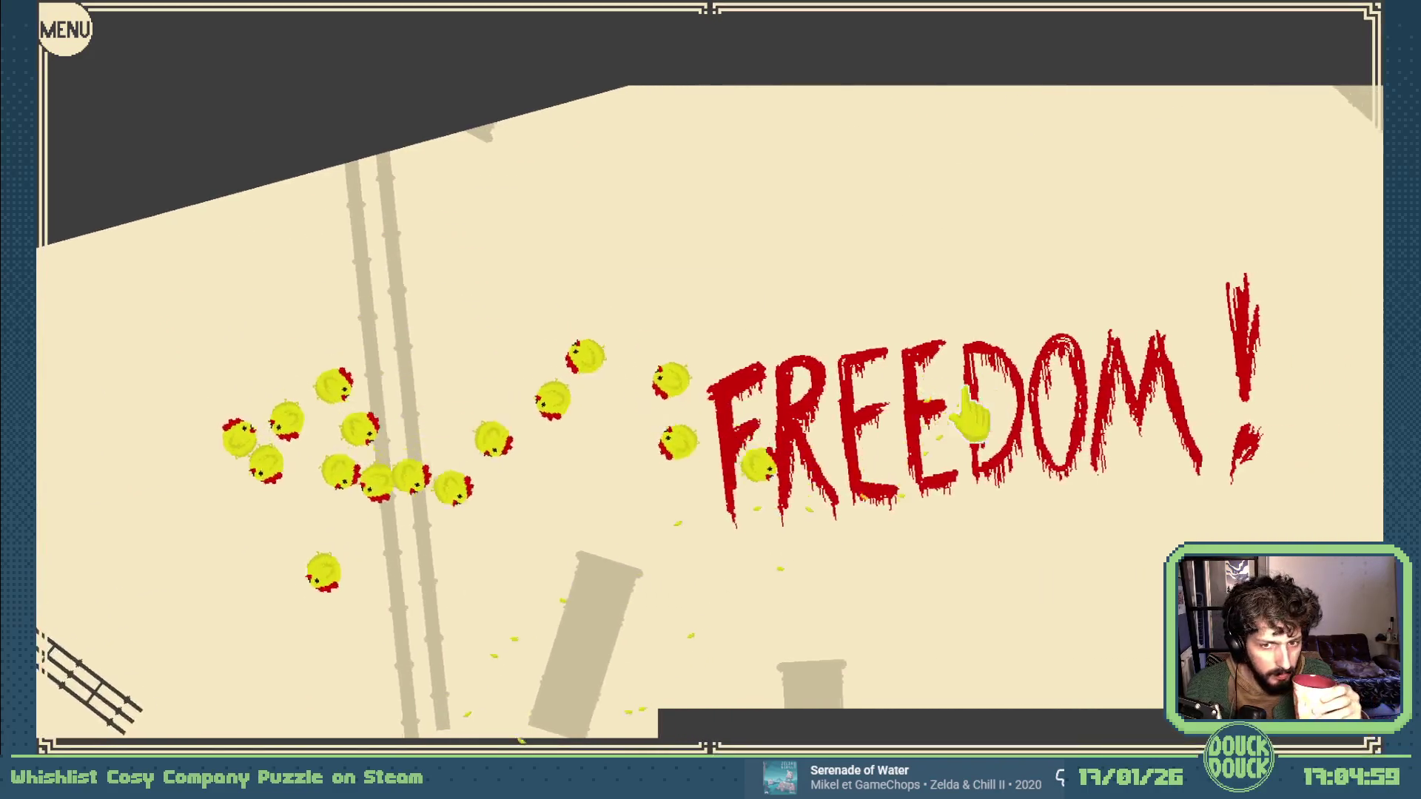
pyautogui.press('Escape')
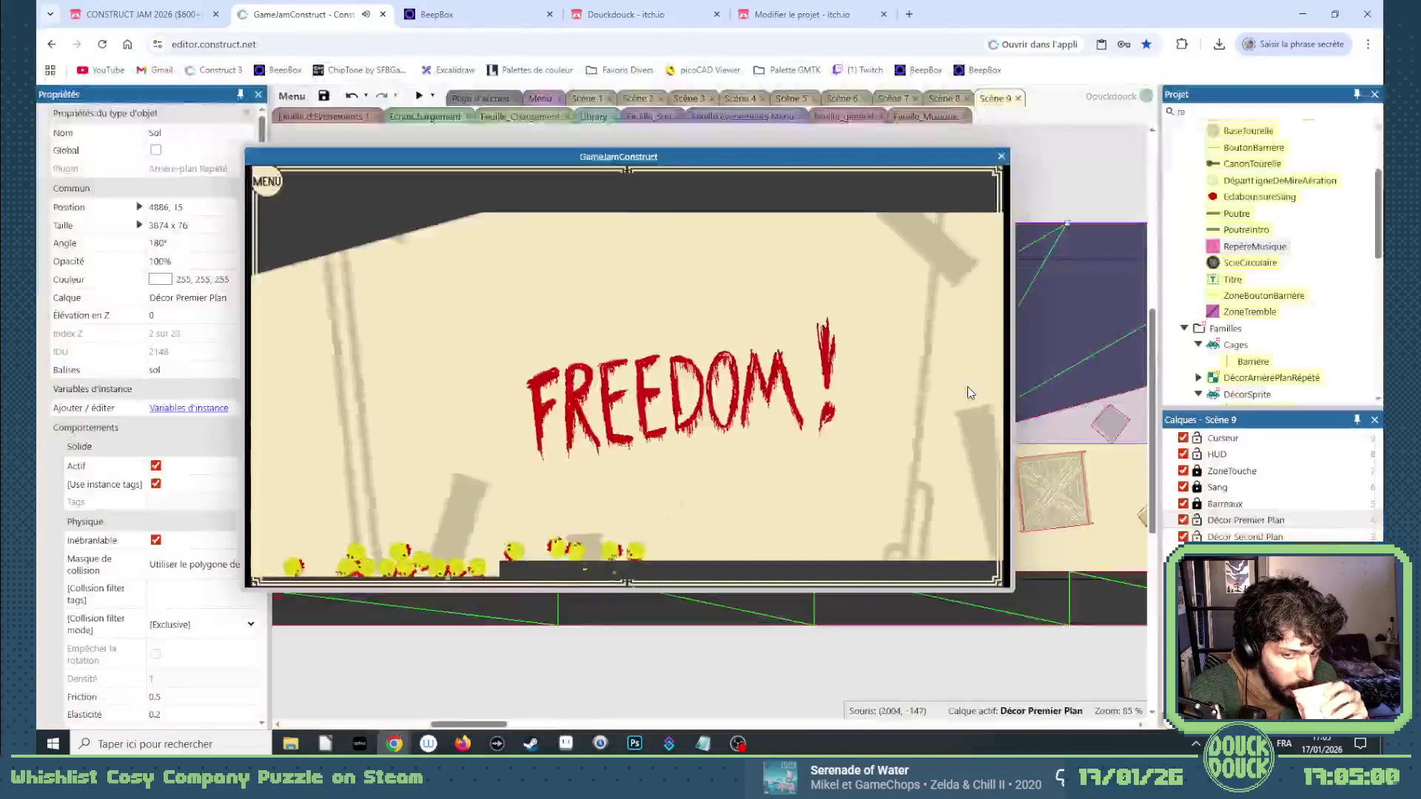
# Move the slanted plank left beside the wheel blade and tilt it to 27°.
pyautogui.click(1000, 157)
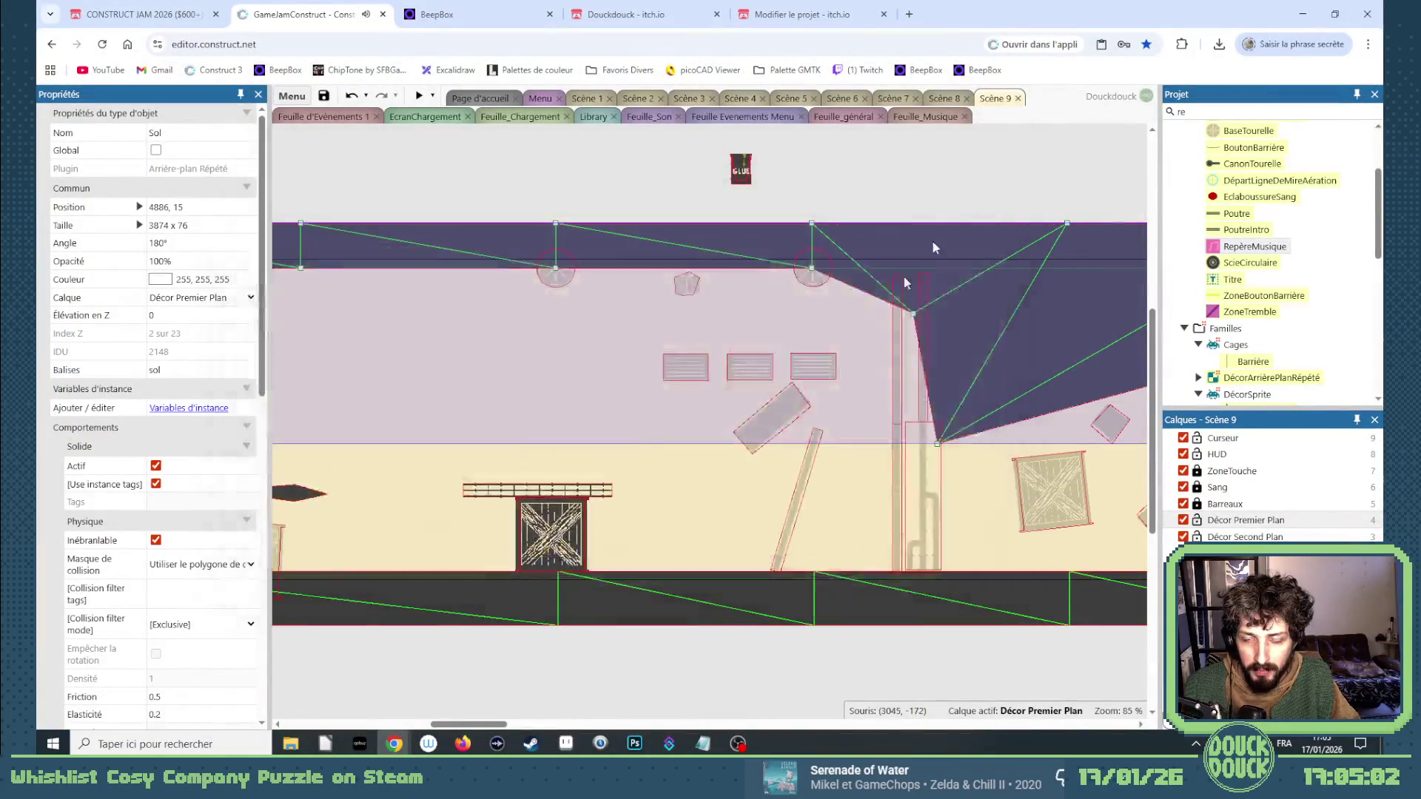
pyautogui.moveTo(506, 723)
pyautogui.mouseDown()
pyautogui.moveTo(542, 736)
pyautogui.moveTo(498, 728)
pyautogui.mouseUp()
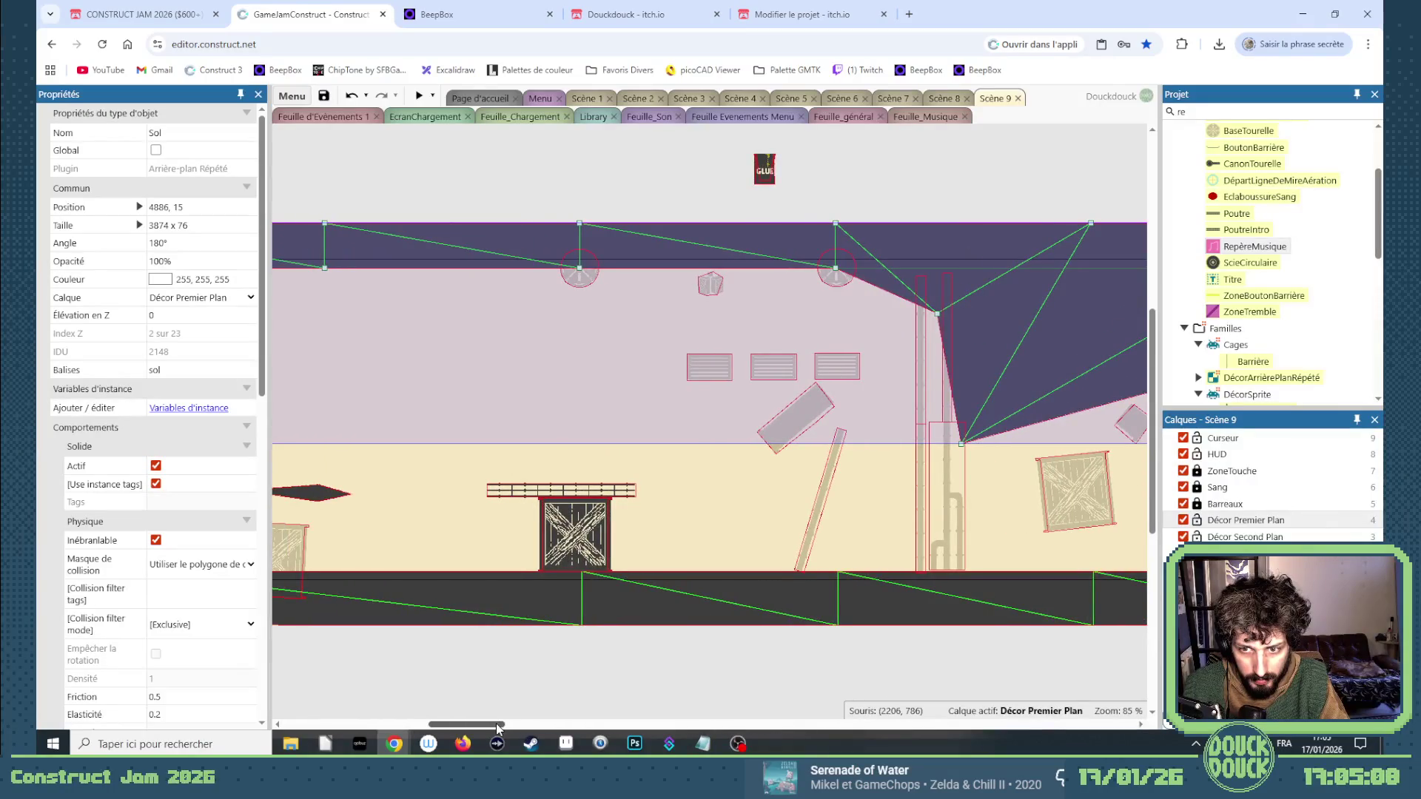
pyautogui.click(756, 673)
pyautogui.click(827, 488)
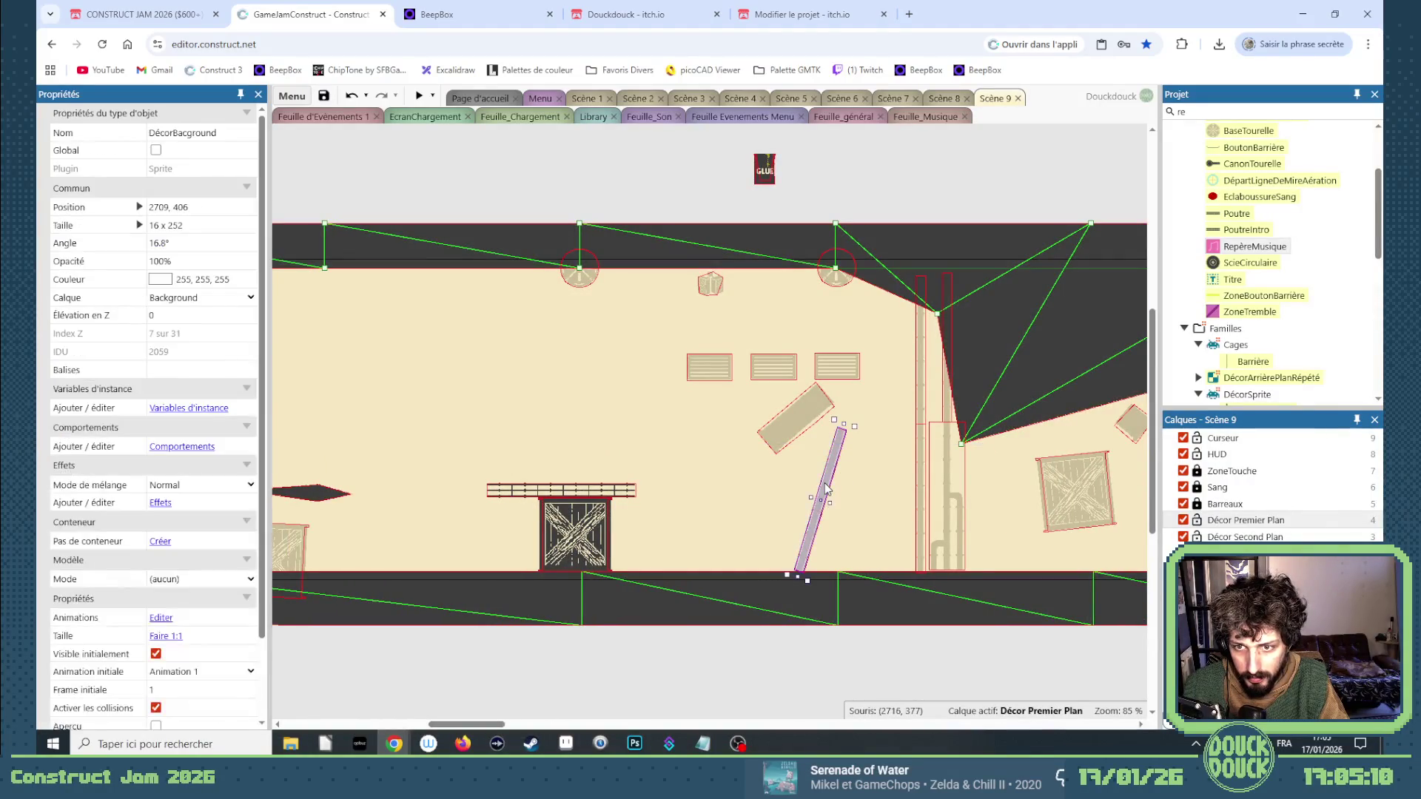
pyautogui.moveTo(827, 488)
pyautogui.mouseDown()
pyautogui.moveTo(361, 488)
pyautogui.moveTo(311, 474)
pyautogui.moveTo(524, 443)
pyautogui.mouseUp()
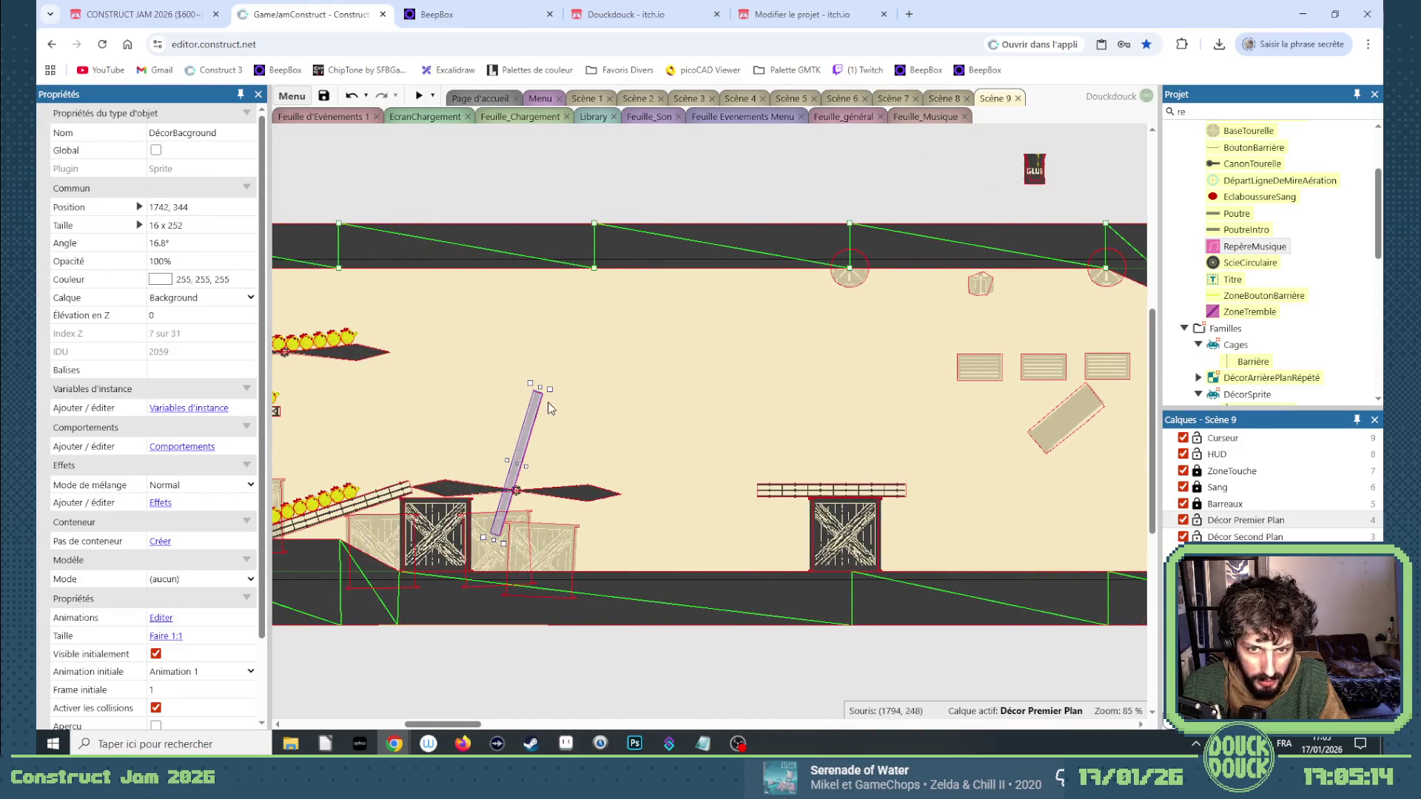
pyautogui.moveTo(558, 385); pyautogui.dragTo(578, 385)
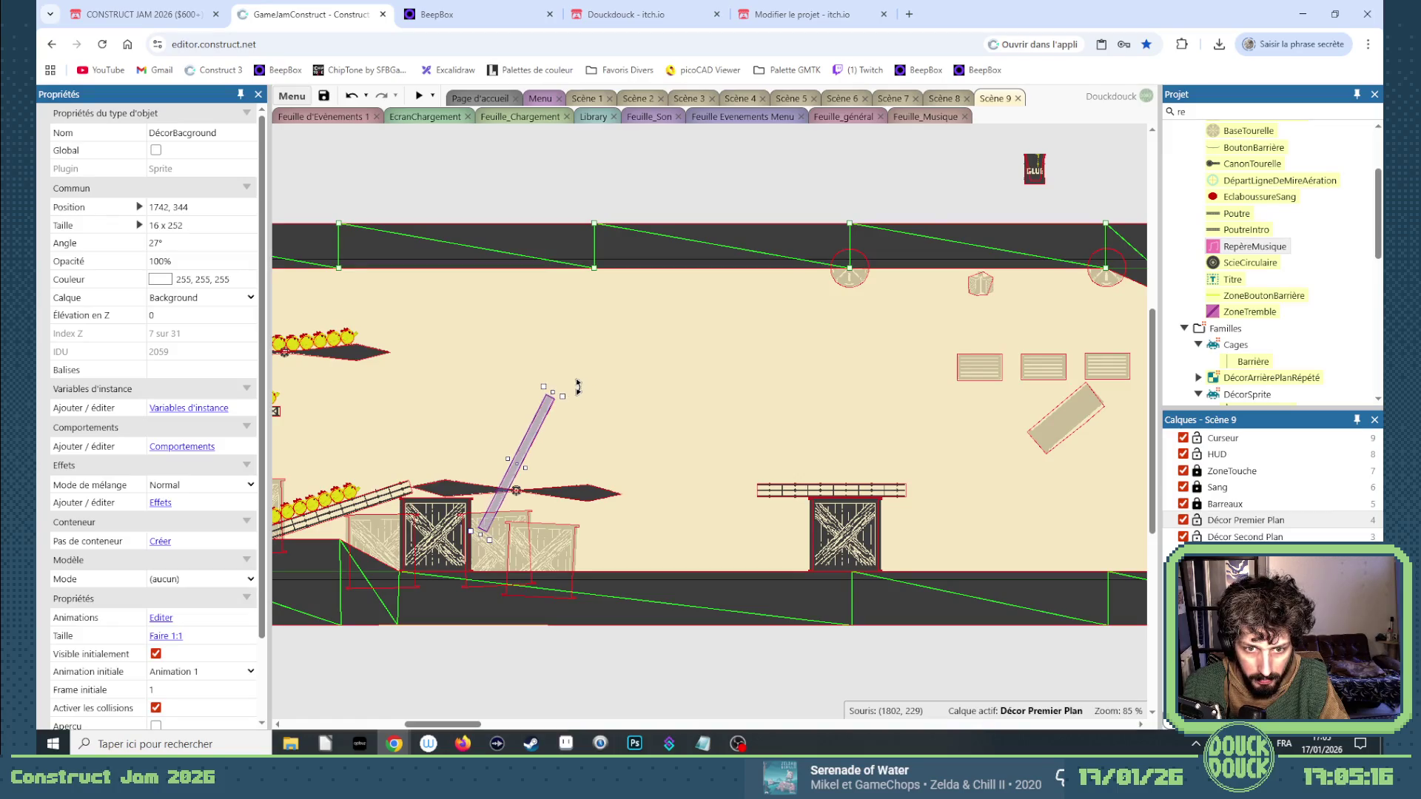
pyautogui.hotkey('ctrl', 'v')
pyautogui.hotkey('ctrl', 'z')
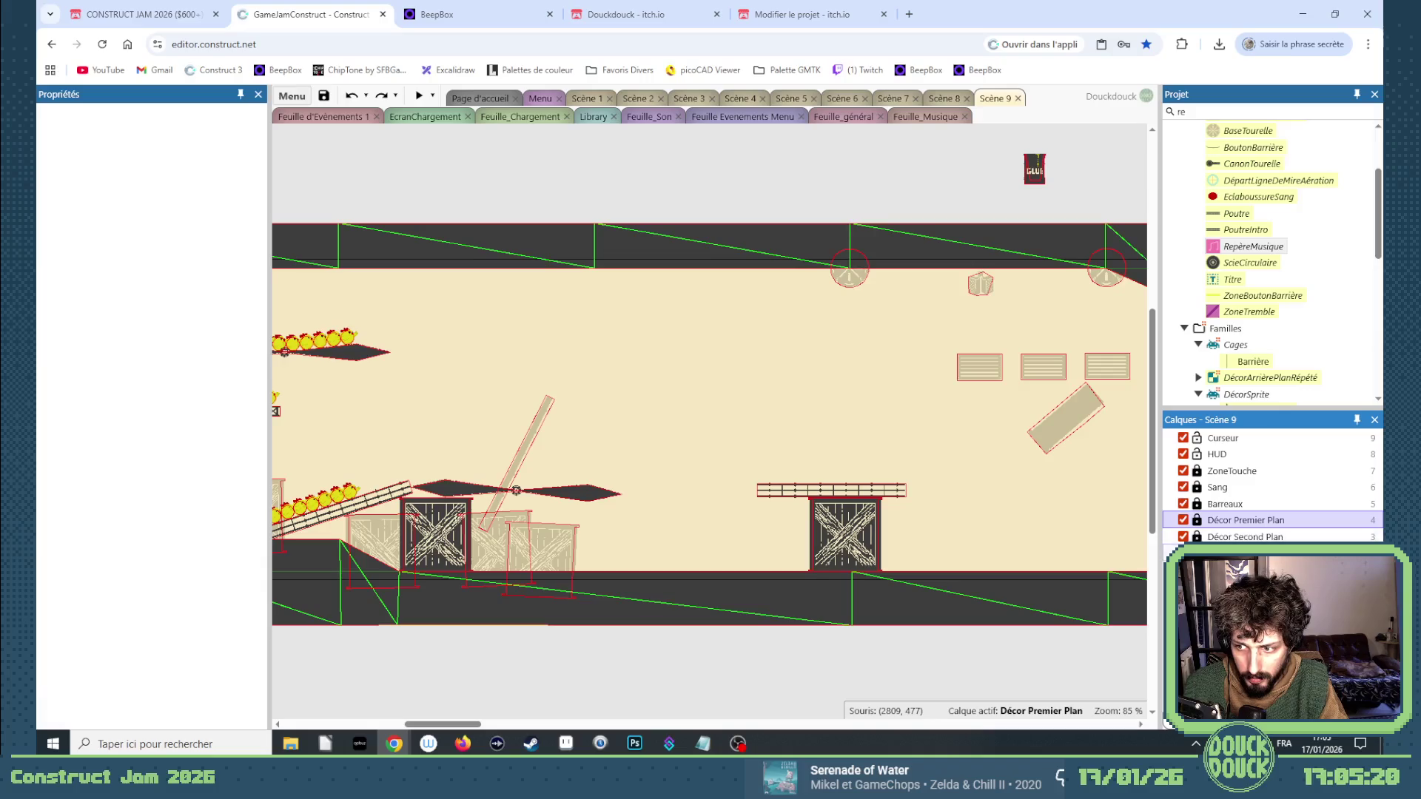
# Copy the long diagonal plank and butt the copy exactly against the original's end.
pyautogui.click(523, 442)
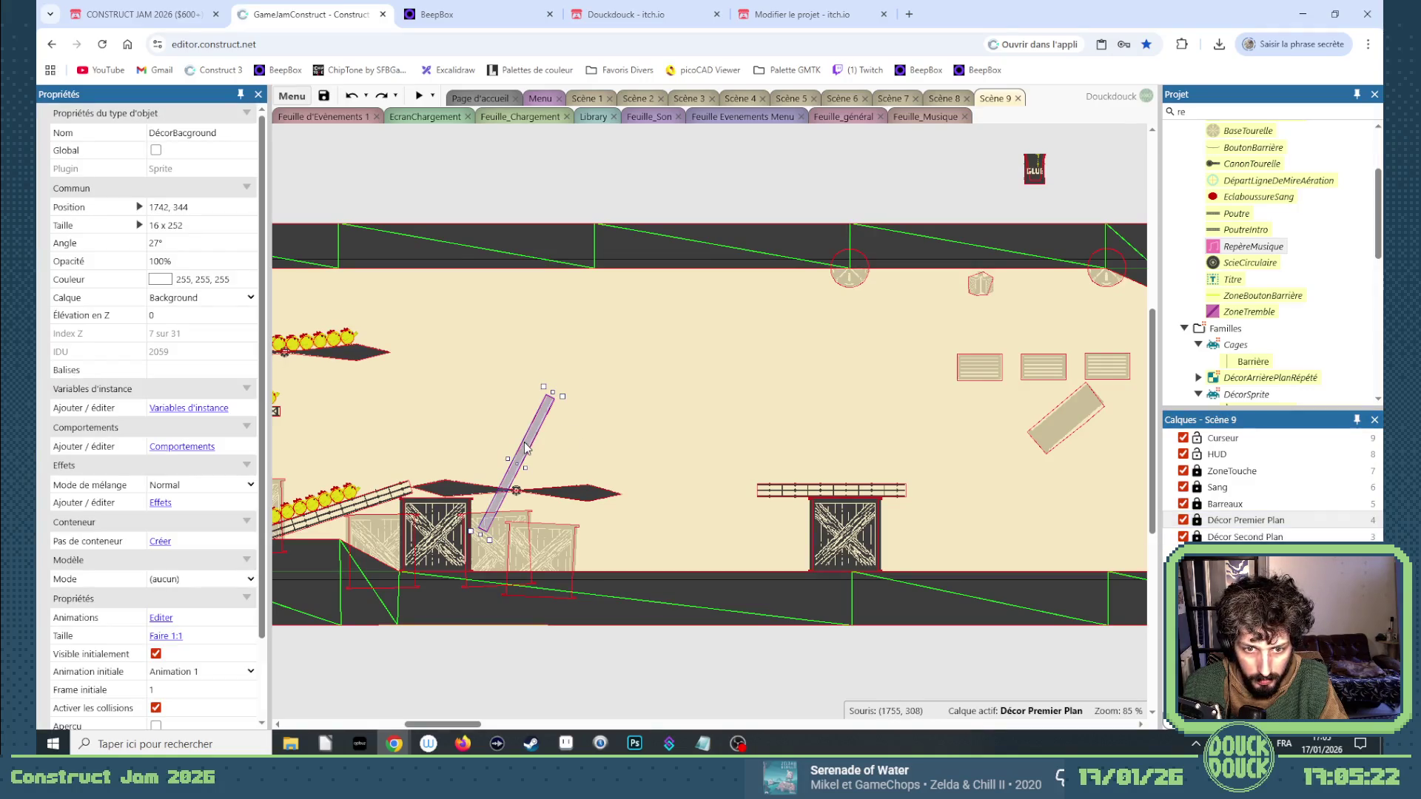
pyautogui.keyDown('ctrl'); pyautogui.moveTo(525, 446); pyautogui.dragTo(595, 331); pyautogui.keyUp('ctrl')
pyautogui.scroll(10, 566, 353)
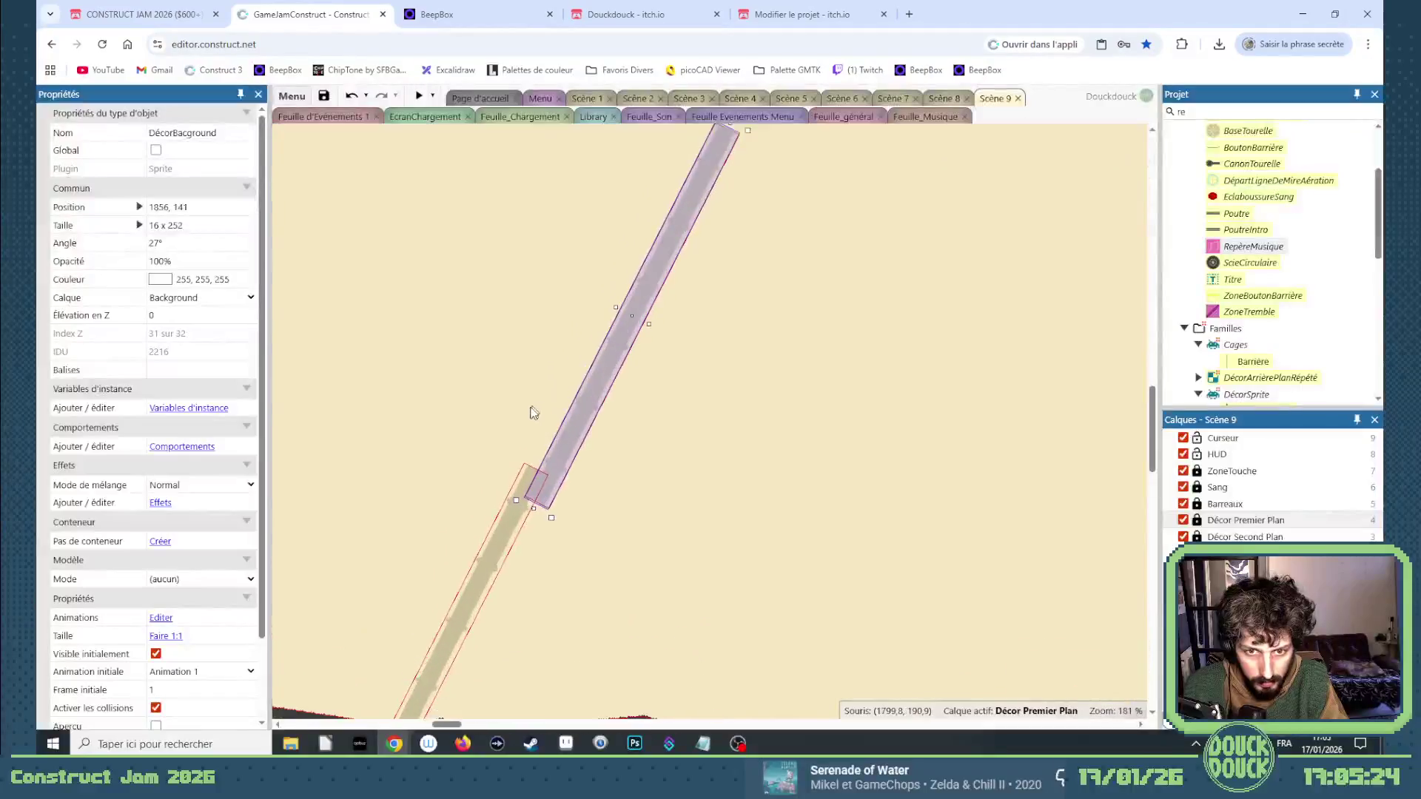
pyautogui.moveTo(592, 484); pyautogui.dragTo(593, 414)
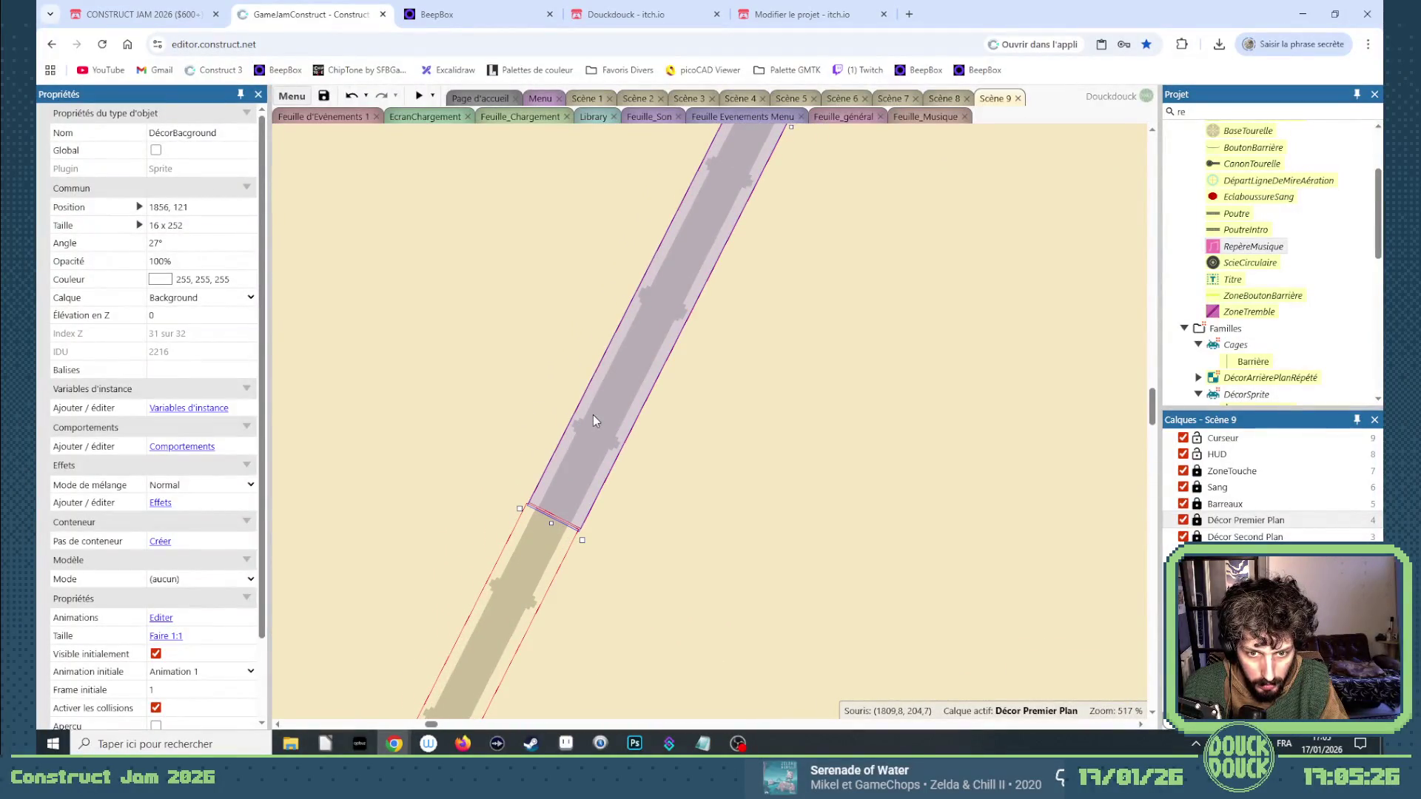
pyautogui.scroll(4, 541, 490)
pyautogui.press('Left')
pyautogui.press('Down')
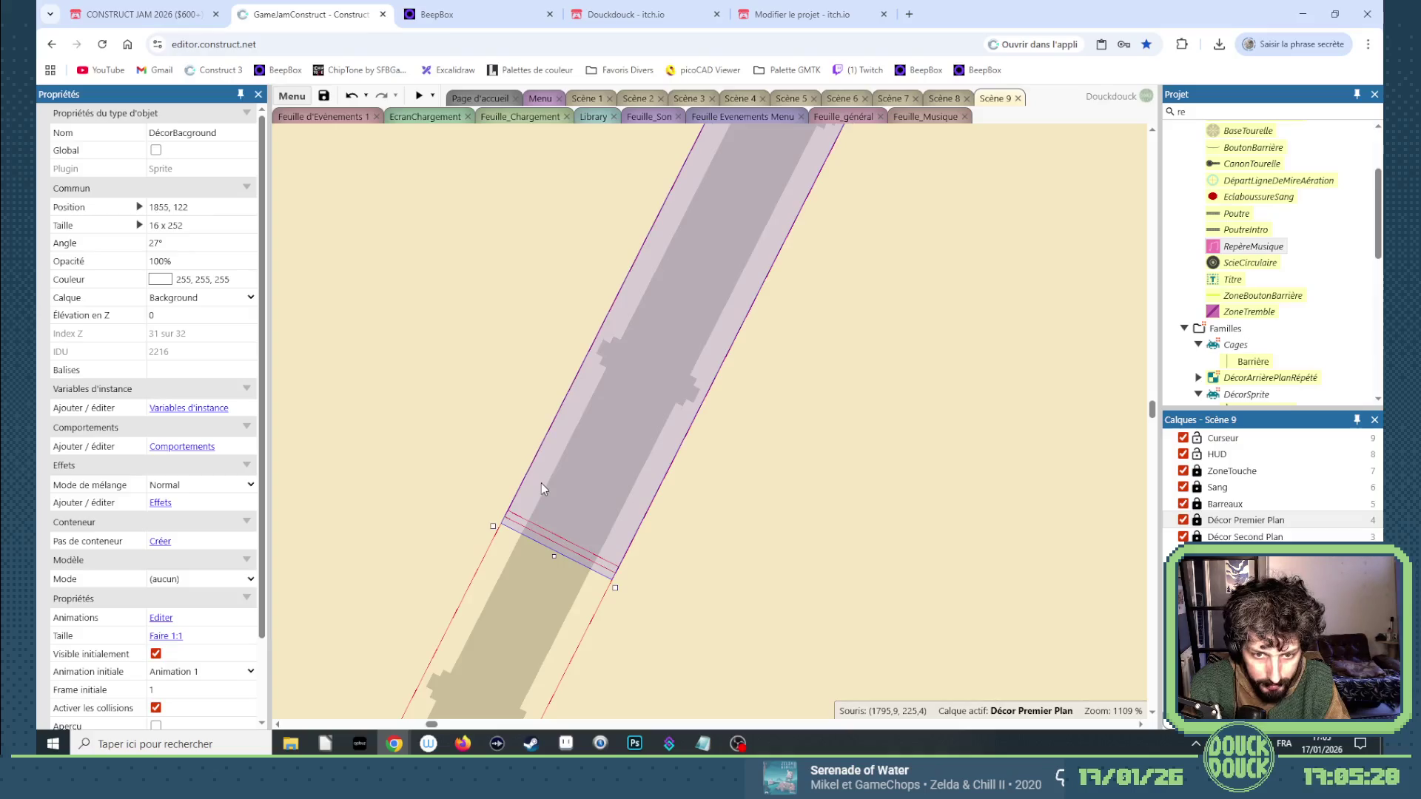
# Move the small tilted plank up against the ceiling band.
pyautogui.scroll(-2, 540, 484)
pyautogui.scroll(-10, 540, 486)
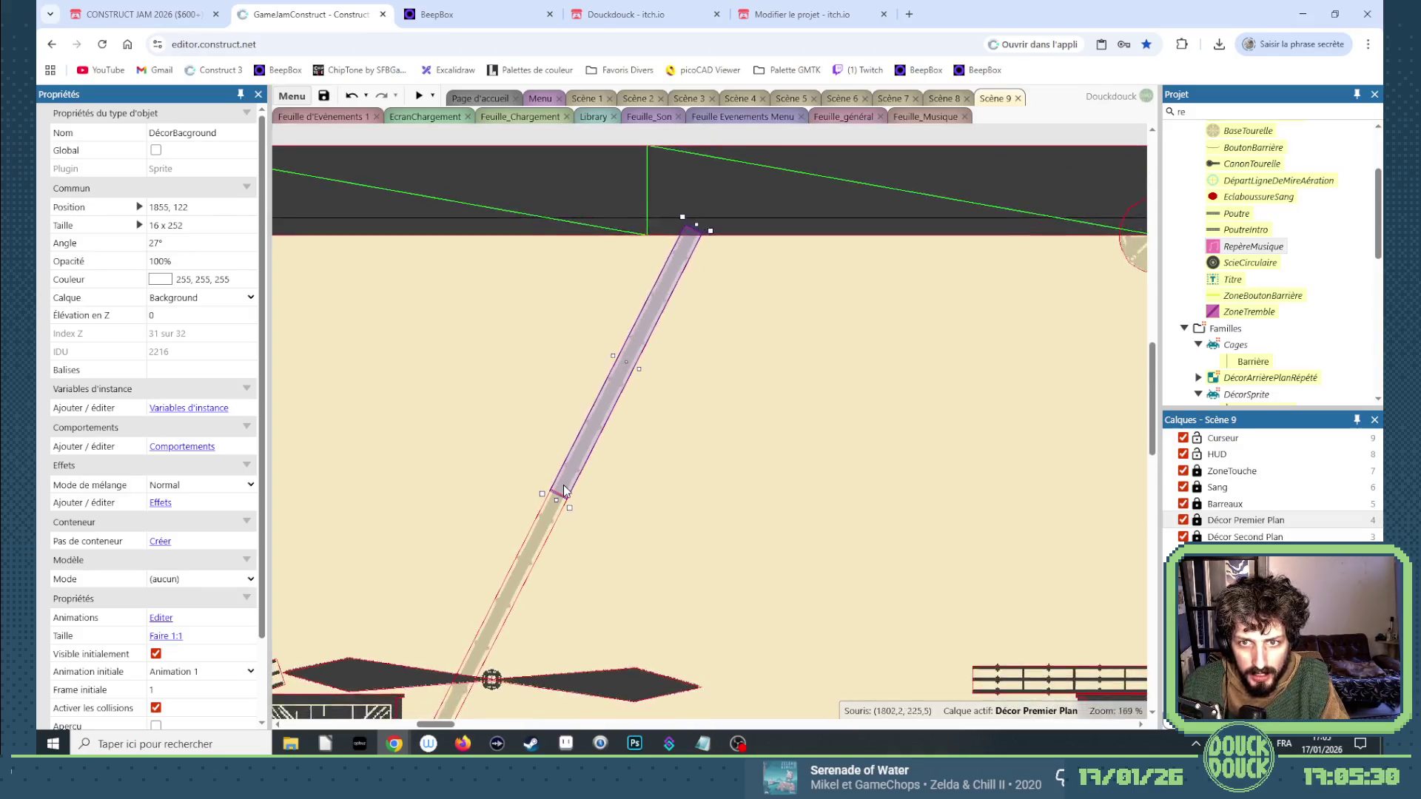
pyautogui.scroll(-1, 1036, 522)
pyautogui.click(1038, 519)
pyautogui.moveTo(1036, 522)
pyautogui.mouseDown()
pyautogui.moveTo(595, 625)
pyautogui.moveTo(585, 657)
pyautogui.moveTo(663, 651)
pyautogui.moveTo(641, 669)
pyautogui.moveTo(588, 674)
pyautogui.mouseUp()
pyautogui.moveTo(590, 608)
pyautogui.mouseDown()
pyautogui.moveTo(596, 438)
pyautogui.moveTo(637, 386)
pyautogui.mouseUp()
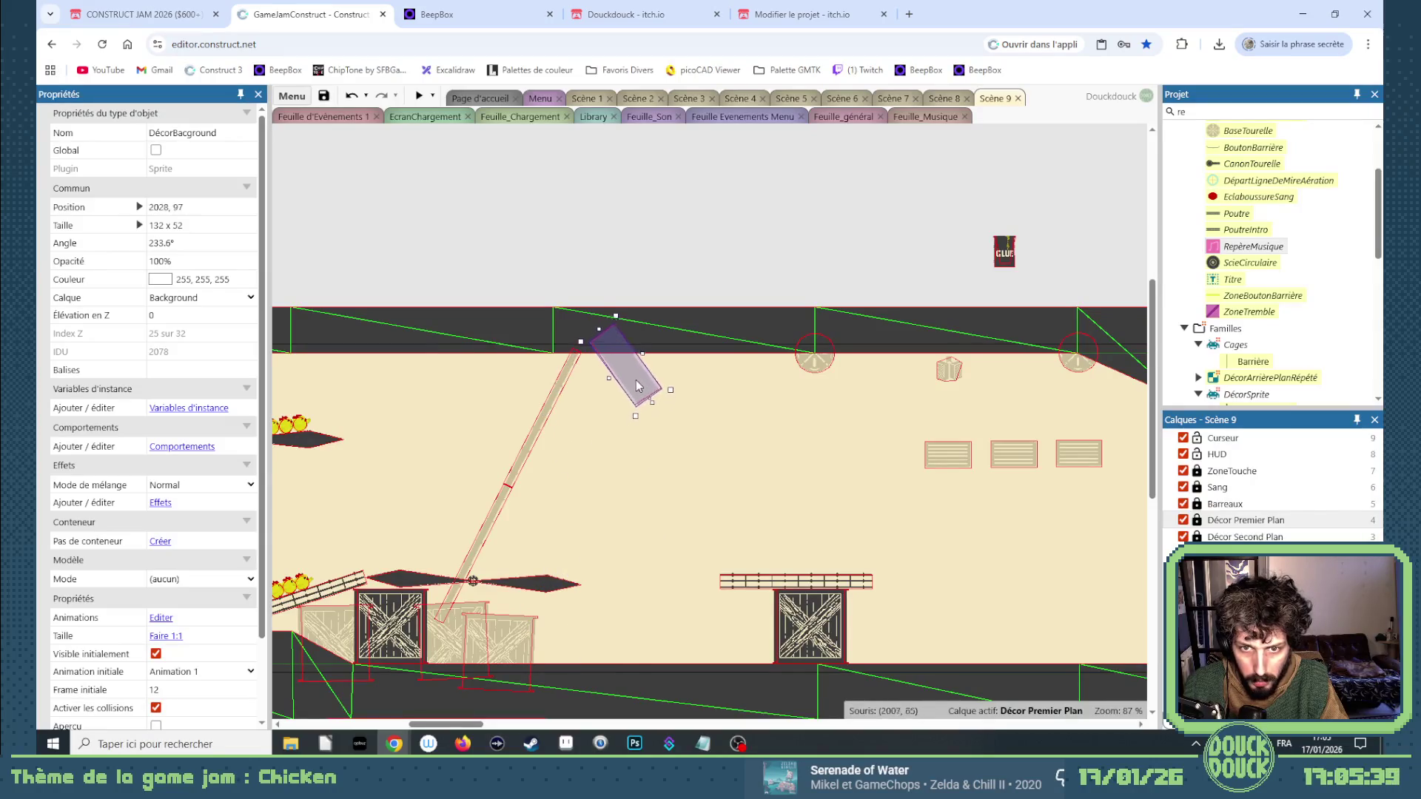
# Move the three vent grilles together left and down toward the floor crates.
pyautogui.click(966, 471)
pyautogui.keyDown('shift'); pyautogui.click(1033, 458); pyautogui.keyUp('shift')
pyautogui.keyDown('shift'); pyautogui.click(1081, 455); pyautogui.keyUp('shift')
pyautogui.moveTo(1087, 458)
pyautogui.mouseDown()
pyautogui.moveTo(473, 488)
pyautogui.moveTo(311, 511)
pyautogui.moveTo(675, 517)
pyautogui.moveTo(681, 536)
pyautogui.mouseUp()
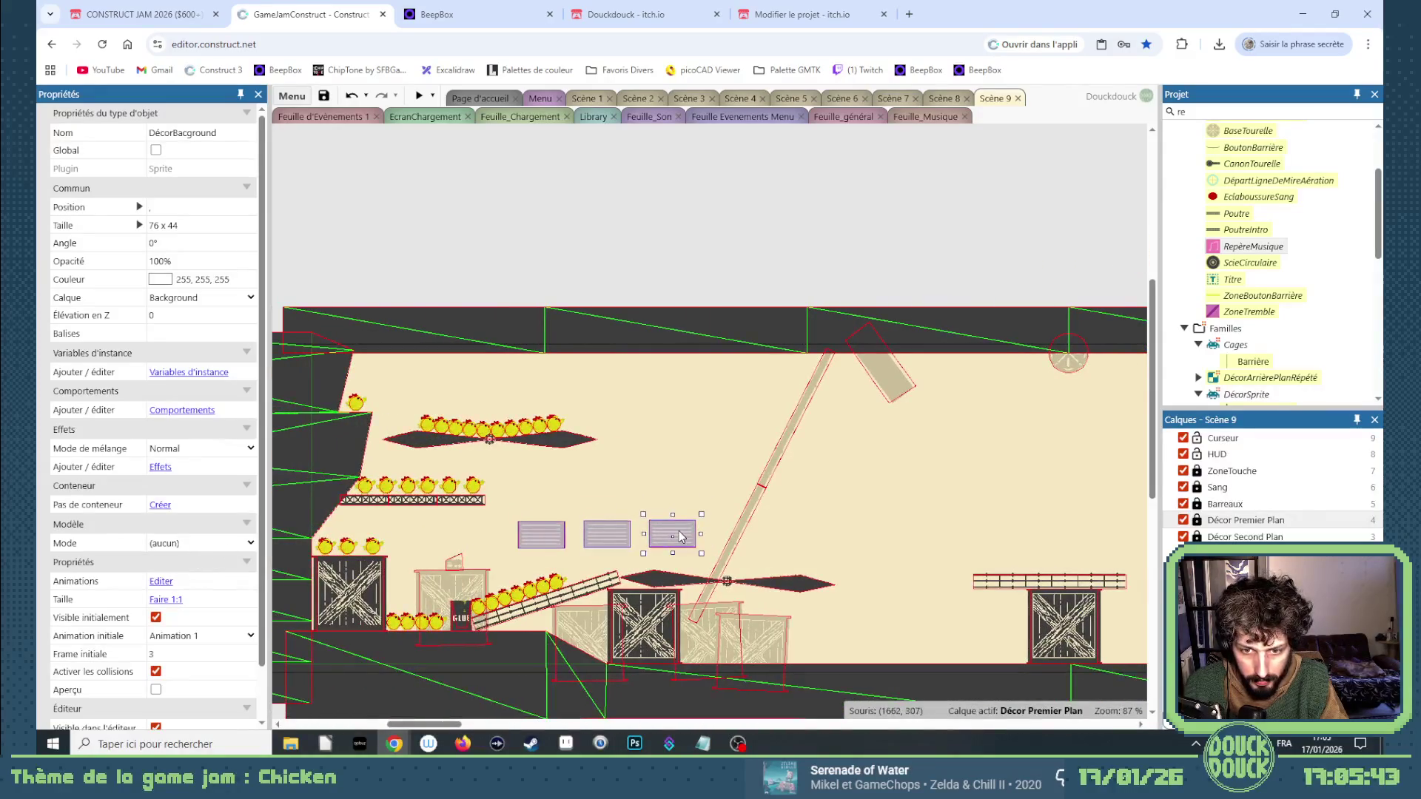
pyautogui.moveTo(425, 732); pyautogui.dragTo(501, 729)
# Straighten the crate to an Angle of 0° and shift it left and down.
pyautogui.moveTo(706, 585); pyautogui.dragTo(668, 631)
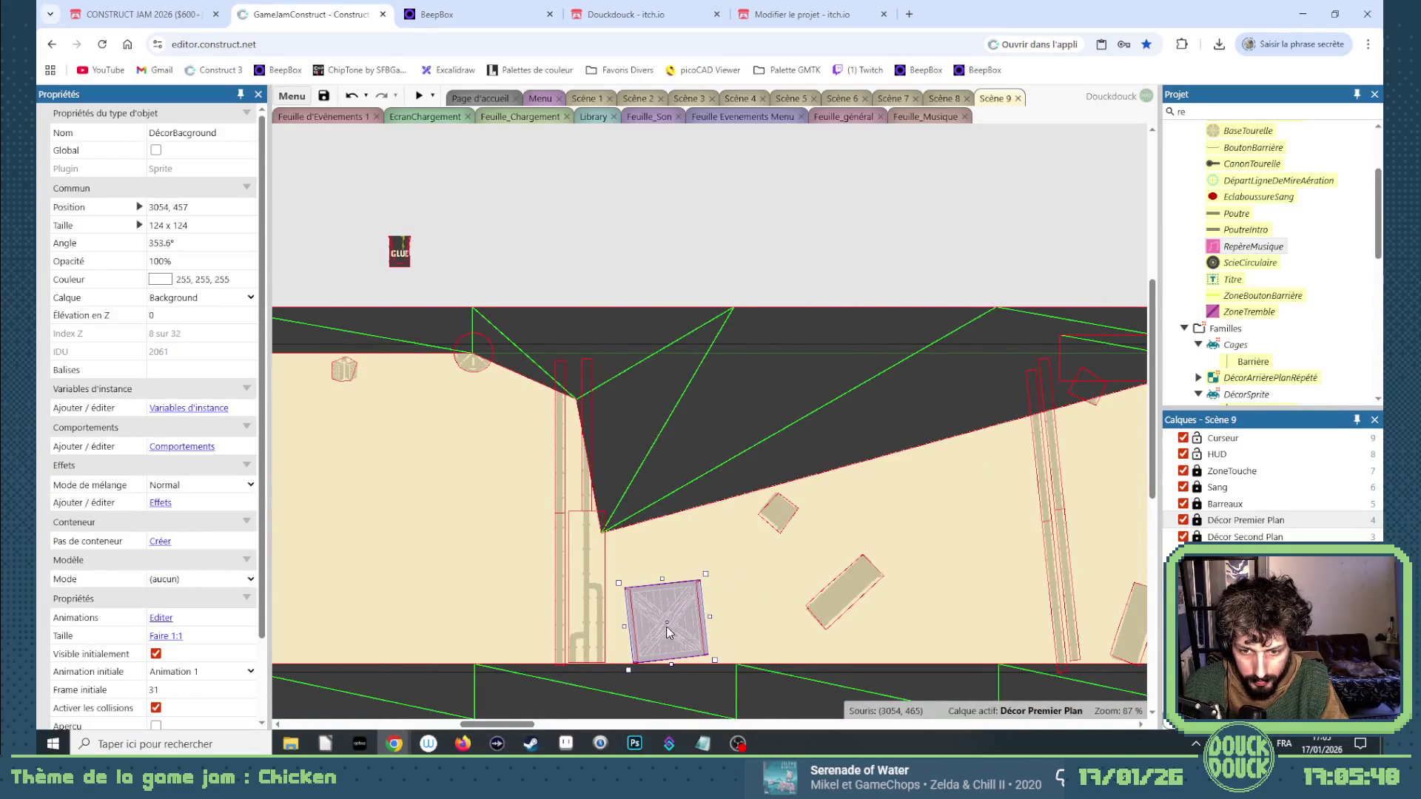
pyautogui.click(181, 242)
pyautogui.press('Return')
pyautogui.hscroll(-5, 709, 481)
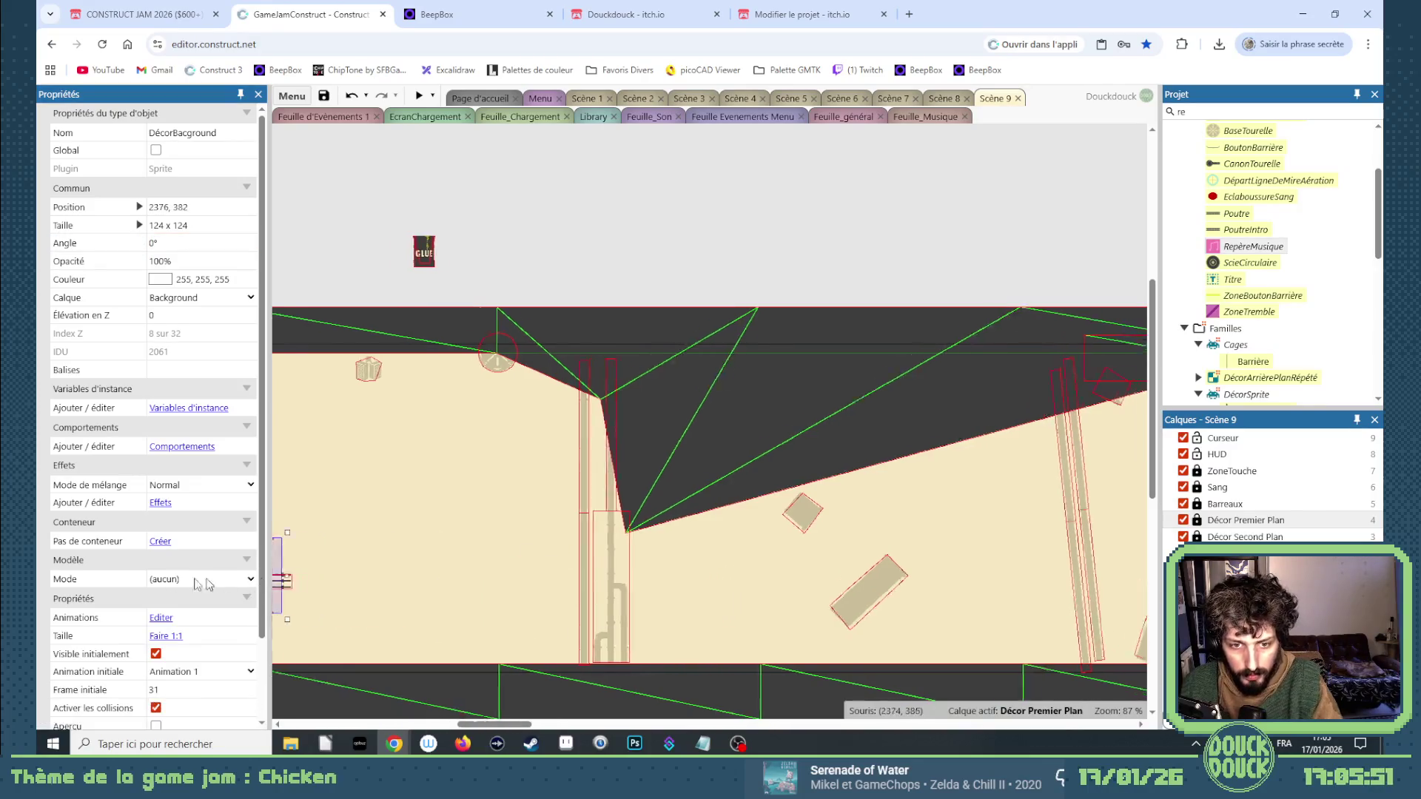
pyautogui.moveTo(260, 727)
pyautogui.mouseDown()
pyautogui.moveTo(659, 559)
pyautogui.moveTo(669, 535)
pyautogui.mouseUp()
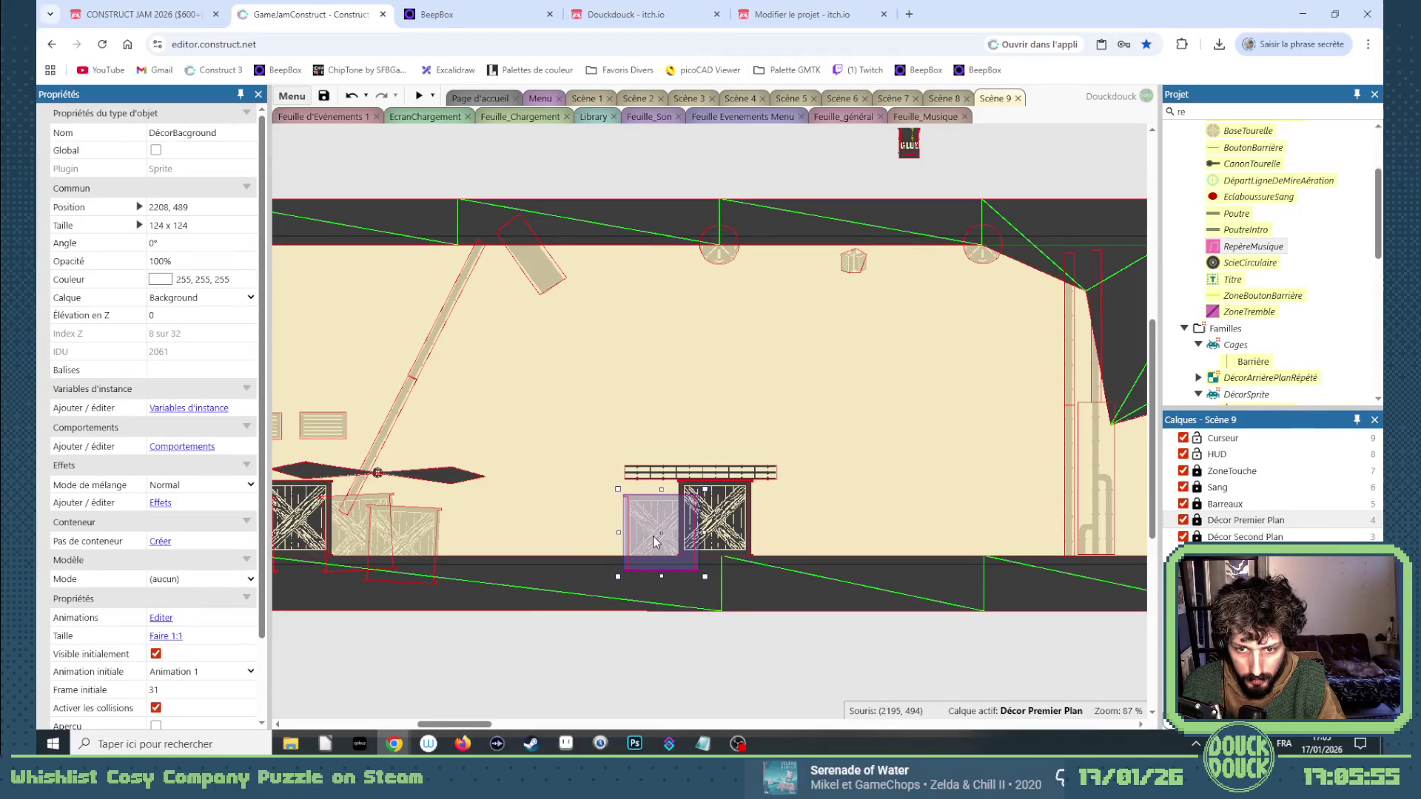
pyautogui.moveTo(458, 723); pyautogui.dragTo(507, 724)
# Drop the small diamond on the floor beside the crates and change its stacking order.
pyautogui.keyDown('shift'); pyautogui.click(778, 487); pyautogui.keyUp('shift')
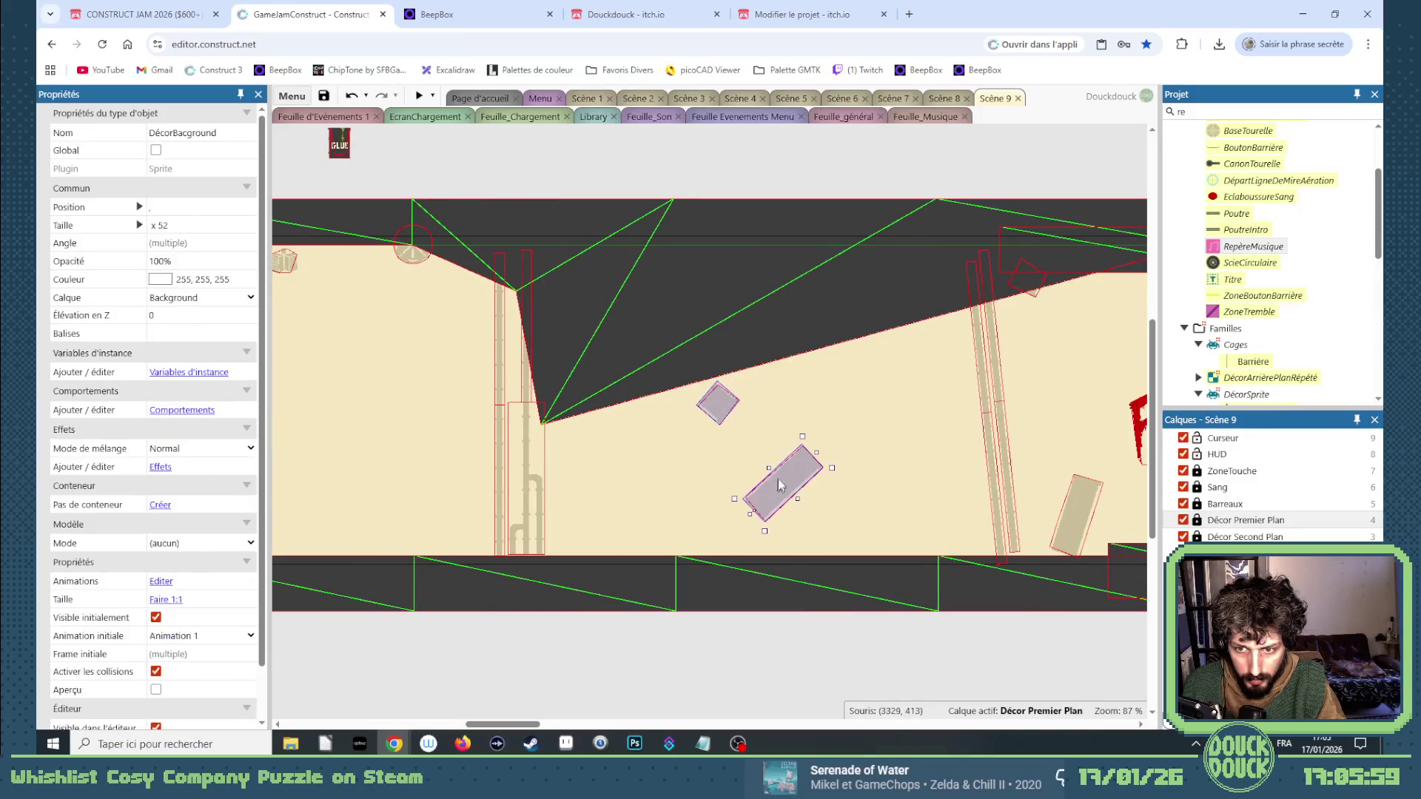
pyautogui.moveTo(723, 409)
pyautogui.mouseDown()
pyautogui.moveTo(454, 379)
pyautogui.moveTo(507, 377)
pyautogui.mouseUp()
pyautogui.click(521, 386)
pyautogui.click(525, 377)
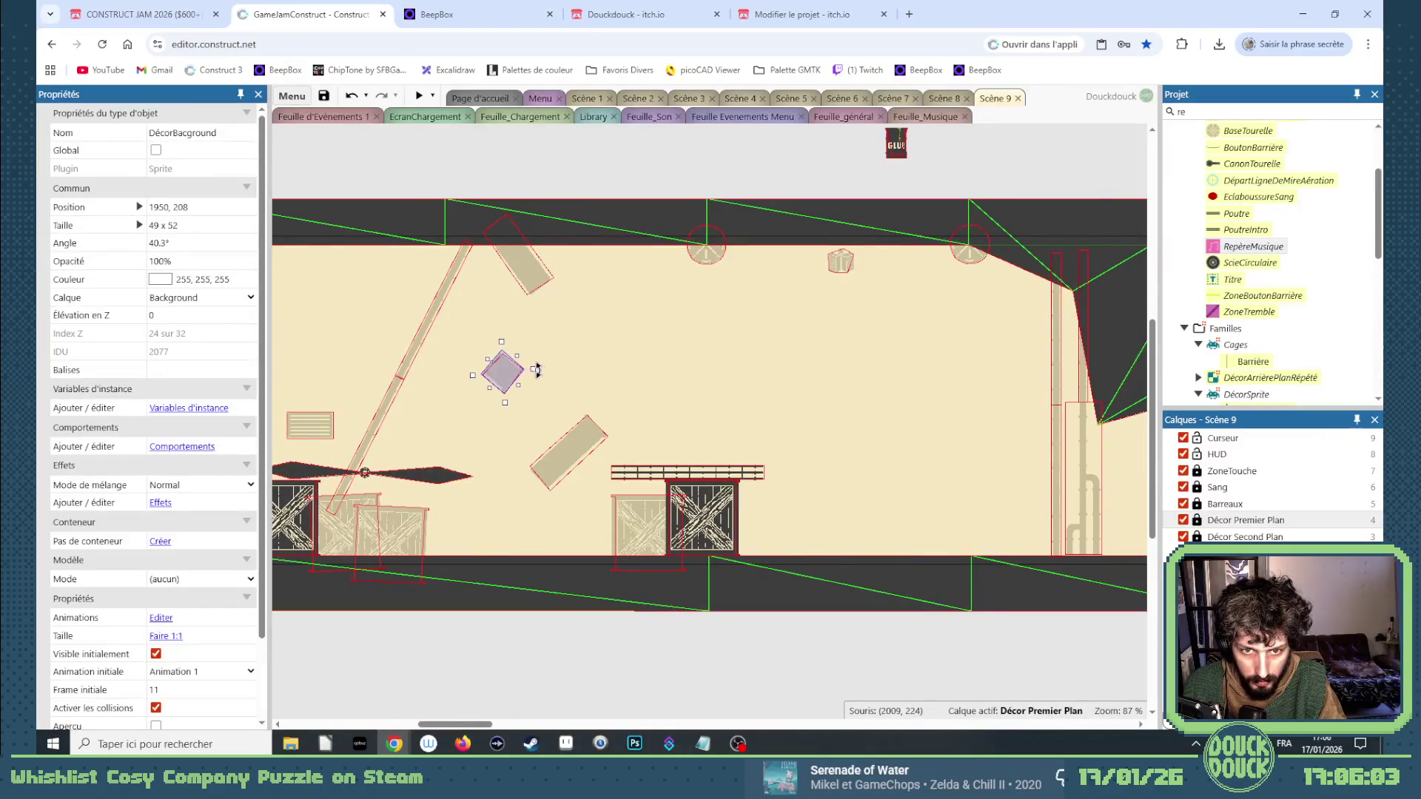
pyautogui.moveTo(502, 353); pyautogui.dragTo(426, 556)
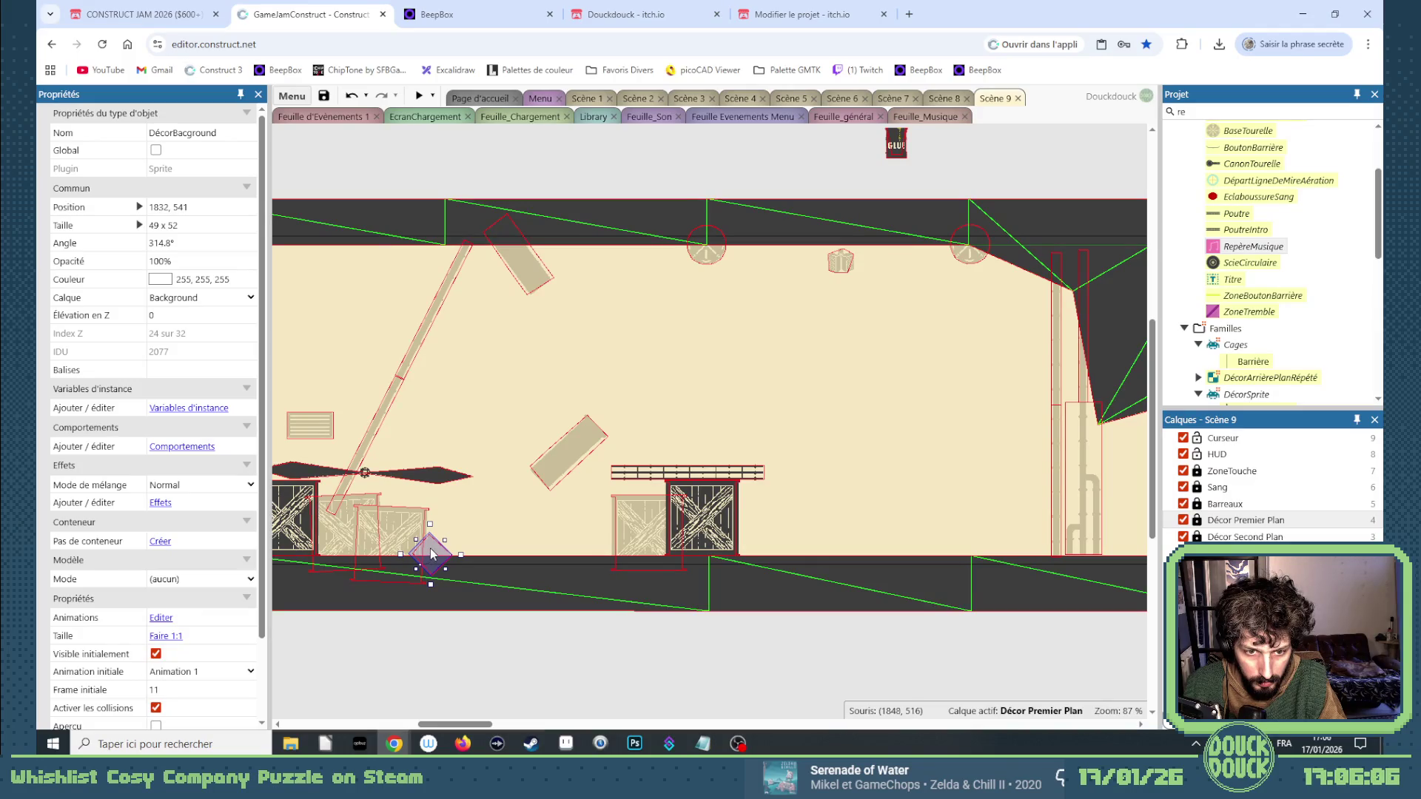
pyautogui.rightClick(432, 555)
pyautogui.moveTo(489, 312)
pyautogui.click(650, 311)
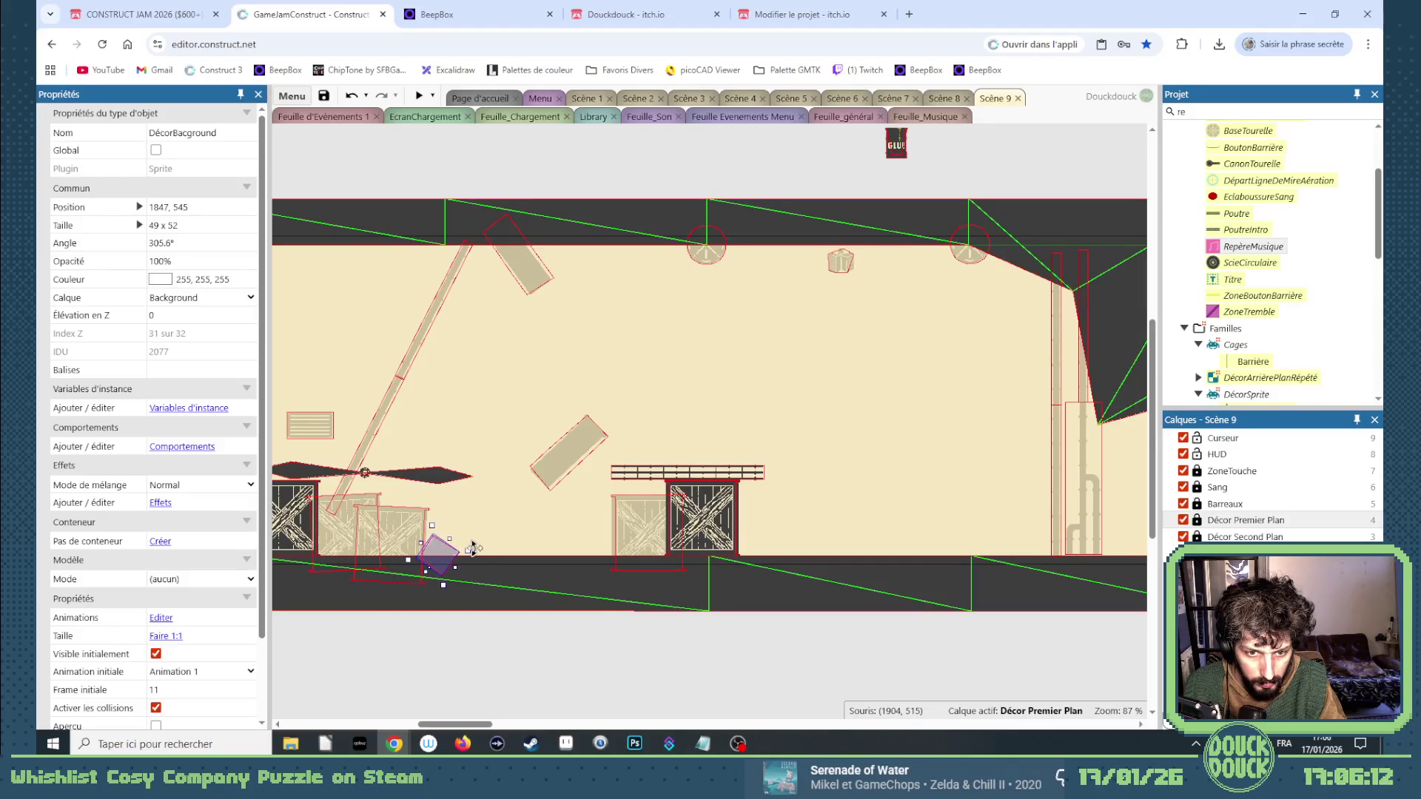
# Rotate the 132 × 52 plank to 253.5° and lean it near the floor at 1971, 583.
pyautogui.click(549, 480)
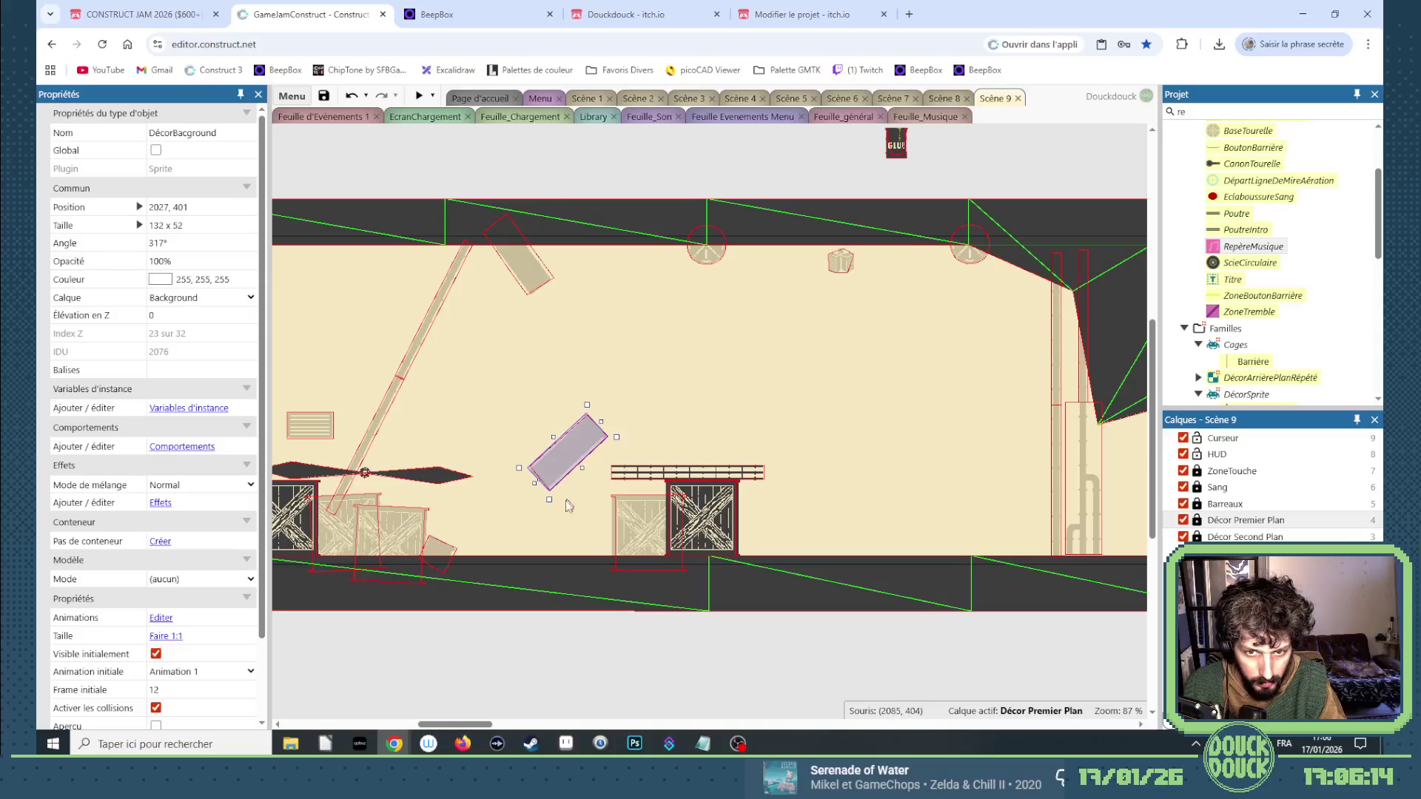
pyautogui.moveTo(571, 515); pyautogui.dragTo(612, 498)
pyautogui.moveTo(540, 455)
pyautogui.mouseDown()
pyautogui.moveTo(485, 570)
pyautogui.moveTo(503, 576)
pyautogui.moveTo(488, 551)
pyautogui.mouseUp()
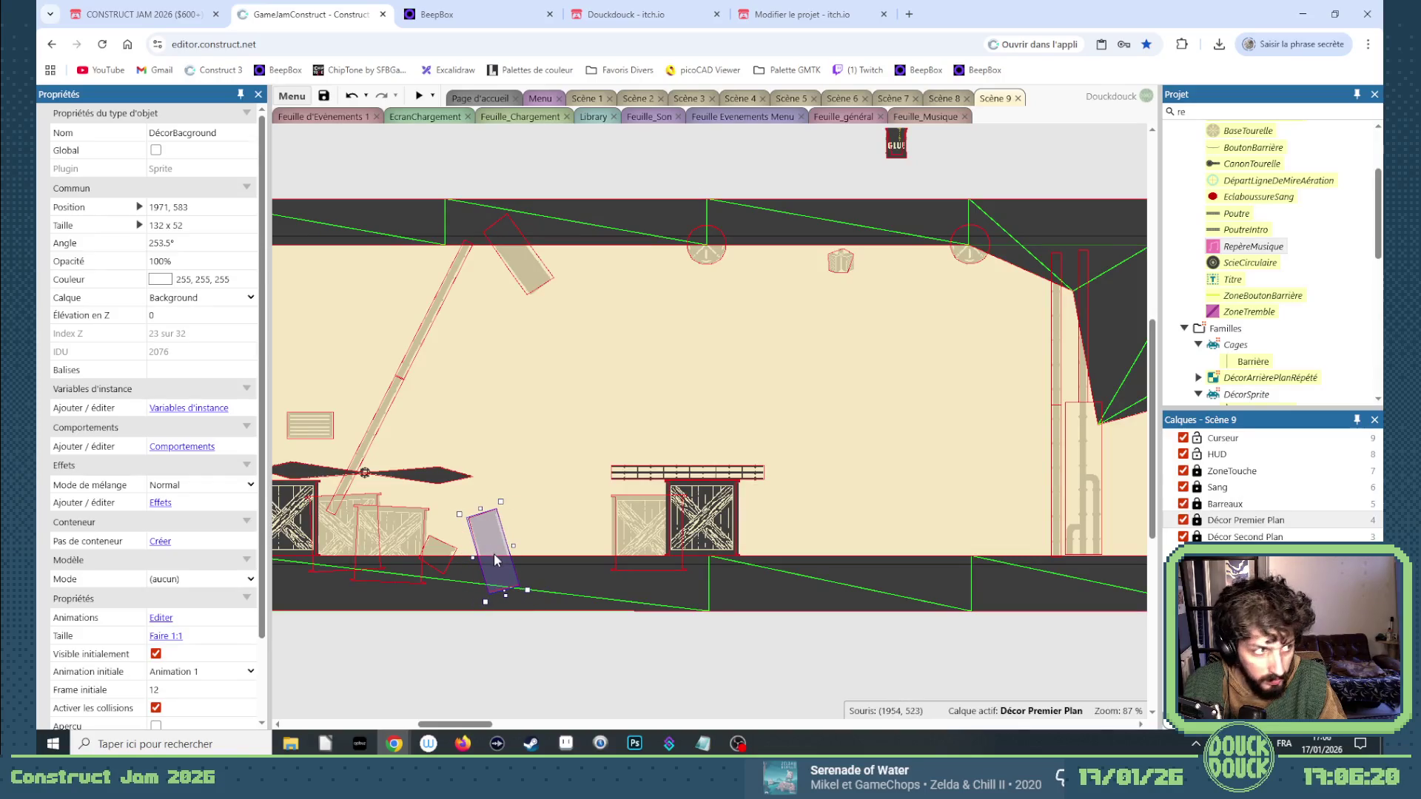
pyautogui.moveTo(479, 724)
pyautogui.mouseDown()
pyautogui.moveTo(557, 726)
pyautogui.moveTo(502, 725)
pyautogui.mouseUp()
pyautogui.click(652, 149)
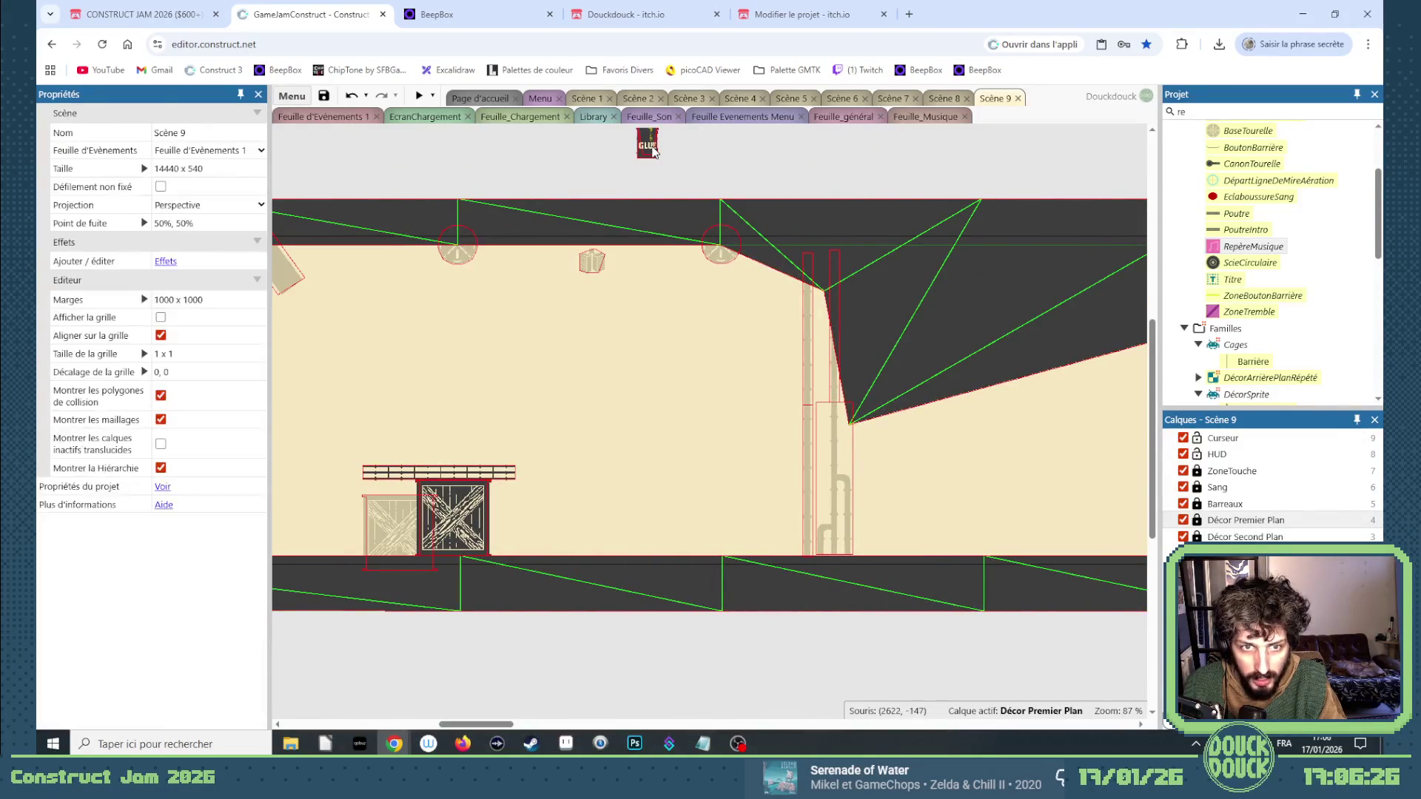
# Drag the 50 × 50 BidonDeGlue barrel onto the floor at 3933, 482, lying on its side.
pyautogui.click(641, 117)
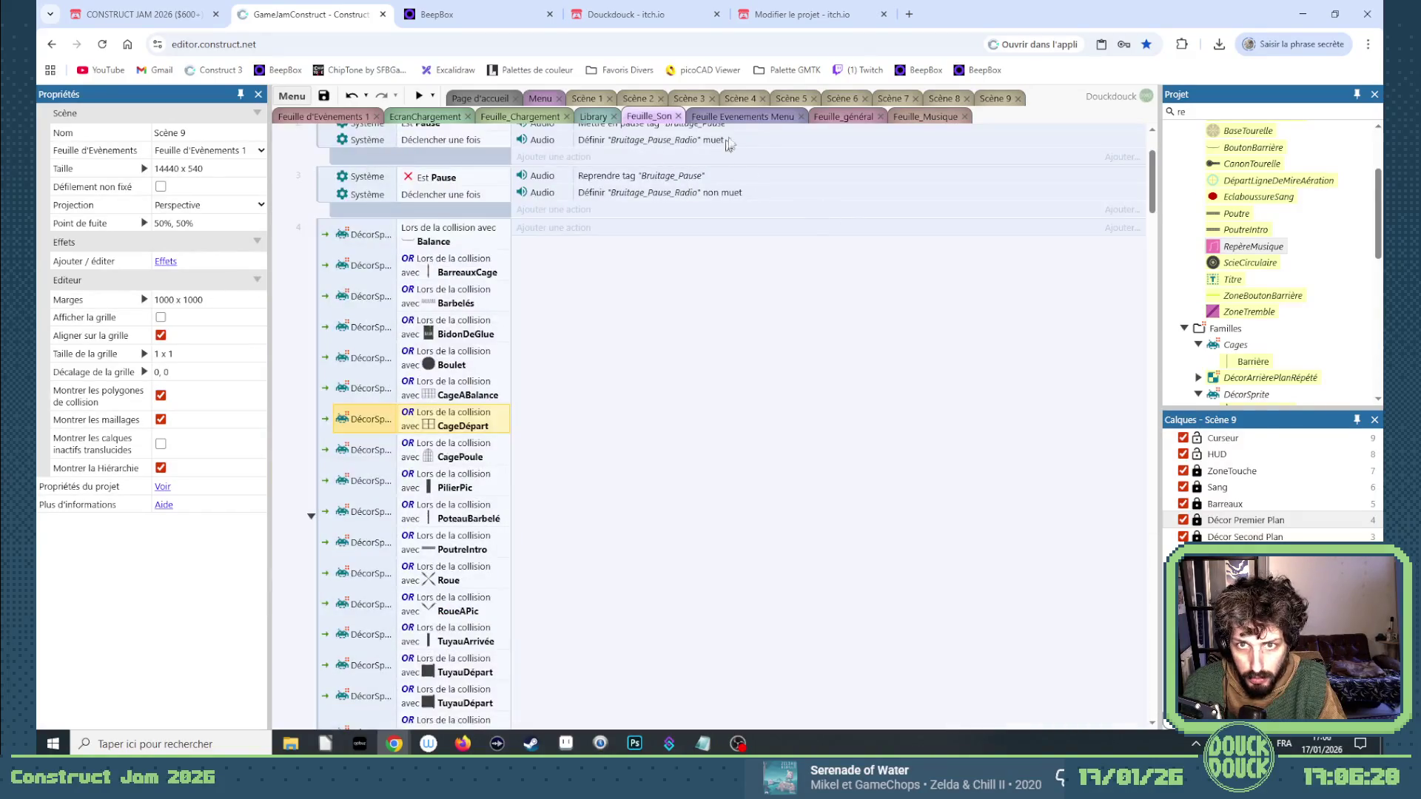
pyautogui.click(990, 99)
pyautogui.click(646, 153)
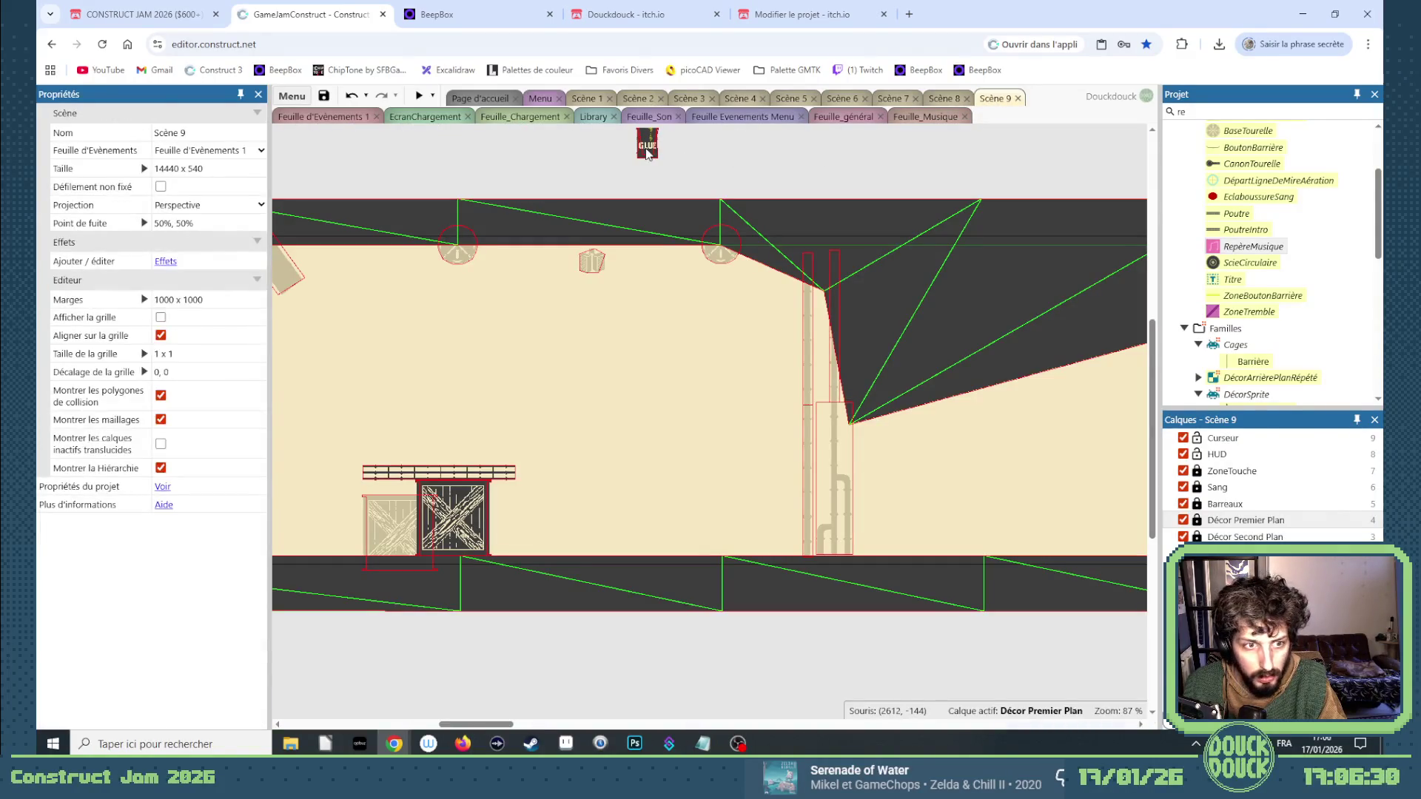
pyautogui.scroll(2, 708, 307)
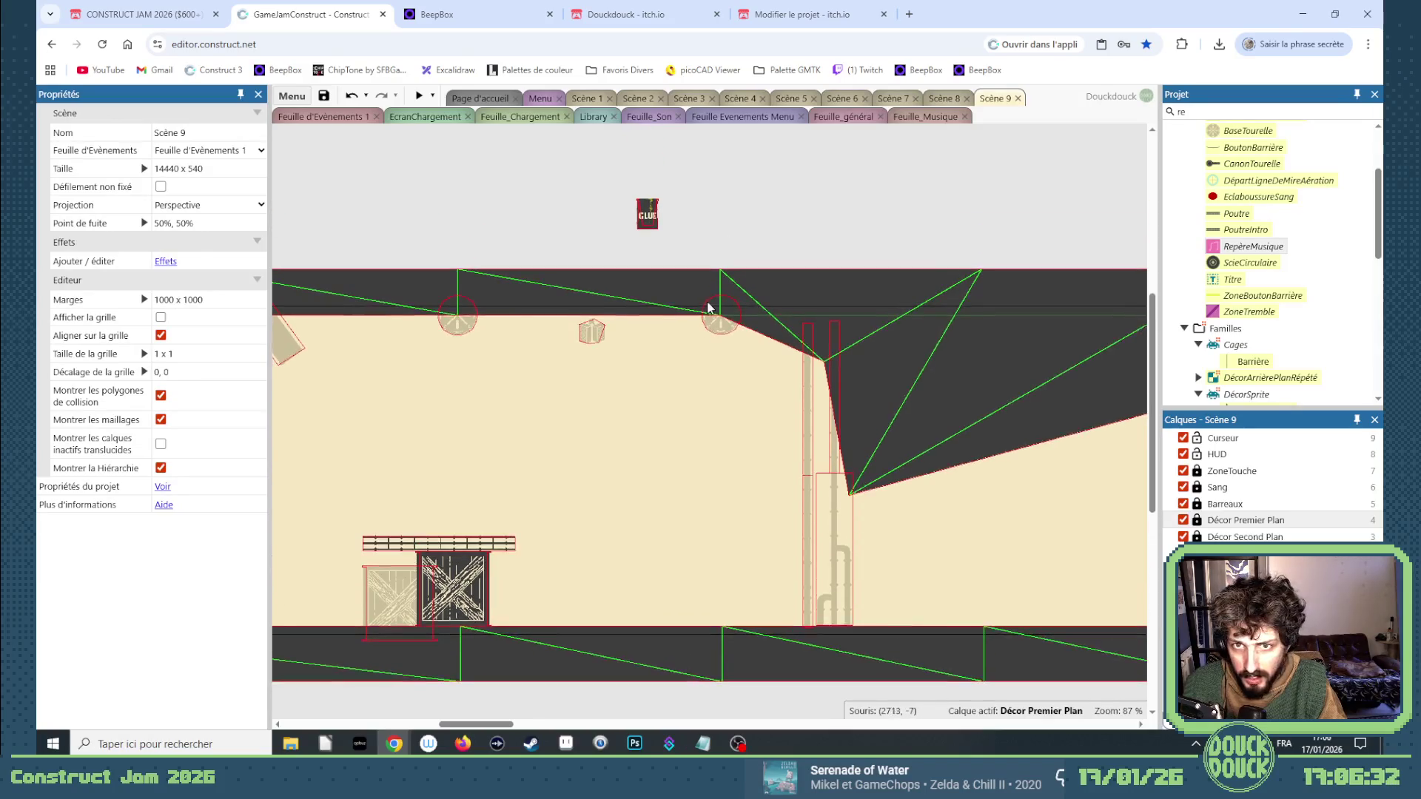
pyautogui.click(1251, 521)
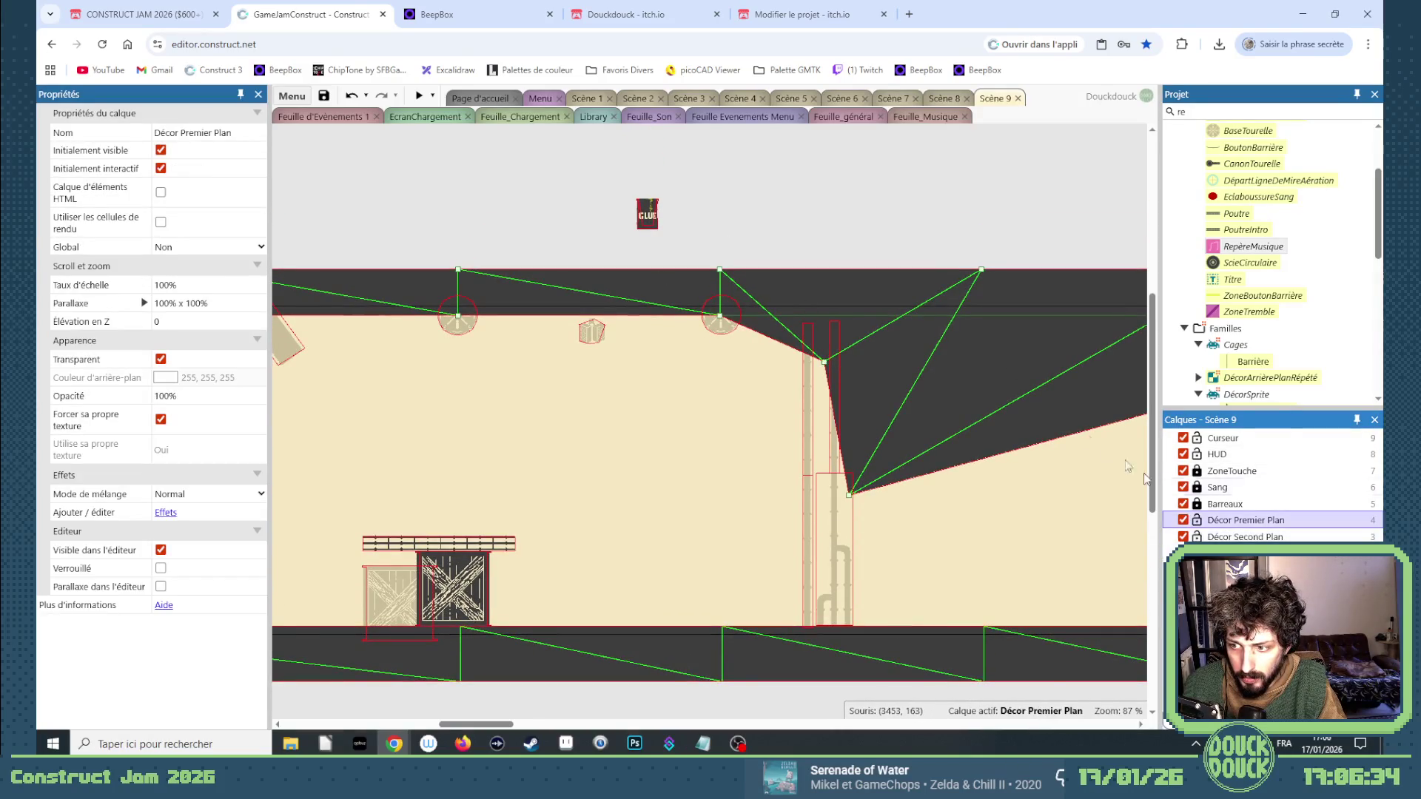
pyautogui.click(651, 236)
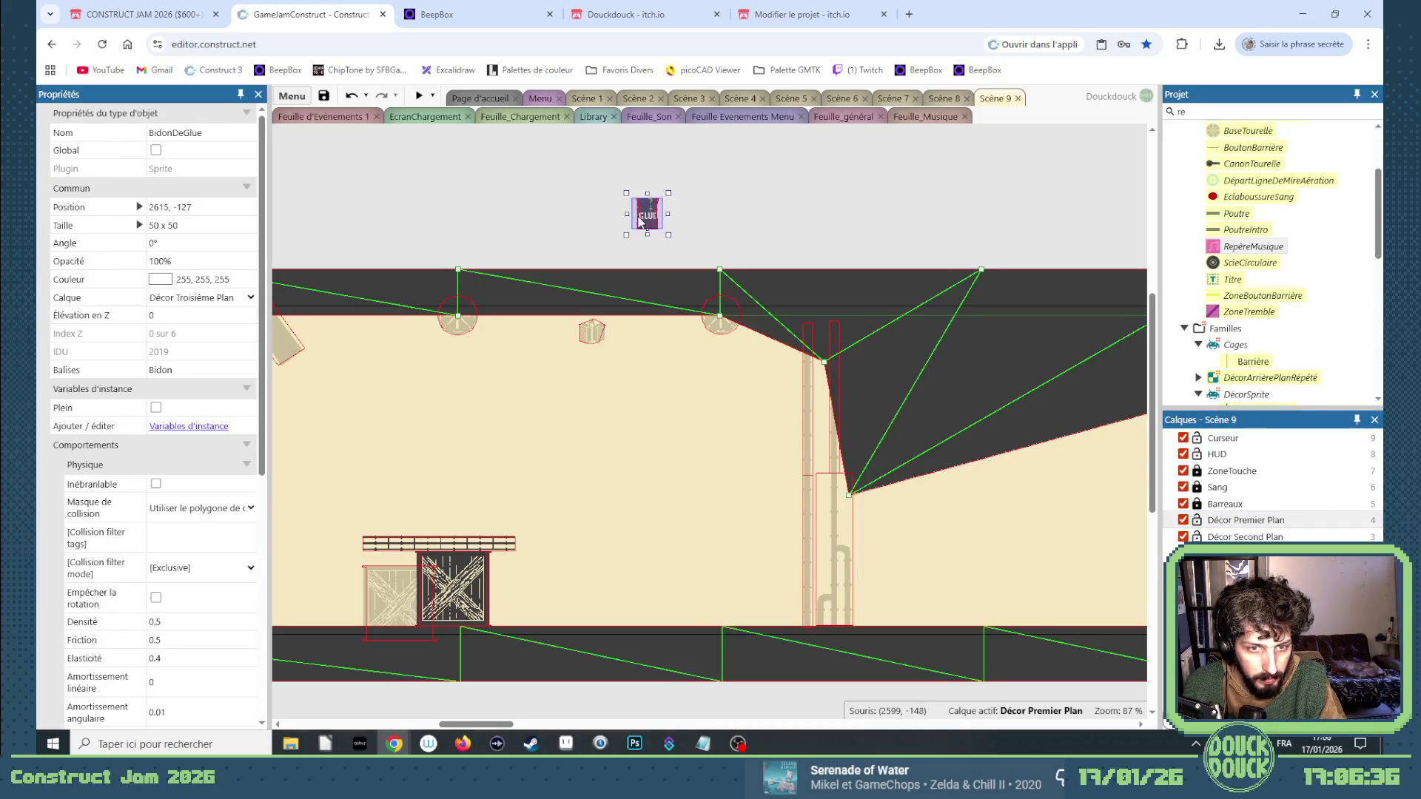
pyautogui.moveTo(638, 218)
pyautogui.mouseDown()
pyautogui.moveTo(355, 341)
pyautogui.moveTo(288, 400)
pyautogui.moveTo(402, 440)
pyautogui.moveTo(1154, 481)
pyautogui.moveTo(693, 571)
pyautogui.moveTo(571, 572)
pyautogui.mouseUp()
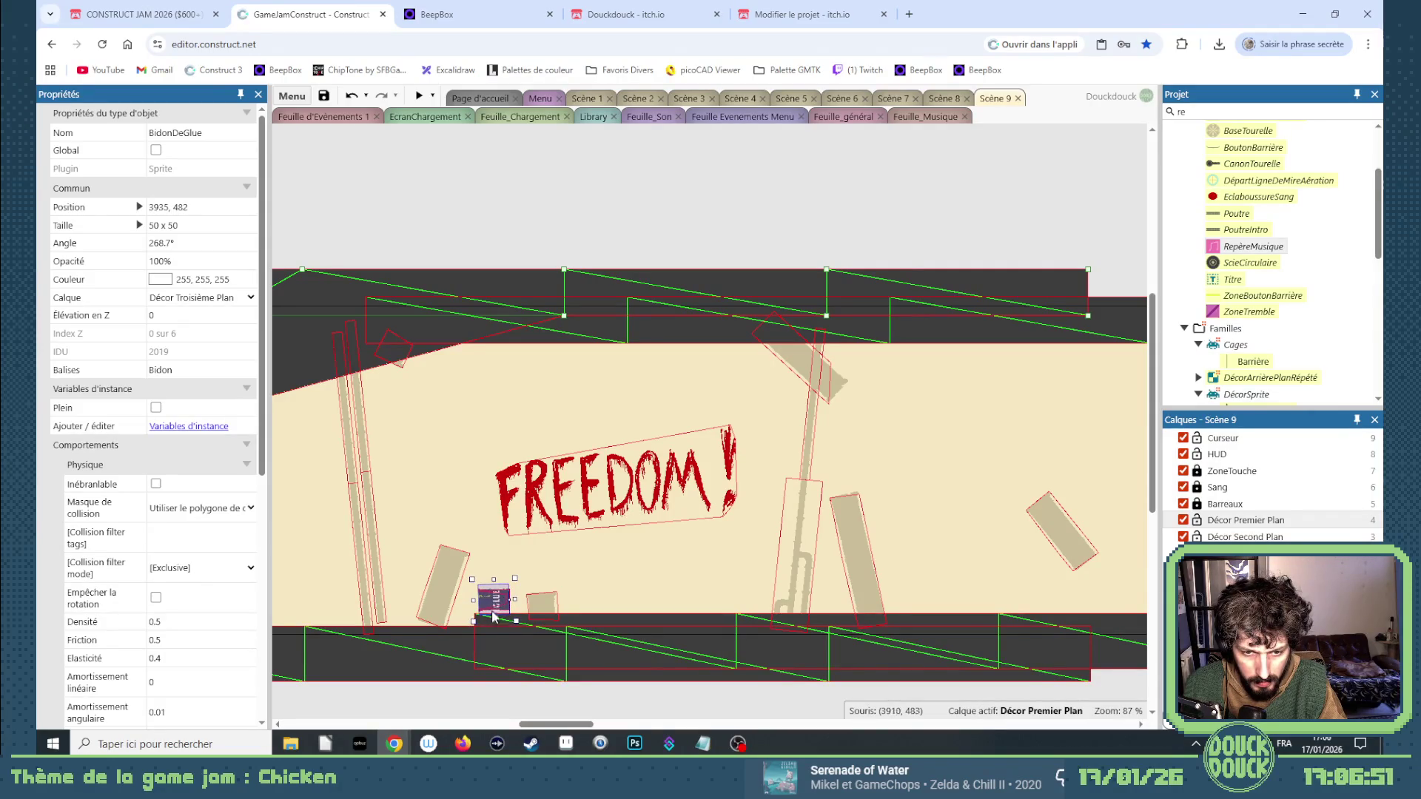
pyautogui.hscroll(-5, 684, 627)
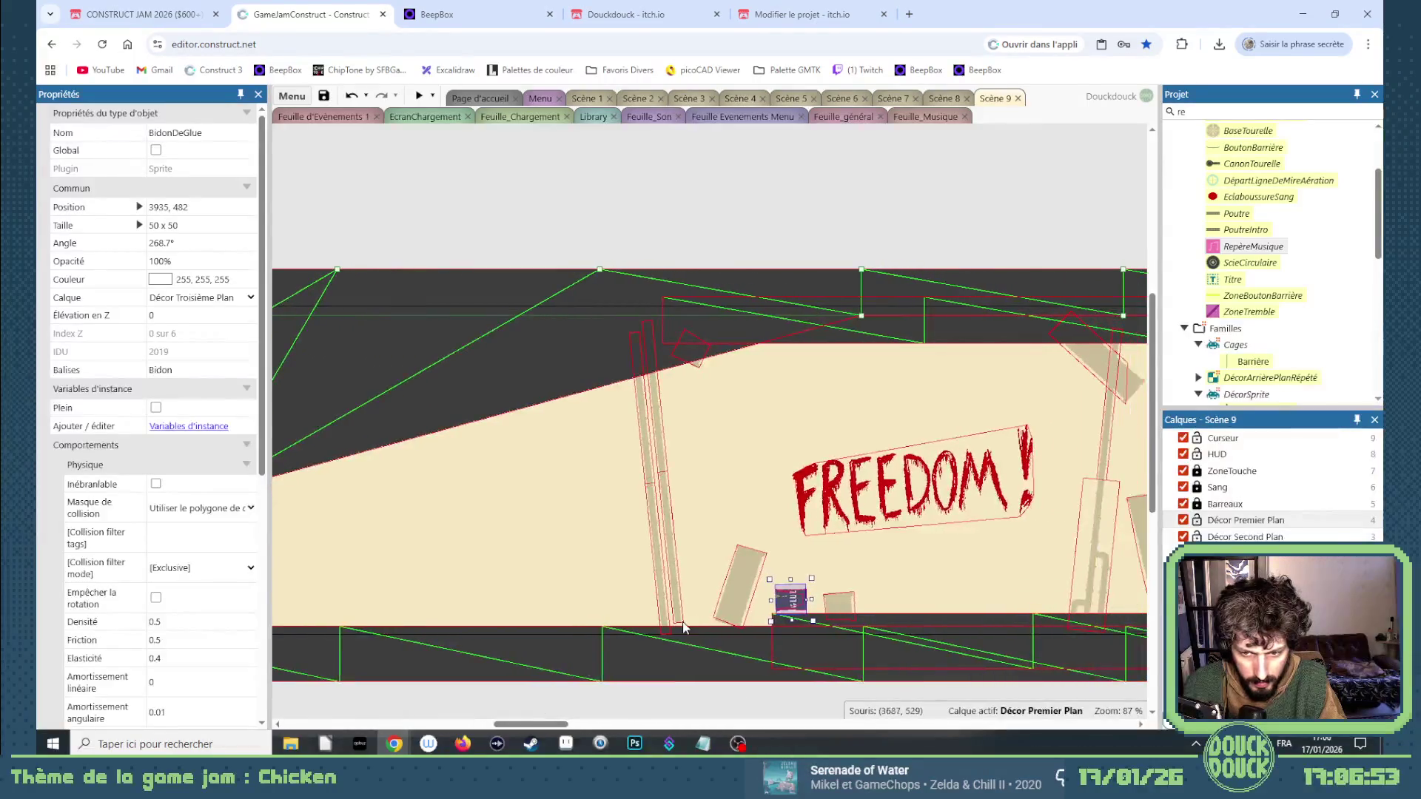
pyautogui.rightClick(598, 655)
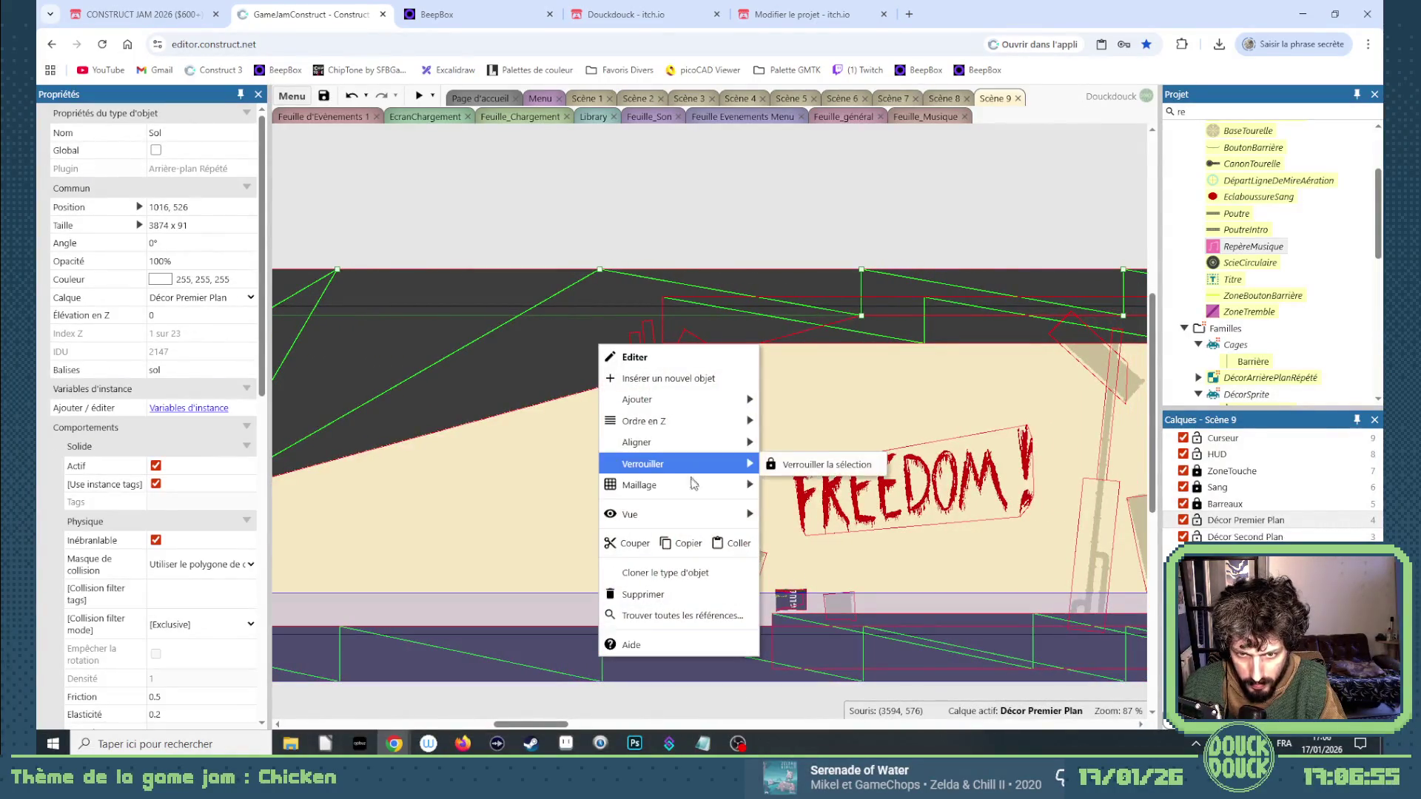
pyautogui.moveTo(763, 489)
pyautogui.click(817, 527)
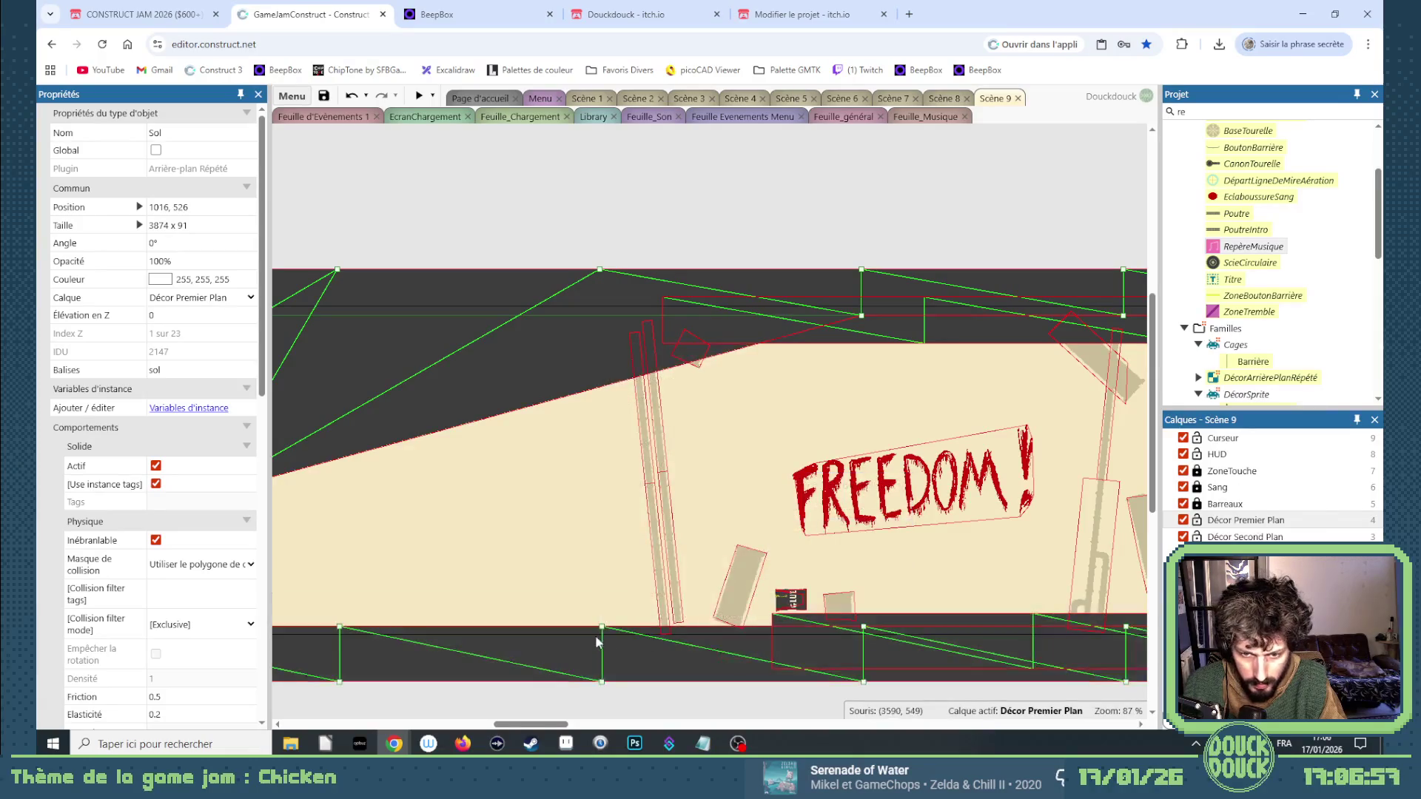
pyautogui.moveTo(601, 627); pyautogui.dragTo(590, 574)
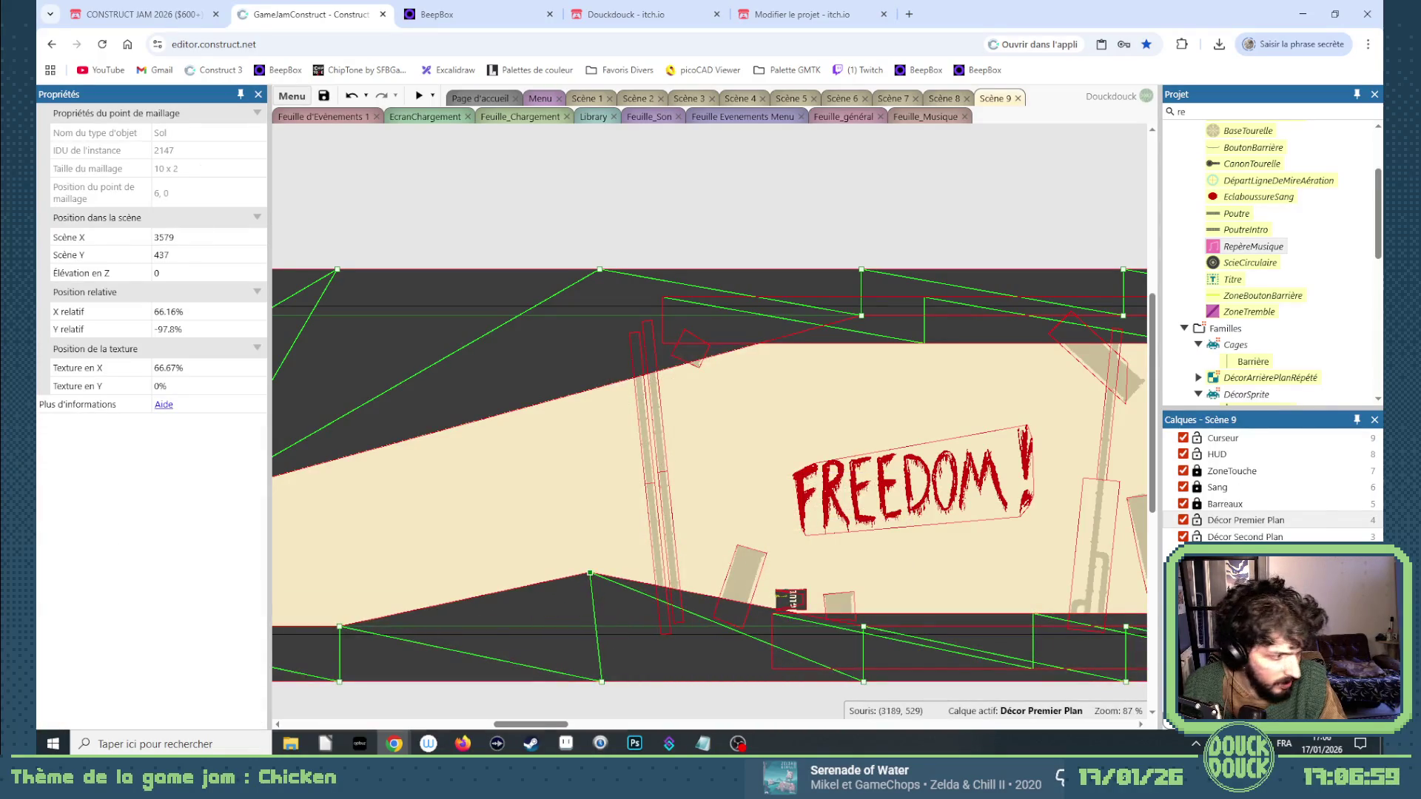
pyautogui.hotkey('alt', 'Tab')
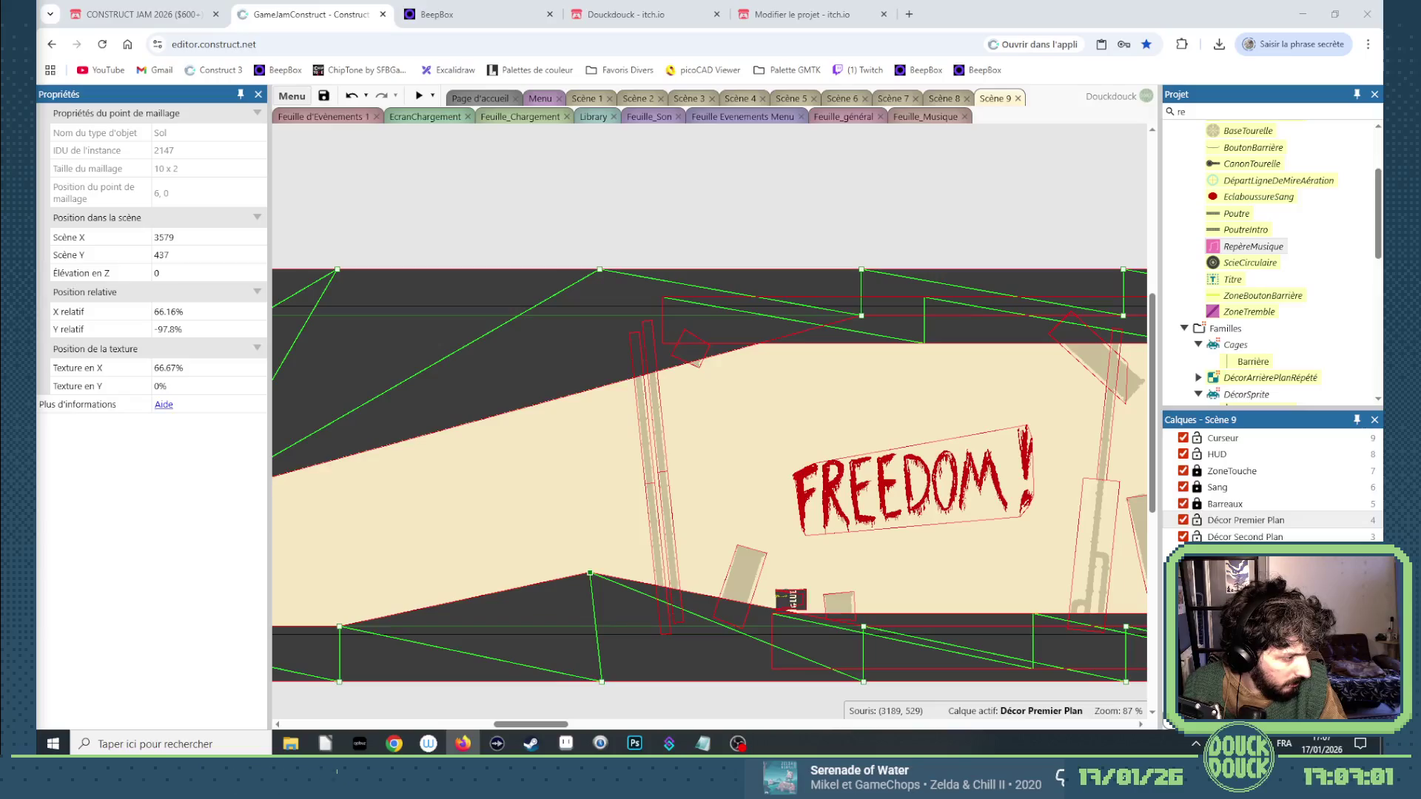
pyautogui.hotkey('alt', 'Tab')
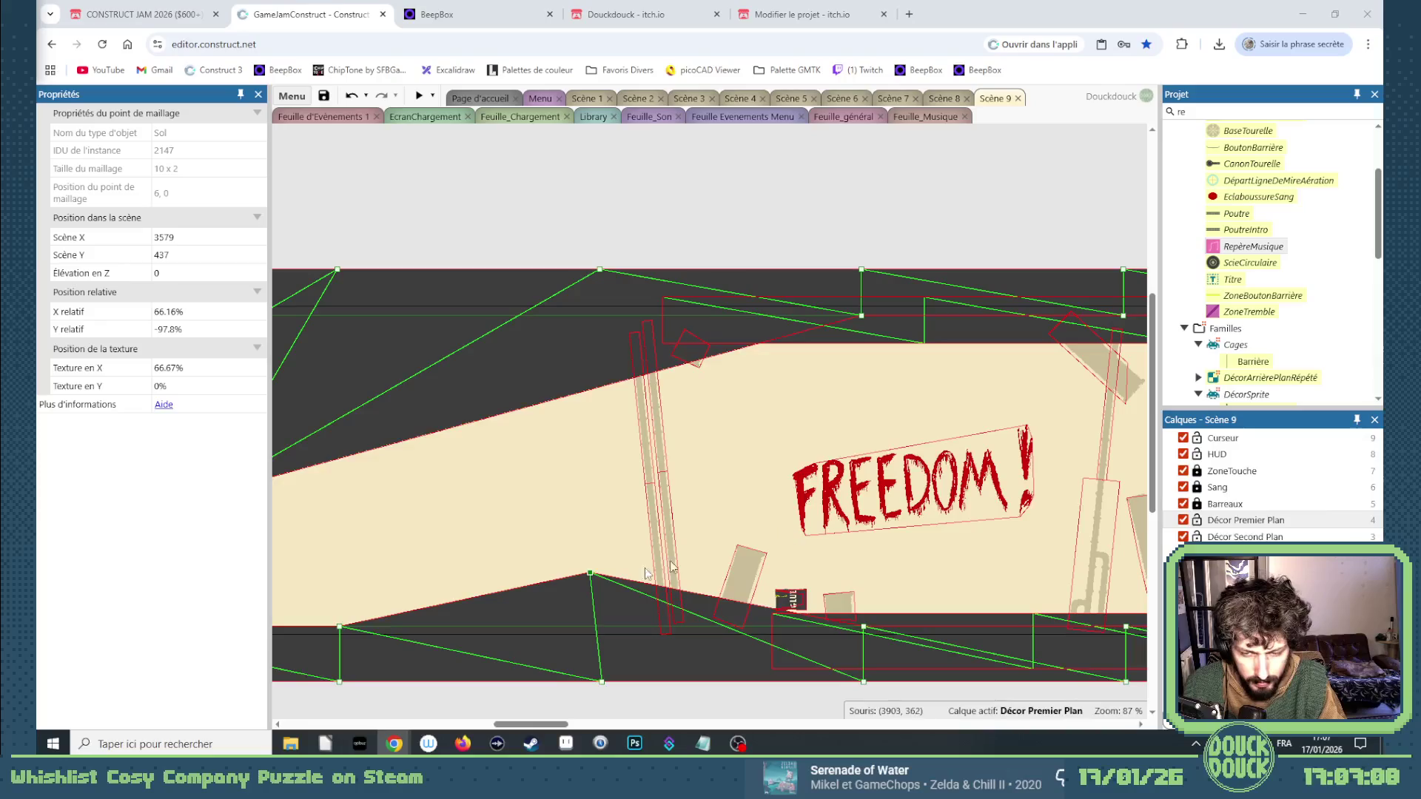
pyautogui.moveTo(862, 630); pyautogui.dragTo(865, 605)
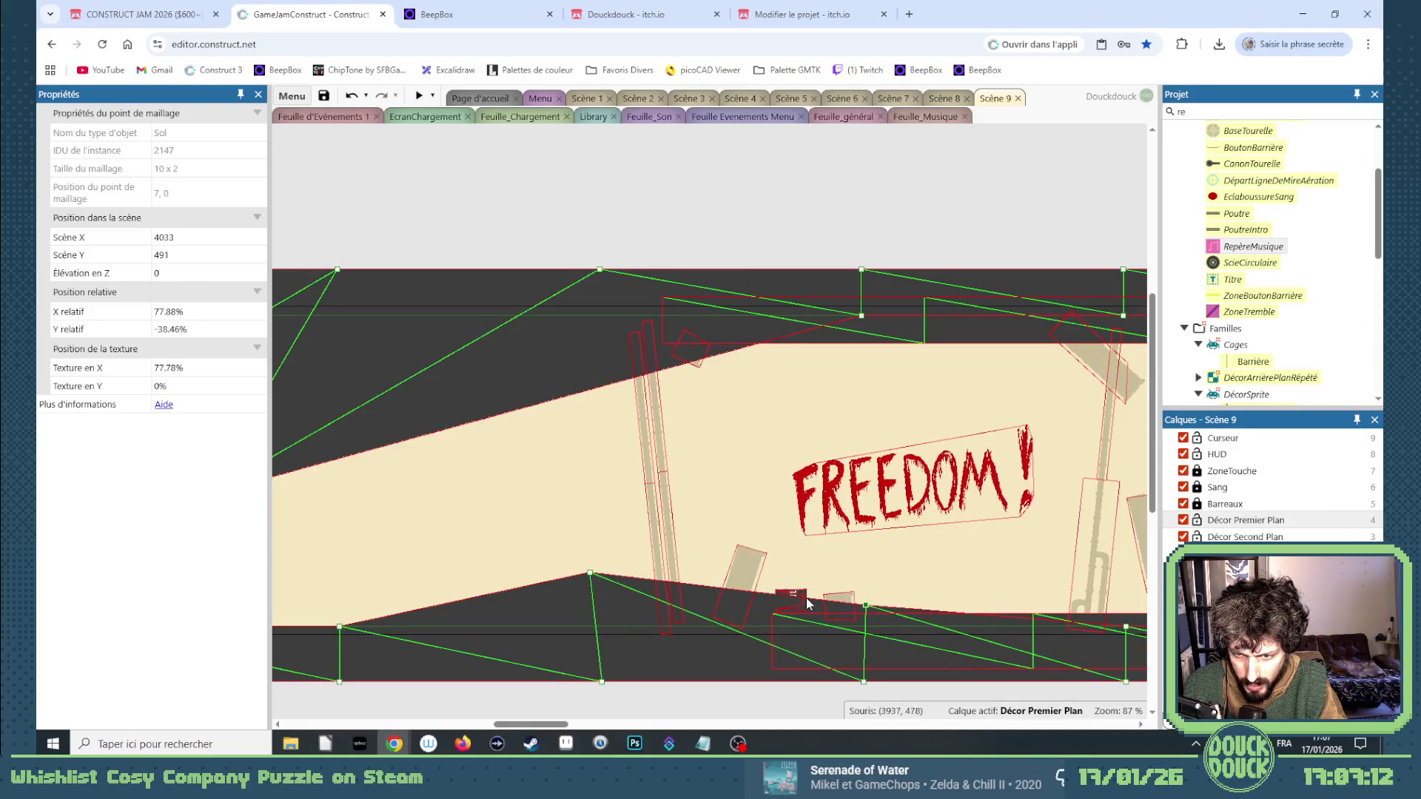
pyautogui.click(805, 600)
pyautogui.click(790, 598)
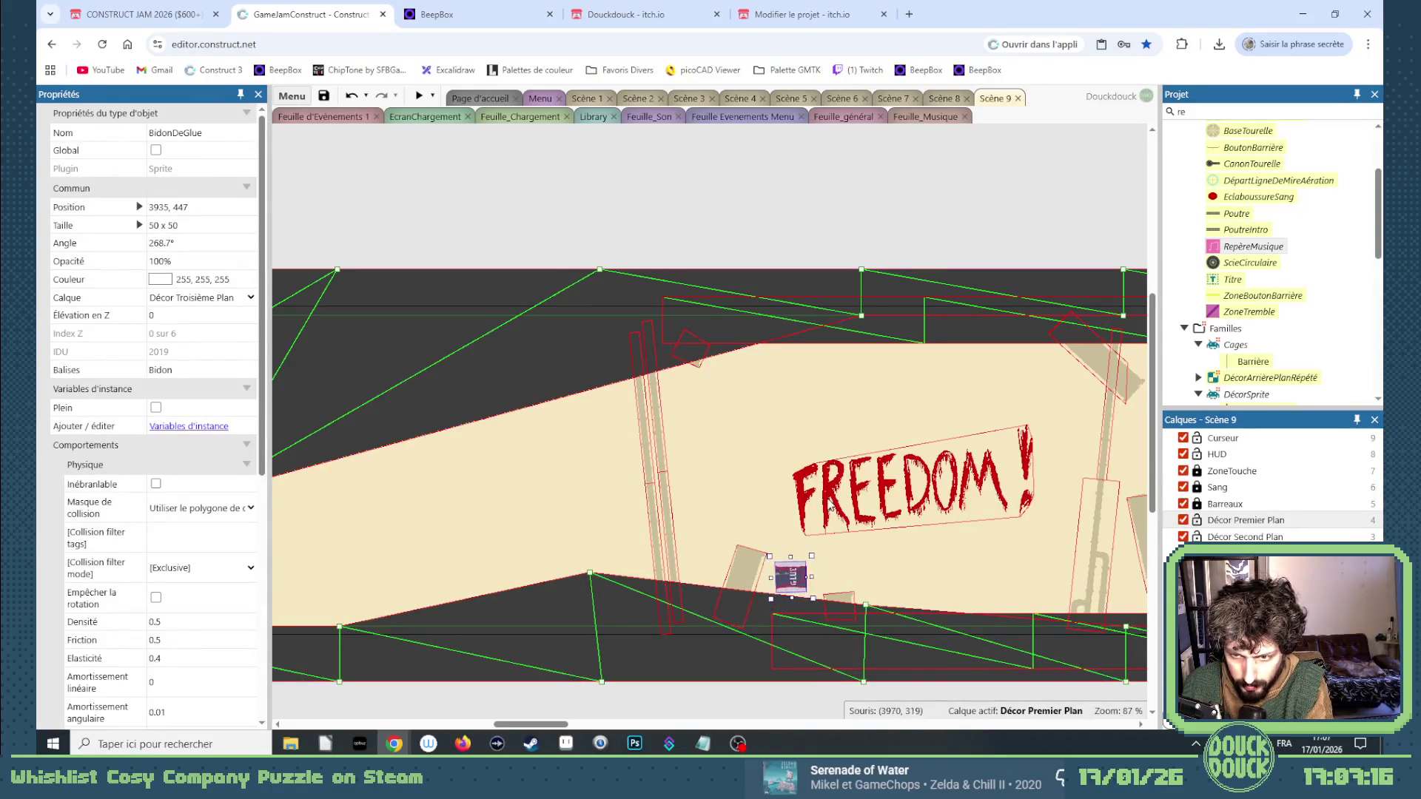
pyautogui.click(831, 505)
pyautogui.click(858, 495)
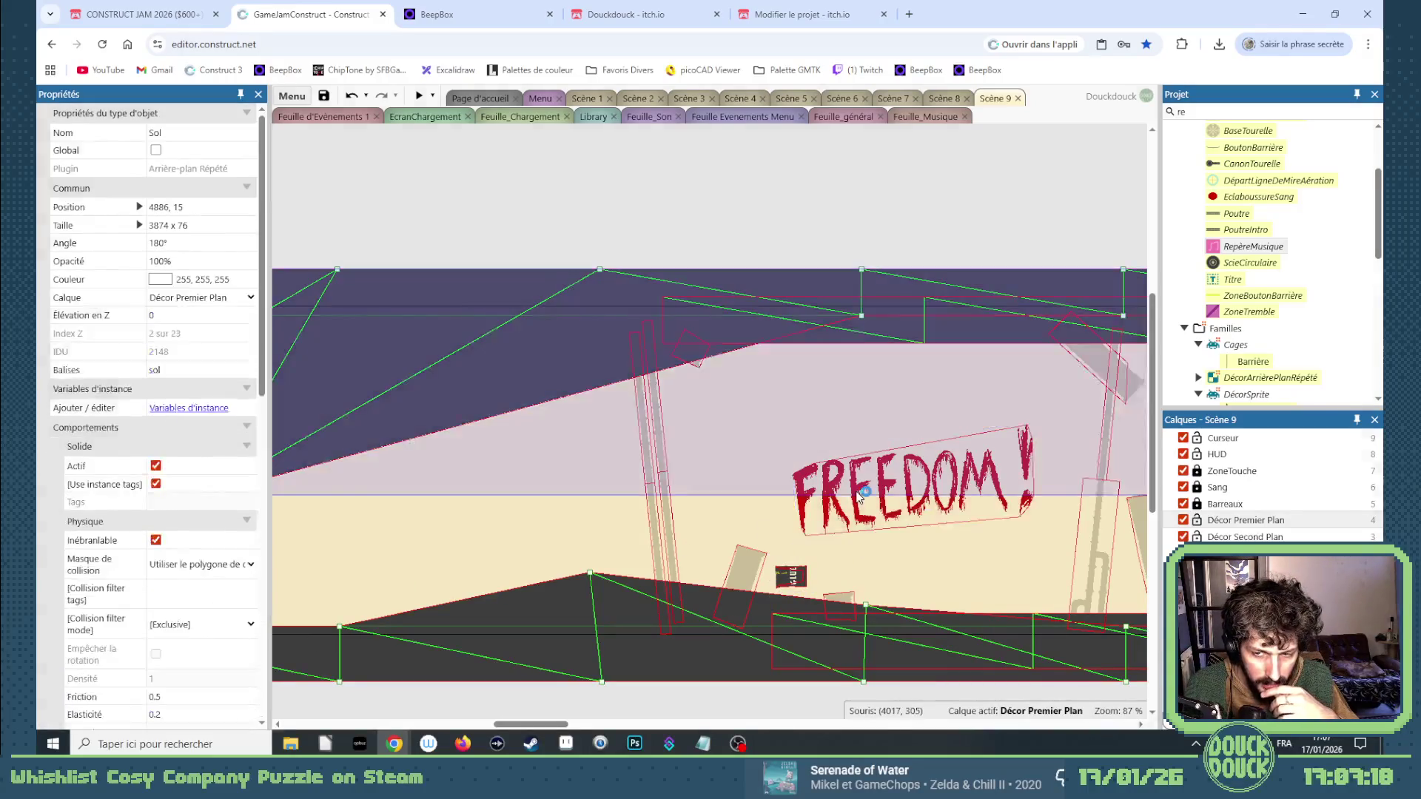
pyautogui.doubleClick(858, 495)
pyautogui.click(1150, 148)
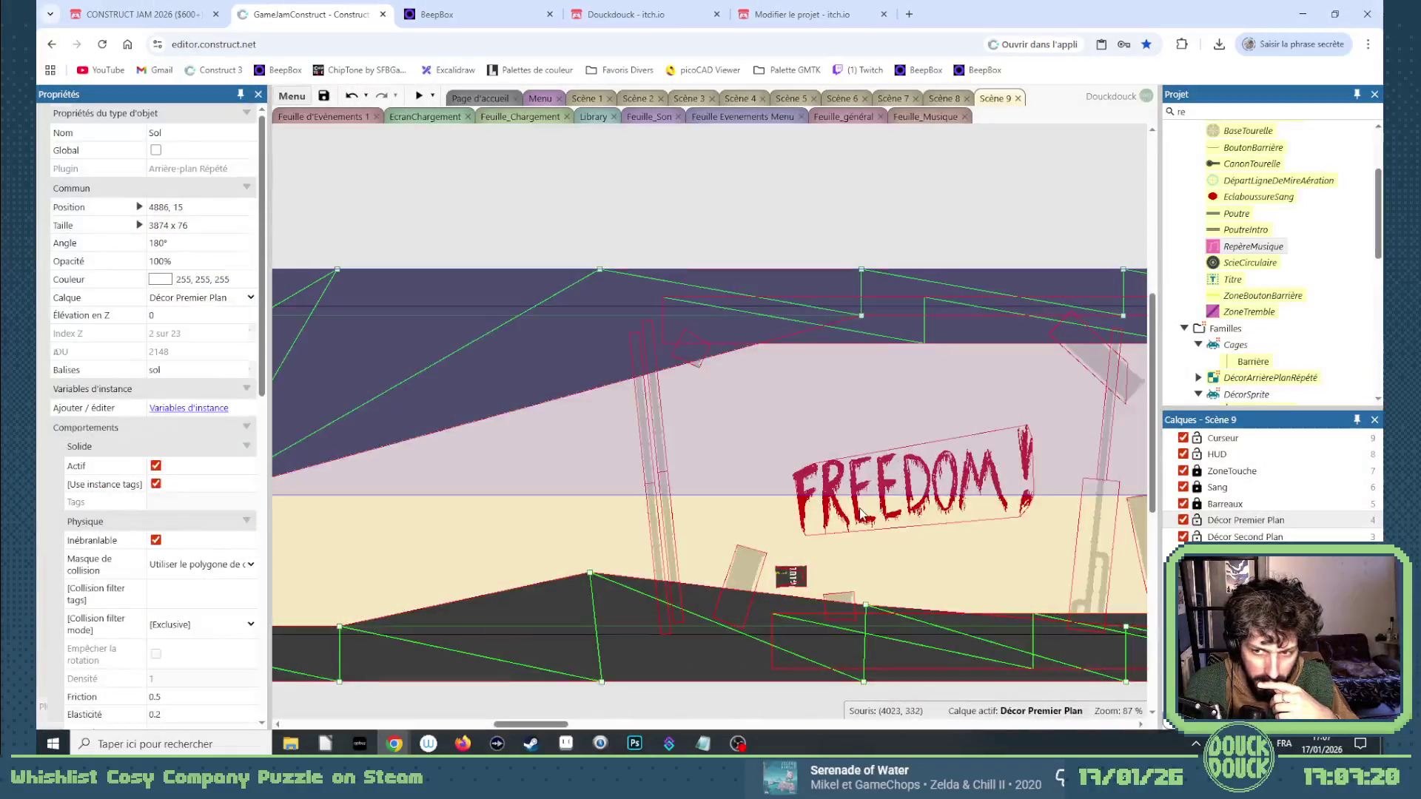
pyautogui.doubleClick(856, 508)
pyautogui.scroll(-5, 666, 659)
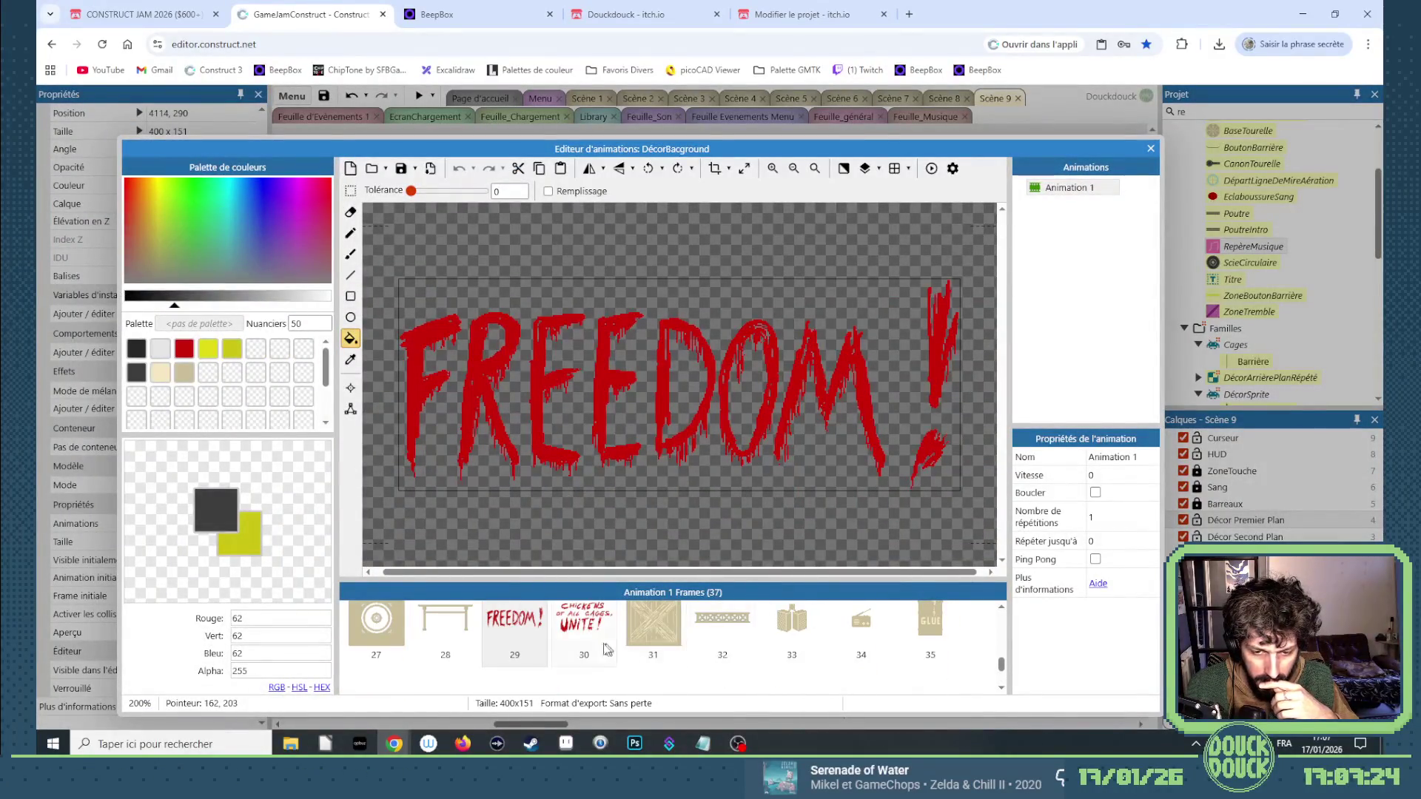
# Locate the AHAB graffiti at frame 21 and set the sign's Frame initiale to 21.
pyautogui.scroll(2, 614, 651)
pyautogui.scroll(-2, 794, 670)
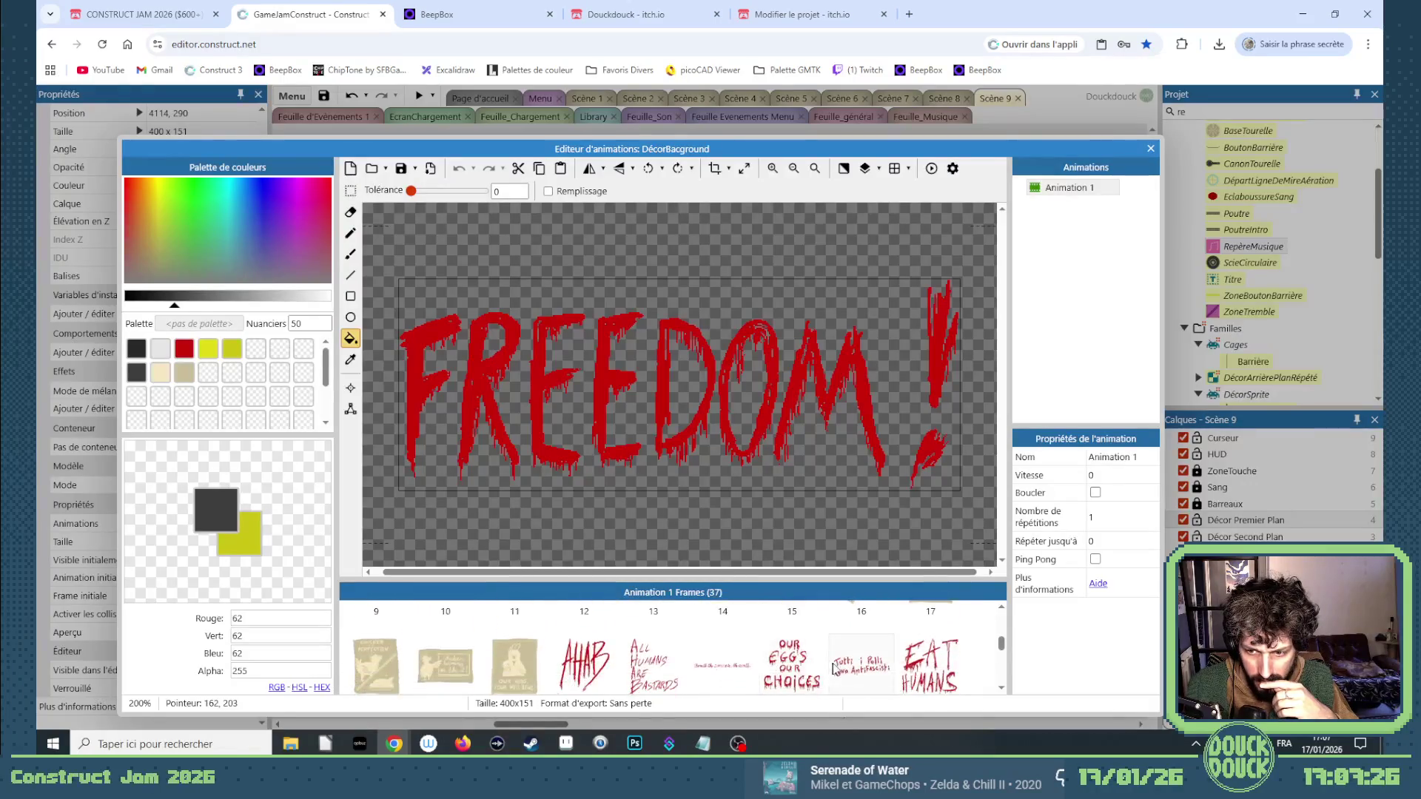
pyautogui.scroll(-1, 701, 661)
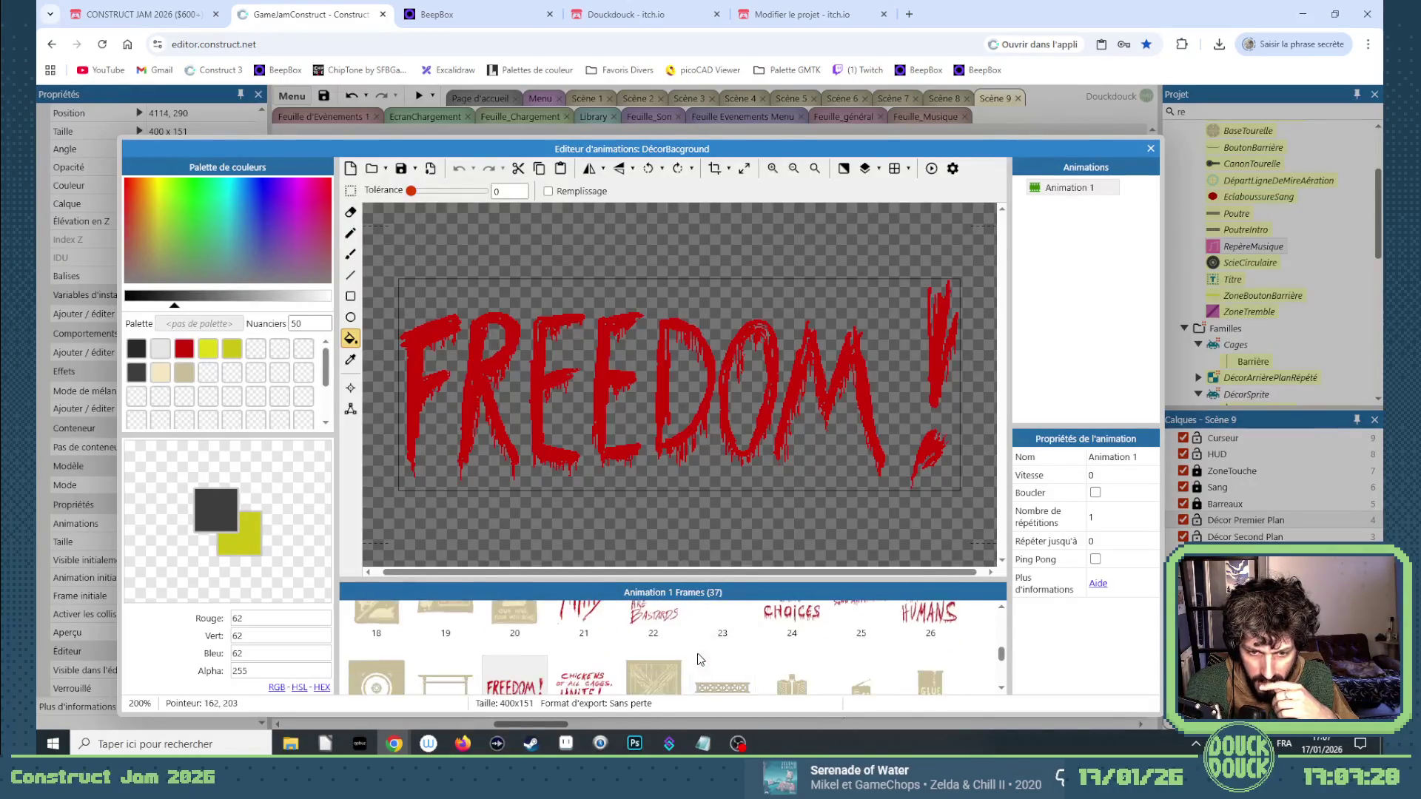
pyautogui.click(586, 636)
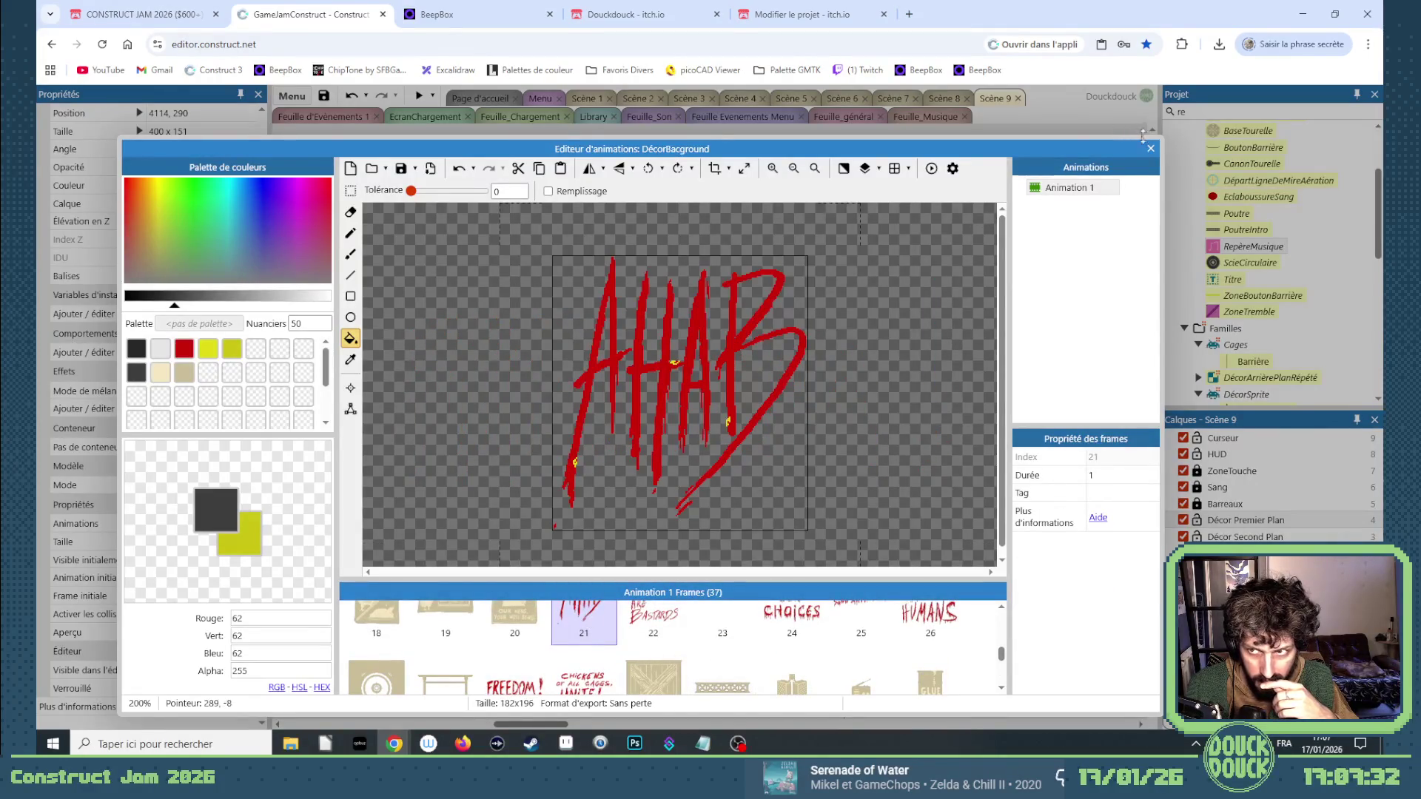
pyautogui.click(1150, 148)
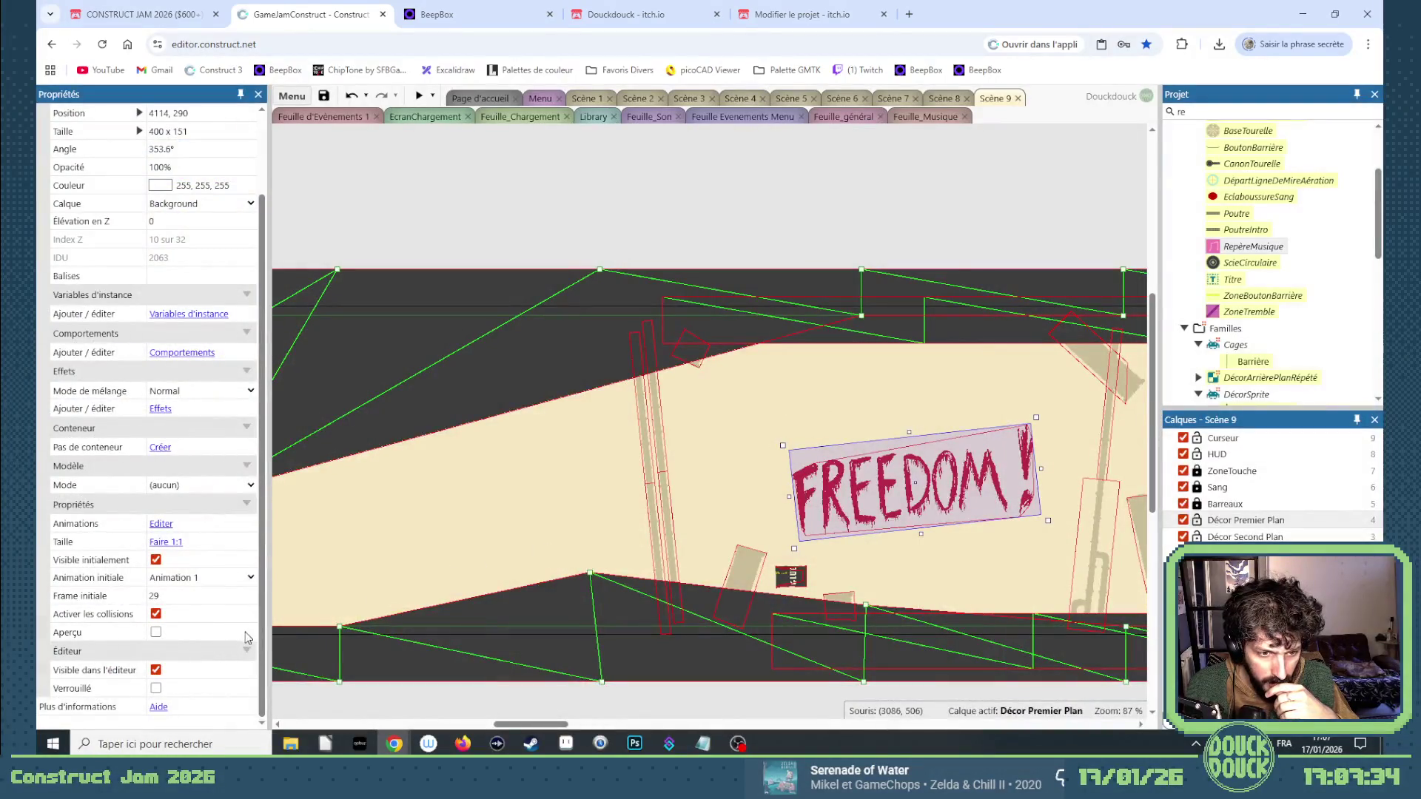
pyautogui.click(249, 600)
pyautogui.click(250, 600)
pyautogui.click(249, 601)
pyautogui.click(249, 601)
pyautogui.click(250, 599)
pyautogui.click(249, 599)
pyautogui.click(249, 599)
pyautogui.click(250, 599)
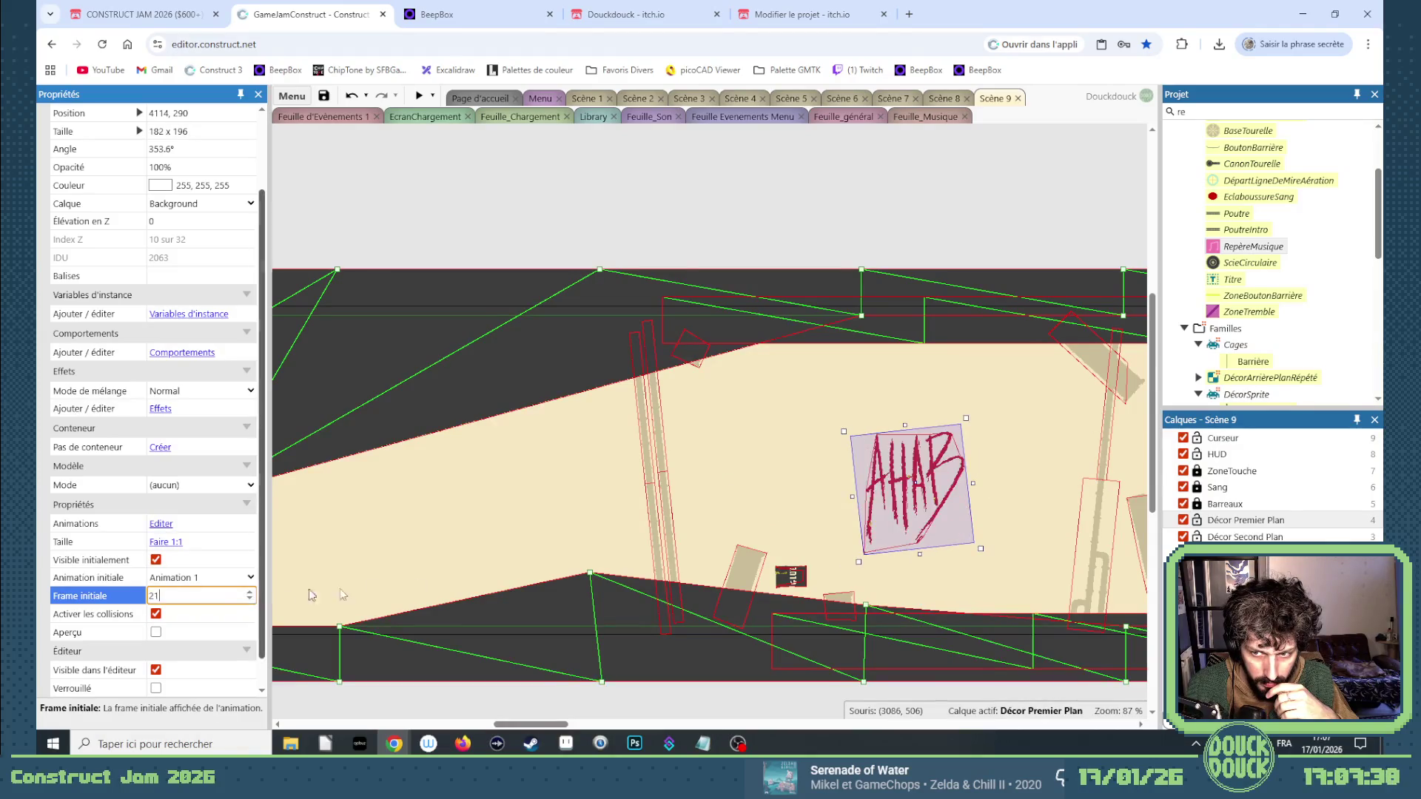
pyautogui.moveTo(934, 501); pyautogui.dragTo(412, 507)
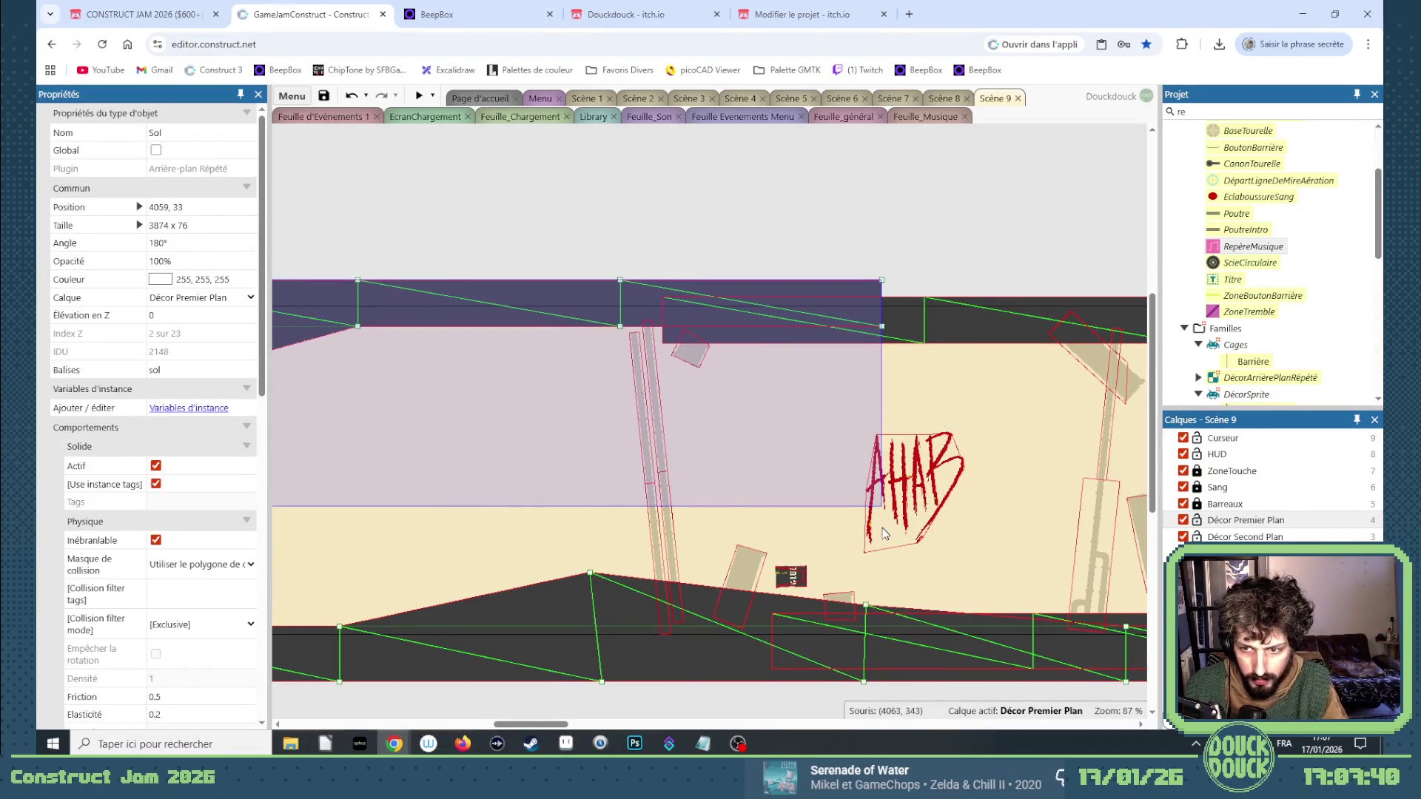
# Move the AHAB graffiti further left, undoing the accidental scenery move and stray paste.
pyautogui.hotkey('ctrl', 'z')
pyautogui.moveTo(885, 537)
pyautogui.mouseDown()
pyautogui.moveTo(311, 562)
pyautogui.moveTo(806, 571)
pyautogui.moveTo(634, 586)
pyautogui.mouseUp()
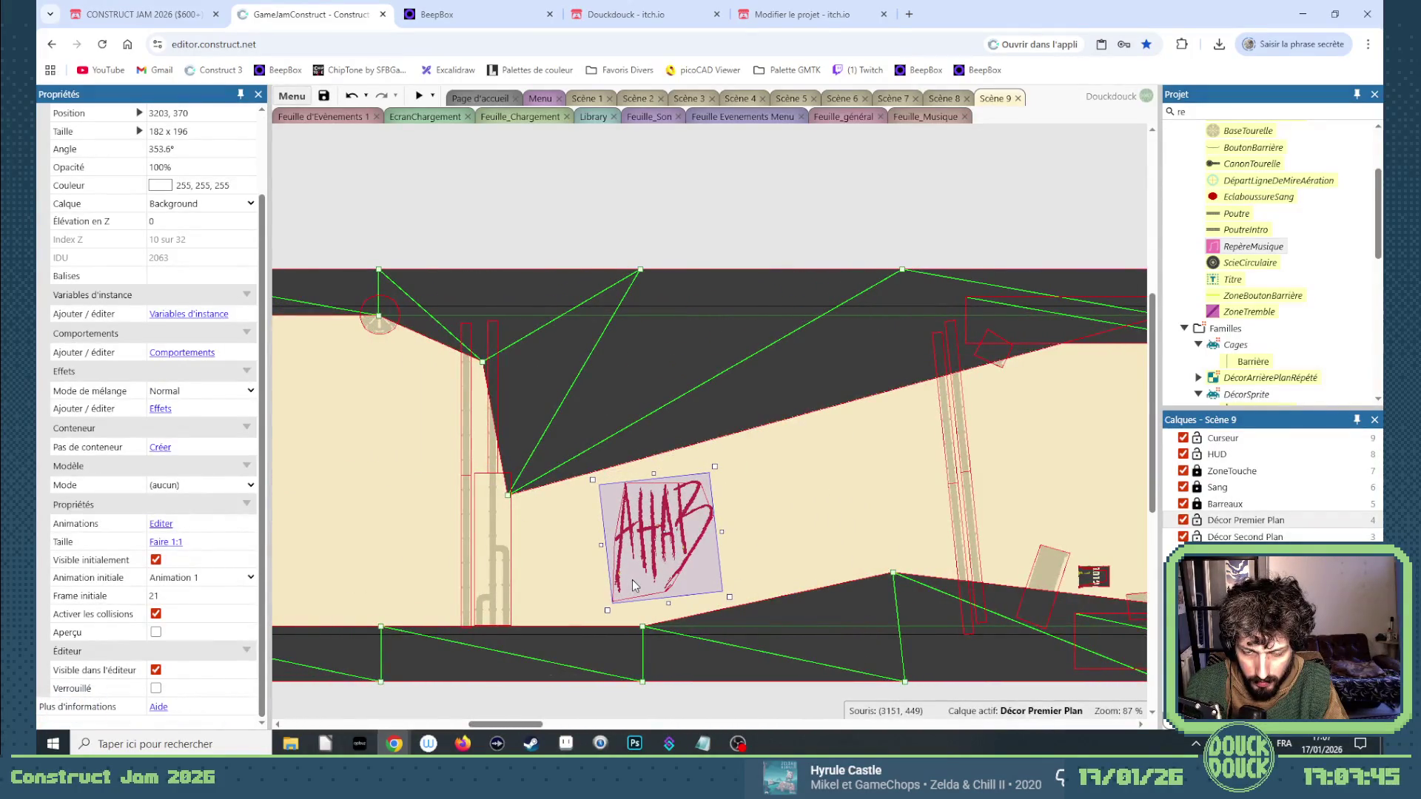
pyautogui.hotkey('ctrl', 'v')
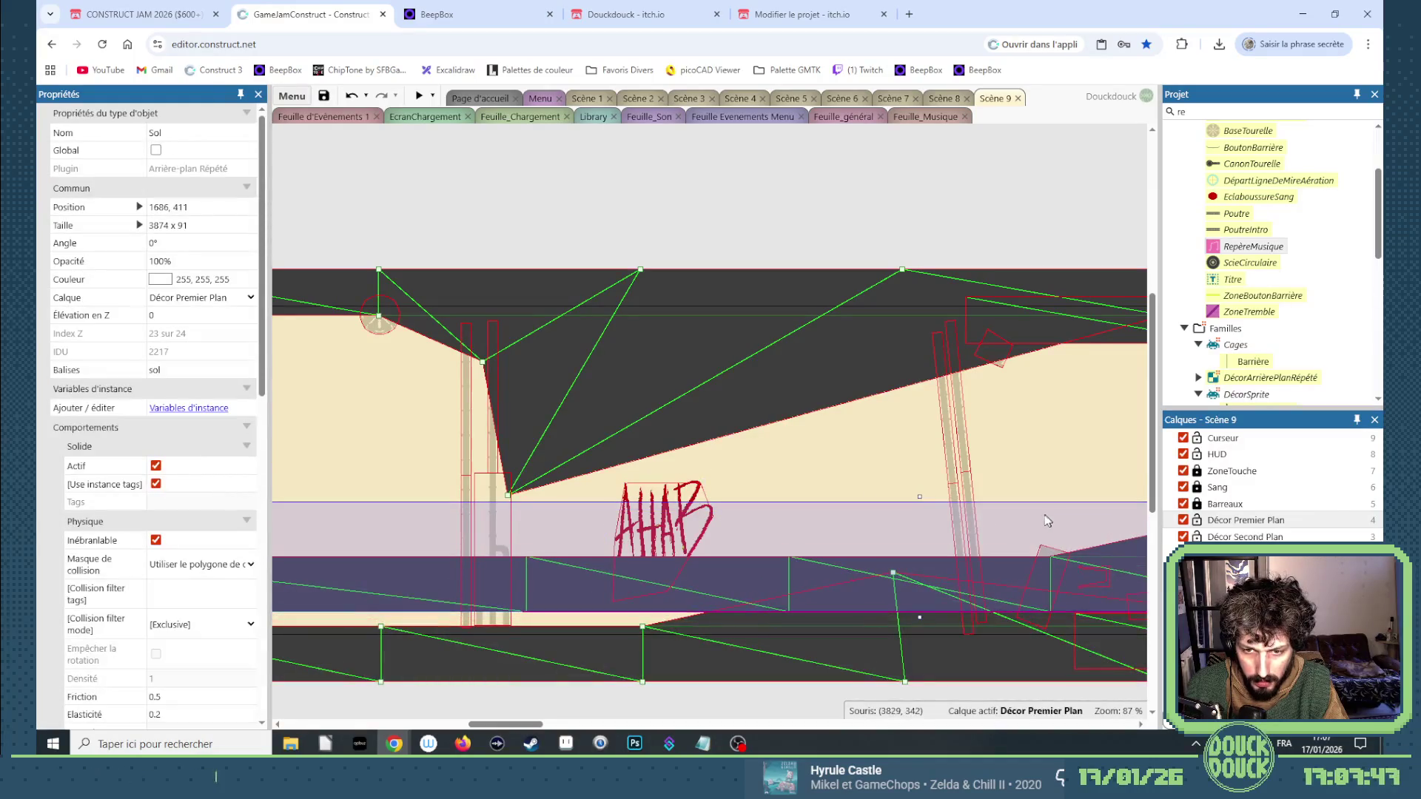
pyautogui.hotkey('ctrl', 'z')
pyautogui.scroll(-3, 626, 596)
pyautogui.moveTo(529, 725); pyautogui.dragTo(580, 723)
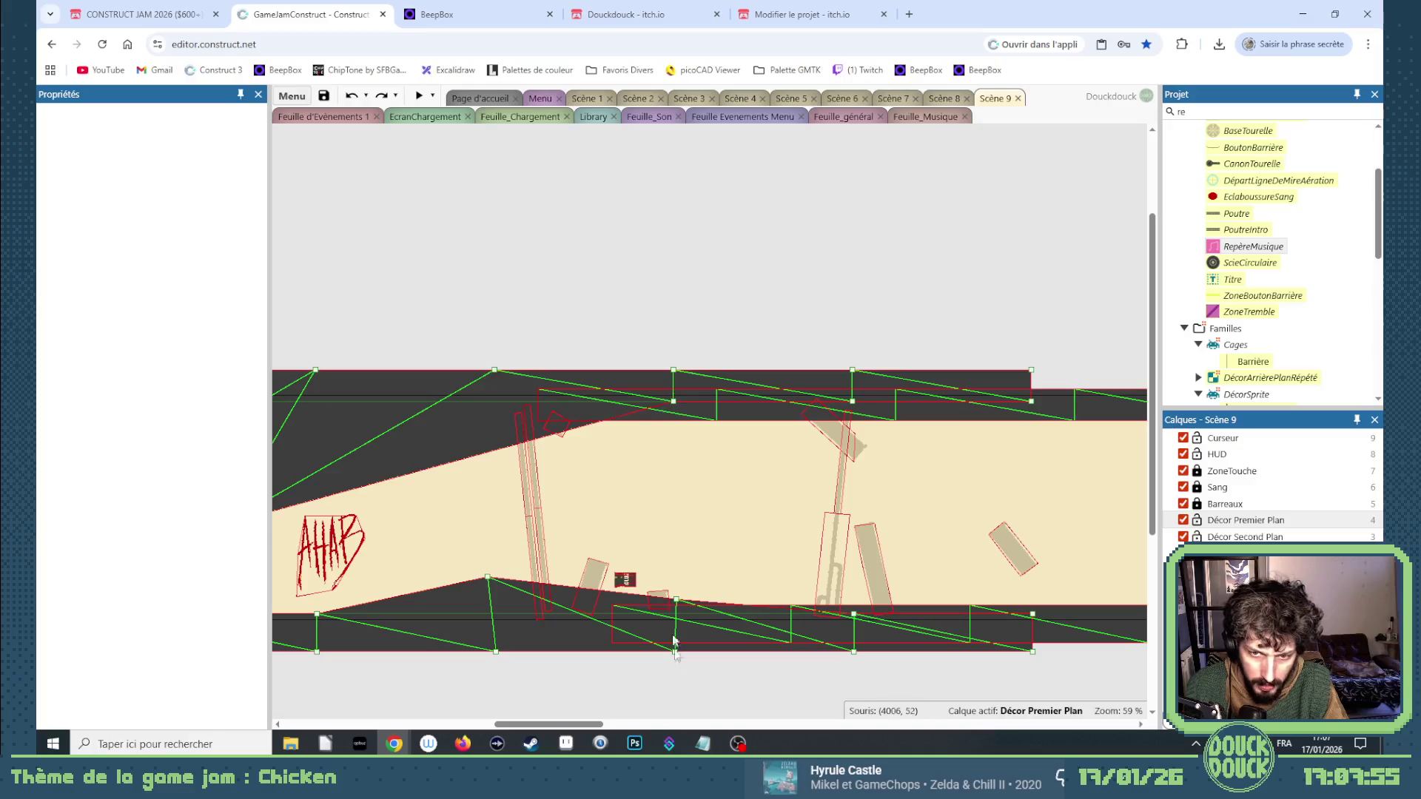
pyautogui.moveTo(562, 732); pyautogui.dragTo(466, 730)
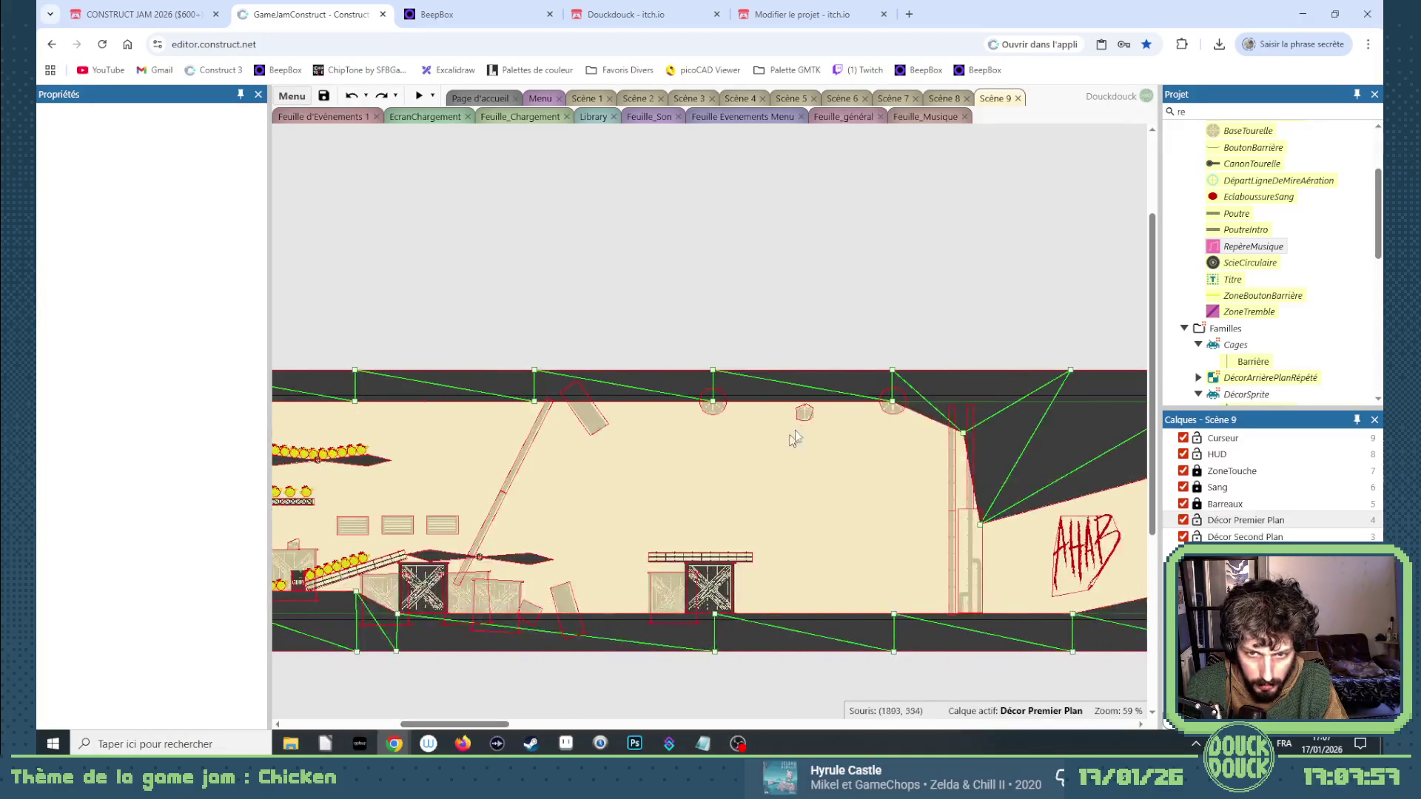
# Lock the Décor Premier Plan layer and unlock Décor Second Plan.
pyautogui.click(714, 418)
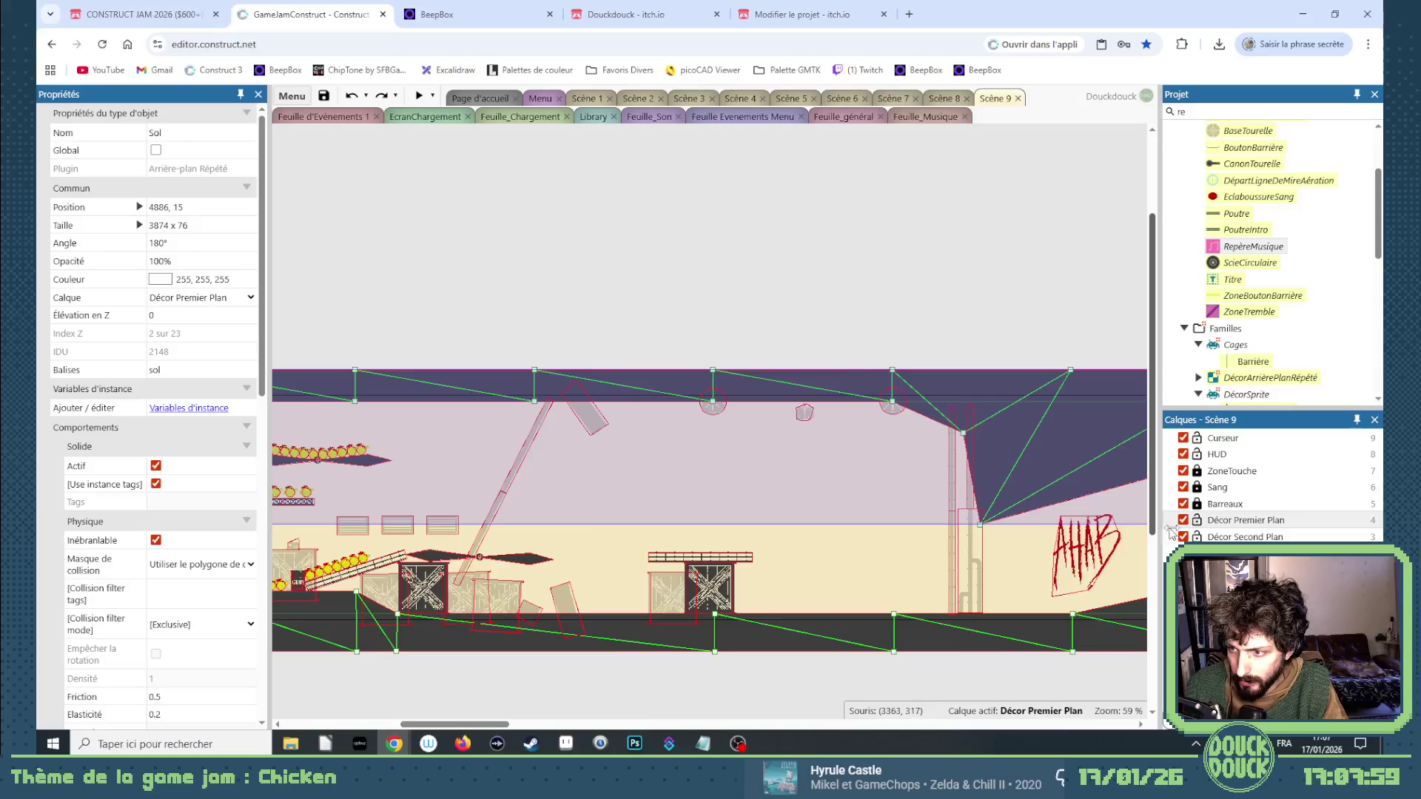
pyautogui.click(1197, 520)
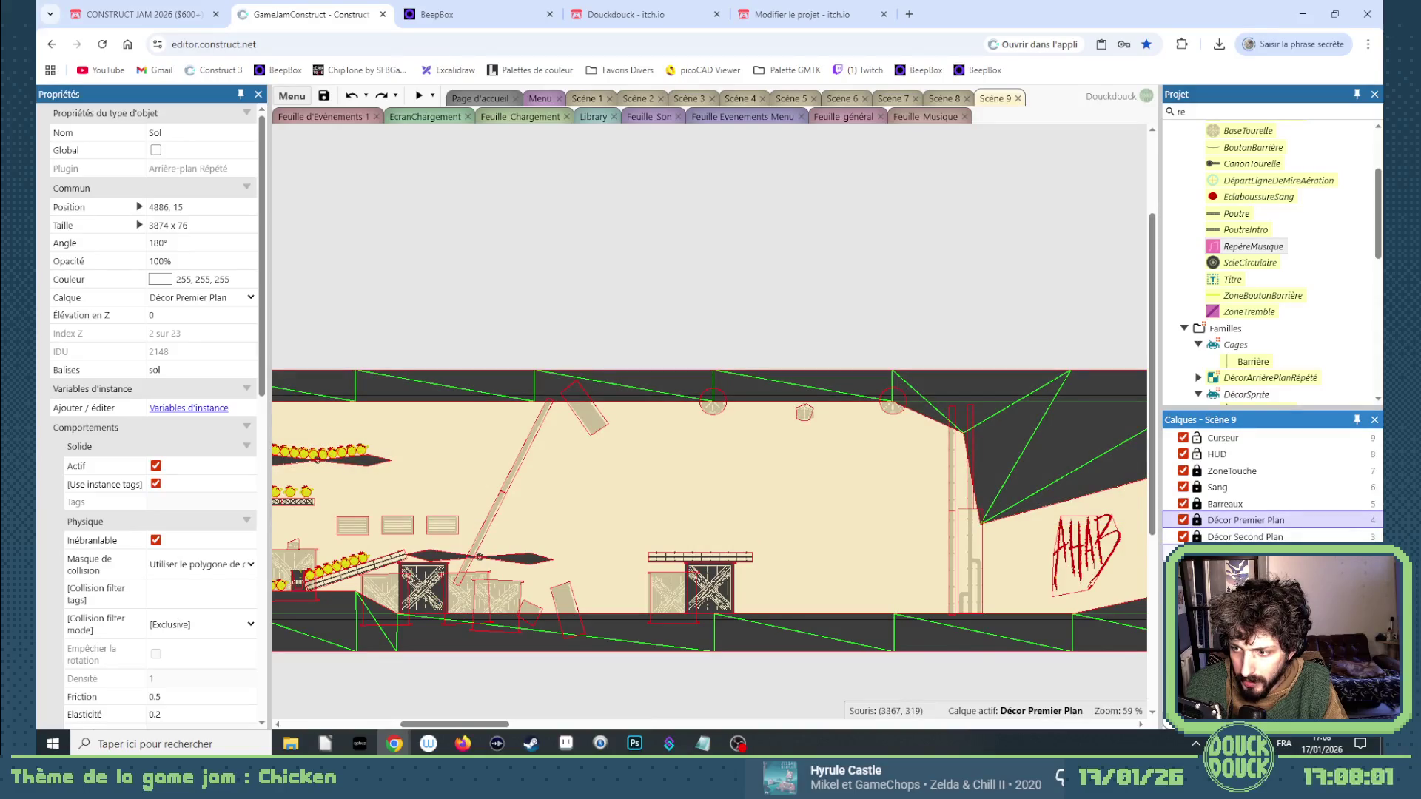
pyautogui.click(1196, 536)
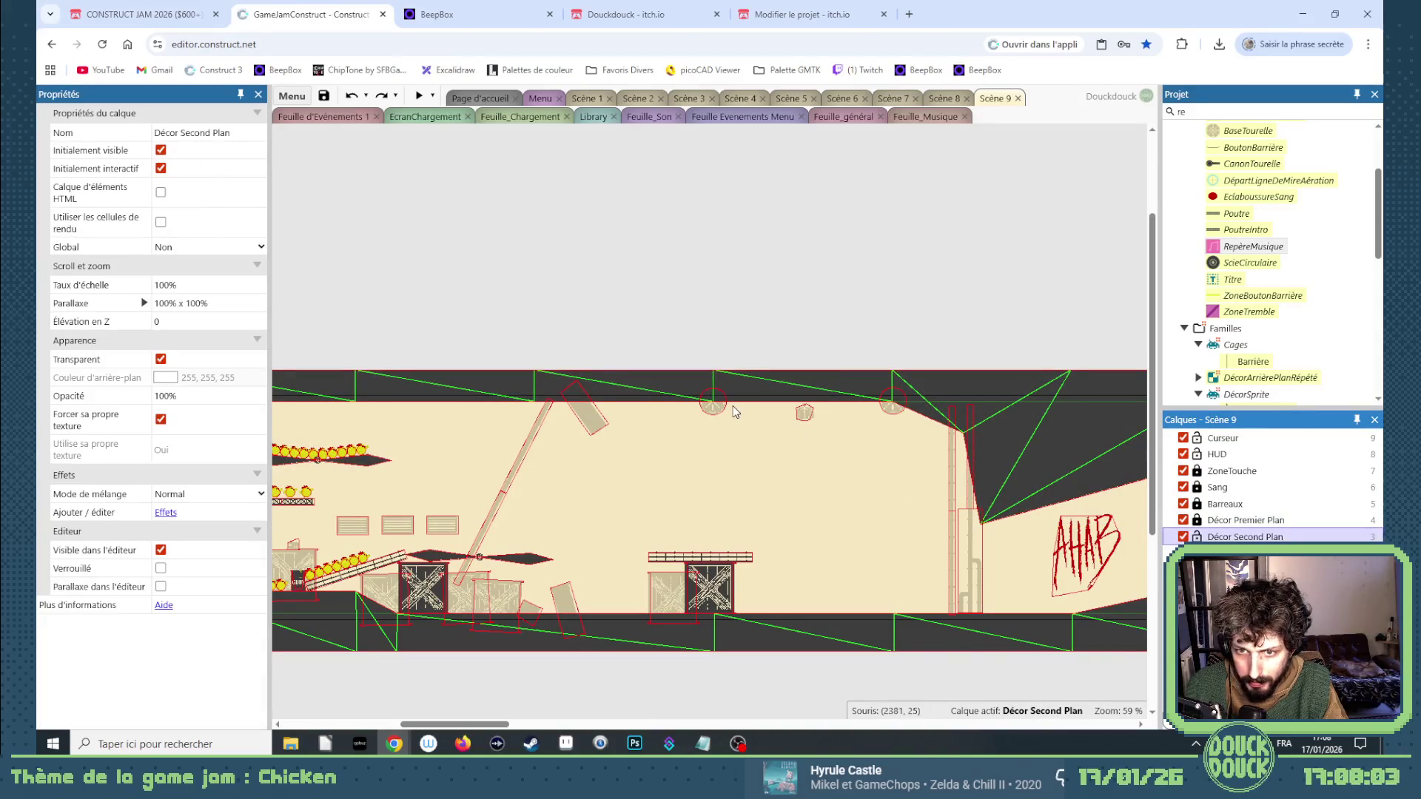
# Position the first 66 × 66 BaseTourelle turret base on the corridor ceiling.
pyautogui.click(715, 415)
pyautogui.moveTo(714, 414)
pyautogui.mouseDown()
pyautogui.moveTo(1151, 480)
pyautogui.moveTo(659, 479)
pyautogui.moveTo(502, 441)
pyautogui.moveTo(689, 432)
pyautogui.mouseUp()
pyautogui.doubleClick(688, 433)
pyautogui.click(1145, 145)
pyautogui.press('Up')
pyautogui.press('Up')
pyautogui.press('Up')
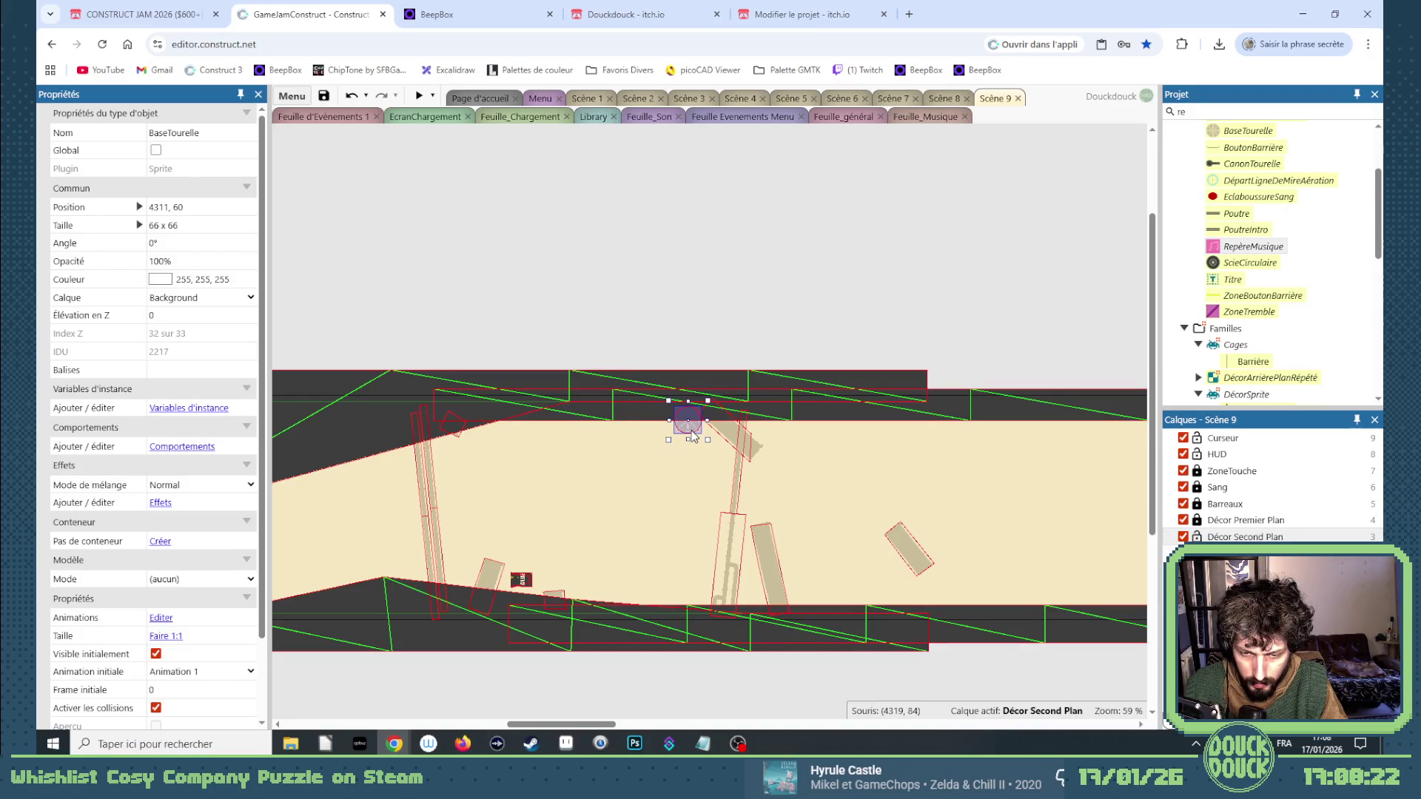
# Paste two more turret bases beside it, spanning roughly x 4311 to 4653.
pyautogui.hotkey('ctrl', 'v')
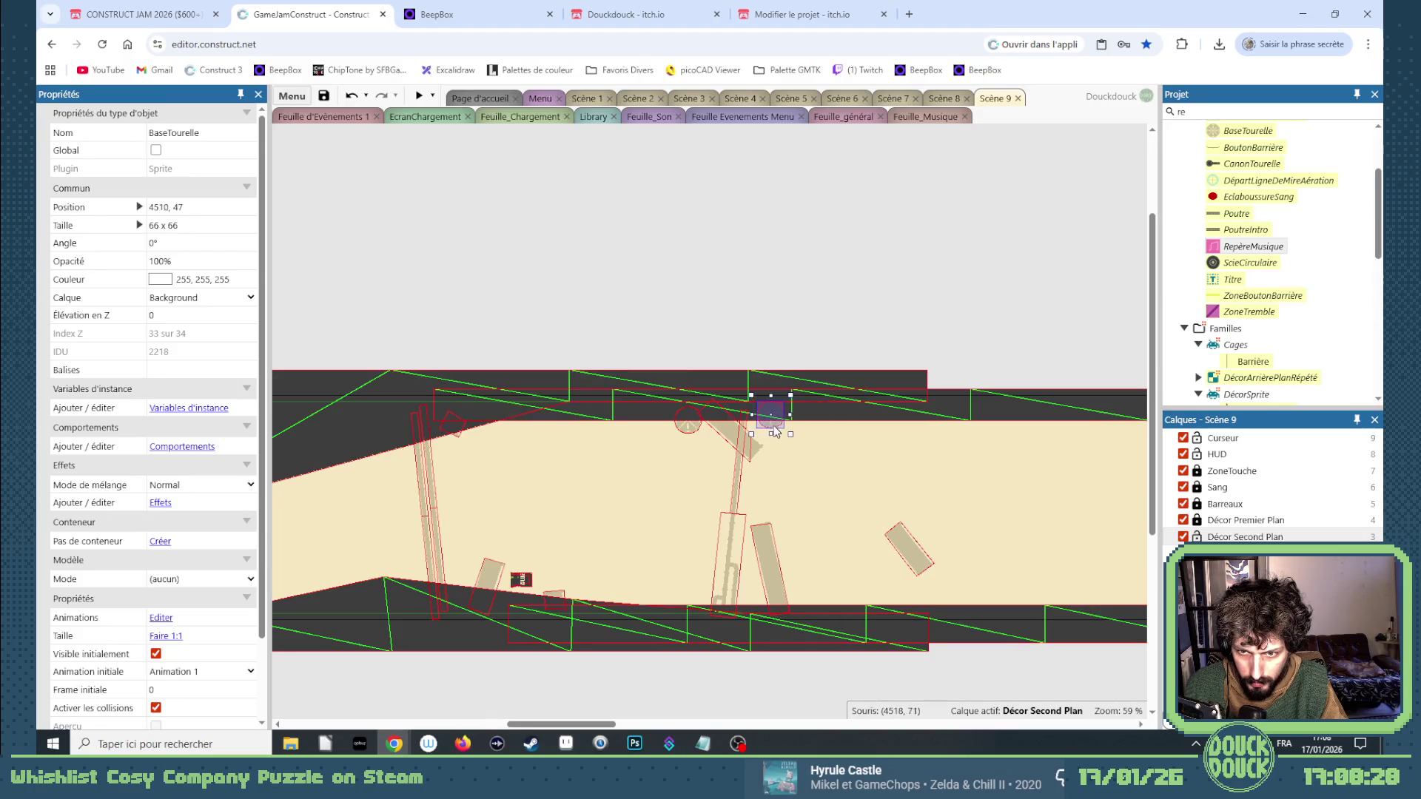
pyautogui.click(767, 435)
pyautogui.hotkey('ctrl', 'v')
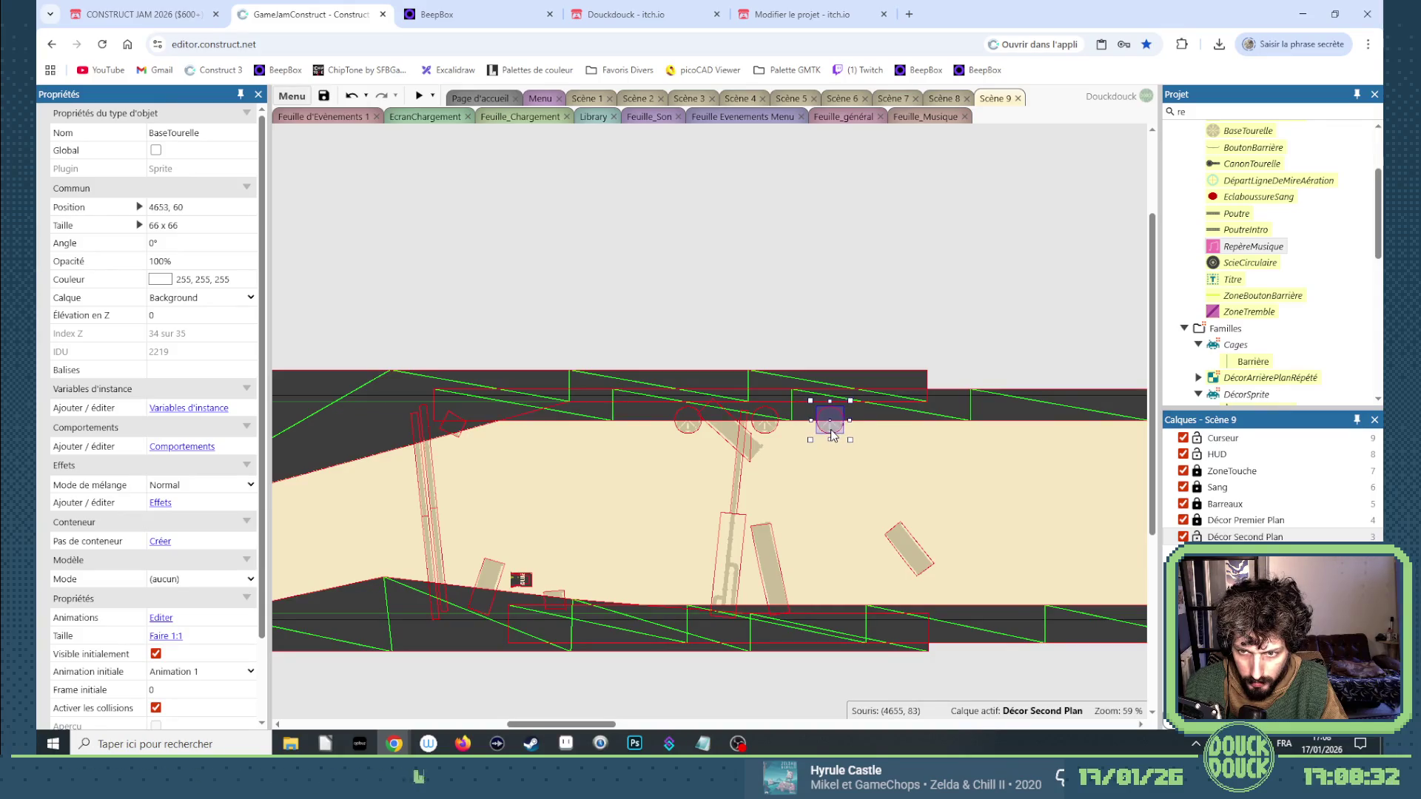
pyautogui.click(763, 457)
pyautogui.click(909, 549)
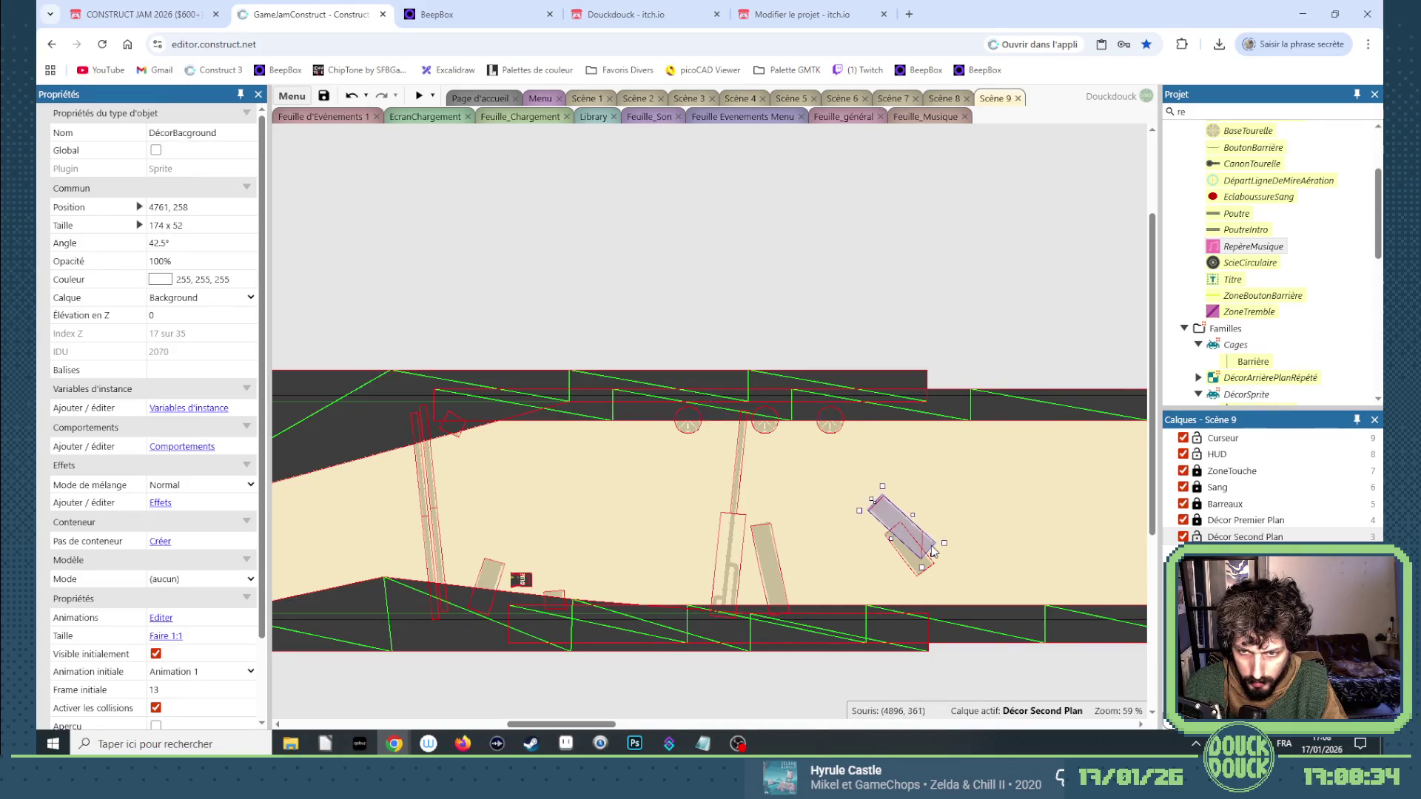
# Duplicate the angled plank and reposition the tall vertical plank and thin pole.
pyautogui.hotkey('ctrl', 'c')
pyautogui.hotkey('ctrl', 'v')
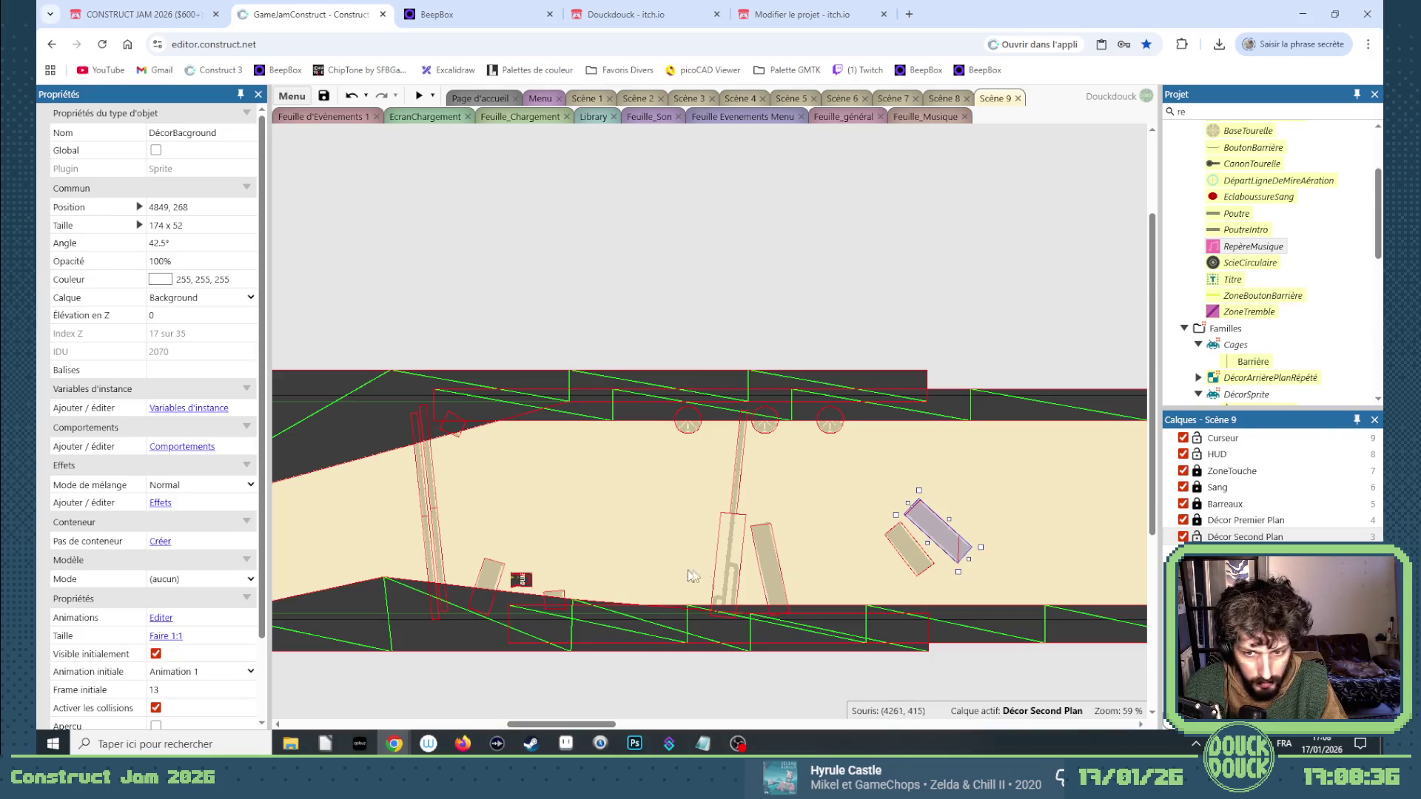
pyautogui.click(731, 569)
pyautogui.keyDown('ctrl'); pyautogui.click(739, 480); pyautogui.keyUp('ctrl')
pyautogui.moveTo(739, 479)
pyautogui.mouseDown()
pyautogui.moveTo(355, 472)
pyautogui.moveTo(378, 483)
pyautogui.mouseUp()
pyautogui.moveTo(505, 494)
pyautogui.mouseDown()
pyautogui.moveTo(552, 444)
pyautogui.moveTo(553, 459)
pyautogui.mouseUp()
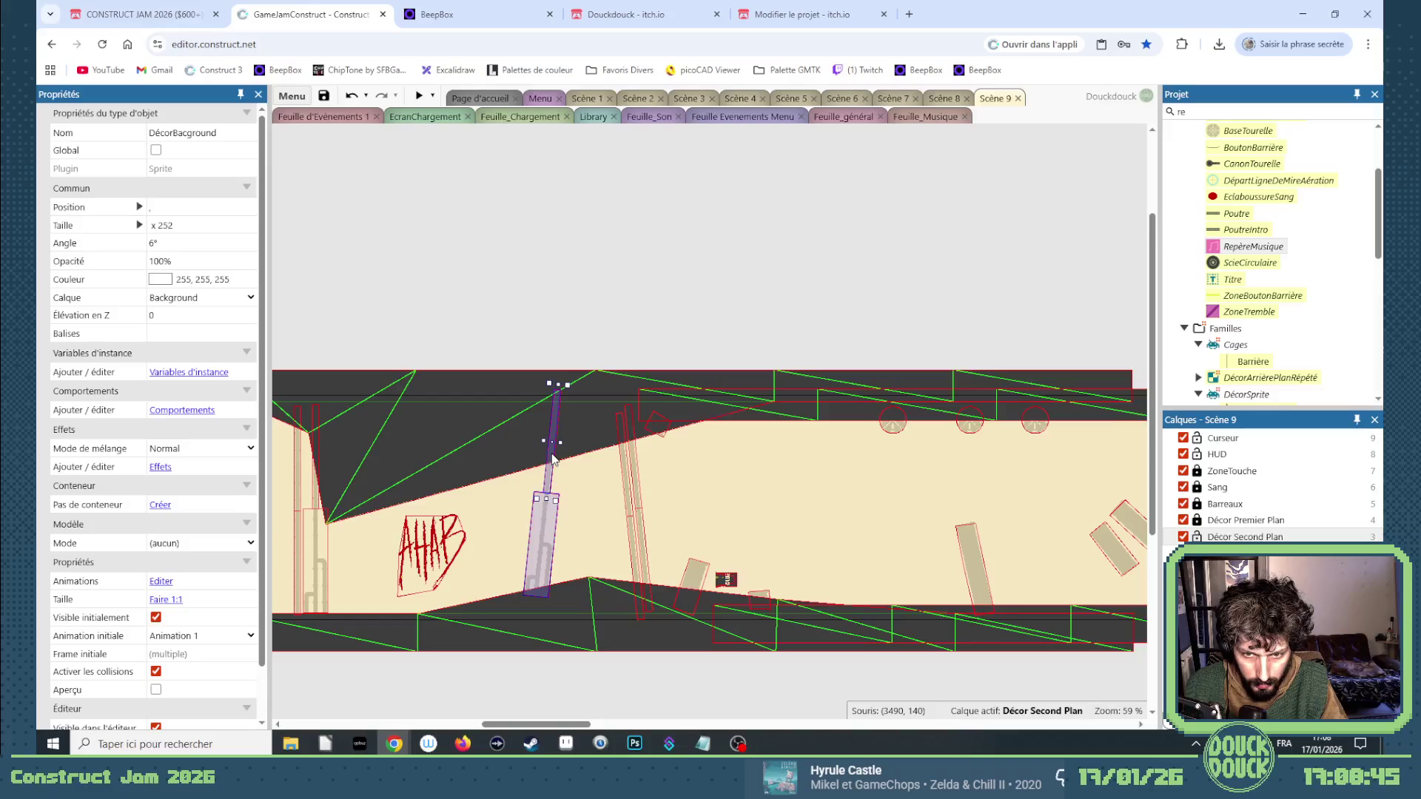
pyautogui.doubleClick(552, 459)
pyautogui.press('Escape')
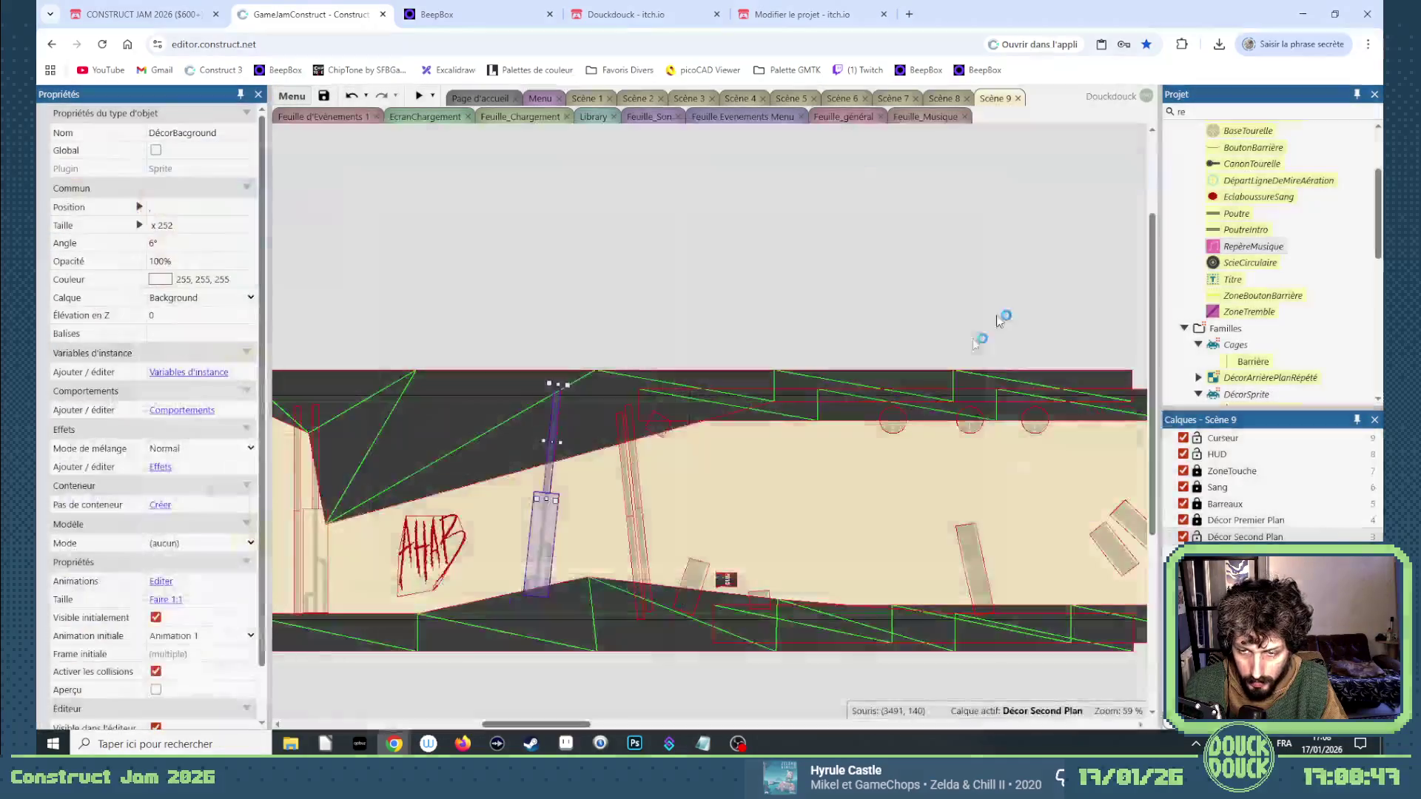
pyautogui.hscroll(3, 912, 545)
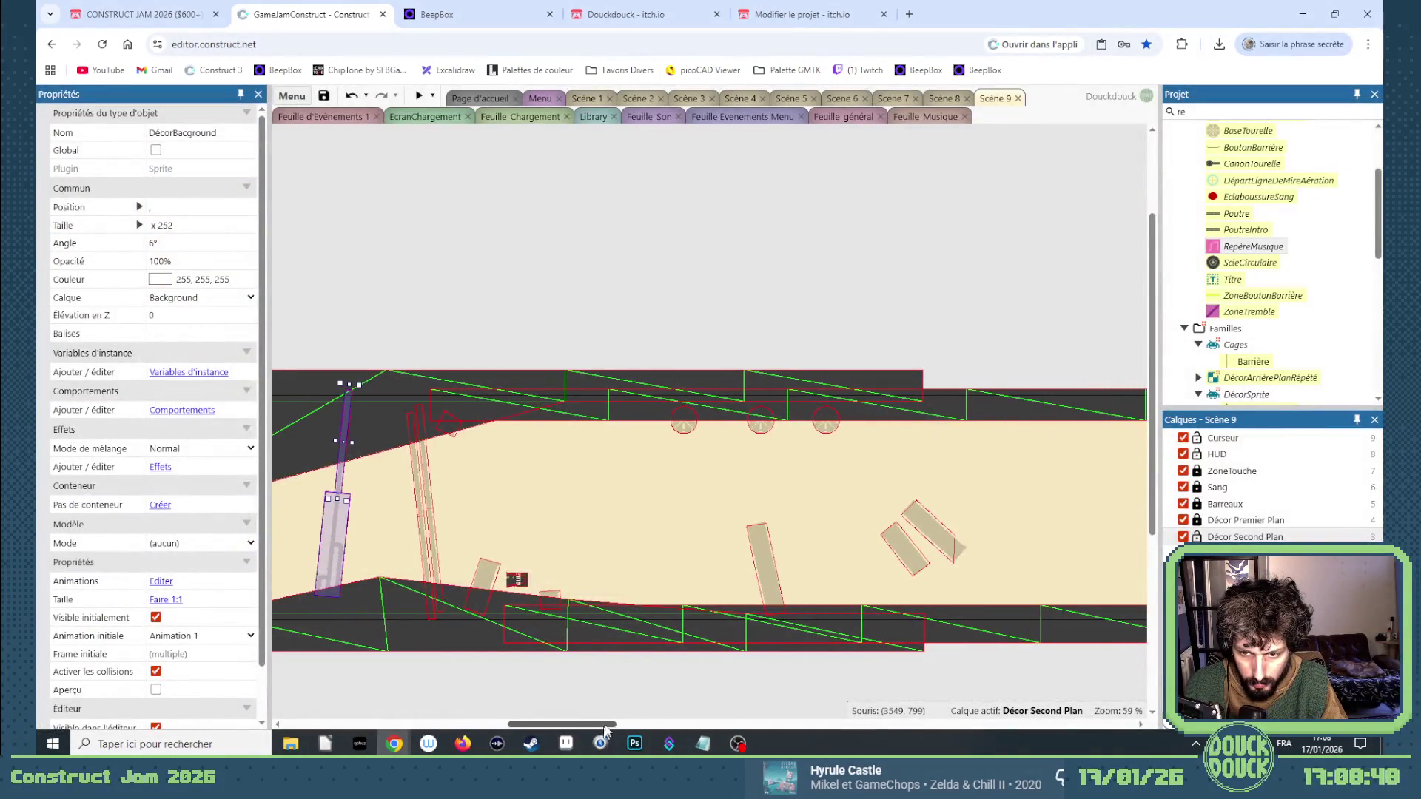
# Park the two angled planks and the small square block above the ceiling.
pyautogui.click(912, 546)
pyautogui.keyDown('shift'); pyautogui.click(950, 549); pyautogui.keyUp('shift')
pyautogui.moveTo(949, 549)
pyautogui.mouseDown()
pyautogui.moveTo(704, 344)
pyautogui.moveTo(587, 310)
pyautogui.mouseUp()
pyautogui.moveTo(453, 433); pyautogui.dragTo(485, 350)
pyautogui.click(551, 601)
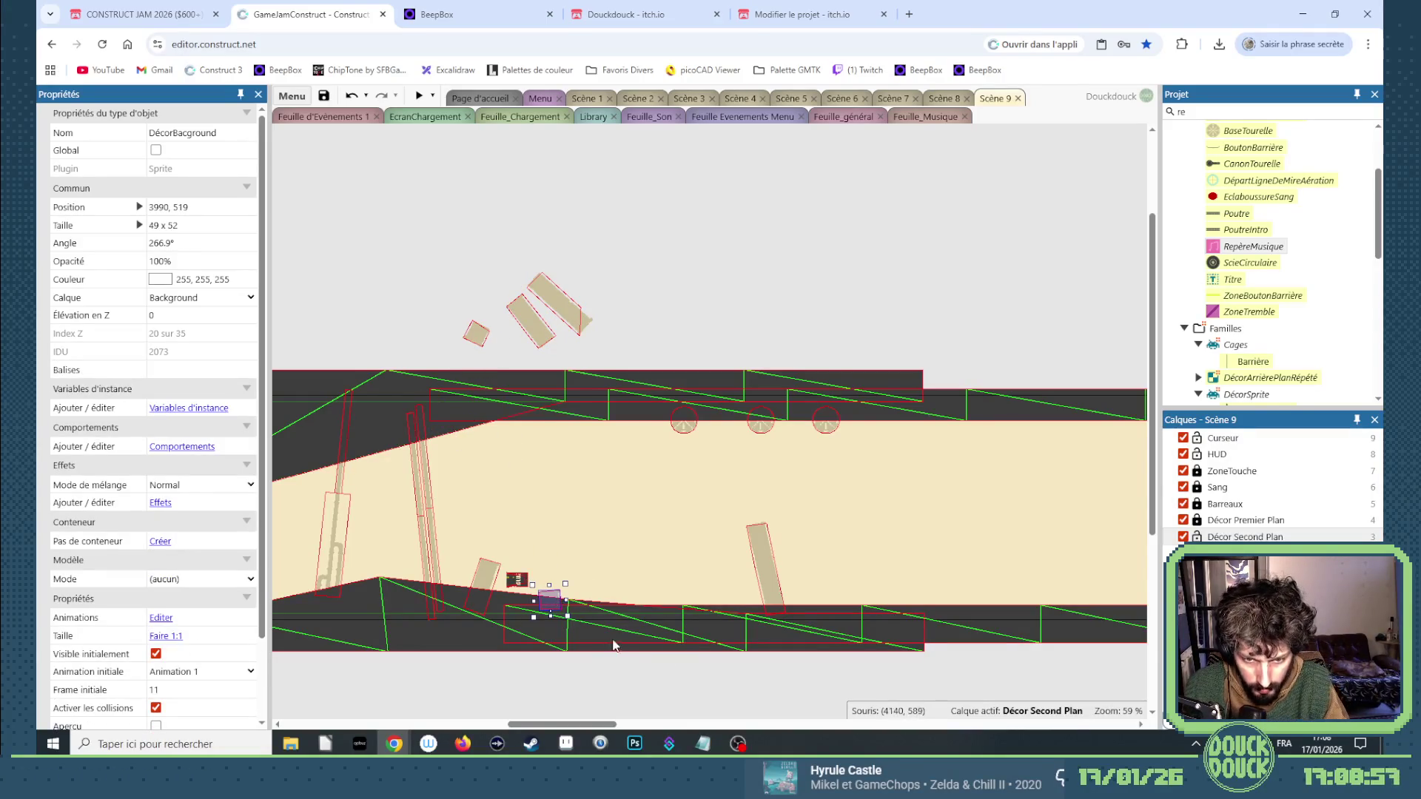
pyautogui.moveTo(595, 723)
pyautogui.mouseDown()
pyautogui.moveTo(540, 724)
pyautogui.moveTo(581, 721)
pyautogui.mouseUp()
pyautogui.rightClick(701, 416)
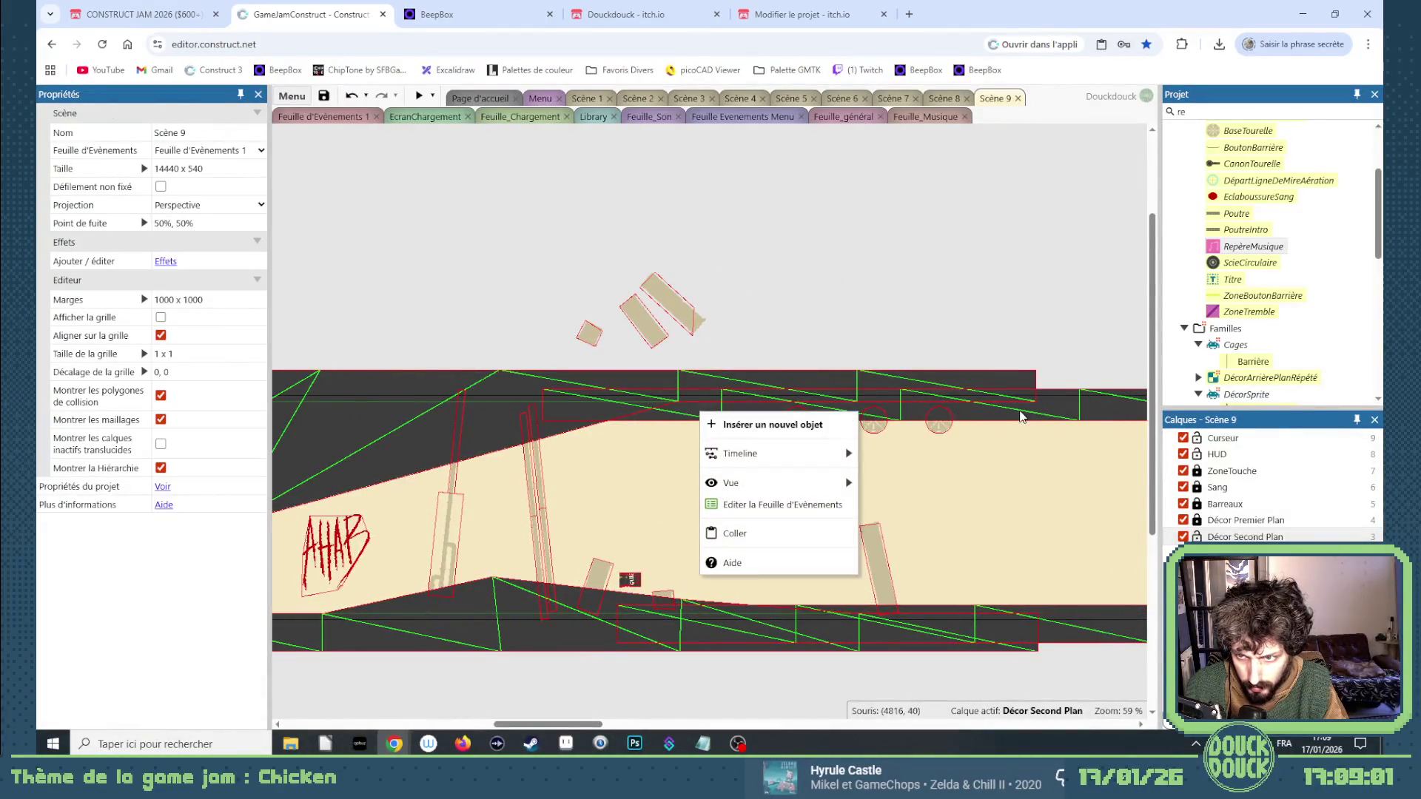
# Trim the Sol ceiling and floor strips to 2751 and 2880 wide, then hump the floor.
pyautogui.press('Escape')
pyautogui.click(1245, 520)
pyautogui.click(995, 416)
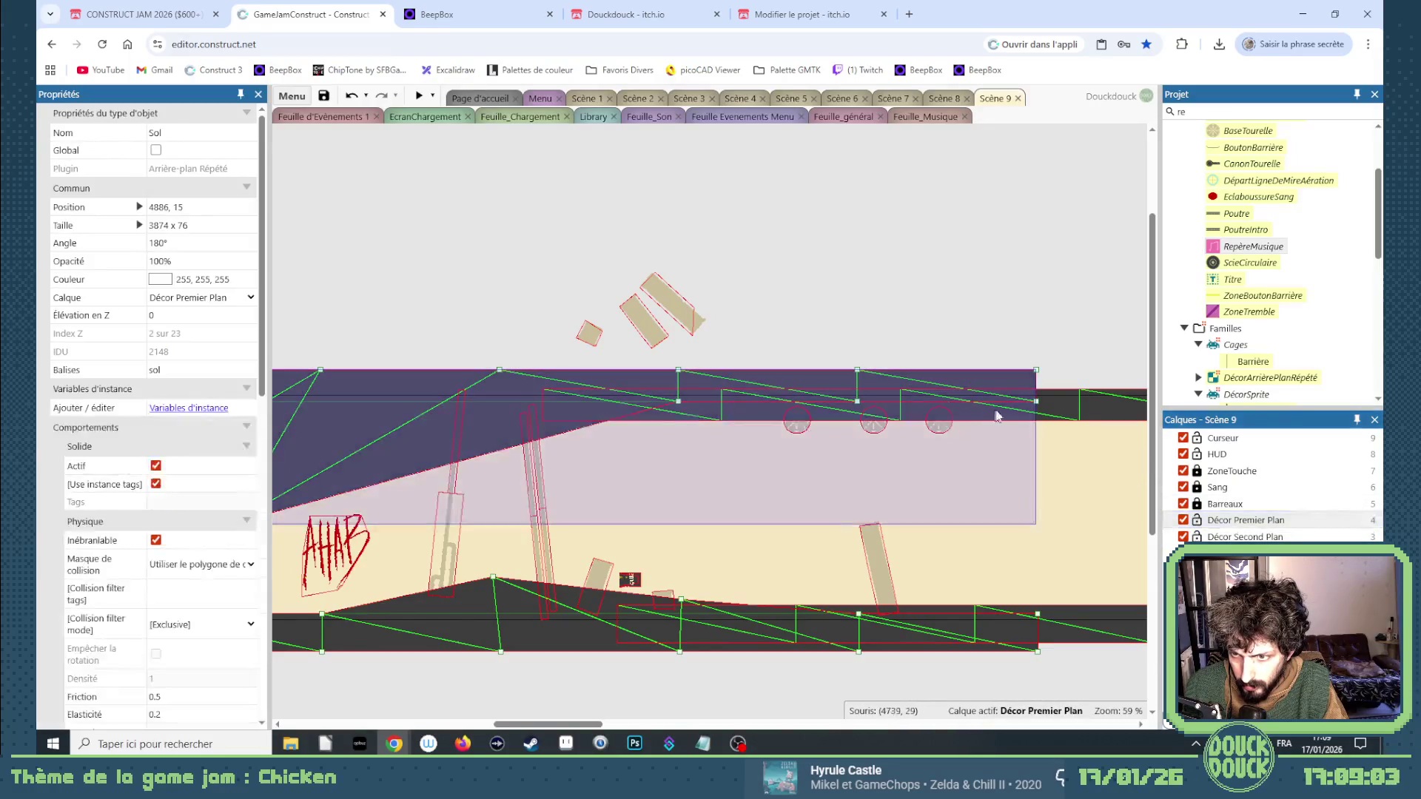
pyautogui.click(1087, 415)
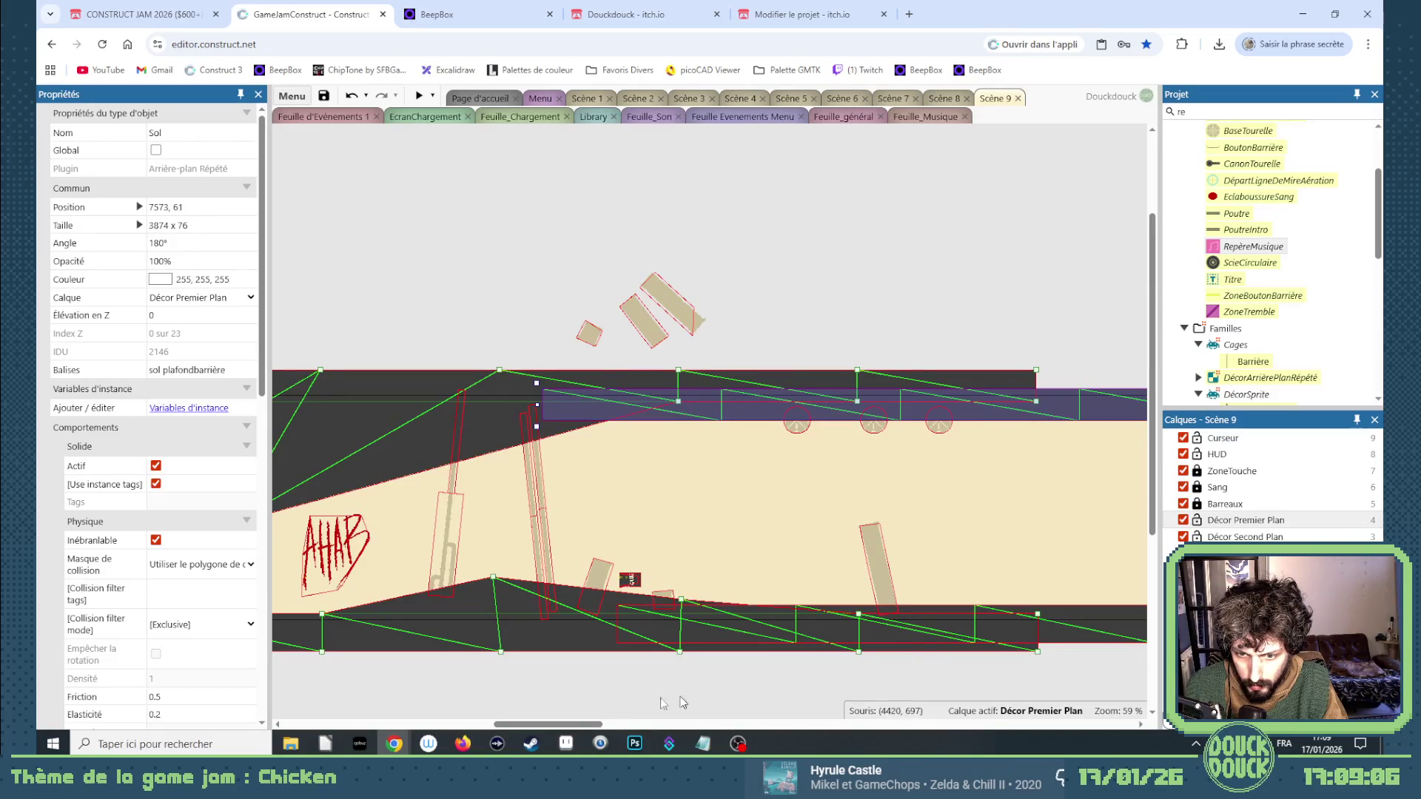
pyautogui.moveTo(575, 725)
pyautogui.mouseDown()
pyautogui.moveTo(618, 726)
pyautogui.moveTo(601, 726)
pyautogui.mouseUp()
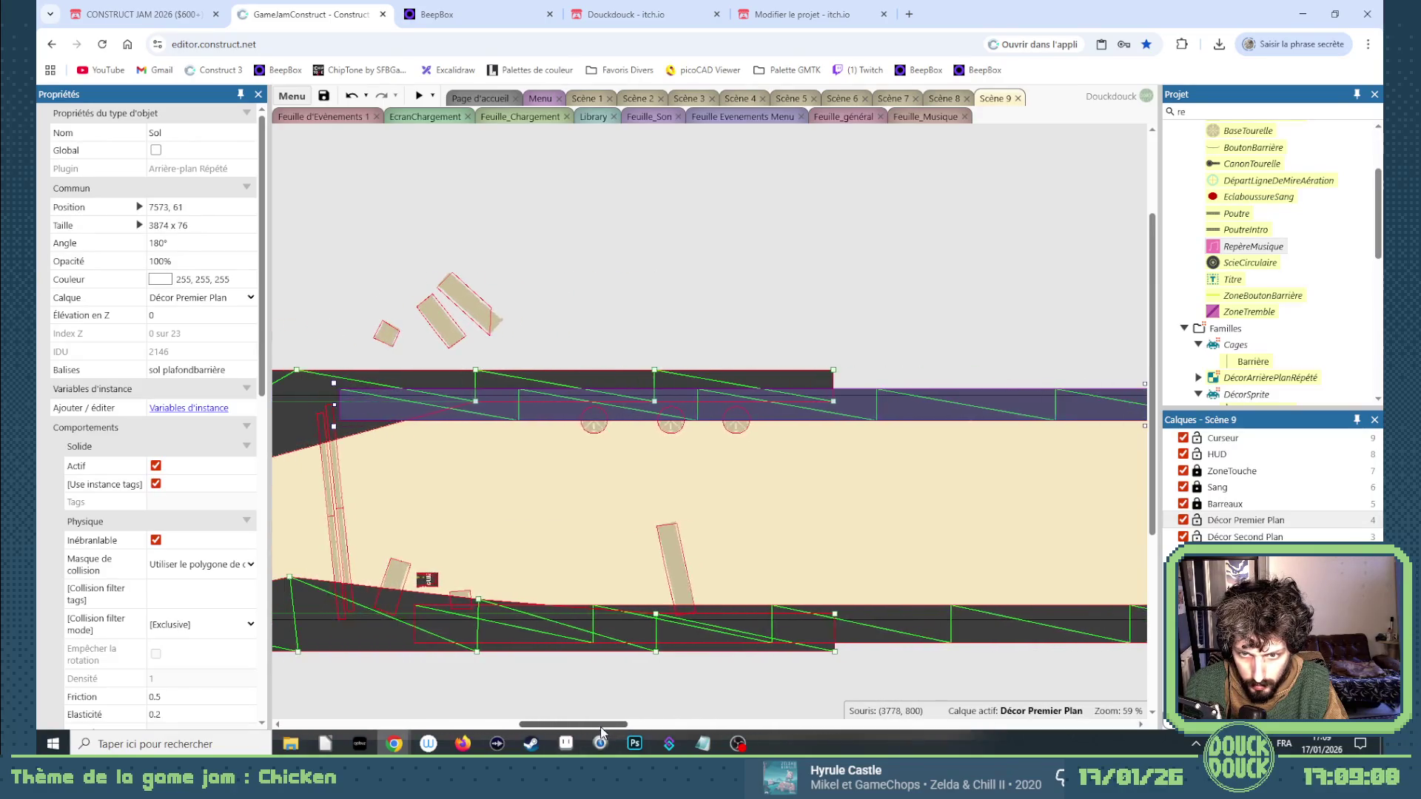
pyautogui.moveTo(333, 405); pyautogui.dragTo(822, 407)
pyautogui.click(885, 628)
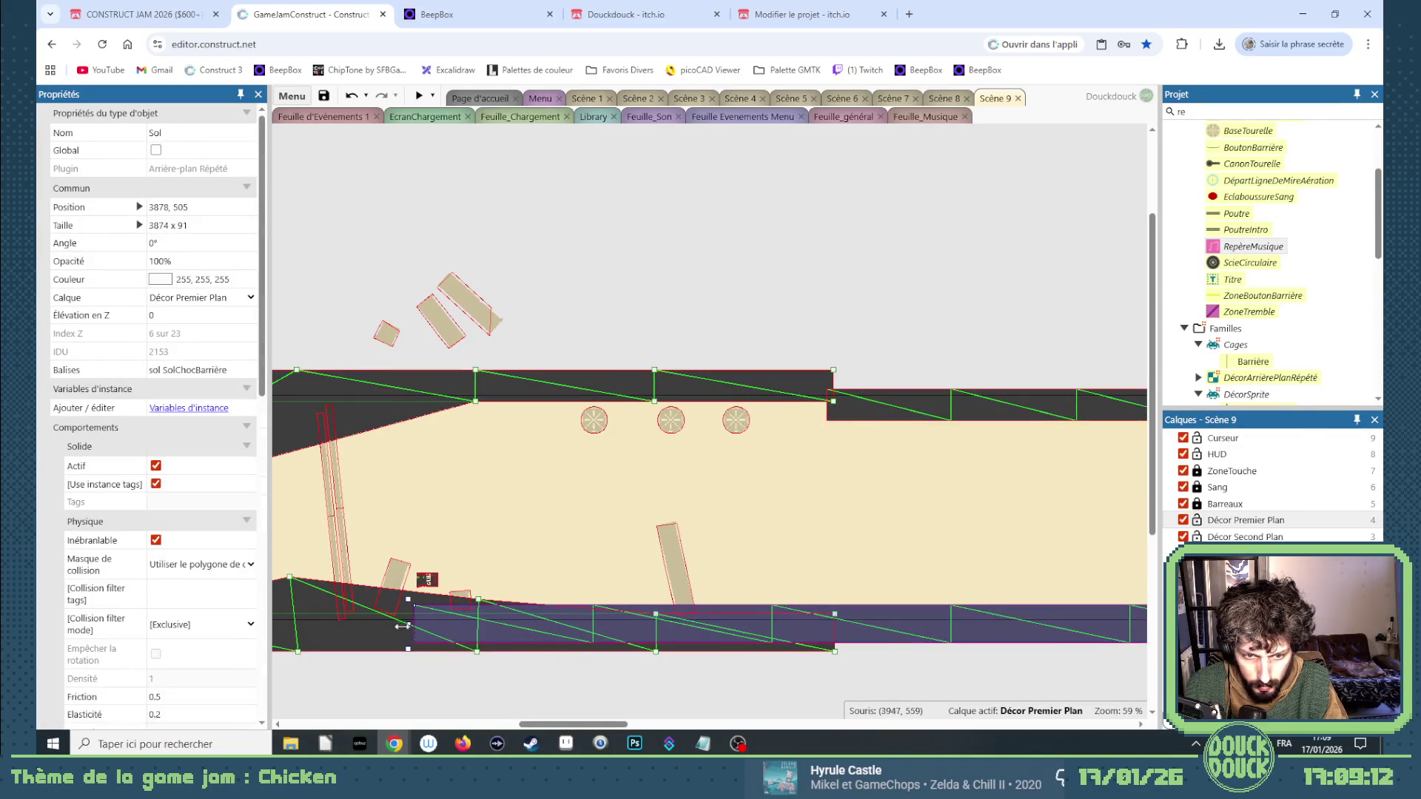
pyautogui.moveTo(407, 626); pyautogui.dragTo(820, 625)
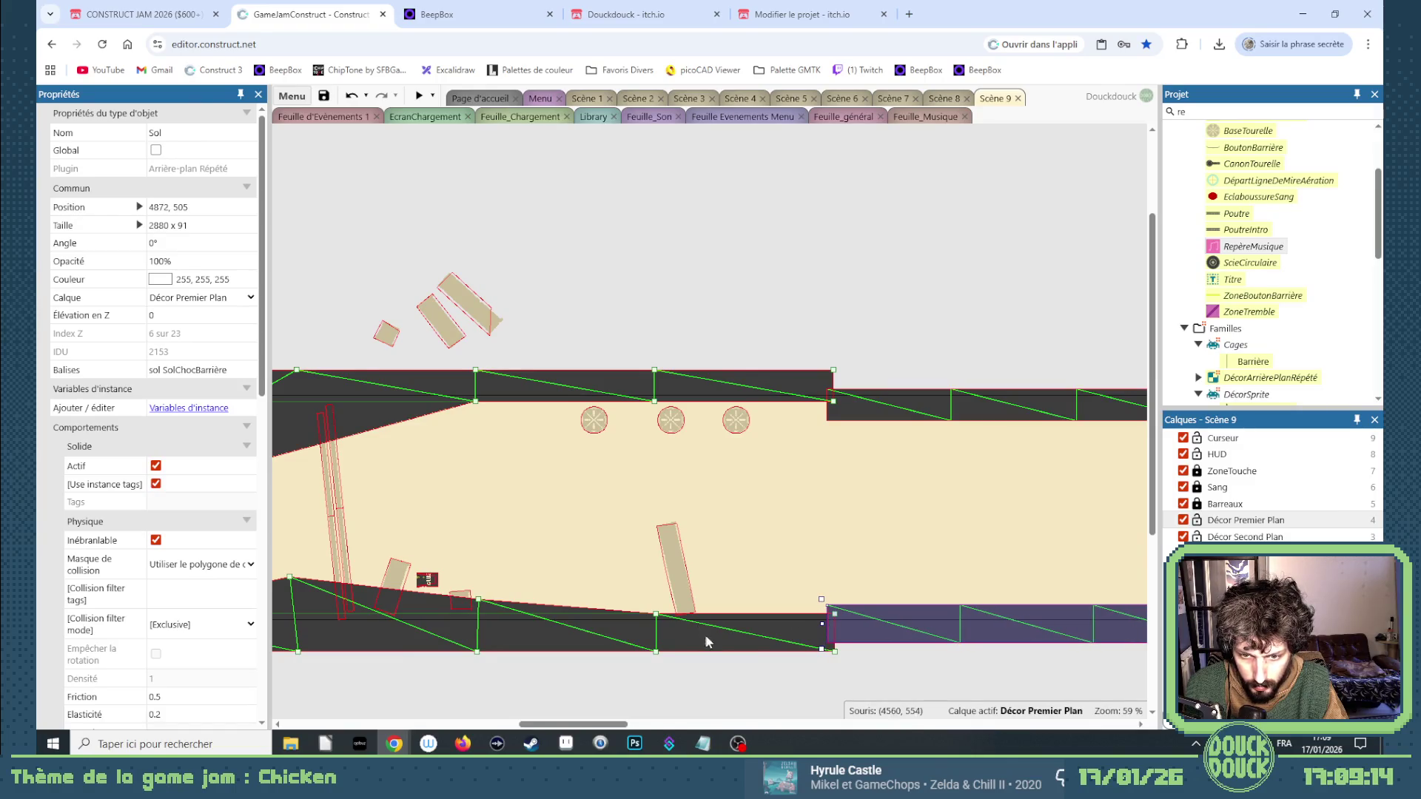
pyautogui.moveTo(655, 611); pyautogui.dragTo(647, 583)
# Lower the ceiling strip's mesh points 2,0, 1,0 and right end to slope down.
pyautogui.click(835, 607)
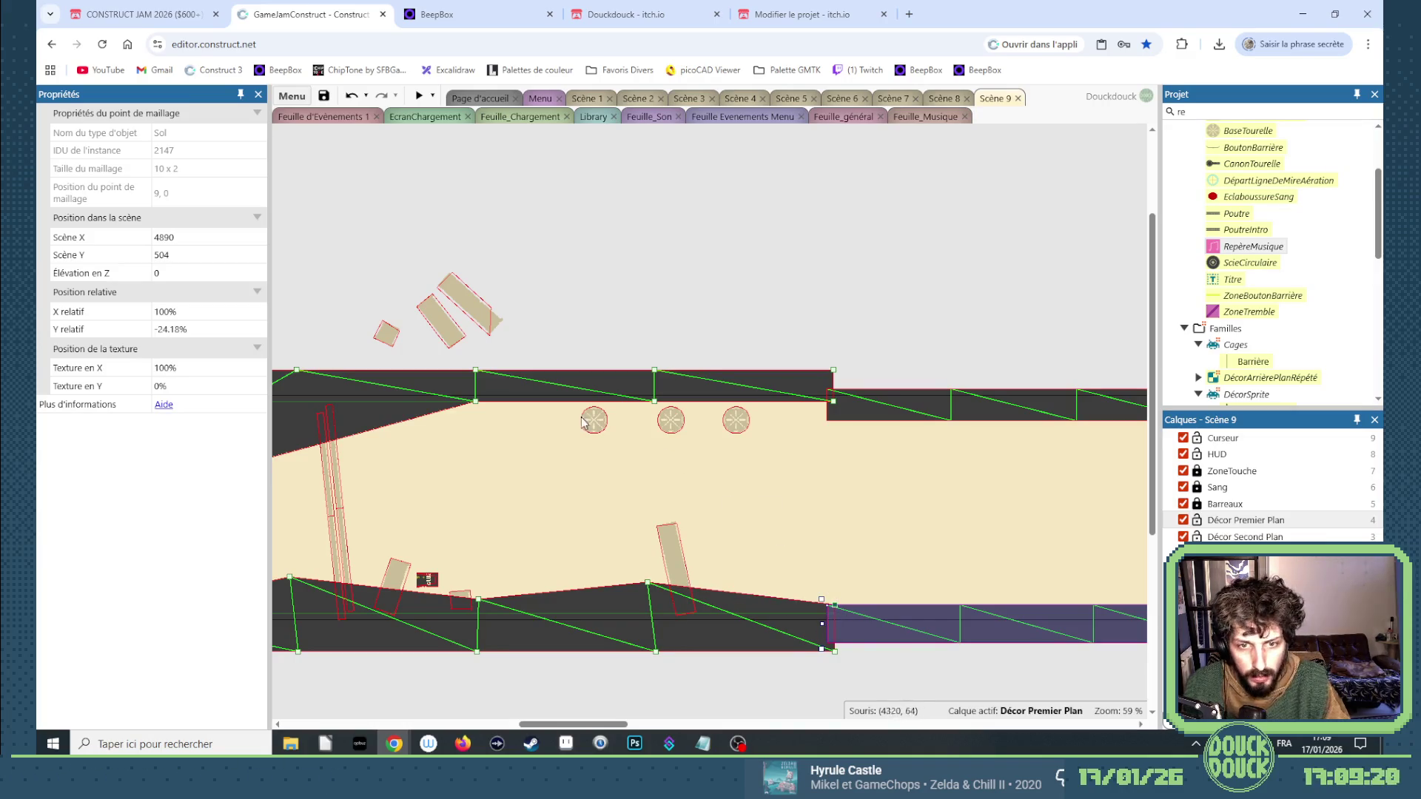
pyautogui.moveTo(475, 401)
pyautogui.mouseDown()
pyautogui.moveTo(516, 439)
pyautogui.moveTo(470, 423)
pyautogui.mouseUp()
pyautogui.moveTo(654, 401); pyautogui.dragTo(654, 419)
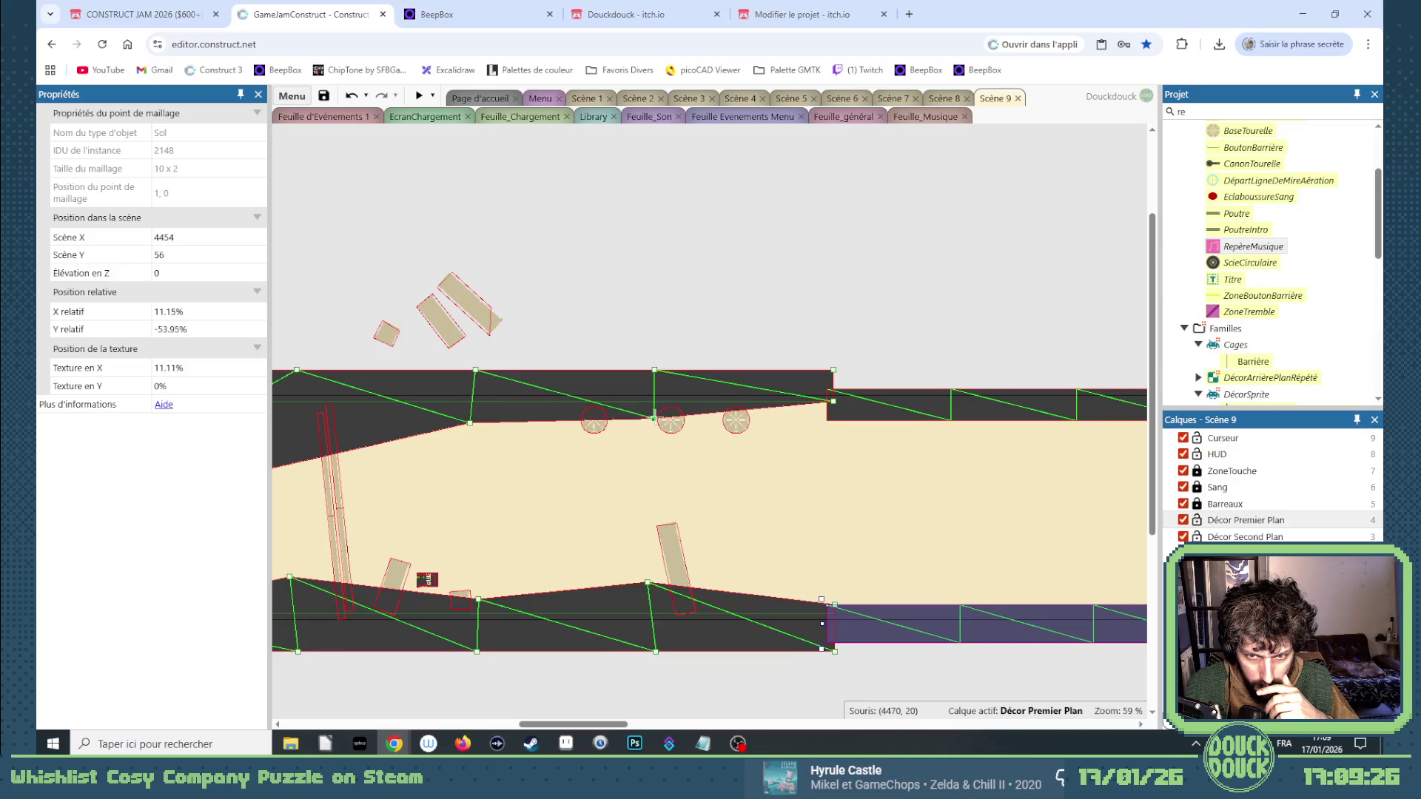
pyautogui.moveTo(837, 404)
pyautogui.mouseDown()
pyautogui.moveTo(830, 428)
pyautogui.moveTo(845, 423)
pyautogui.mouseUp()
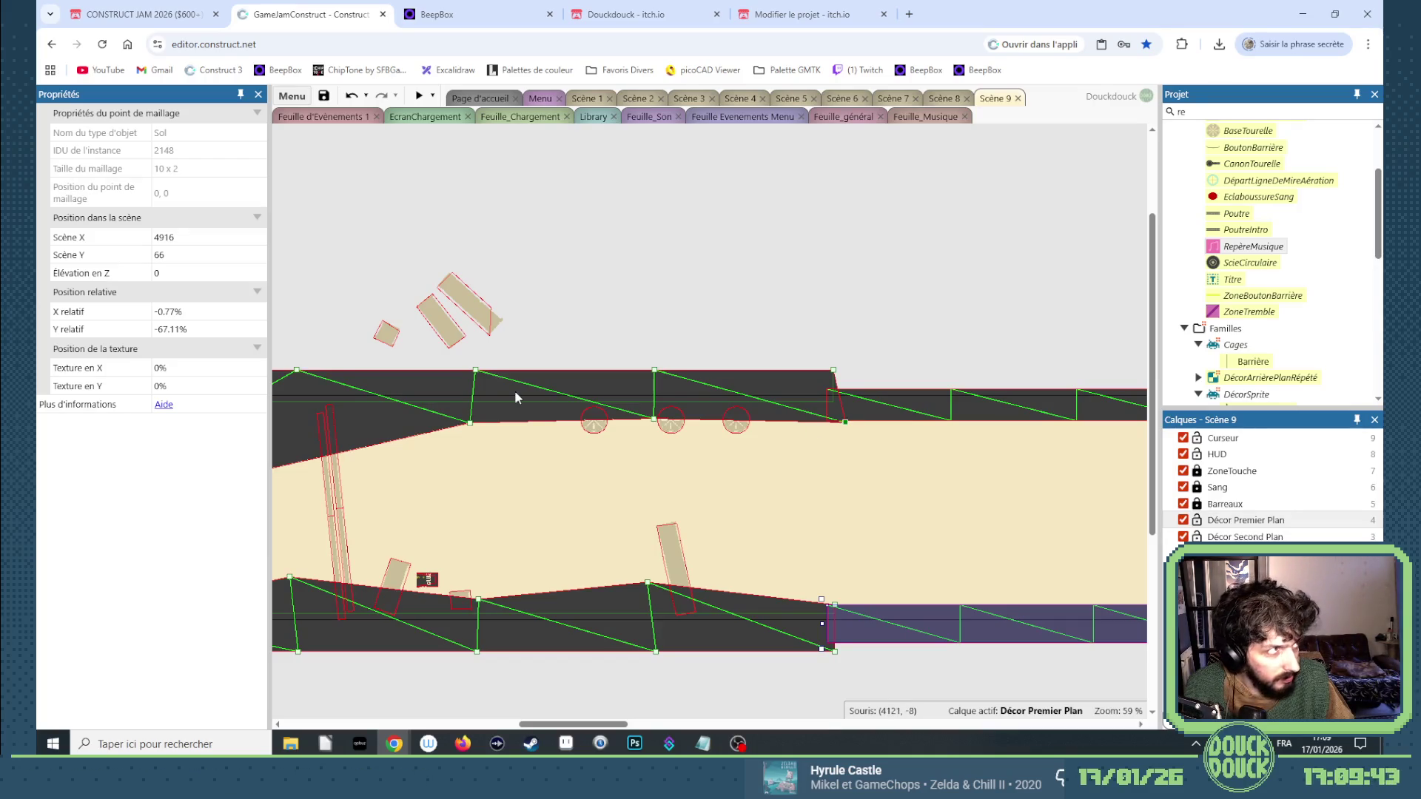
pyautogui.click(429, 586)
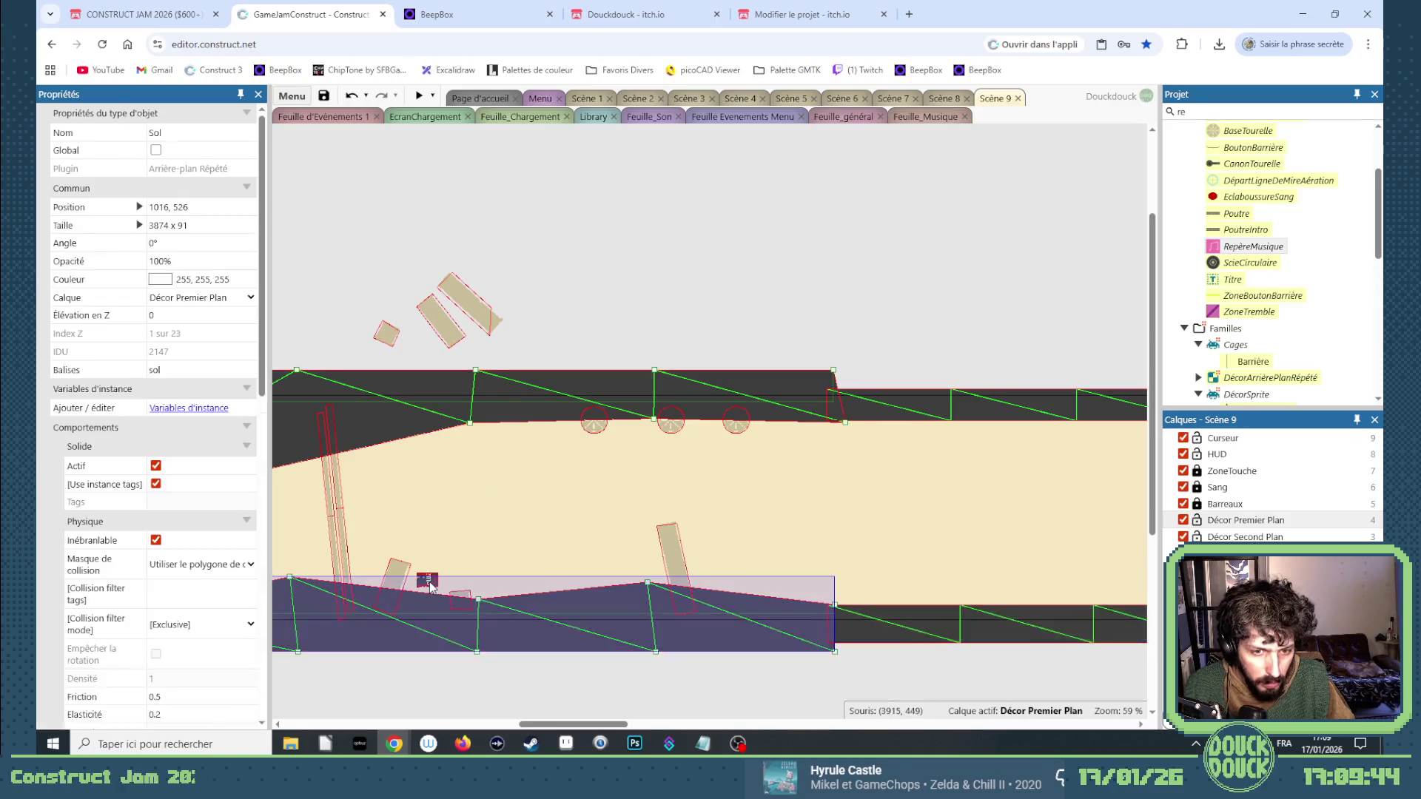
# Move the glue barrel up against the slanted beam.
pyautogui.click(433, 582)
pyautogui.moveTo(433, 582); pyautogui.dragTo(341, 564)
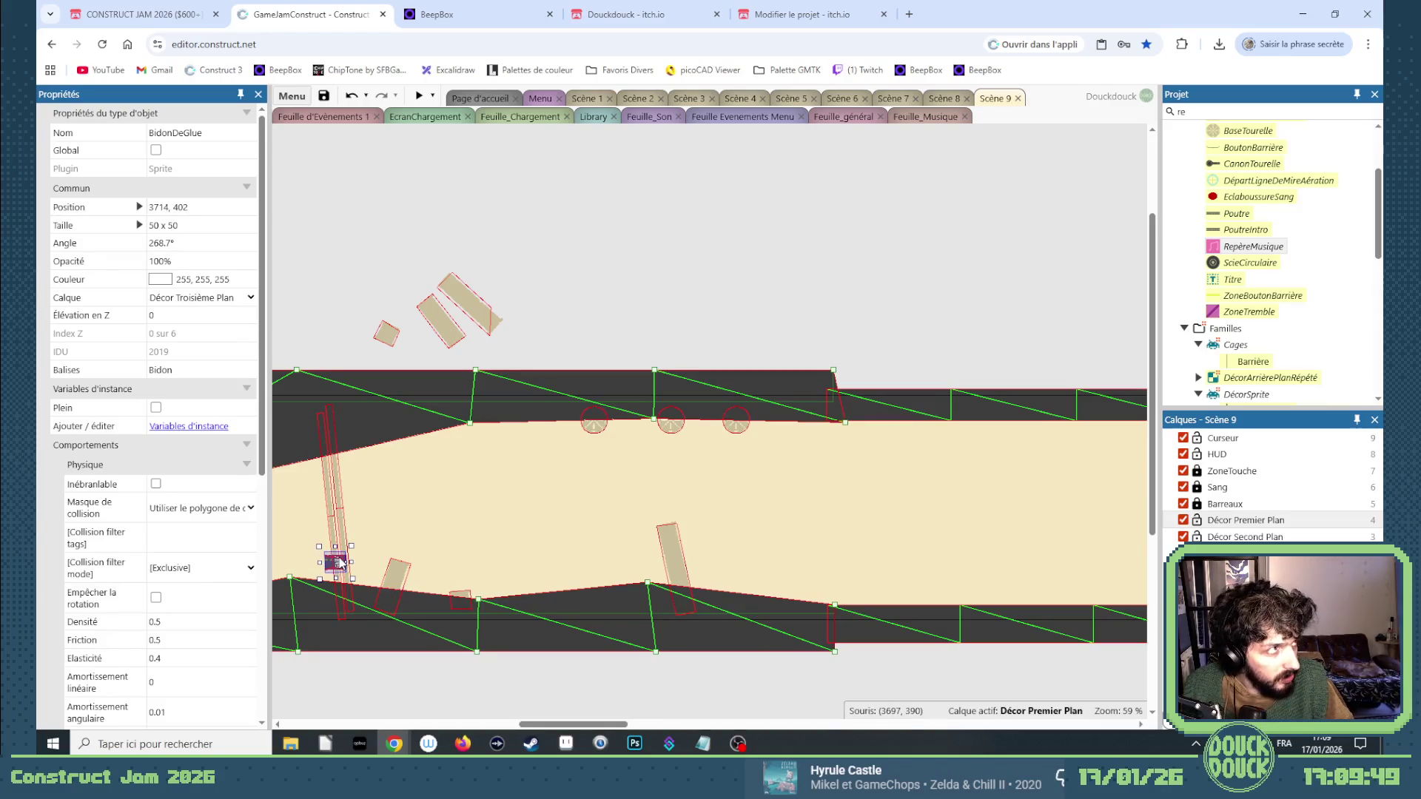
pyautogui.moveTo(340, 563)
pyautogui.mouseDown()
pyautogui.moveTo(280, 567)
pyautogui.moveTo(507, 587)
pyautogui.moveTo(510, 560)
pyautogui.moveTo(504, 571)
pyautogui.moveTo(639, 570)
pyautogui.mouseUp()
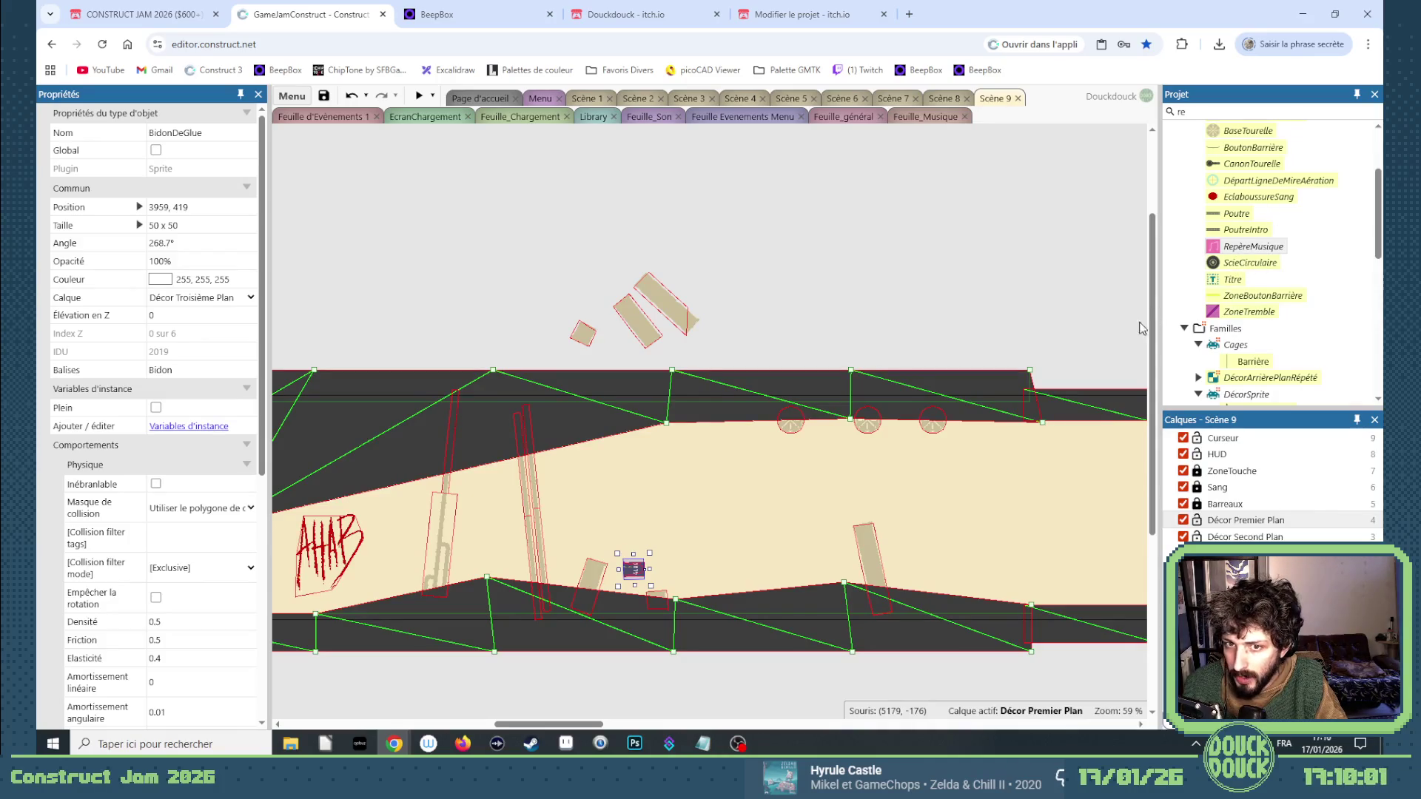
# Place a 250 × 250 Roue wheel blade copy mid-corridor at 4295, 277.
pyautogui.scroll(3, 1263, 219)
pyautogui.moveTo(587, 725); pyautogui.dragTo(502, 729)
pyautogui.click(459, 570)
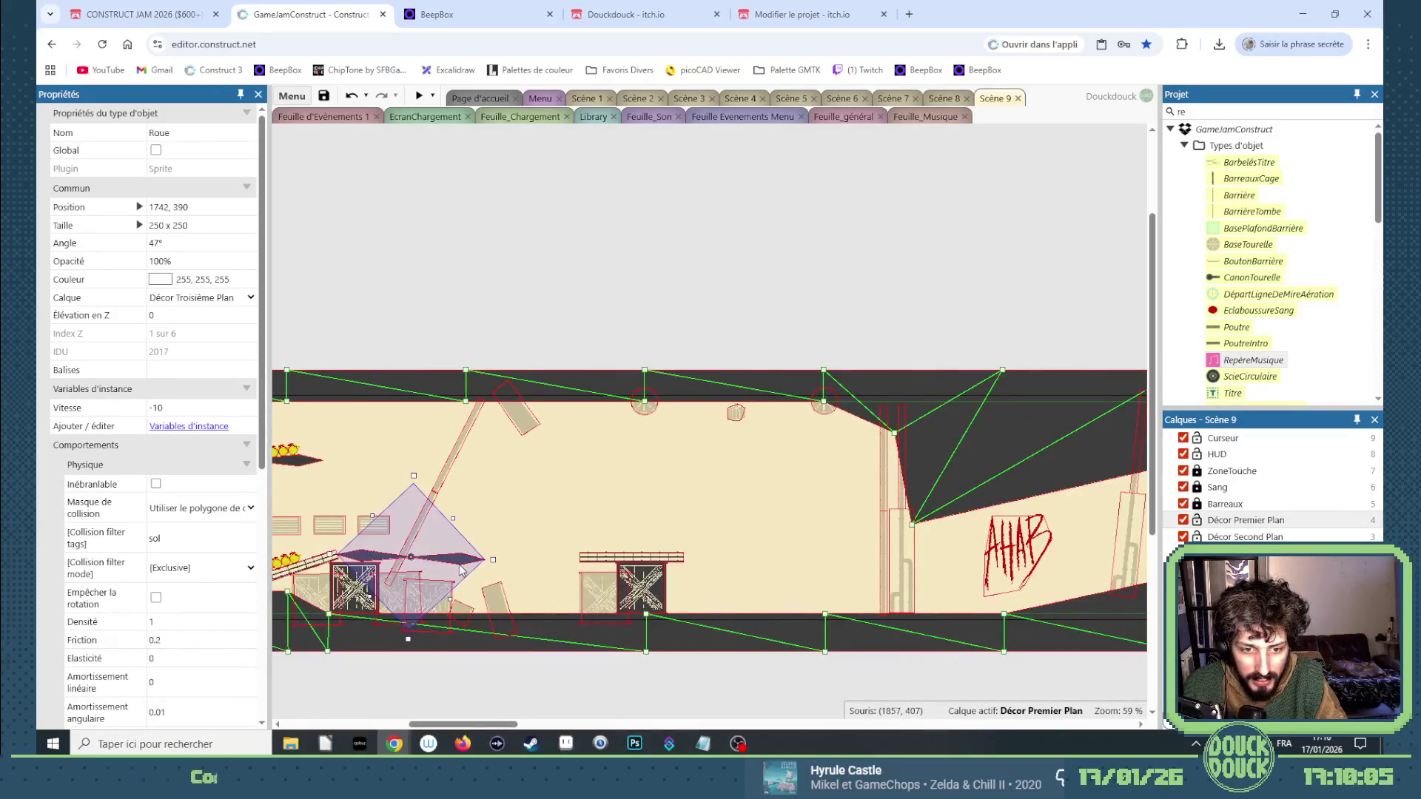
pyautogui.moveTo(458, 564)
pyautogui.mouseDown()
pyautogui.moveTo(644, 336)
pyautogui.moveTo(1125, 415)
pyautogui.moveTo(1078, 508)
pyautogui.moveTo(976, 489)
pyautogui.moveTo(834, 506)
pyautogui.moveTo(880, 503)
pyautogui.moveTo(890, 518)
pyautogui.moveTo(871, 517)
pyautogui.mouseUp()
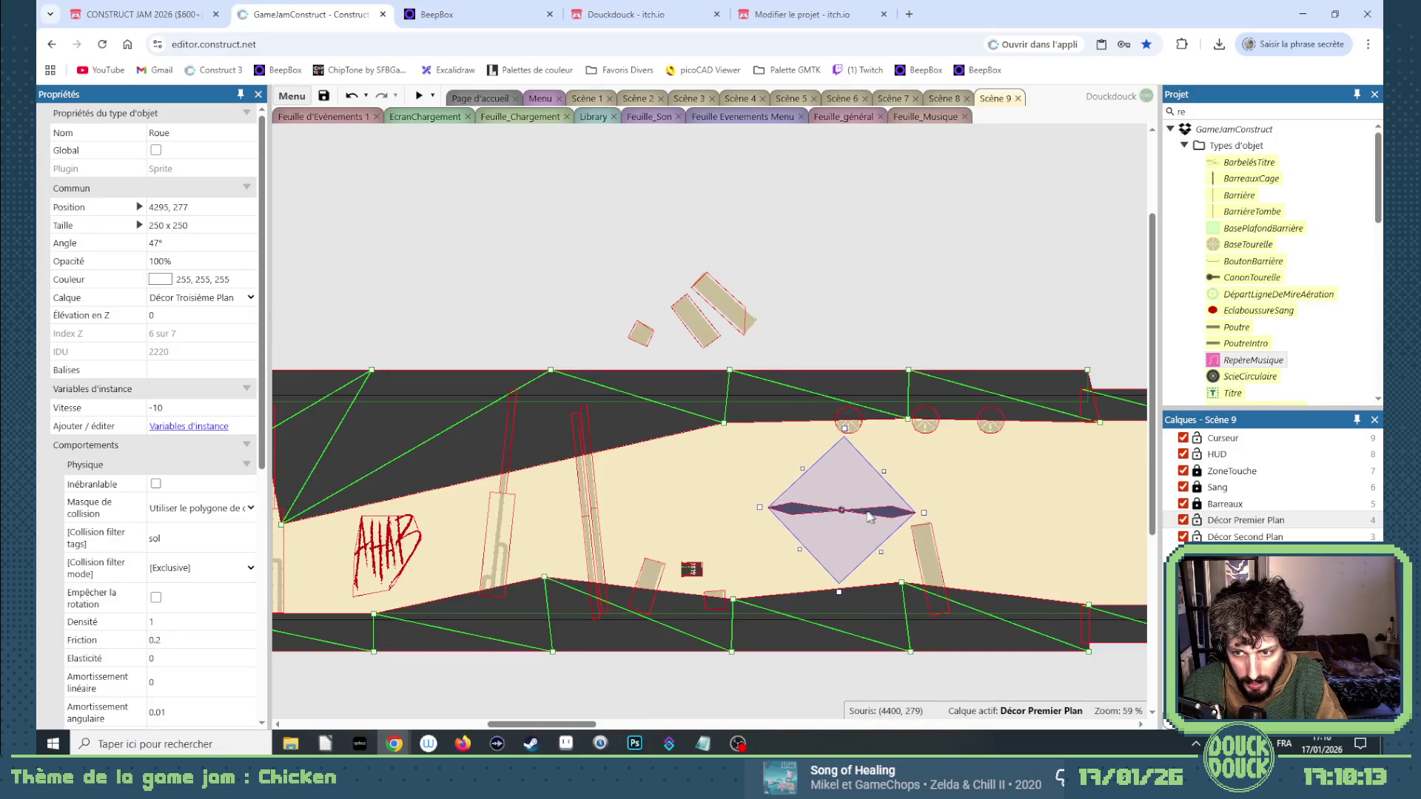
# Set the middle wheel blade's Vitesse to 0 so it stays still.
pyautogui.click(194, 408)
pyautogui.write('0')
pyautogui.press('Tab')
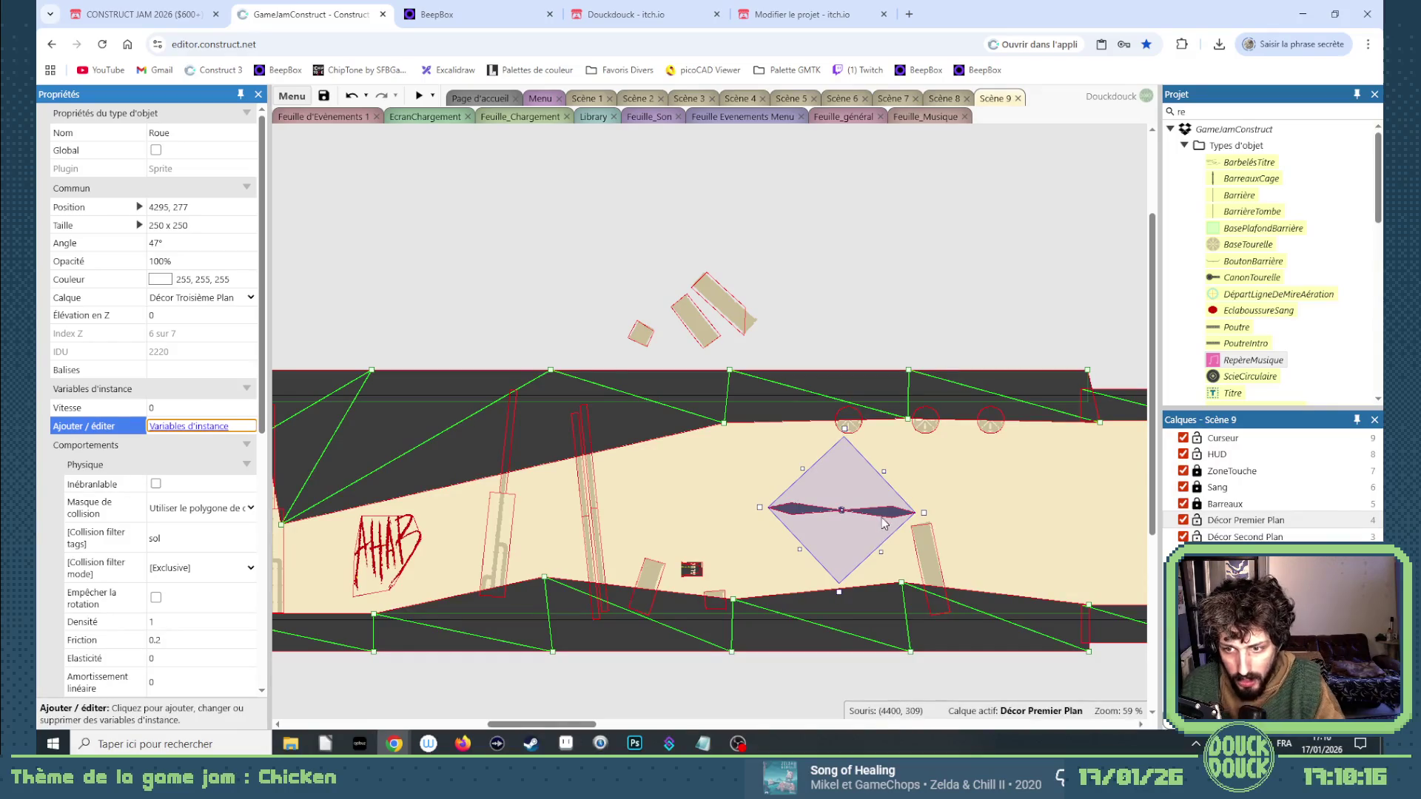
pyautogui.click(884, 522)
pyautogui.hotkey('ctrl', 'z')
# Add a blade copy at 4625, 334 with Vitesse 800 and preview the level.
pyautogui.moveTo(869, 538)
pyautogui.mouseDown()
pyautogui.moveTo(1000, 541)
pyautogui.moveTo(984, 561)
pyautogui.mouseUp()
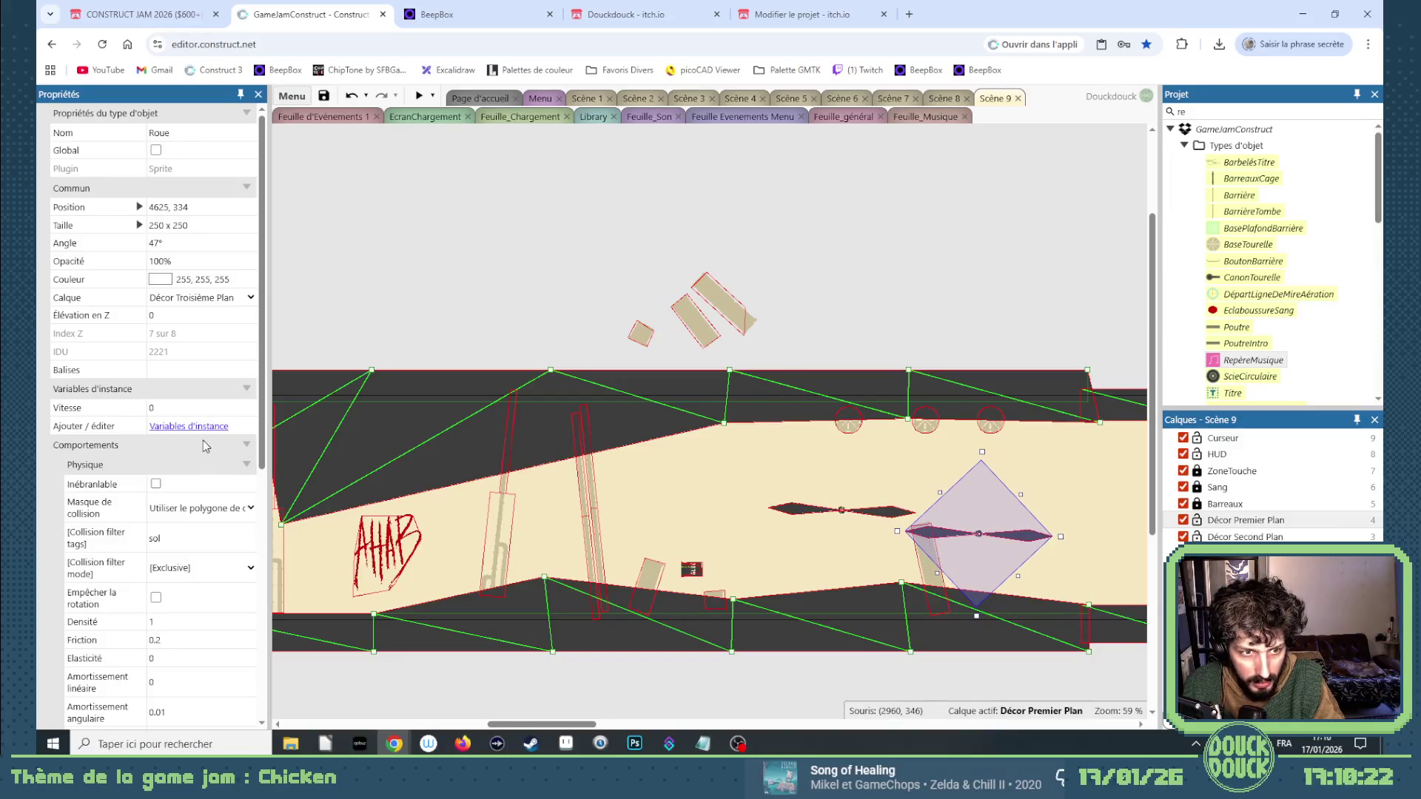
pyautogui.click(178, 407)
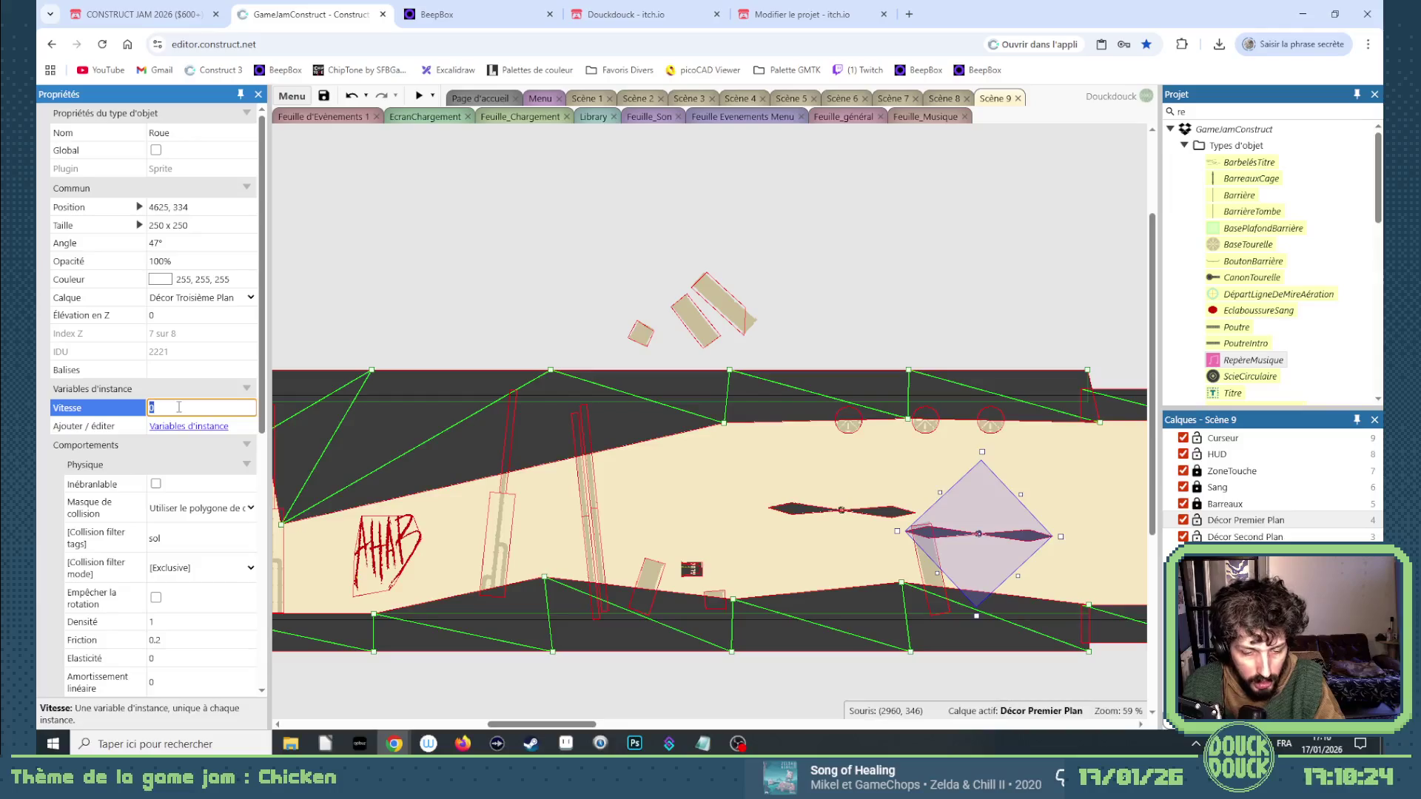
pyautogui.write('500')
pyautogui.press('Home')
pyautogui.press('Delete')
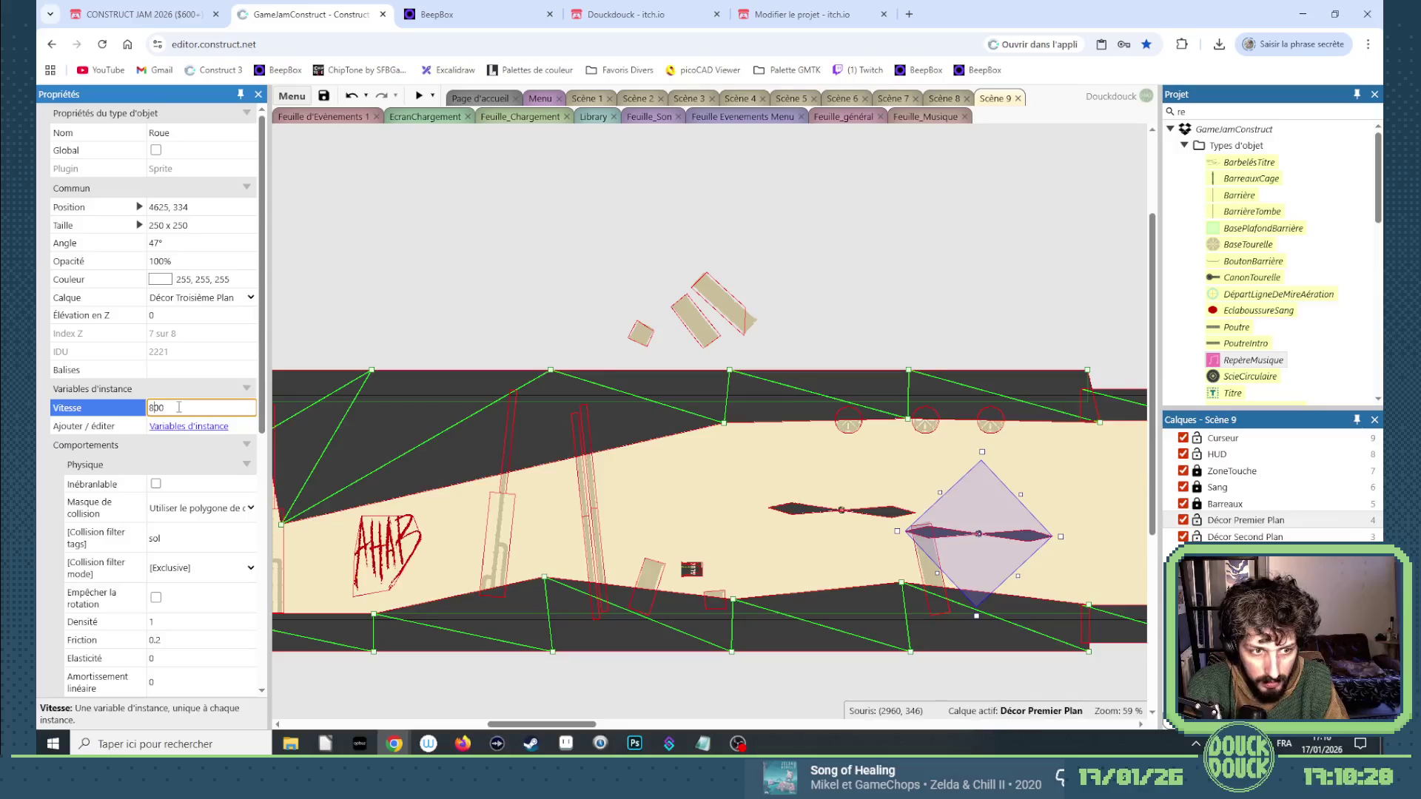
pyautogui.press('Tab')
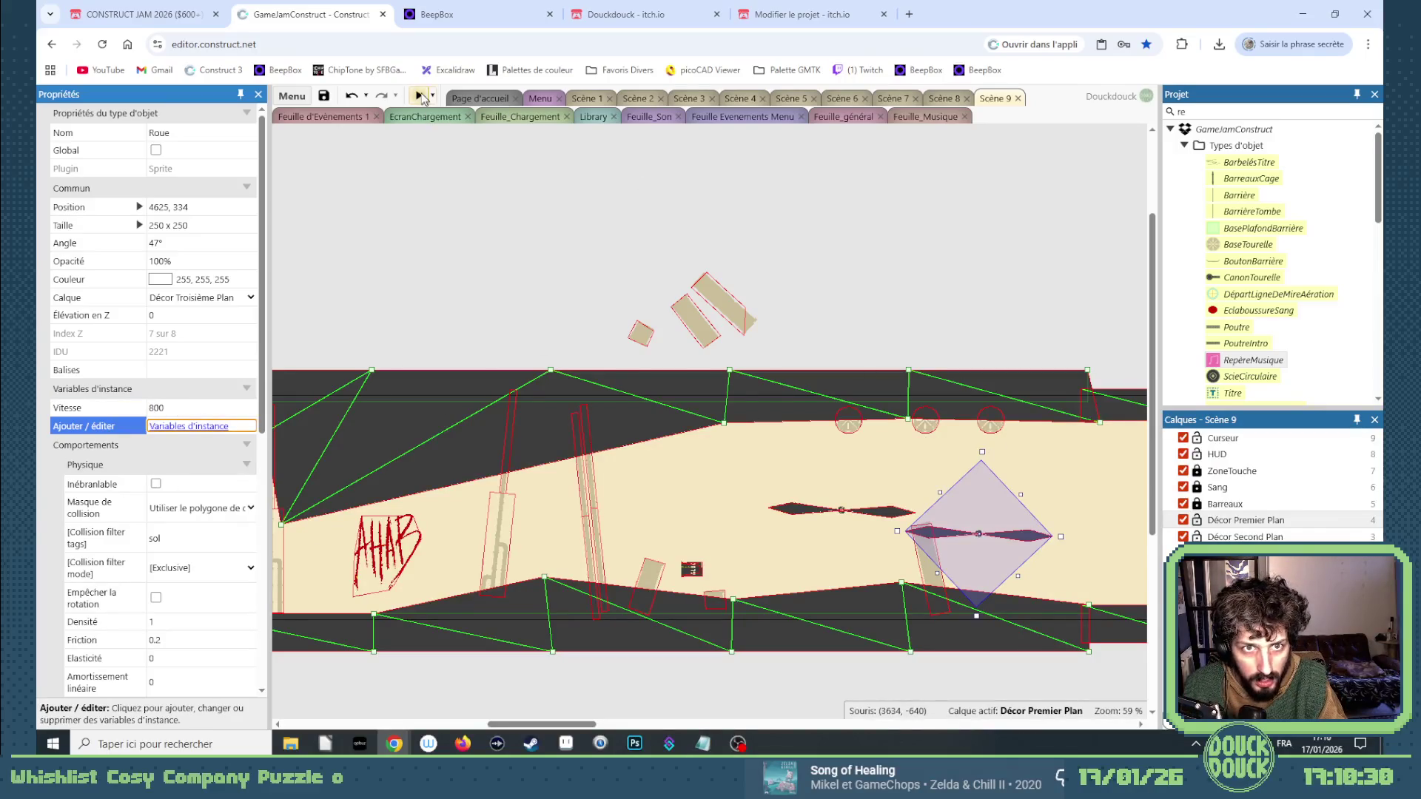
pyautogui.click(421, 96)
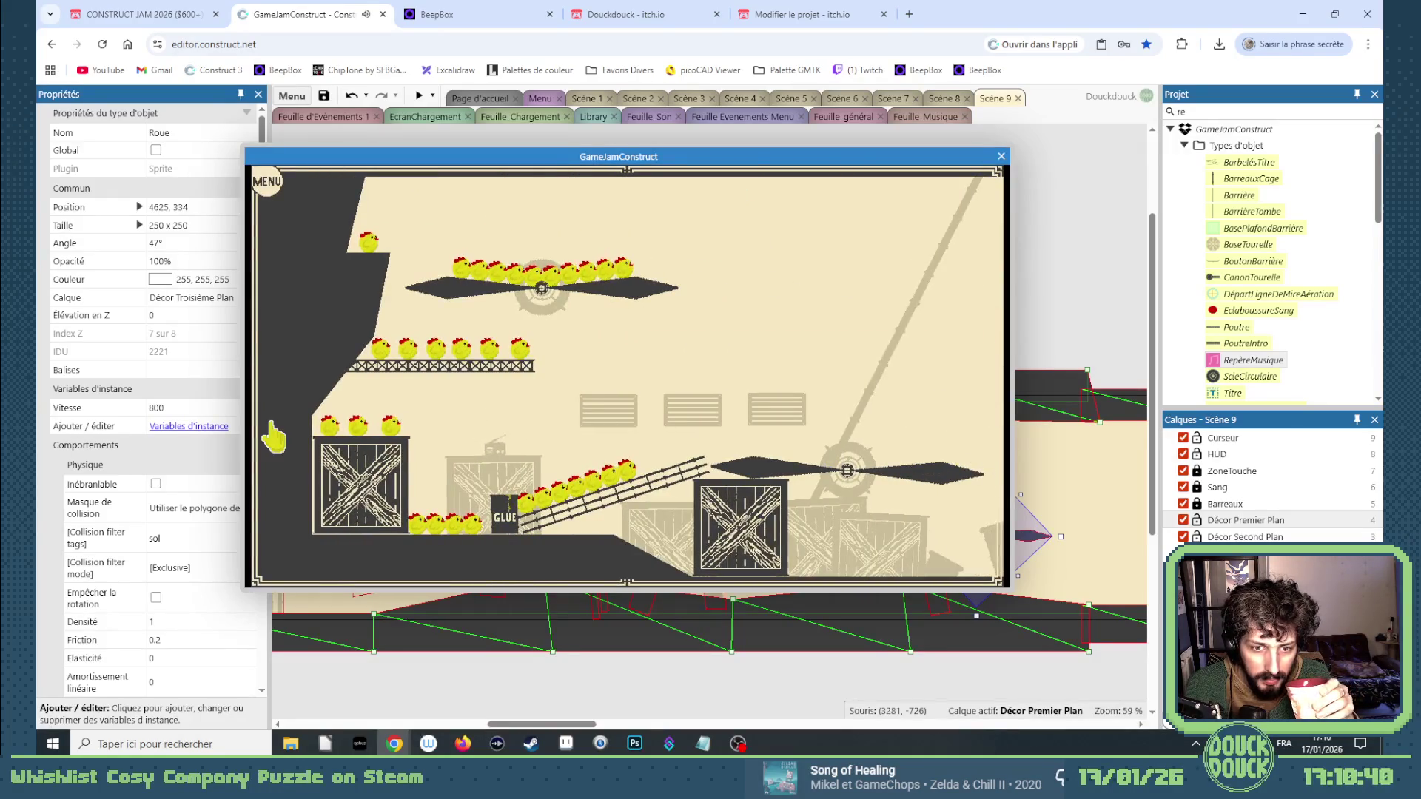
# Play-test Scene 9 fullscreen, then leave fullscreen and close the preview.
pyautogui.click(274, 437)
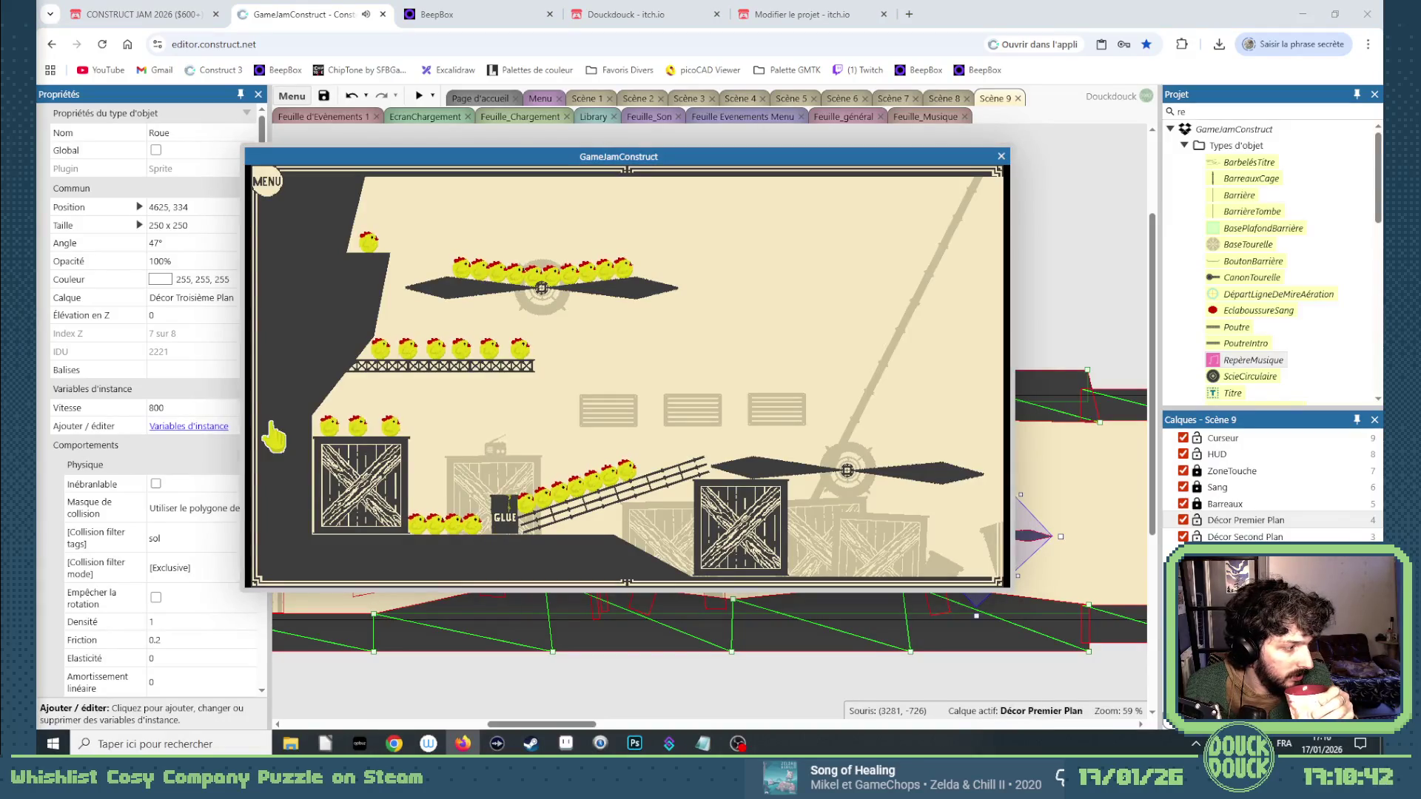
pyautogui.click(269, 511)
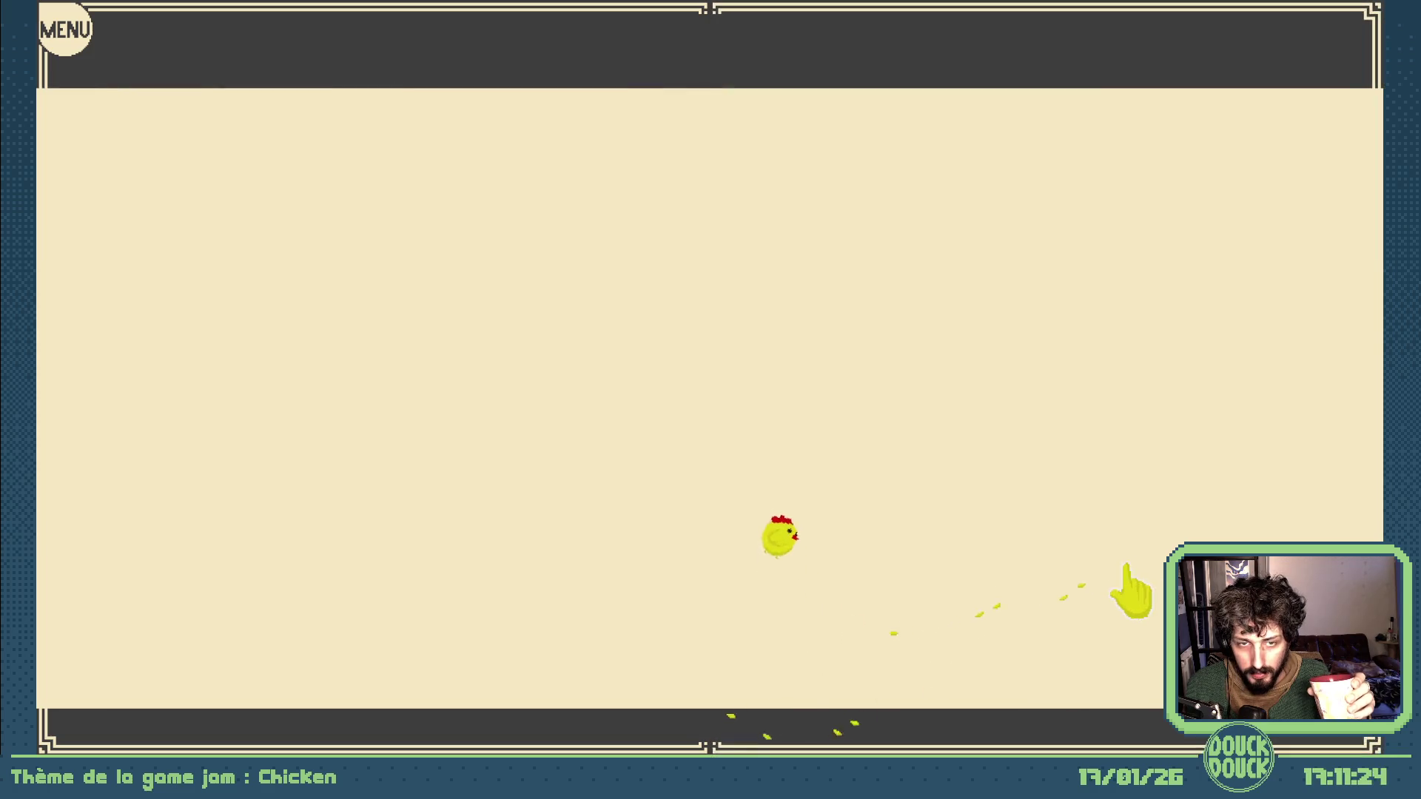
pyautogui.press('Escape')
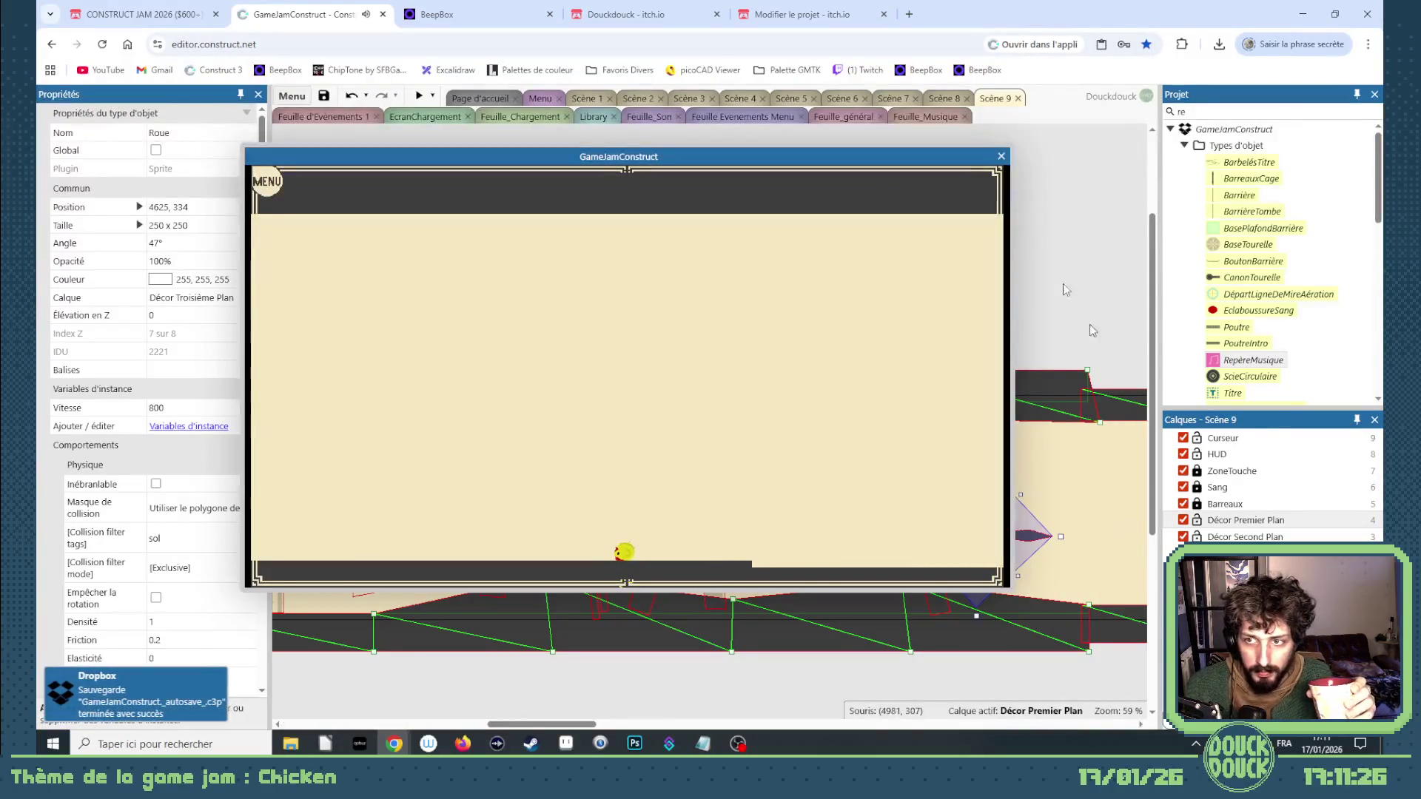
pyautogui.click(1001, 155)
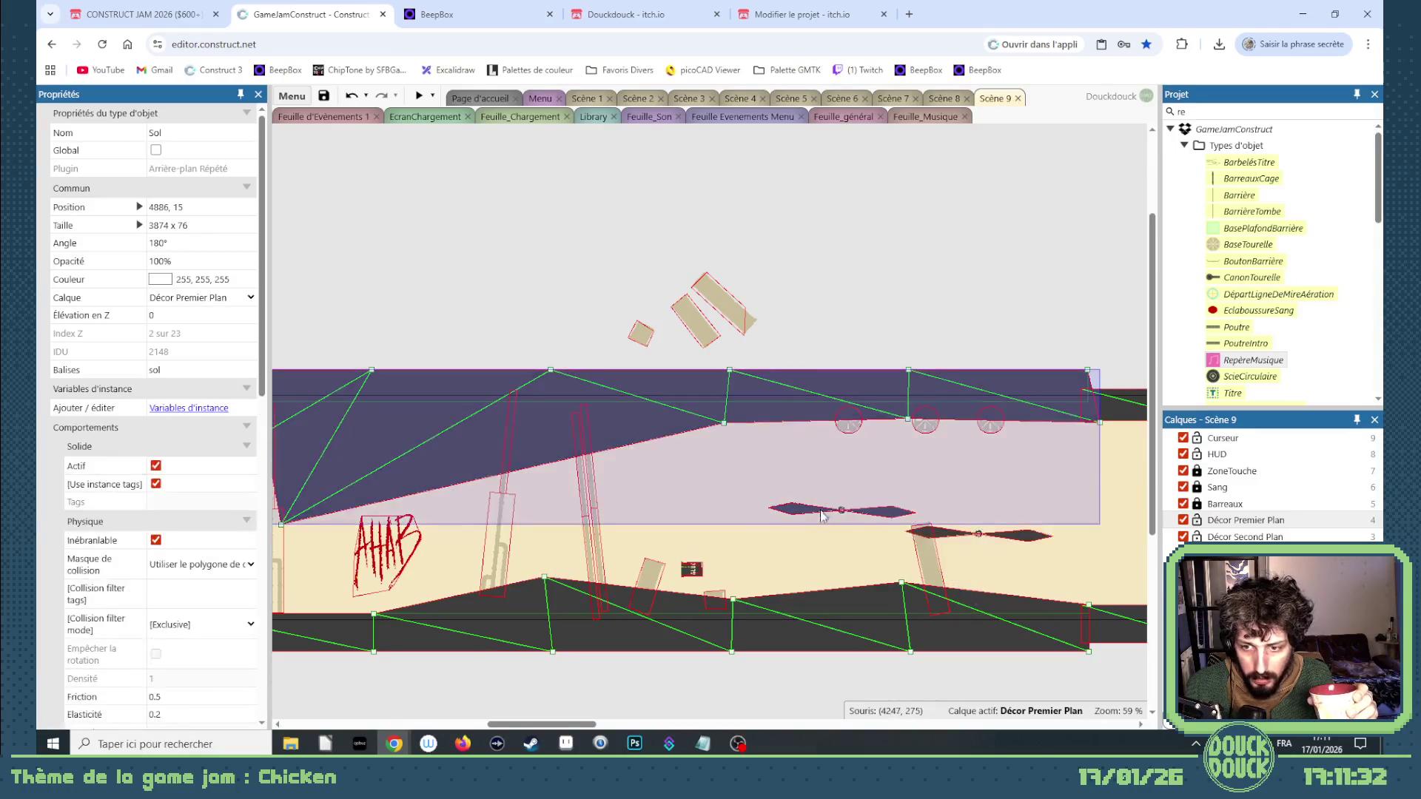
# Nudge the middle wheel blade slightly up and left.
pyautogui.click(888, 517)
pyautogui.click(890, 519)
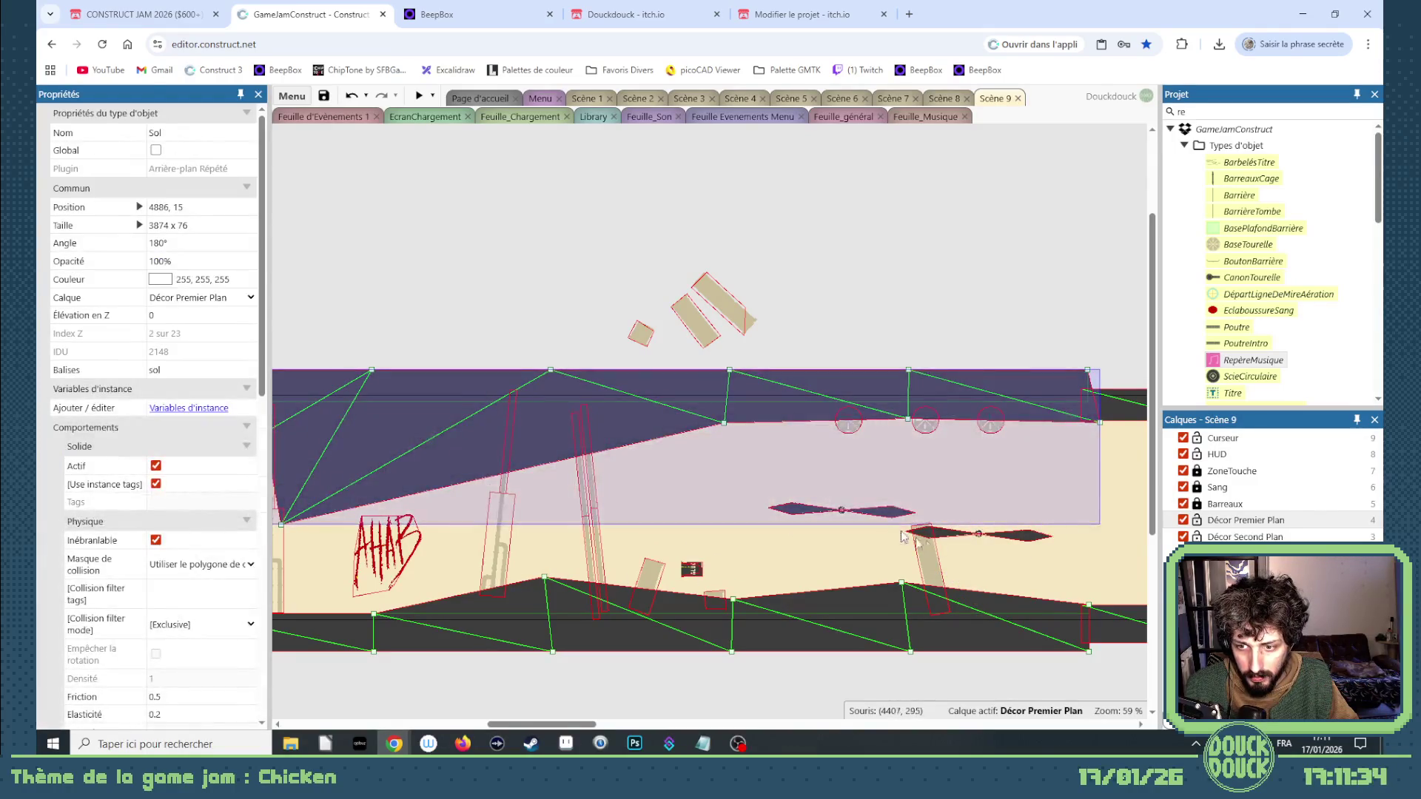
pyautogui.click(1194, 526)
pyautogui.moveTo(881, 516); pyautogui.dragTo(858, 504)
# Set the right Roue blade's speed to 0 and angle to 10°, then shift it to 4583, 349.
pyautogui.click(1001, 540)
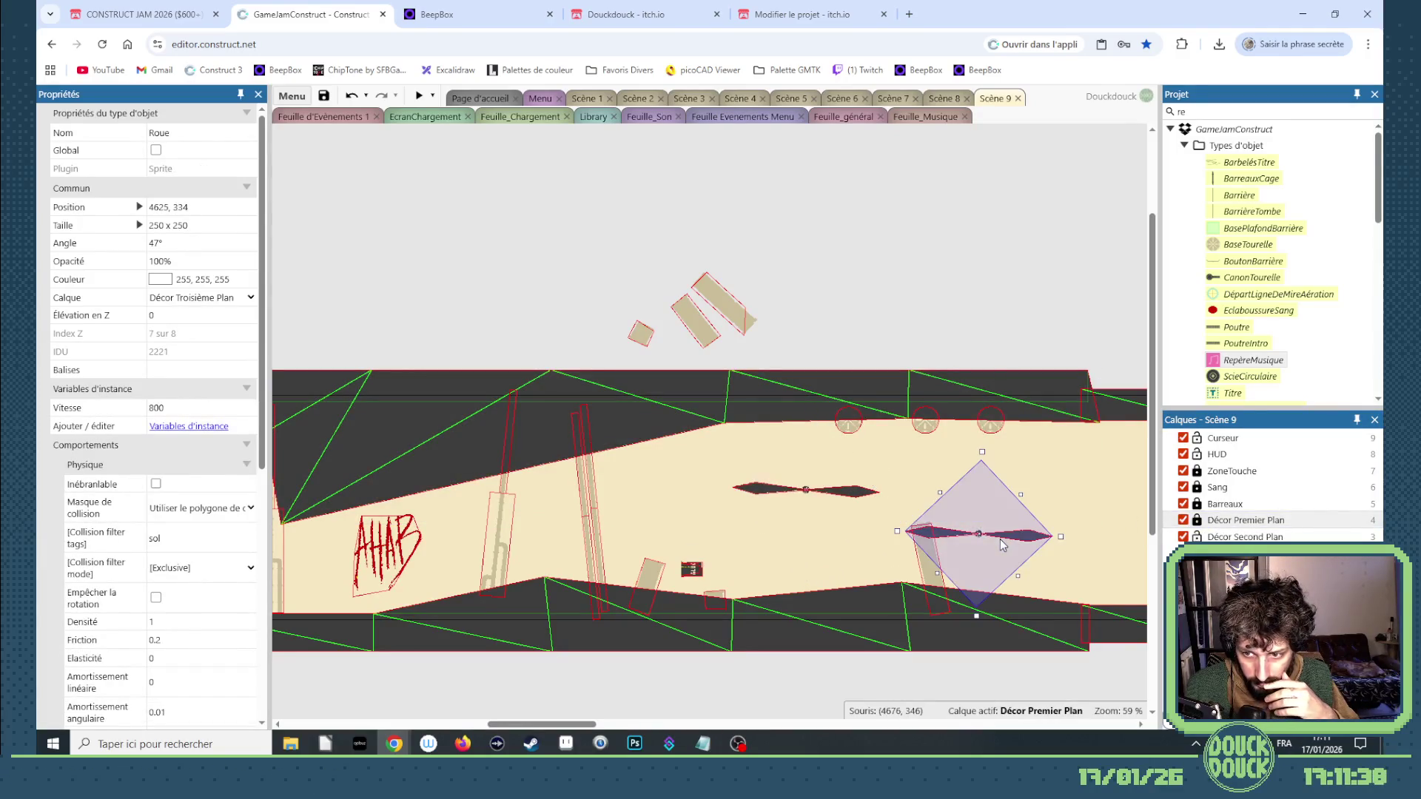
pyautogui.click(173, 407)
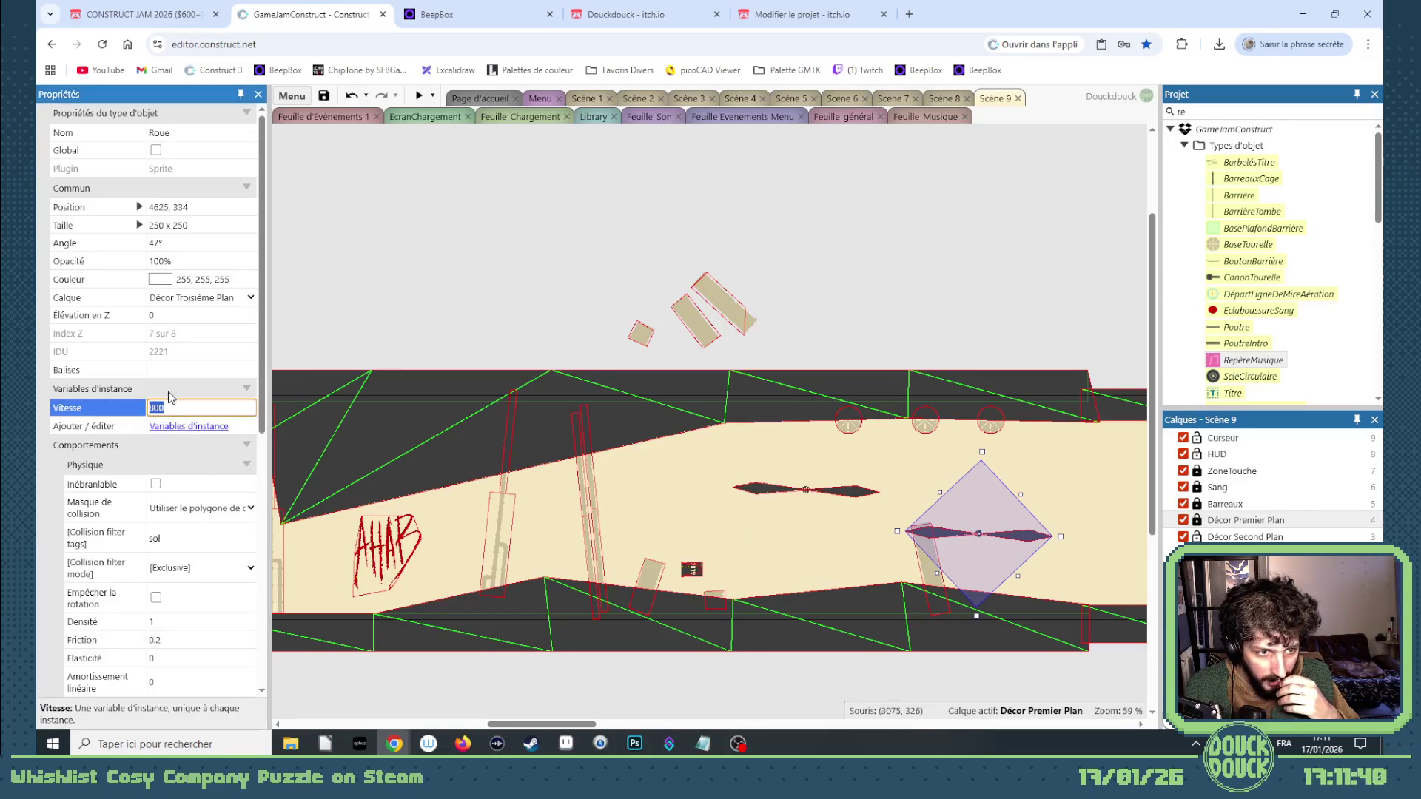
pyautogui.write('0')
pyautogui.click(176, 241)
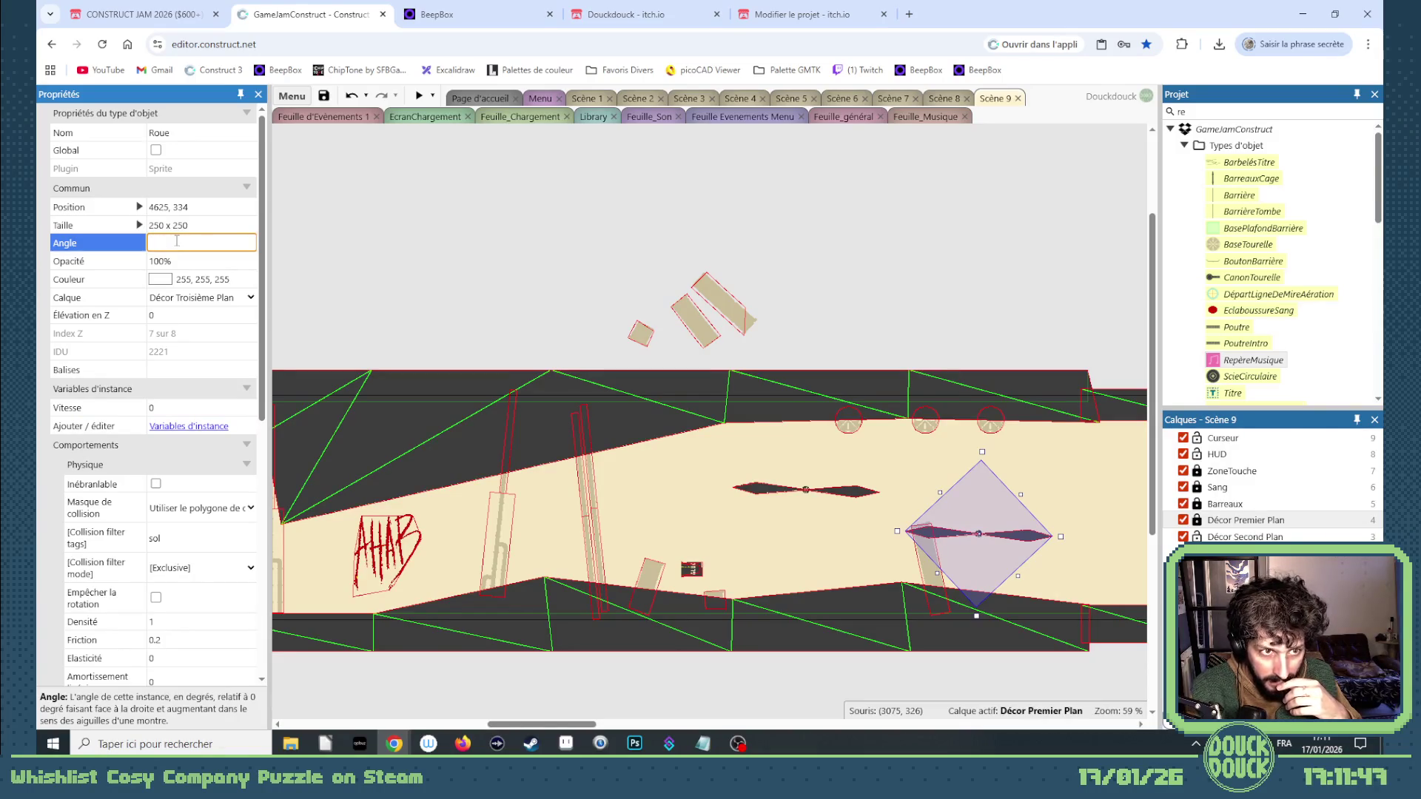
pyautogui.write('10')
pyautogui.press('Tab')
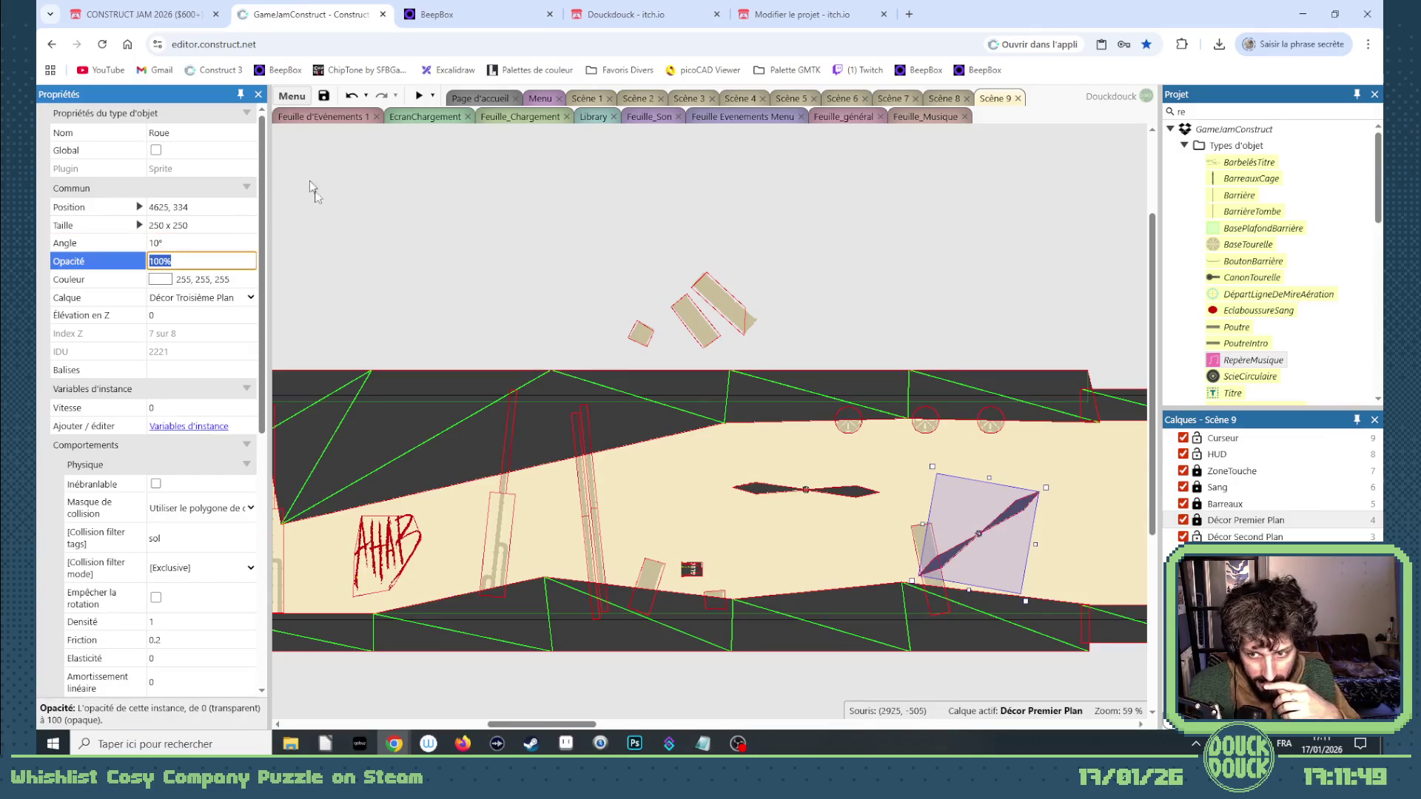
pyautogui.click(981, 546)
pyautogui.moveTo(970, 548); pyautogui.dragTo(962, 547)
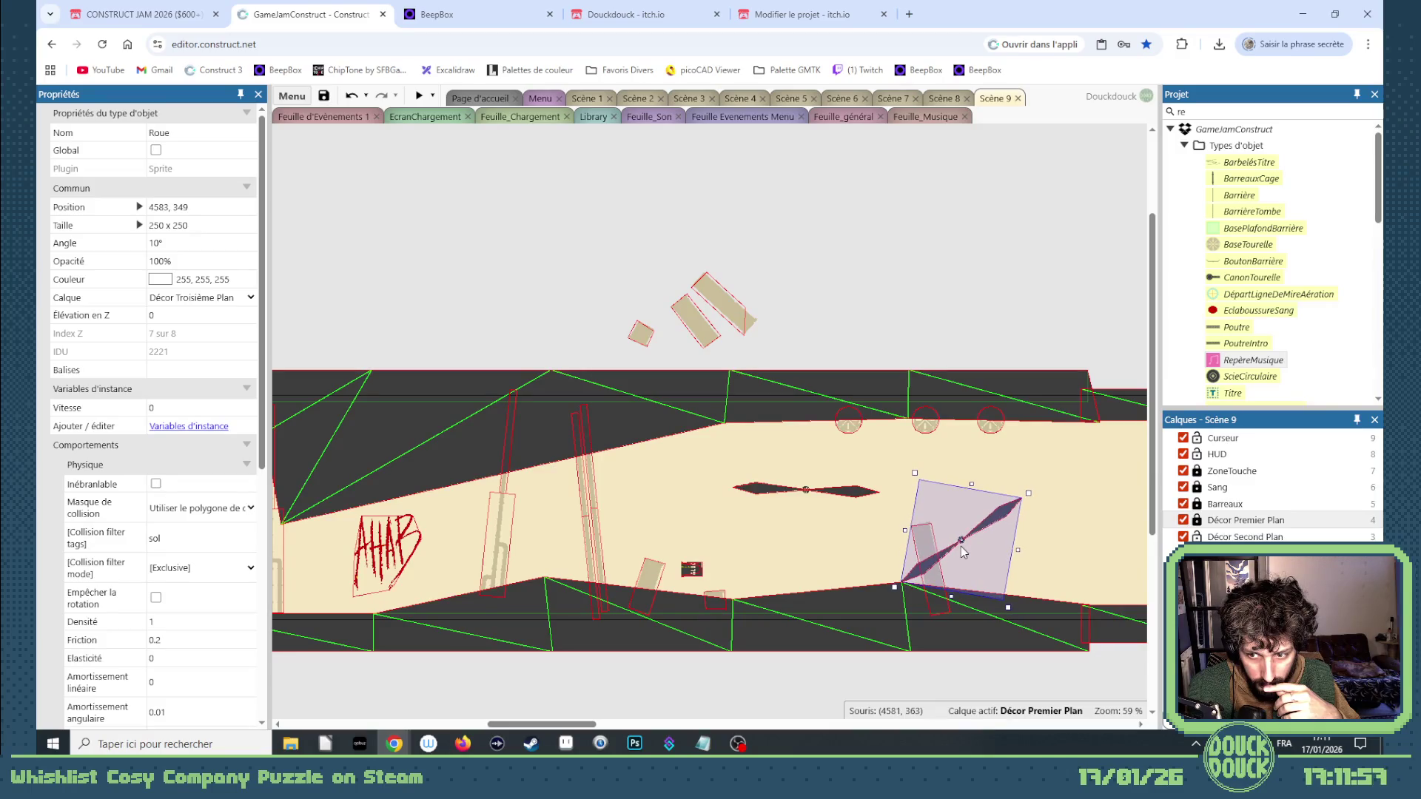
pyautogui.click(847, 421)
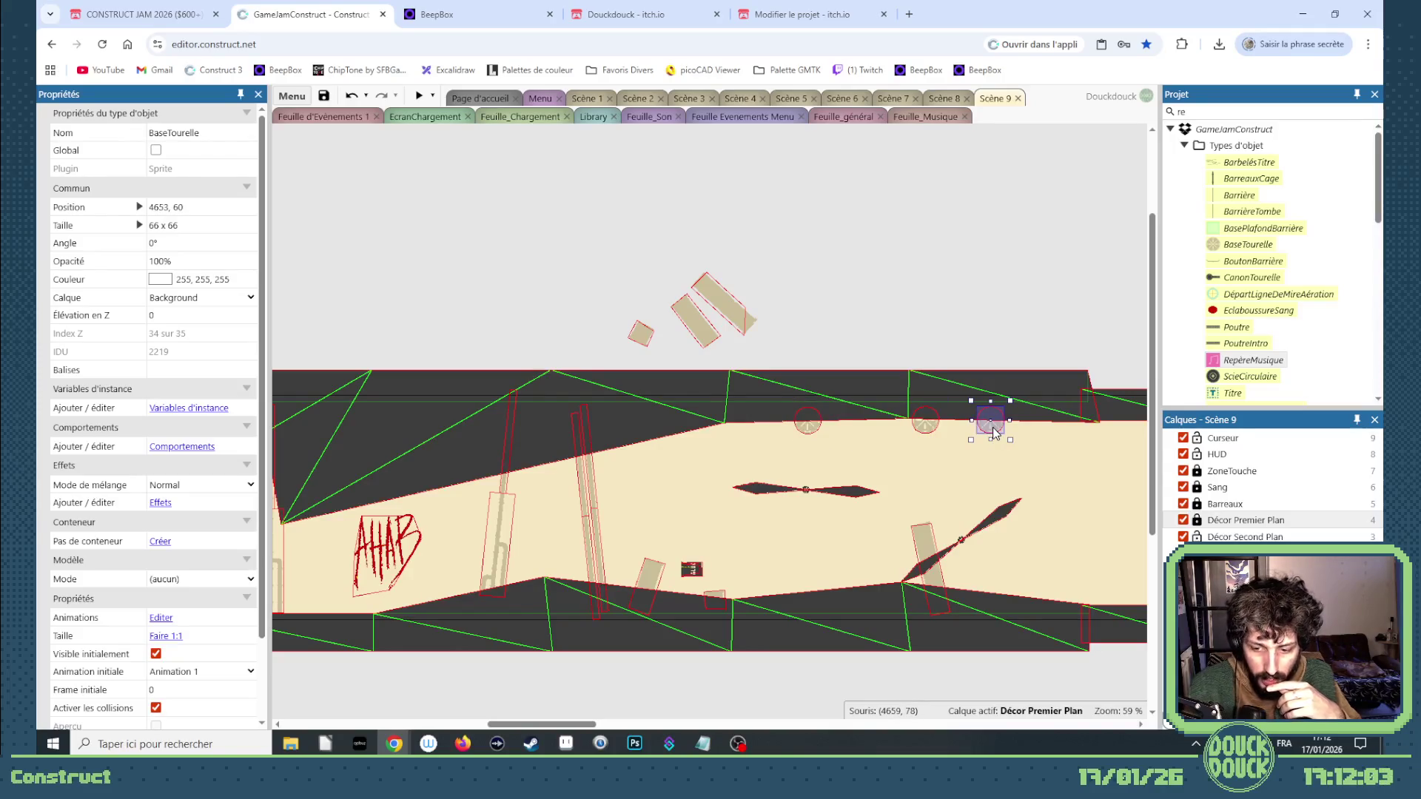
# Delete the ceiling turret base and make Décor Premier Plan the active layer.
pyautogui.press('Delete')
pyautogui.click(549, 597)
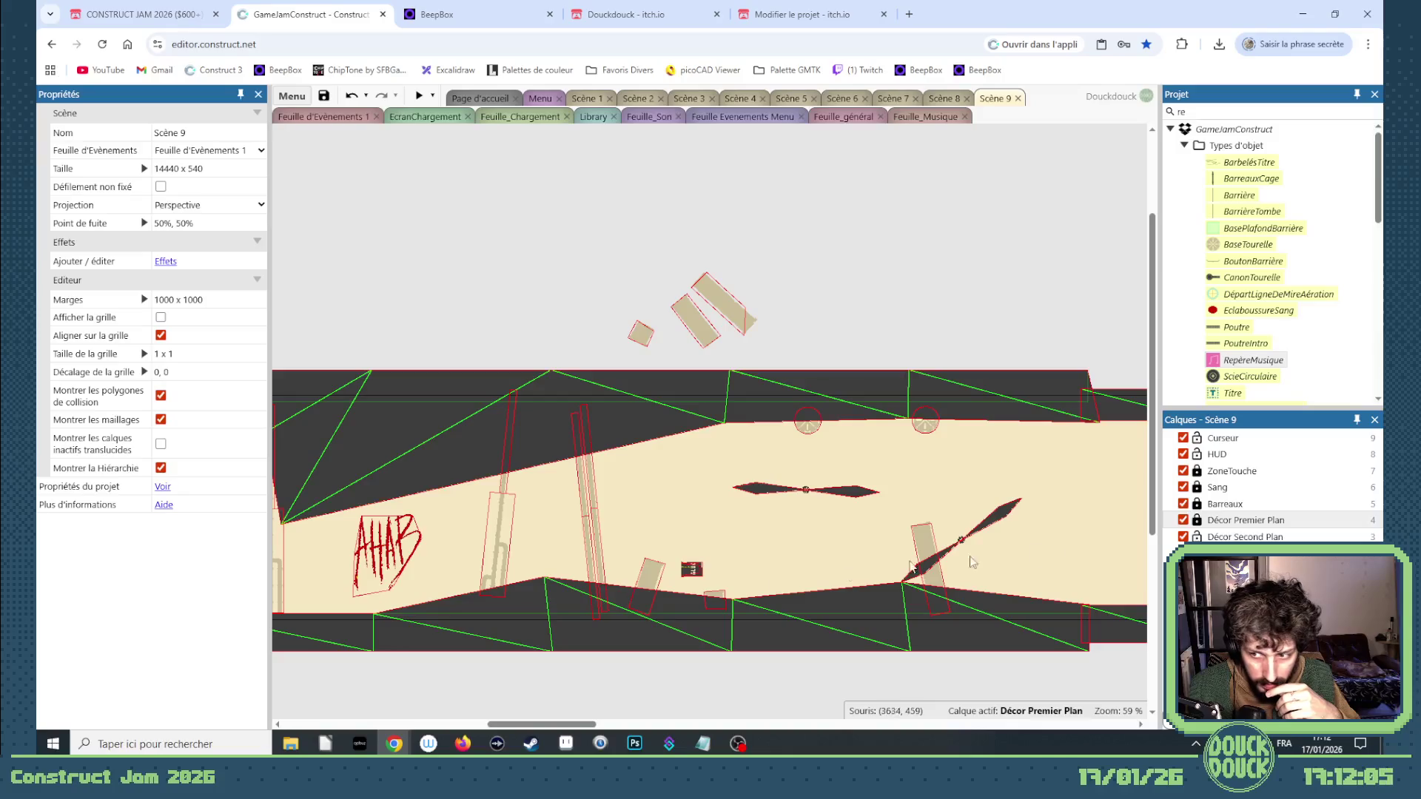
pyautogui.click(1222, 521)
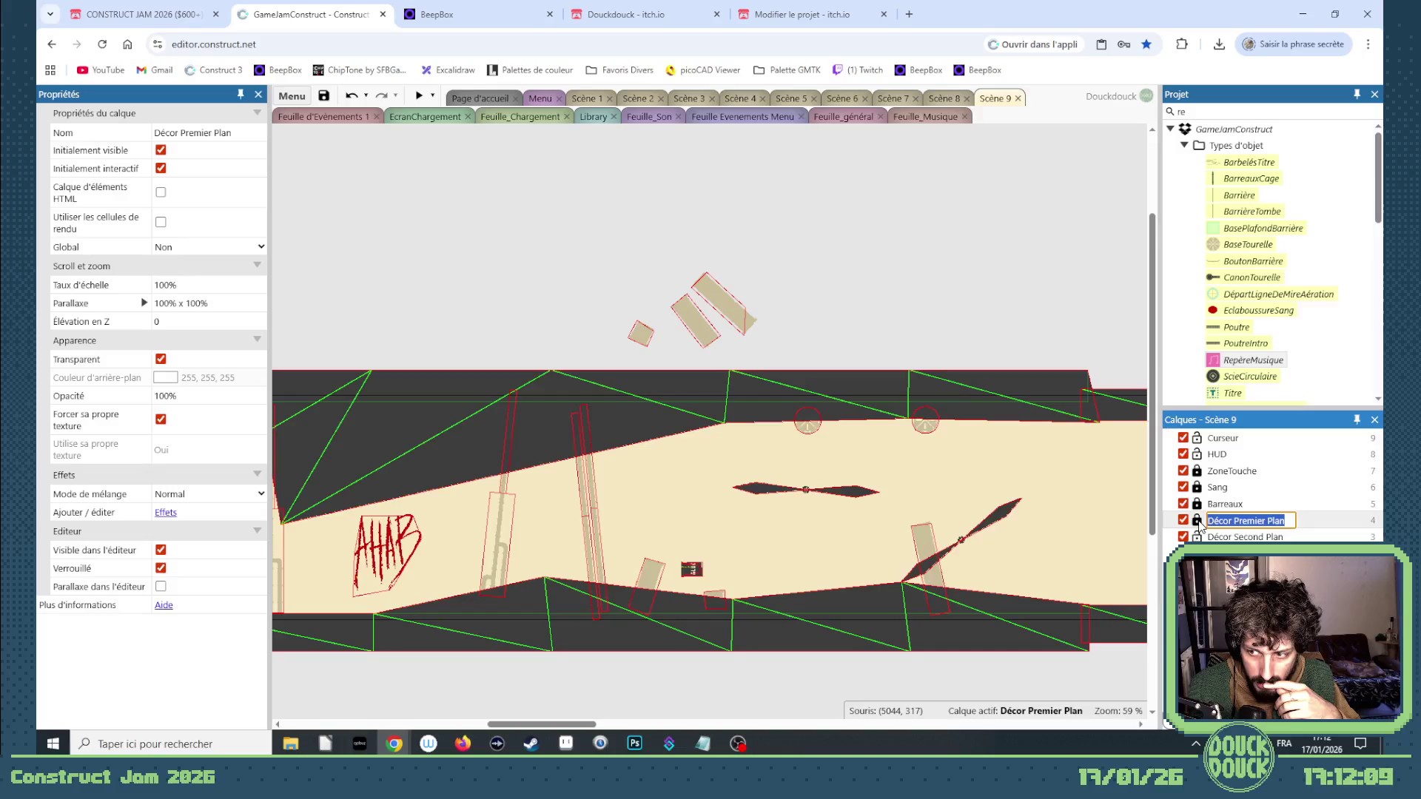
pyautogui.click(544, 582)
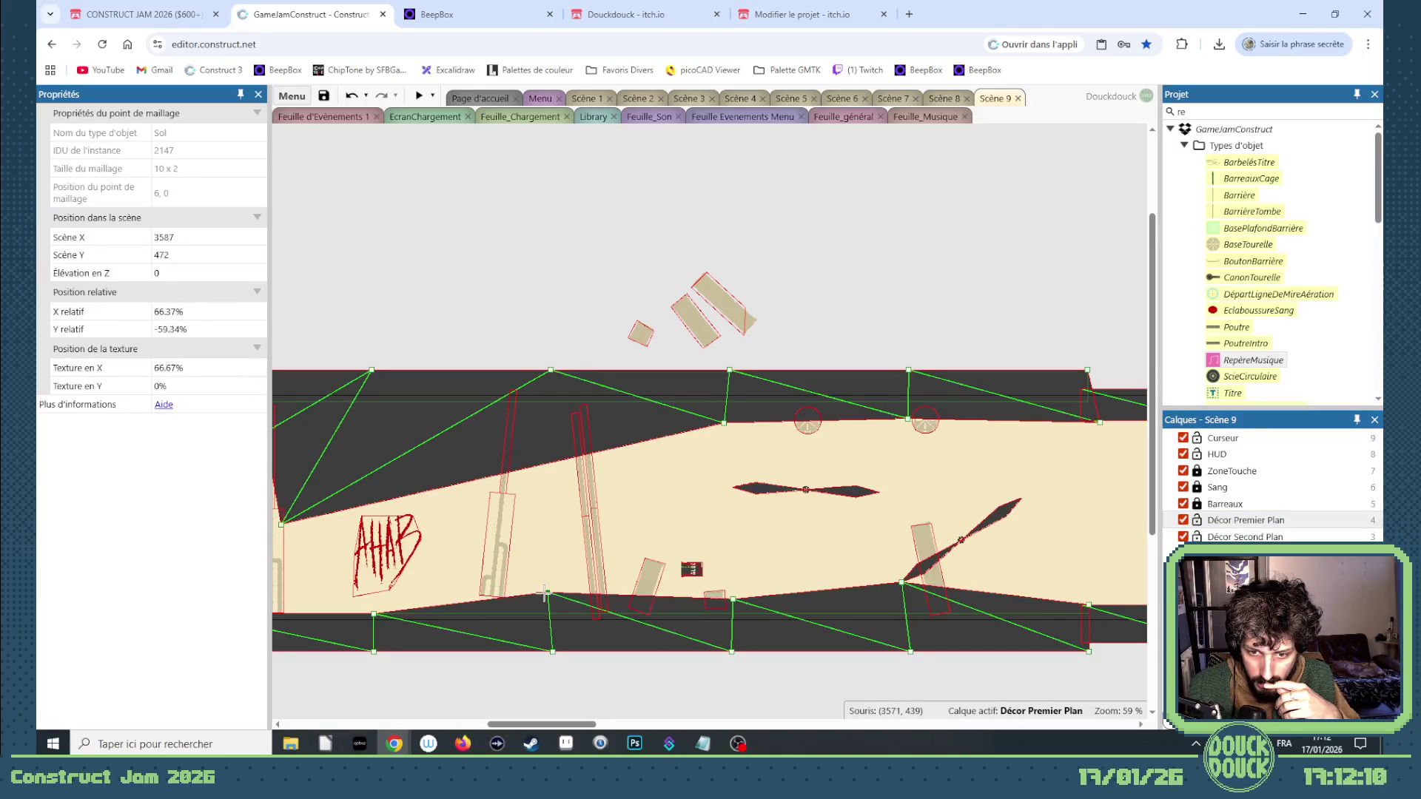
pyautogui.moveTo(585, 724); pyautogui.dragTo(506, 728)
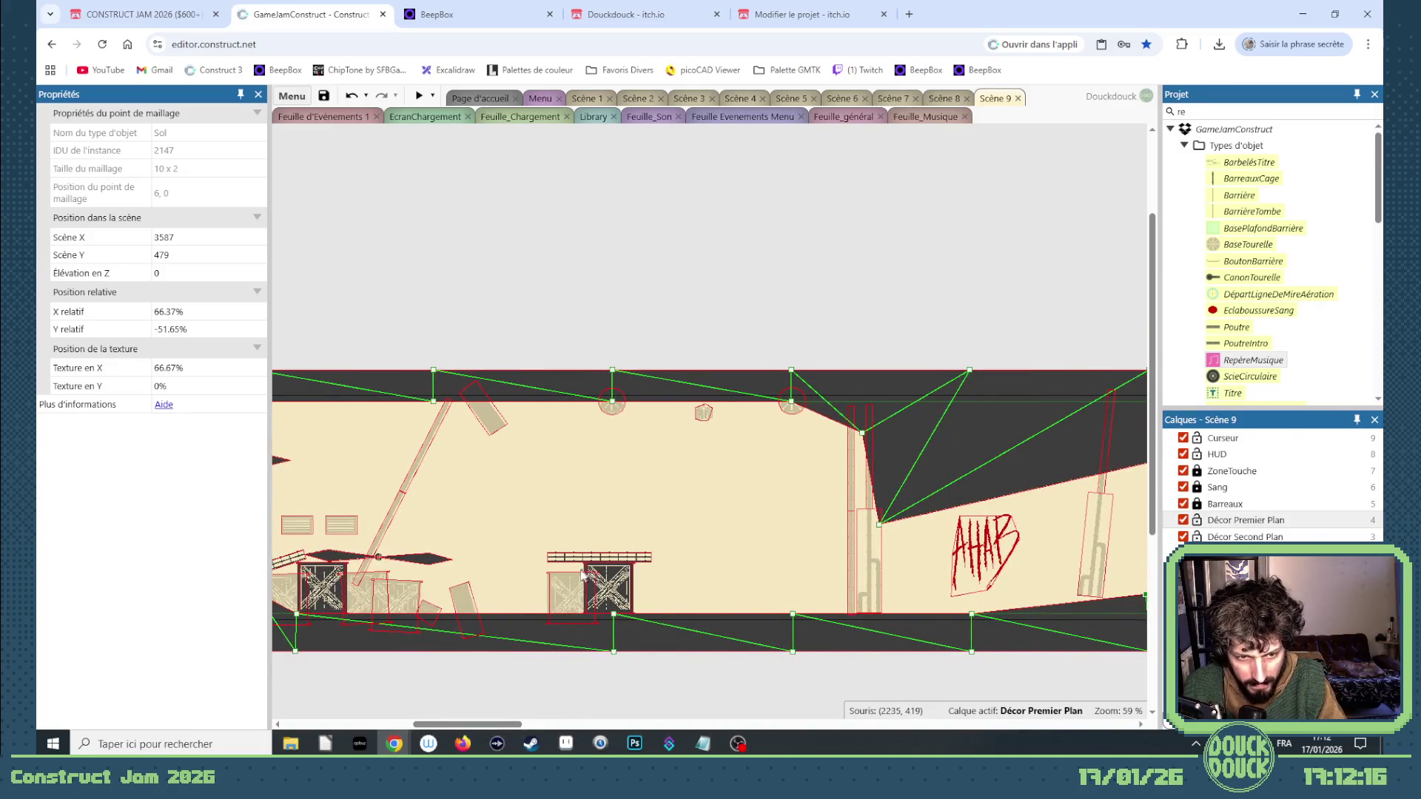
pyautogui.scroll(5, 584, 574)
# Keep one cage bar on the dark crate, deleting the extra copy and nudging it into place.
pyautogui.click(724, 548)
pyautogui.moveTo(703, 549); pyautogui.dragTo(751, 500)
pyautogui.press('Delete')
pyautogui.moveTo(712, 551); pyautogui.dragTo(682, 552)
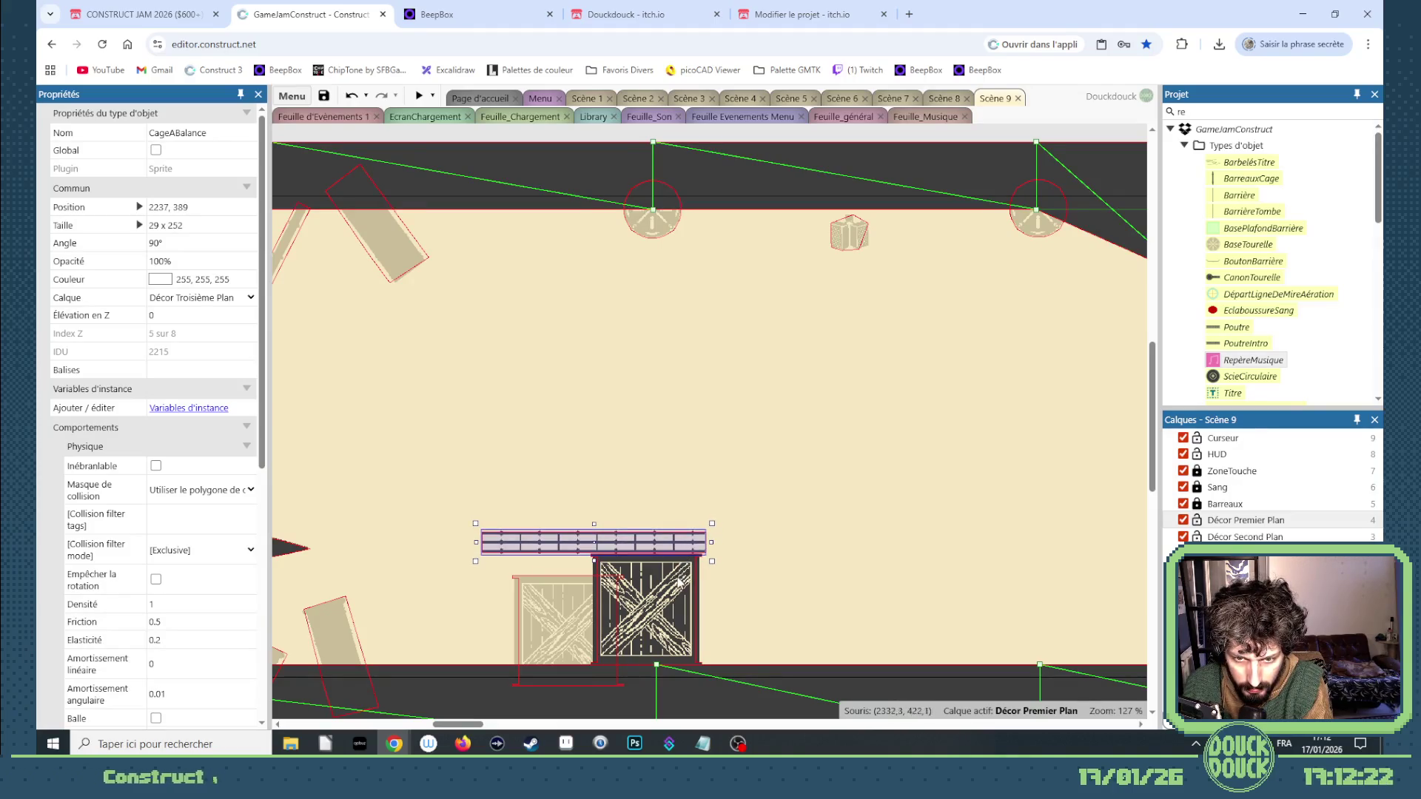
pyautogui.click(669, 599)
# Duplicate the Caisses crate onto the cage bar at 2328, 318 and launch a preview.
pyautogui.moveTo(688, 553)
pyautogui.mouseDown()
pyautogui.moveTo(679, 444)
pyautogui.moveTo(677, 468)
pyautogui.mouseUp()
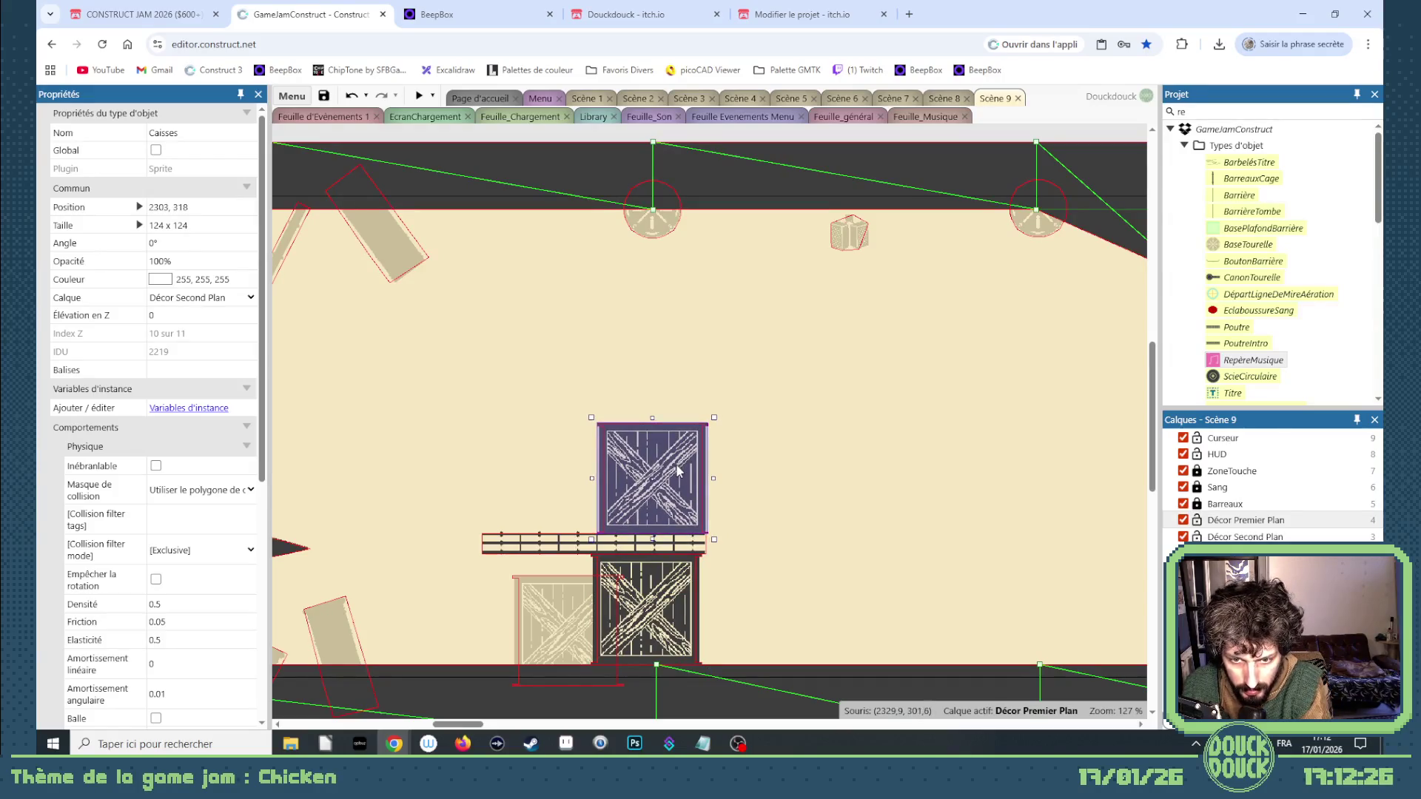
pyautogui.scroll(5, 642, 551)
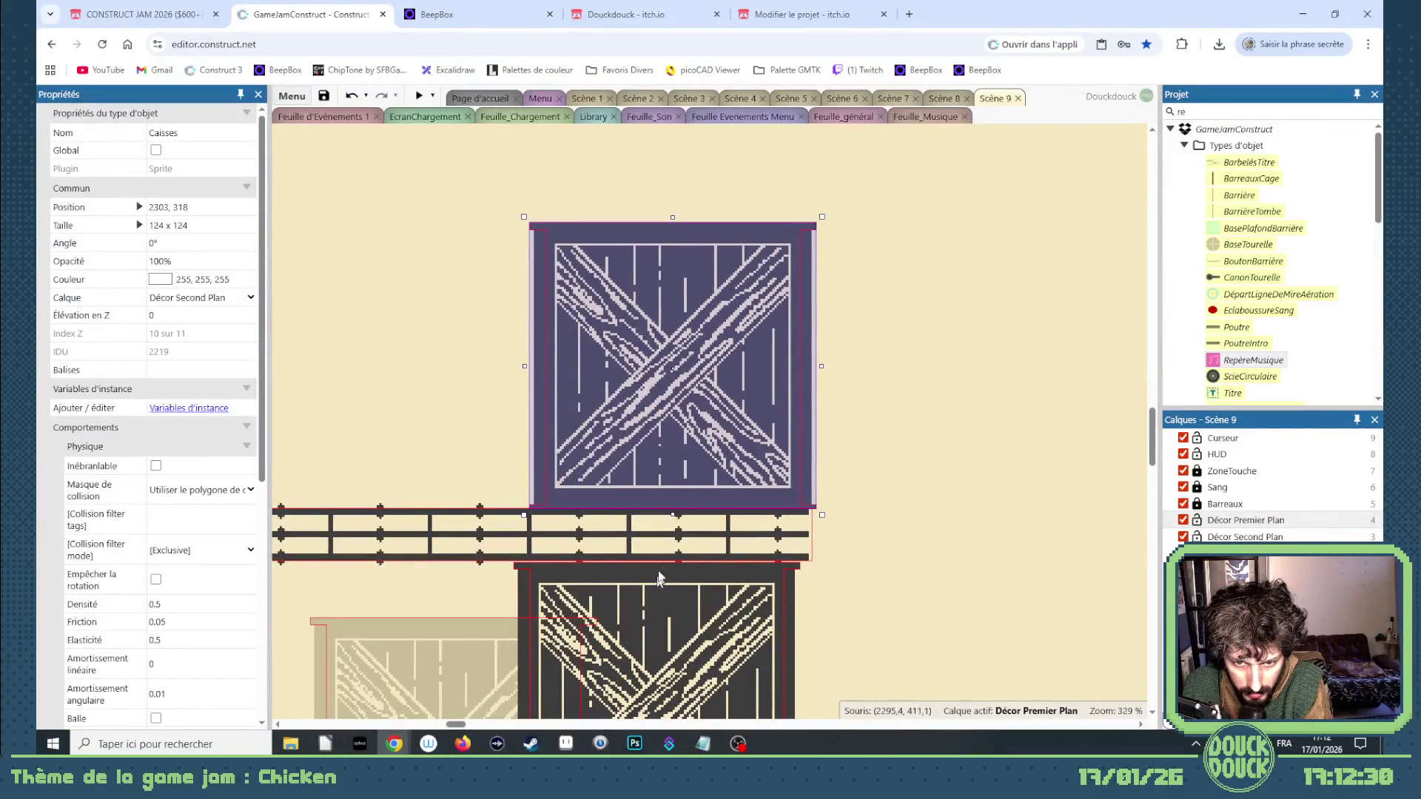
pyautogui.click(666, 548)
pyautogui.click(685, 485)
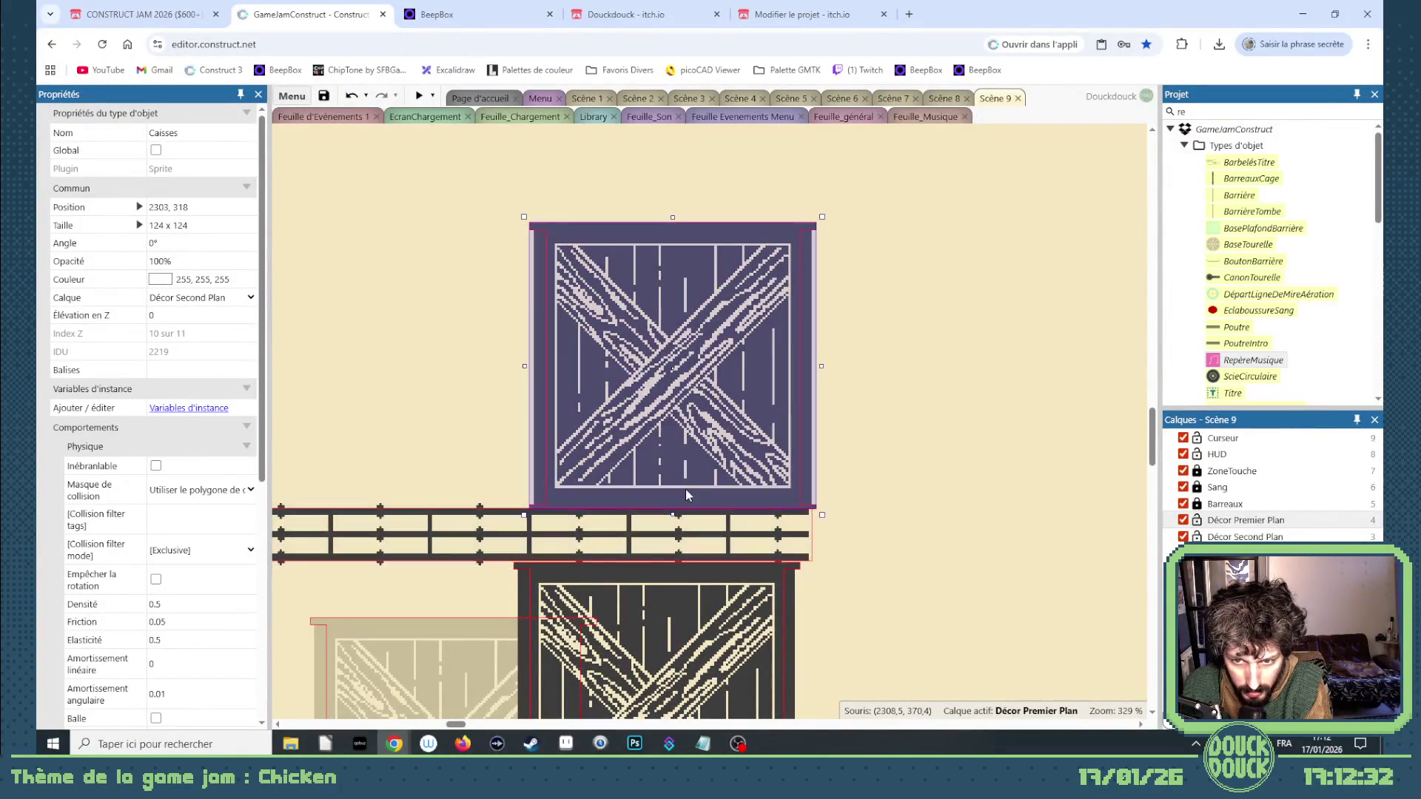
pyautogui.moveTo(704, 483)
pyautogui.mouseDown()
pyautogui.moveTo(644, 470)
pyautogui.moveTo(795, 481)
pyautogui.moveTo(748, 482)
pyautogui.mouseUp()
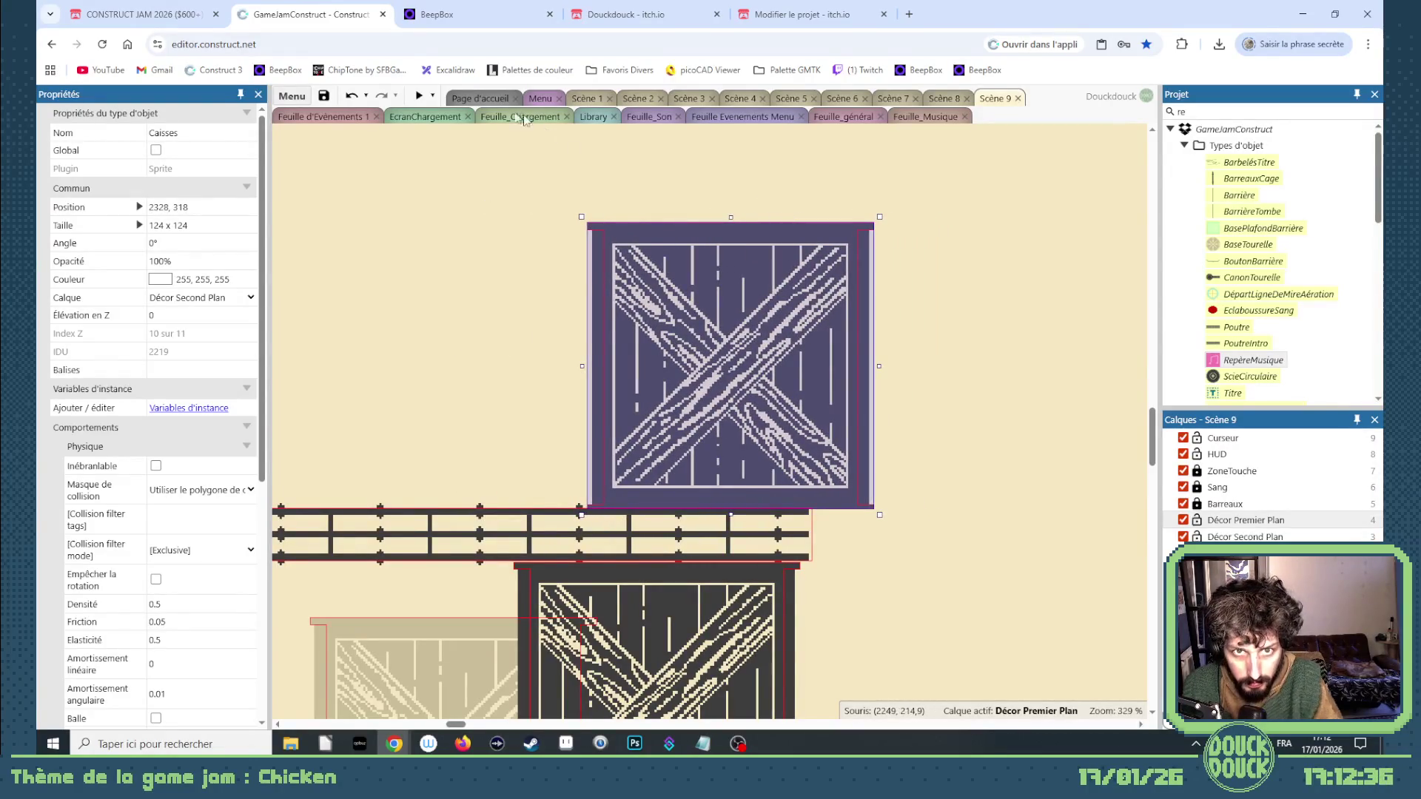
pyautogui.click(418, 97)
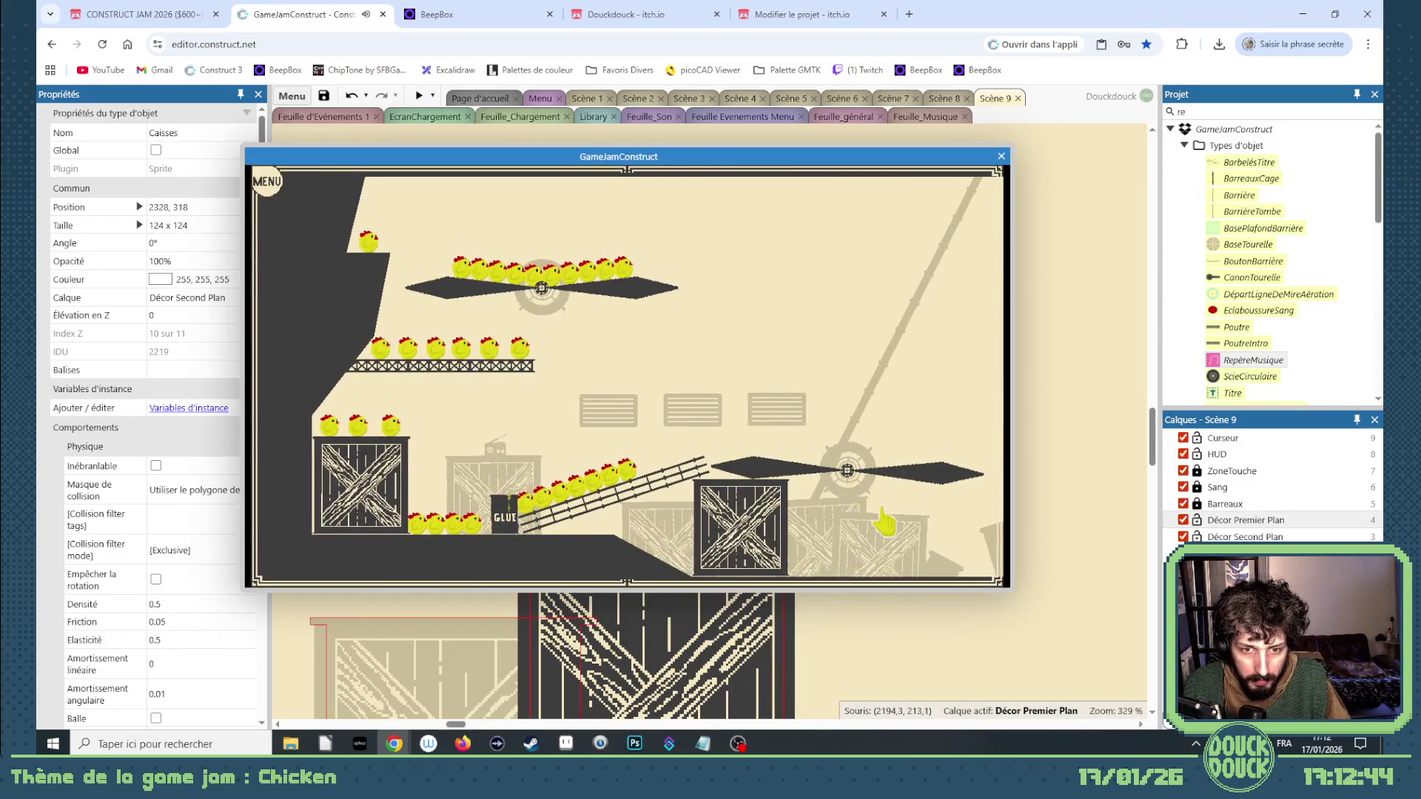
# Play the preview fullscreen to test the stacked crates, then close it with Alt+F4.
pyautogui.click(880, 524)
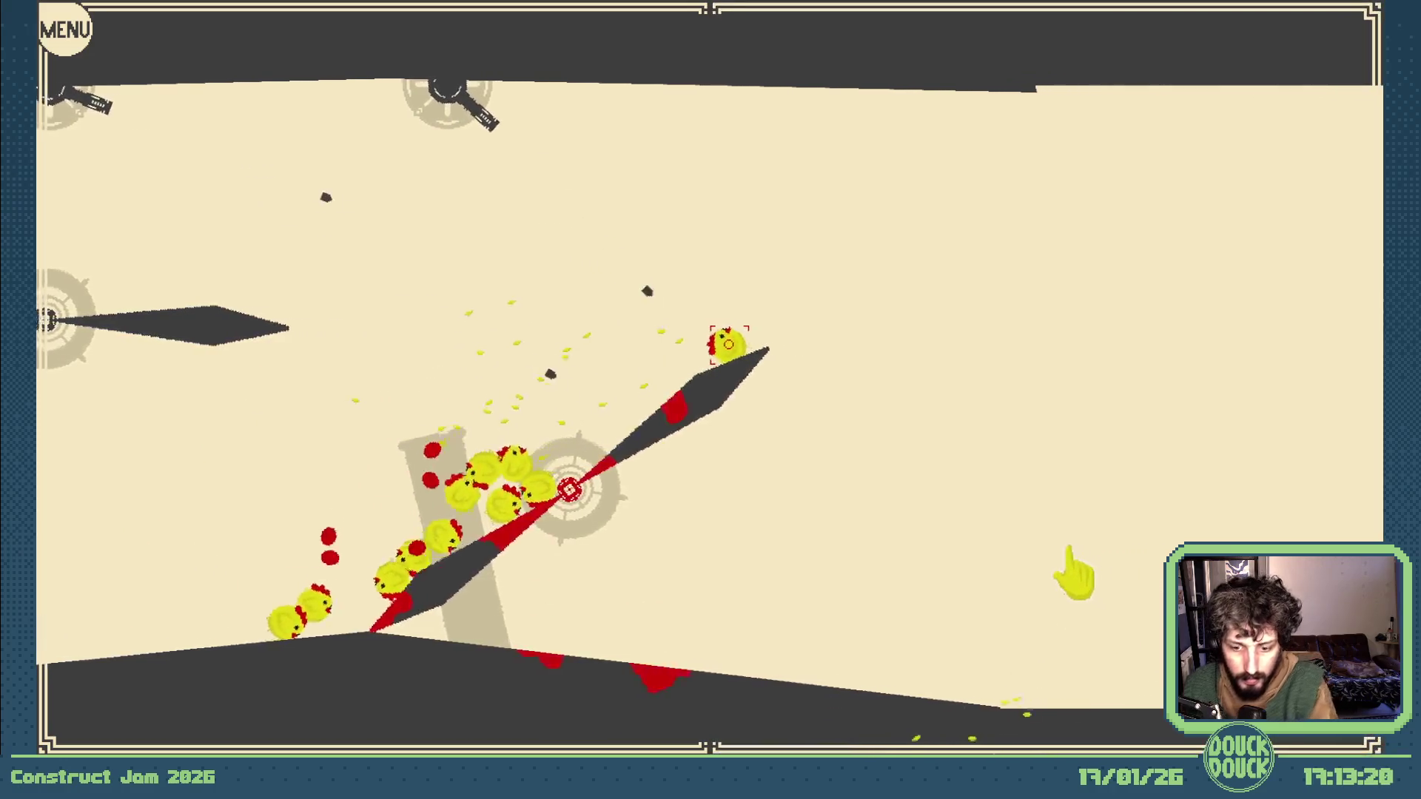
pyautogui.hotkey('alt', 'F4')
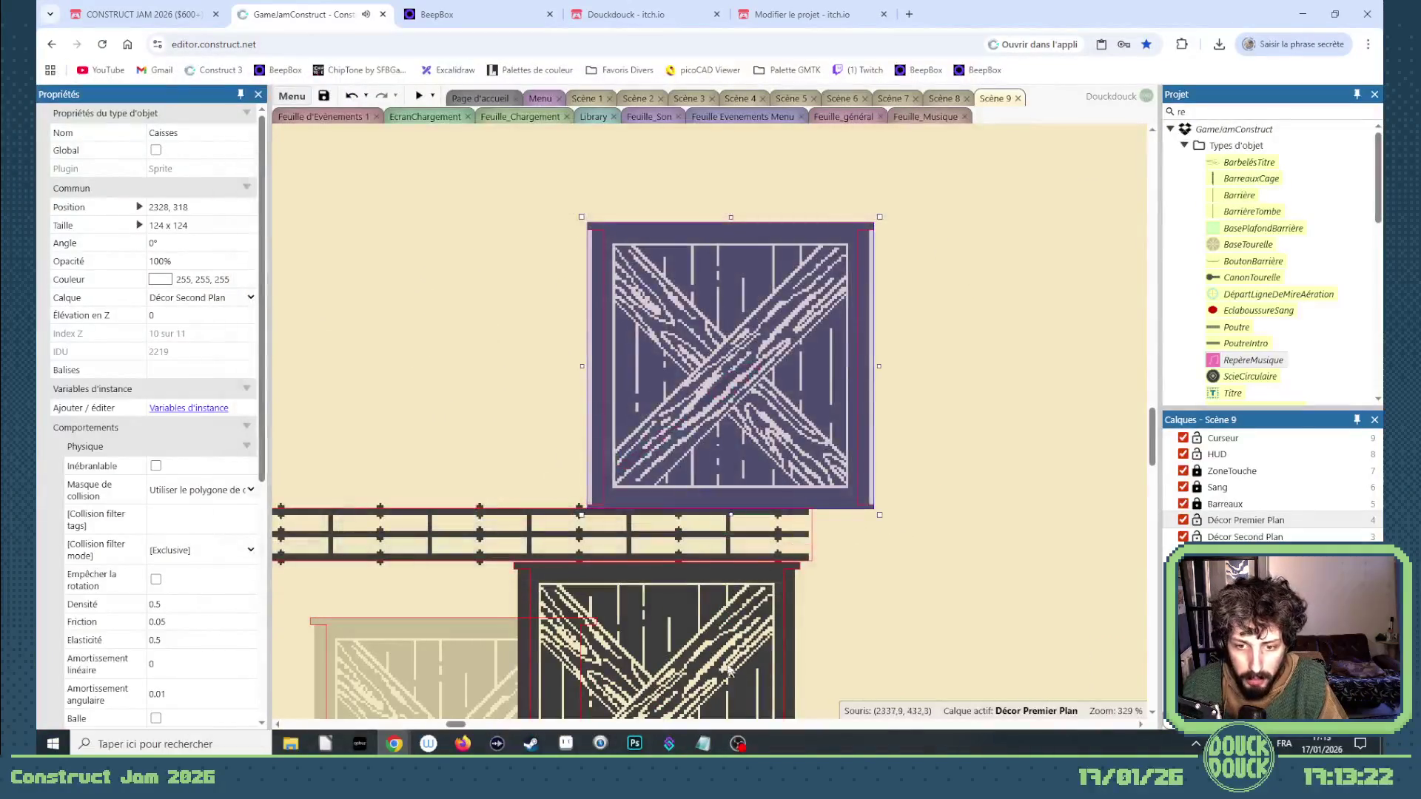
# Duplicate the BidonDeGlue barrel upward into a tall stacked column under the blade.
pyautogui.scroll(-5, 636, 511)
pyautogui.moveTo(464, 728); pyautogui.dragTo(561, 730)
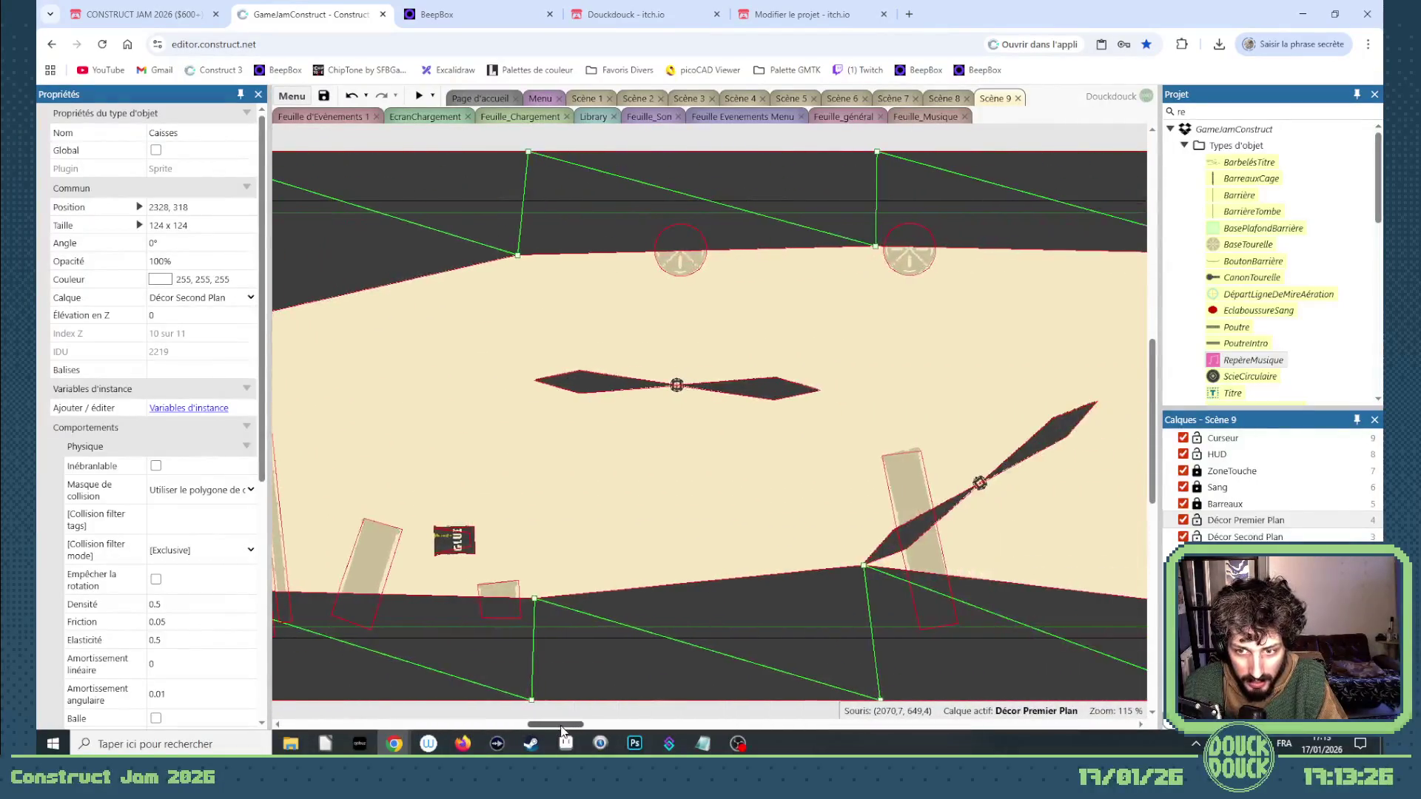
pyautogui.click(464, 550)
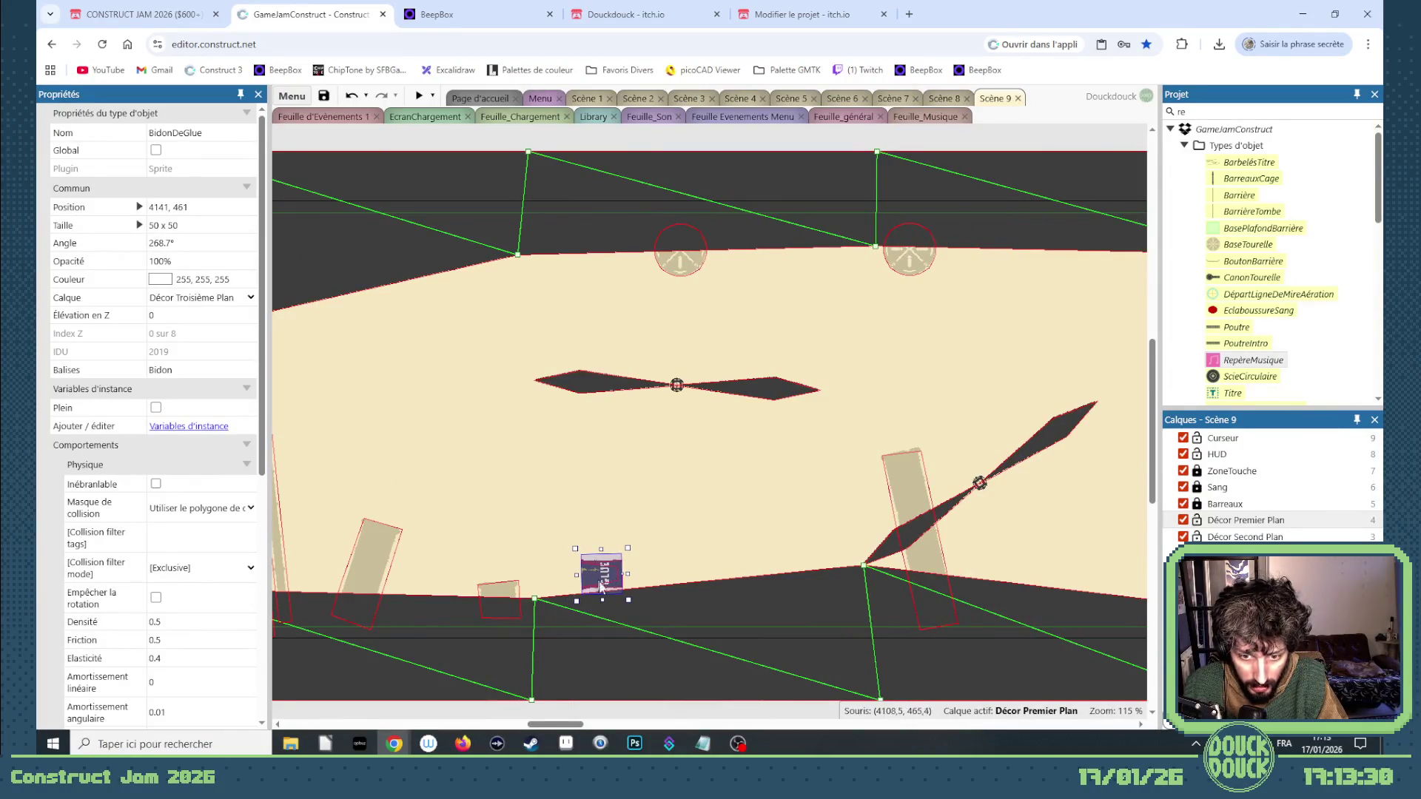
pyautogui.scroll(4, 597, 584)
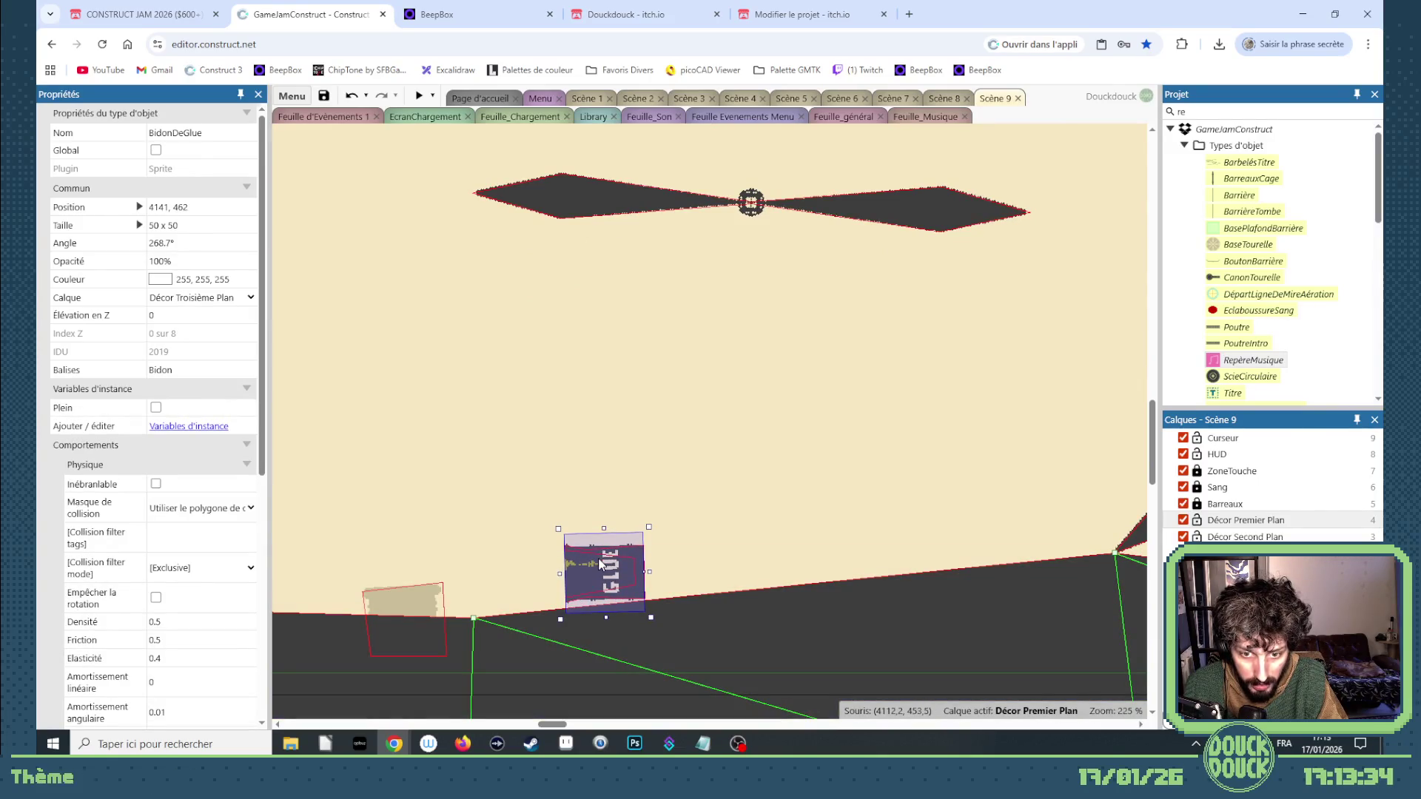
pyautogui.hotkey('ctrl', 'z')
pyautogui.moveTo(586, 584); pyautogui.dragTo(581, 512)
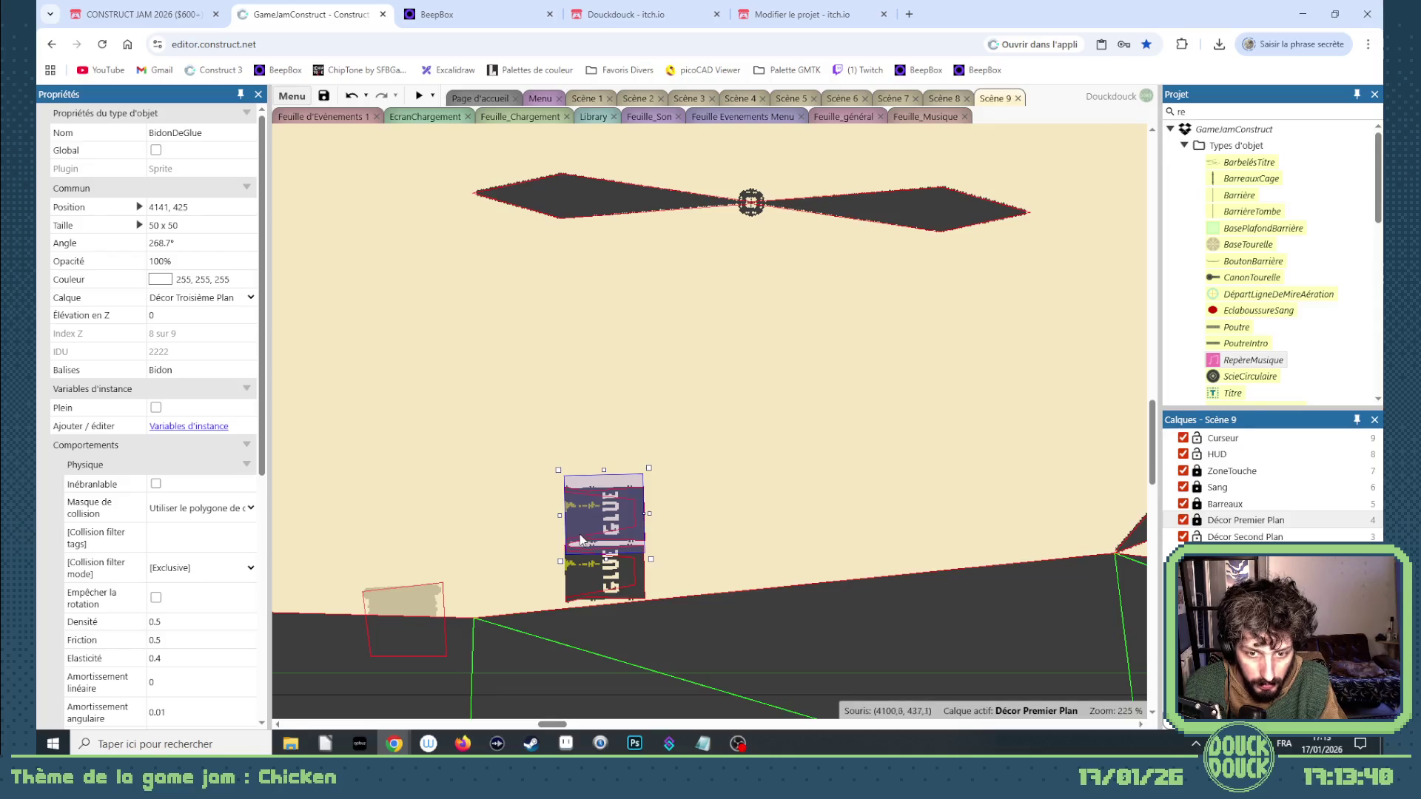
pyautogui.scroll(4, 582, 529)
pyautogui.click(580, 527)
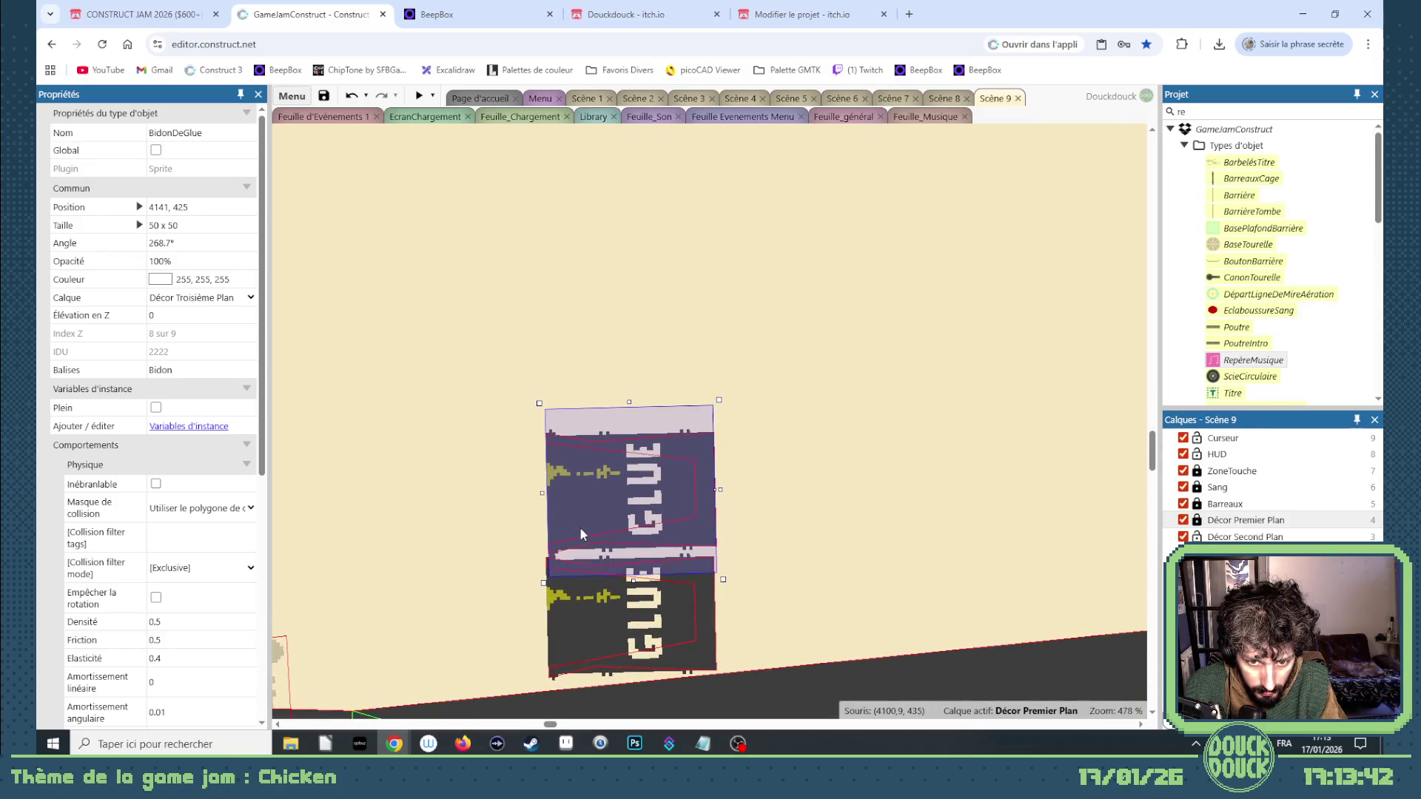
pyautogui.moveTo(580, 530); pyautogui.dragTo(580, 309)
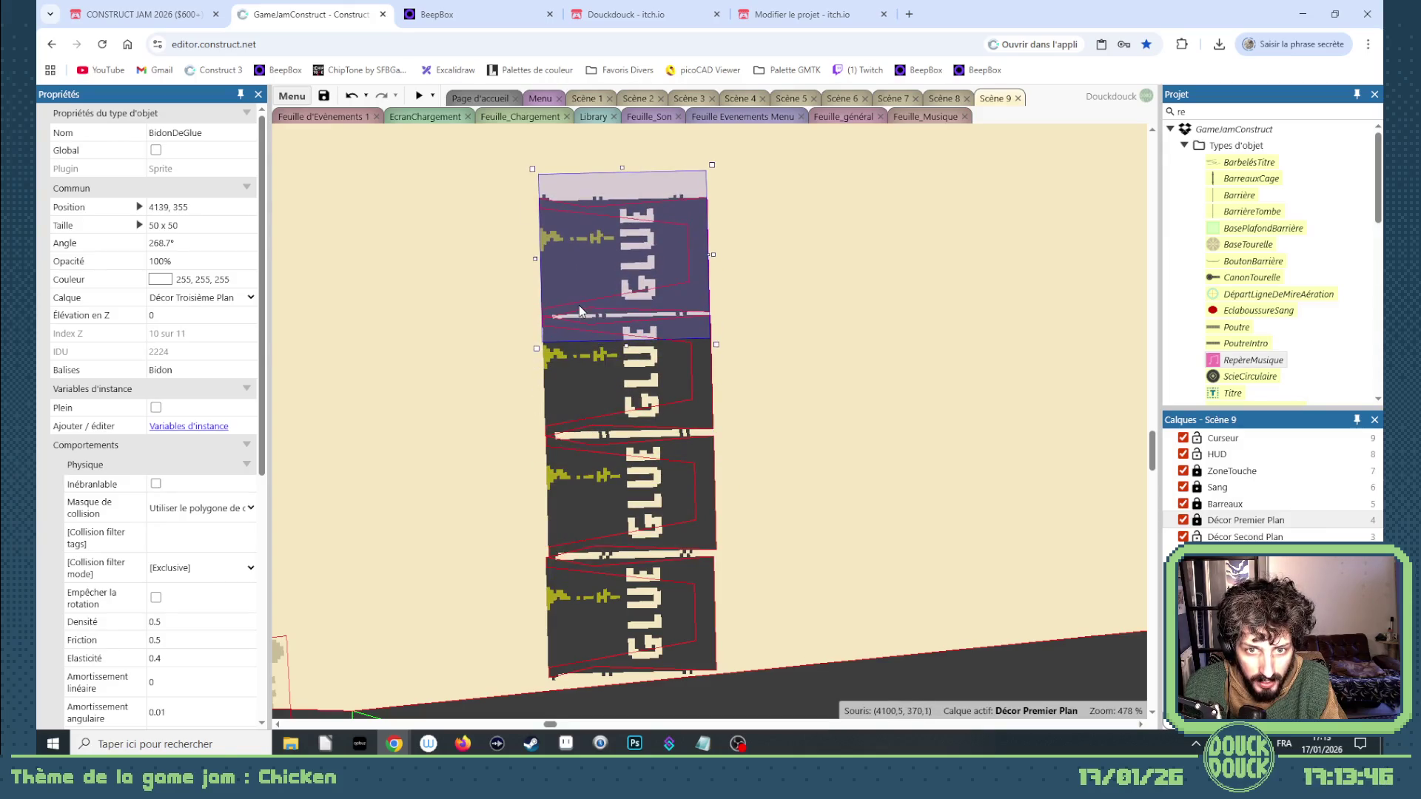
pyautogui.scroll(4, 560, 387)
pyautogui.moveTo(586, 538); pyautogui.dragTo(583, 225)
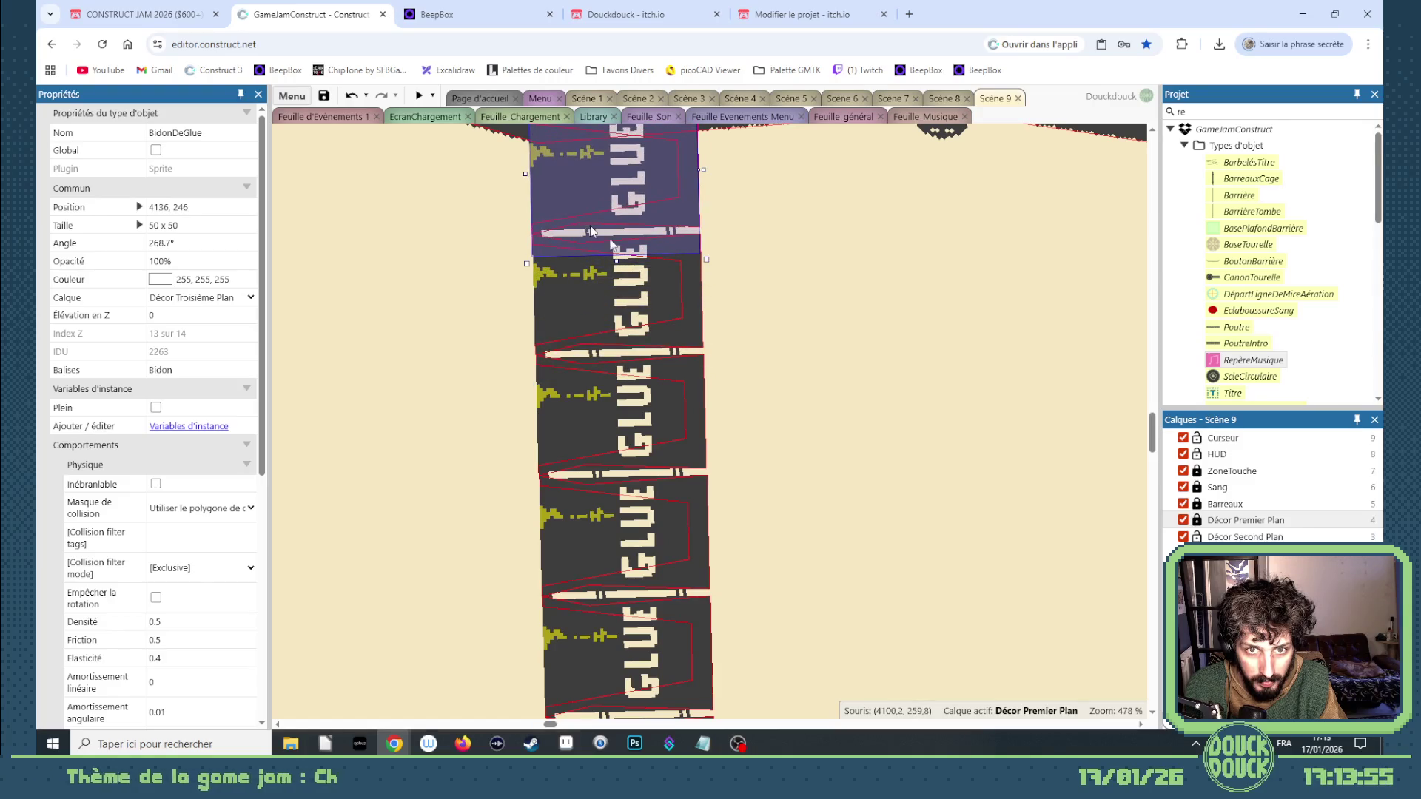
# Raise the spinning blade slightly above the barrel stack and launch a preview.
pyautogui.scroll(3, 811, 377)
pyautogui.moveTo(823, 333); pyautogui.dragTo(822, 294)
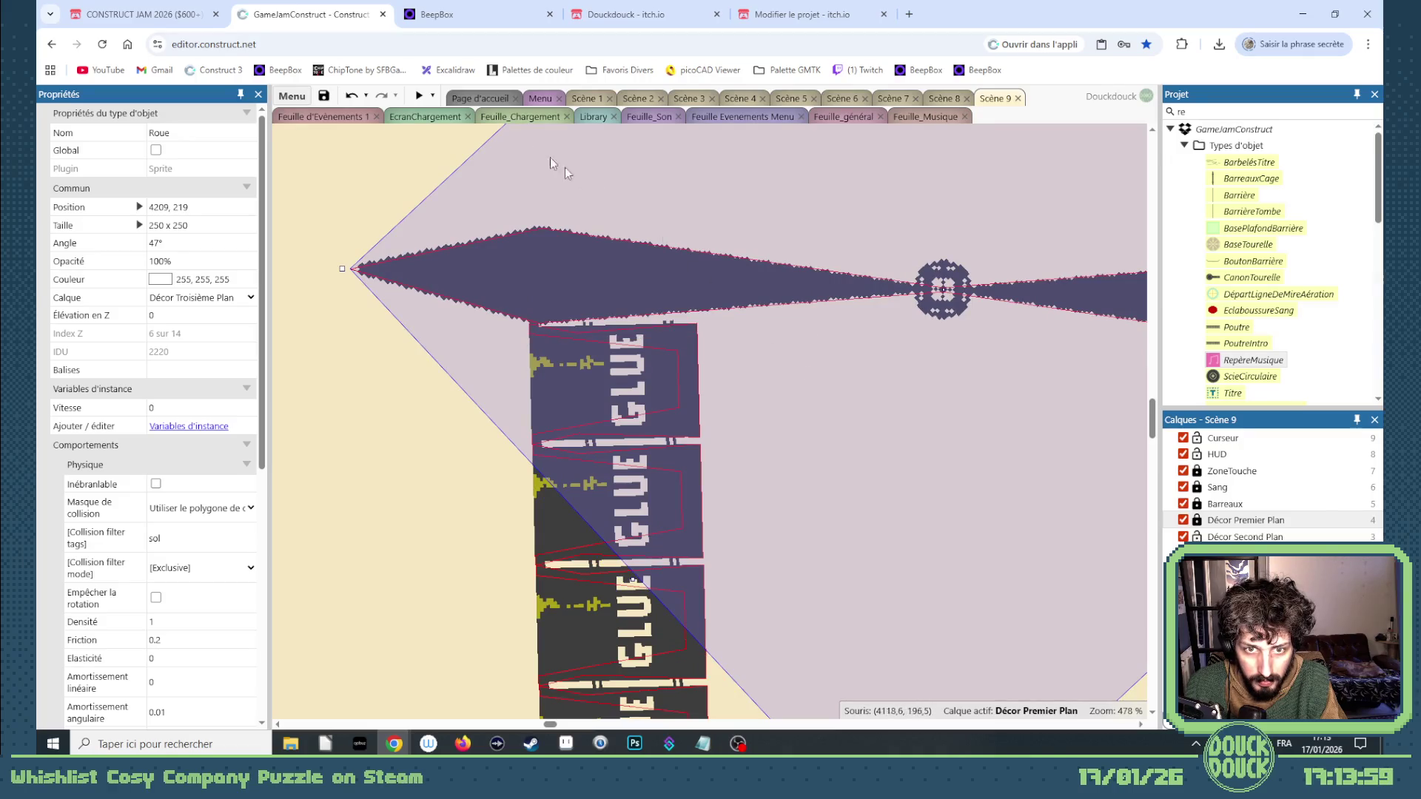
pyautogui.click(421, 96)
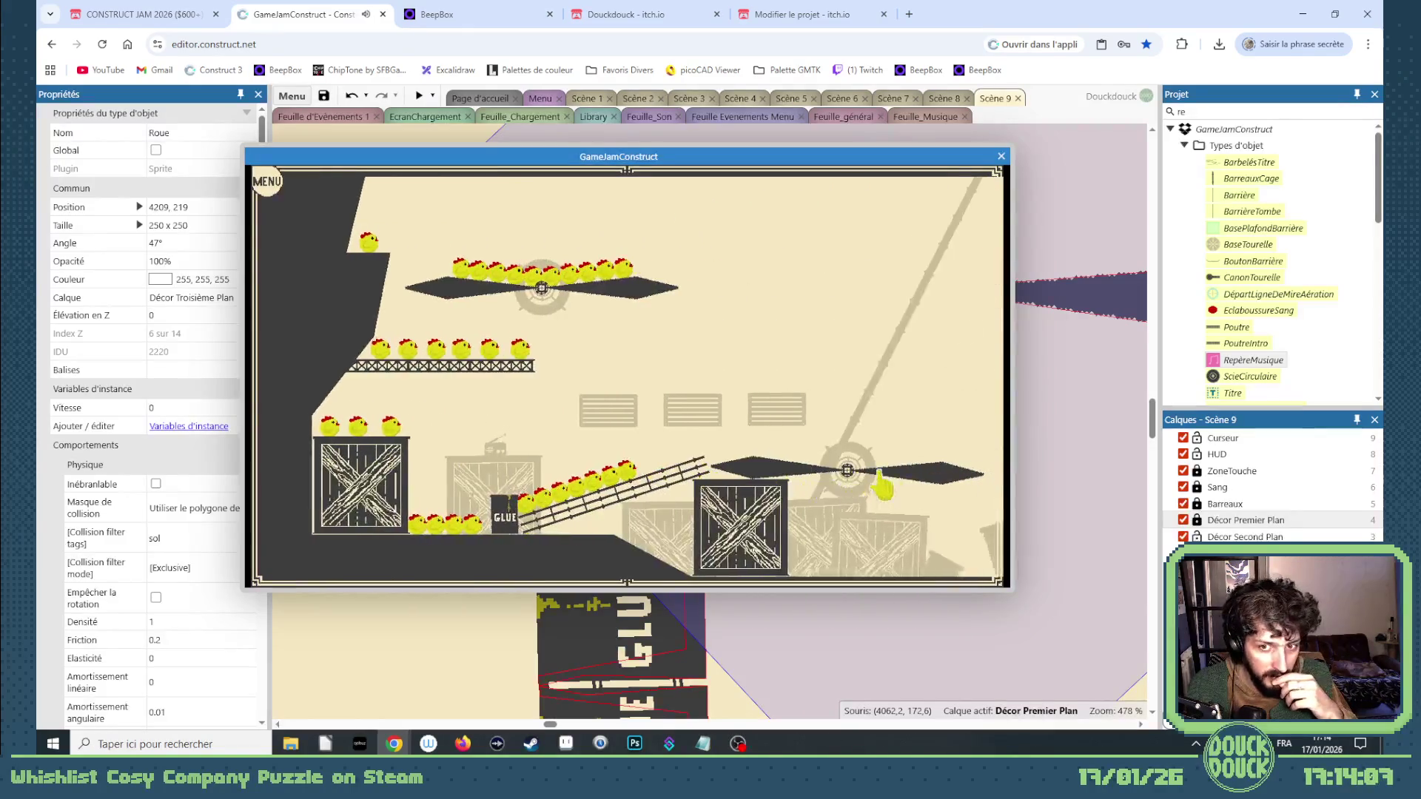
# Switch the Scène 9 preview to fullscreen to watch chicks near the GLUE column and blades.
pyautogui.click(880, 487)
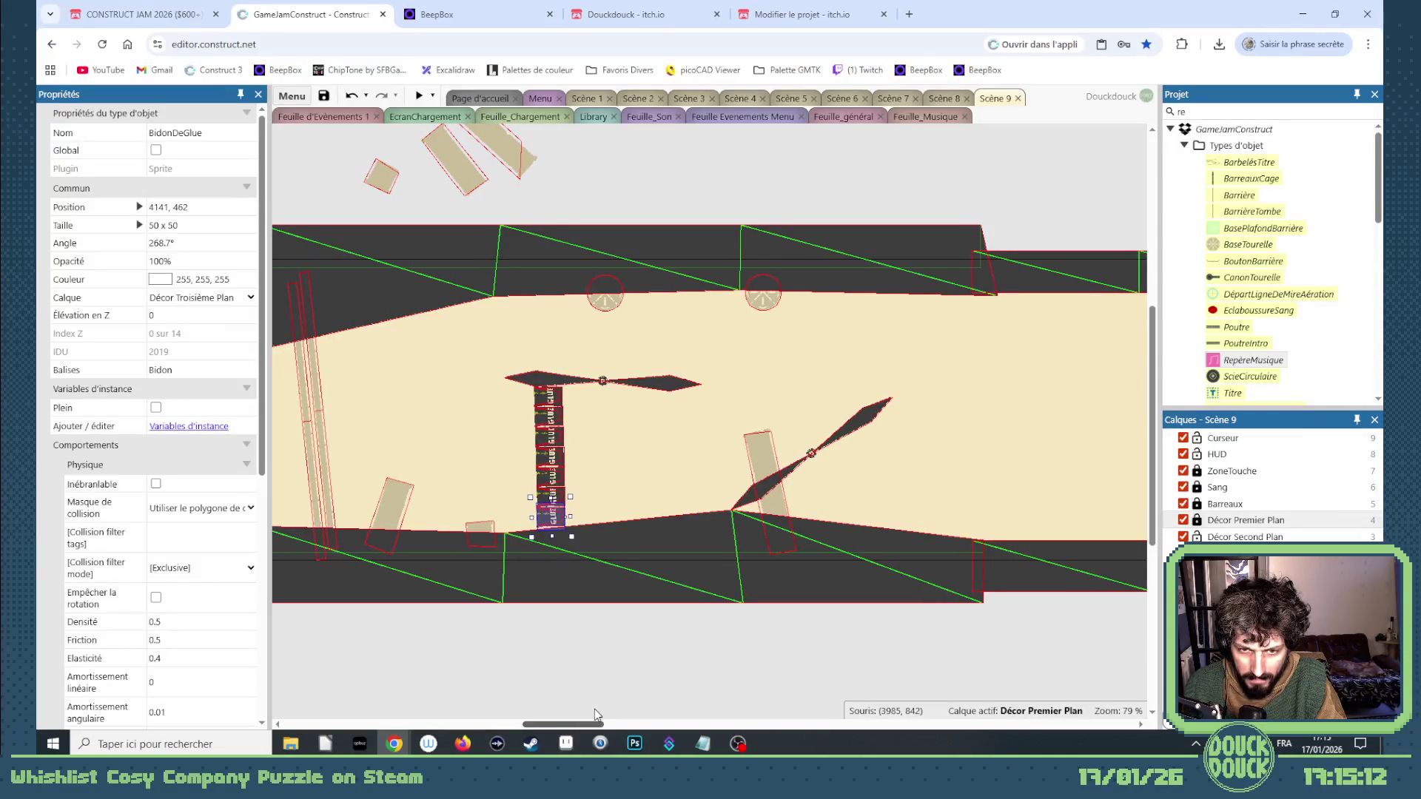
# Move a loose BidonDeGlue can right so it rests on the floor at 5265, 453.
pyautogui.moveTo(596, 709)
pyautogui.mouseDown()
pyautogui.moveTo(656, 713)
pyautogui.moveTo(578, 710)
pyautogui.moveTo(870, 723)
pyautogui.moveTo(583, 720)
pyautogui.mouseUp()
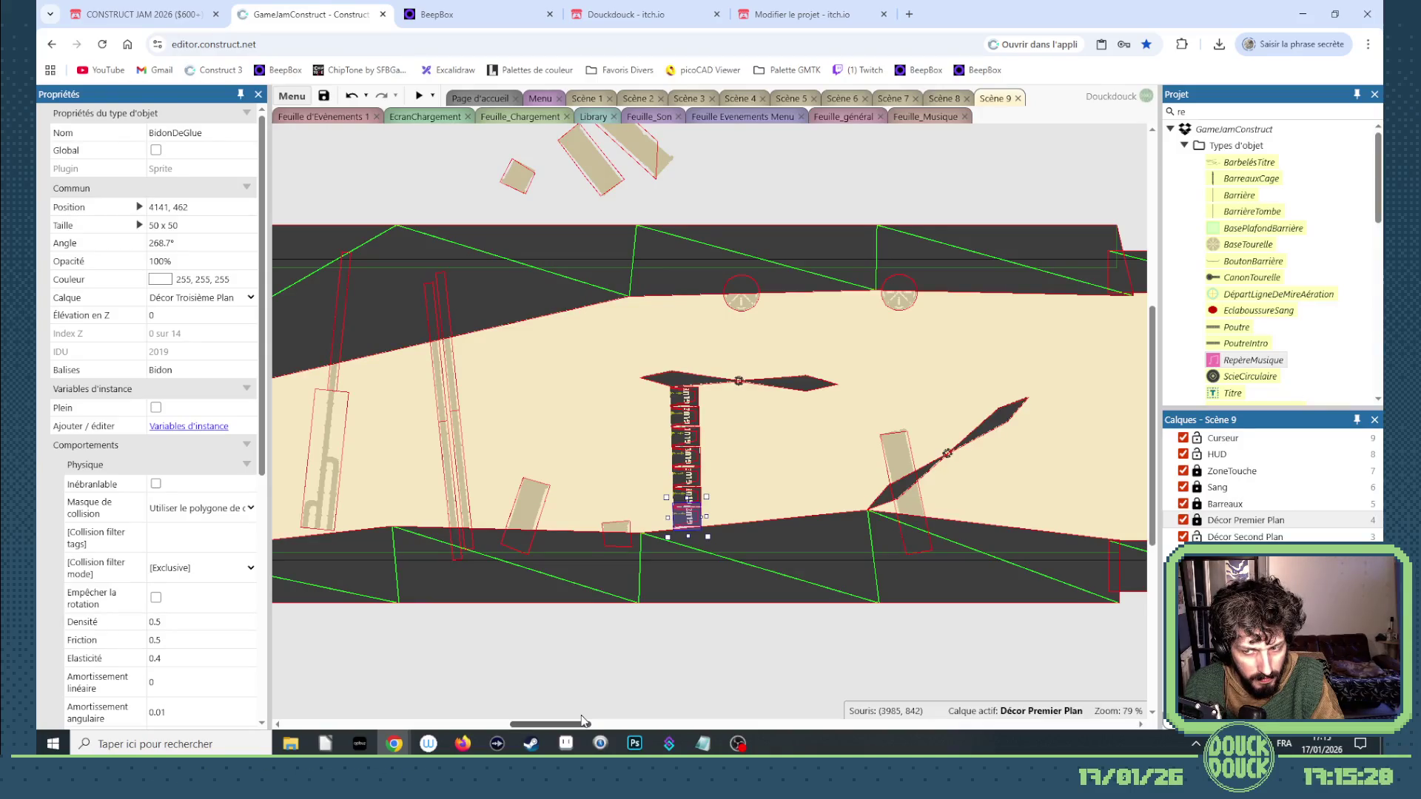
pyautogui.moveTo(583, 720)
pyautogui.mouseDown()
pyautogui.moveTo(631, 723)
pyautogui.moveTo(597, 728)
pyautogui.mouseUp()
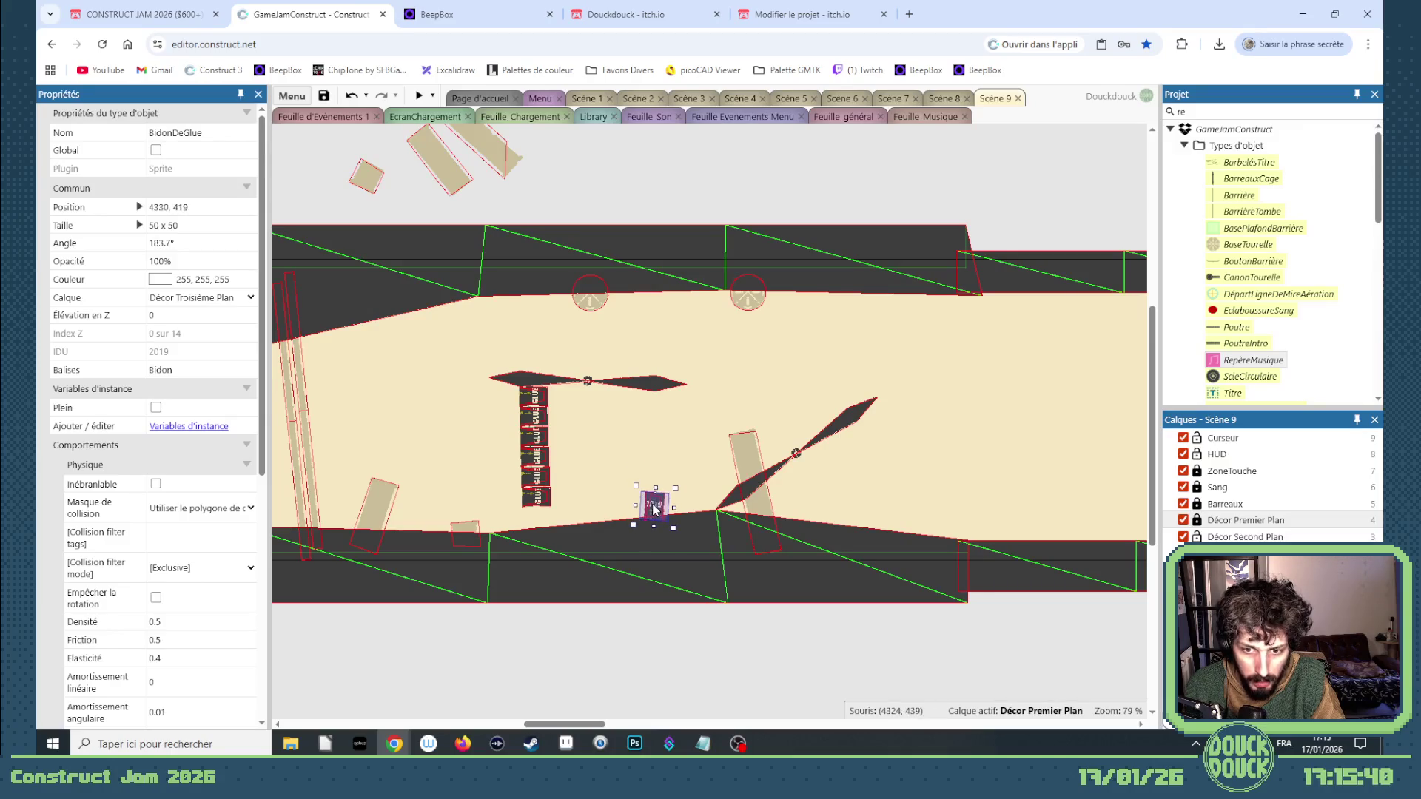
pyautogui.moveTo(772, 509); pyautogui.dragTo(1010, 524)
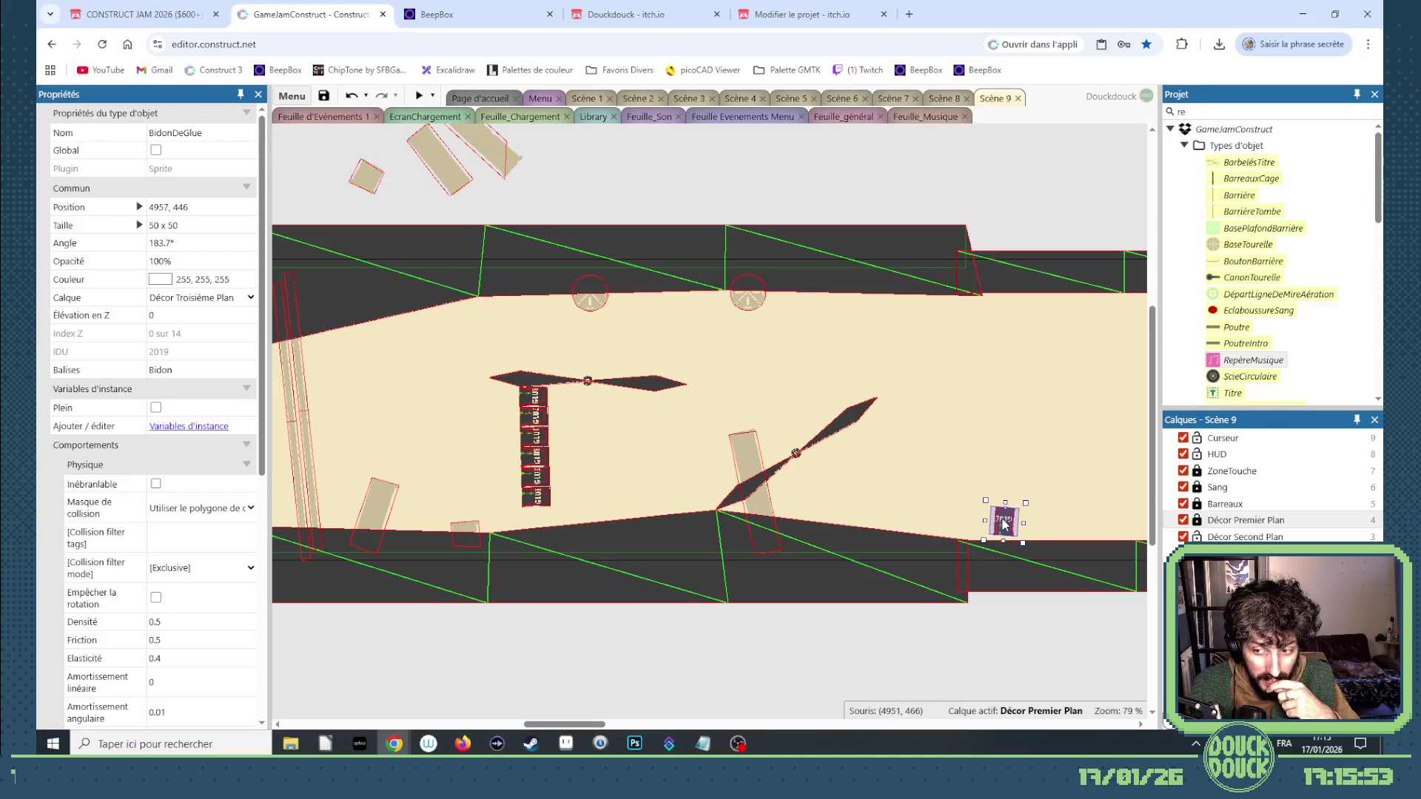
pyautogui.moveTo(1010, 523)
pyautogui.mouseDown()
pyautogui.moveTo(1110, 525)
pyautogui.moveTo(820, 535)
pyautogui.moveTo(820, 518)
pyautogui.mouseUp()
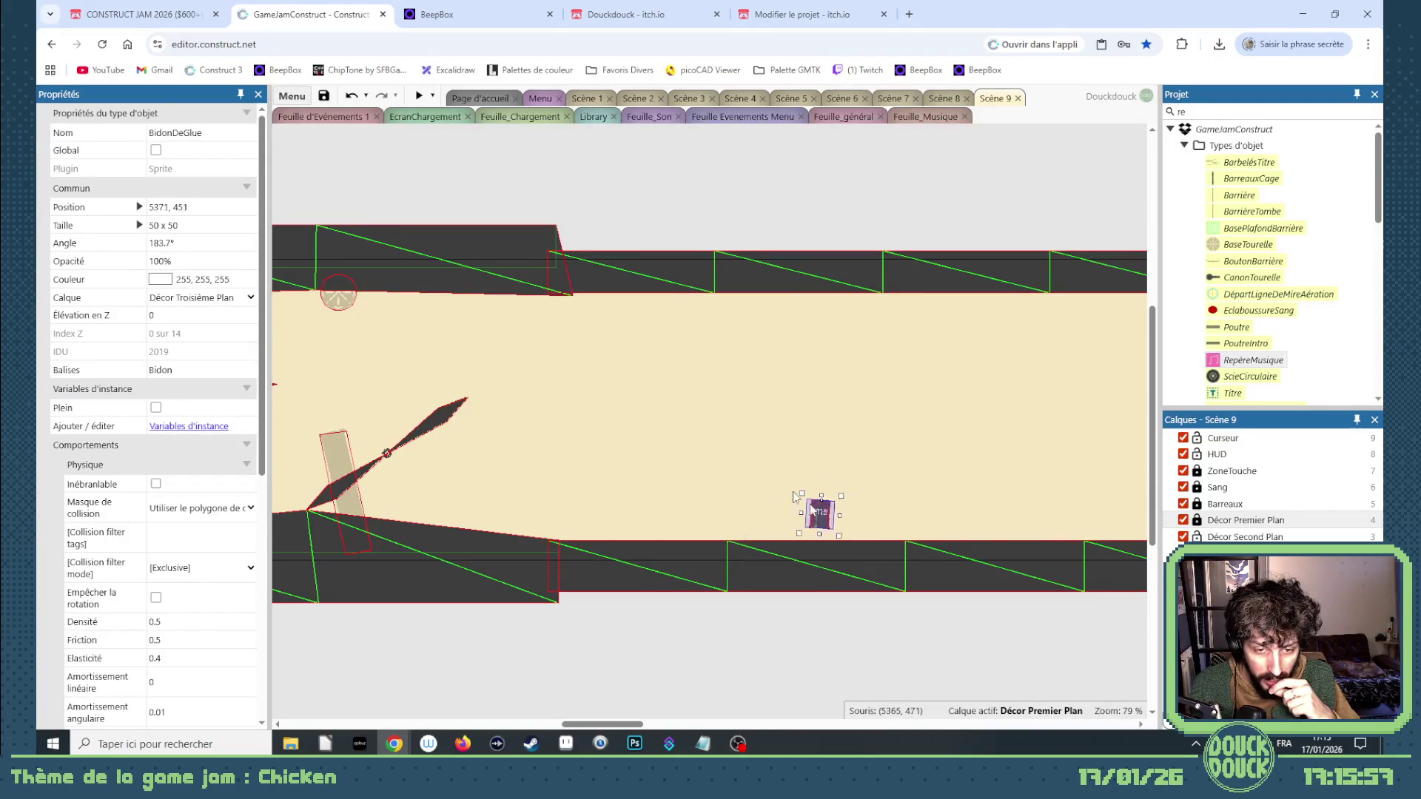
pyautogui.moveTo(939, 436); pyautogui.dragTo(823, 533)
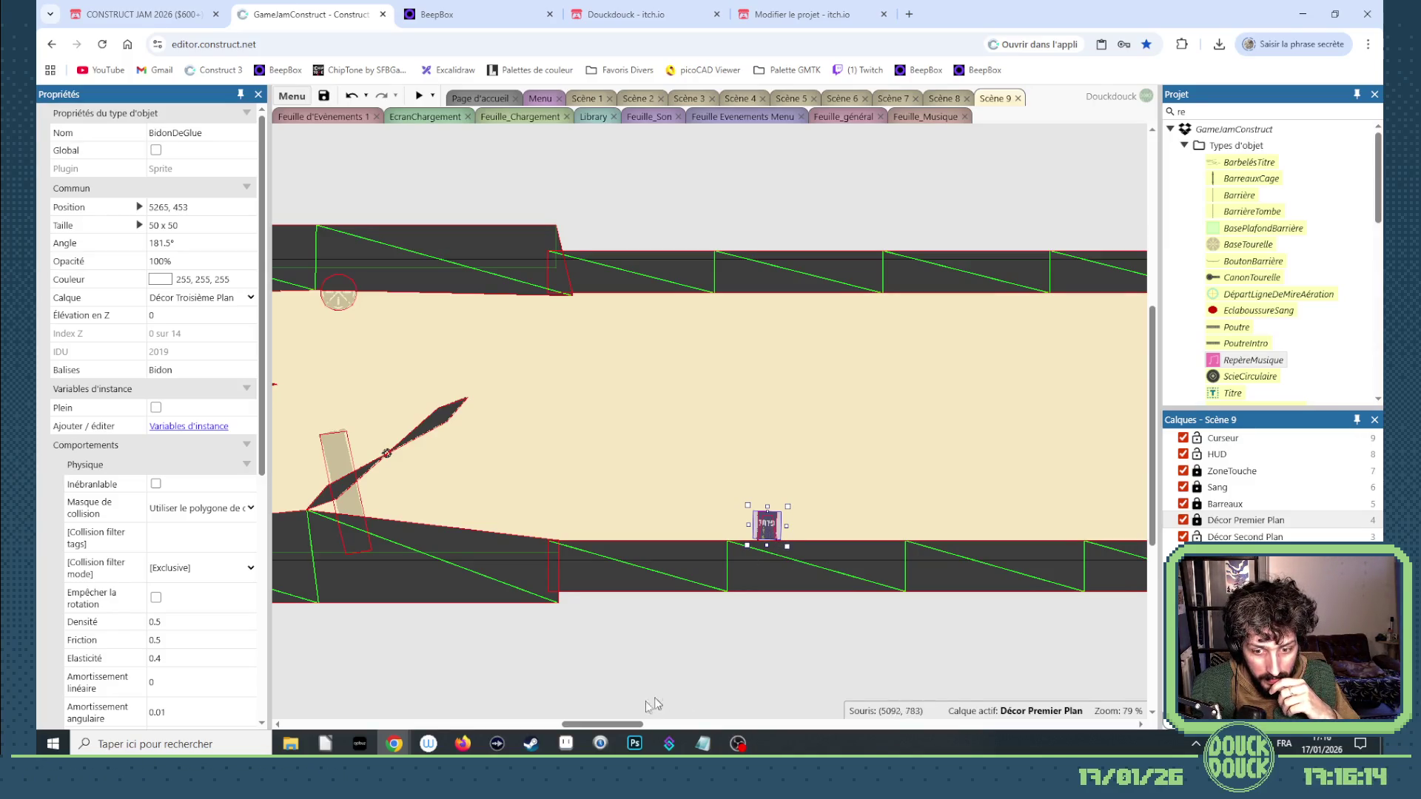
pyautogui.moveTo(629, 724); pyautogui.dragTo(579, 708)
pyautogui.click(654, 476)
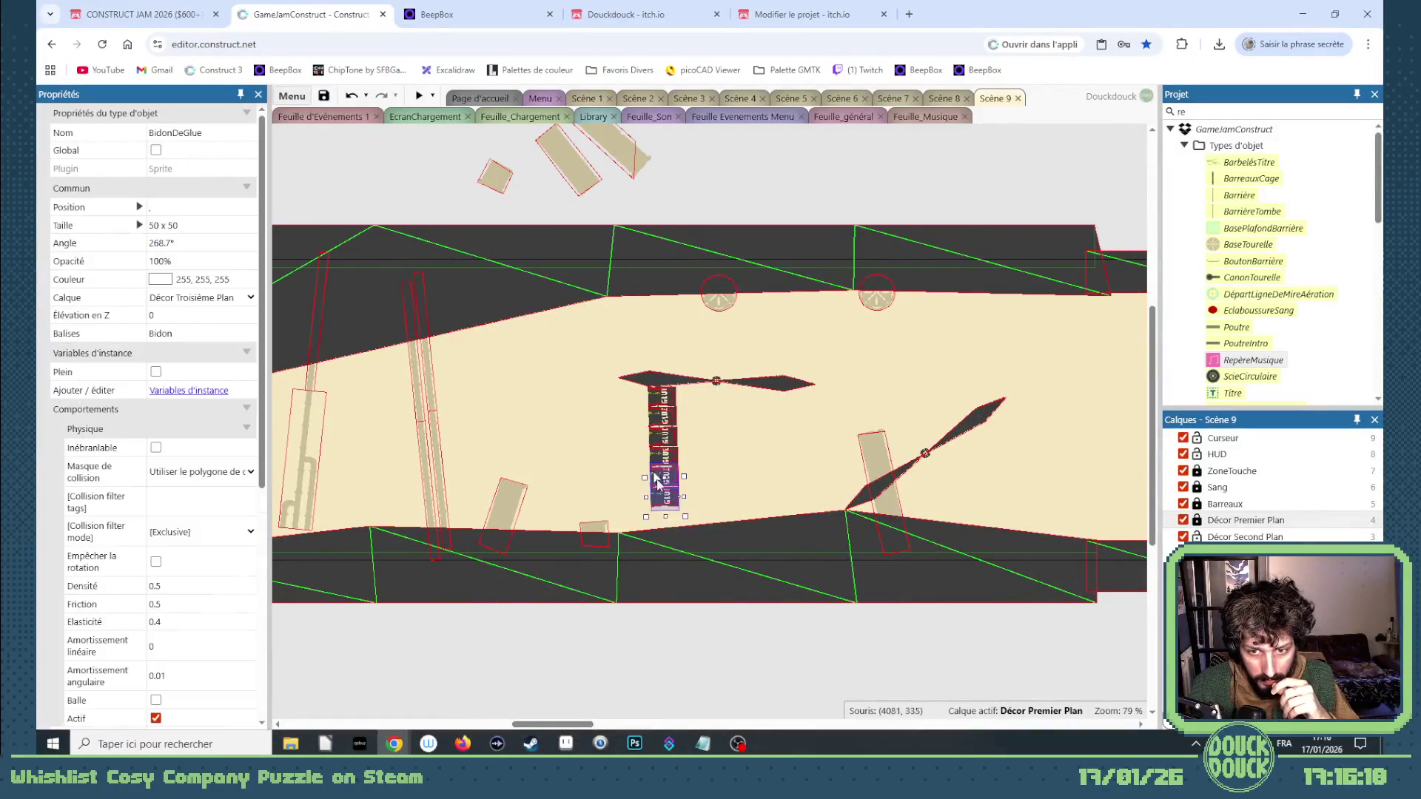
# Box-select and delete the GLUE barrel stack, then check the crates and cage bar plank.
pyautogui.moveTo(702, 611)
pyautogui.mouseDown()
pyautogui.moveTo(636, 509)
pyautogui.moveTo(639, 384)
pyautogui.mouseUp()
pyautogui.press('Delete')
pyautogui.moveTo(568, 725); pyautogui.dragTo(482, 725)
pyautogui.click(594, 448)
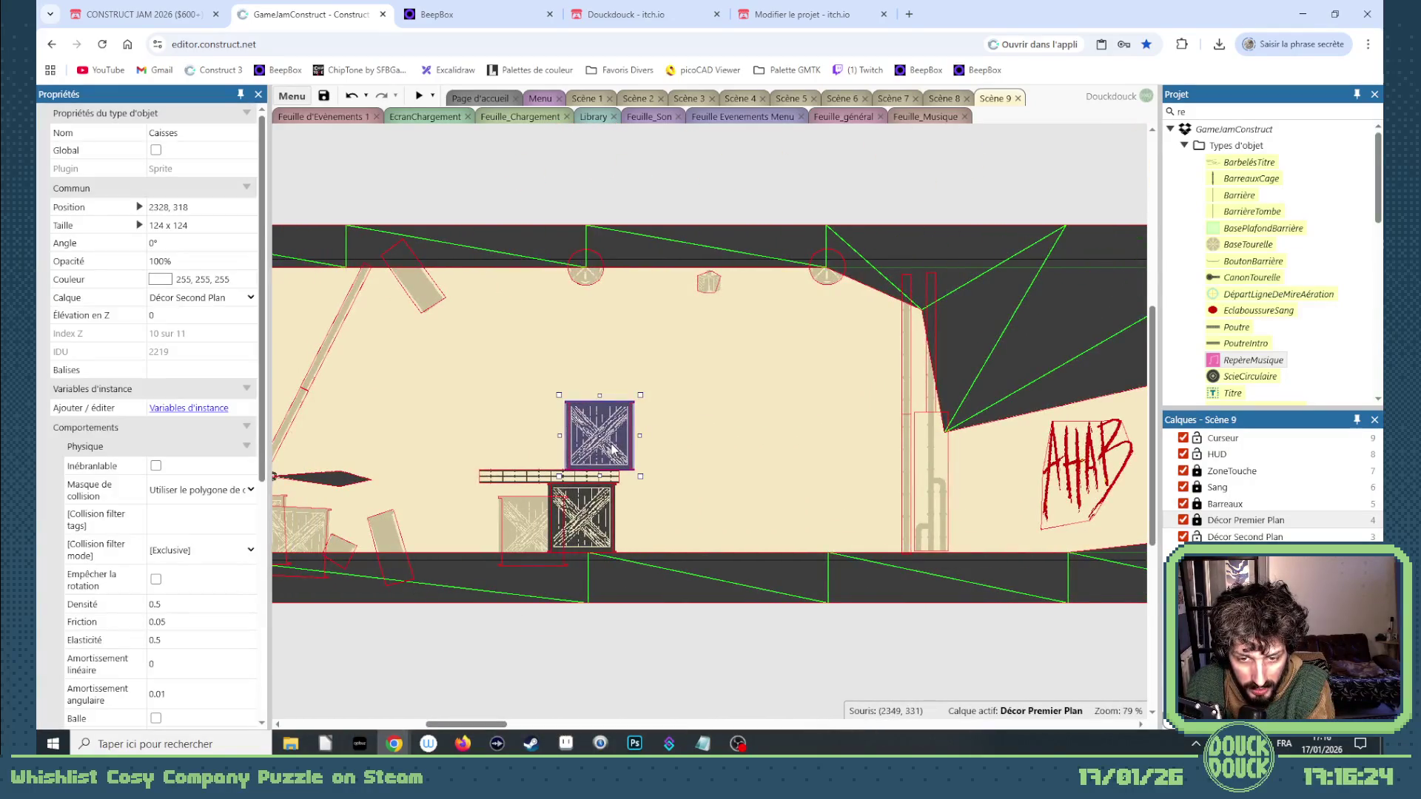
pyautogui.click(957, 418)
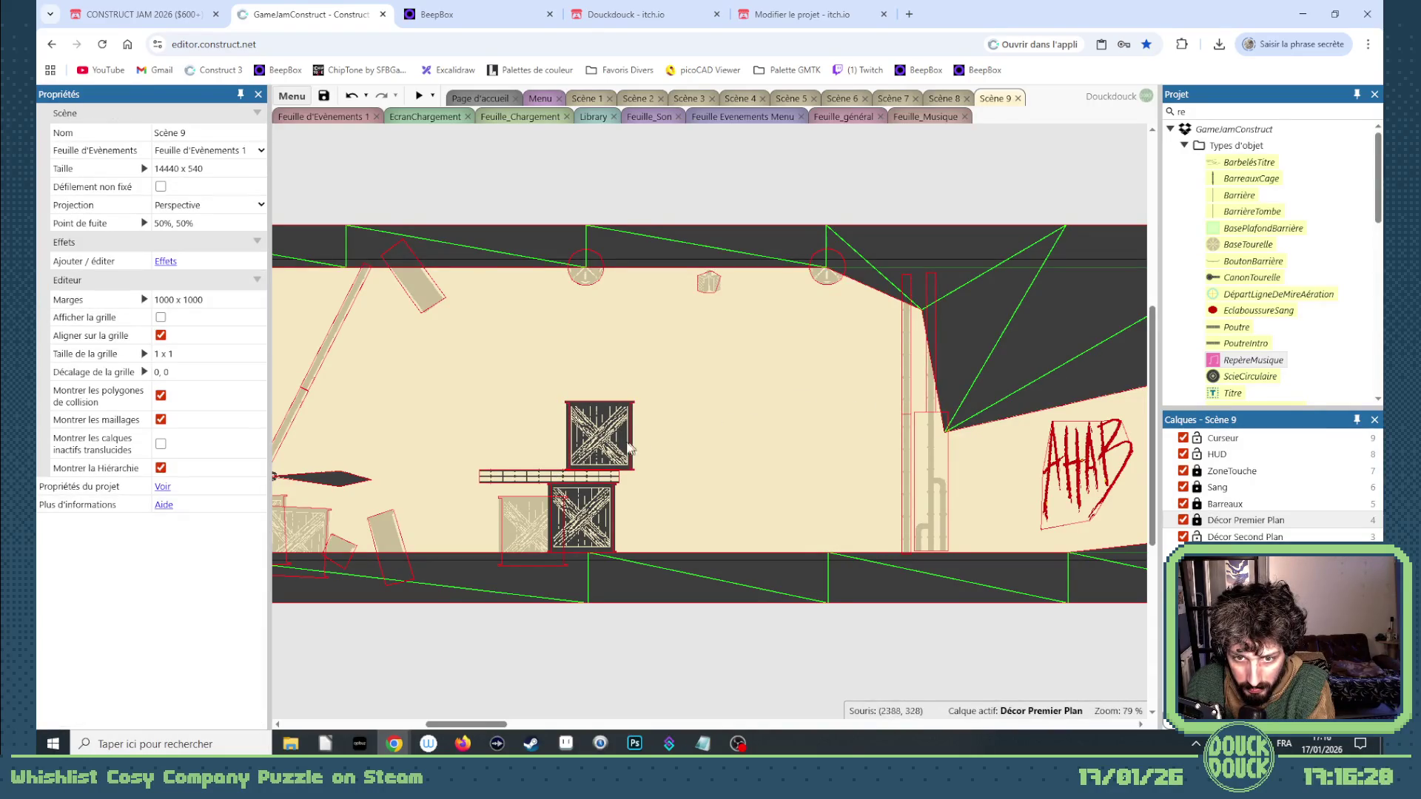
pyautogui.click(624, 447)
pyautogui.click(607, 480)
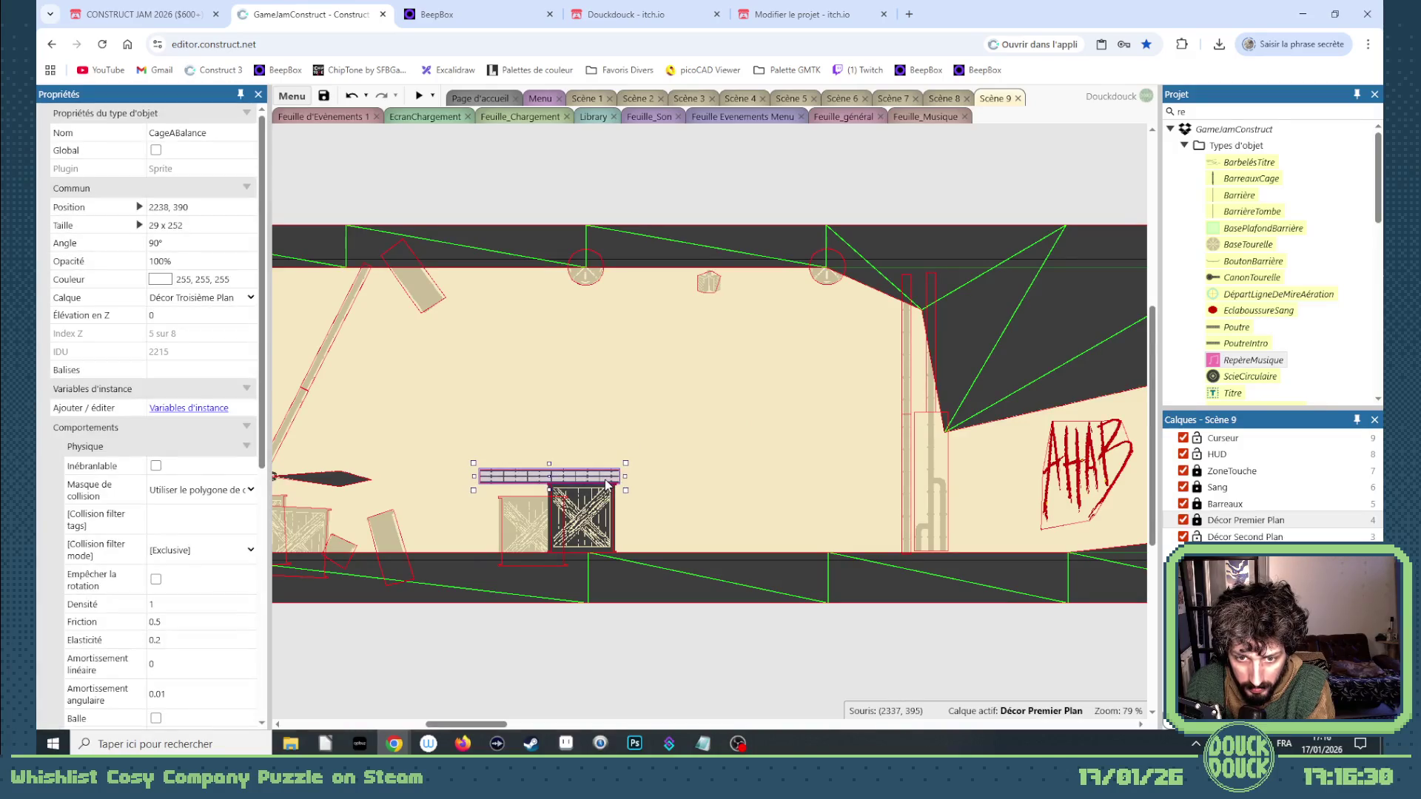
pyautogui.moveTo(492, 722)
pyautogui.mouseDown()
pyautogui.moveTo(575, 726)
pyautogui.moveTo(550, 725)
pyautogui.mouseUp()
pyautogui.click(745, 550)
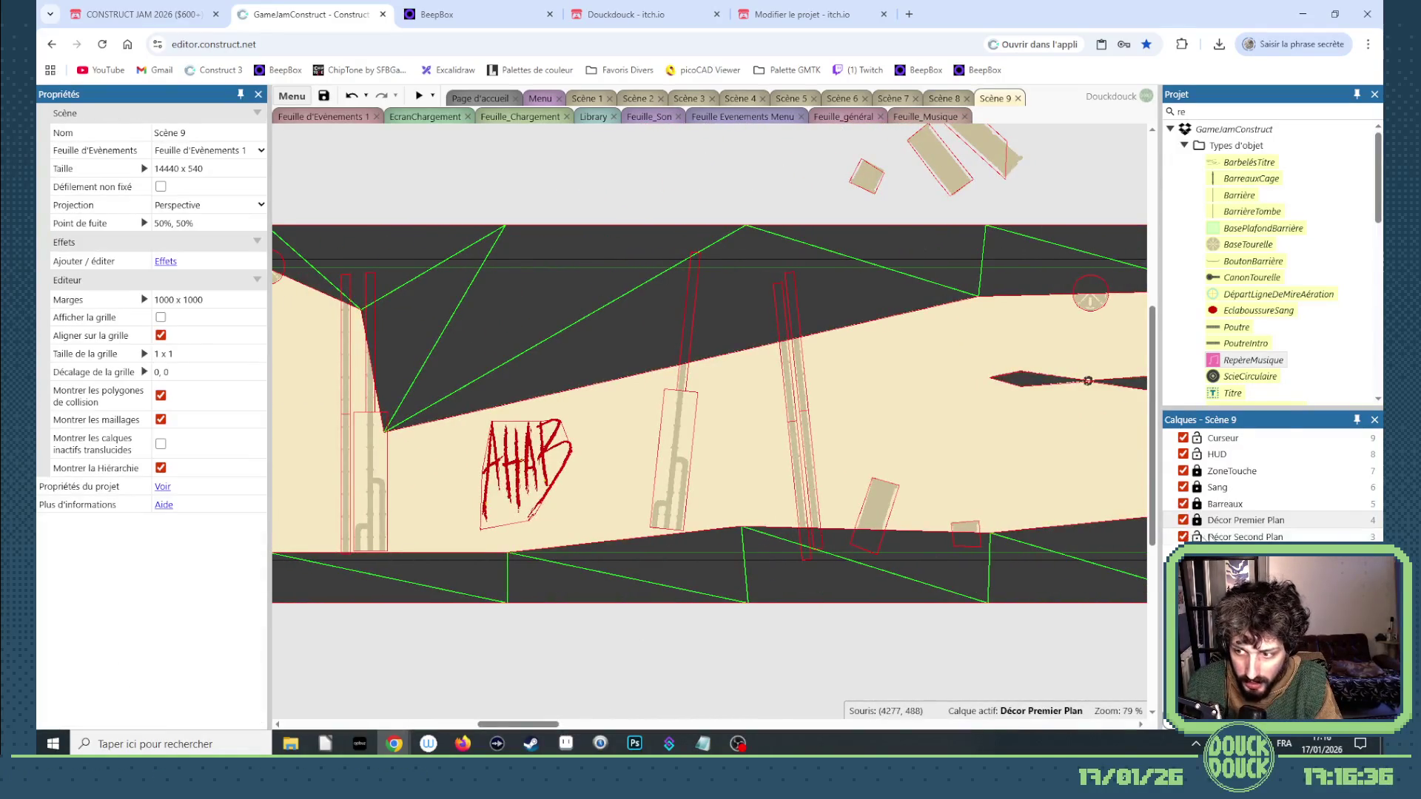
# On Décor Premier Plan, move two Sol floor points to 4038, 477 and 4440, 441.
pyautogui.click(1199, 523)
pyautogui.moveTo(740, 528); pyautogui.dragTo(744, 546)
pyautogui.moveTo(989, 533); pyautogui.dragTo(993, 528)
pyautogui.moveTo(547, 724); pyautogui.dragTo(603, 695)
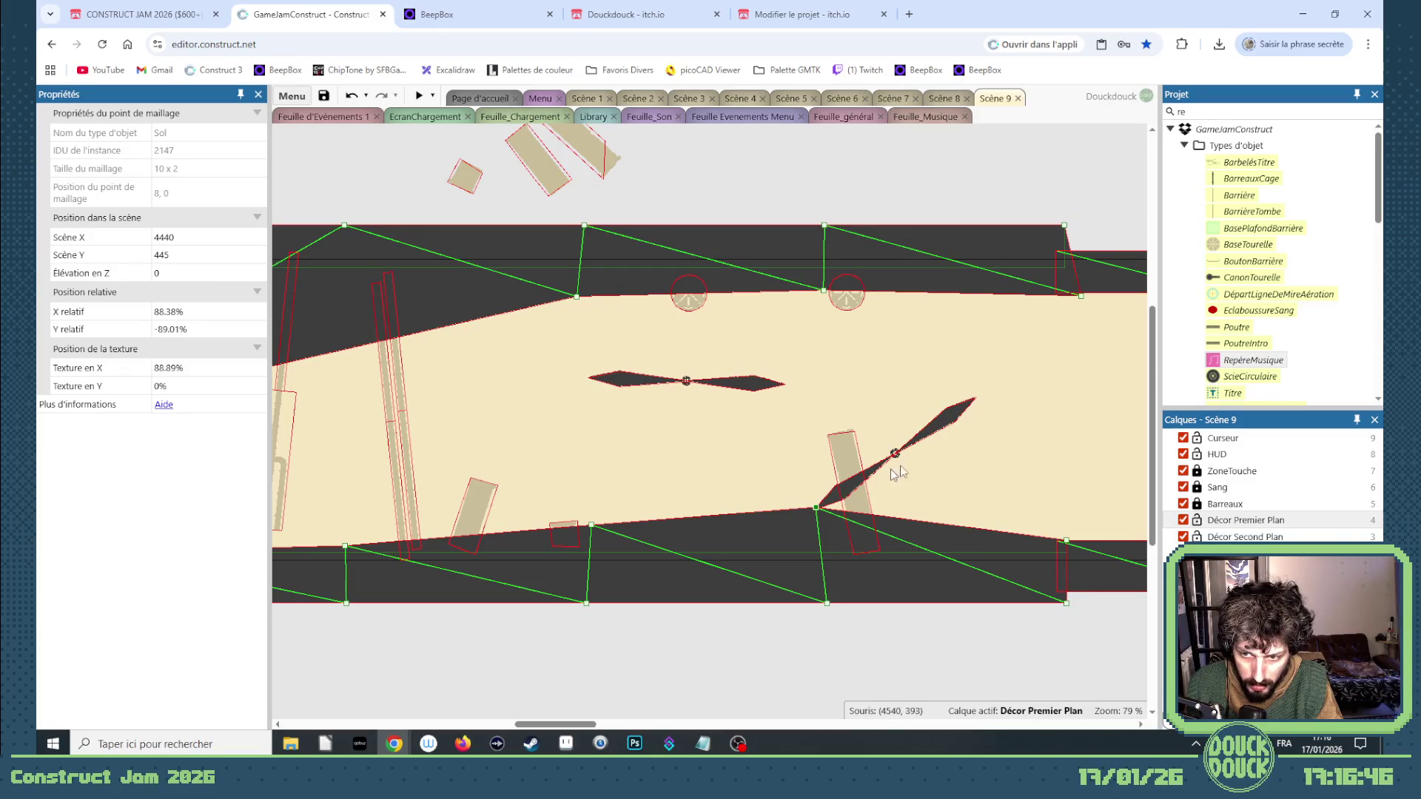
pyautogui.click(940, 438)
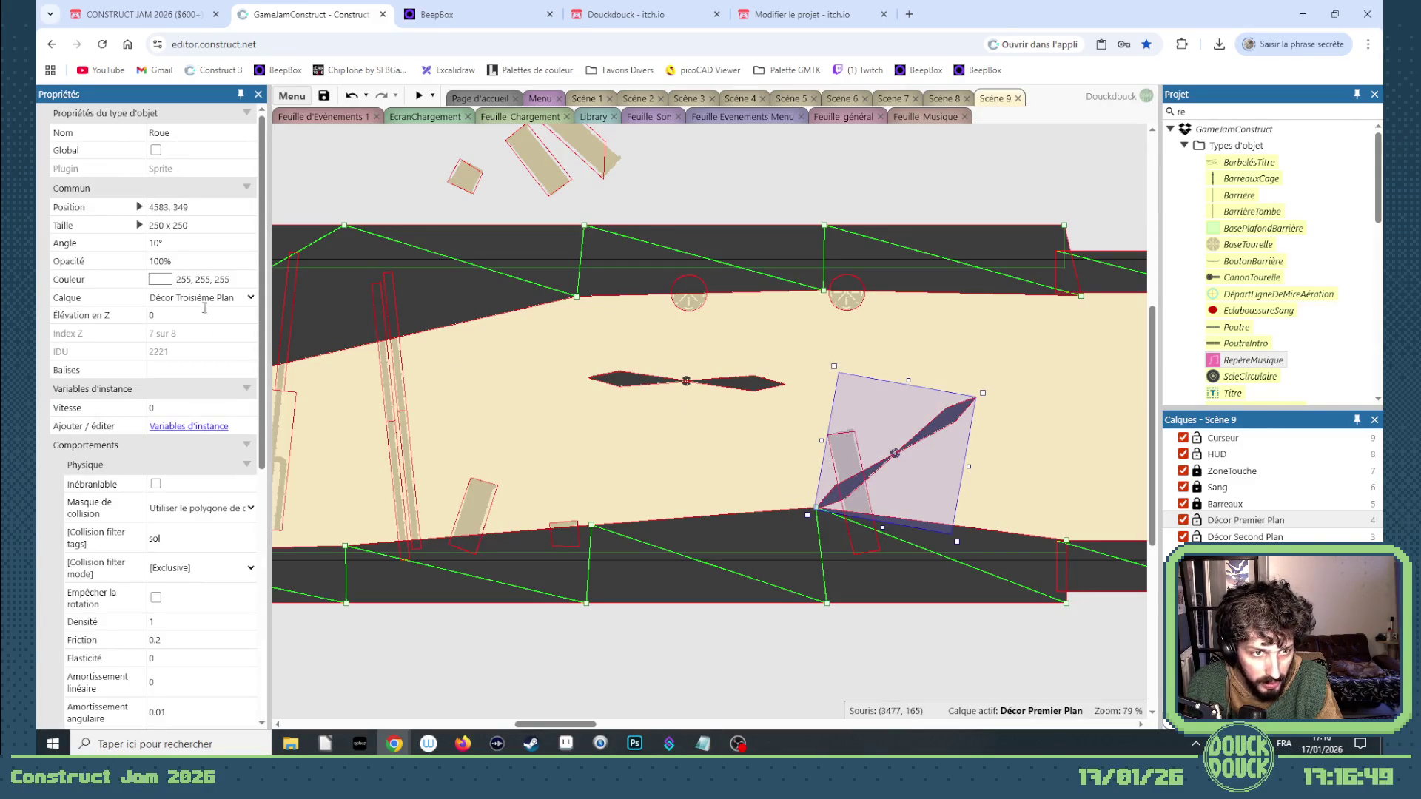
# Tilt the lower Roue blade to about 35°, lower it onto the slope, and launch a preview.
pyautogui.click(169, 247)
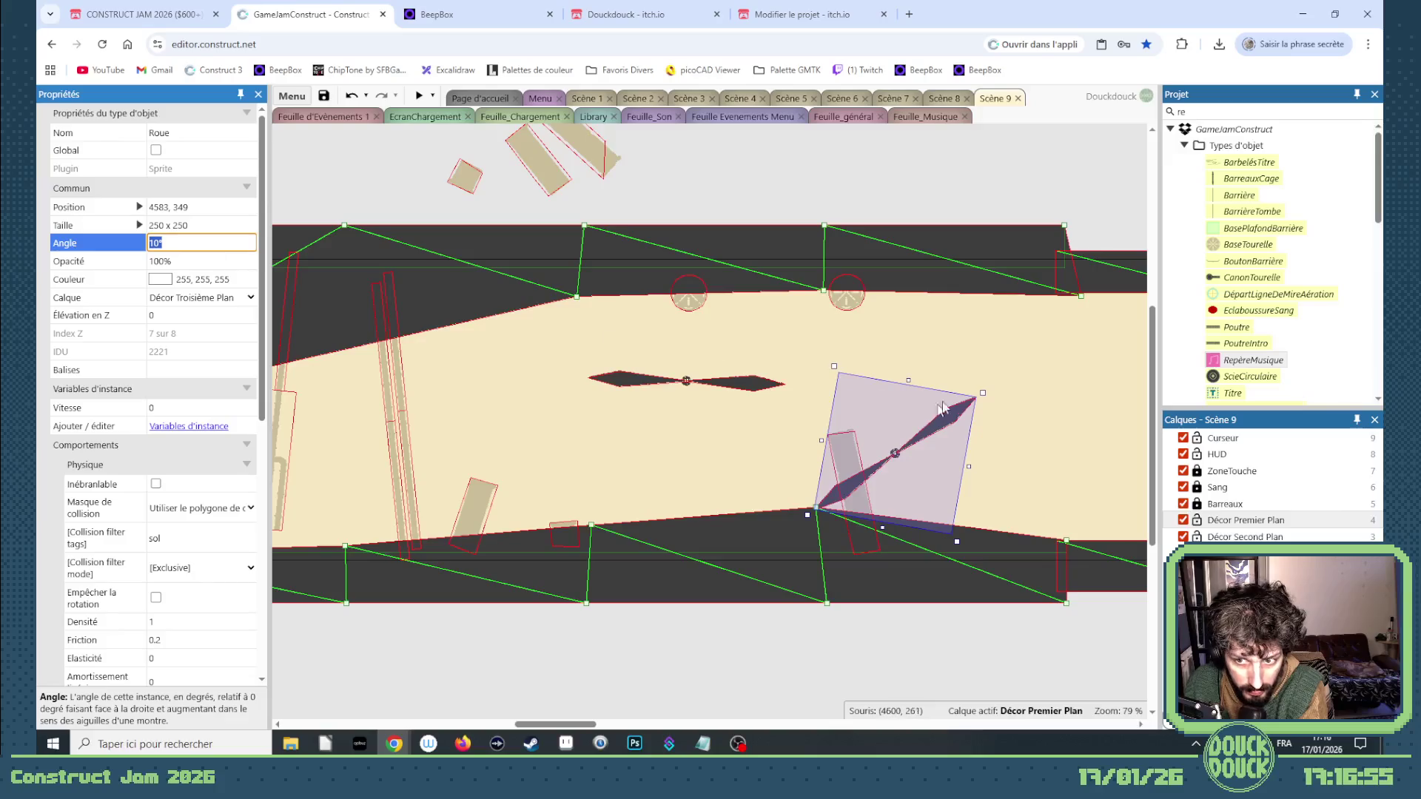
pyautogui.moveTo(986, 386); pyautogui.dragTo(1011, 427)
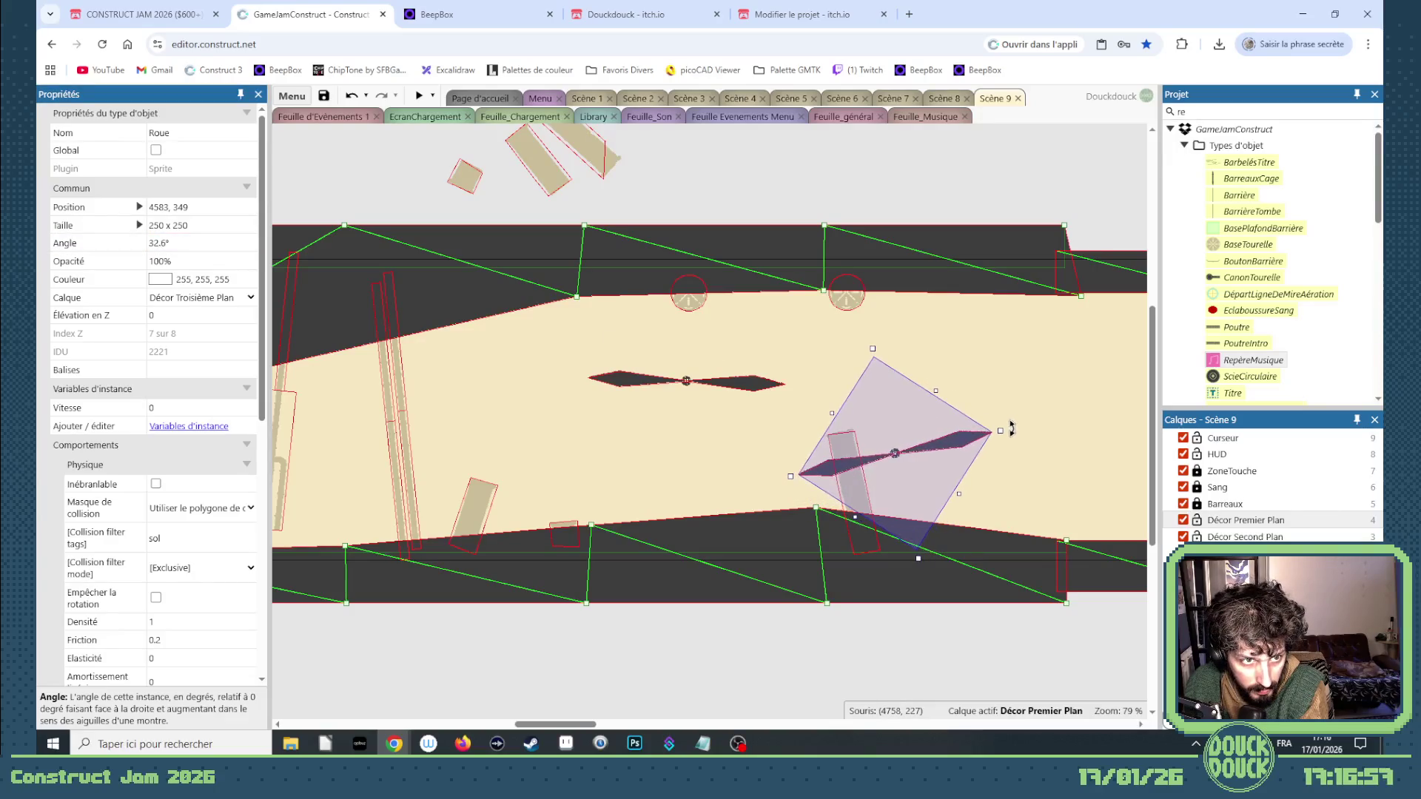
pyautogui.moveTo(904, 454); pyautogui.dragTo(923, 492)
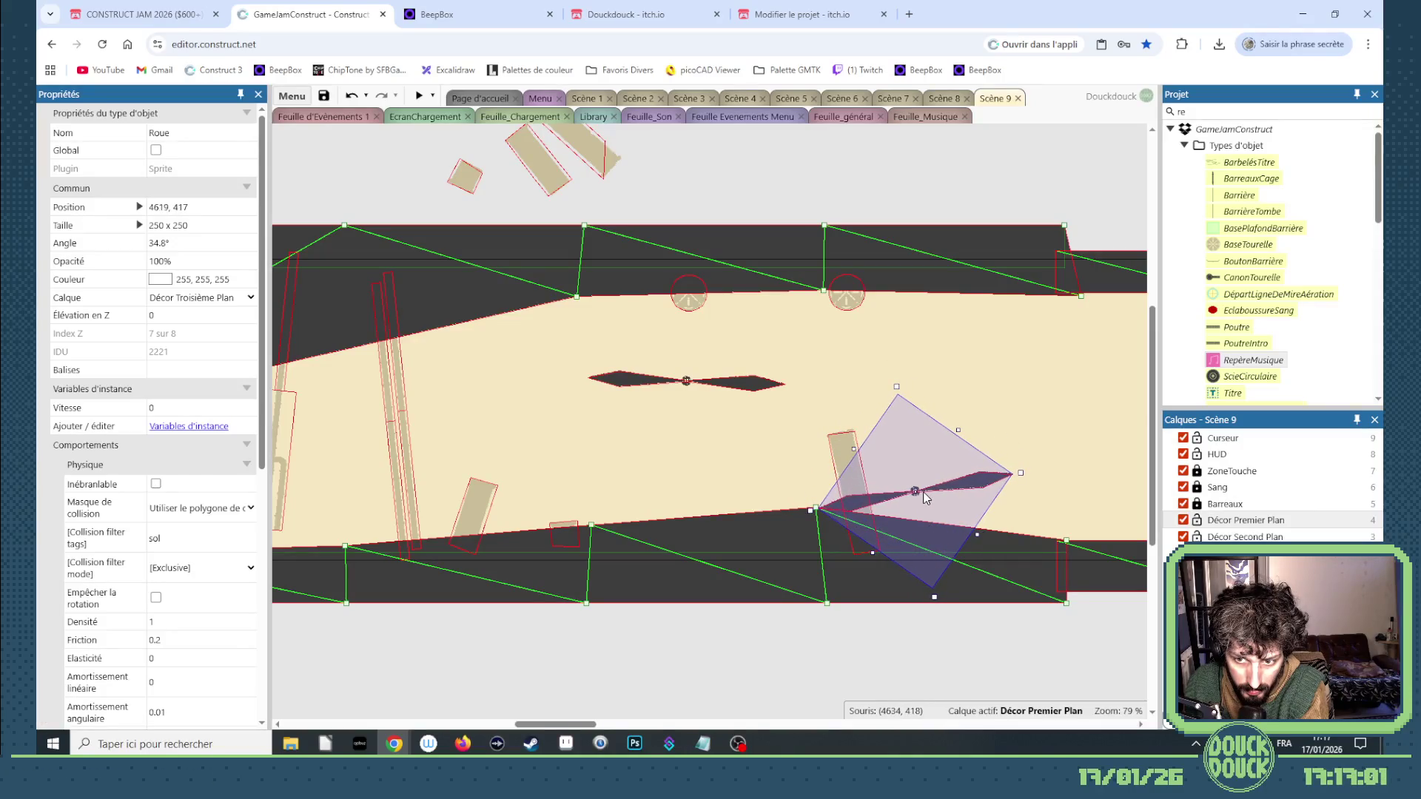
pyautogui.click(860, 642)
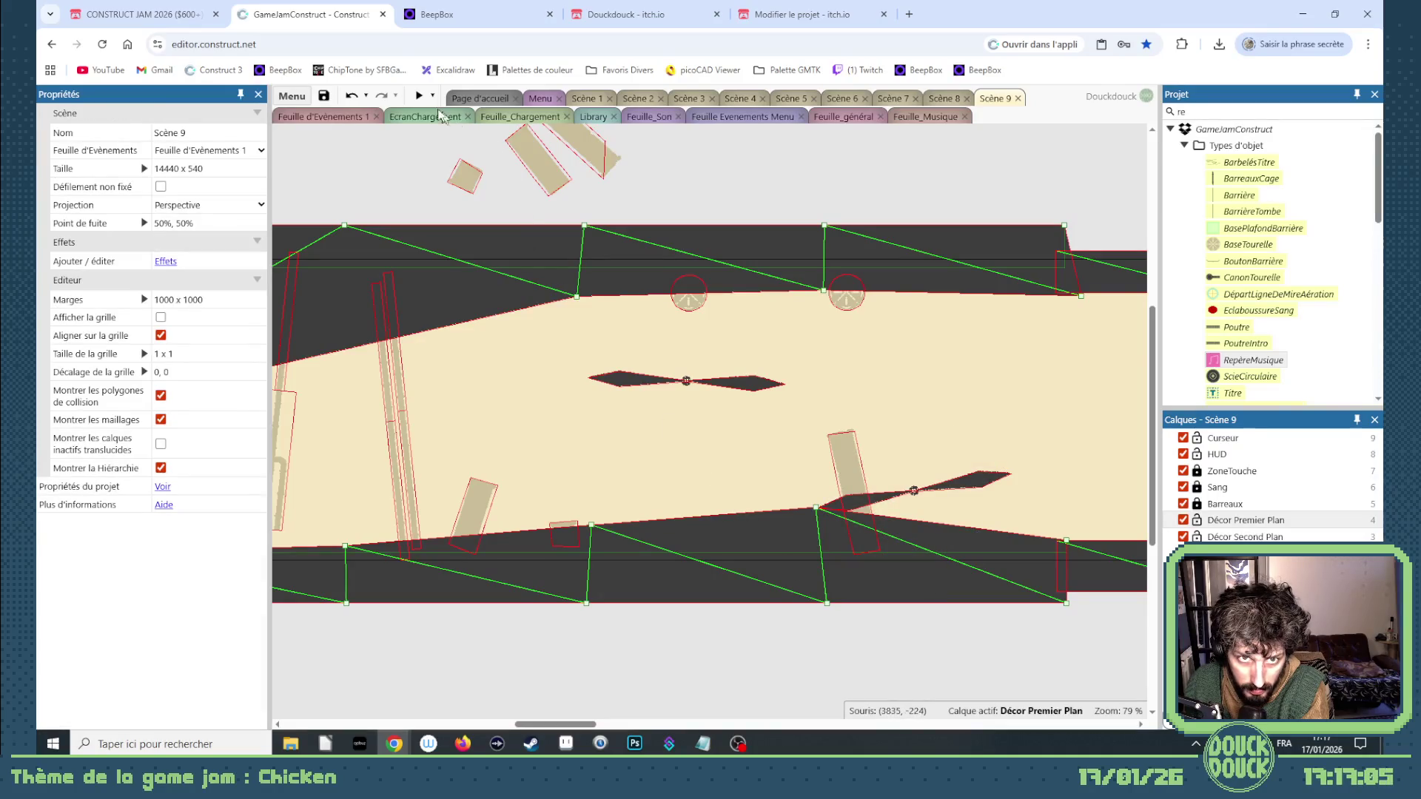
pyautogui.click(420, 96)
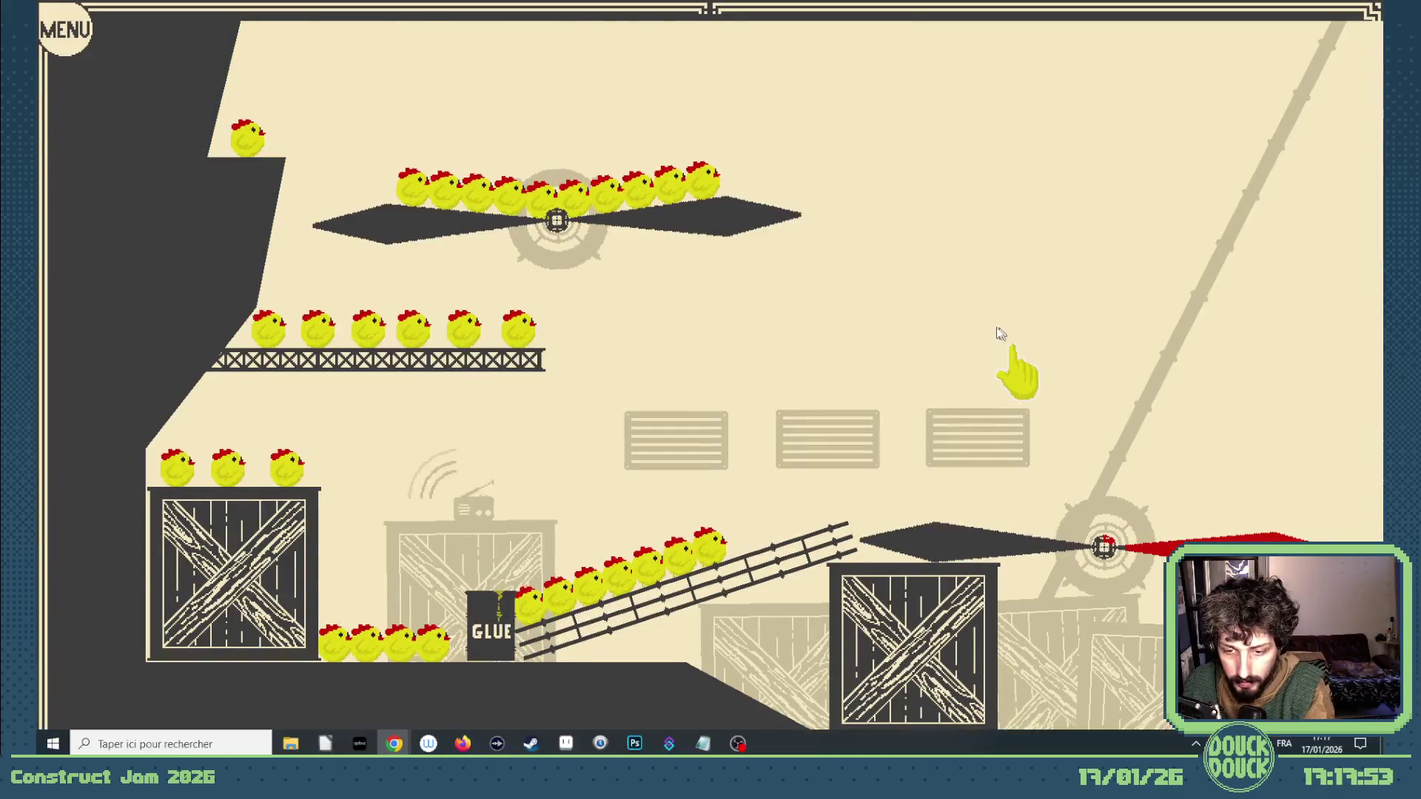
pyautogui.press('Escape')
pyautogui.click(1000, 153)
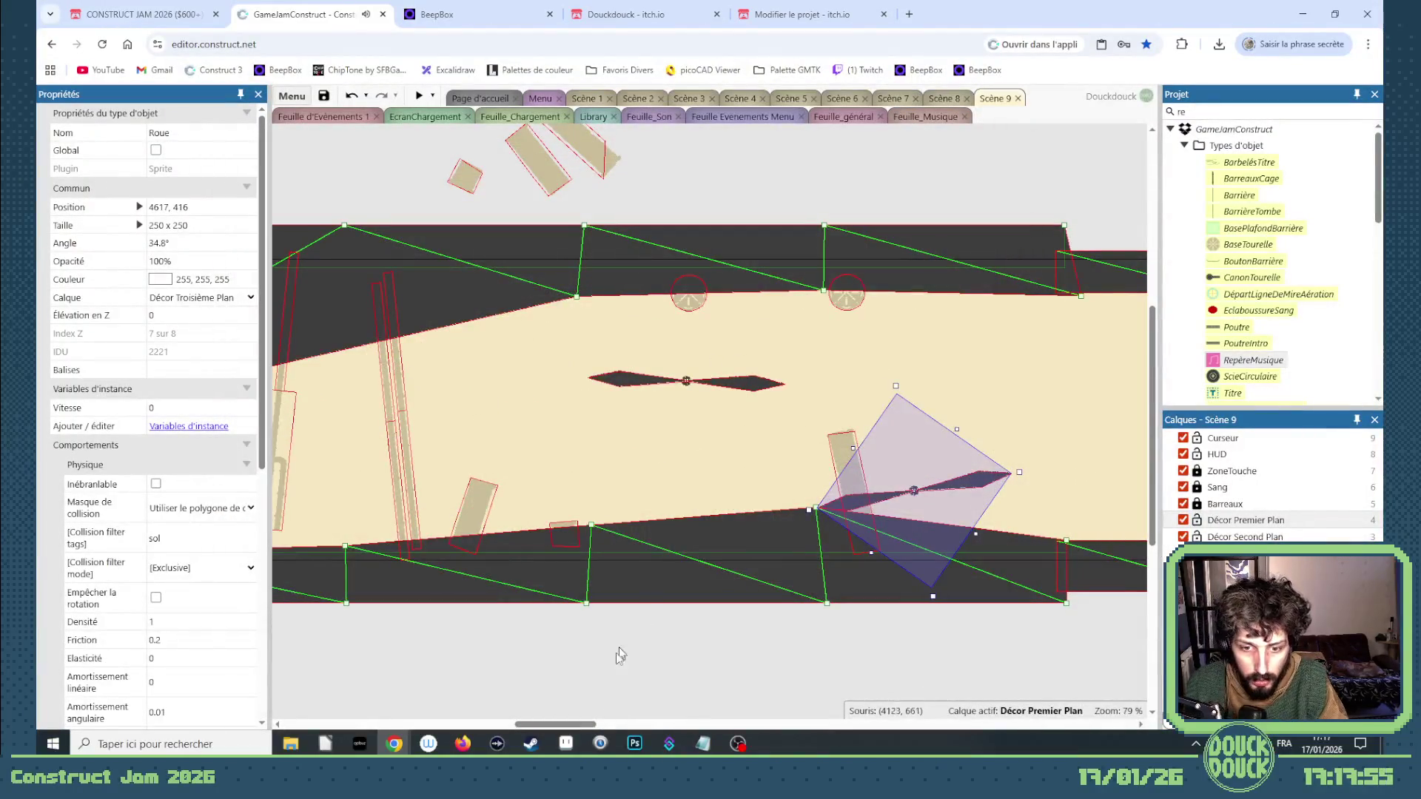
# Bring the CageABalance bars on the crate into view and launch a Scène 9 preview.
pyautogui.moveTo(581, 726); pyautogui.dragTo(486, 717)
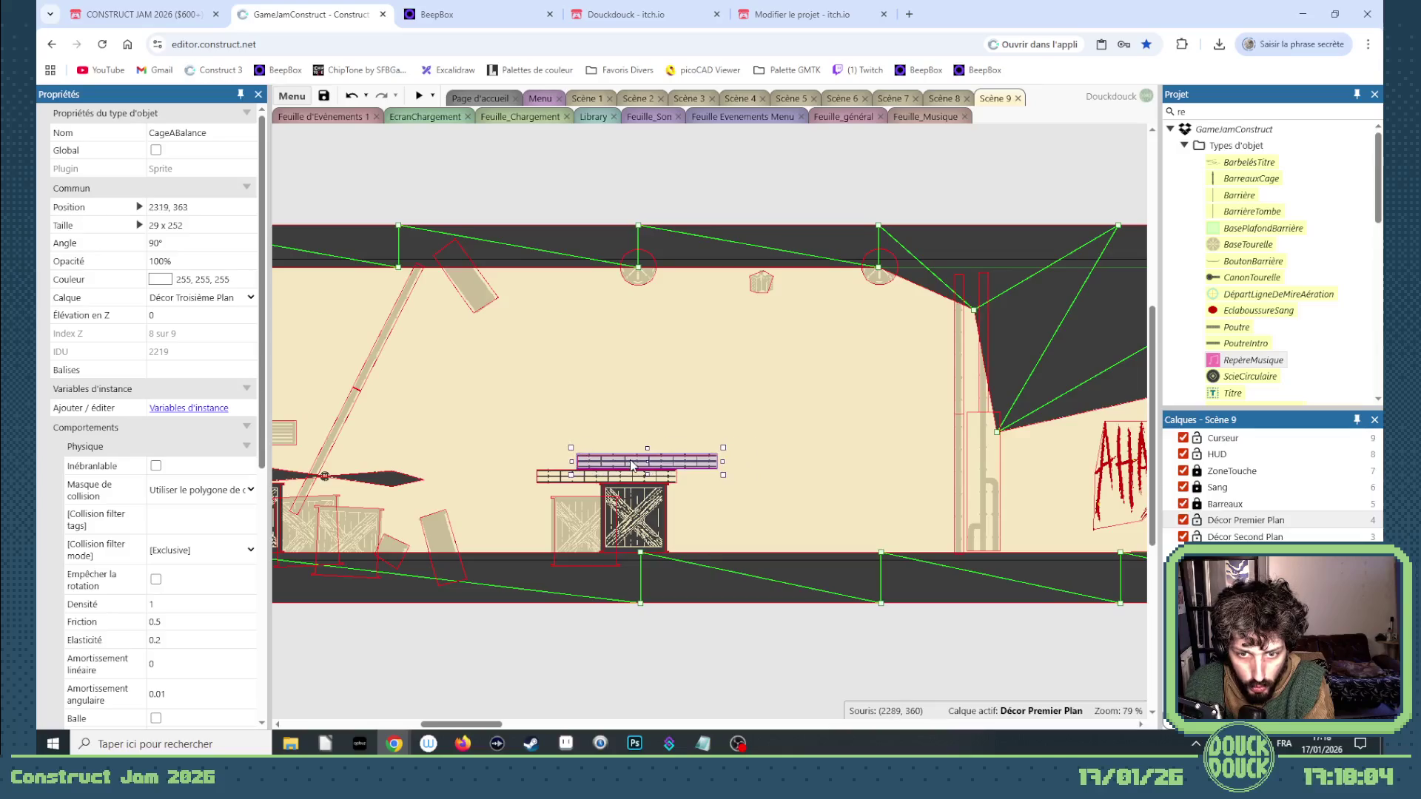
pyautogui.scroll(5, 654, 477)
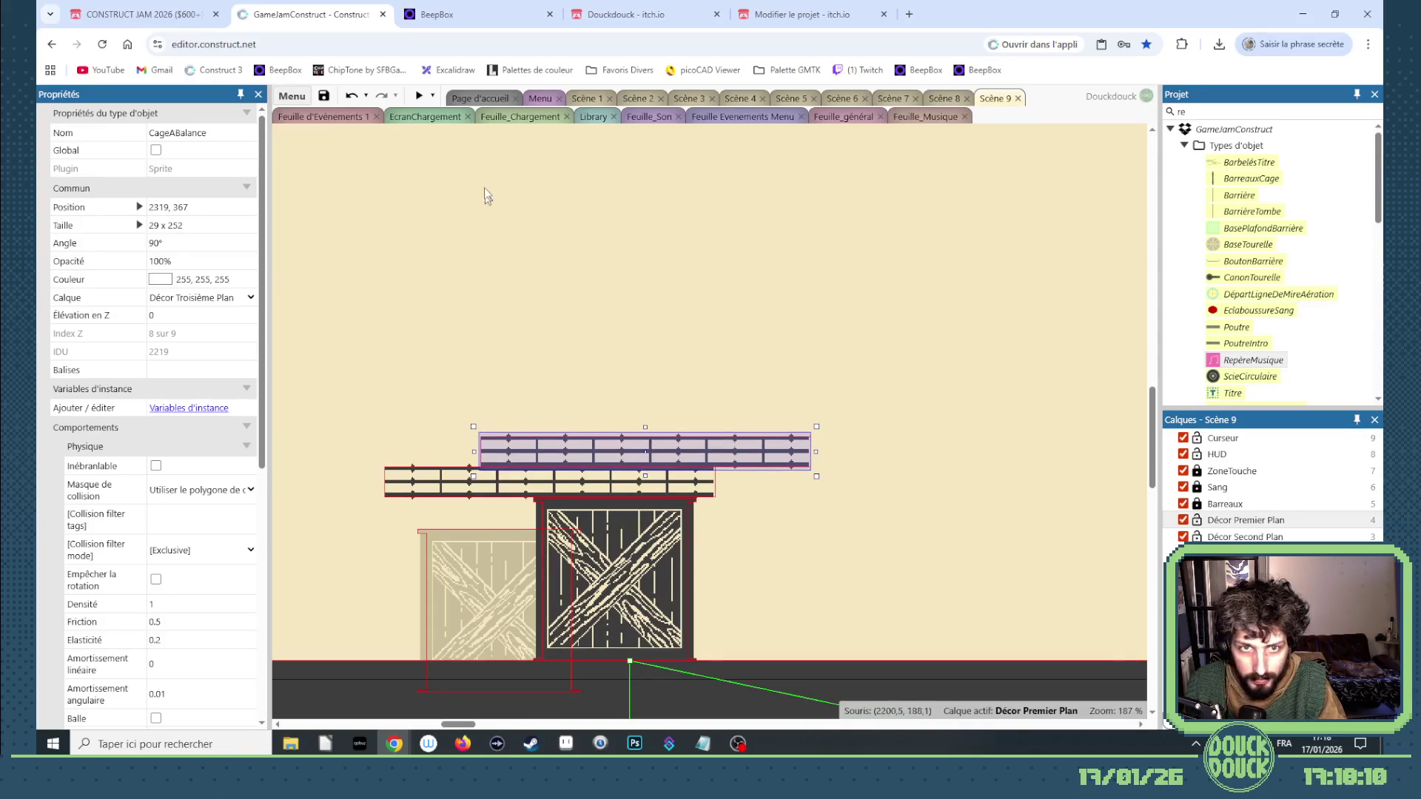
pyautogui.click(420, 96)
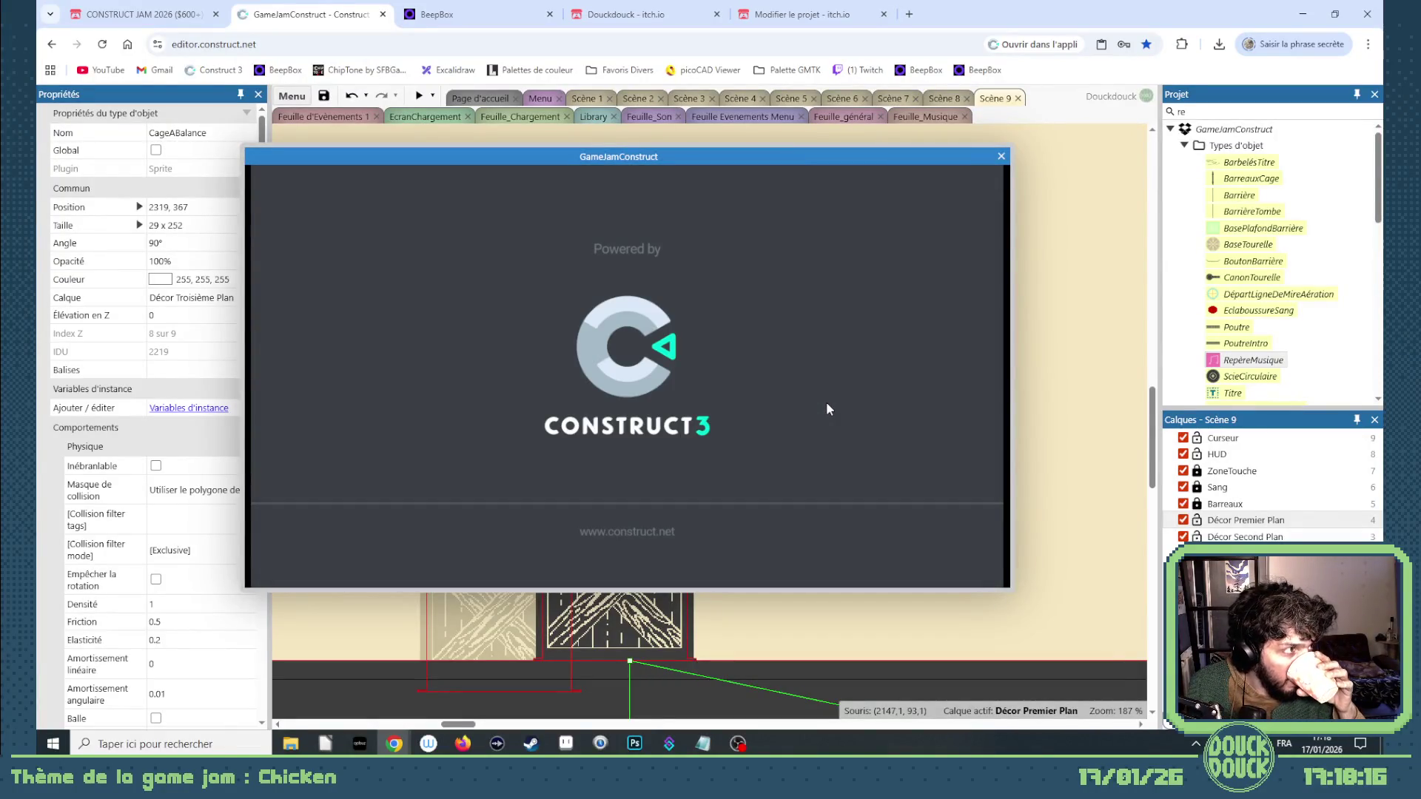
# Play the preview full screen, leading the chickens right toward the crate, then close it.
pyautogui.click(597, 354)
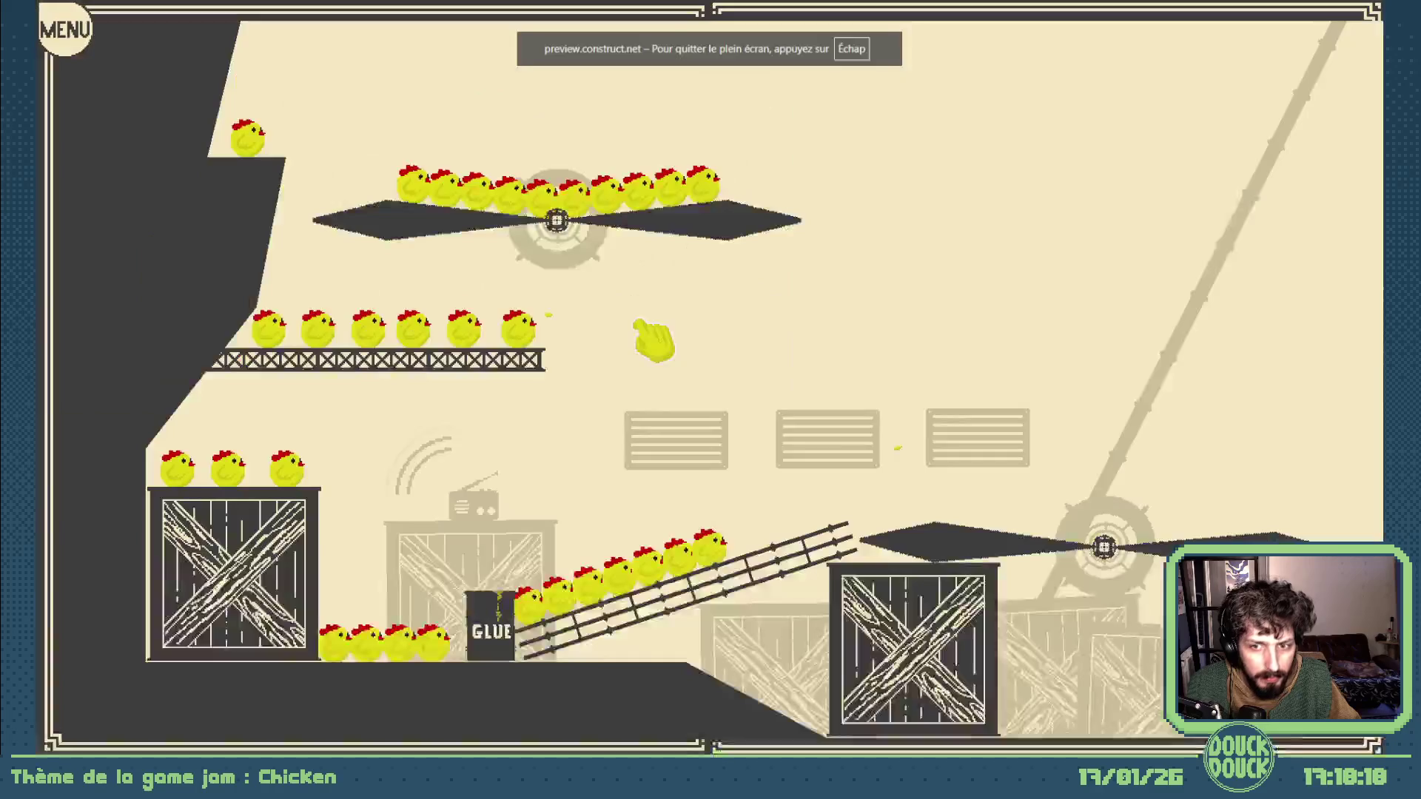
pyautogui.moveTo(856, 423)
pyautogui.mouseDown()
pyautogui.moveTo(993, 454)
pyautogui.moveTo(1039, 444)
pyautogui.moveTo(1043, 517)
pyautogui.moveTo(1056, 511)
pyautogui.moveTo(1086, 561)
pyautogui.moveTo(1056, 625)
pyautogui.moveTo(1094, 650)
pyautogui.moveTo(1101, 640)
pyautogui.moveTo(1078, 650)
pyautogui.moveTo(1088, 633)
pyautogui.mouseUp()
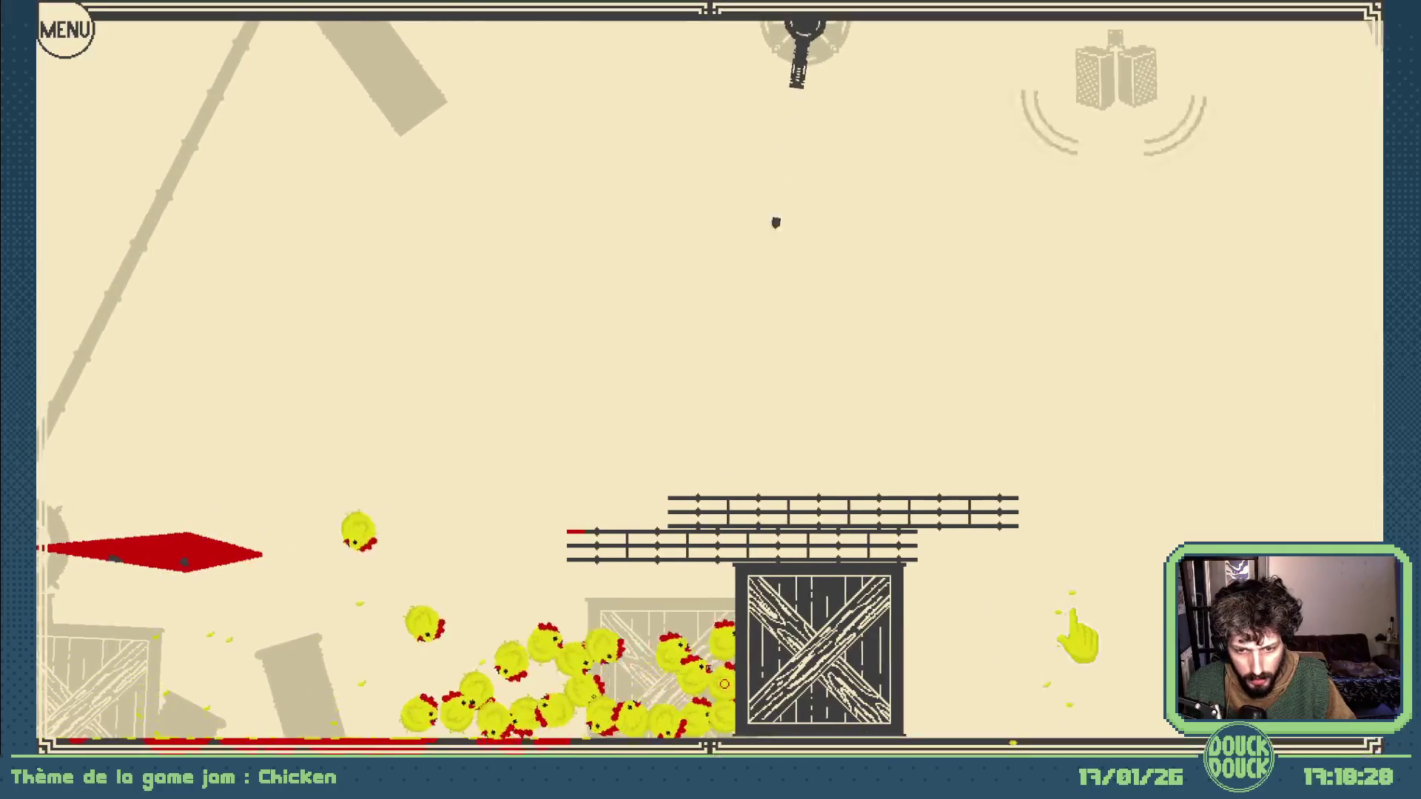
pyautogui.moveTo(1105, 640)
pyautogui.mouseDown()
pyautogui.moveTo(1116, 624)
pyautogui.moveTo(1110, 640)
pyautogui.mouseUp()
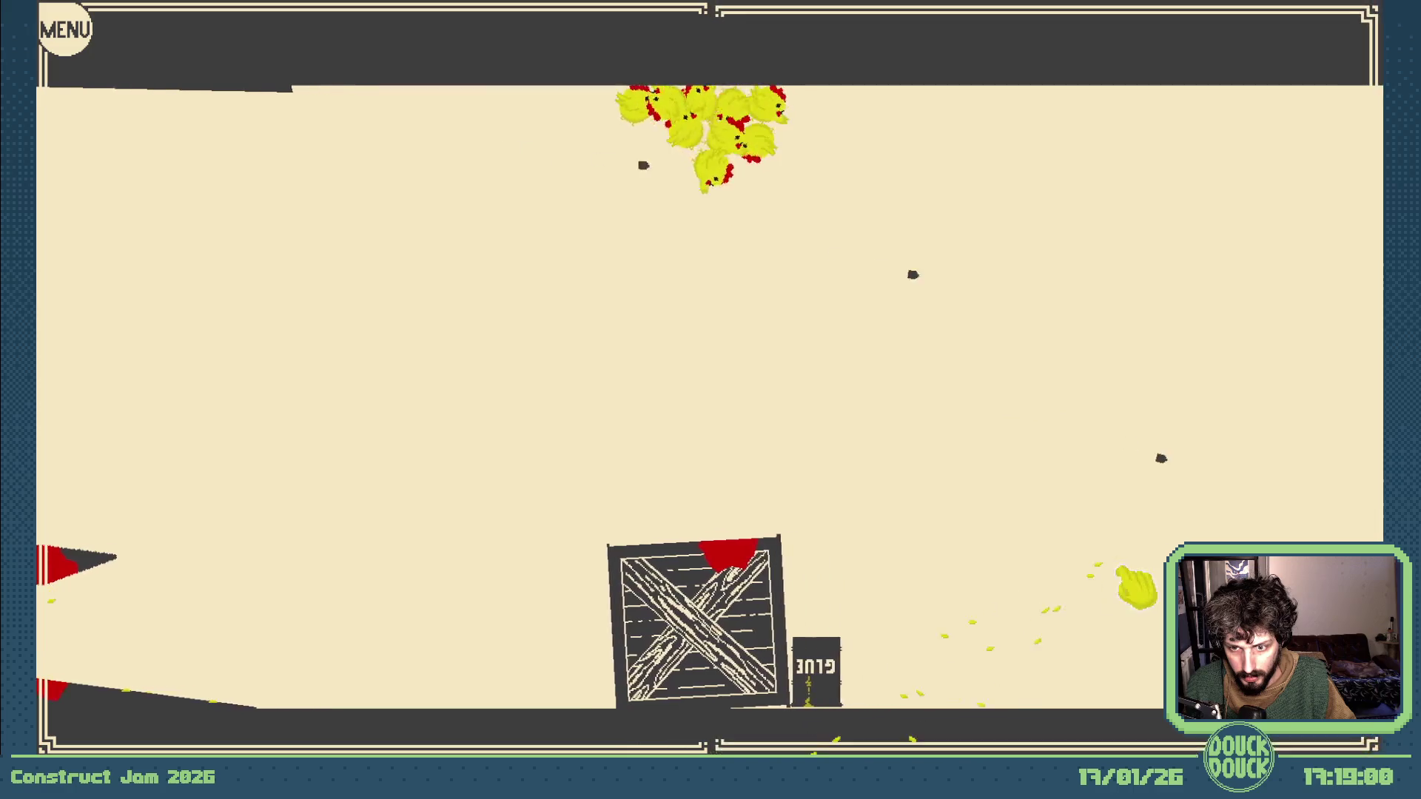
pyautogui.moveTo(1136, 584); pyautogui.dragTo(1125, 596)
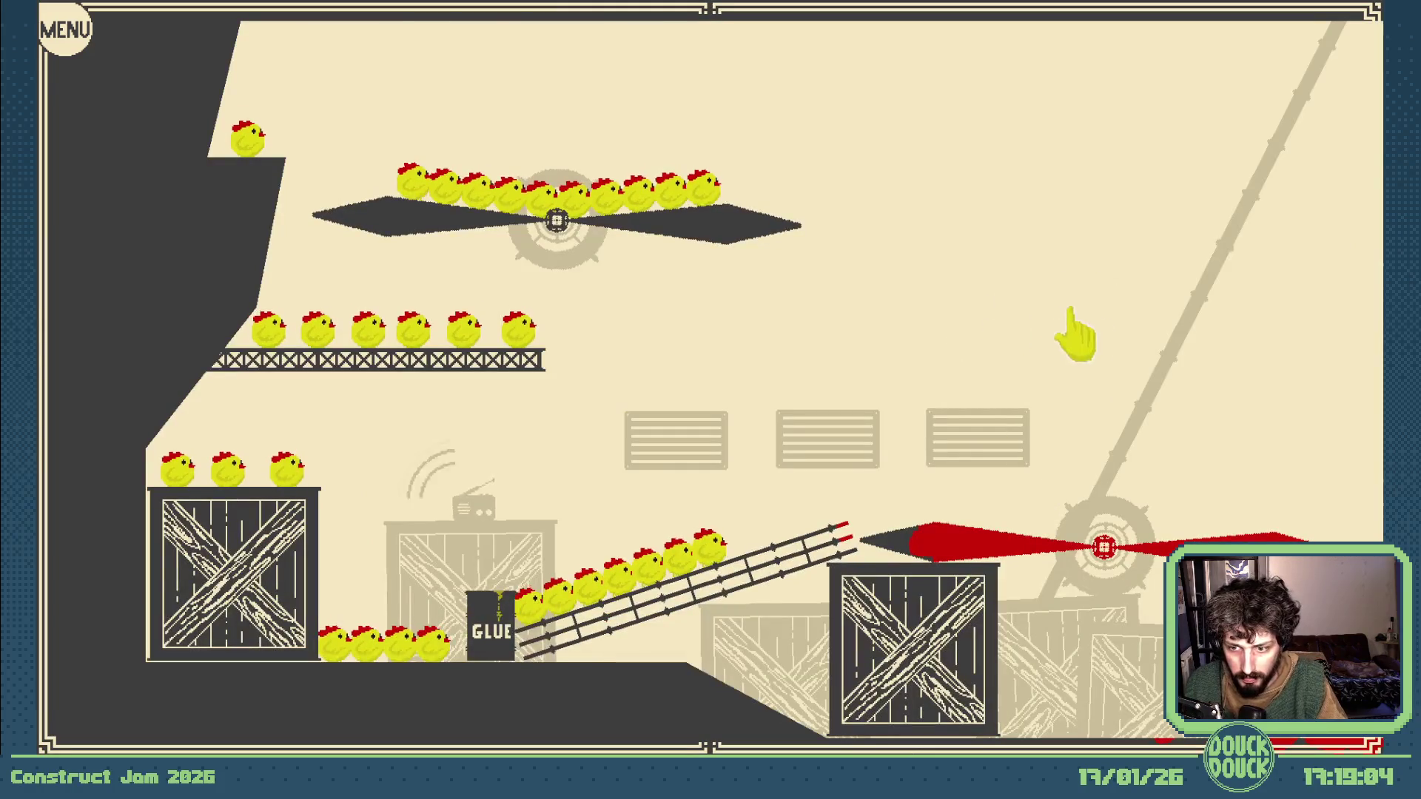
pyautogui.press('Escape')
pyautogui.click(1000, 157)
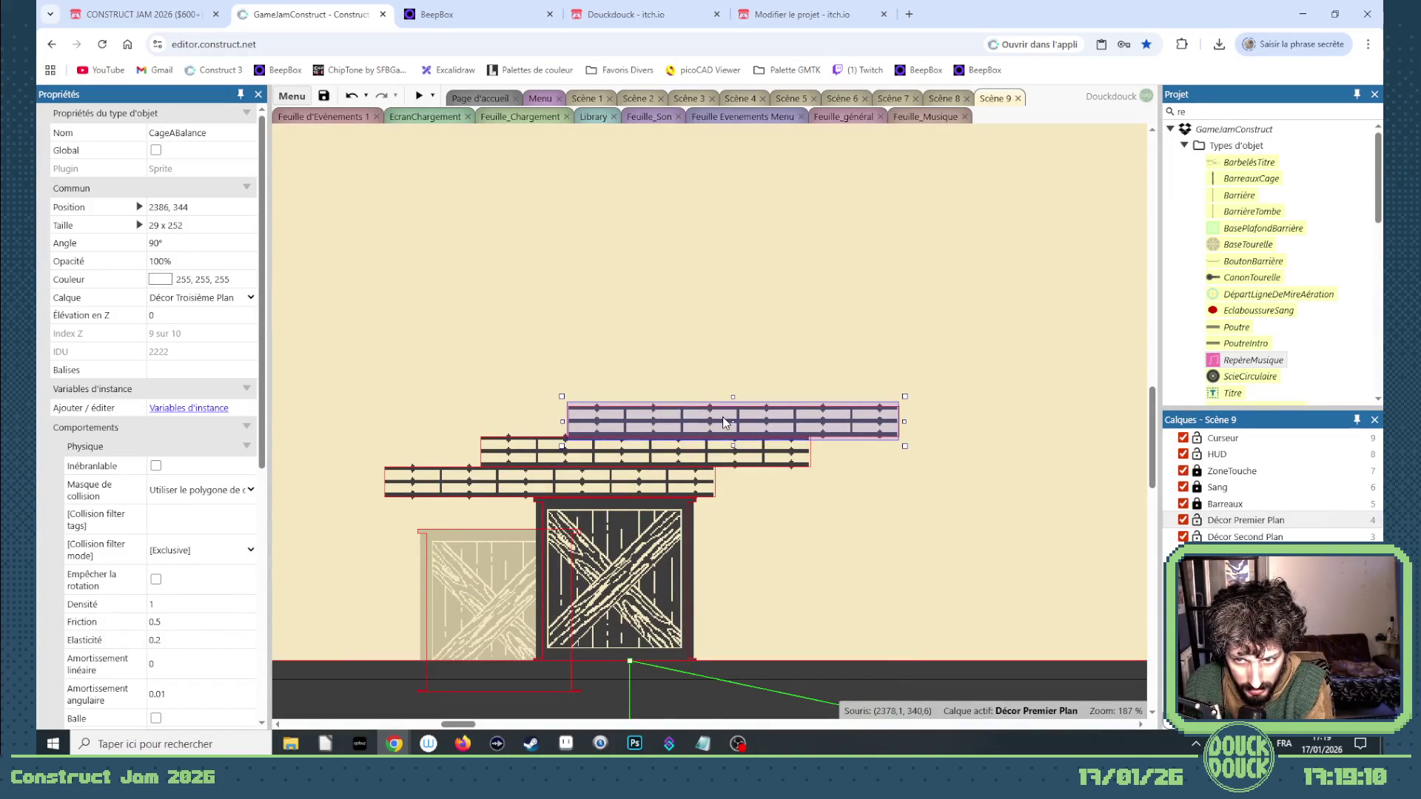
# Relaunch the Scène 9 preview with the third cage bar stacked on the crate.
pyautogui.click(426, 101)
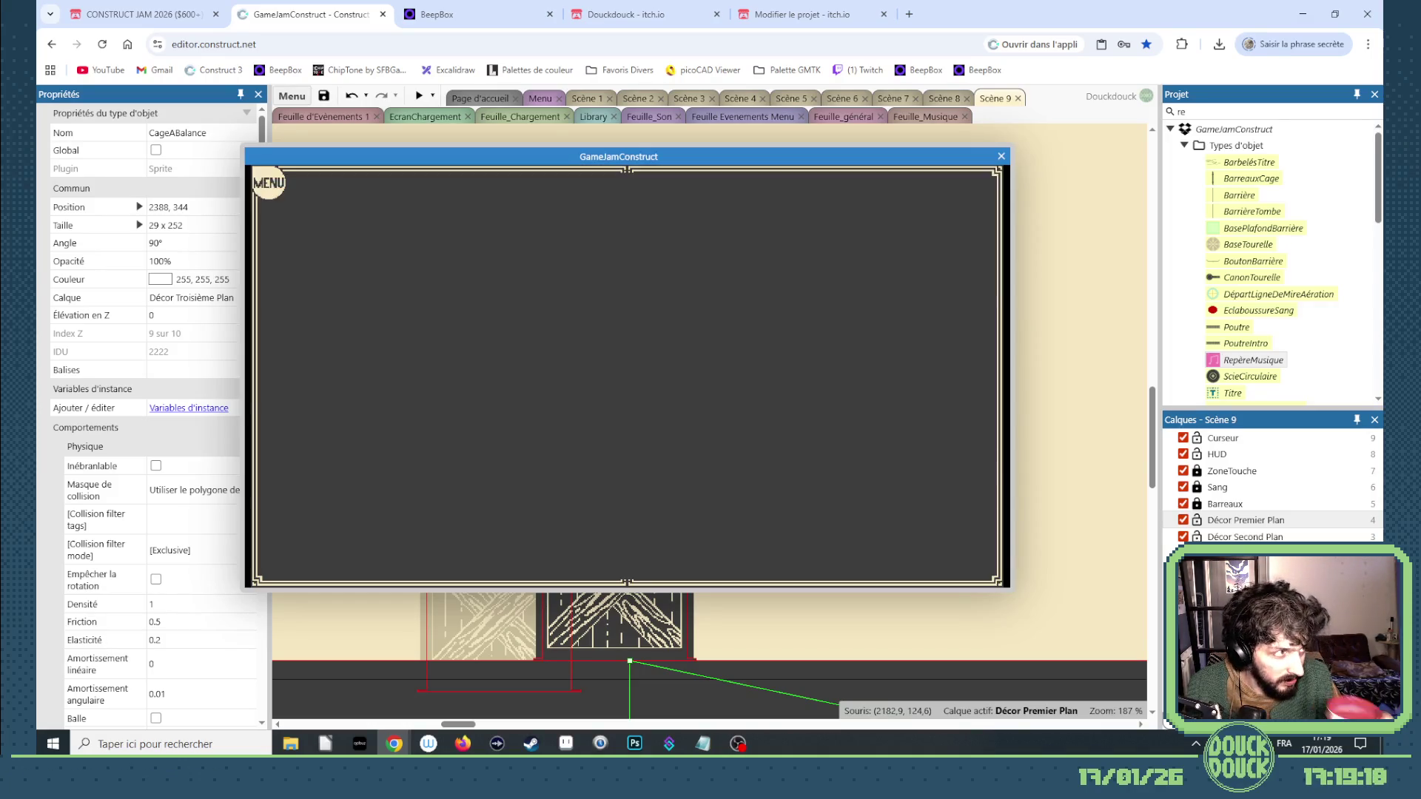
# Play through the level full screen past the three-bar crate stack, then leave full screen.
pyautogui.click(906, 446)
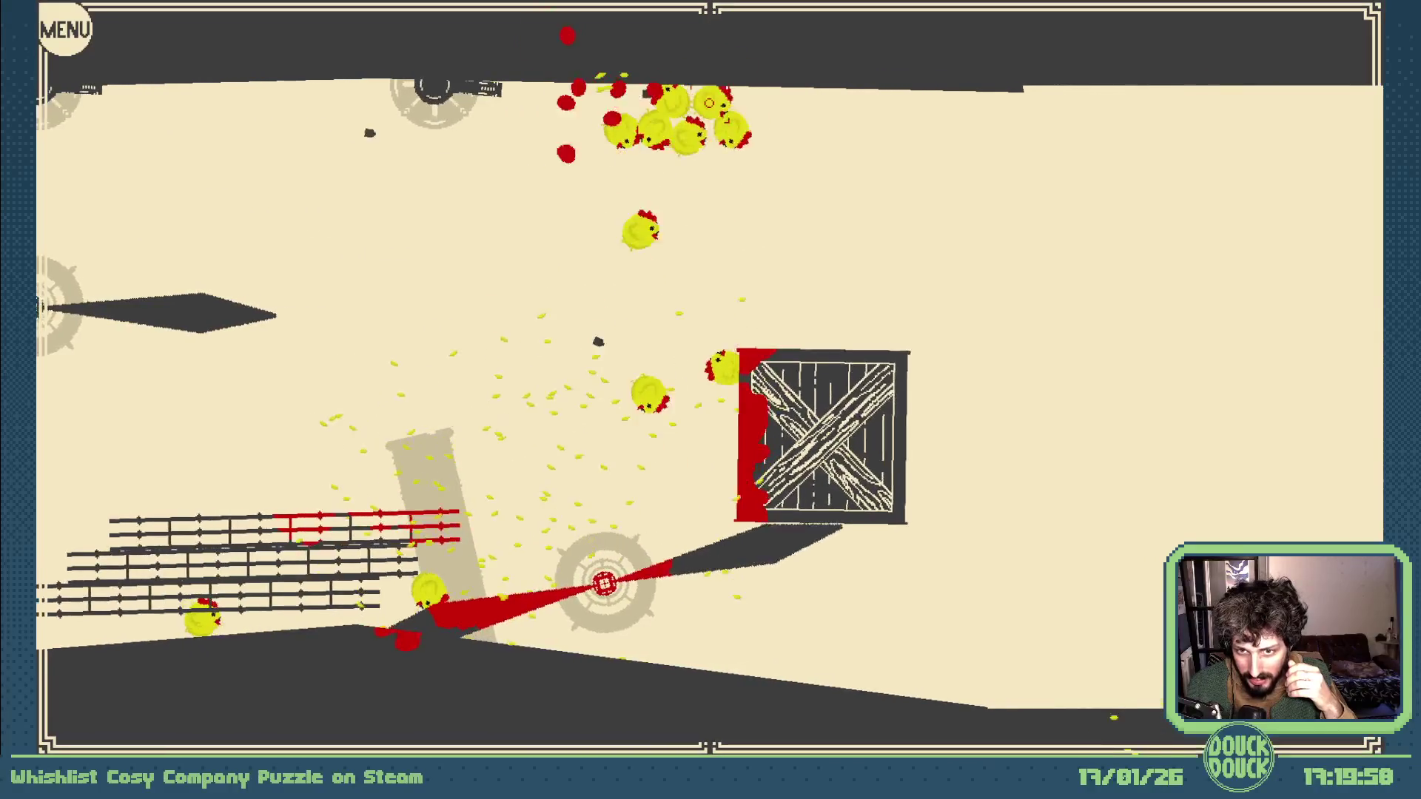
pyautogui.press('Escape')
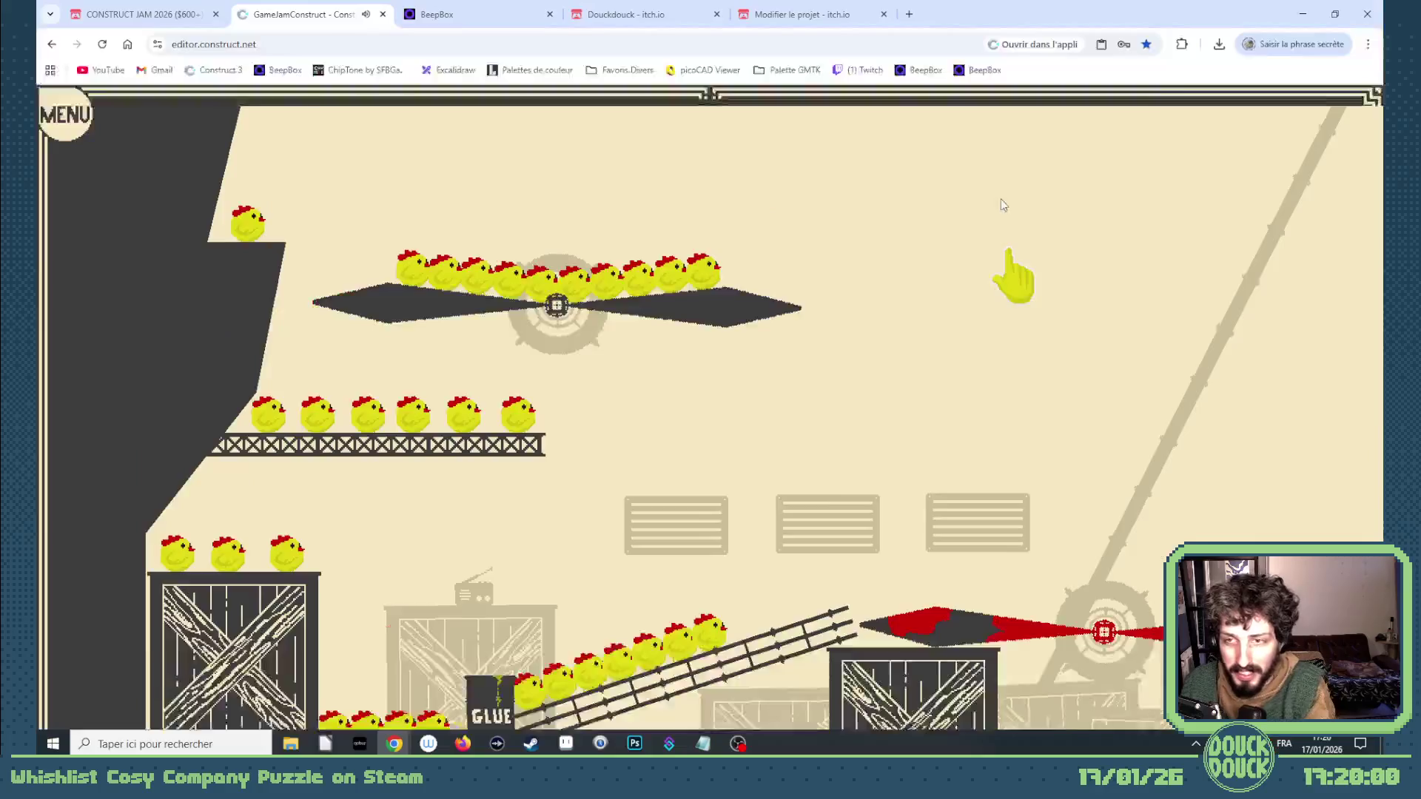
# Close the preview, zoom out to the spinning blades and select the lower Roue blade.
pyautogui.click(996, 151)
pyautogui.moveTo(471, 725)
pyautogui.mouseDown()
pyautogui.moveTo(588, 726)
pyautogui.moveTo(576, 728)
pyautogui.mouseUp()
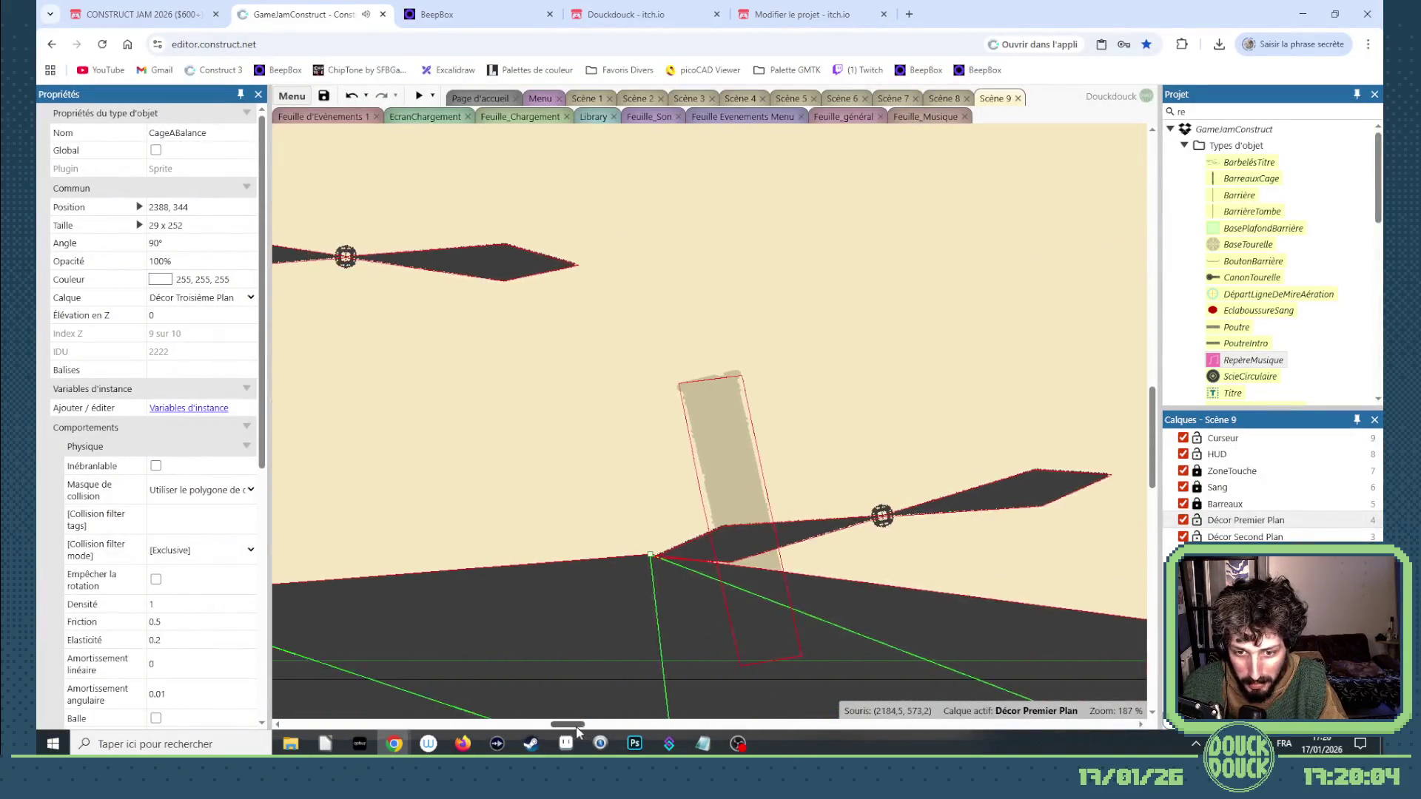
pyautogui.scroll(-5, 695, 521)
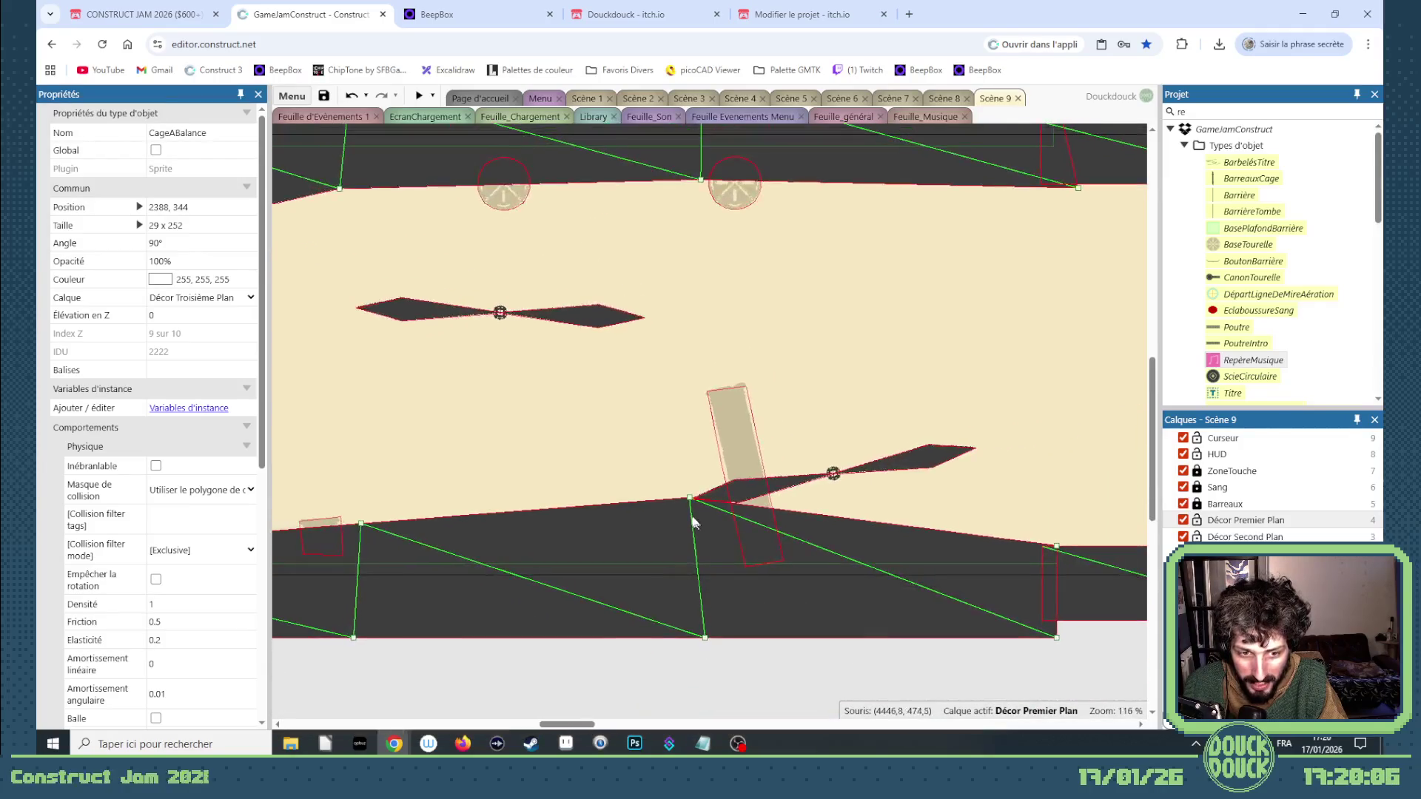
pyautogui.click(835, 479)
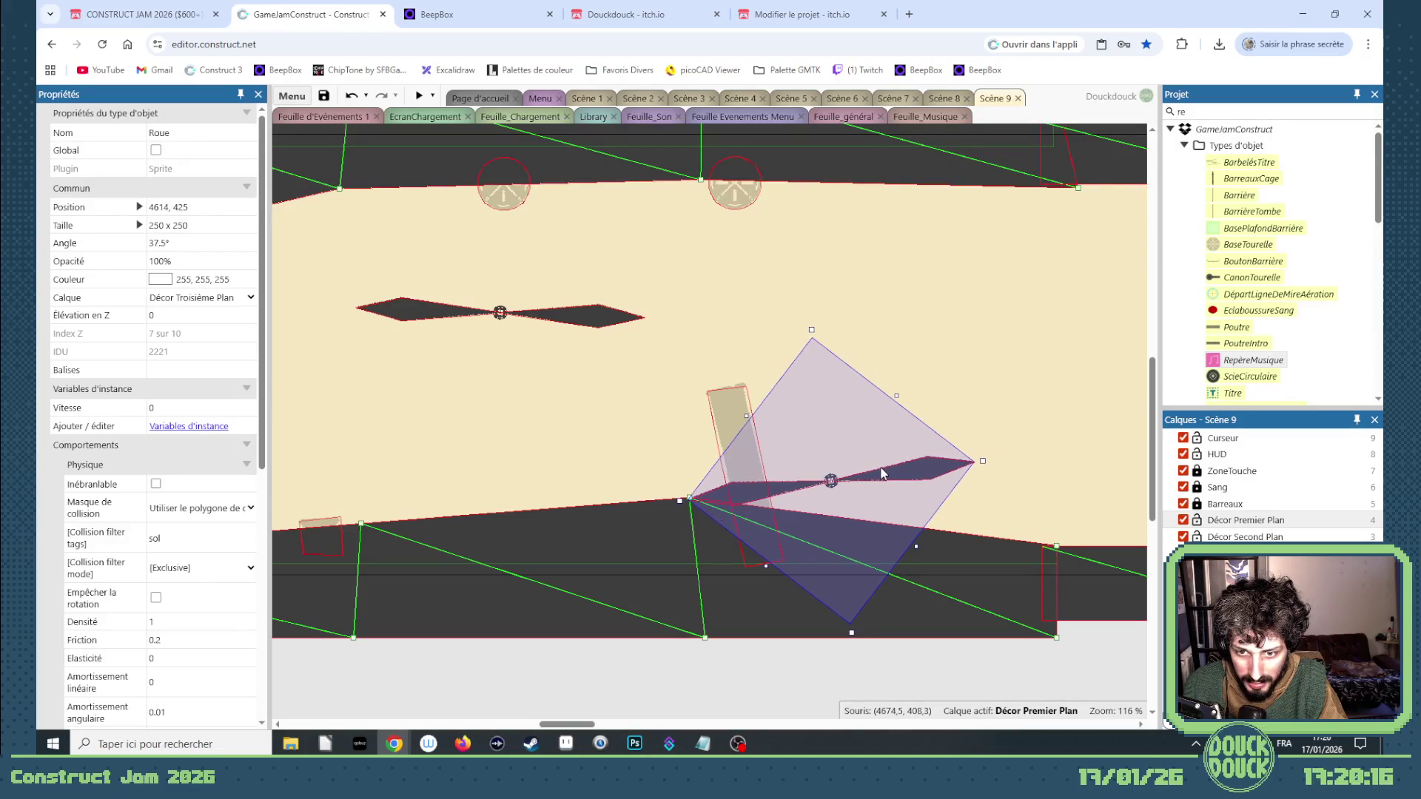
# Nudge the upper Roue blade right to 4222, 228 and preview the level full screen.
pyautogui.click(612, 321)
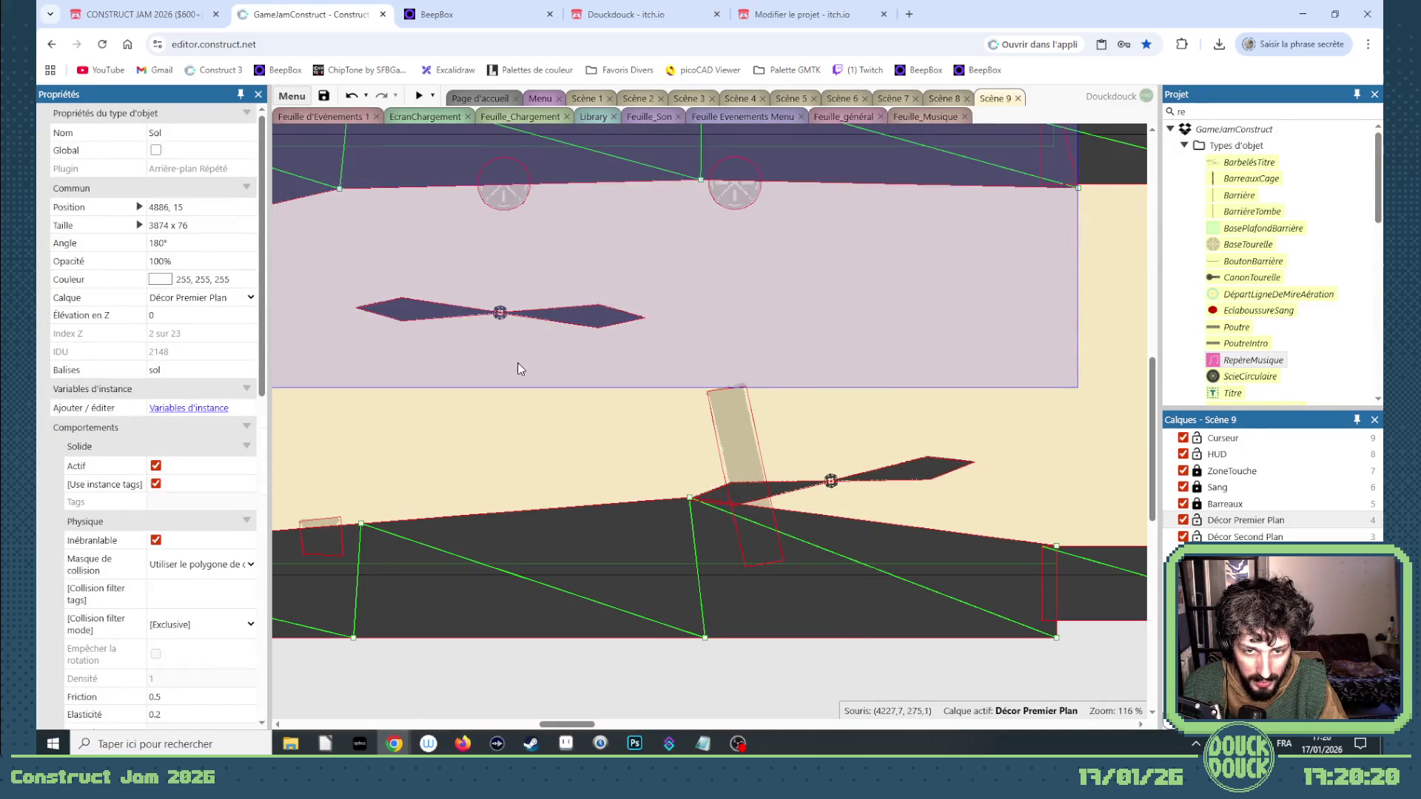
pyautogui.scroll(-3, 590, 362)
pyautogui.scroll(2, 619, 403)
pyautogui.click(520, 376)
pyautogui.moveTo(518, 376); pyautogui.dragTo(527, 375)
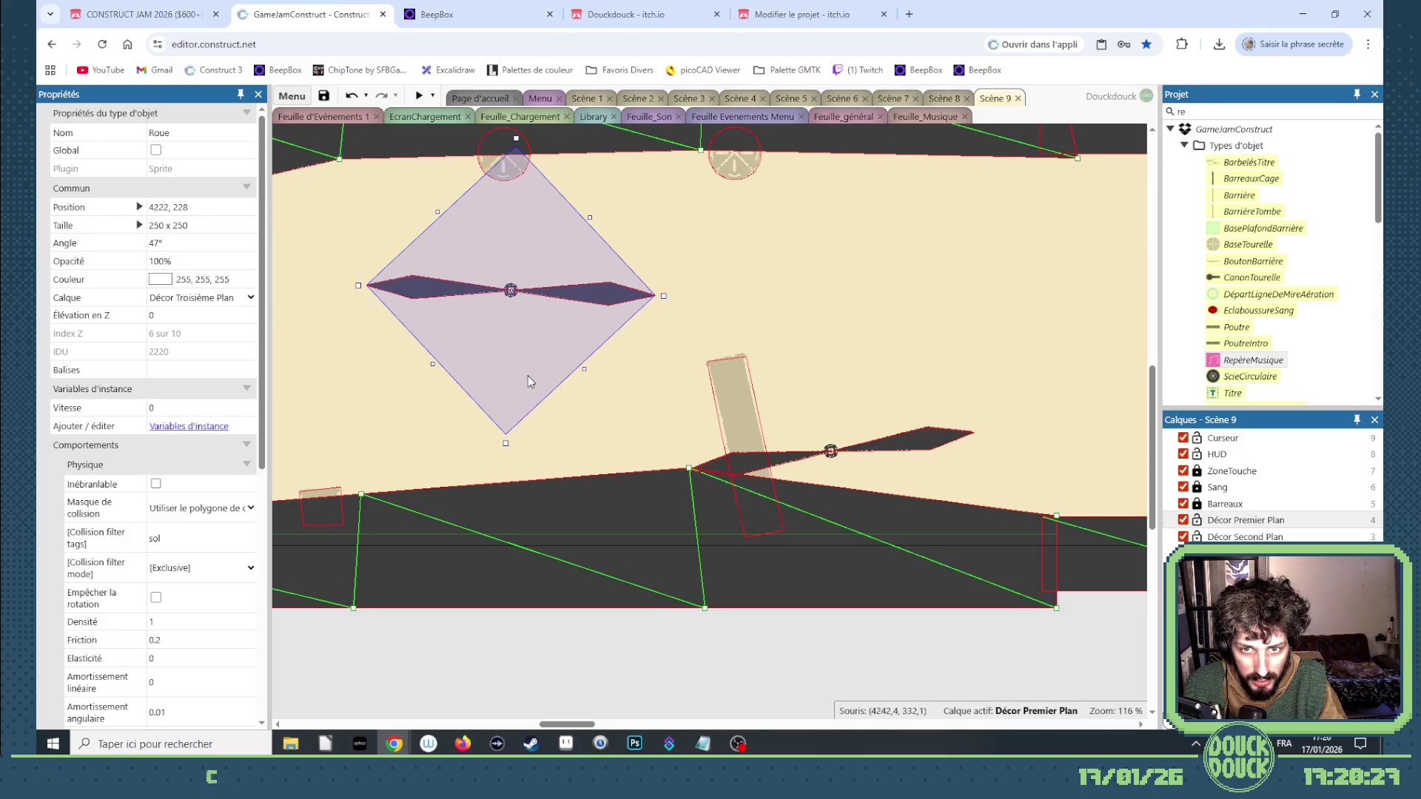
pyautogui.click(421, 96)
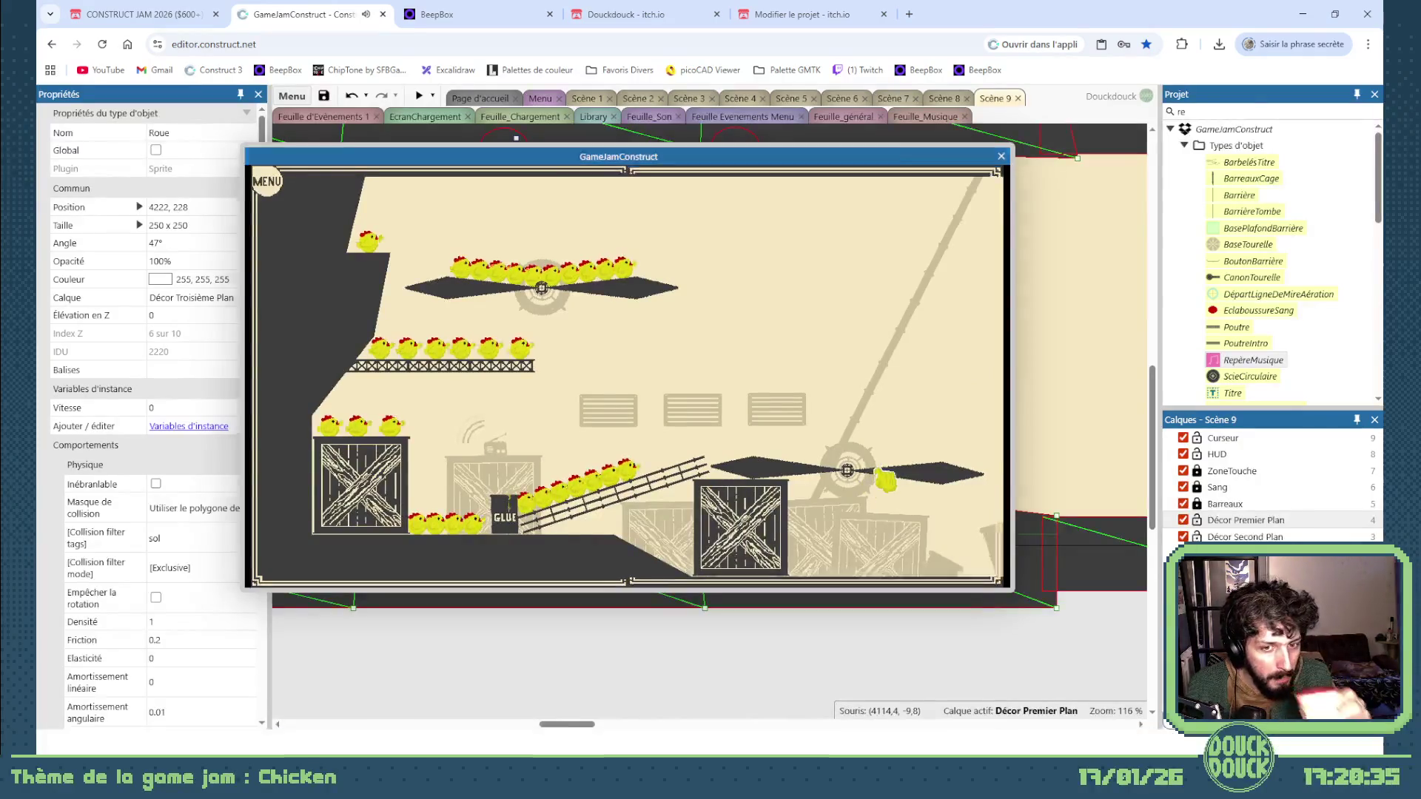
pyautogui.click(879, 481)
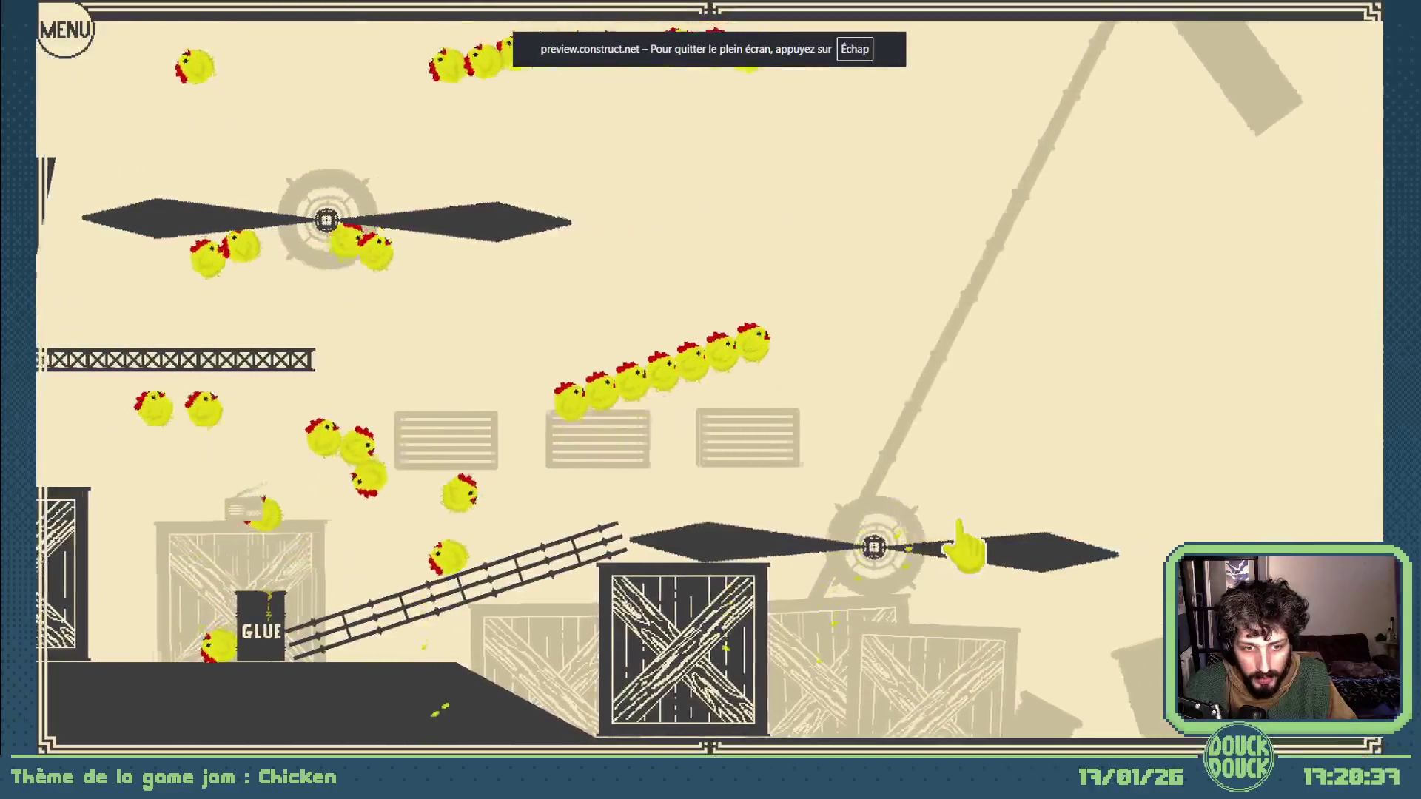
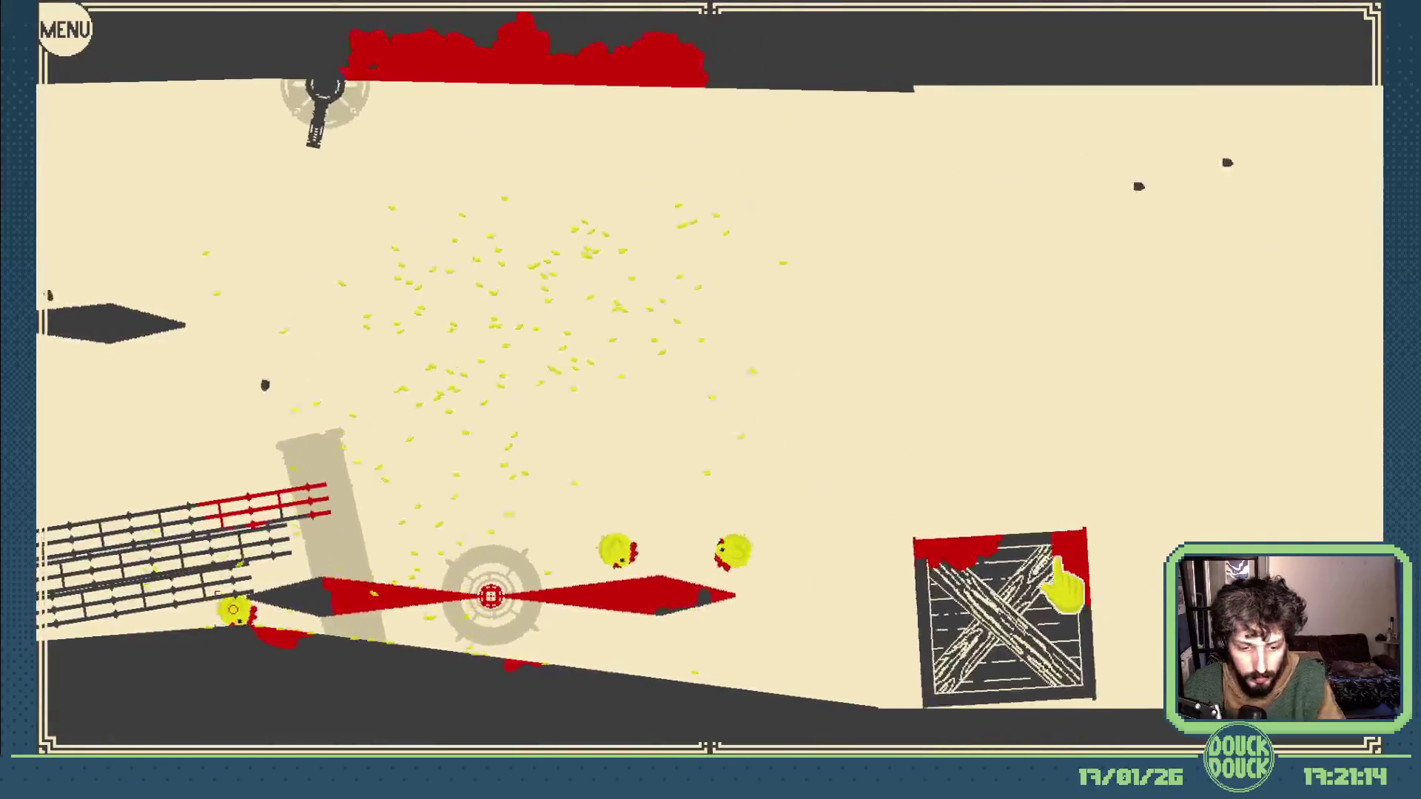
# End the playtest and close the game preview window.
pyautogui.press('Escape')
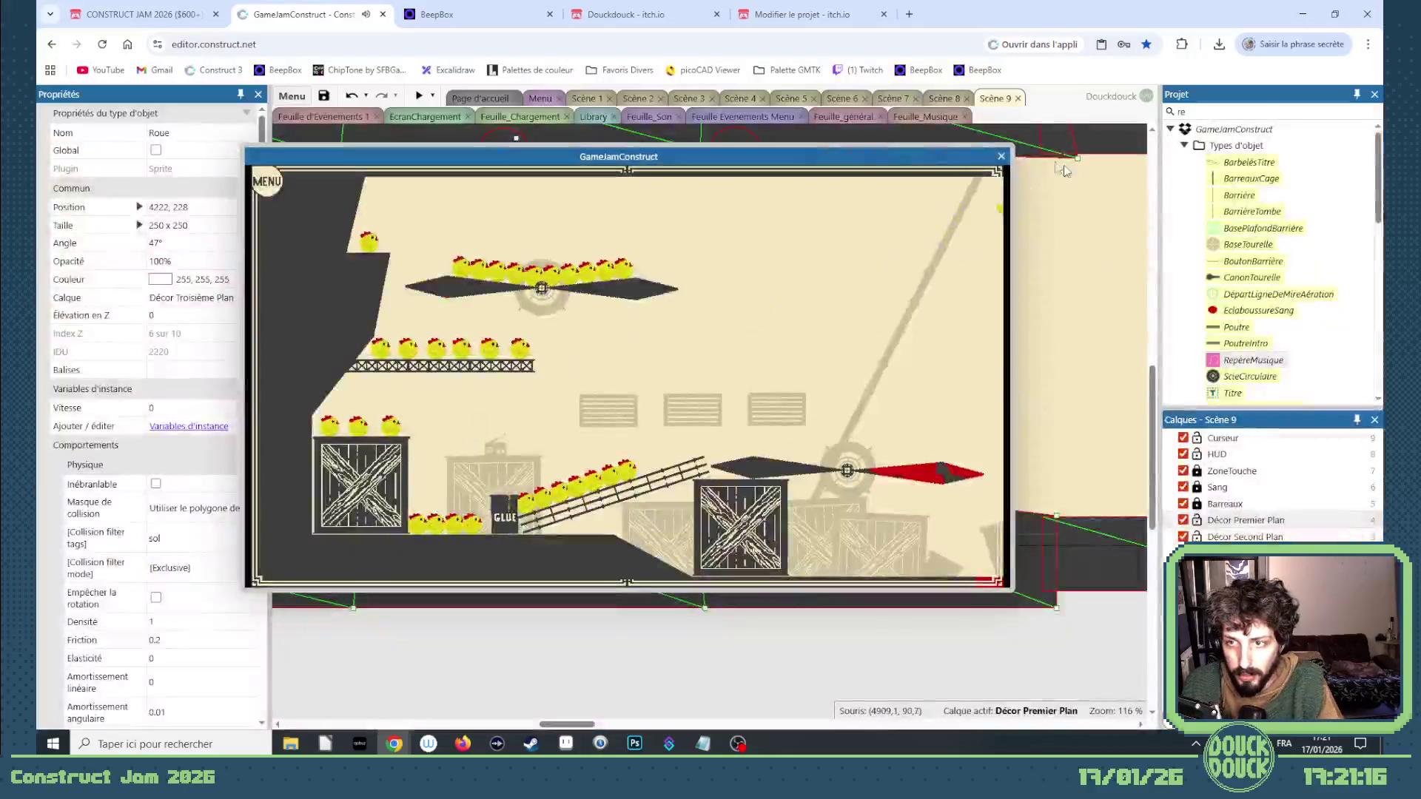
pyautogui.click(1002, 151)
pyautogui.moveTo(558, 723); pyautogui.dragTo(567, 724)
pyautogui.scroll(2, 850, 252)
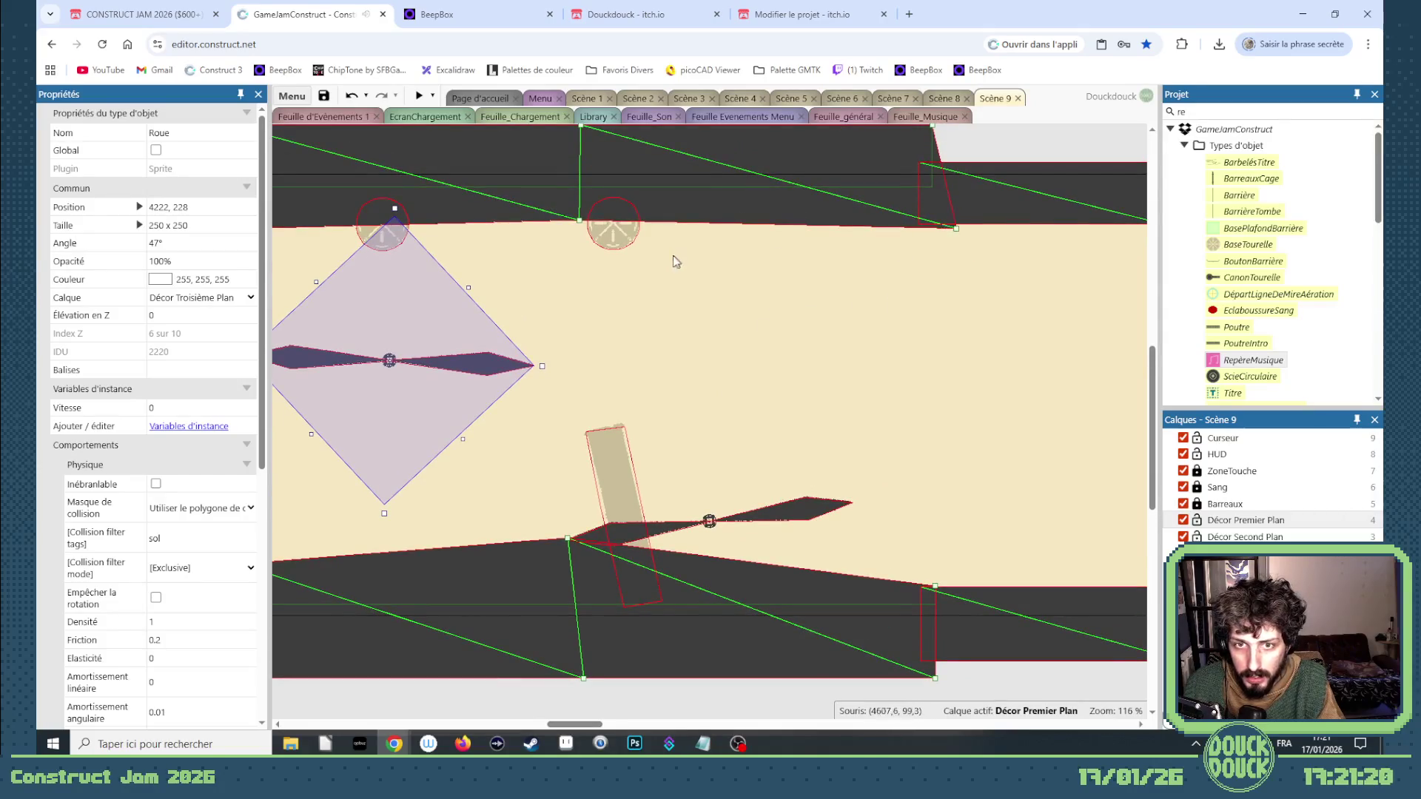
pyautogui.scroll(-2, 672, 260)
# Drag the top bar's Sol mesh points to slant the ceiling into a sloped overhang.
pyautogui.click(736, 231)
pyautogui.moveTo(736, 231); pyautogui.dragTo(744, 230)
pyautogui.click(884, 237)
pyautogui.moveTo(885, 237)
pyautogui.mouseDown()
pyautogui.moveTo(764, 333)
pyautogui.moveTo(874, 207)
pyautogui.mouseUp()
pyautogui.moveTo(602, 156); pyautogui.dragTo(786, 157)
pyautogui.moveTo(873, 209); pyautogui.dragTo(811, 338)
pyautogui.moveTo(867, 159)
pyautogui.mouseDown()
pyautogui.moveTo(925, 226)
pyautogui.moveTo(942, 214)
pyautogui.mouseUp()
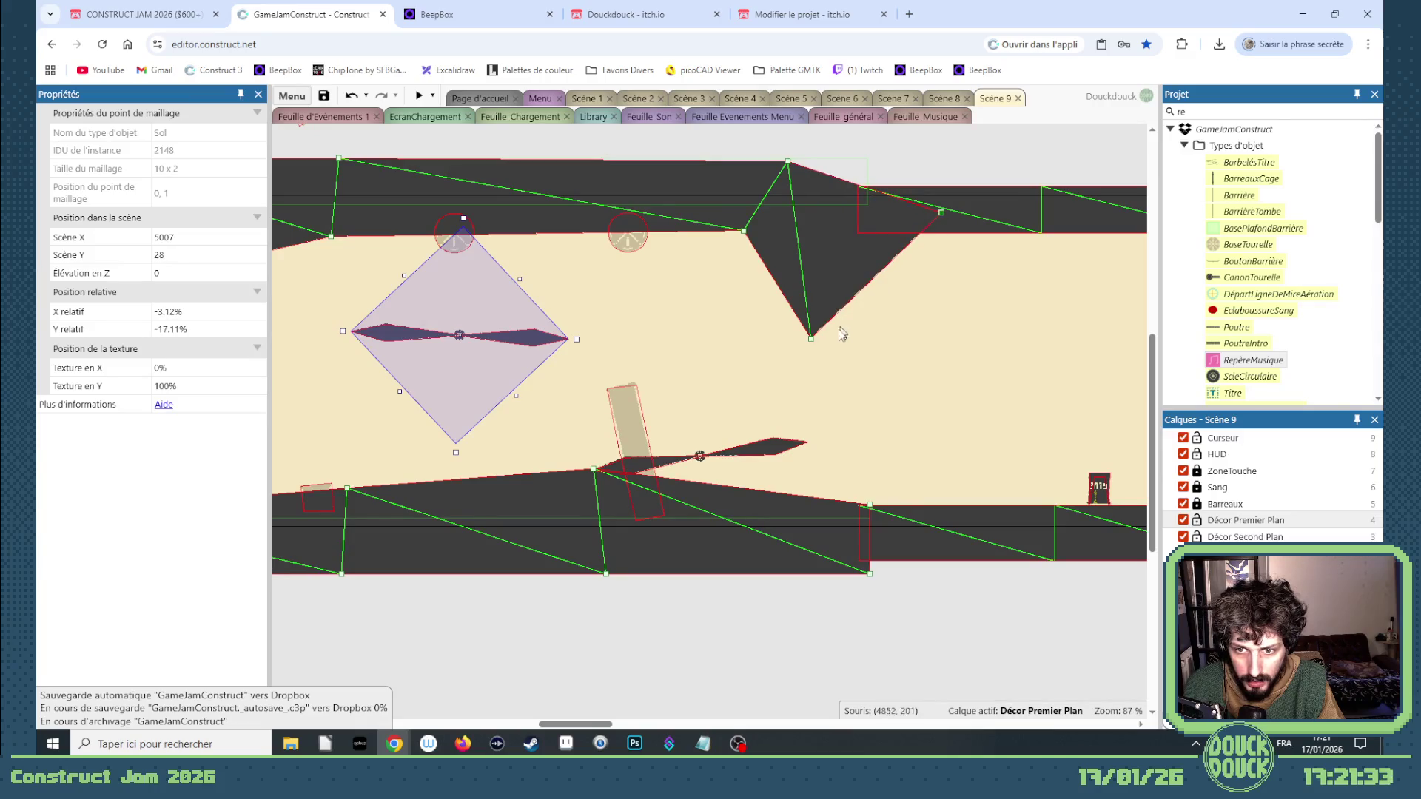
pyautogui.moveTo(811, 338); pyautogui.dragTo(813, 294)
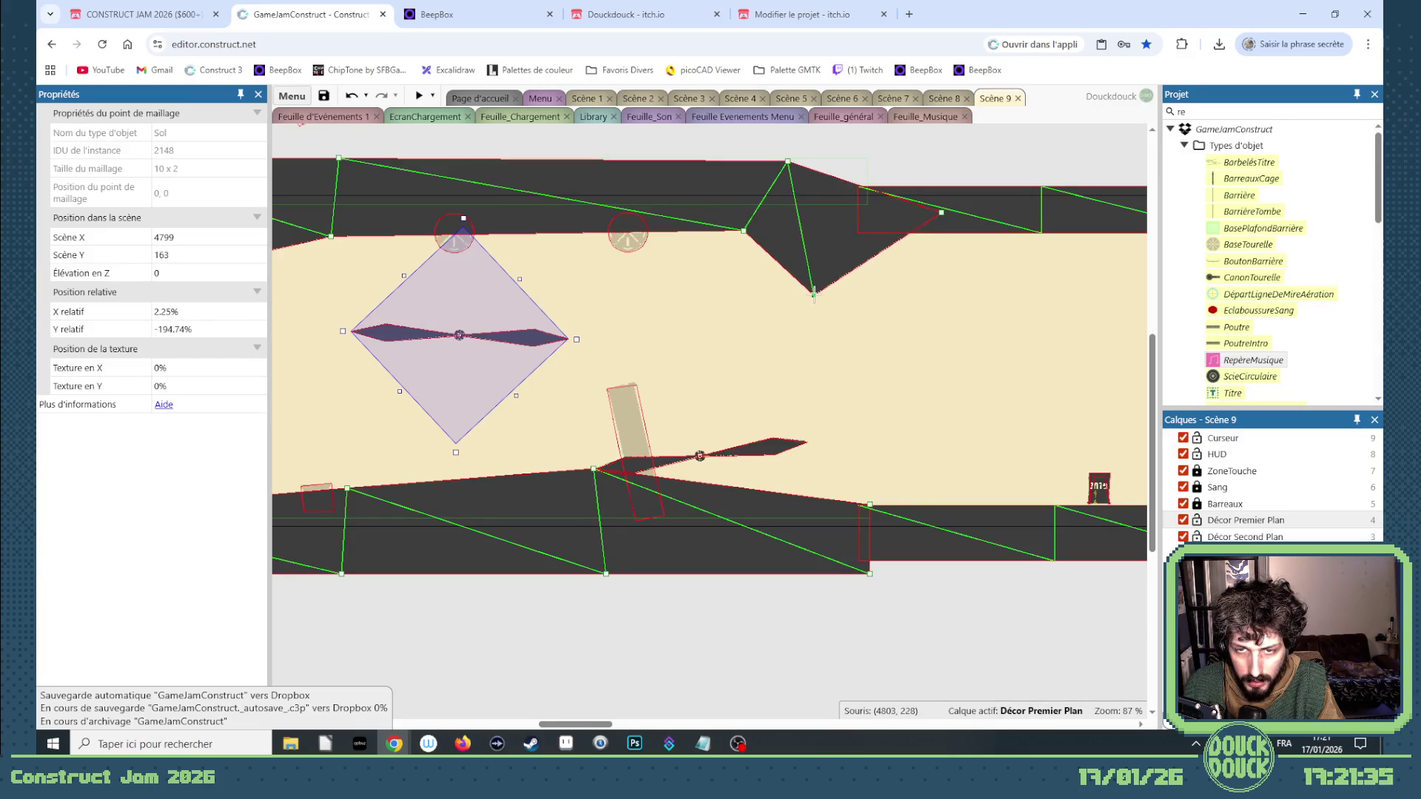
pyautogui.moveTo(743, 231); pyautogui.dragTo(661, 232)
pyautogui.moveTo(813, 295); pyautogui.dragTo(642, 298)
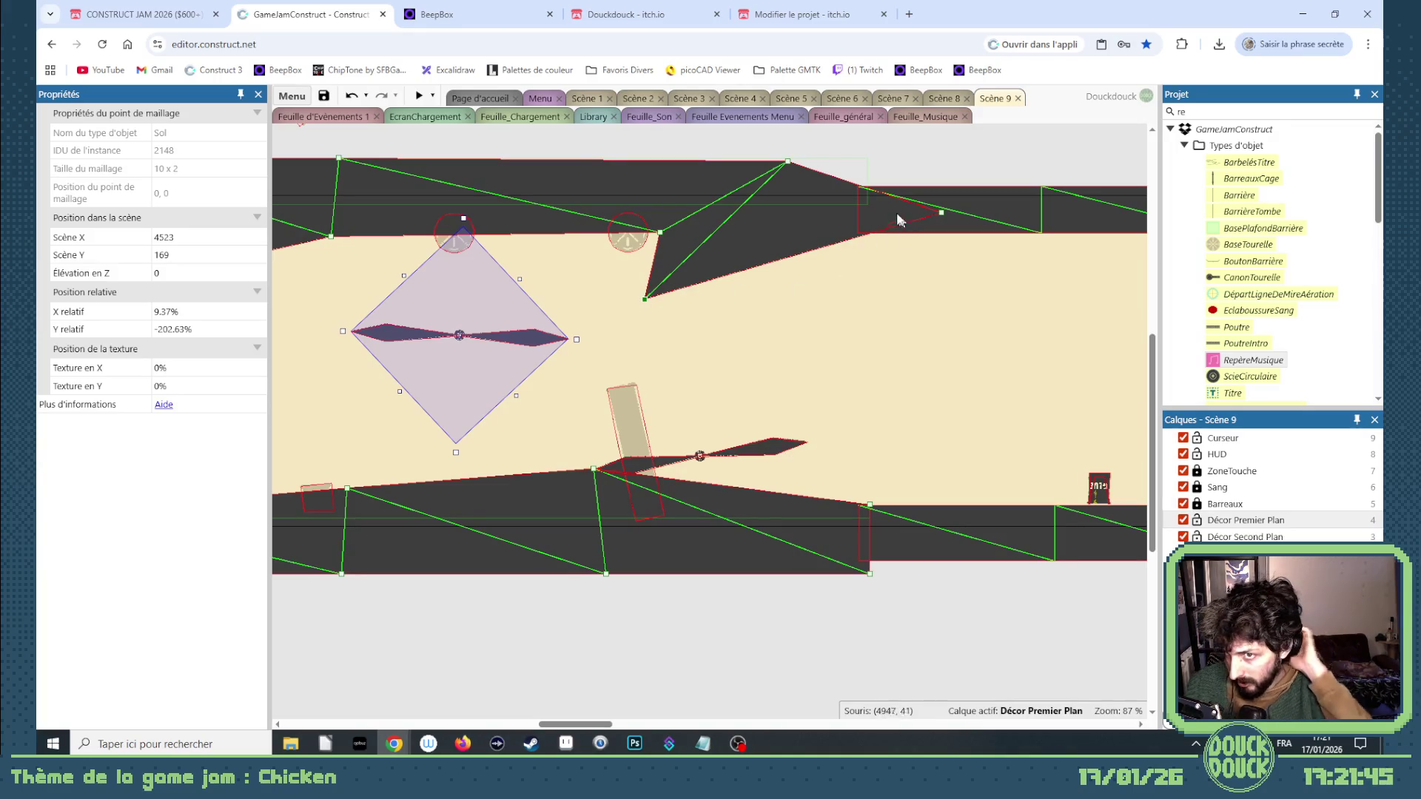
pyautogui.moveTo(601, 725); pyautogui.dragTo(640, 729)
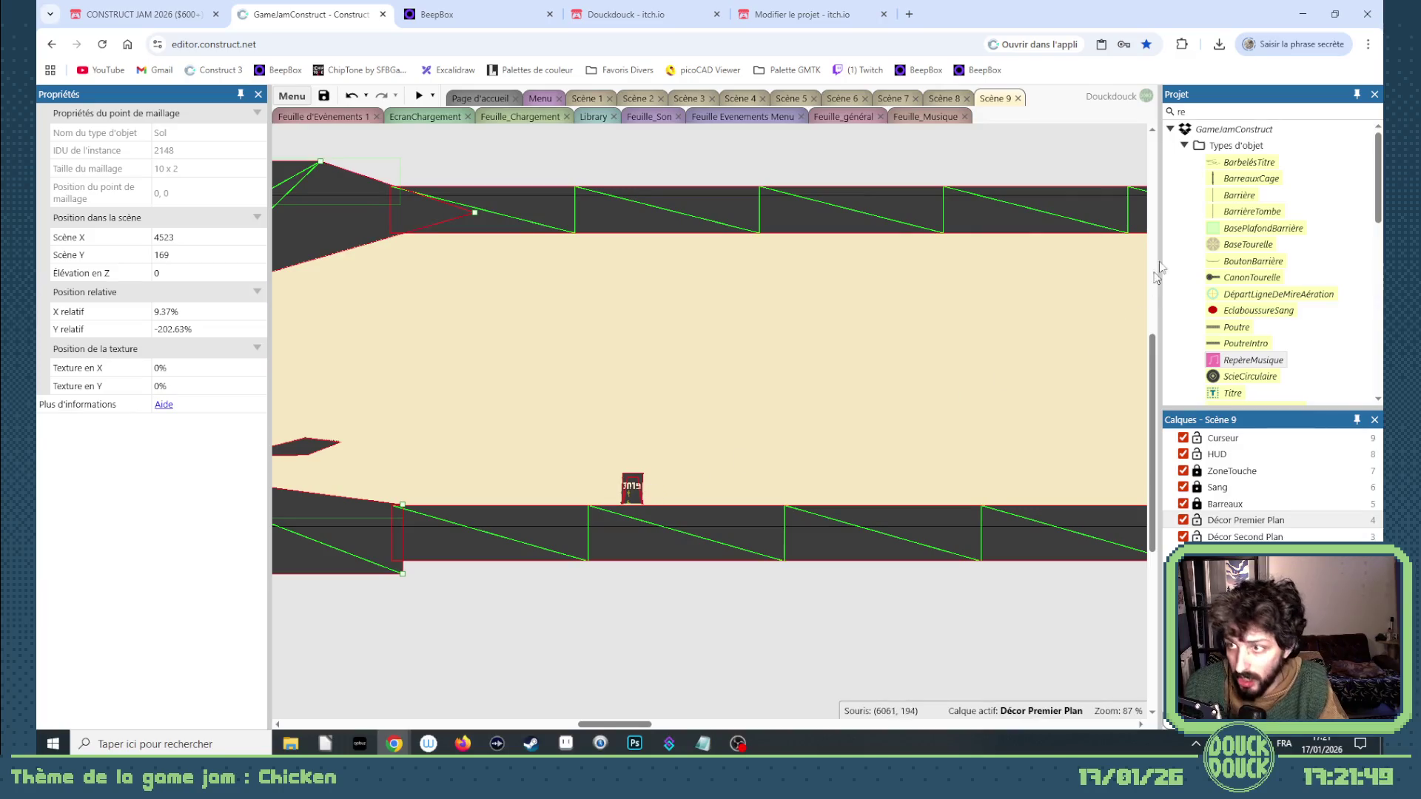
pyautogui.click(1195, 110)
pyautogui.write('pou')
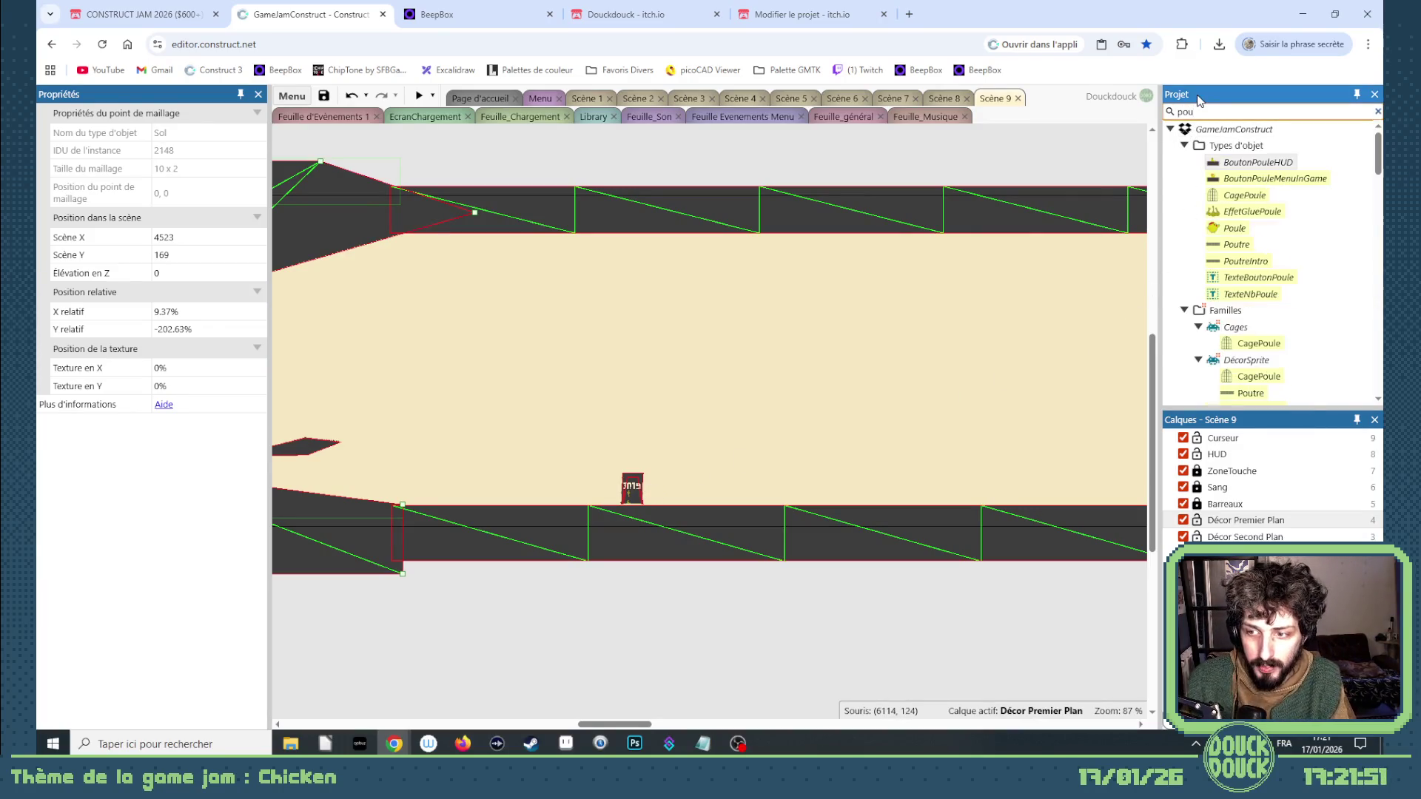
# Place a Poule chicken from the 'pou' search beside the glue barrel, with FuturActive unchecked.
pyautogui.click(1224, 162)
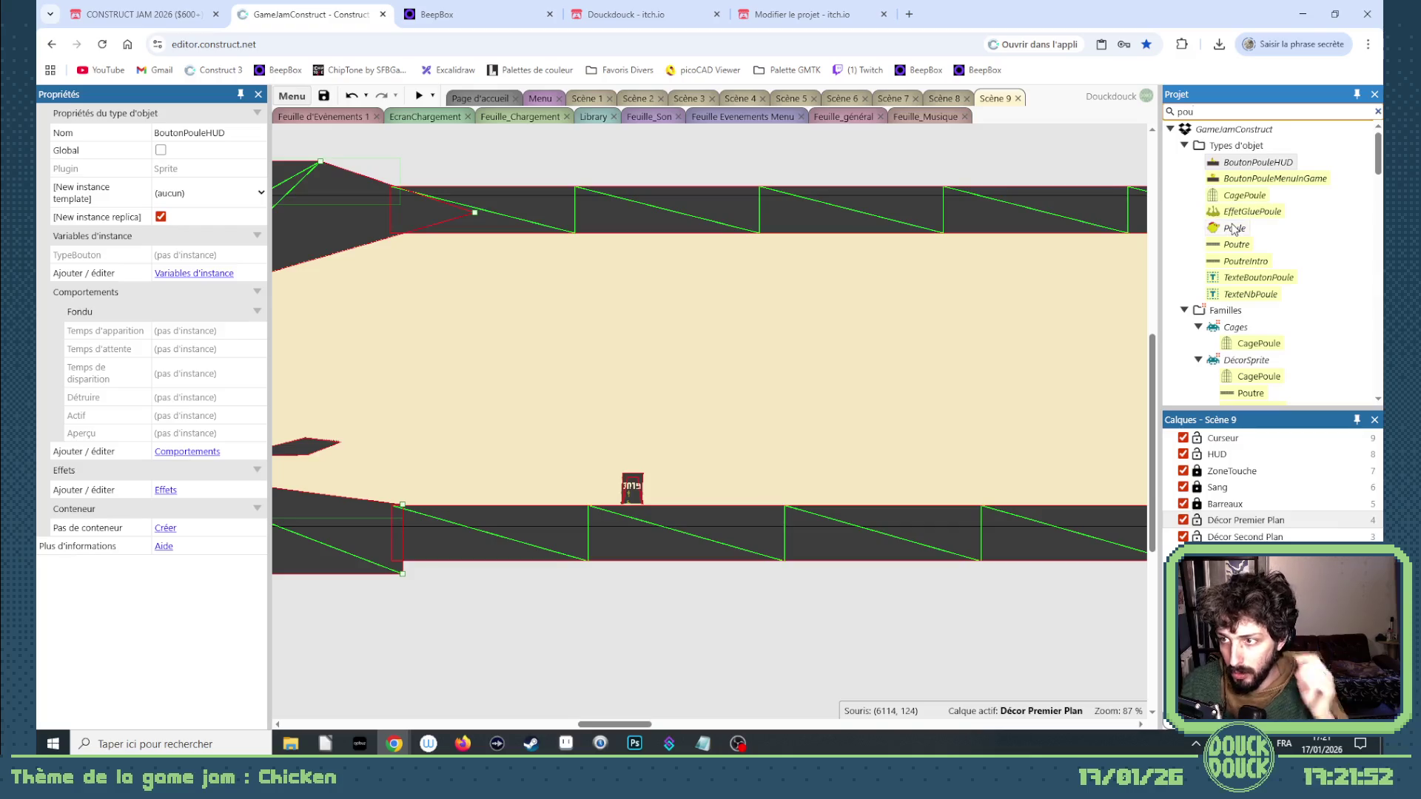
pyautogui.click(1232, 229)
pyautogui.moveTo(729, 418); pyautogui.dragTo(729, 413)
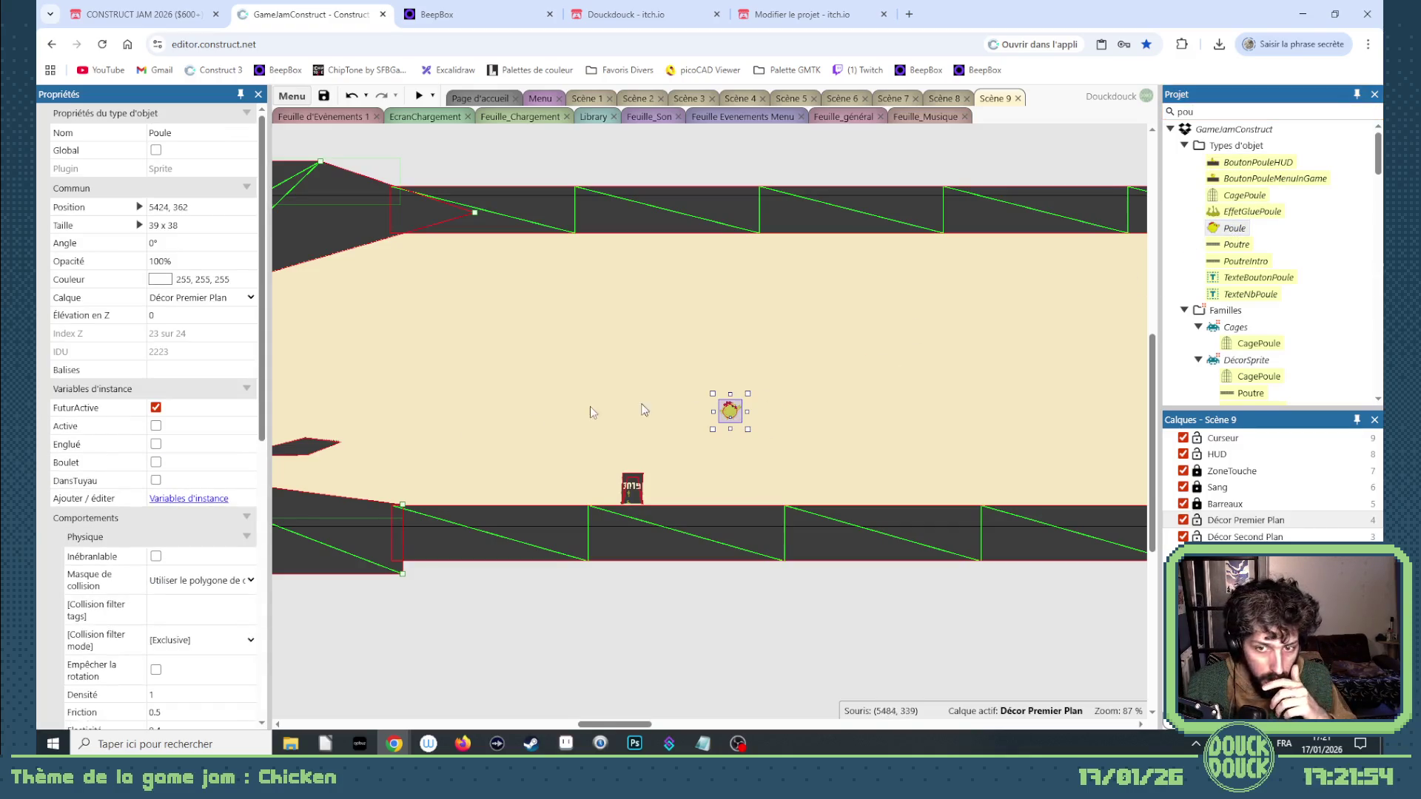
pyautogui.click(155, 407)
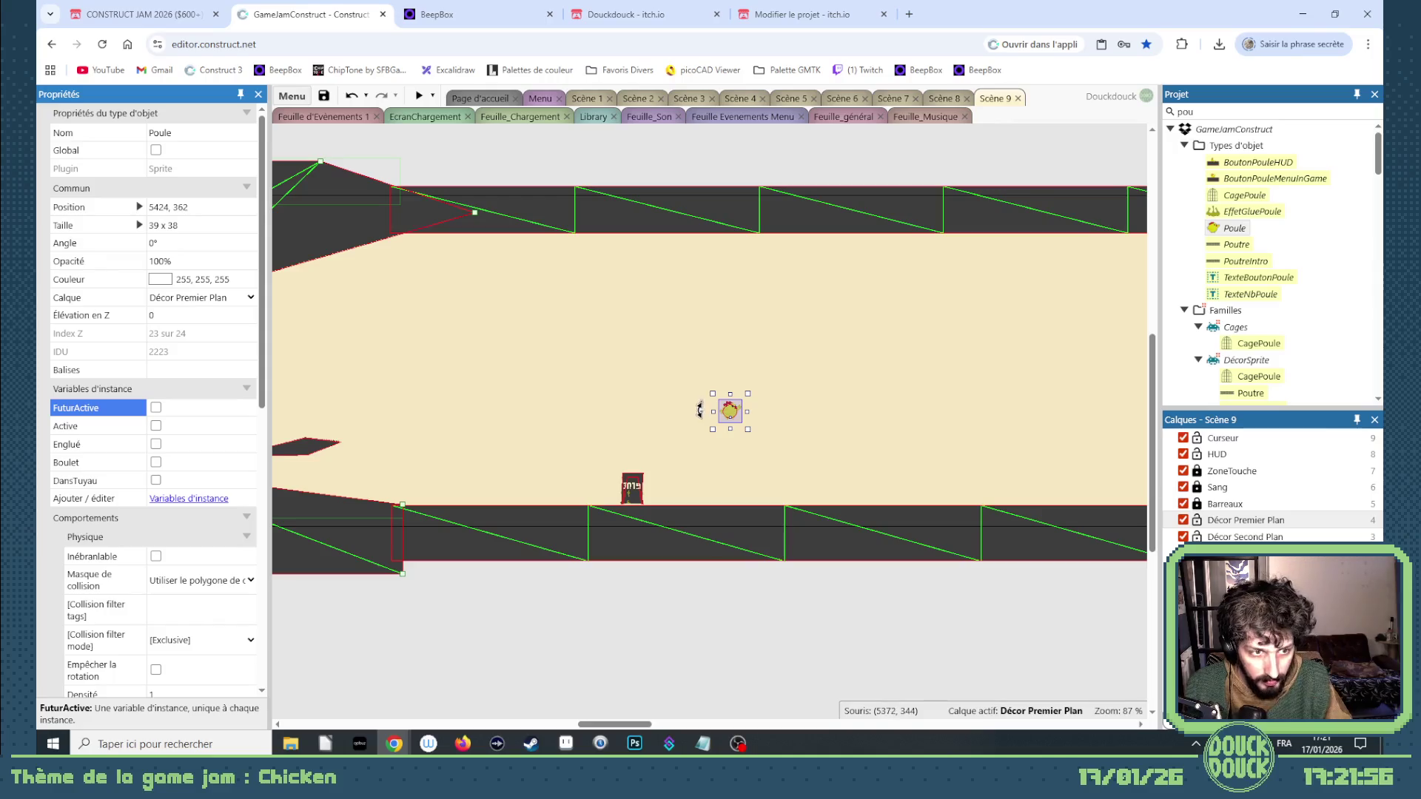
pyautogui.moveTo(714, 413)
pyautogui.mouseDown()
pyautogui.moveTo(640, 495)
pyautogui.moveTo(693, 441)
pyautogui.moveTo(772, 454)
pyautogui.mouseUp()
pyautogui.scroll(3, 641, 497)
pyautogui.scroll(2, 645, 500)
# Put the chicken on the Player layer and raise the BidonDeGlue barrel above it.
pyautogui.click(615, 482)
pyautogui.click(656, 485)
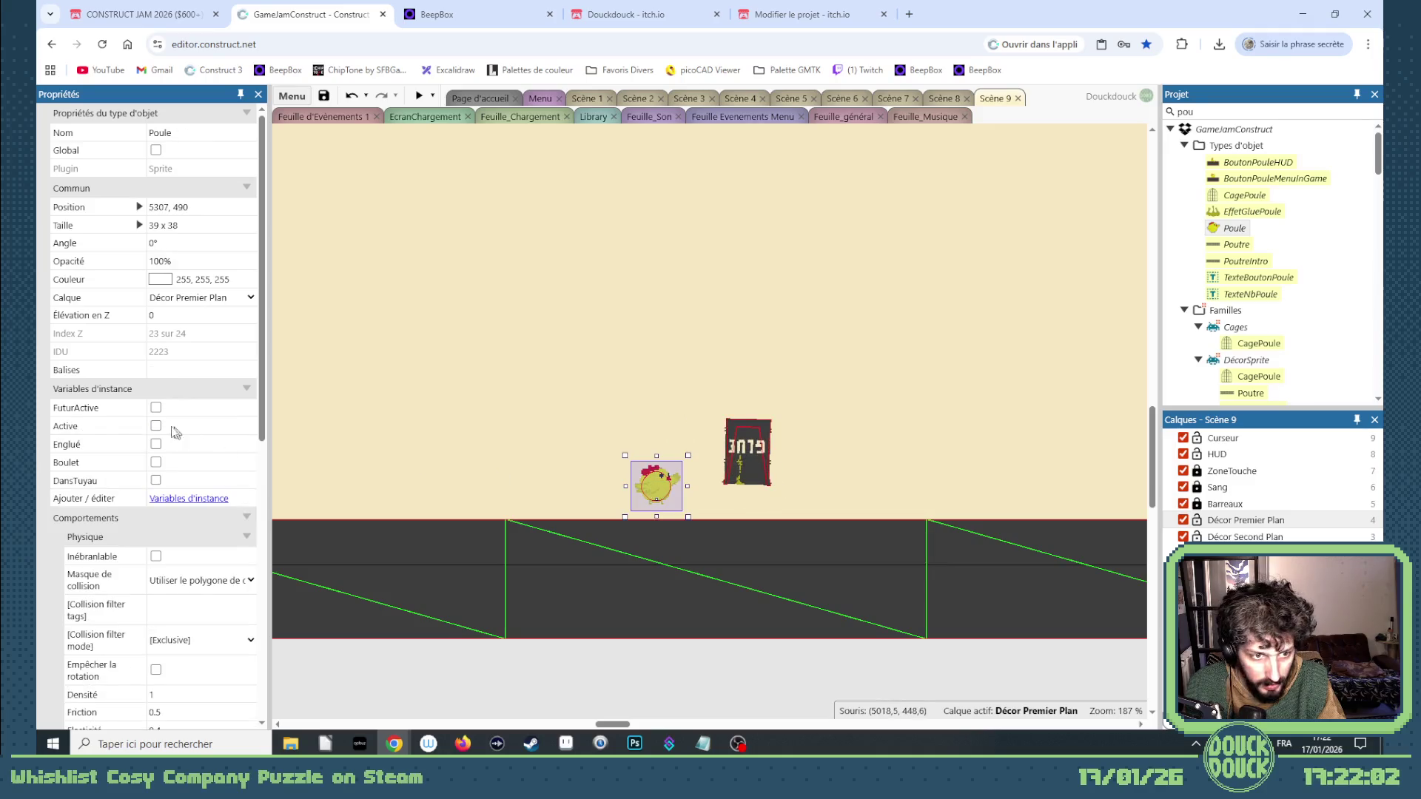
pyautogui.click(175, 305)
pyautogui.click(185, 454)
pyautogui.moveTo(653, 496); pyautogui.dragTo(603, 500)
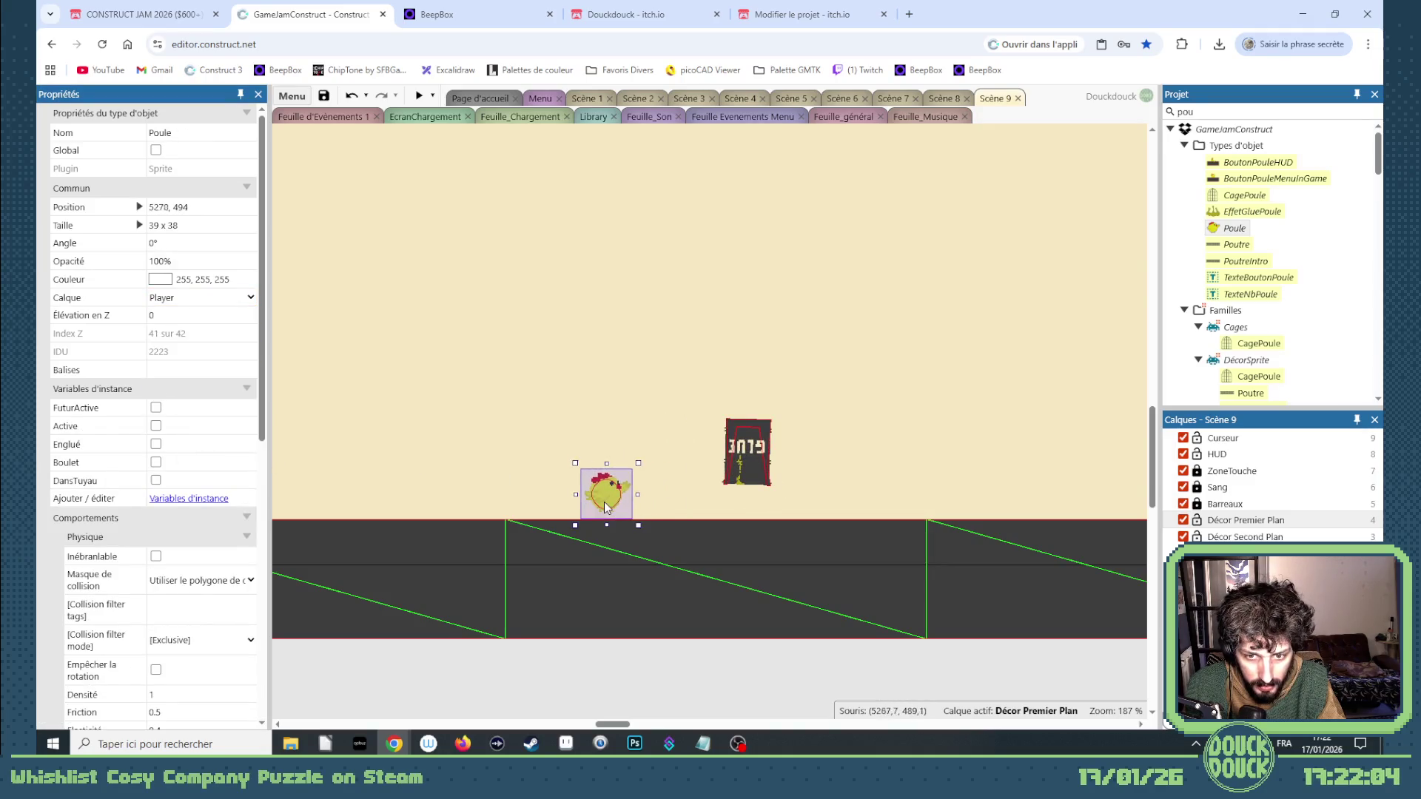
pyautogui.moveTo(766, 446); pyautogui.dragTo(633, 327)
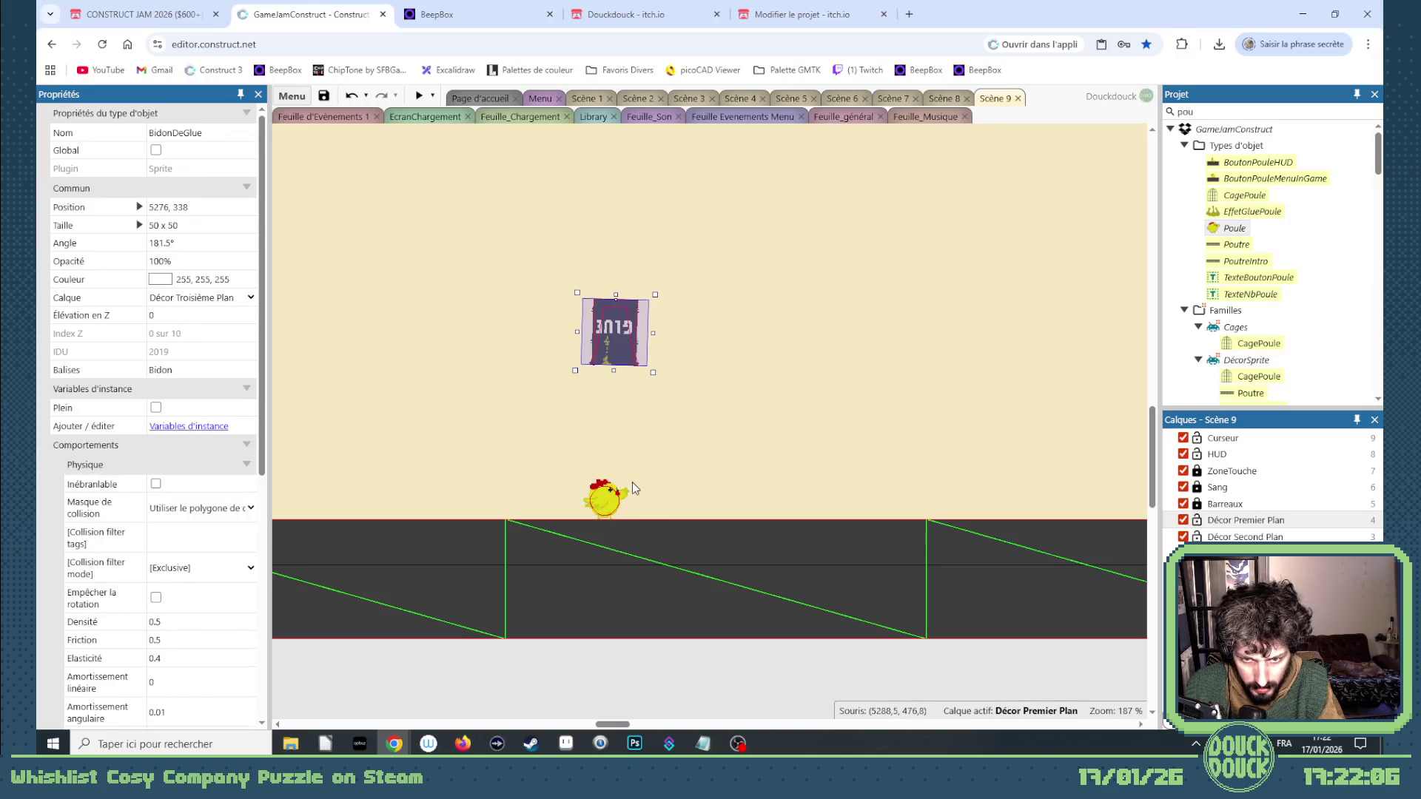
# Ctrl-drag chicken copies along the floor to form a row of seven under the barrel.
pyautogui.moveTo(612, 511); pyautogui.dragTo(679, 510)
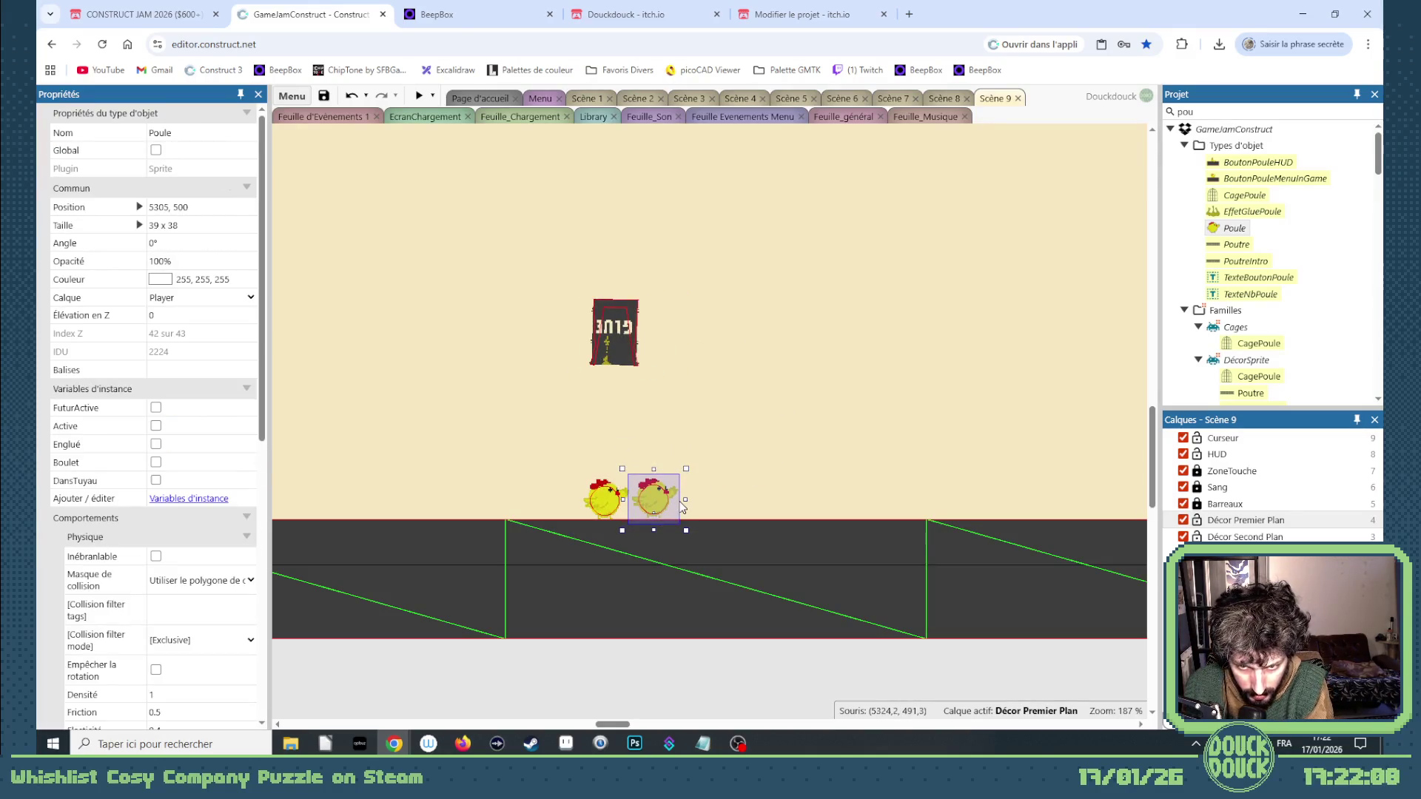
pyautogui.scroll(-4, 620, 475)
pyautogui.scroll(-4, 620, 474)
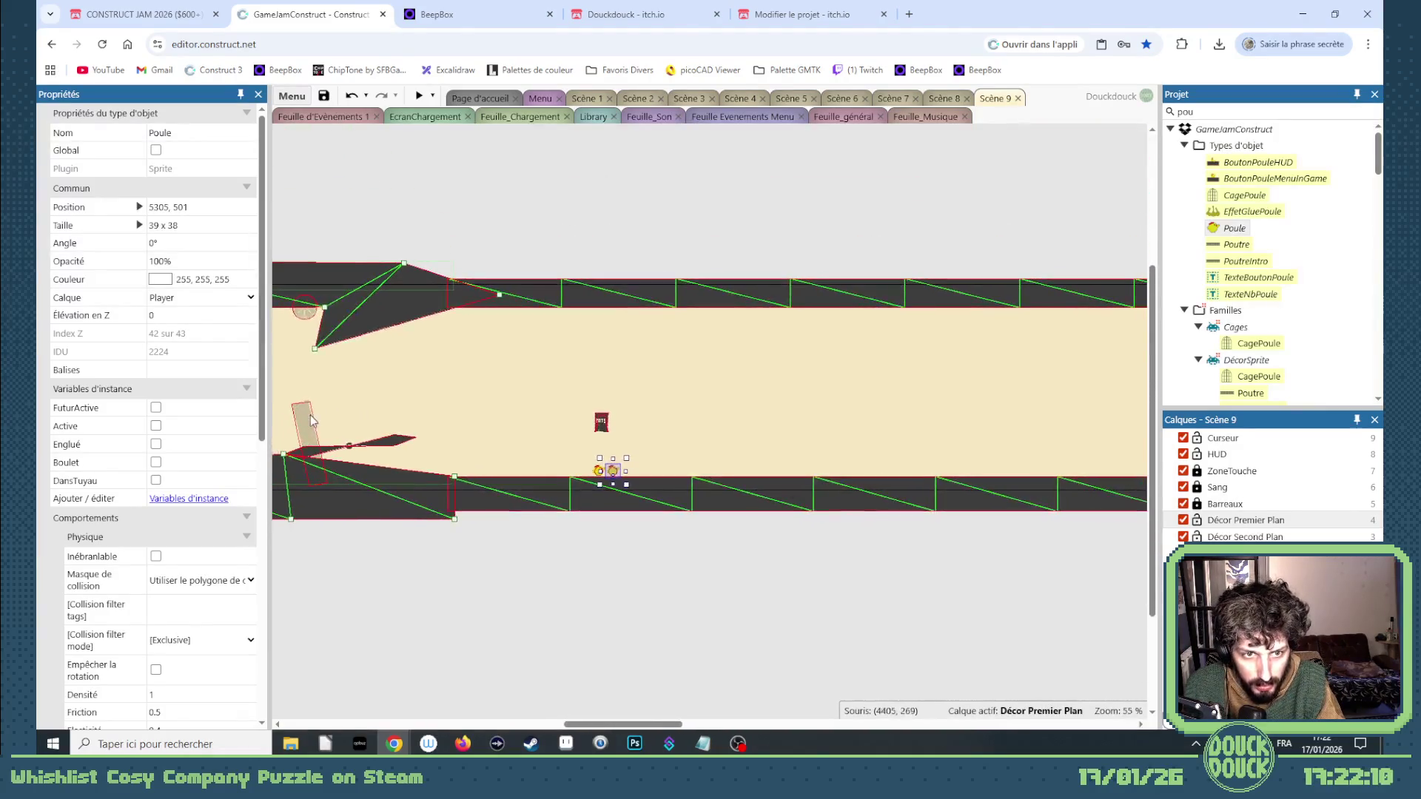
pyautogui.moveTo(657, 534)
pyautogui.mouseDown()
pyautogui.moveTo(566, 461)
pyautogui.moveTo(666, 477)
pyautogui.mouseUp()
pyautogui.scroll(6, 625, 518)
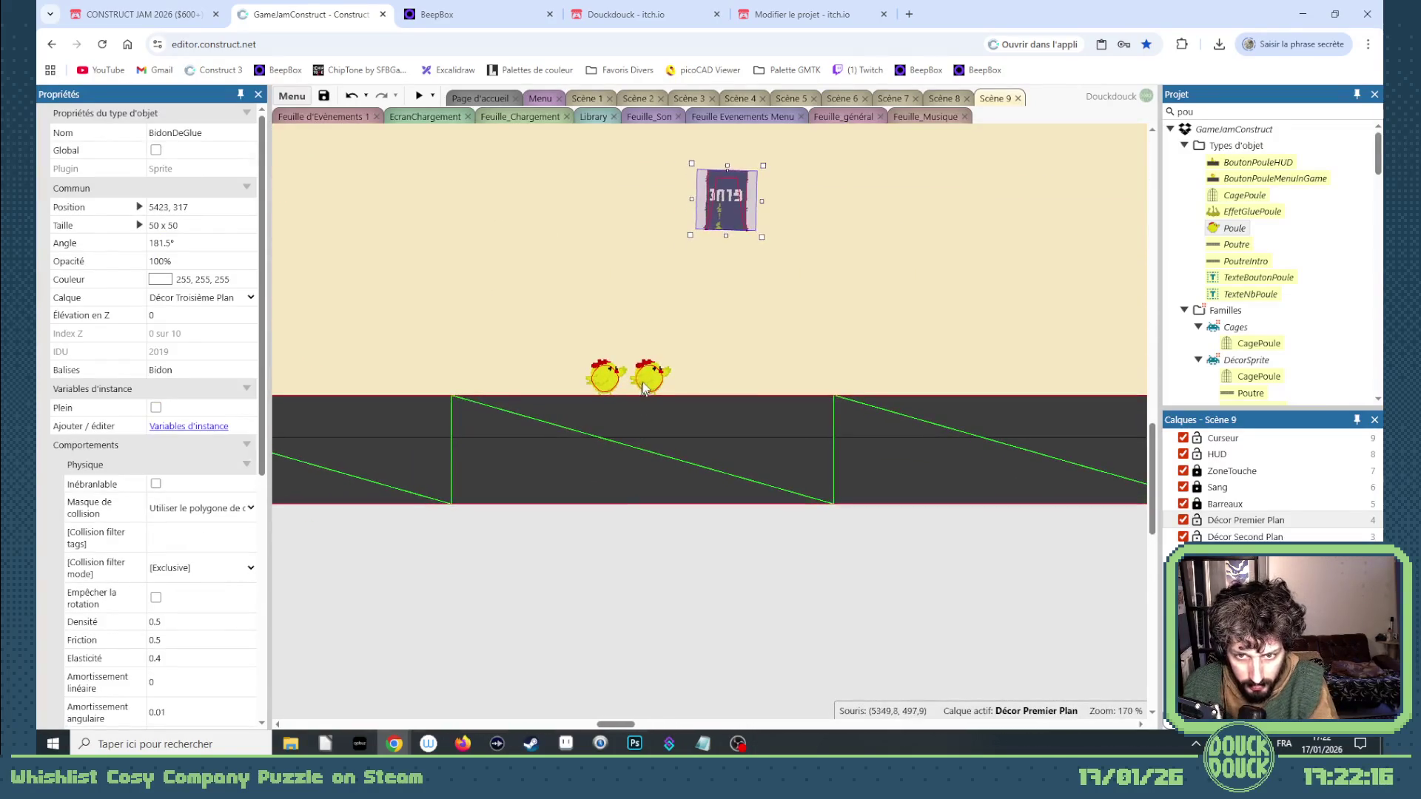
pyautogui.click(644, 385)
pyautogui.moveTo(644, 385)
pyautogui.mouseDown()
pyautogui.moveTo(694, 398)
pyautogui.moveTo(856, 376)
pyautogui.moveTo(1087, 382)
pyautogui.mouseUp()
pyautogui.press('Right')
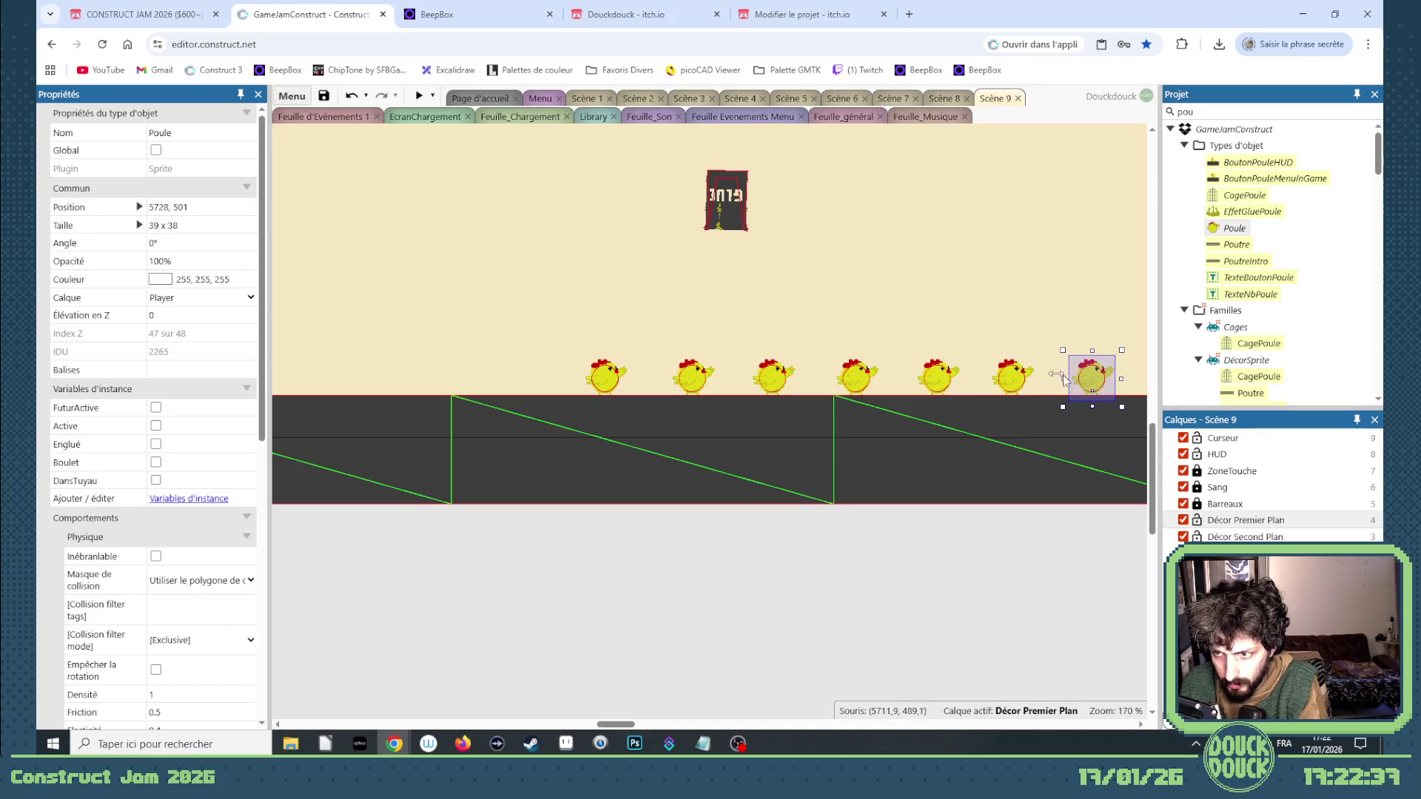
pyautogui.moveTo(614, 725); pyautogui.dragTo(626, 726)
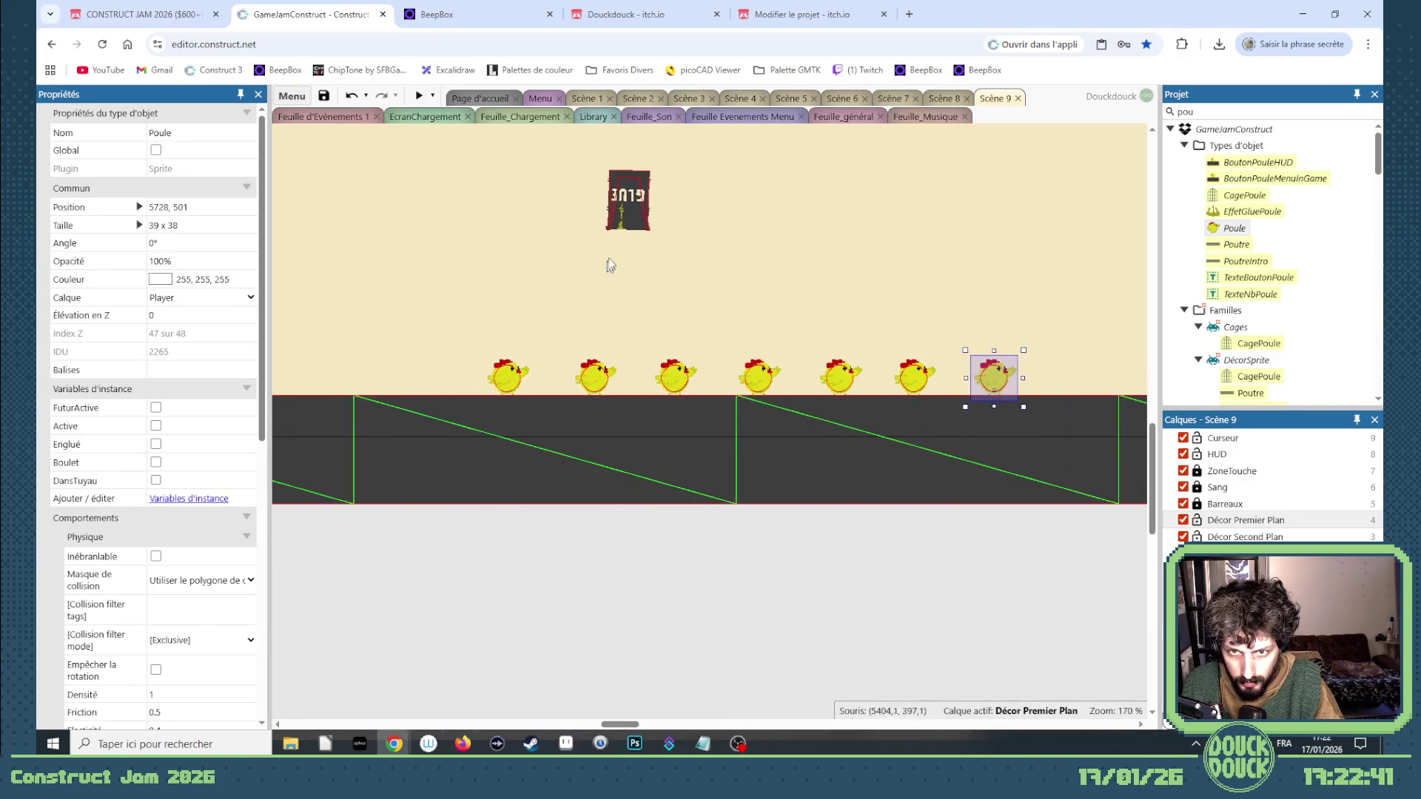
pyautogui.click(631, 220)
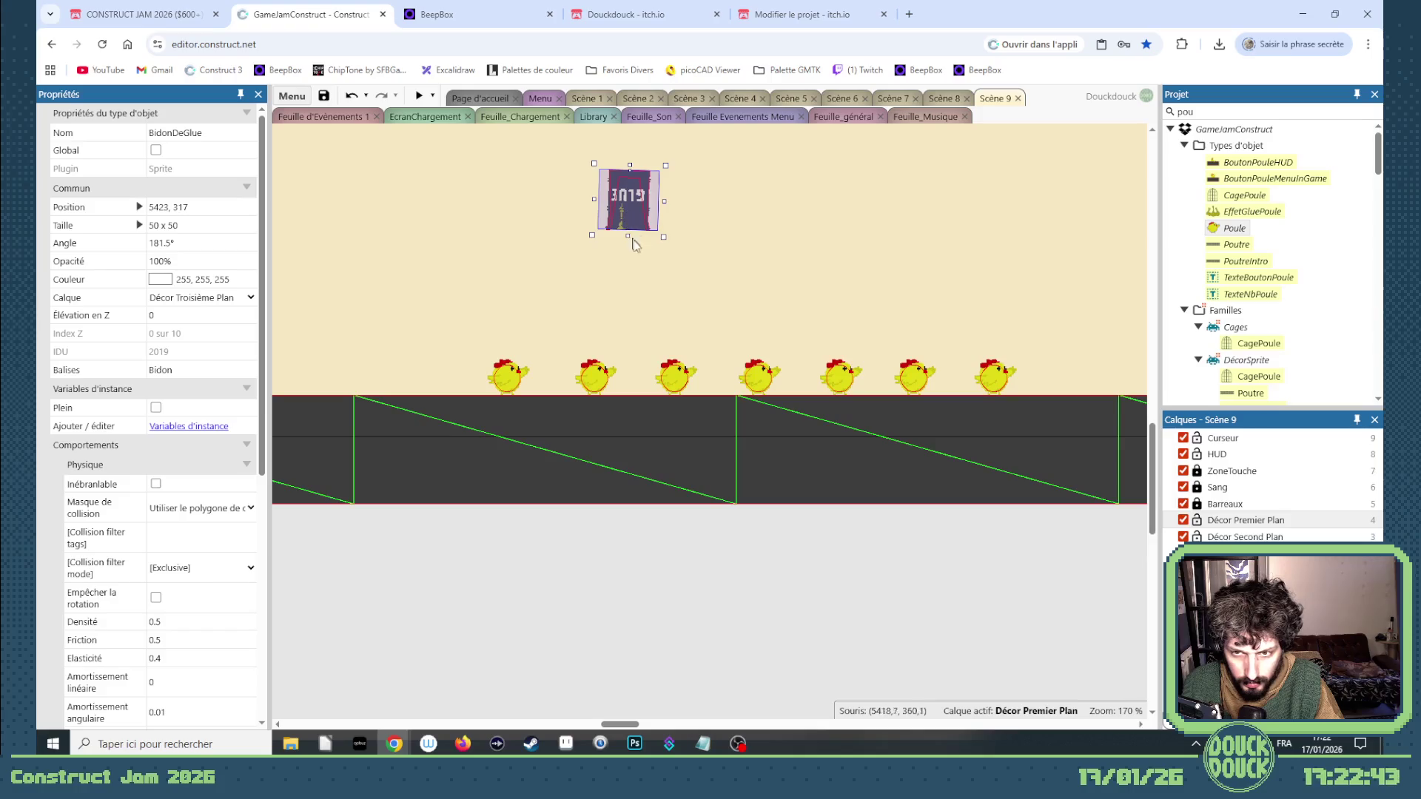
pyautogui.scroll(-5, 681, 353)
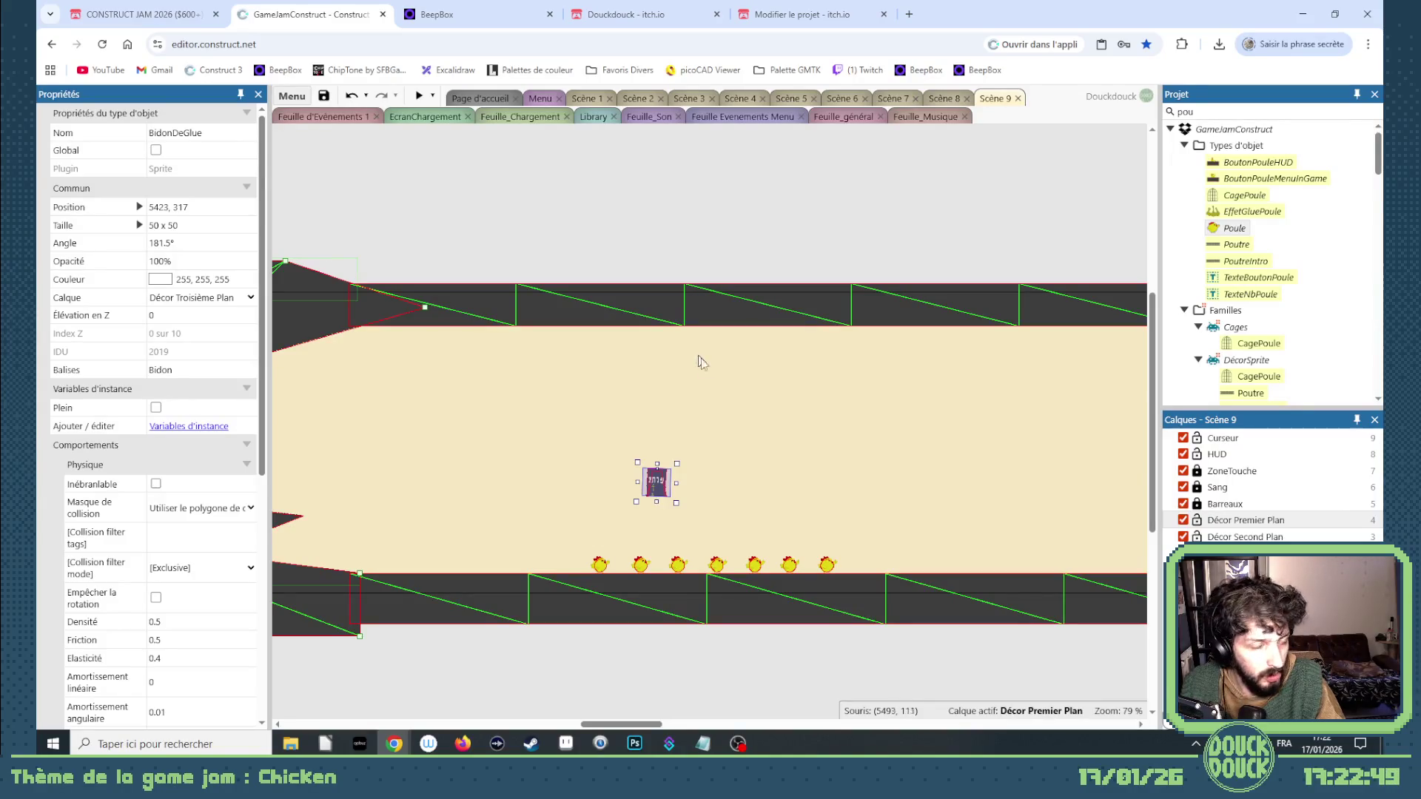
pyautogui.click(681, 273)
# Duplicate the ceiling ground bar and give the copy's mesh 4 rows.
pyautogui.click(643, 314)
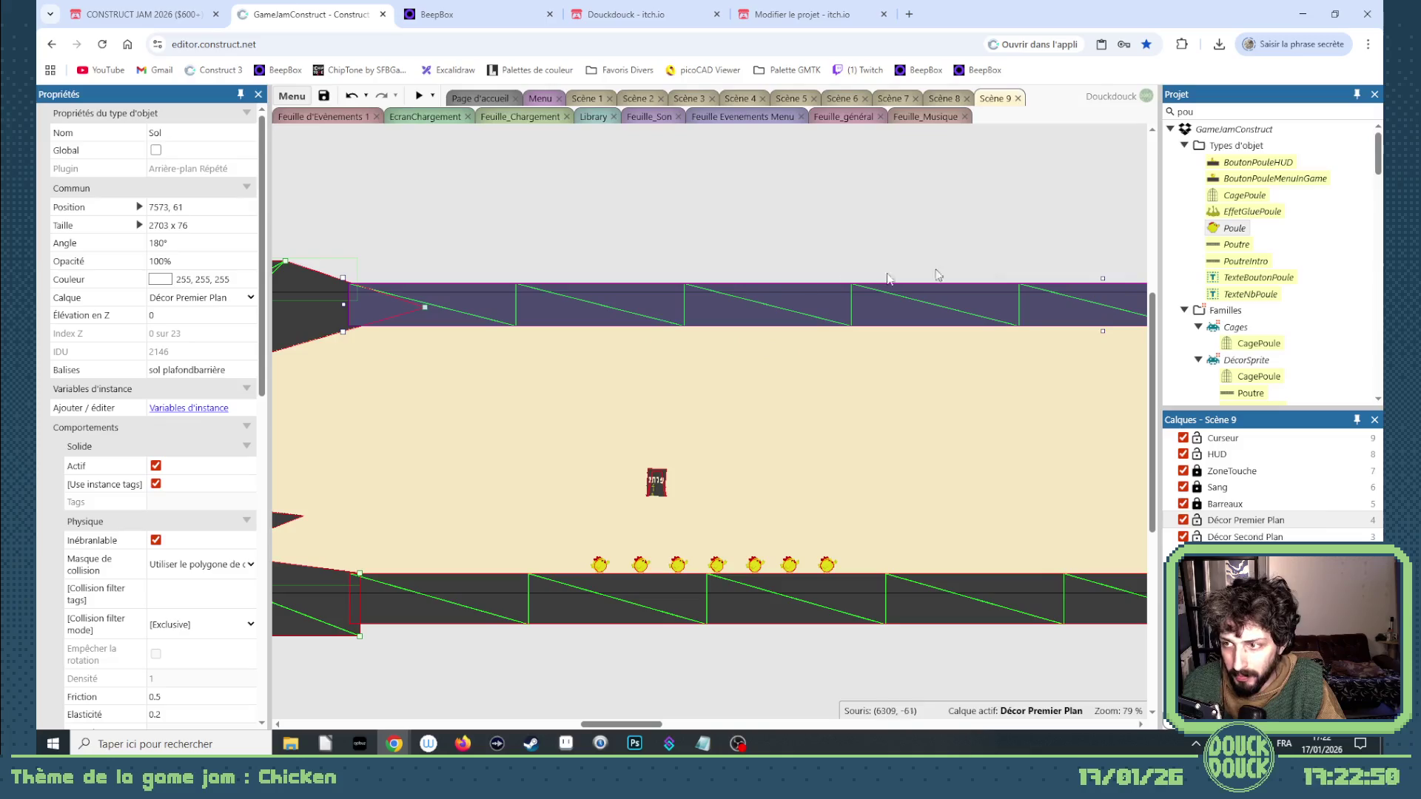
pyautogui.hotkey('ctrl', 'c')
pyautogui.hotkey('ctrl', 'v')
pyautogui.rightClick(670, 370)
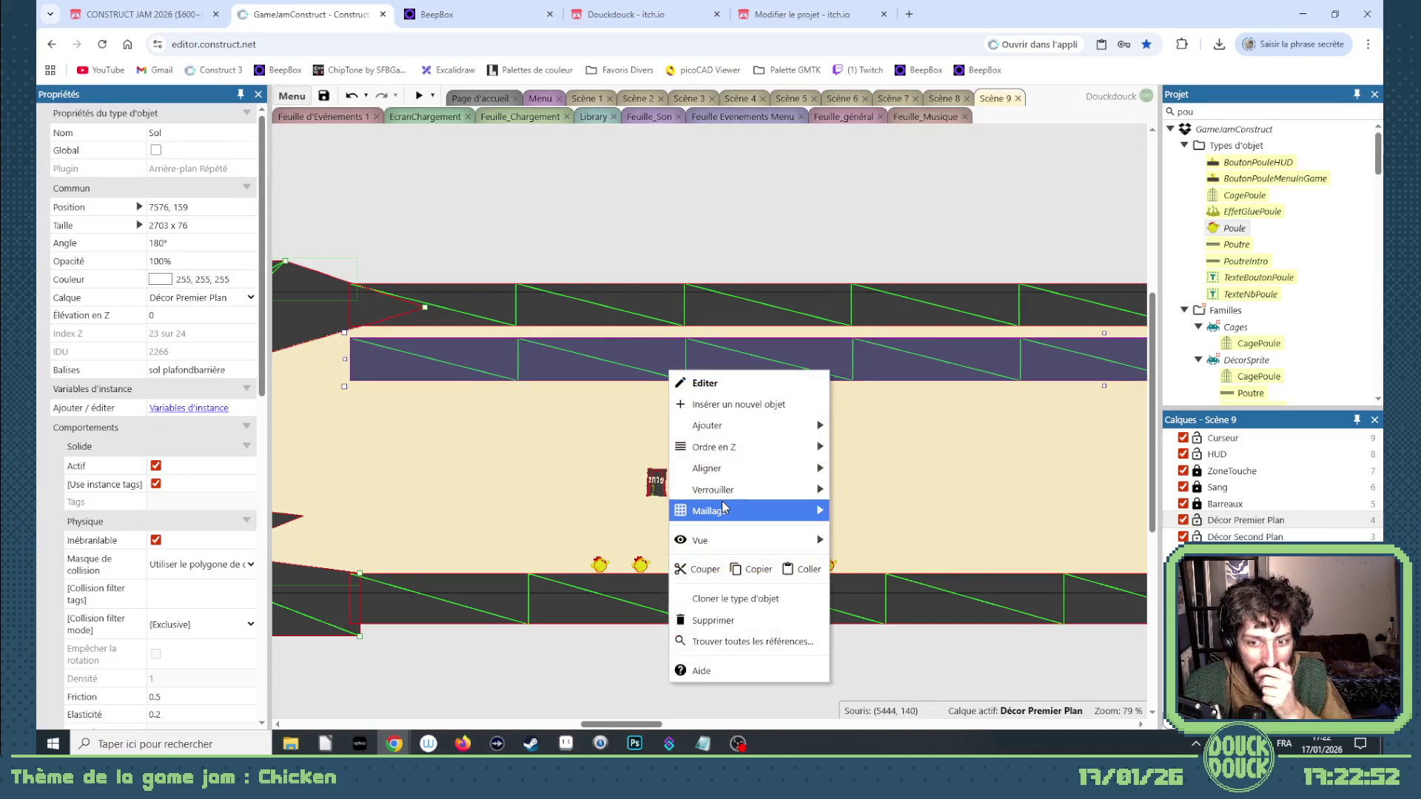
pyautogui.moveTo(764, 516)
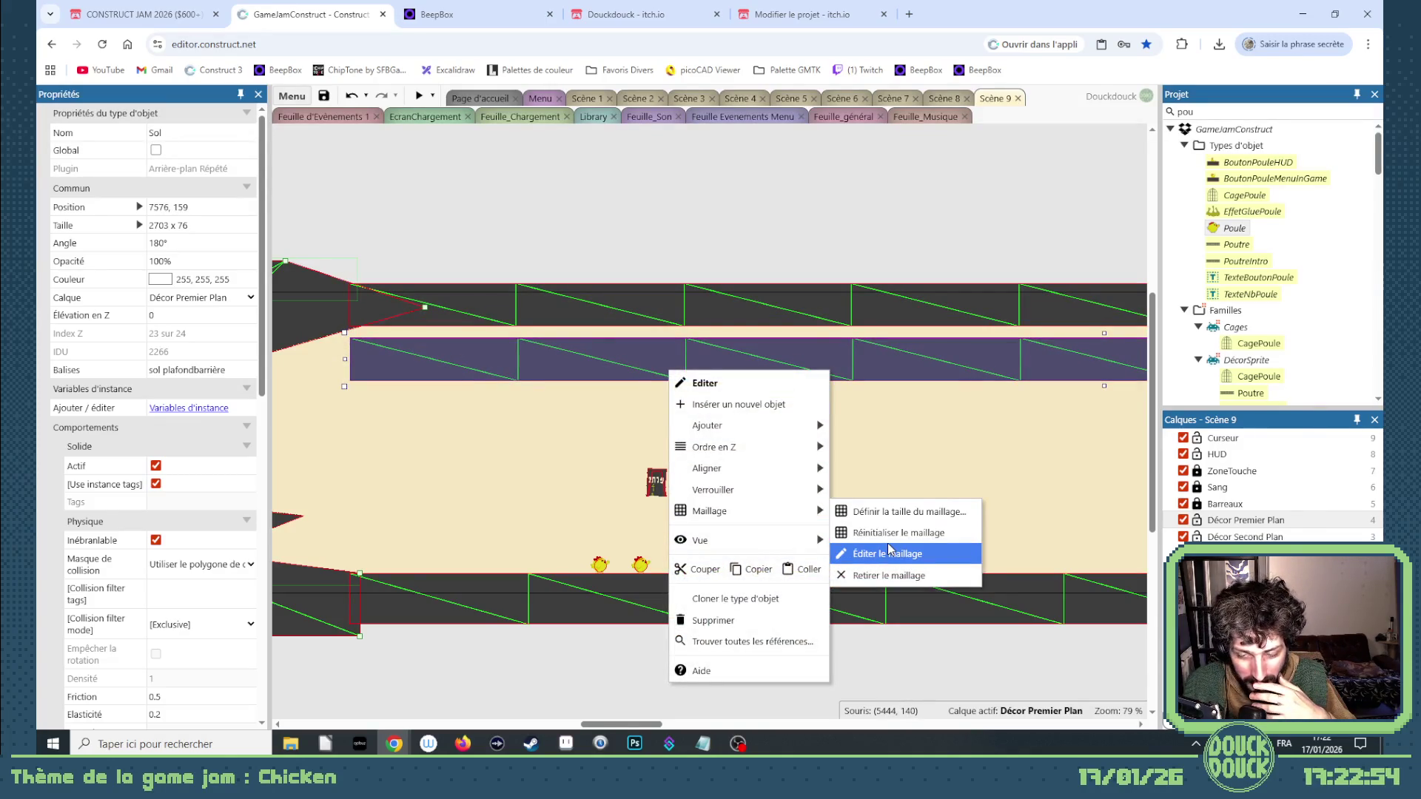
pyautogui.click(888, 511)
pyautogui.press('Tab')
pyautogui.press('Return')
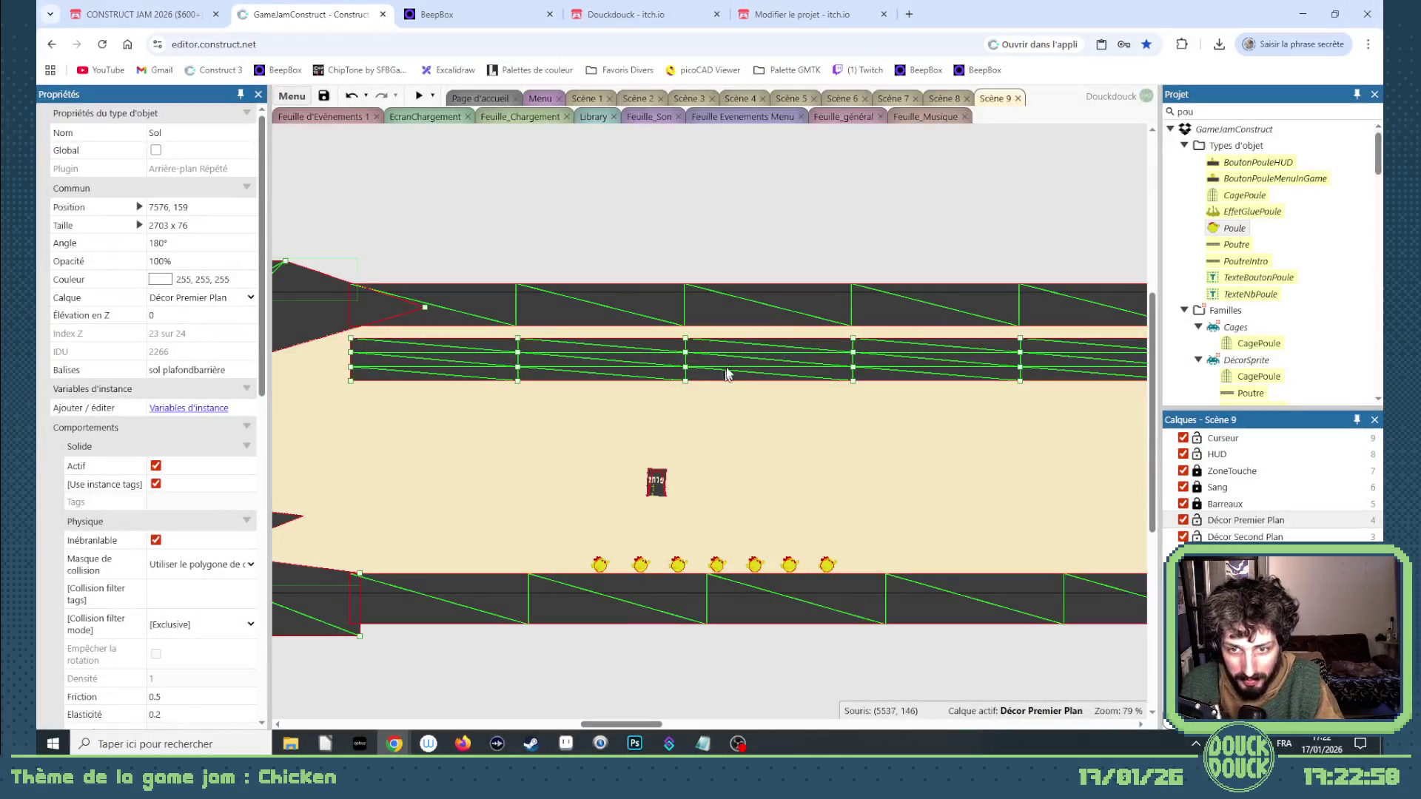
# Drag the duplicate bar's mesh points left and up to form a slope.
pyautogui.moveTo(352, 363); pyautogui.dragTo(348, 321)
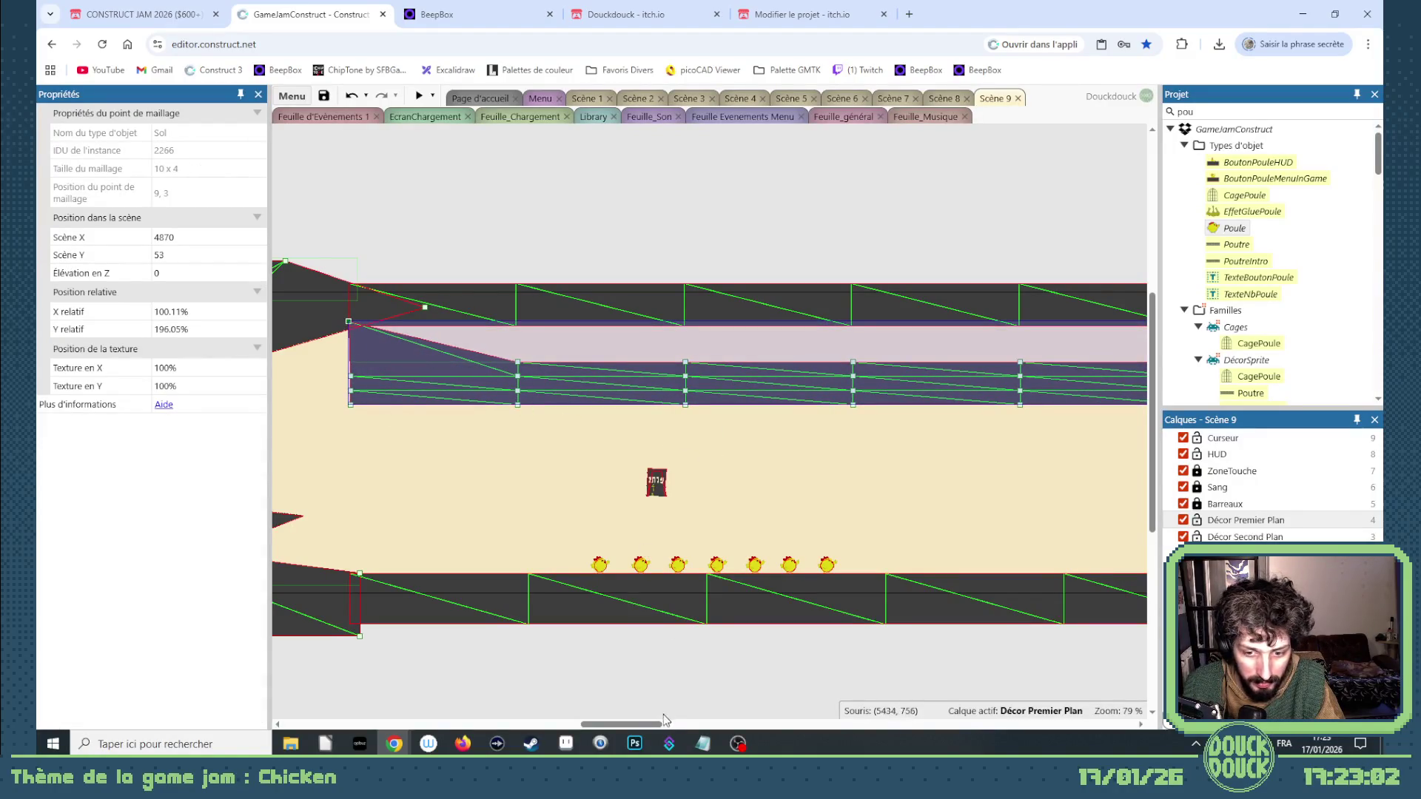
pyautogui.hscroll(-5, 665, 719)
pyautogui.moveTo(669, 403); pyautogui.dragTo(521, 369)
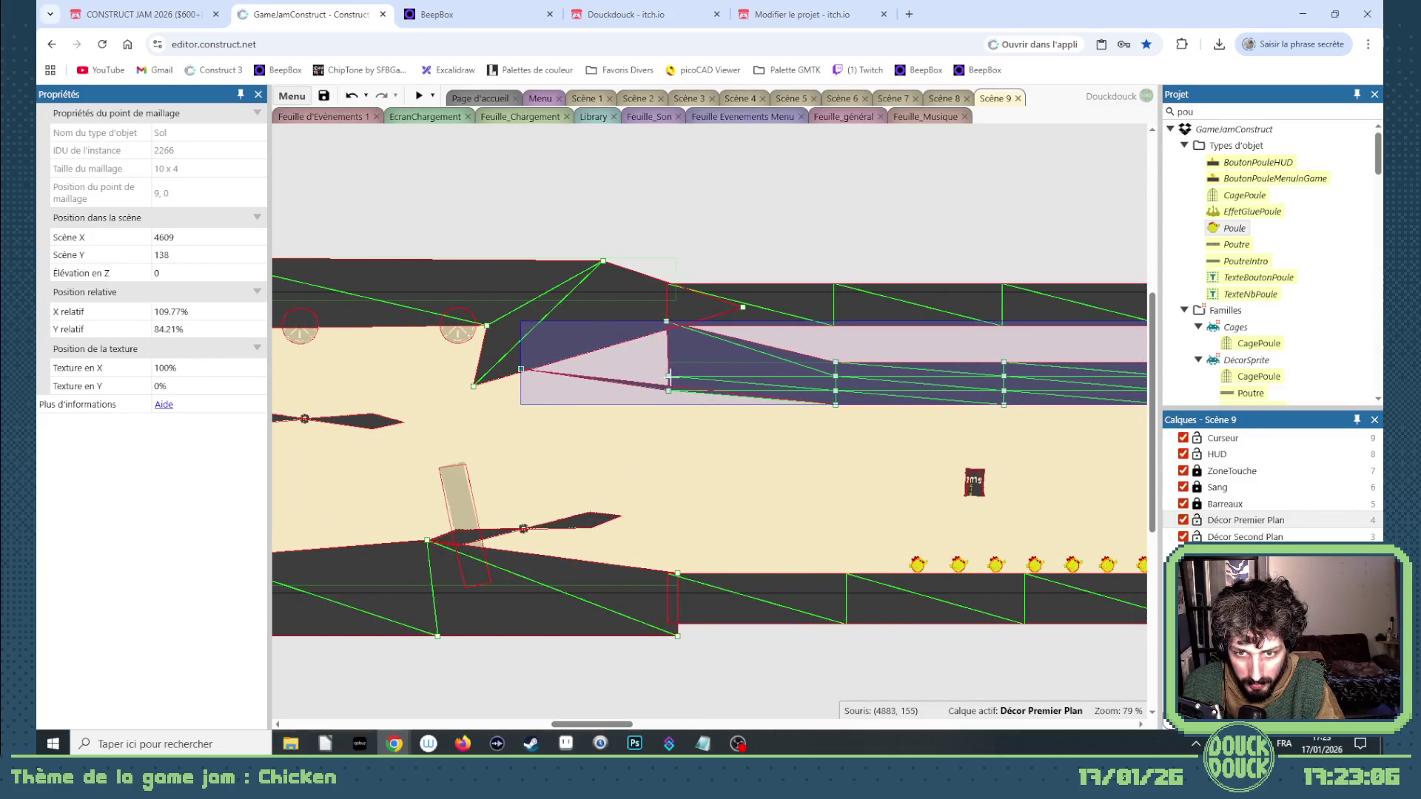
pyautogui.moveTo(668, 376); pyautogui.dragTo(589, 336)
pyautogui.moveTo(668, 390); pyautogui.dragTo(555, 349)
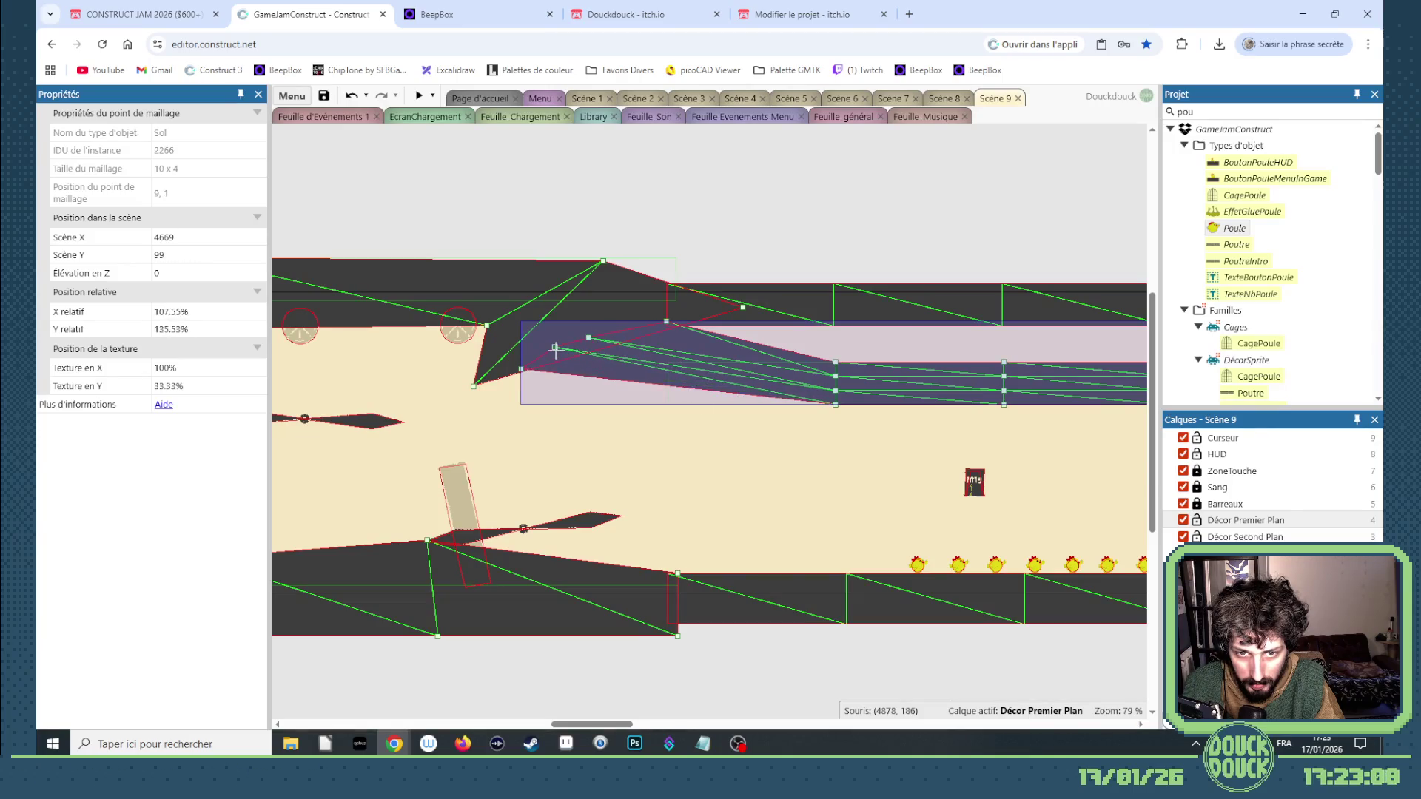
pyautogui.moveTo(835, 362); pyautogui.dragTo(823, 380)
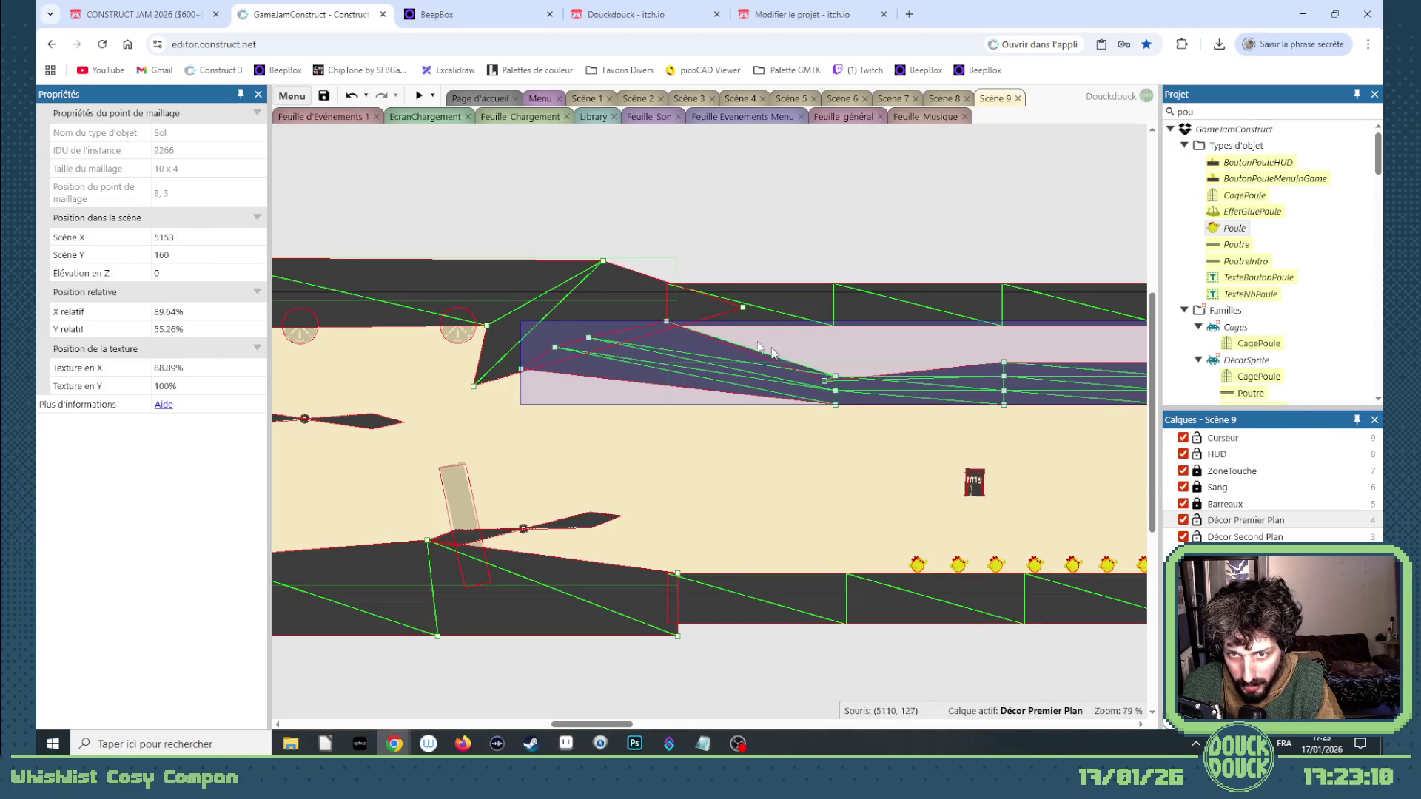
pyautogui.moveTo(677, 325)
pyautogui.mouseDown()
pyautogui.moveTo(703, 311)
pyautogui.moveTo(738, 323)
pyautogui.mouseUp()
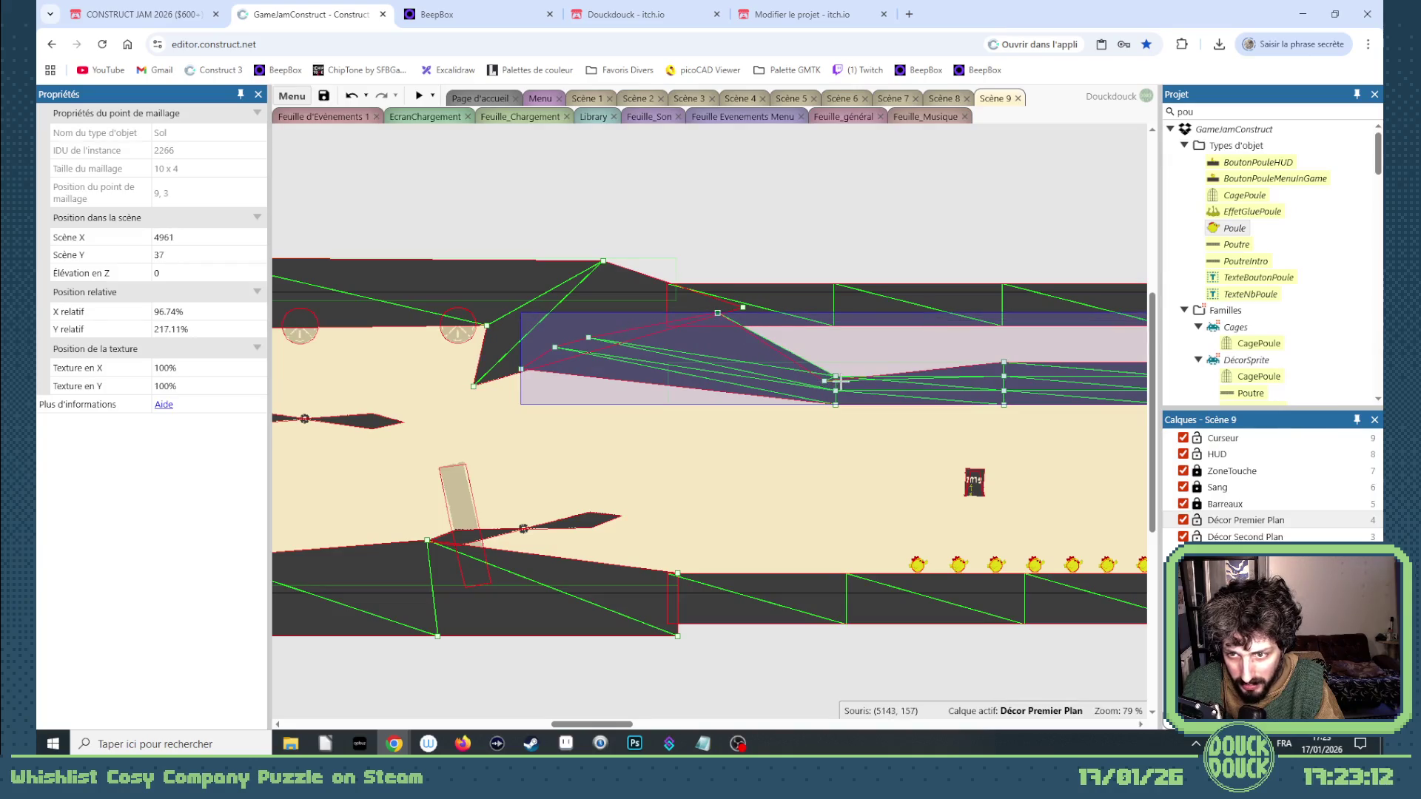
pyautogui.moveTo(835, 375); pyautogui.dragTo(851, 361)
# Level the slope's mesh points with the ledge top, then marquee-select the Poule chickens.
pyautogui.scroll(5, 852, 362)
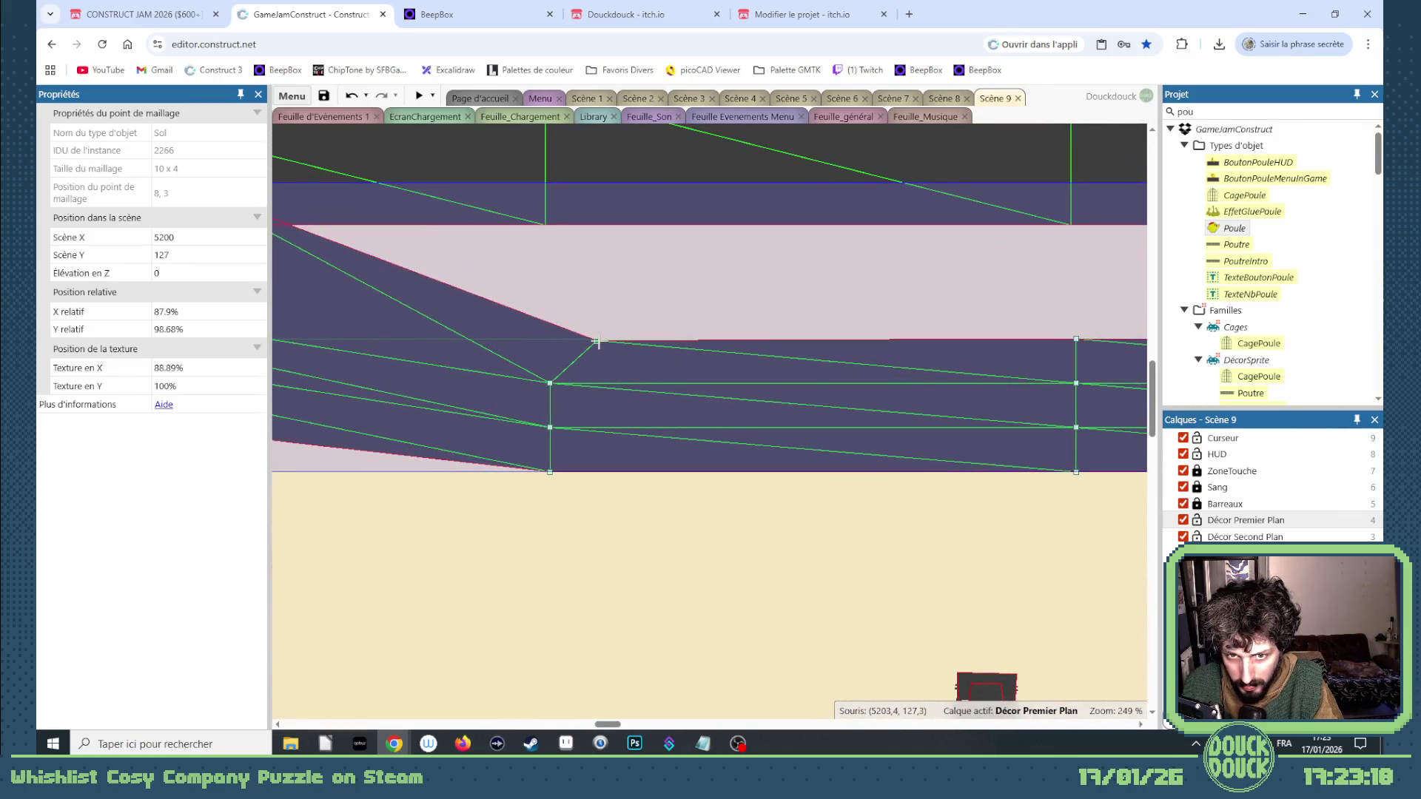
pyautogui.moveTo(597, 341); pyautogui.dragTo(597, 340)
pyautogui.scroll(-5, 679, 348)
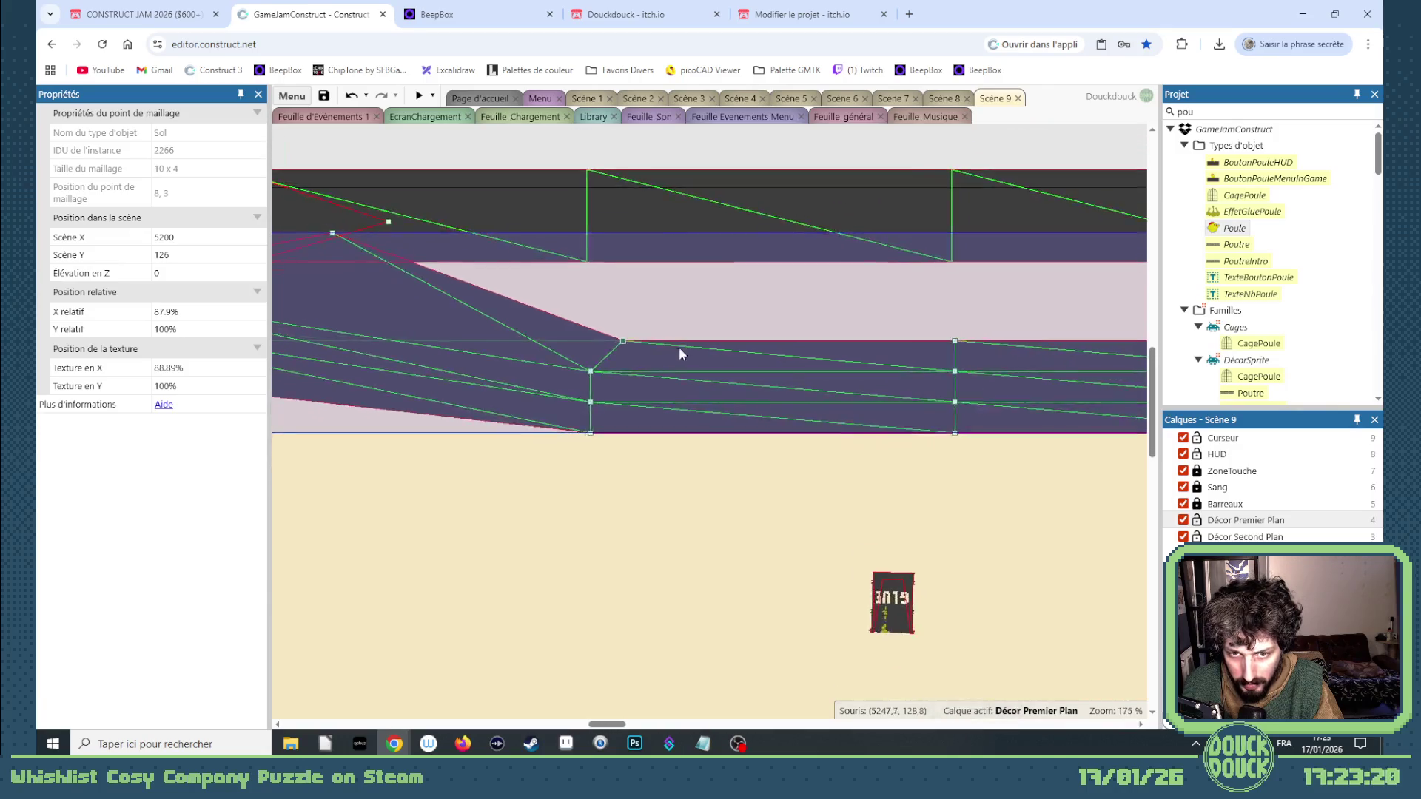
pyautogui.moveTo(577, 398); pyautogui.dragTo(577, 408)
pyautogui.click(799, 398)
pyautogui.moveTo(994, 398); pyautogui.dragTo(985, 425)
pyautogui.click(1005, 687)
pyautogui.moveTo(1005, 687)
pyautogui.mouseDown()
pyautogui.moveTo(655, 540)
pyautogui.moveTo(742, 341)
pyautogui.mouseUp()
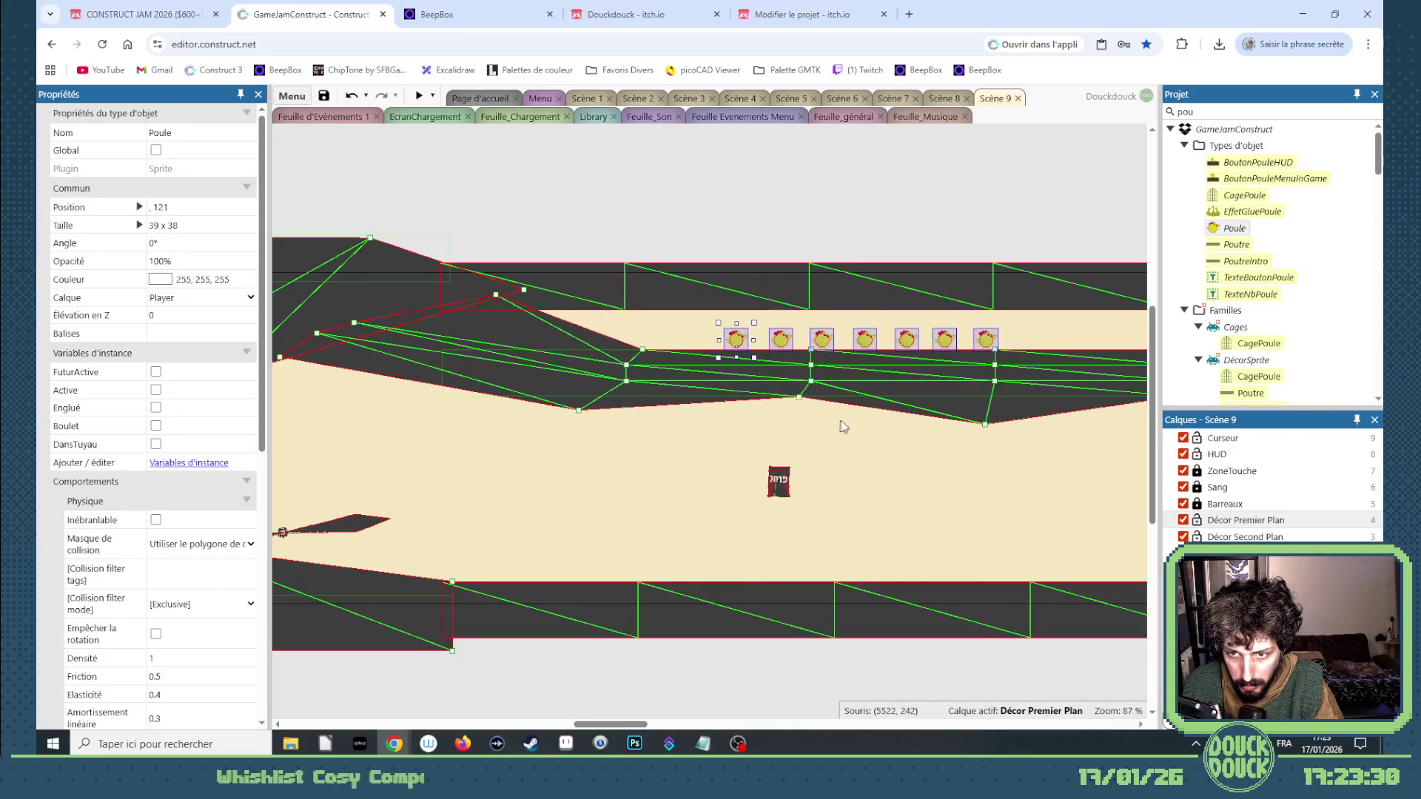
# Move the GLUE barrel up onto the ledge and set its angle to 180°.
pyautogui.scroll(5, 806, 355)
pyautogui.click(765, 360)
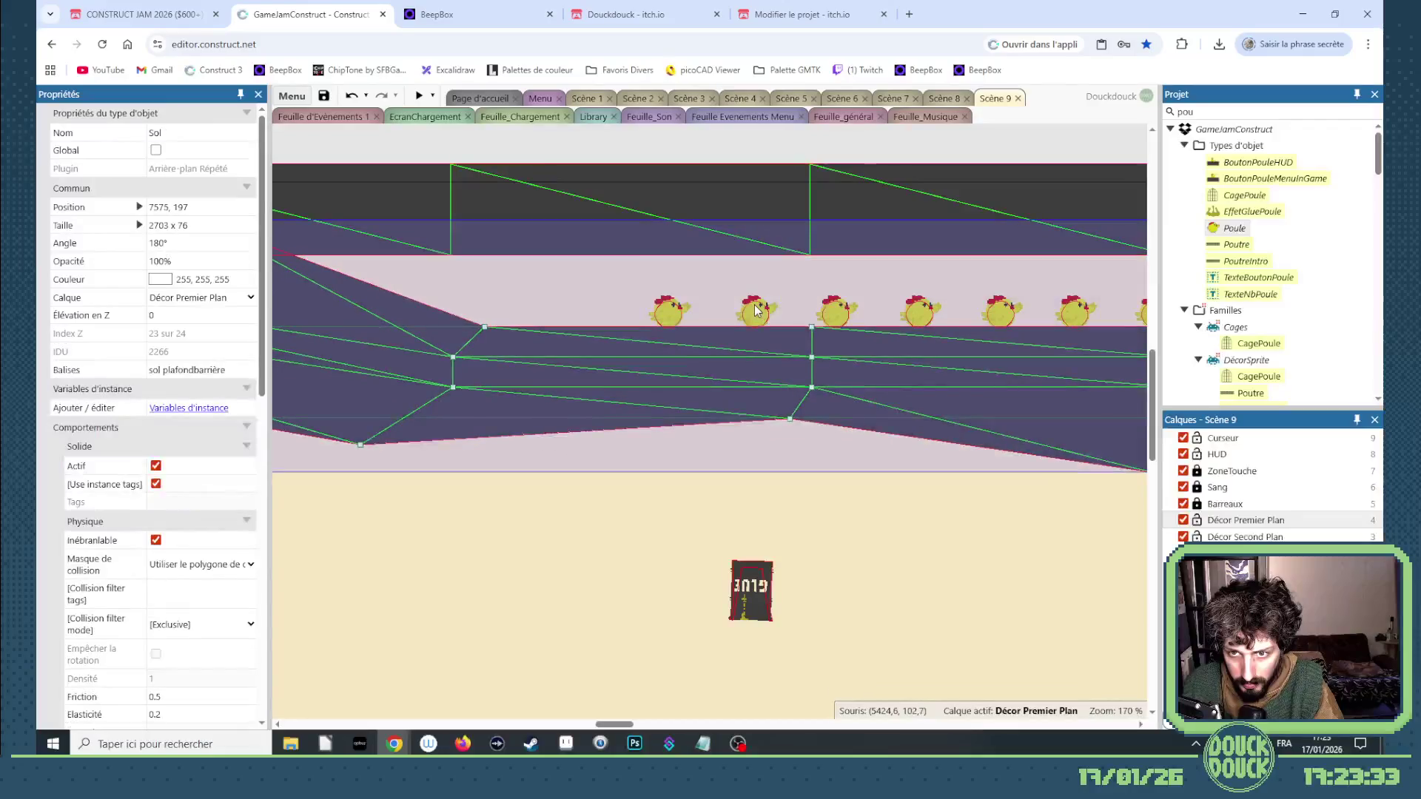
pyautogui.moveTo(754, 604); pyautogui.dragTo(674, 316)
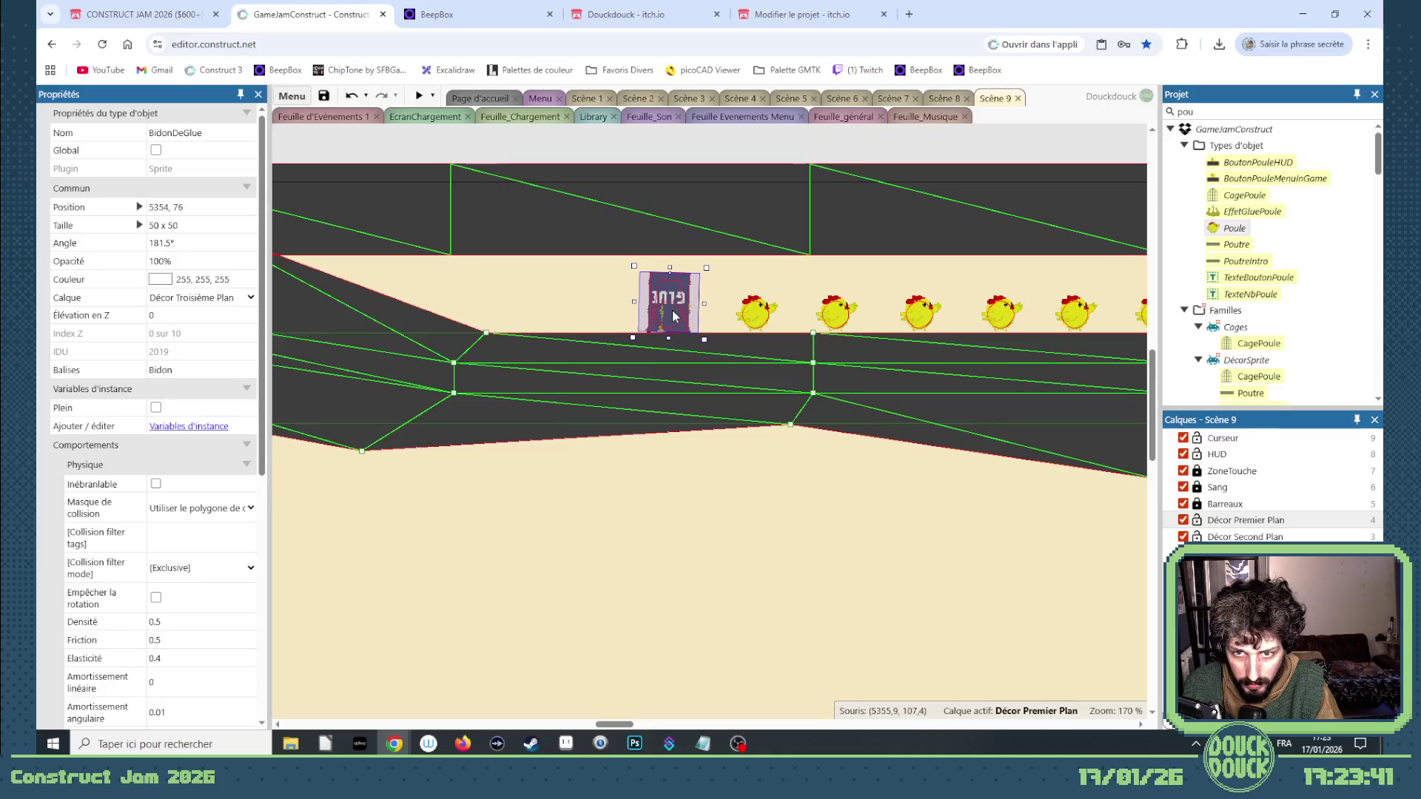
pyautogui.scroll(4, 415, 465)
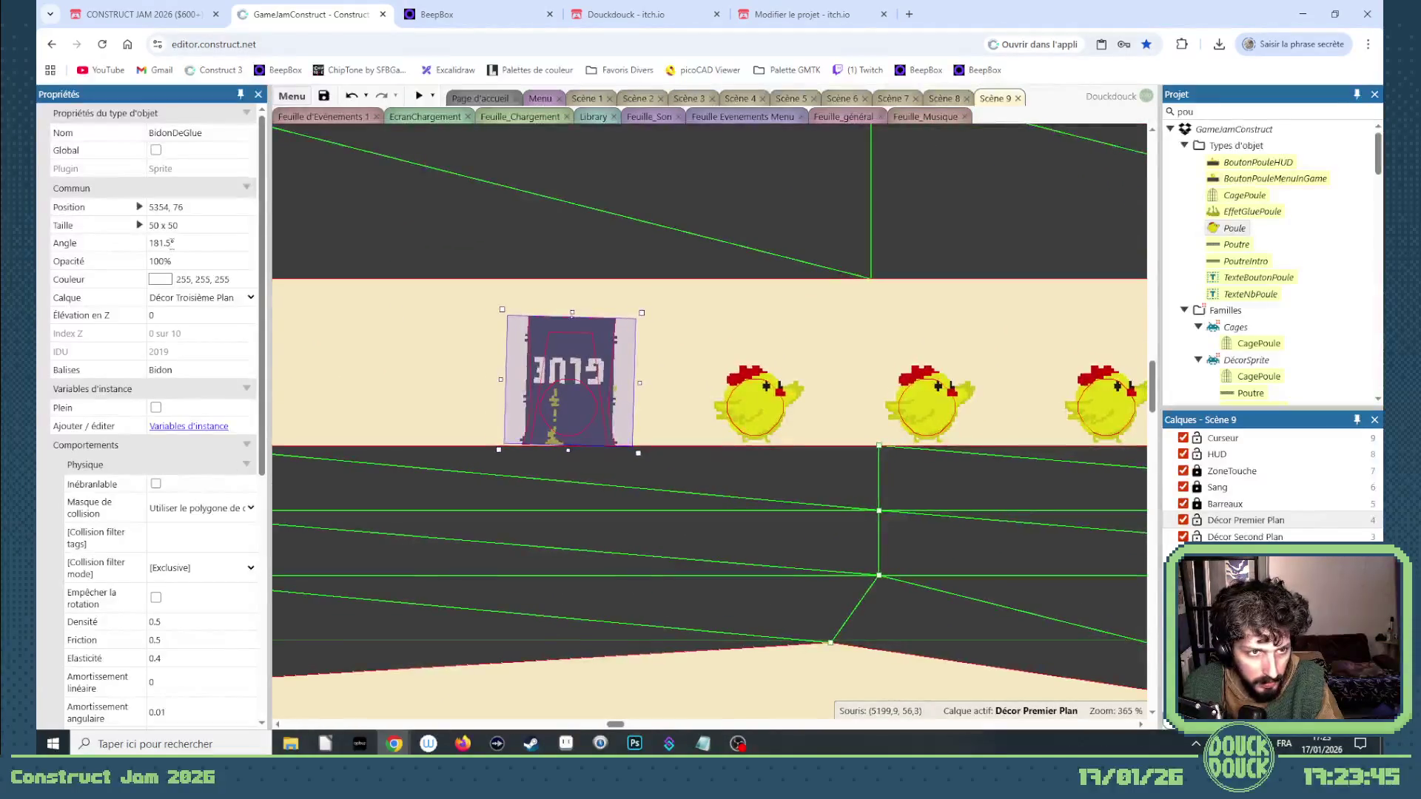
pyautogui.click(171, 242)
pyautogui.write('80')
pyautogui.press('Tab')
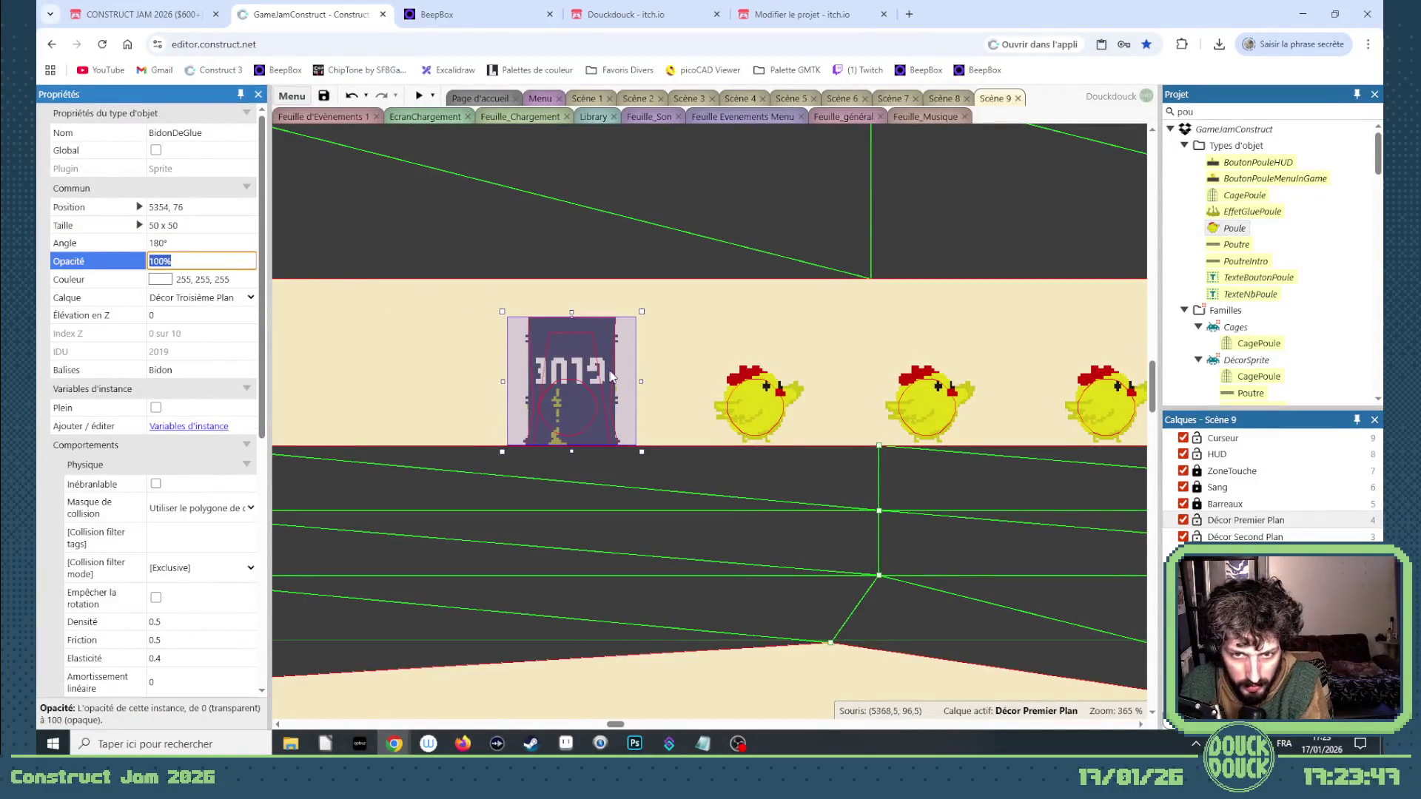
# Ctrl-drag three copies of the barrel along the upper ledge.
pyautogui.click(608, 367)
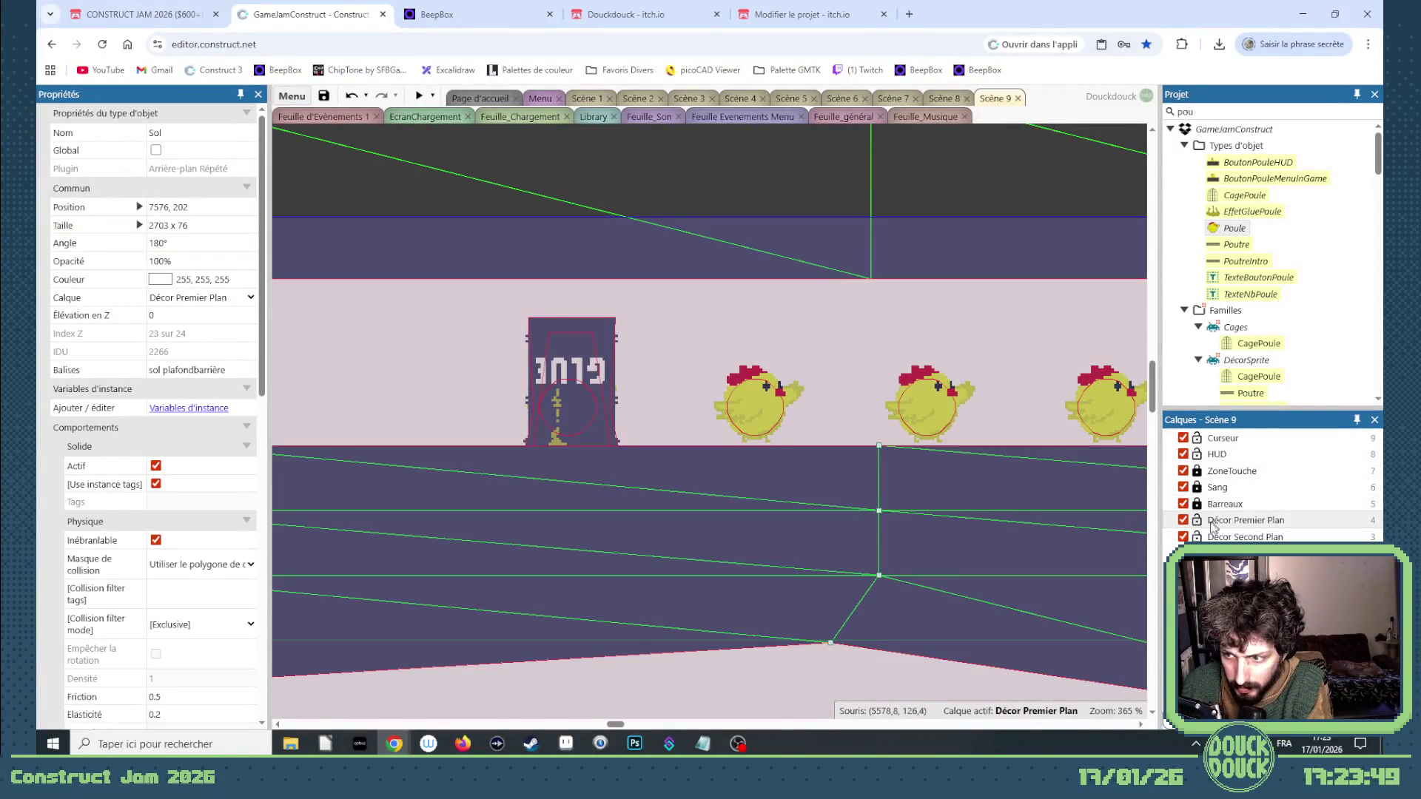
pyautogui.click(1213, 525)
pyautogui.click(603, 368)
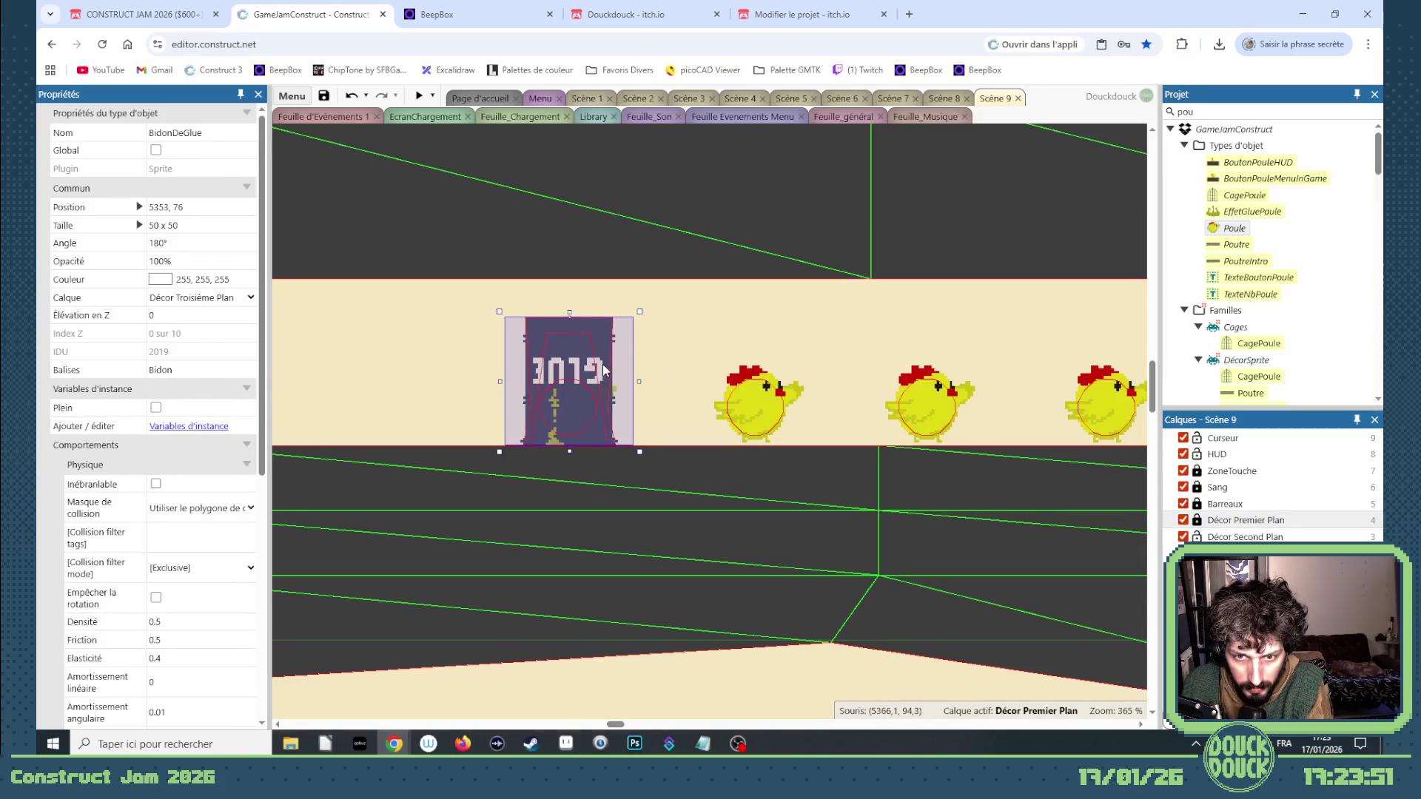
pyautogui.moveTo(589, 368); pyautogui.dragTo(1144, 366)
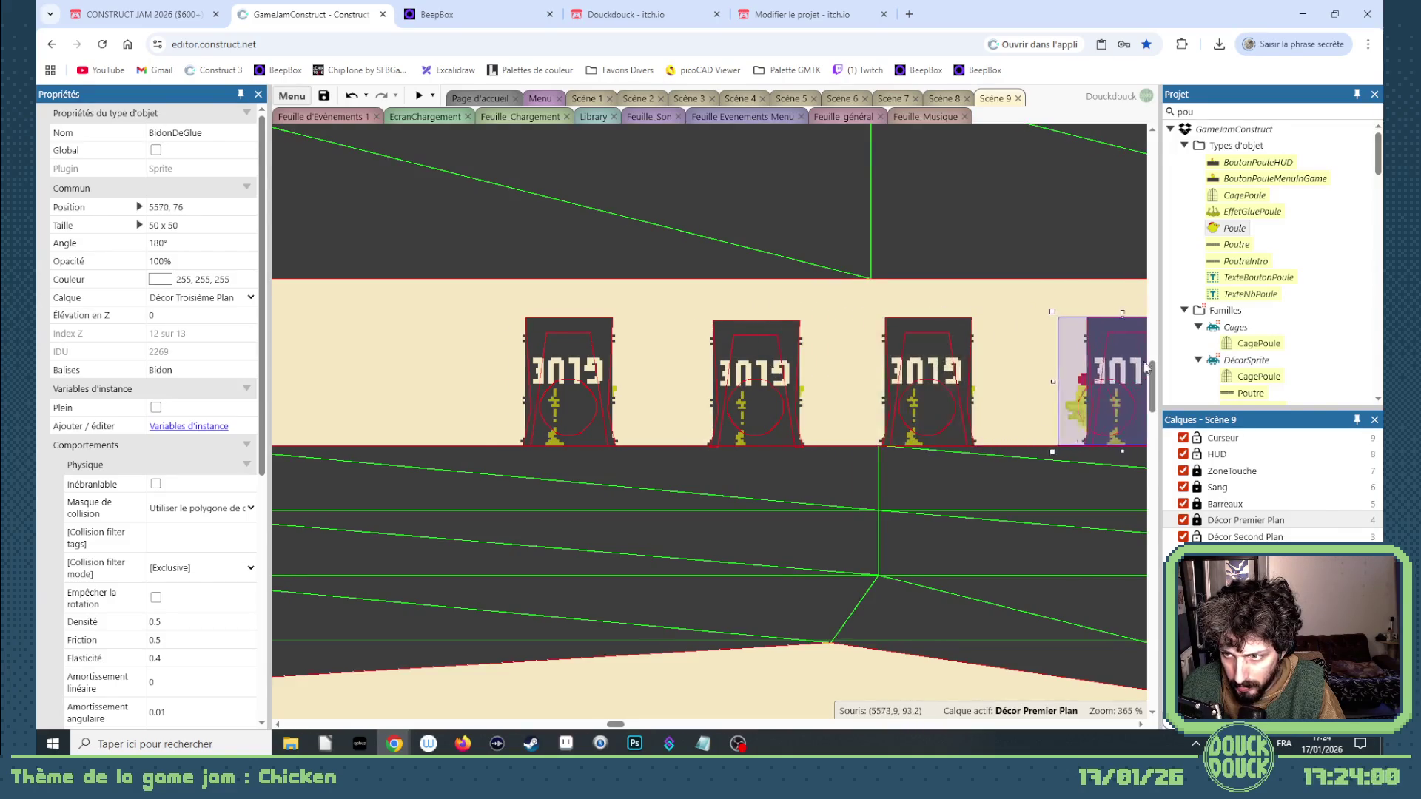
pyautogui.hscroll(3, 936, 368)
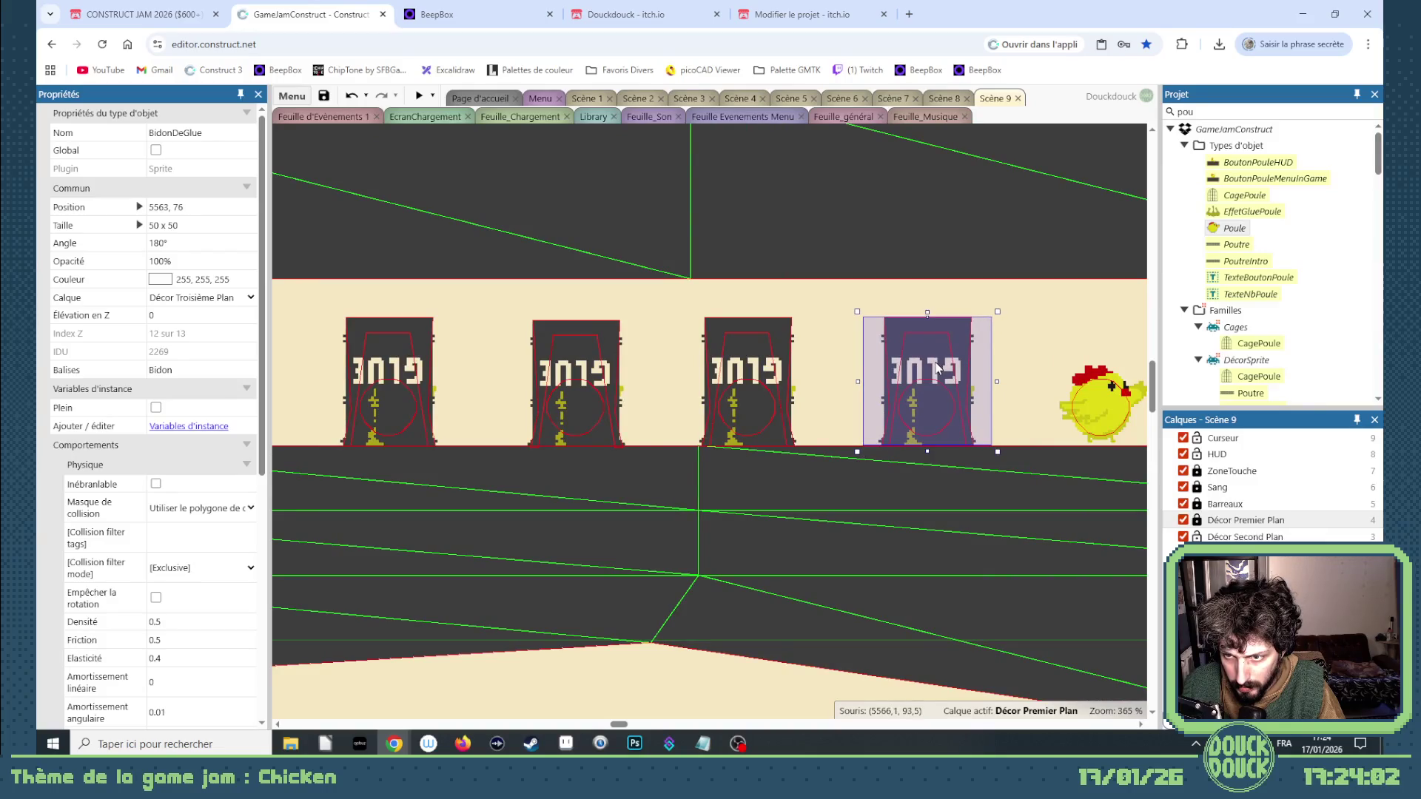
pyautogui.moveTo(929, 368); pyautogui.dragTo(1109, 368)
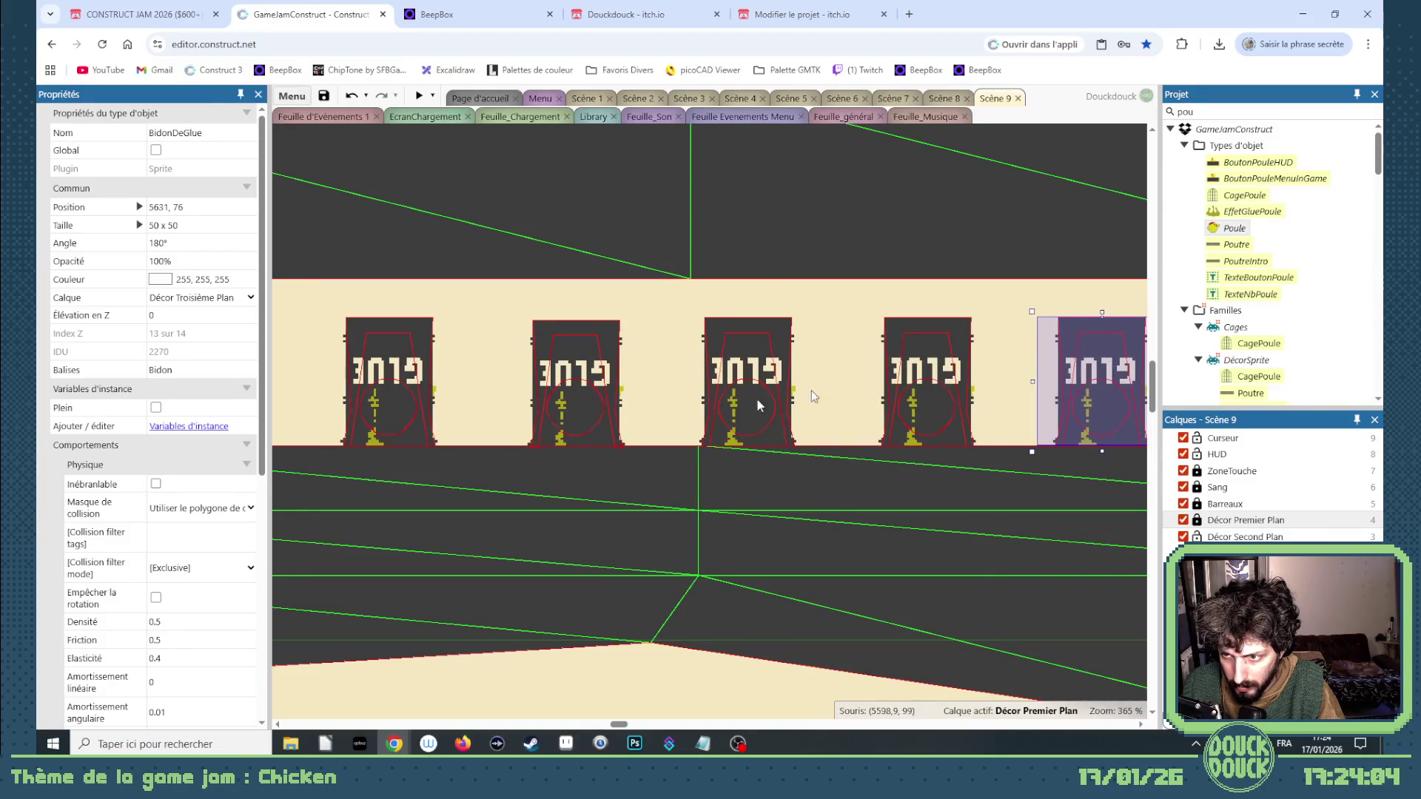
pyautogui.scroll(-3, 814, 395)
pyautogui.scroll(3, 624, 417)
pyautogui.moveTo(624, 416); pyautogui.dragTo(922, 415)
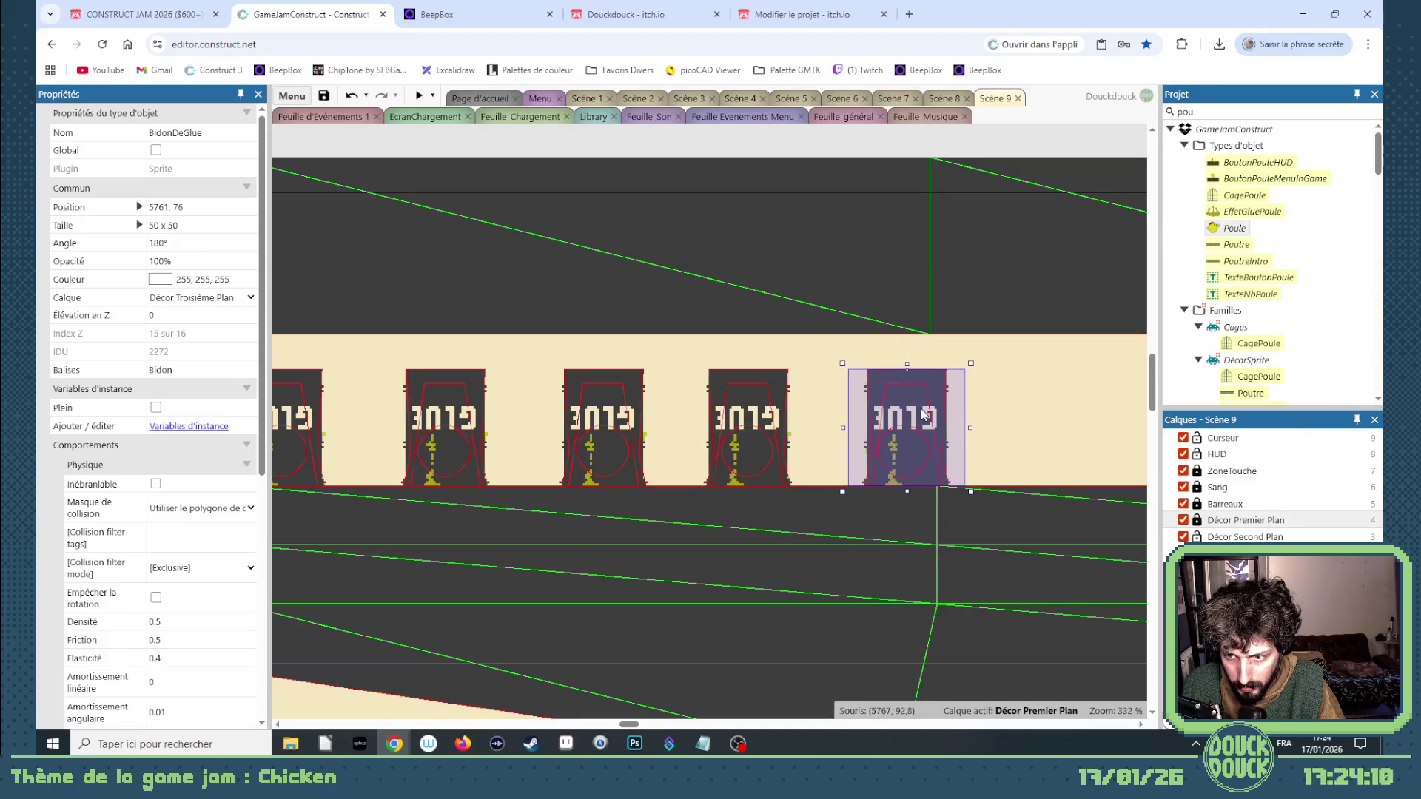
pyautogui.scroll(-8, 784, 437)
pyautogui.scroll(-2, 717, 481)
pyautogui.hscroll(5, 872, 511)
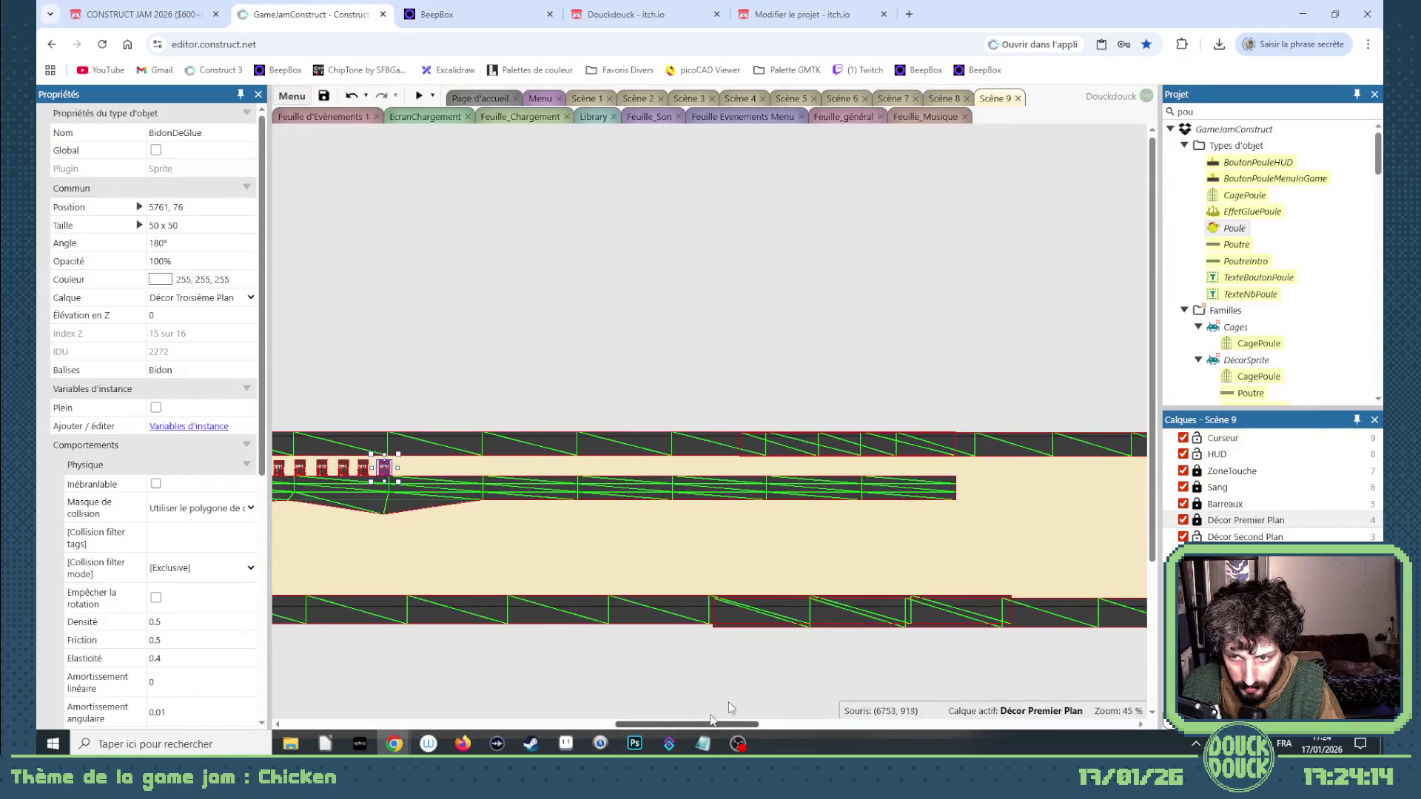
# Select the last GLUE barrel and undo an accidental Sol mesh point move.
pyautogui.click(873, 510)
pyautogui.click(1208, 521)
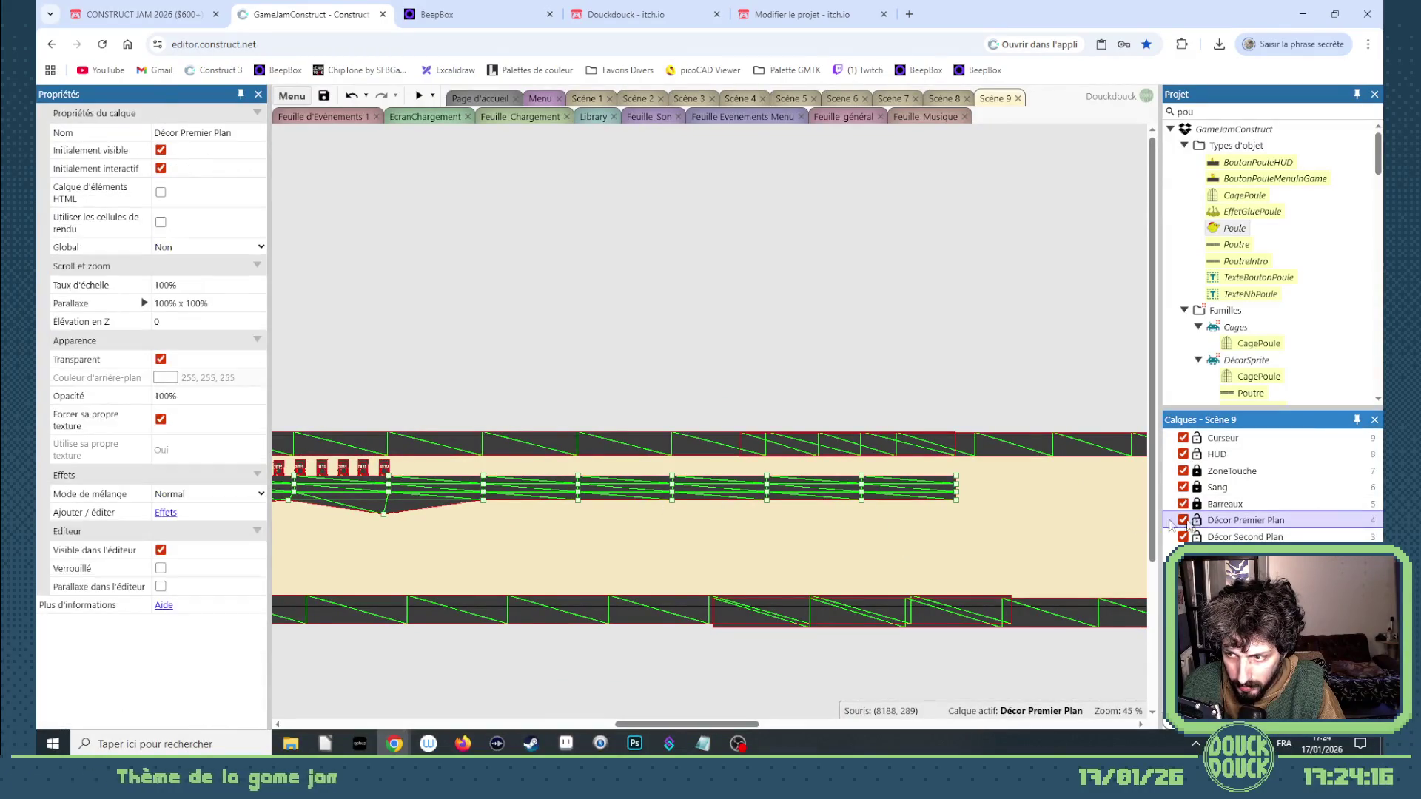
pyautogui.click(384, 467)
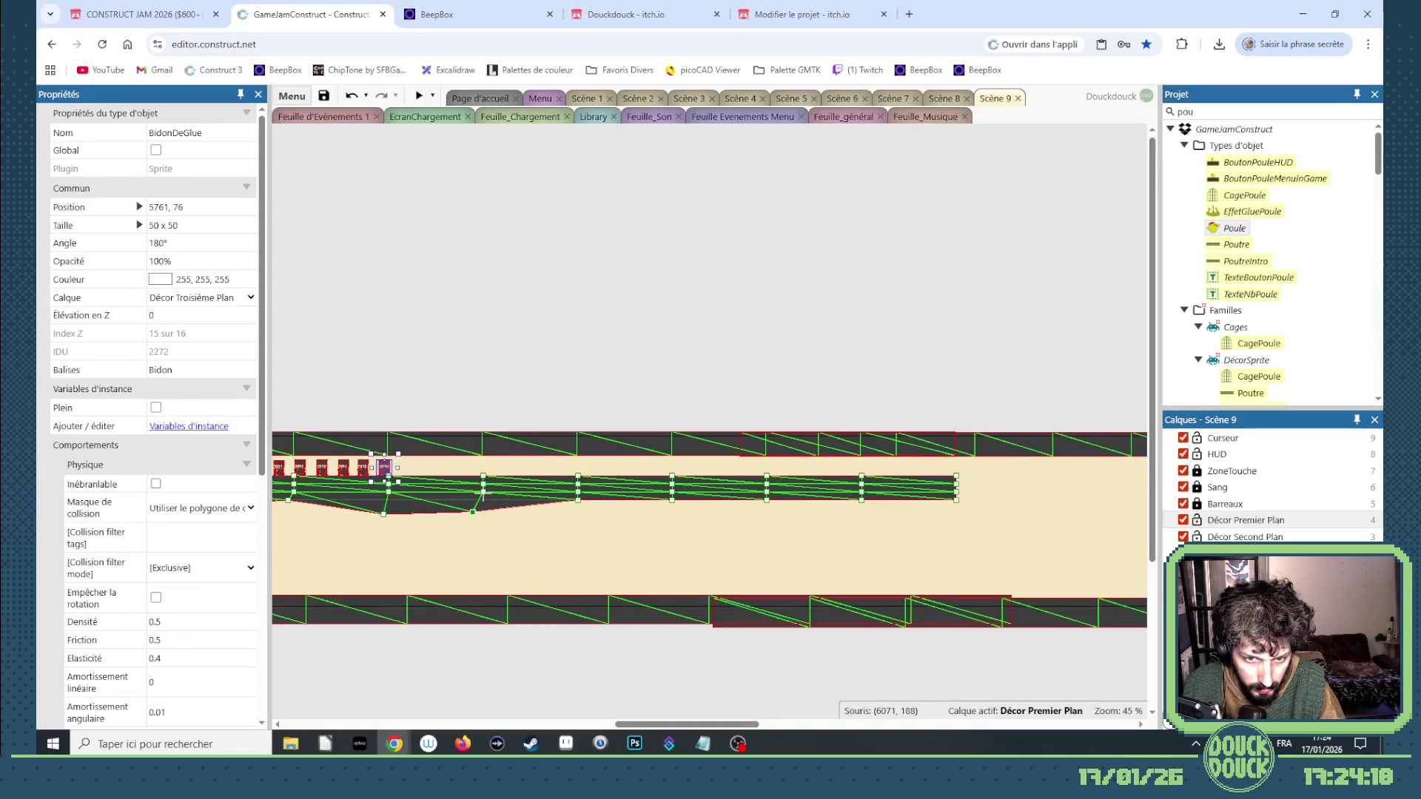
pyautogui.click(538, 485)
pyautogui.moveTo(483, 483); pyautogui.dragTo(415, 481)
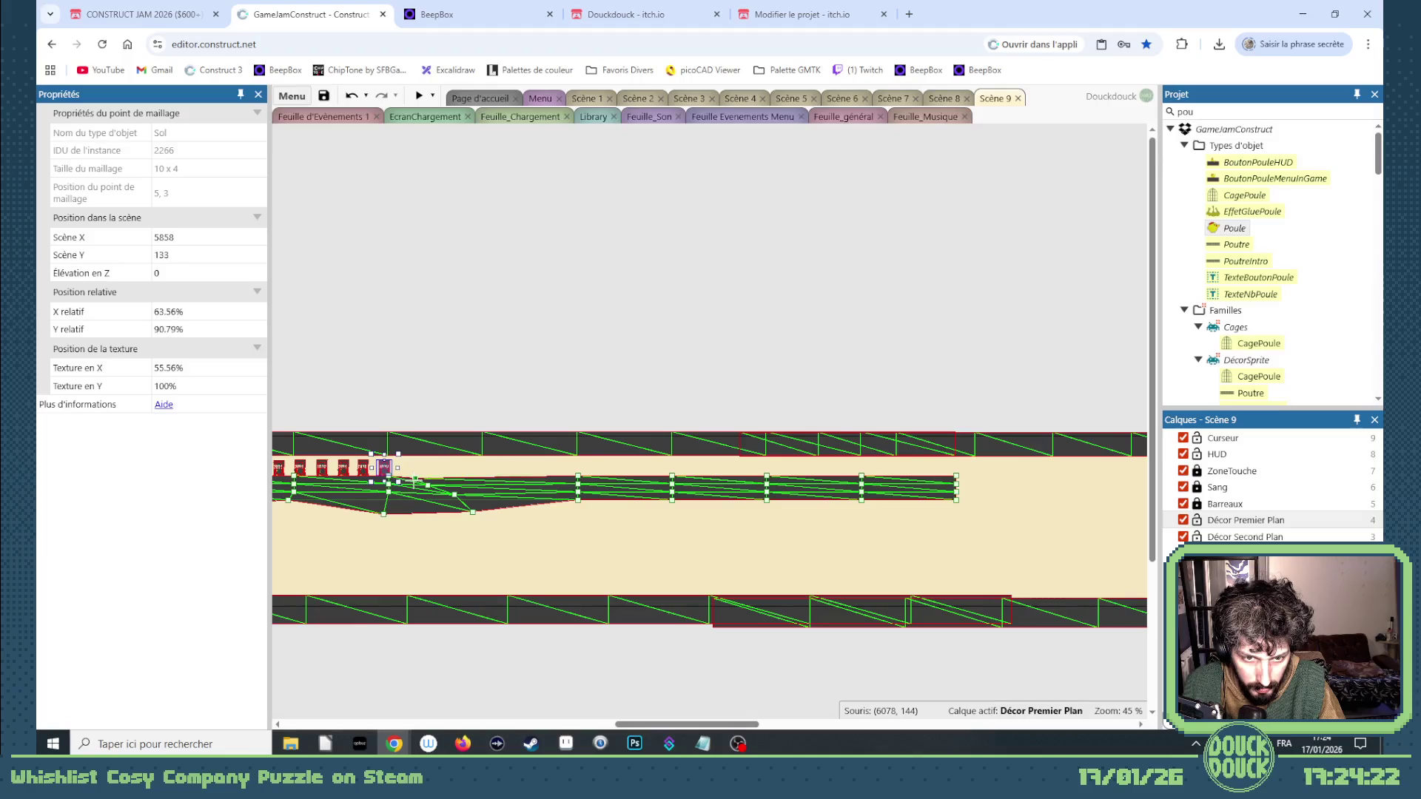
pyautogui.hotkey('ctrl', 'z')
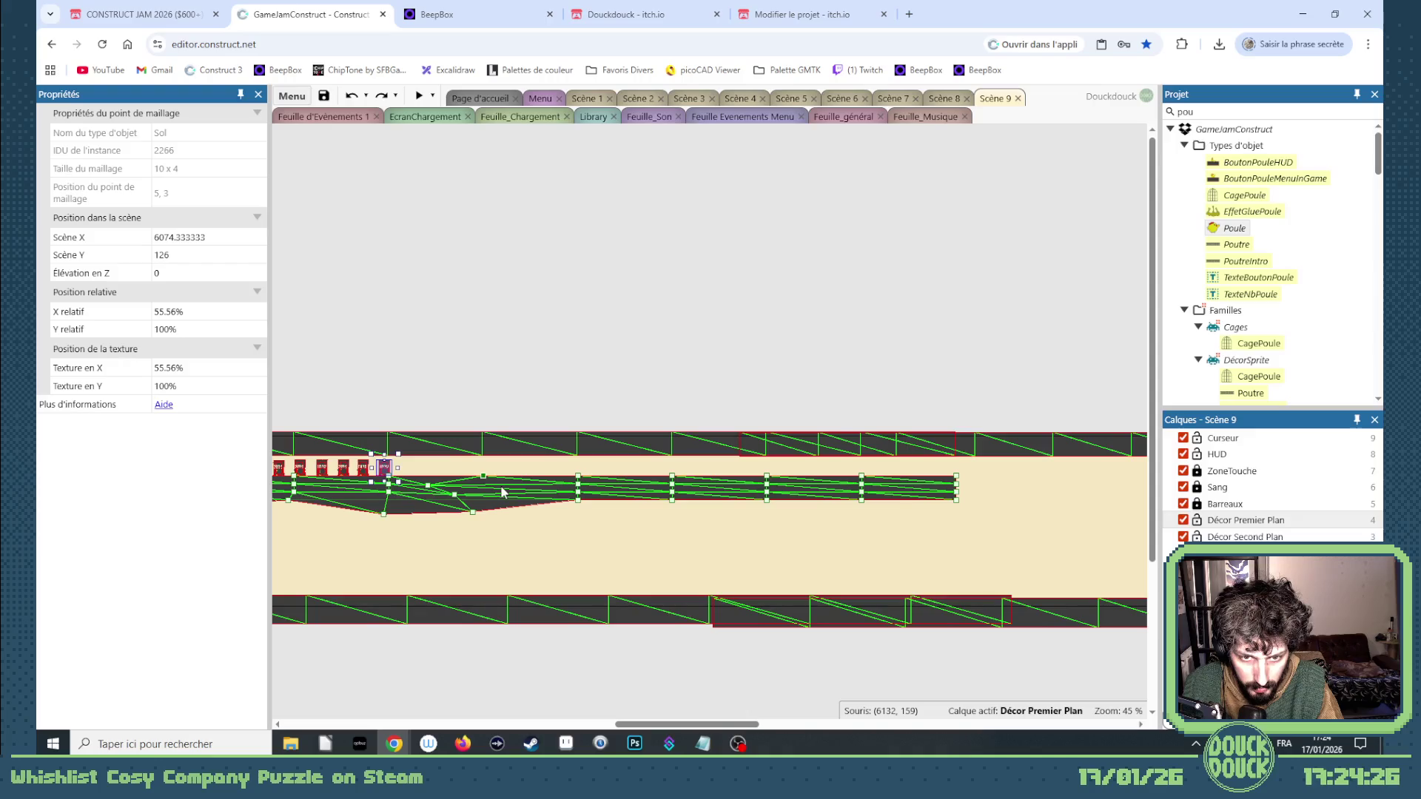
# Stop editing the Sol mesh and shorten the ground piece to 1434 wide.
pyautogui.rightClick(750, 486)
pyautogui.moveTo(831, 308)
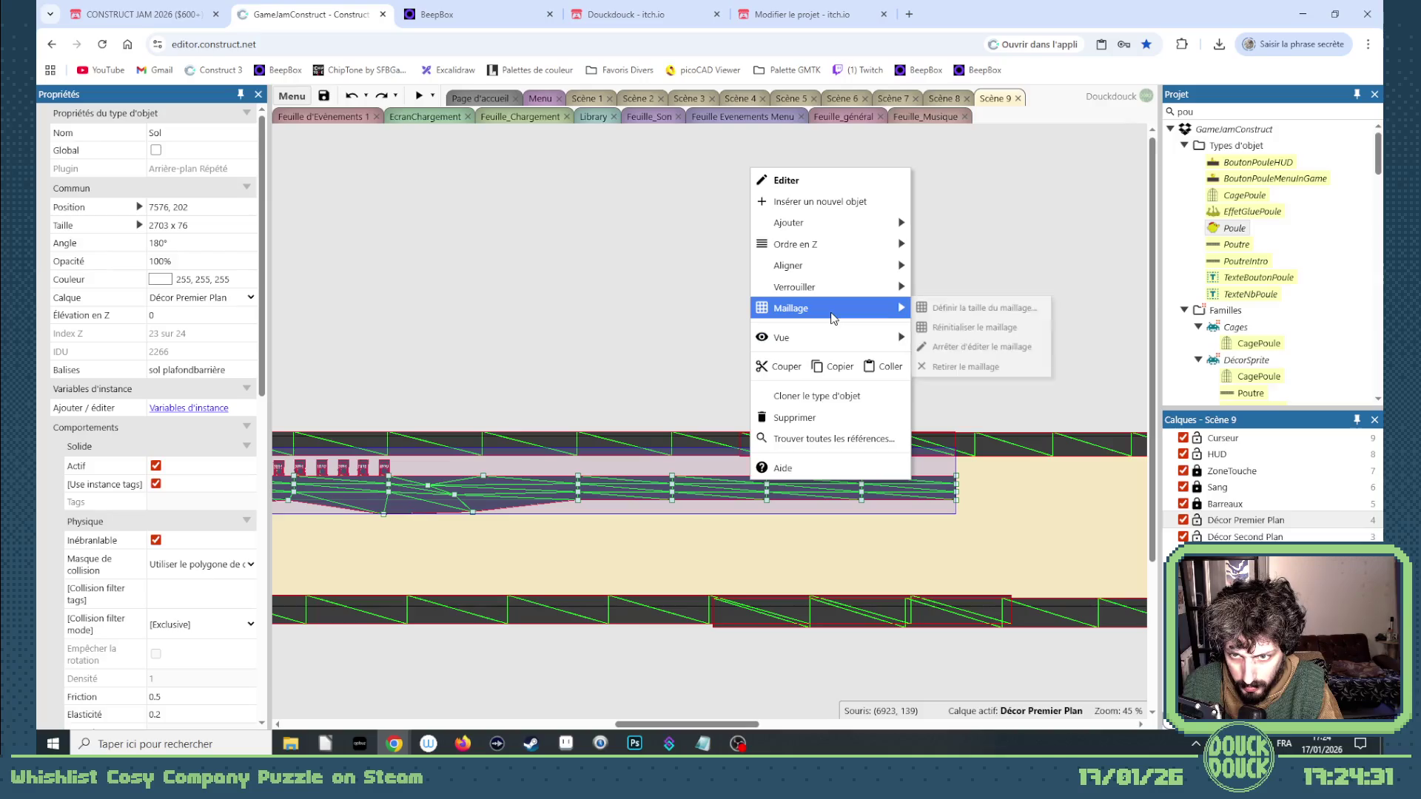
pyautogui.click(954, 350)
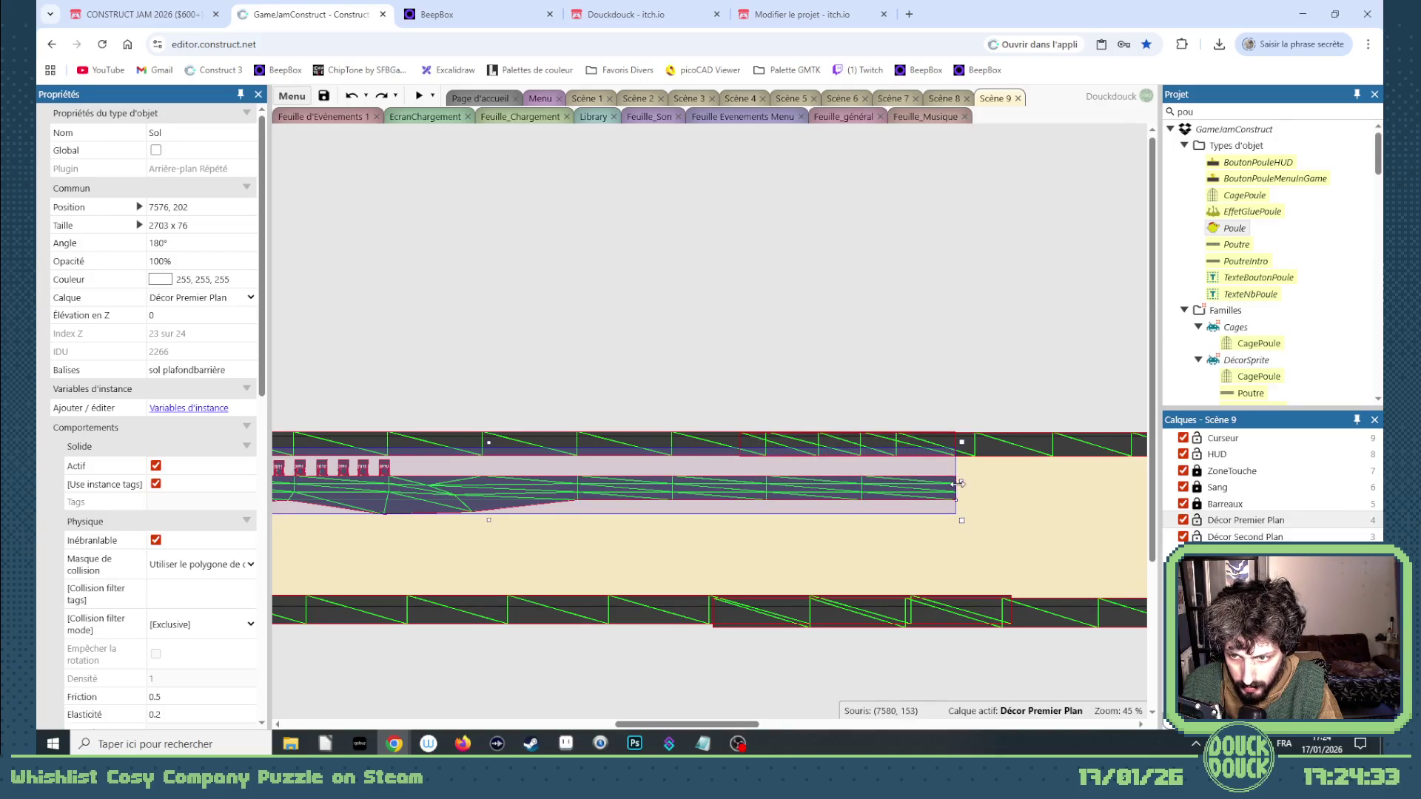
pyautogui.moveTo(955, 484); pyautogui.dragTo(581, 484)
pyautogui.moveTo(685, 724); pyautogui.dragTo(601, 722)
pyautogui.moveTo(1107, 481); pyautogui.dragTo(1055, 487)
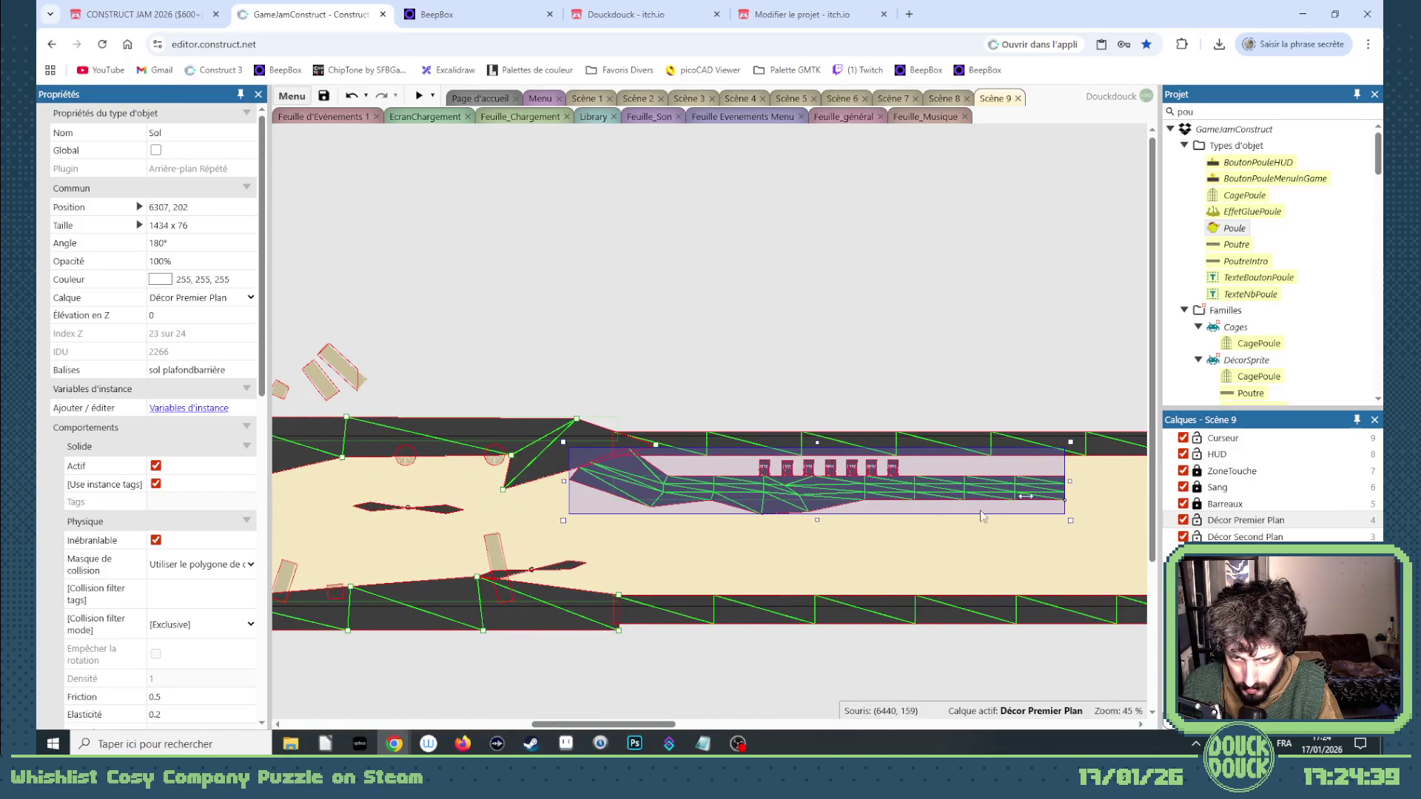
pyautogui.rightClick(795, 519)
# Resume Sol mesh editing and align mesh points 8,3 and 7,3 with the ledge top.
pyautogui.moveTo(888, 325)
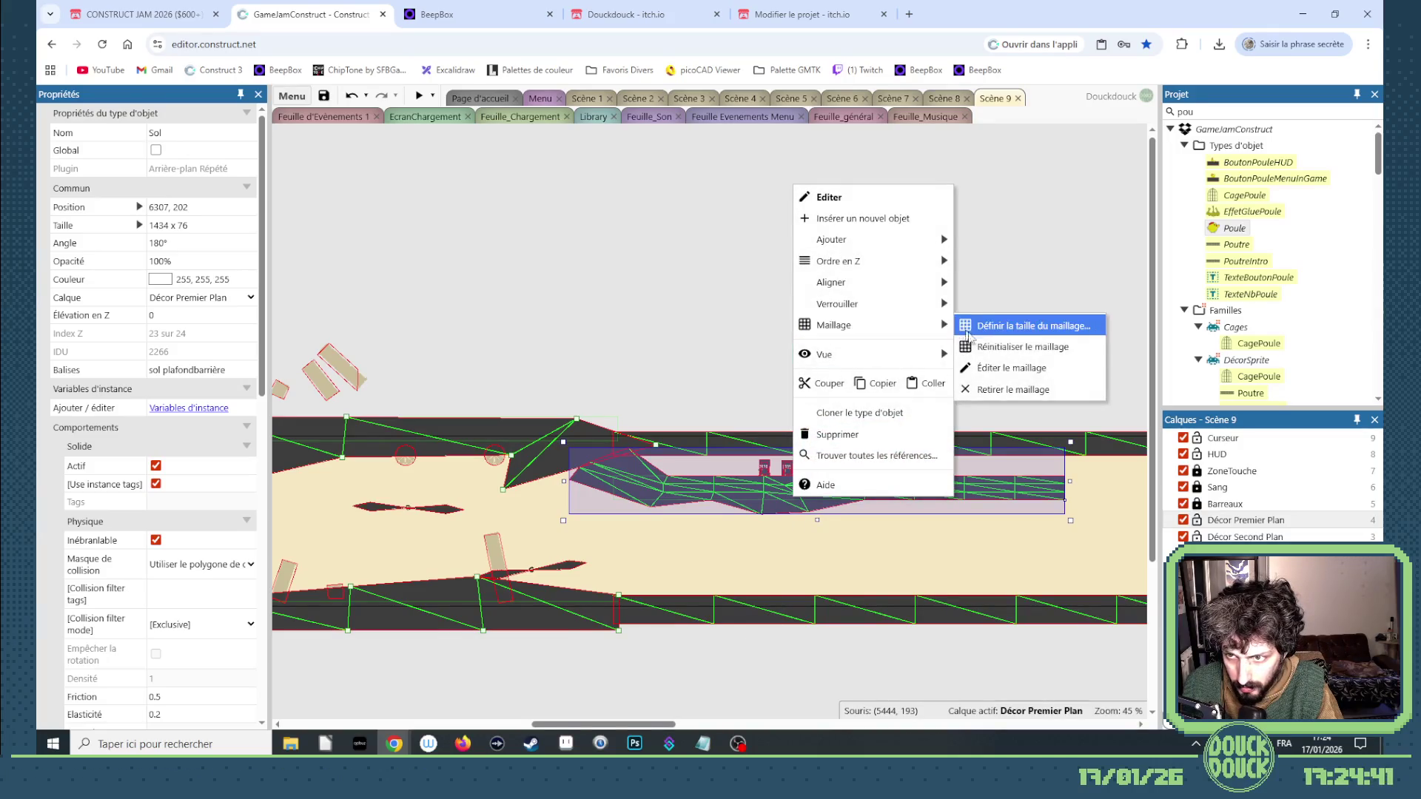
pyautogui.click(1011, 367)
pyautogui.scroll(3, 562, 481)
pyautogui.moveTo(550, 492)
pyautogui.mouseDown()
pyautogui.moveTo(524, 474)
pyautogui.moveTo(564, 465)
pyautogui.mouseUp()
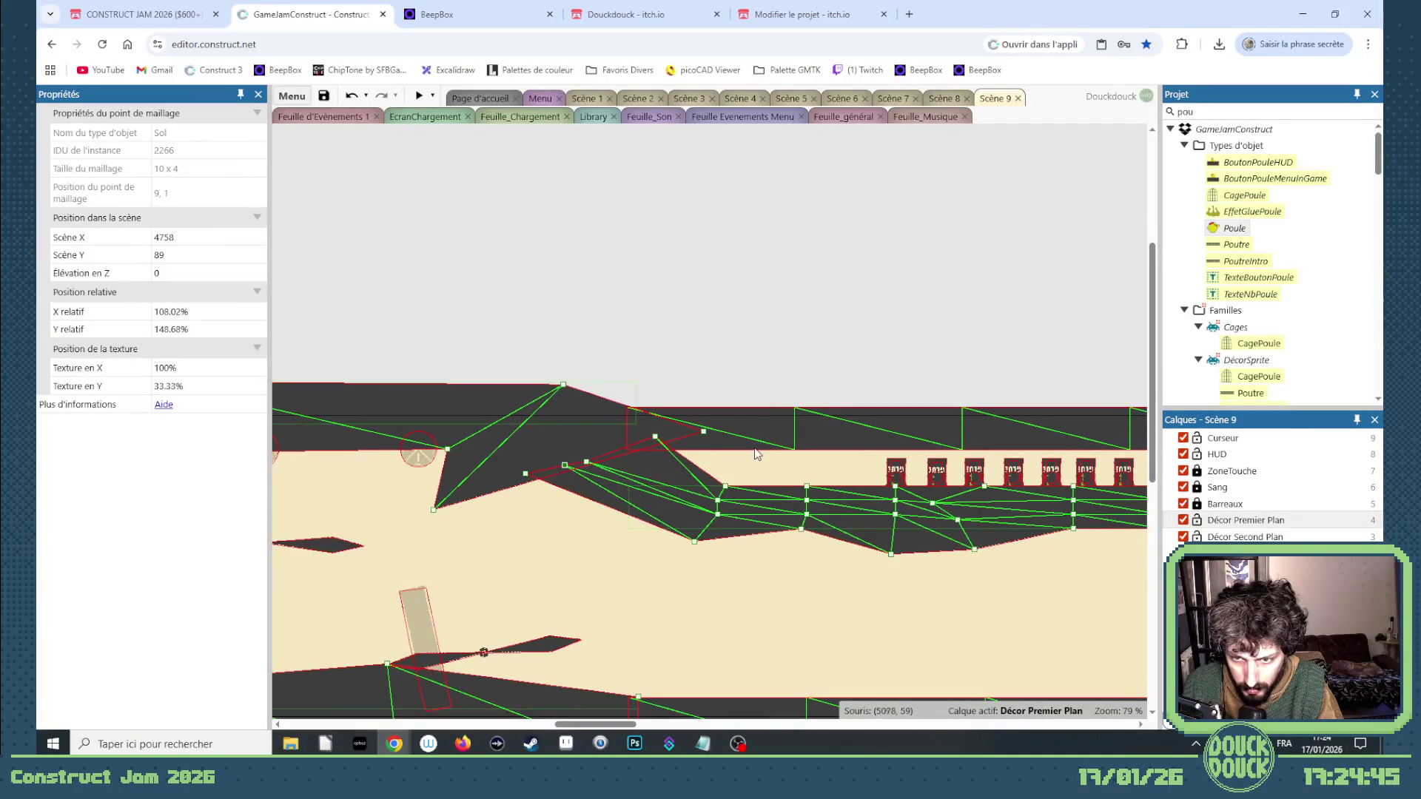
pyautogui.moveTo(654, 433)
pyautogui.mouseDown()
pyautogui.moveTo(787, 428)
pyautogui.moveTo(707, 424)
pyautogui.mouseUp()
pyautogui.moveTo(725, 487)
pyautogui.mouseDown()
pyautogui.moveTo(778, 463)
pyautogui.moveTo(857, 487)
pyautogui.mouseUp()
pyautogui.click(807, 485)
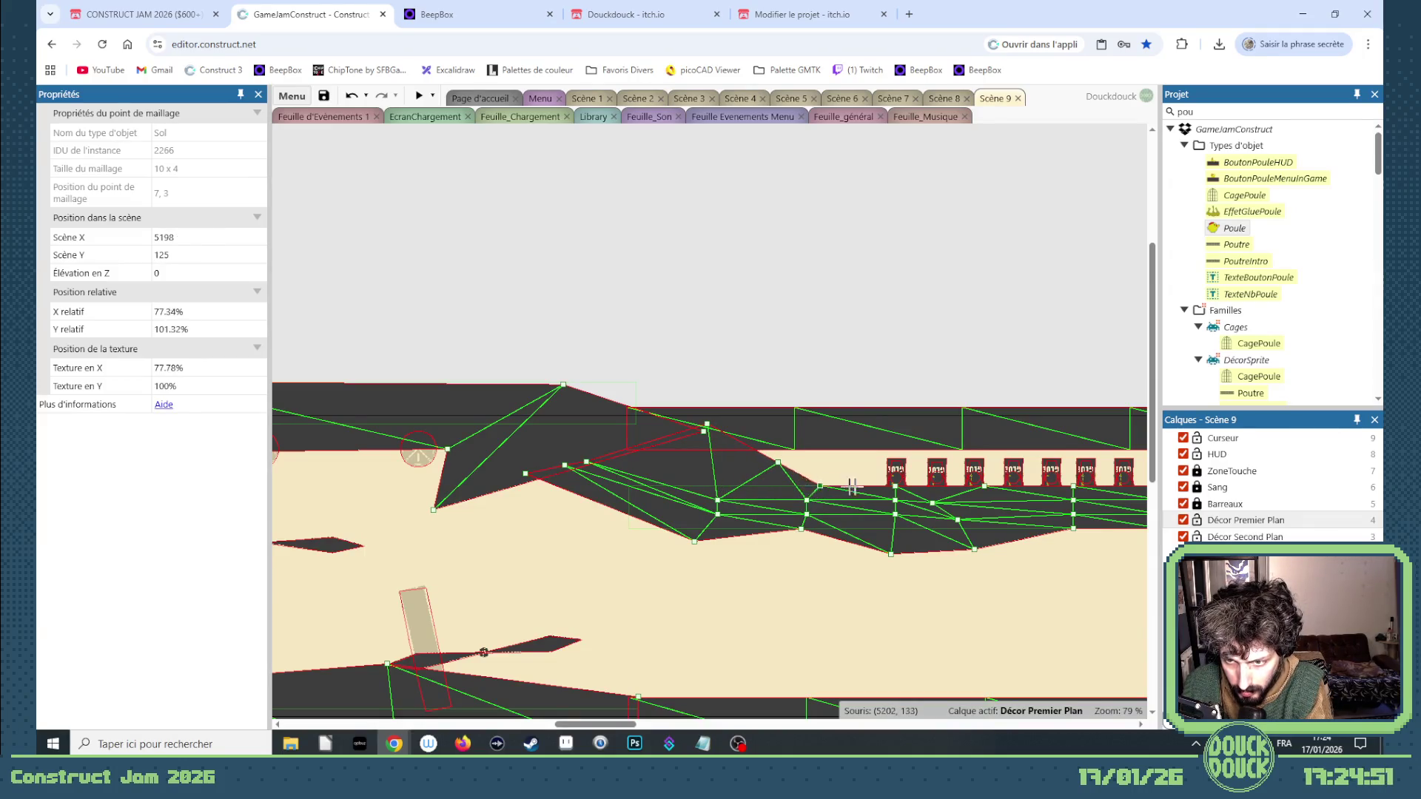
pyautogui.scroll(5, 856, 487)
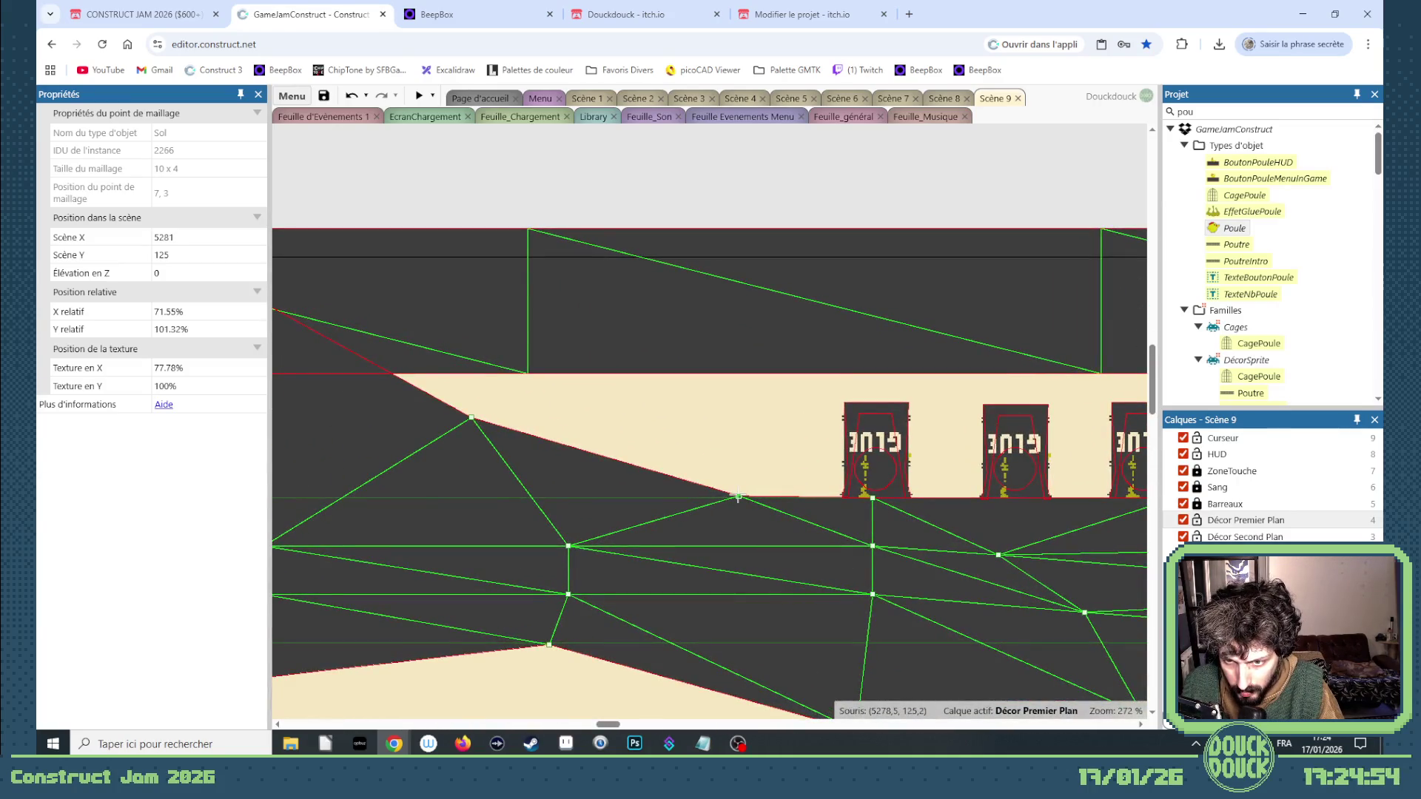
pyautogui.moveTo(738, 497); pyautogui.dragTo(737, 498)
pyautogui.scroll(-3, 591, 452)
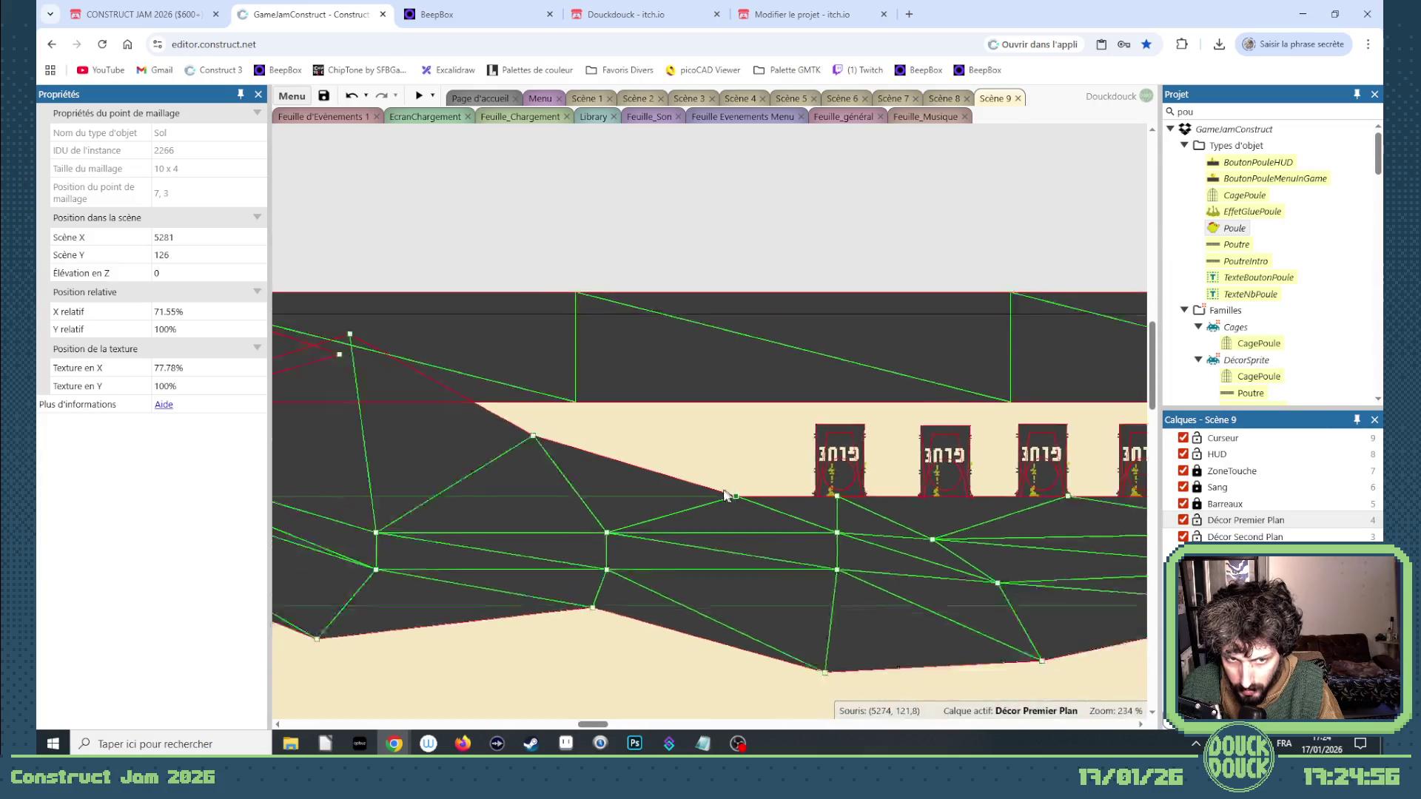
# Pull the right mesh points into a tapered tip and drop the underside points lower.
pyautogui.moveTo(590, 451)
pyautogui.mouseDown()
pyautogui.moveTo(614, 425)
pyautogui.moveTo(663, 418)
pyautogui.mouseUp()
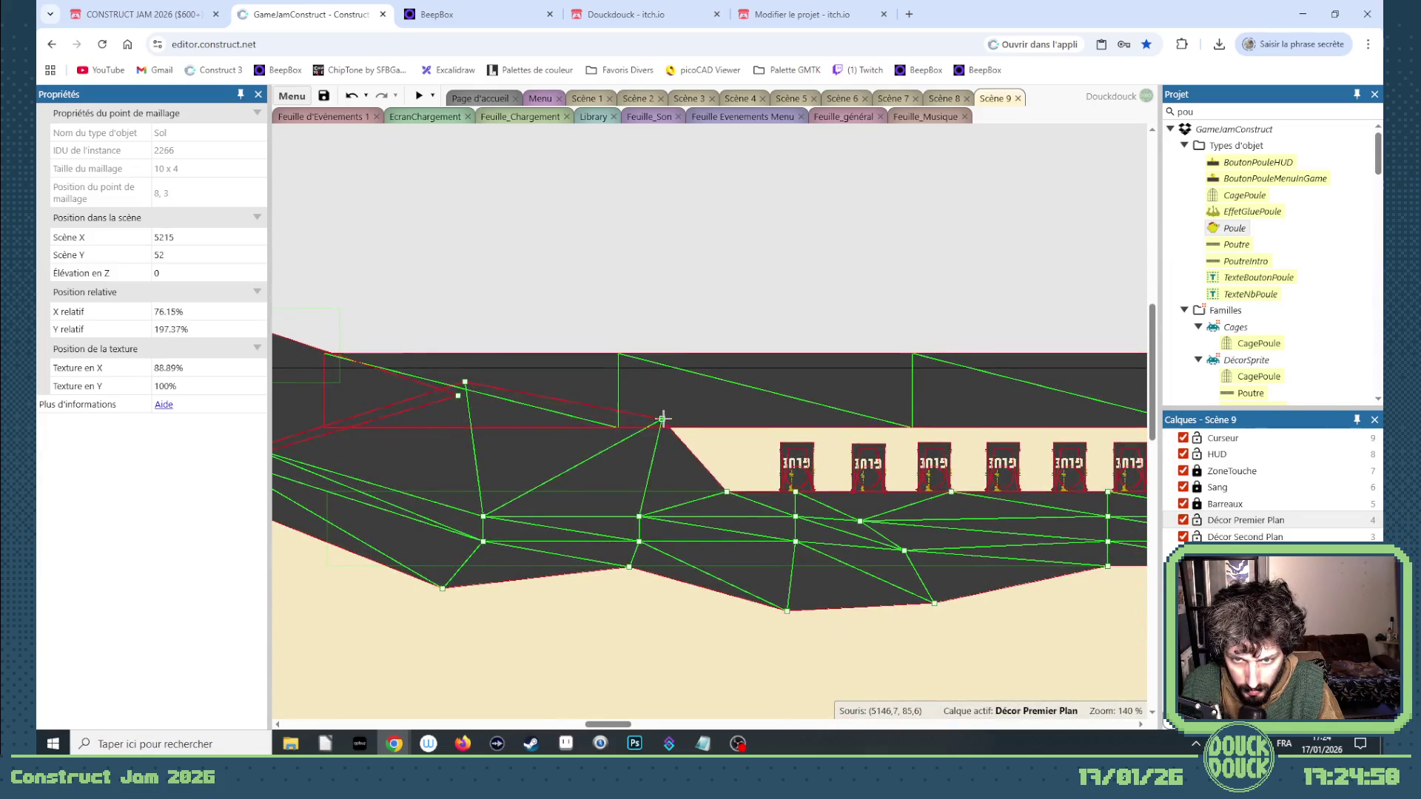
pyautogui.scroll(-4, 654, 436)
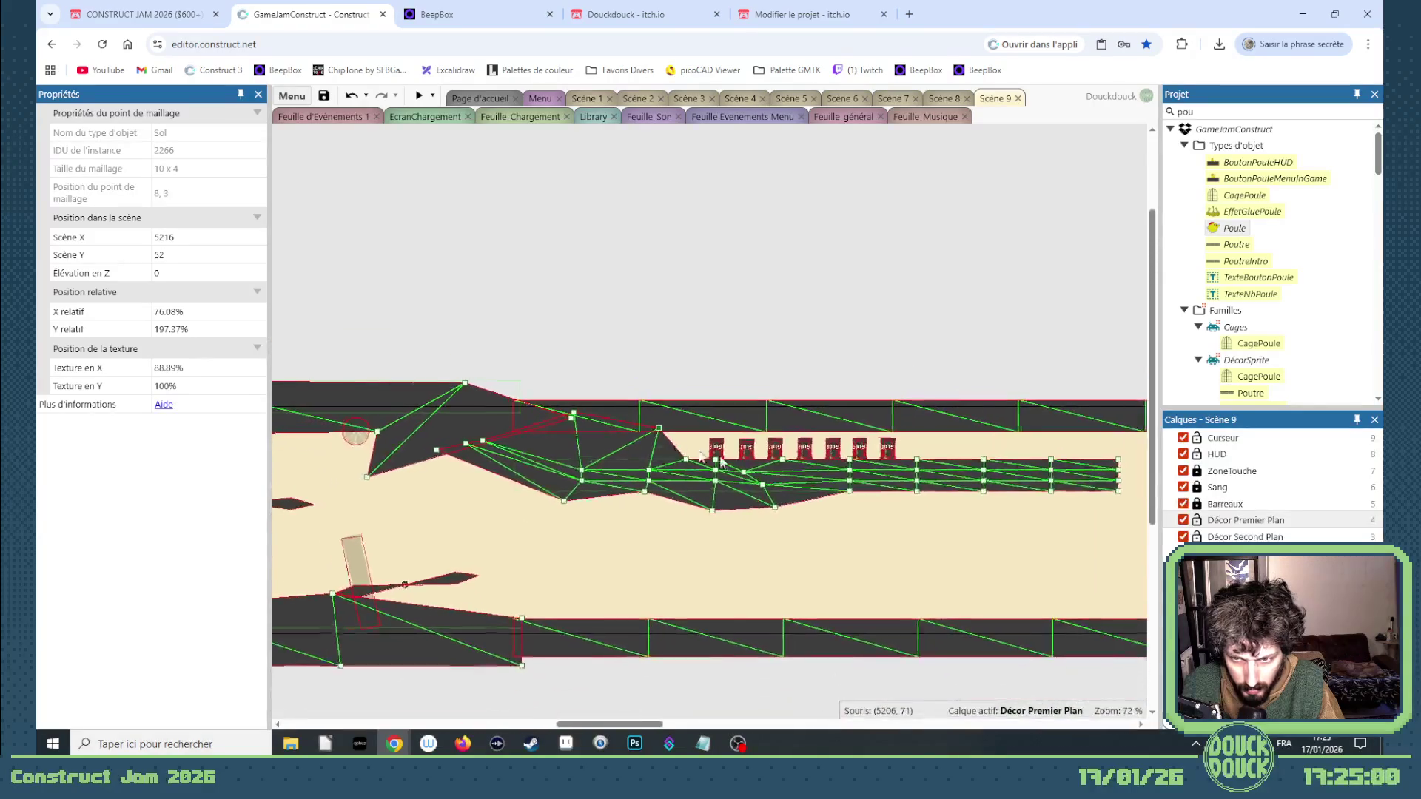
pyautogui.moveTo(647, 724); pyautogui.dragTo(694, 727)
pyautogui.moveTo(730, 458)
pyautogui.mouseDown()
pyautogui.moveTo(715, 460)
pyautogui.moveTo(770, 487)
pyautogui.moveTo(756, 503)
pyautogui.mouseUp()
pyautogui.moveTo(662, 489)
pyautogui.mouseDown()
pyautogui.moveTo(652, 505)
pyautogui.moveTo(593, 499)
pyautogui.moveTo(526, 511)
pyautogui.moveTo(524, 524)
pyautogui.mouseUp()
pyautogui.moveTo(465, 488)
pyautogui.mouseDown()
pyautogui.moveTo(458, 518)
pyautogui.moveTo(453, 494)
pyautogui.mouseUp()
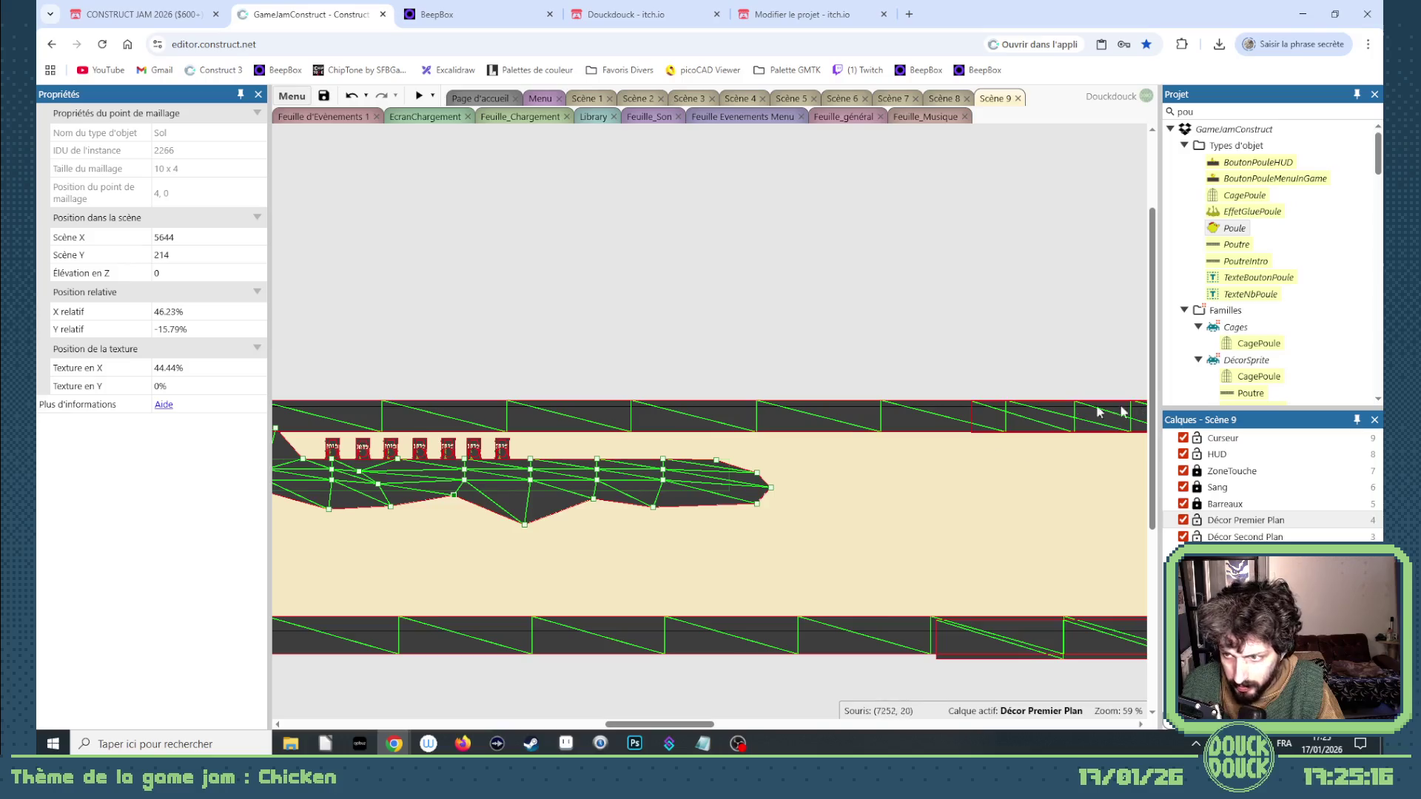
pyautogui.hscroll(-10, 604, 616)
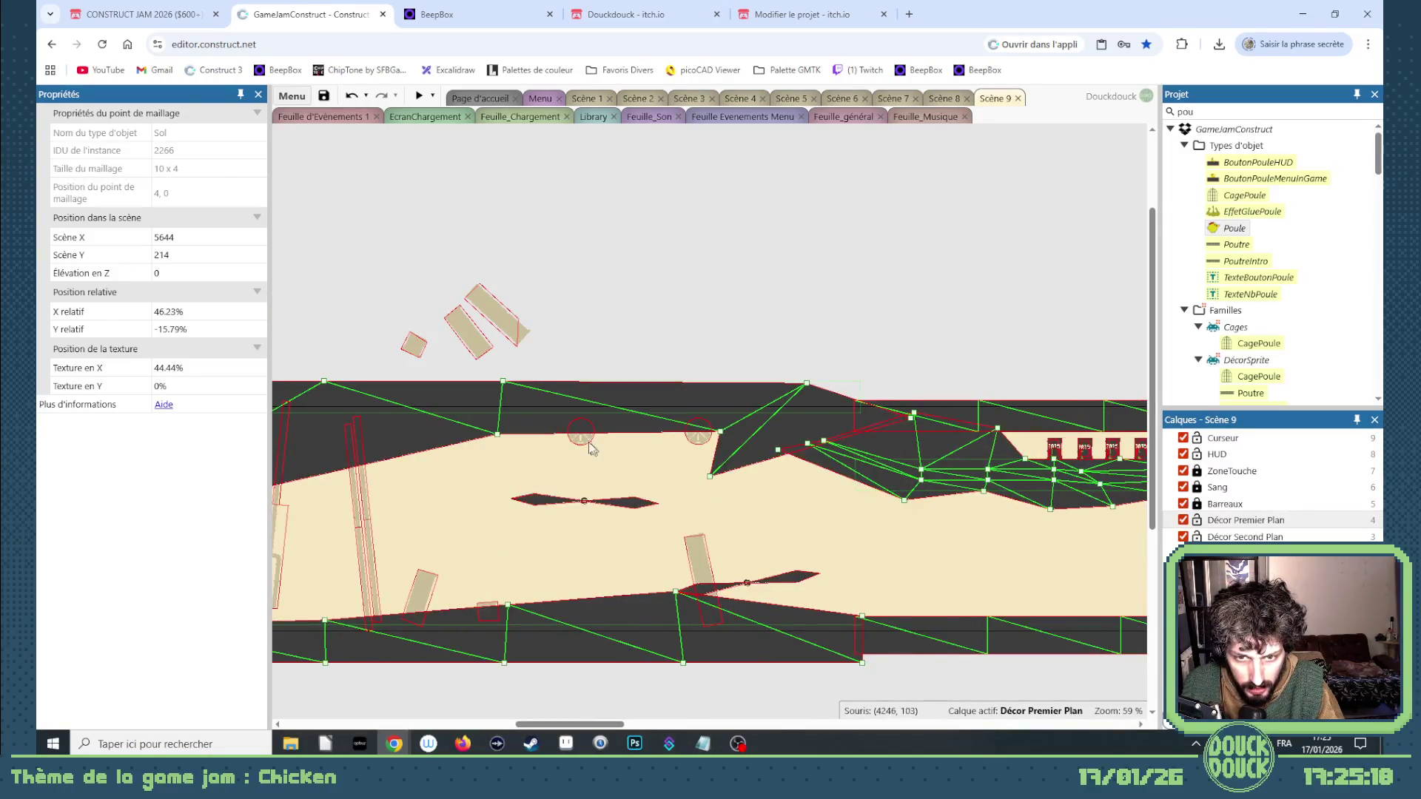
pyautogui.click(579, 444)
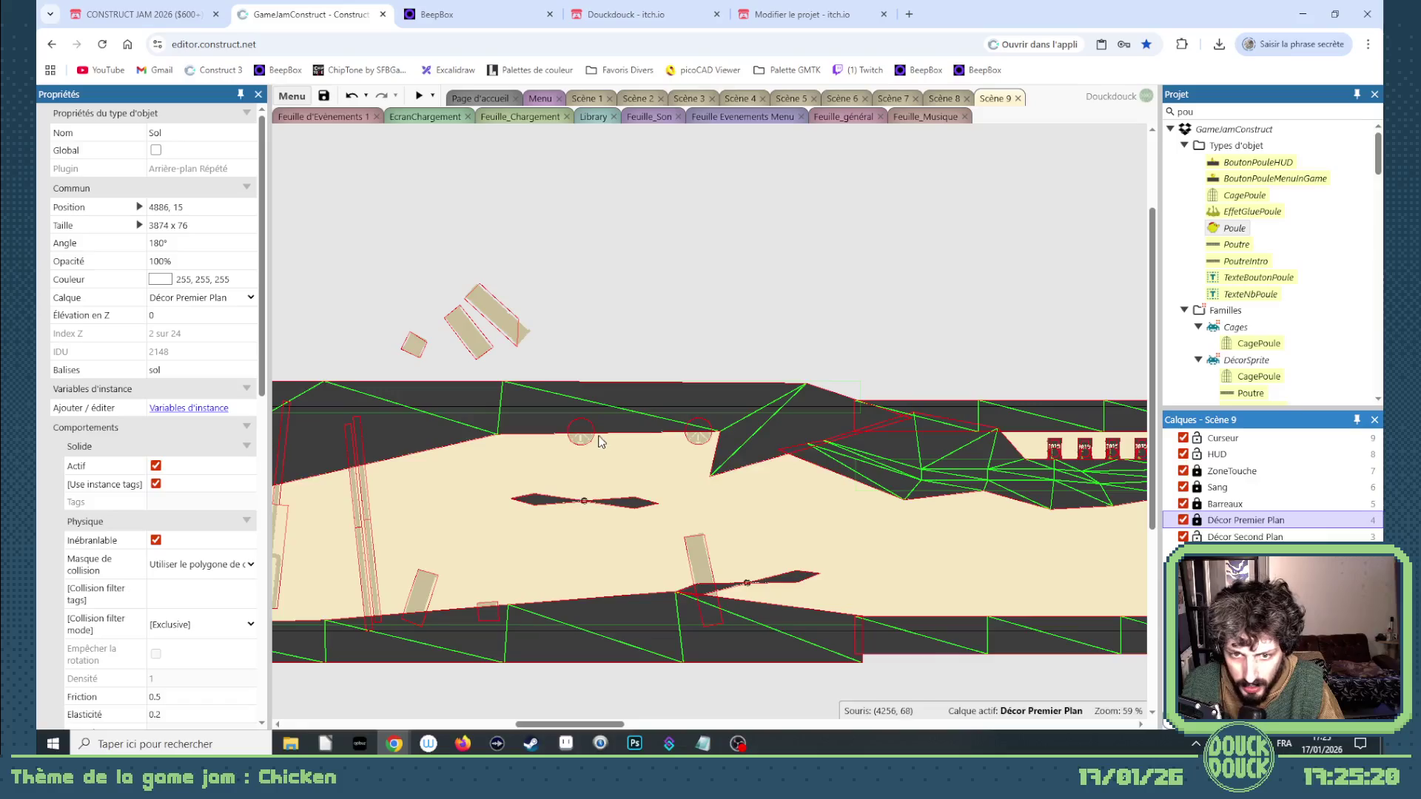
pyautogui.click(580, 442)
# Move the BaseTourelle right along the ceiling and Ctrl-drag two evenly spaced copies.
pyautogui.moveTo(696, 443)
pyautogui.mouseDown()
pyautogui.moveTo(692, 422)
pyautogui.moveTo(1133, 415)
pyautogui.moveTo(1152, 437)
pyautogui.moveTo(1134, 418)
pyautogui.moveTo(699, 444)
pyautogui.moveTo(809, 441)
pyautogui.moveTo(783, 443)
pyautogui.mouseUp()
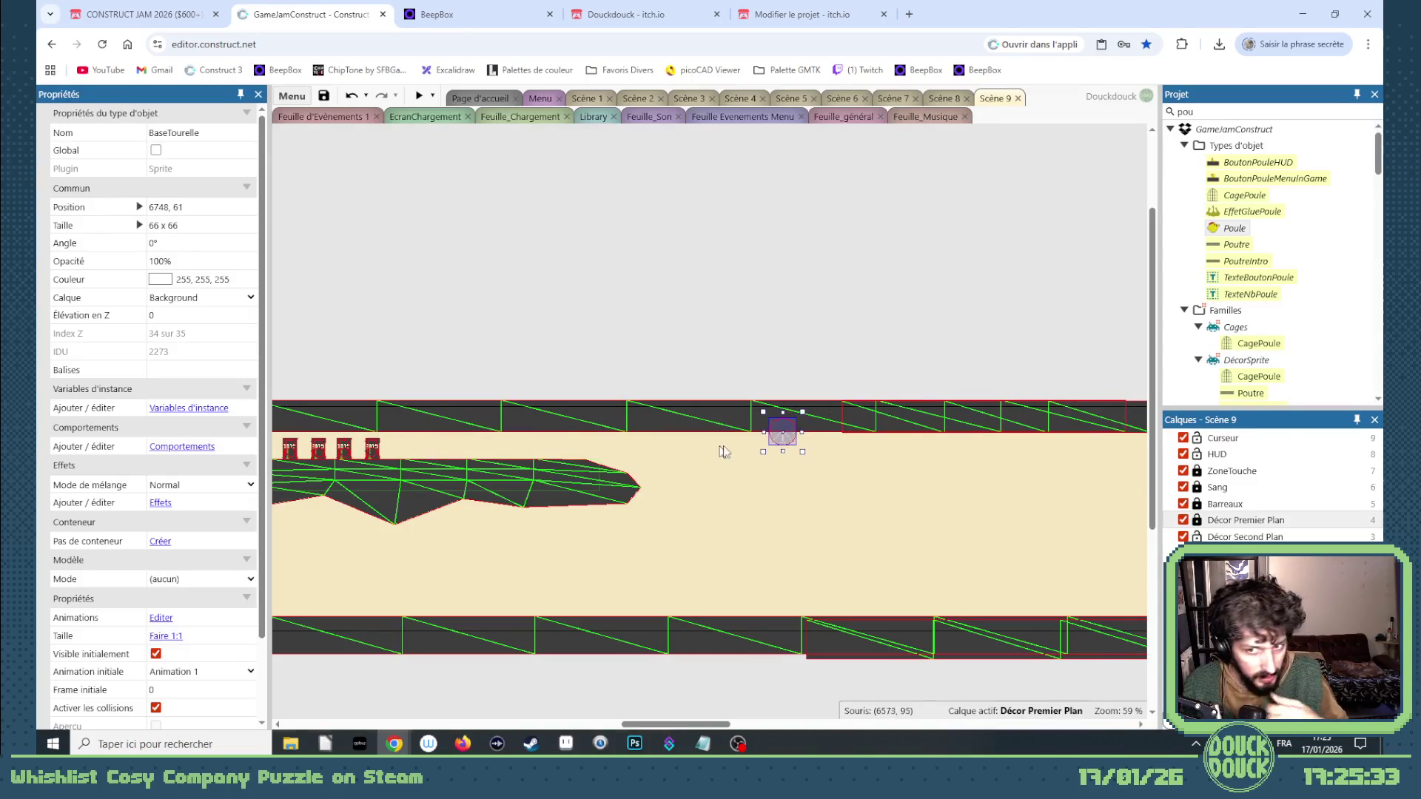
pyautogui.moveTo(786, 442)
pyautogui.mouseDown()
pyautogui.moveTo(898, 441)
pyautogui.moveTo(871, 441)
pyautogui.mouseUp()
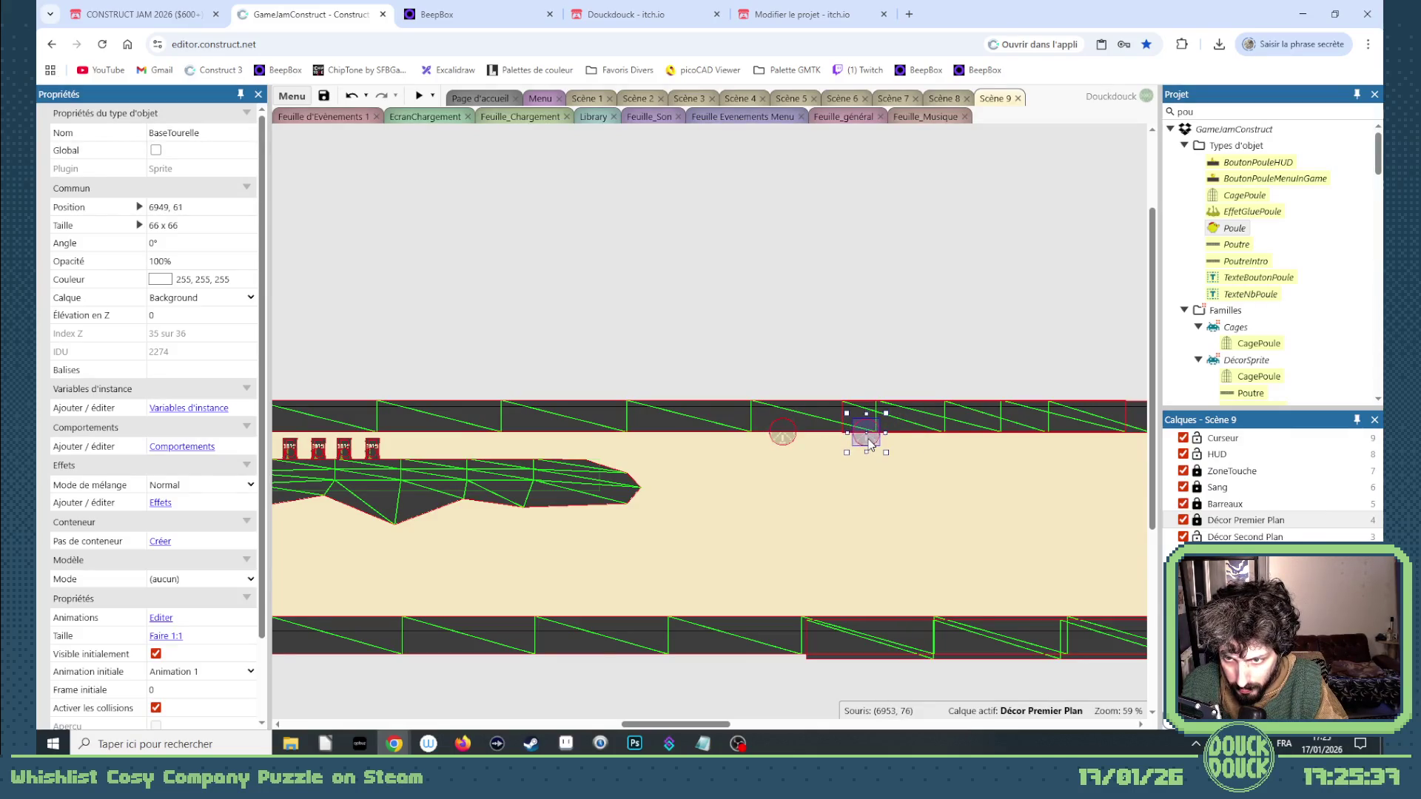
pyautogui.moveTo(869, 443)
pyautogui.mouseDown()
pyautogui.moveTo(969, 441)
pyautogui.moveTo(946, 441)
pyautogui.mouseUp()
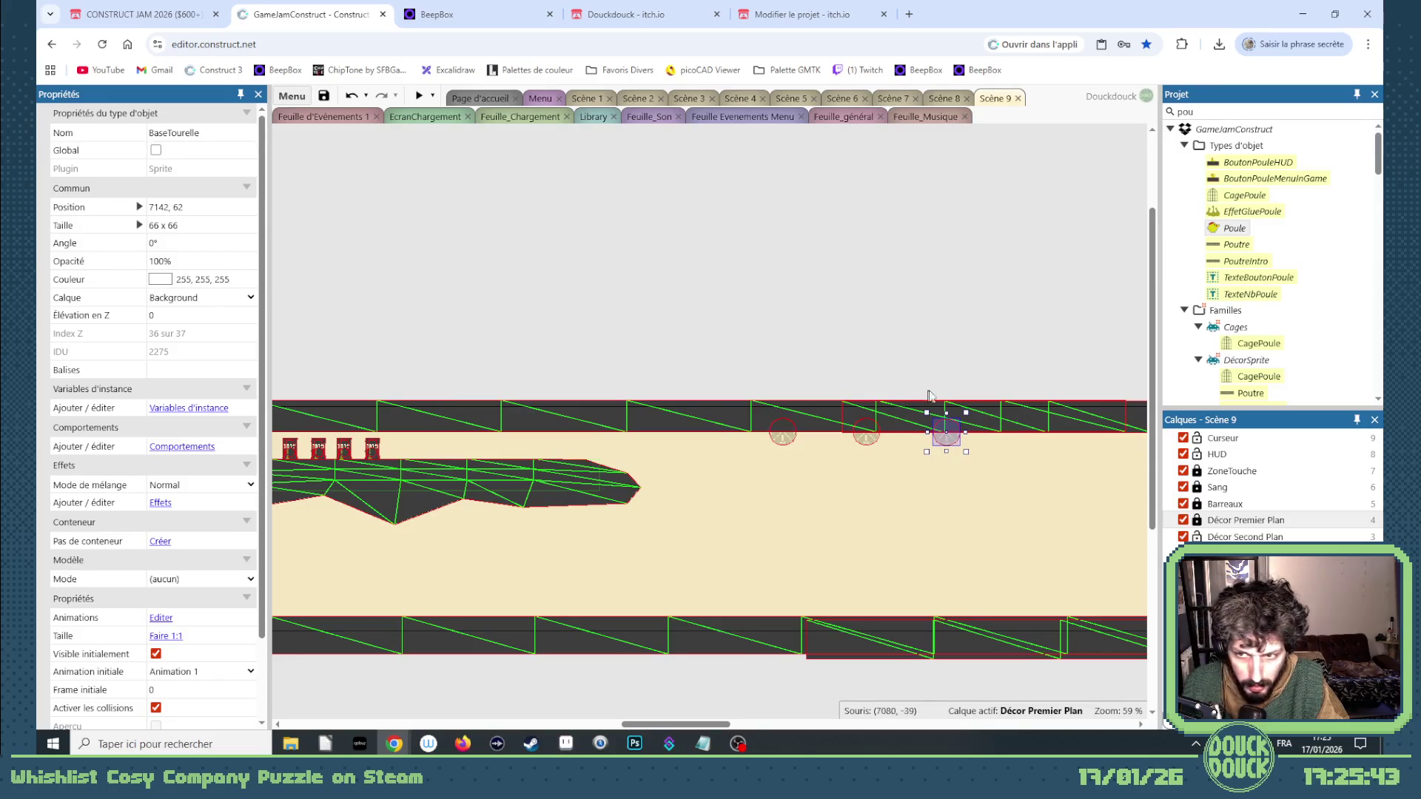
pyautogui.click(1216, 108)
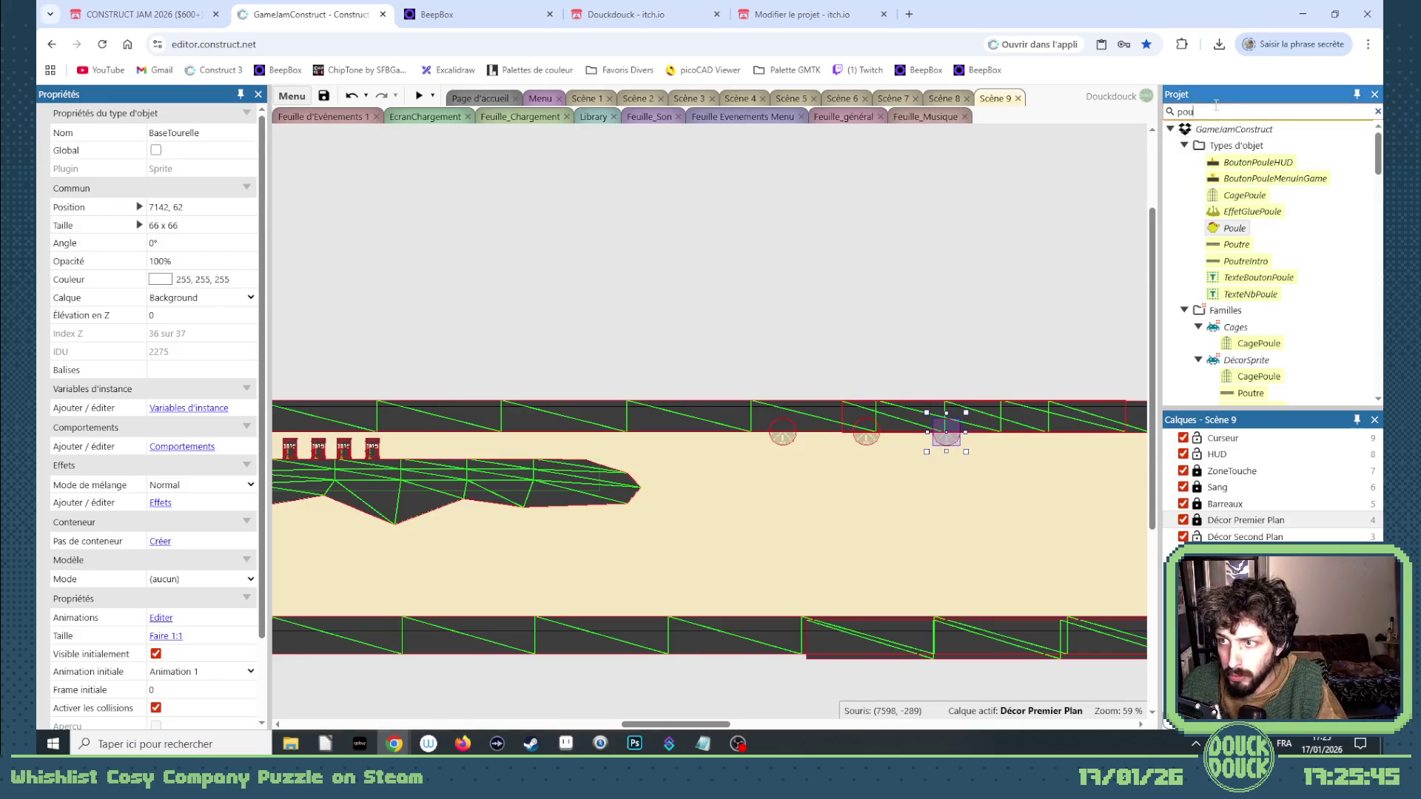
# Add a Poutre beam from the 'poutr' search onto the Décor Second Plan layer.
pyautogui.click(1234, 163)
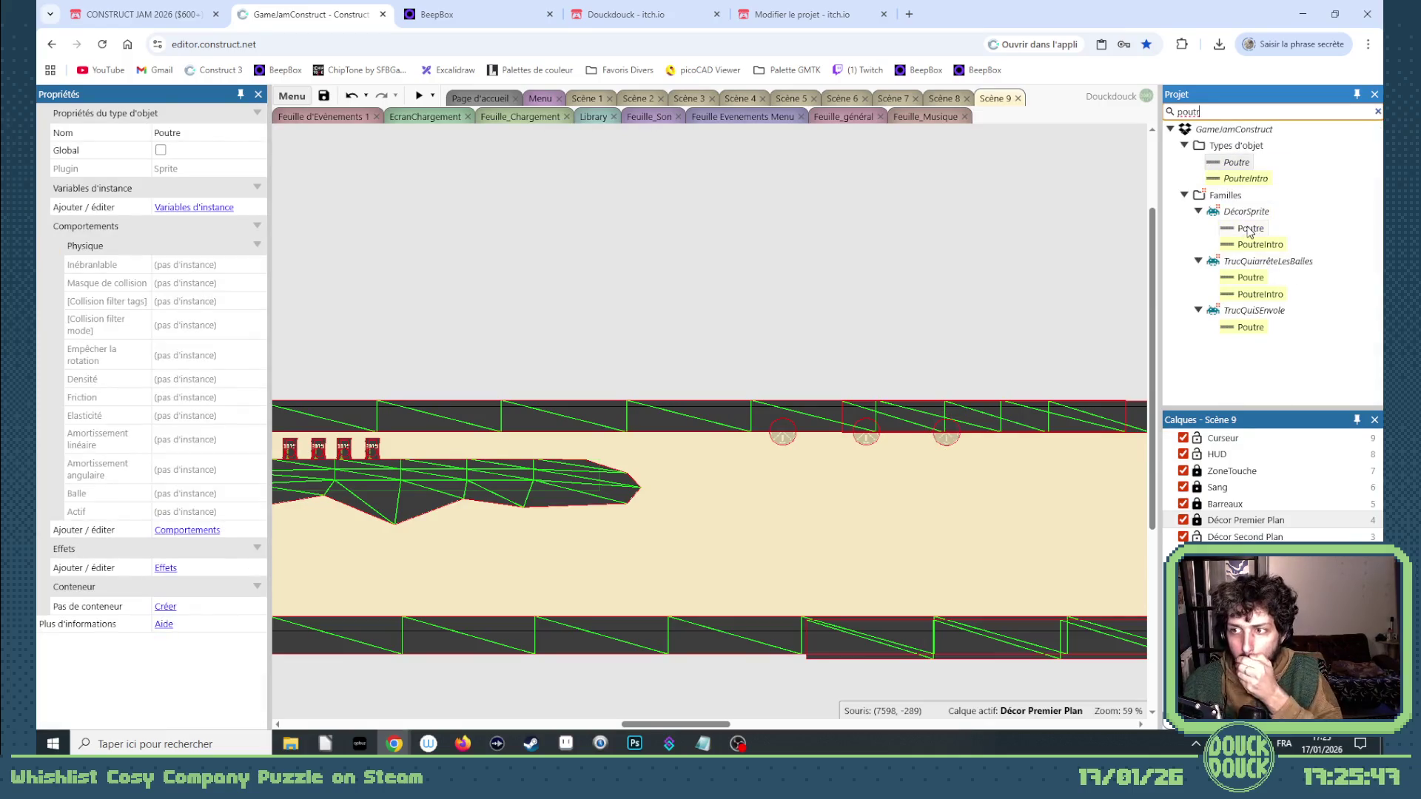
pyautogui.moveTo(1236, 185); pyautogui.dragTo(721, 288)
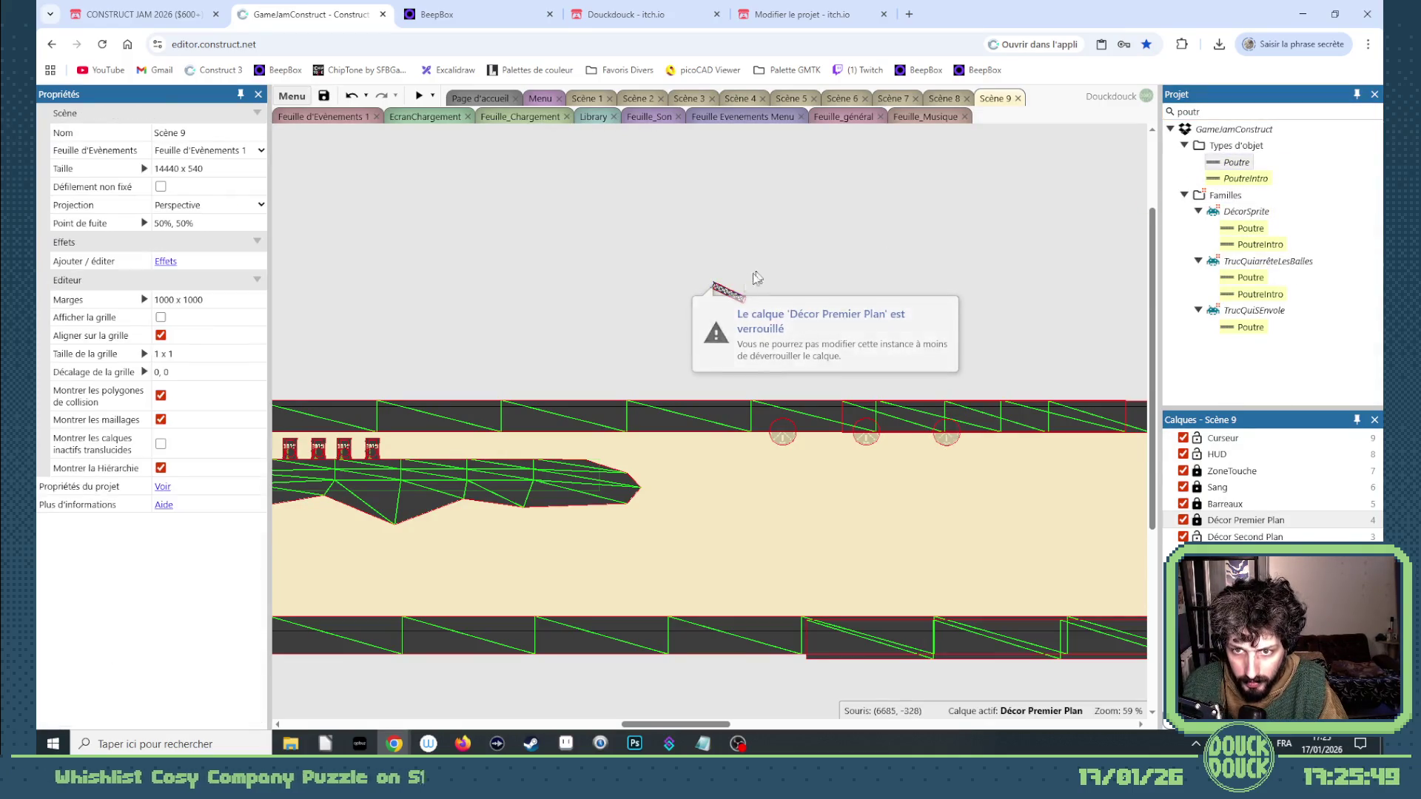
pyautogui.click(1197, 520)
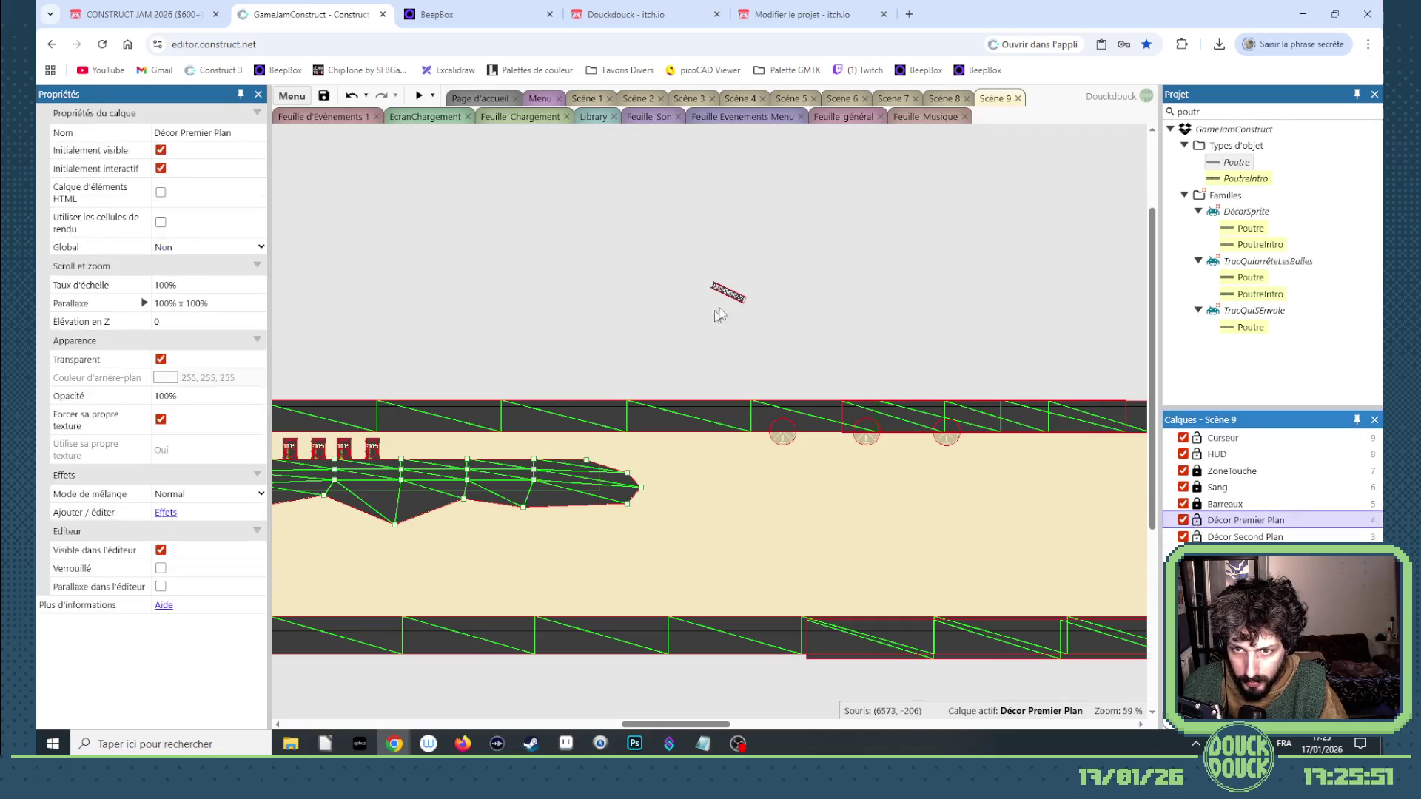
pyautogui.click(725, 291)
pyautogui.click(199, 297)
pyautogui.click(188, 421)
# Make Décor Second Plan active and lower the beam just below the ceiling near the turret bases.
pyautogui.click(1202, 538)
pyautogui.moveTo(737, 298)
pyautogui.mouseDown()
pyautogui.moveTo(736, 422)
pyautogui.moveTo(762, 464)
pyautogui.moveTo(746, 492)
pyautogui.moveTo(747, 452)
pyautogui.mouseUp()
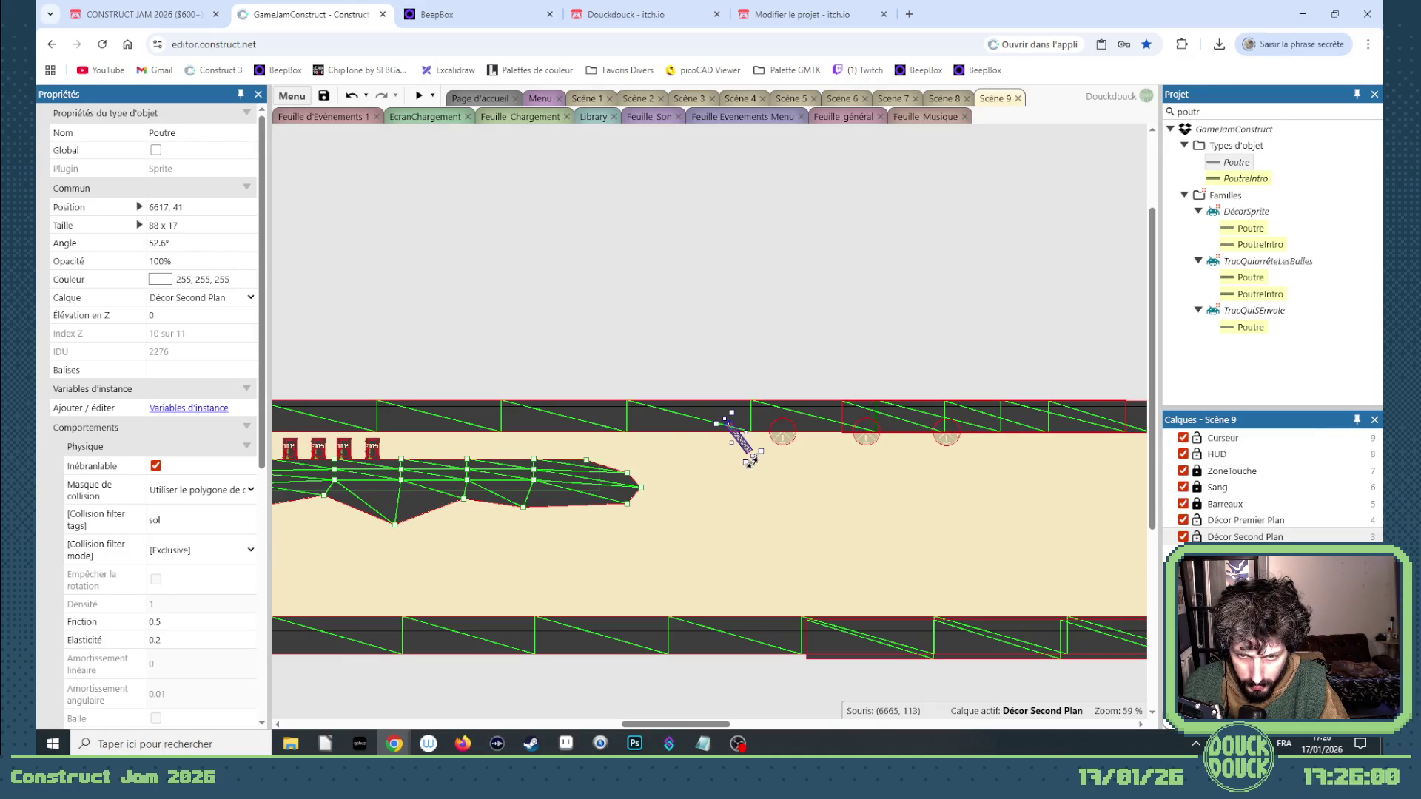
pyautogui.moveTo(710, 724)
pyautogui.mouseDown()
pyautogui.moveTo(627, 724)
pyautogui.moveTo(638, 723)
pyautogui.mouseUp()
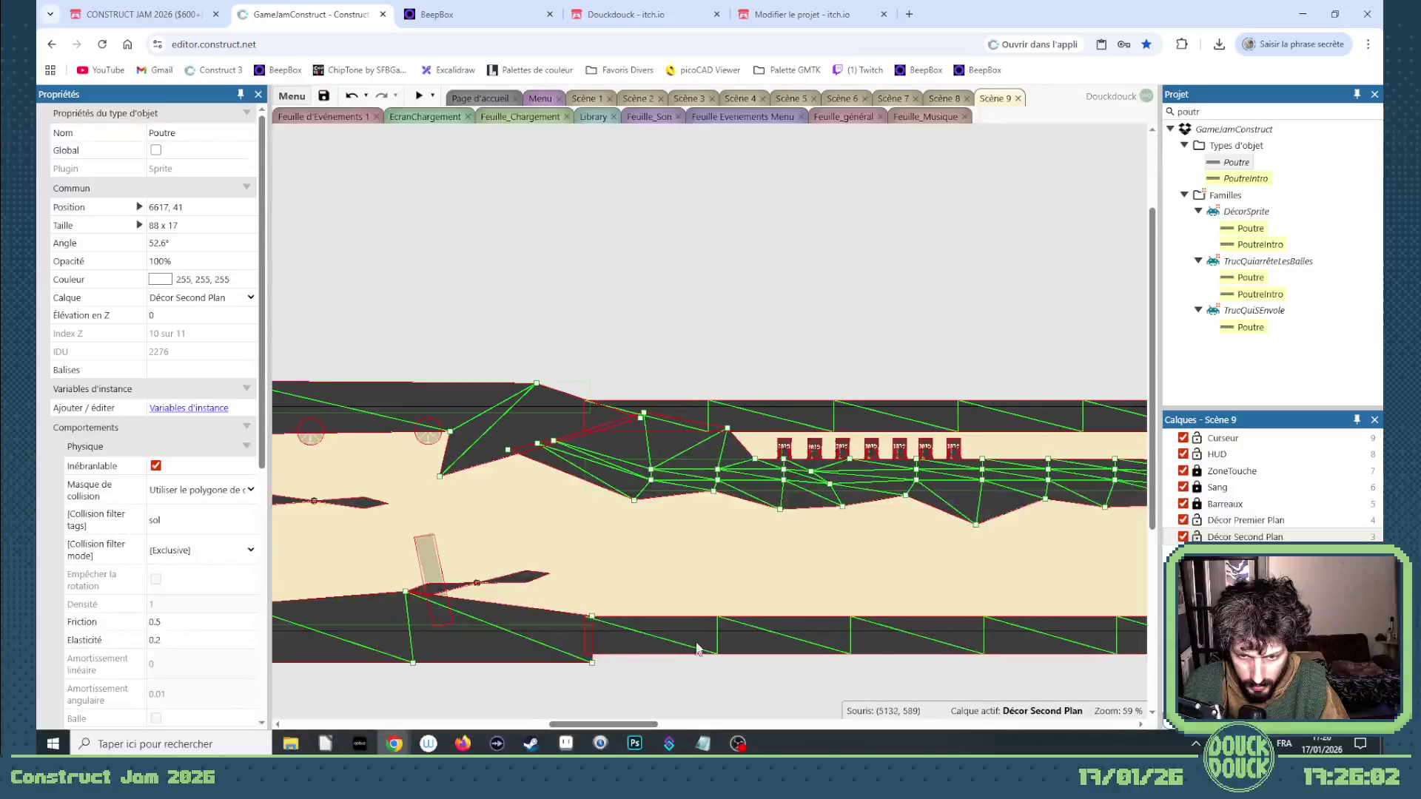
pyautogui.click(696, 650)
pyautogui.rightClick(697, 650)
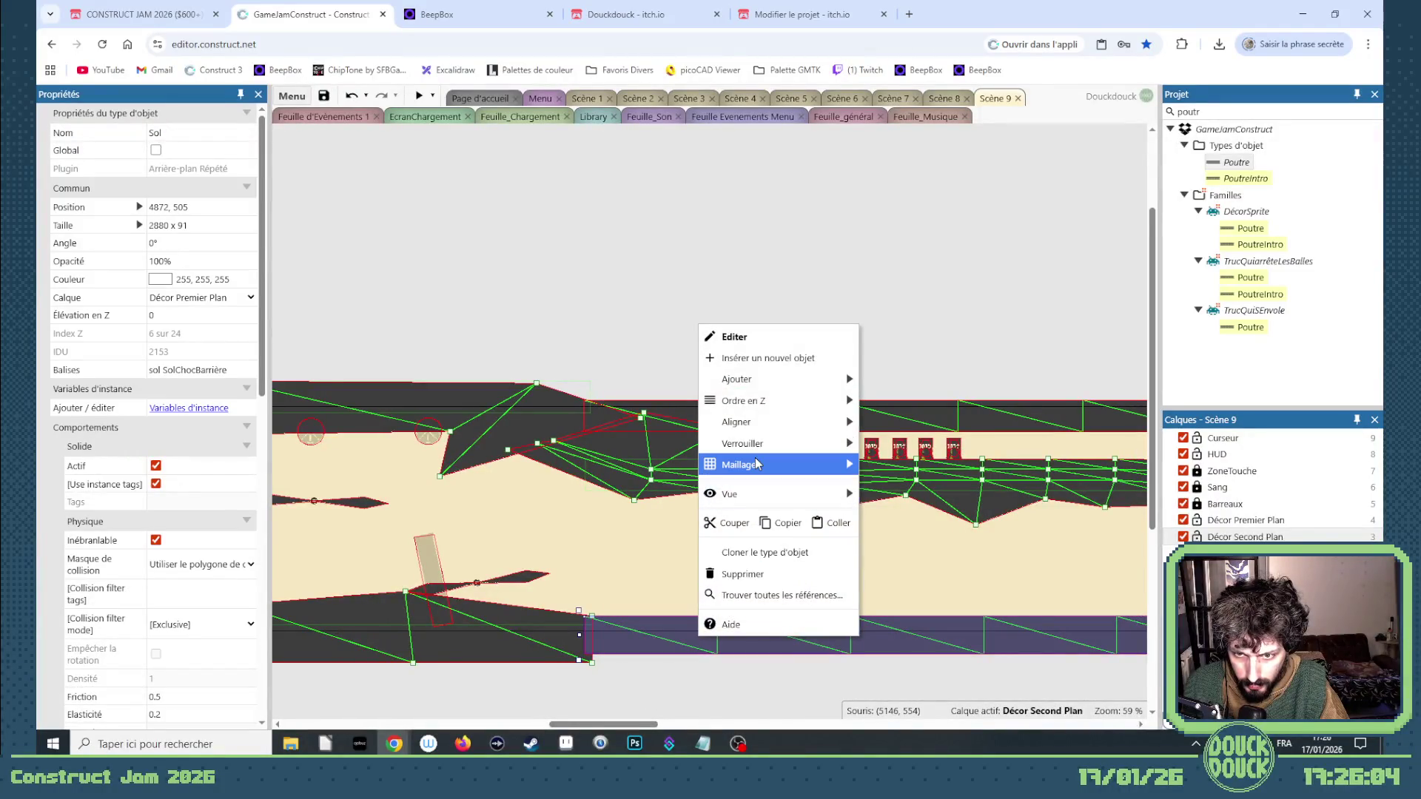
# Edit the floor Sol mesh and raise its first top points into uneven bumps.
pyautogui.moveTo(756, 463)
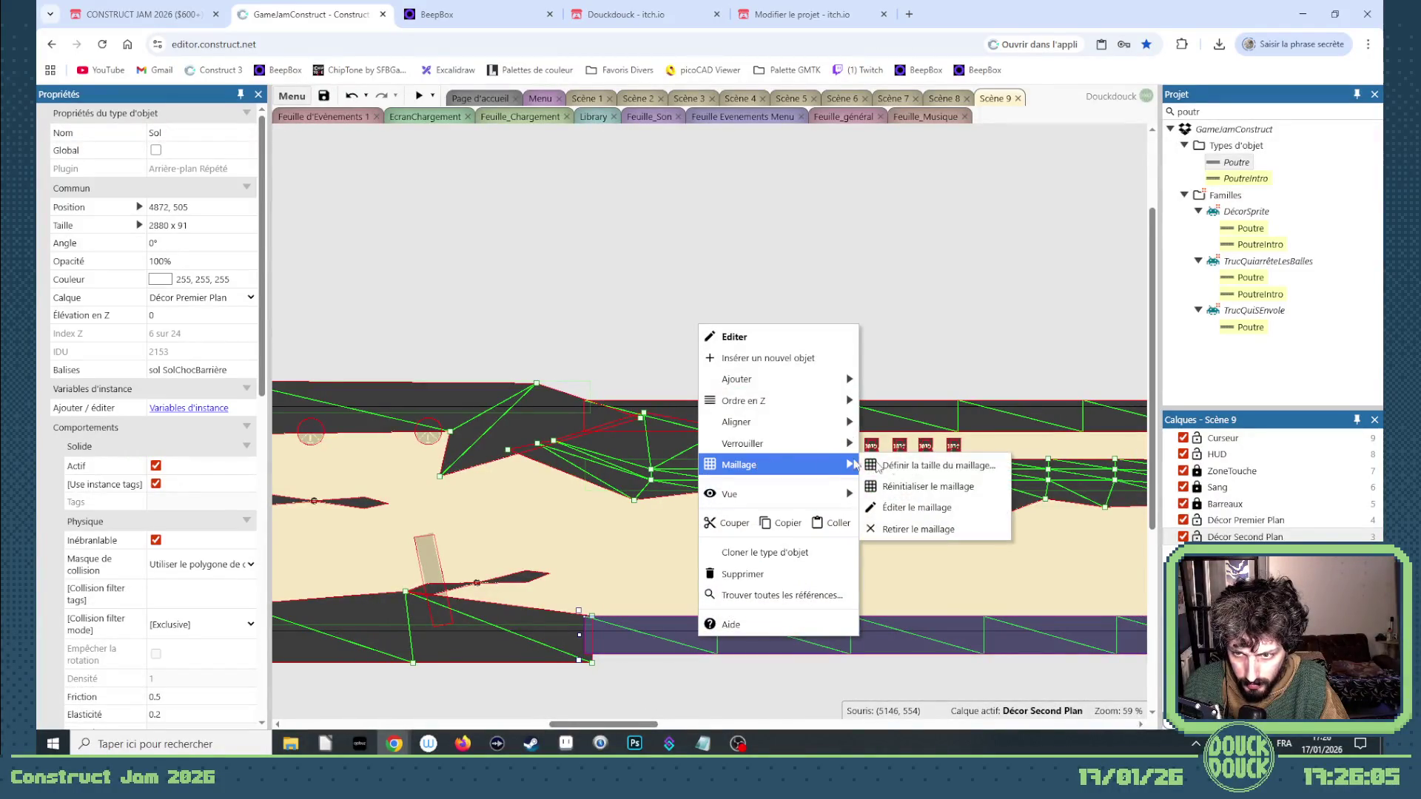
pyautogui.click(916, 508)
pyautogui.moveTo(717, 616); pyautogui.dragTo(715, 599)
pyautogui.moveTo(850, 616); pyautogui.dragTo(865, 587)
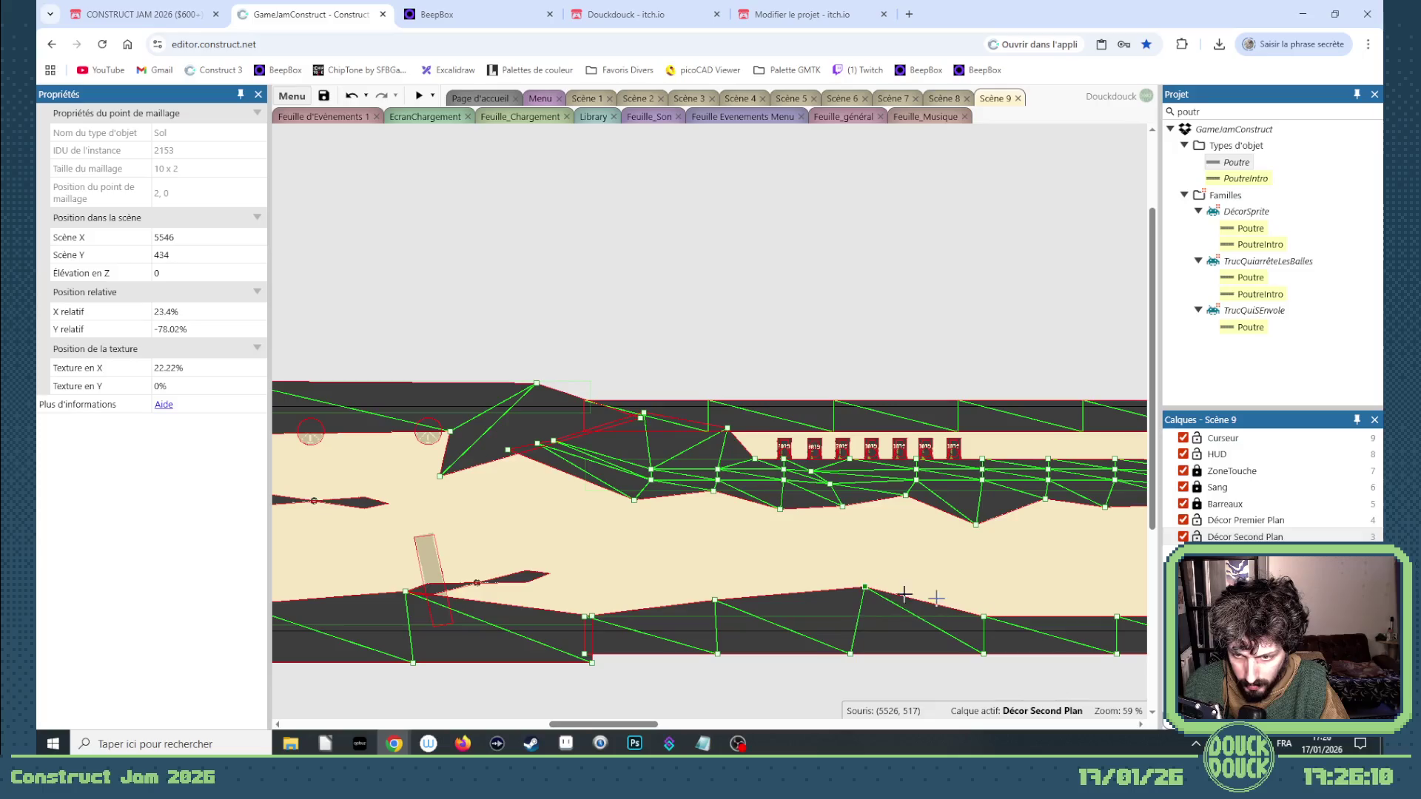
pyautogui.moveTo(983, 616); pyautogui.dragTo(962, 604)
pyautogui.moveTo(603, 724); pyautogui.dragTo(644, 725)
pyautogui.moveTo(790, 616); pyautogui.dragTo(795, 598)
pyautogui.moveTo(924, 617); pyautogui.dragTo(911, 583)
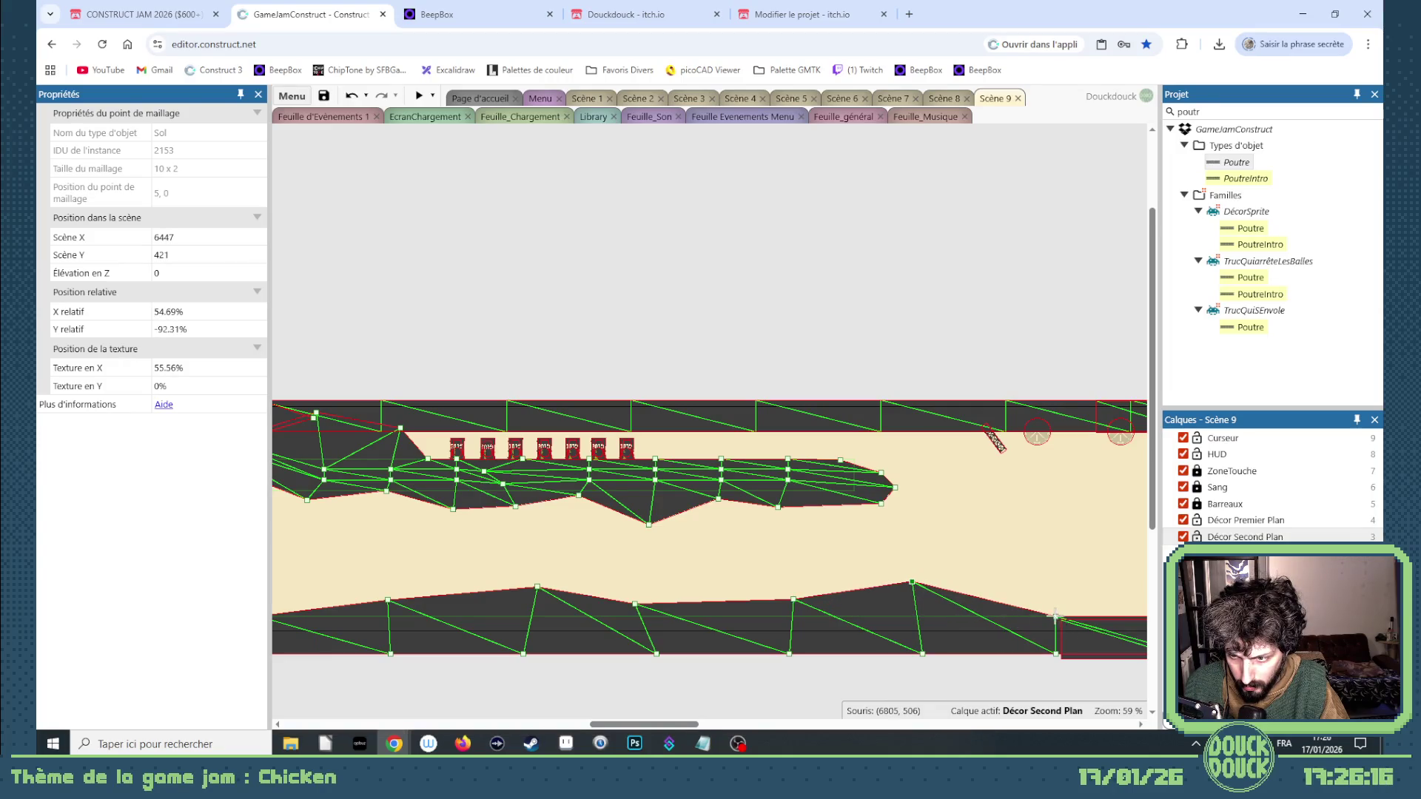
pyautogui.moveTo(1055, 616); pyautogui.dragTo(1057, 603)
pyautogui.click(705, 722)
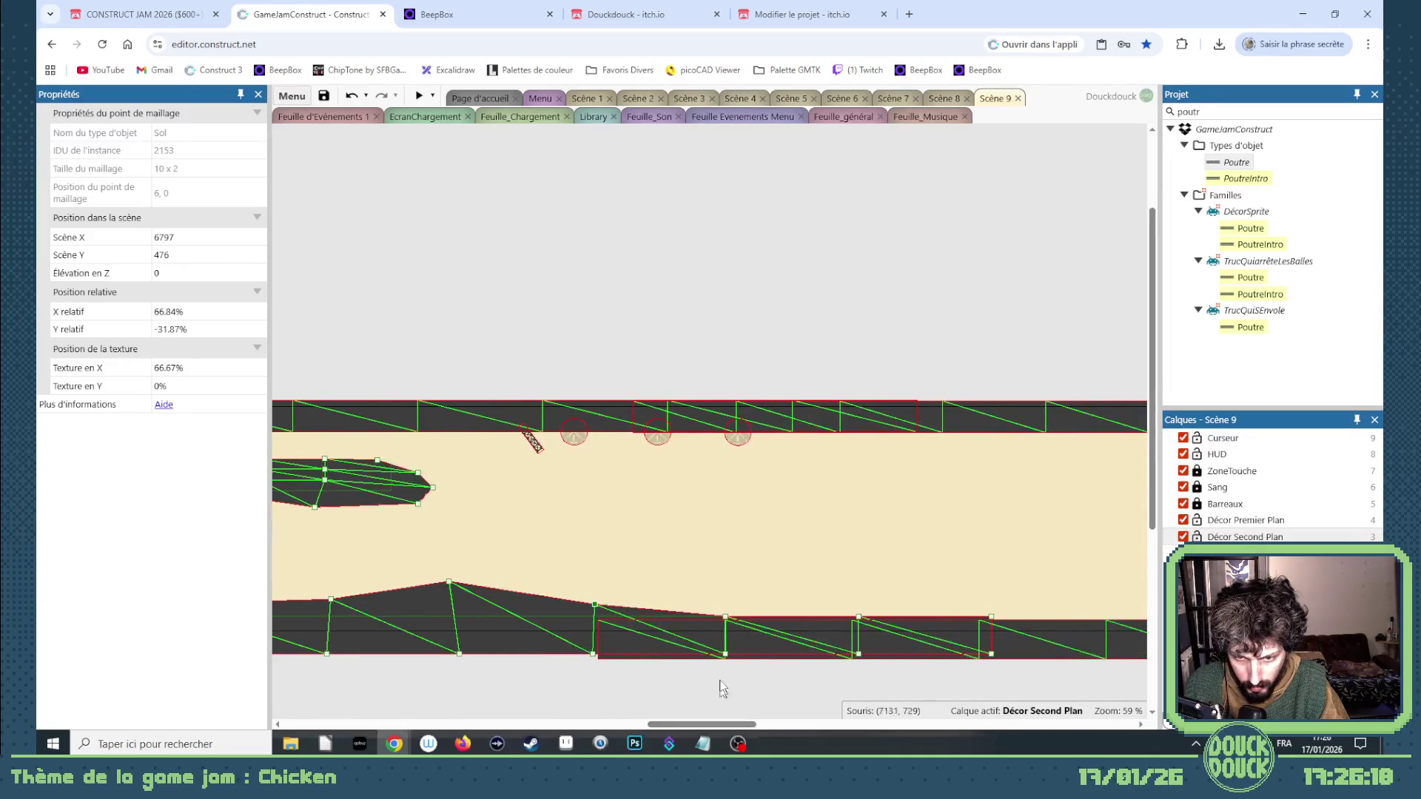
# Raise the mesh points further along the floor, undoing the last bad edit.
pyautogui.click(1021, 642)
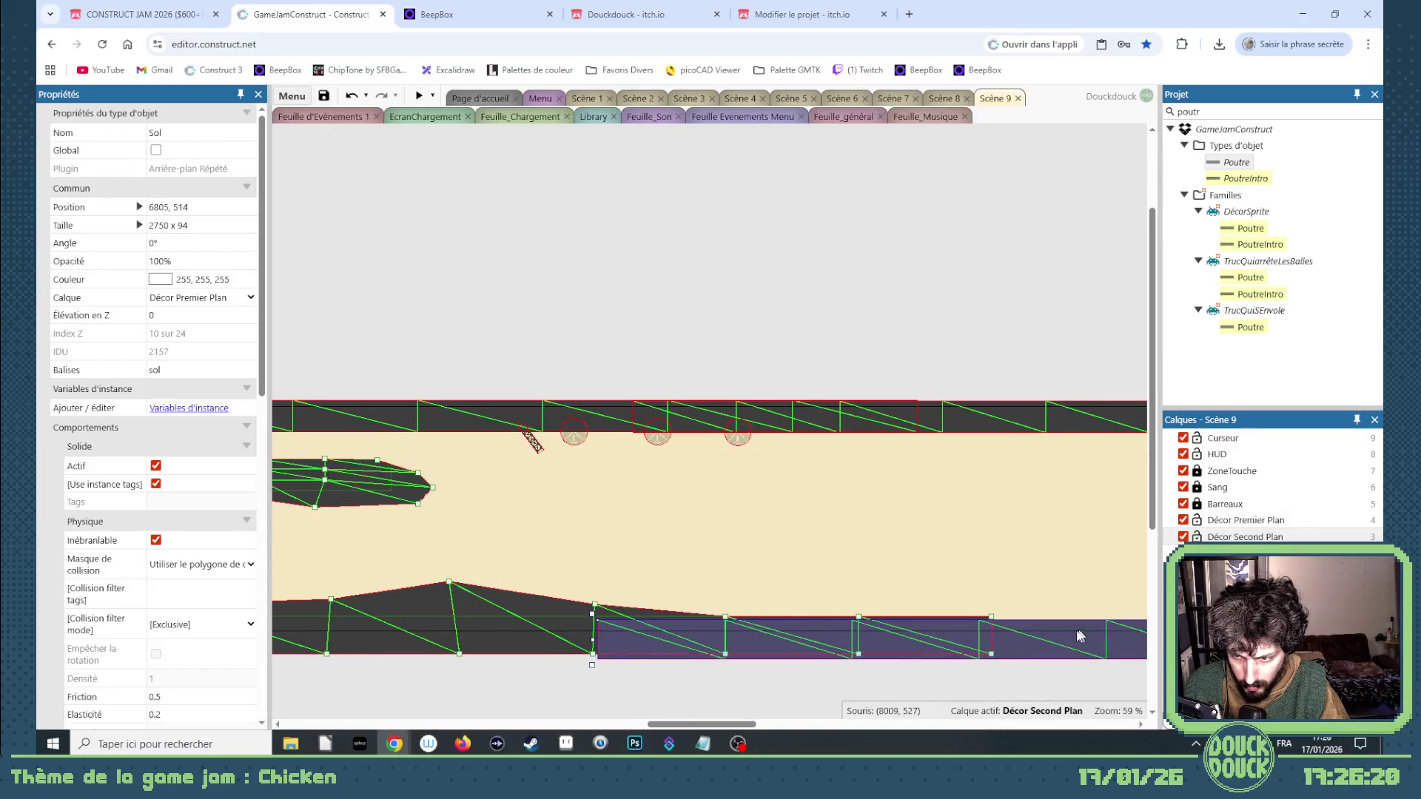
pyautogui.moveTo(1083, 634); pyautogui.dragTo(1235, 625)
pyautogui.moveTo(1041, 635); pyautogui.dragTo(1013, 642)
pyautogui.moveTo(874, 420)
pyautogui.mouseDown()
pyautogui.moveTo(856, 412)
pyautogui.moveTo(942, 406)
pyautogui.moveTo(881, 419)
pyautogui.mouseUp()
pyautogui.moveTo(755, 723); pyautogui.dragTo(709, 723)
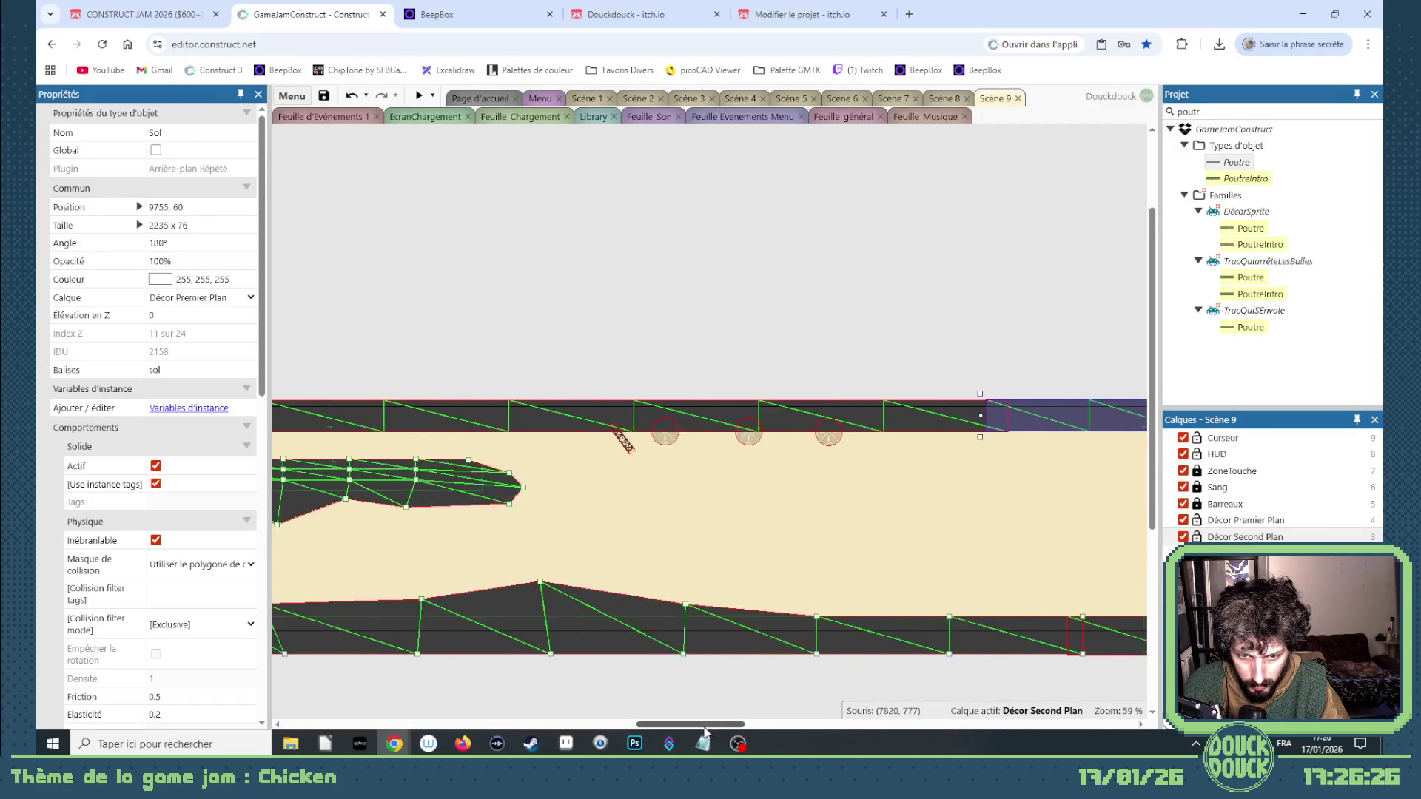
pyautogui.moveTo(817, 617); pyautogui.dragTo(818, 592)
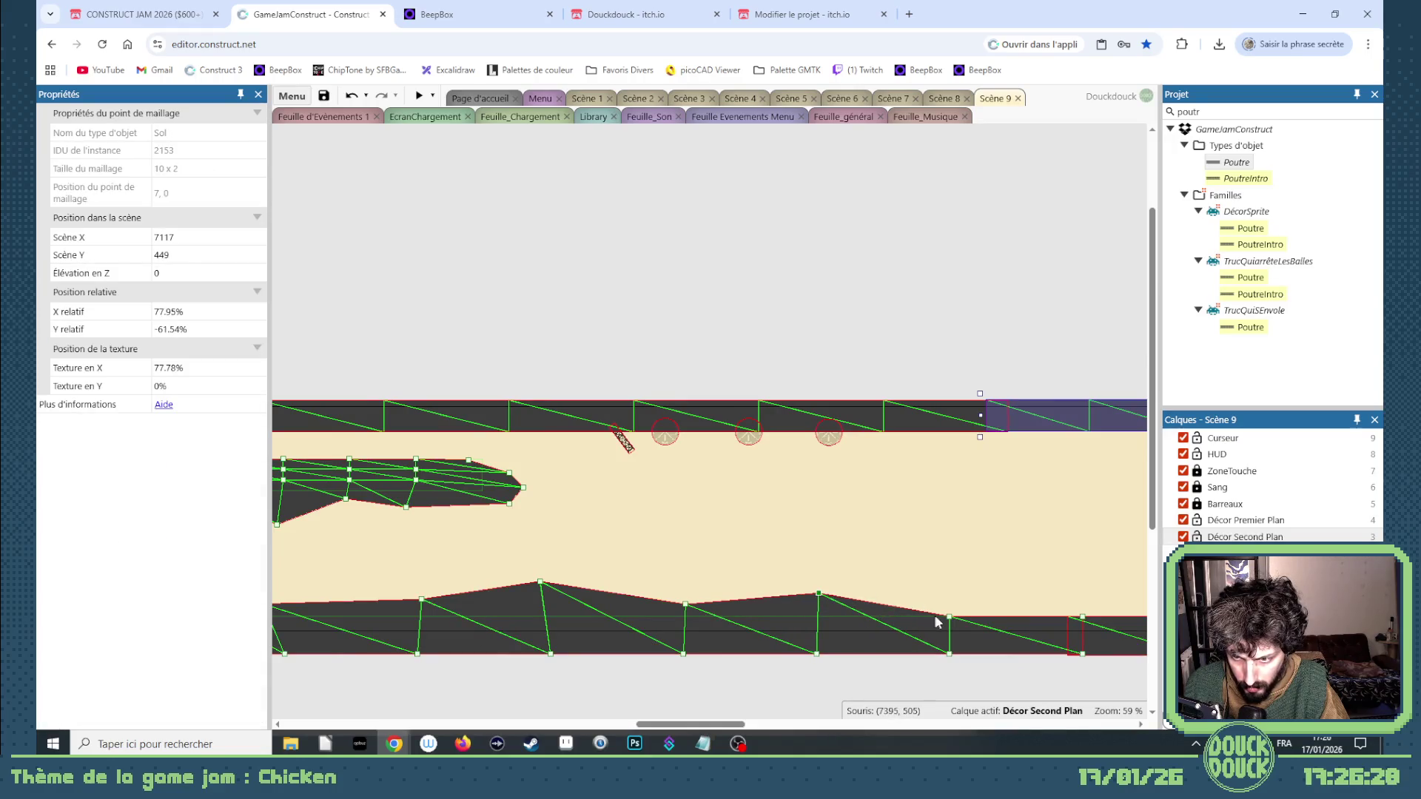
pyautogui.moveTo(944, 617); pyautogui.dragTo(954, 576)
pyautogui.moveTo(1083, 617); pyautogui.dragTo(1089, 596)
pyautogui.hotkey('ctrl', 'z')
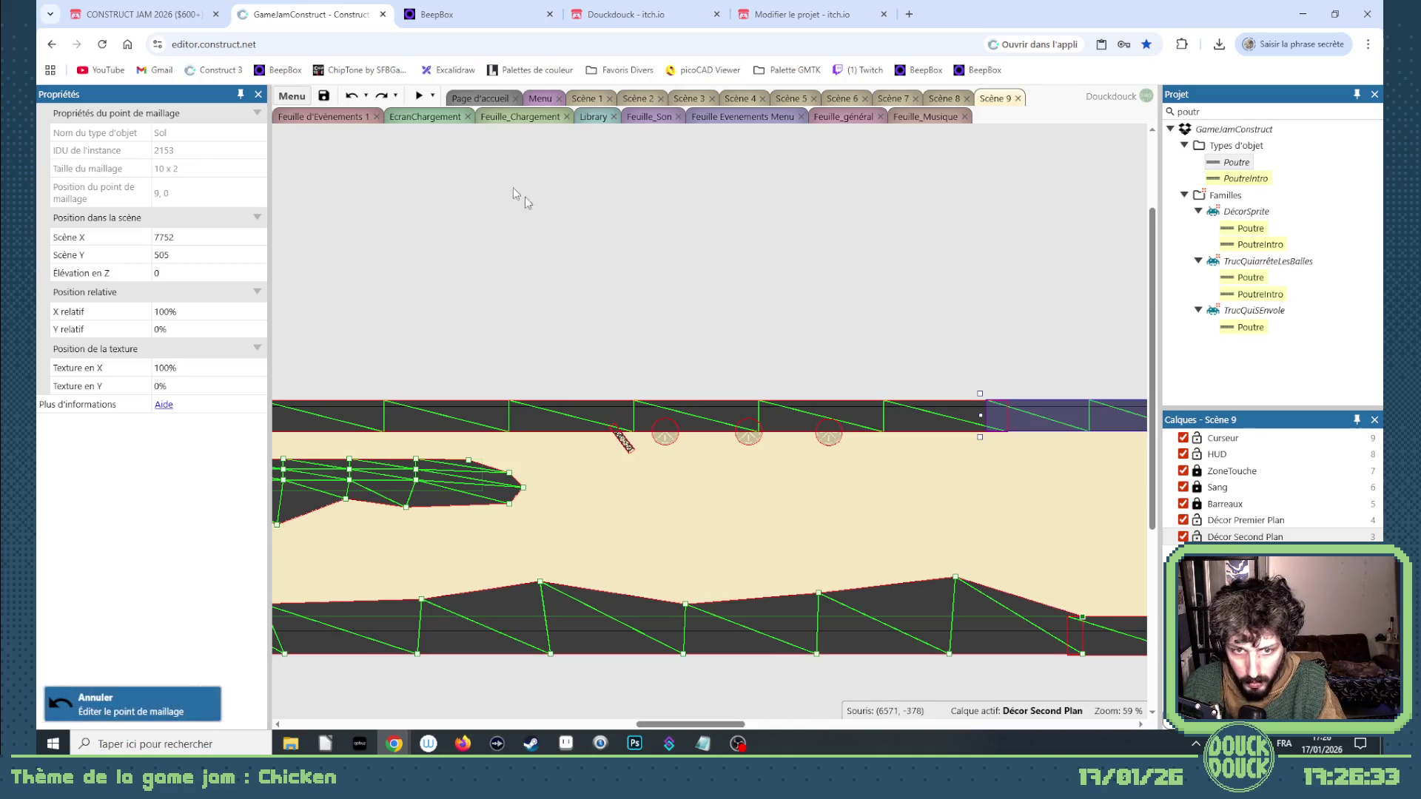
pyautogui.moveTo(727, 725)
pyautogui.mouseDown()
pyautogui.moveTo(650, 731)
pyautogui.moveTo(674, 729)
pyautogui.mouseUp()
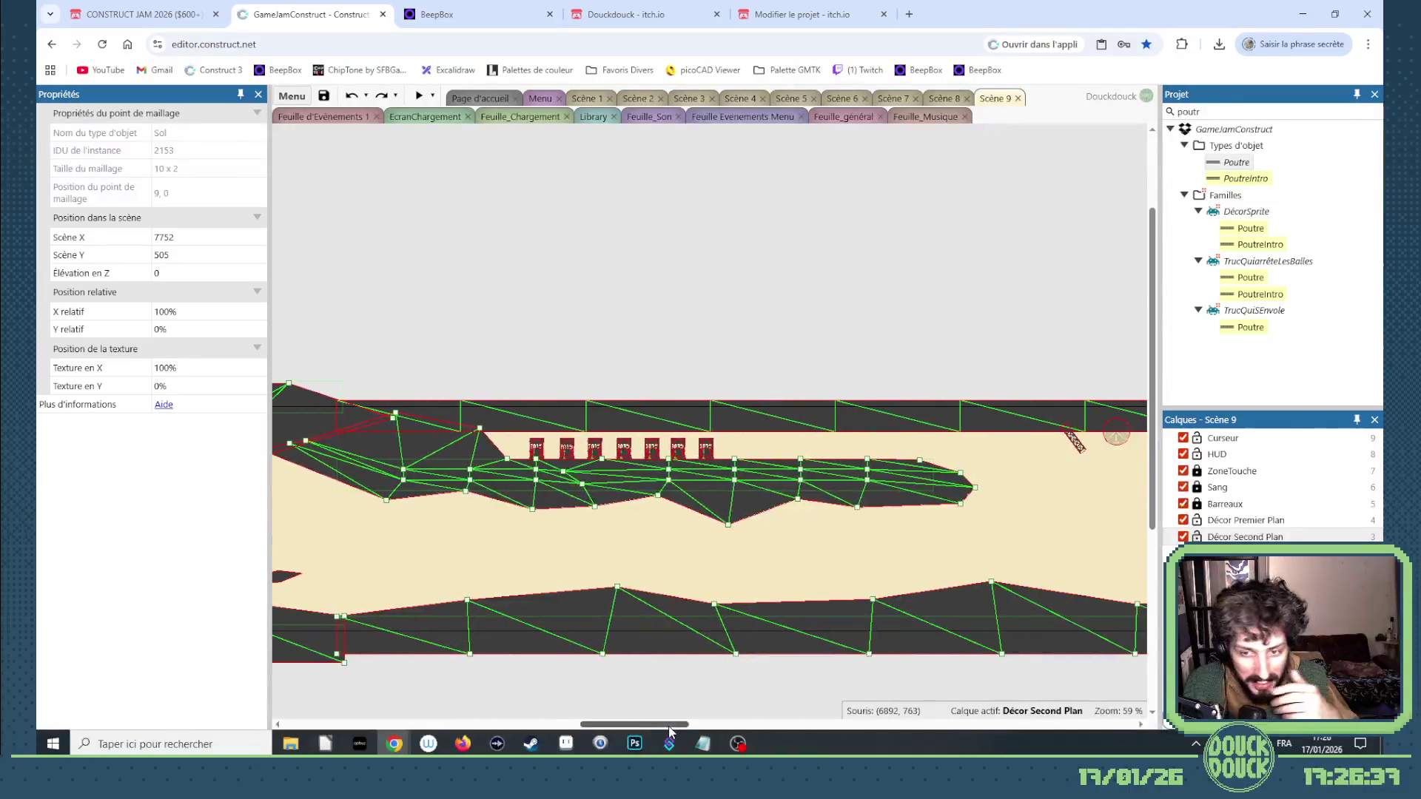
# Start inserting a new object type from the layout's context menu.
pyautogui.rightClick(814, 374)
pyautogui.click(833, 386)
pyautogui.scroll(-6, 769, 481)
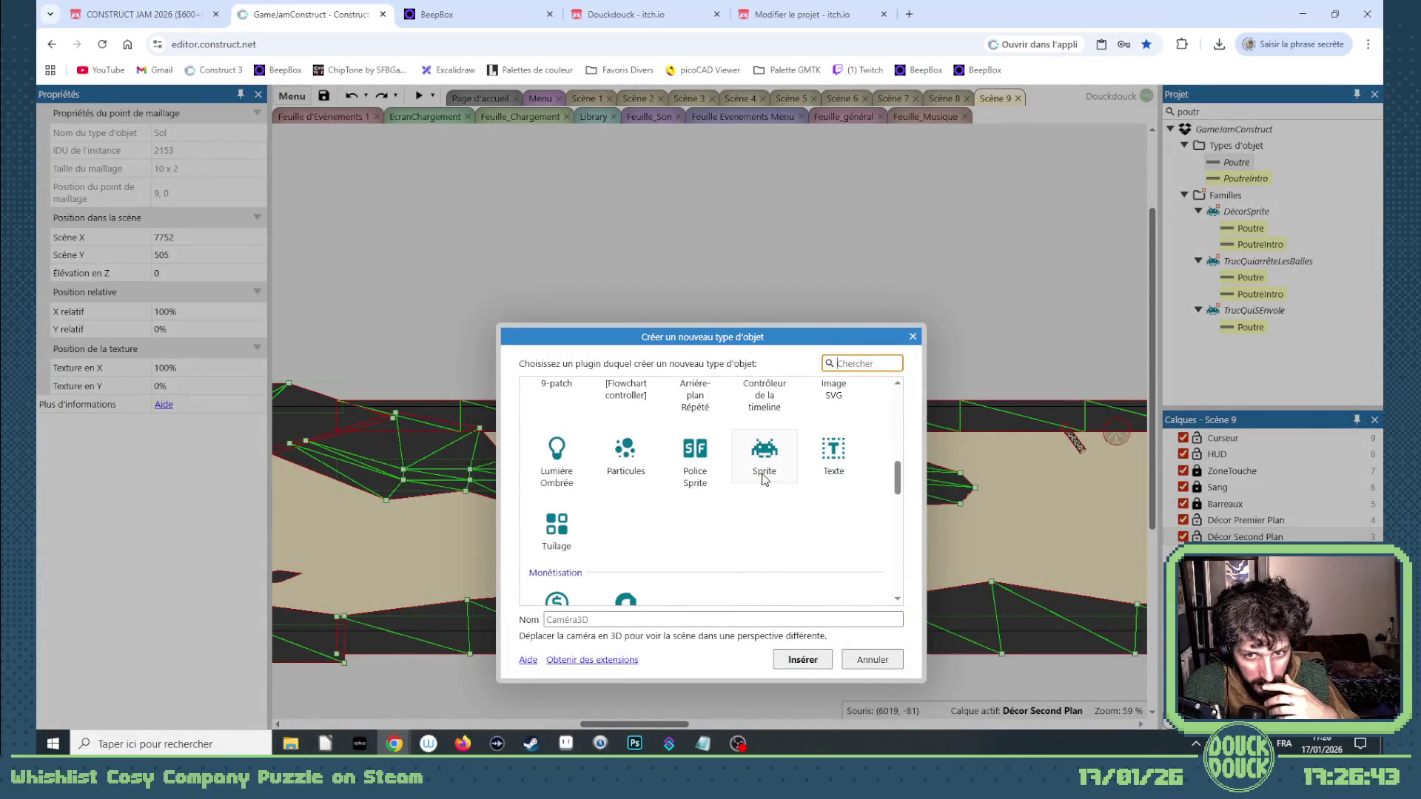
# Cancel the new object dialog and place a ZoneTremble zone under the ledge, sized 100 x 292.
pyautogui.click(913, 337)
pyautogui.write('tr')
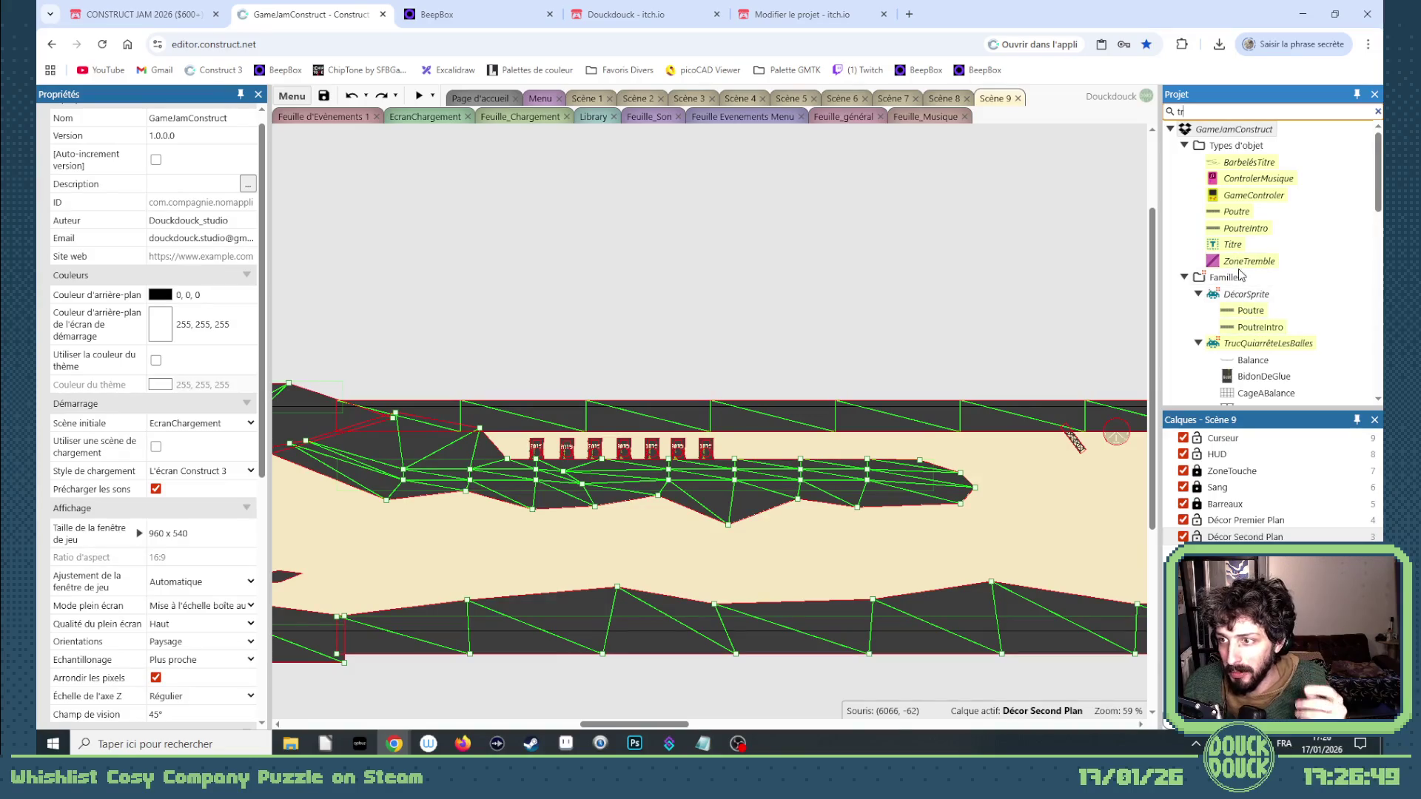
pyautogui.moveTo(1240, 264)
pyautogui.mouseDown()
pyautogui.moveTo(699, 360)
pyautogui.moveTo(636, 499)
pyautogui.moveTo(655, 513)
pyautogui.moveTo(609, 509)
pyautogui.moveTo(724, 520)
pyautogui.mouseUp()
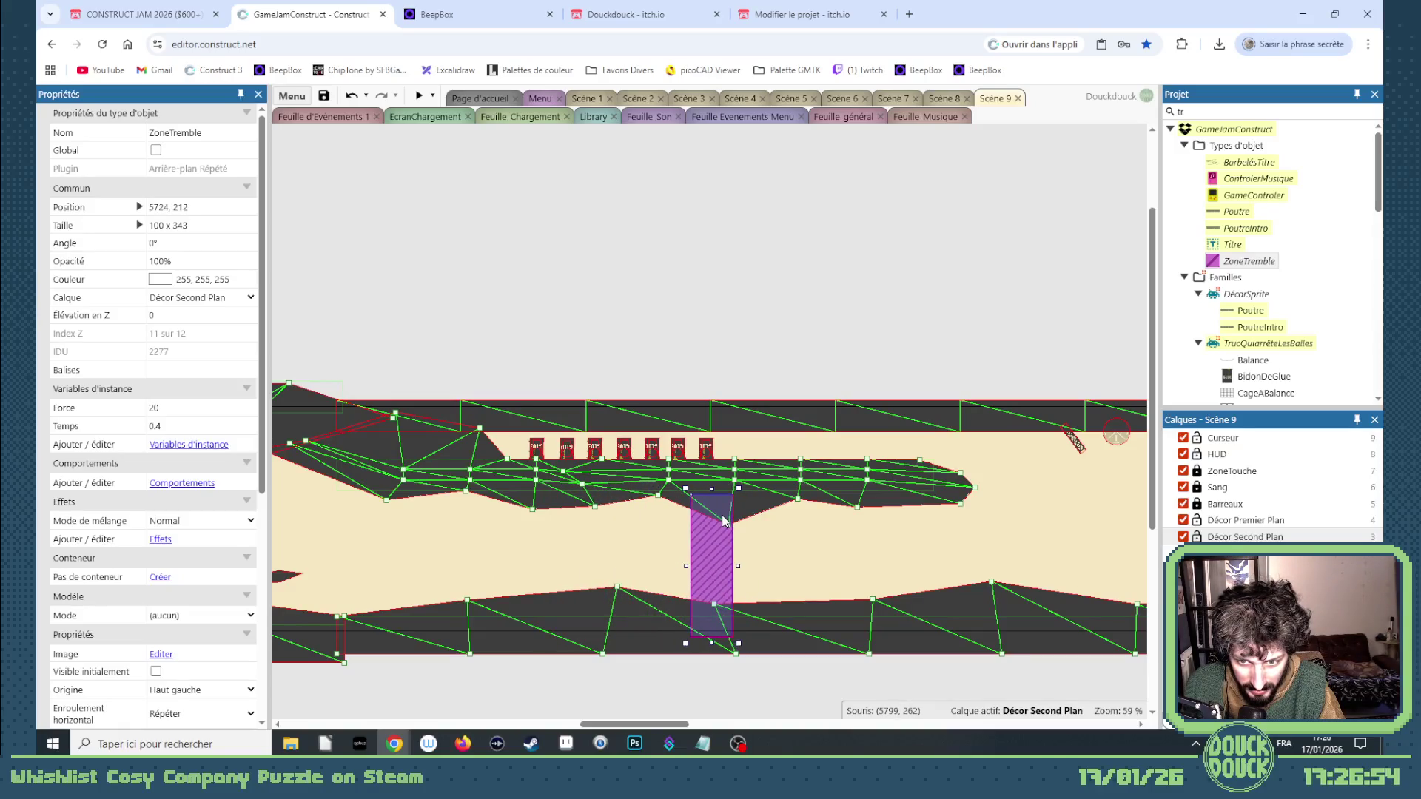
pyautogui.moveTo(713, 641); pyautogui.dragTo(716, 620)
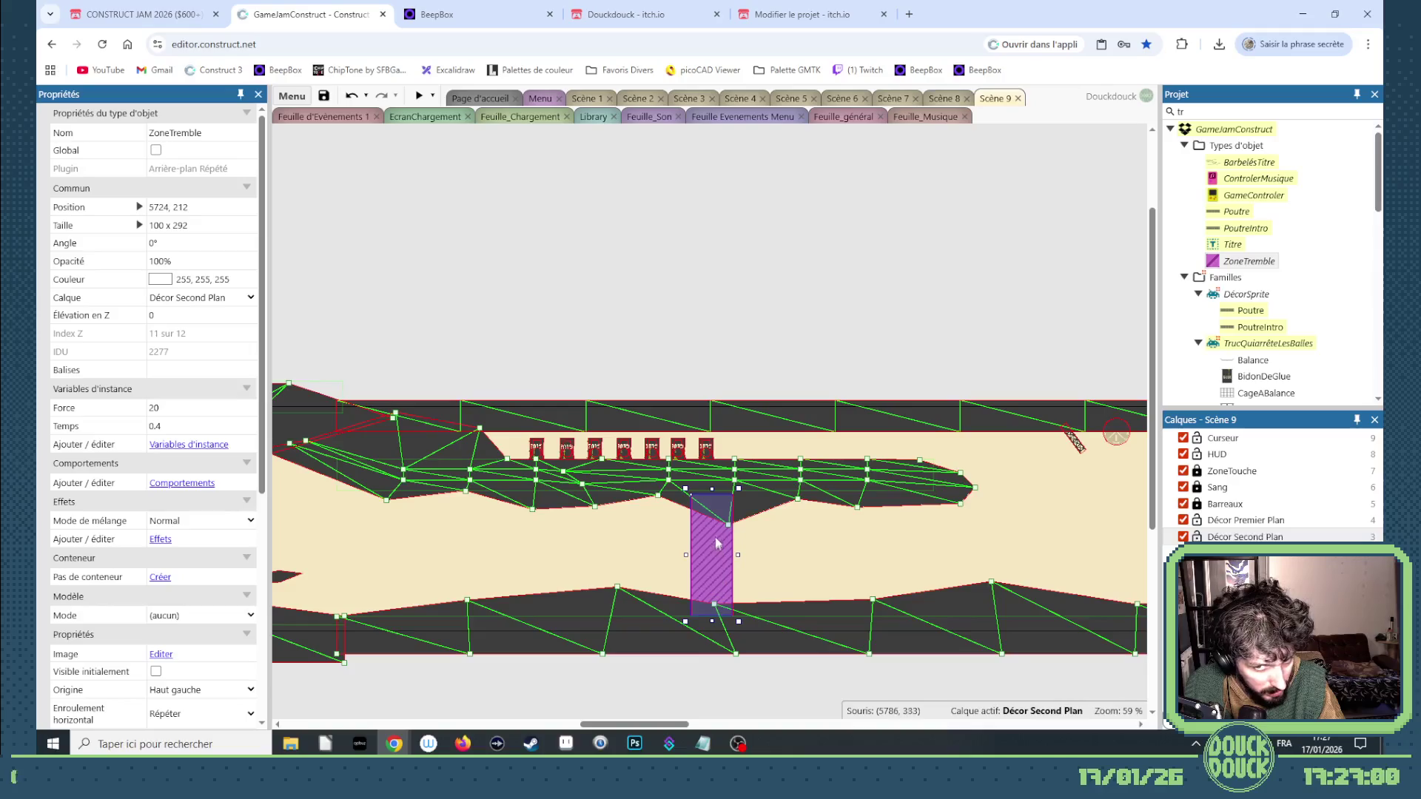
pyautogui.scroll(5, 704, 497)
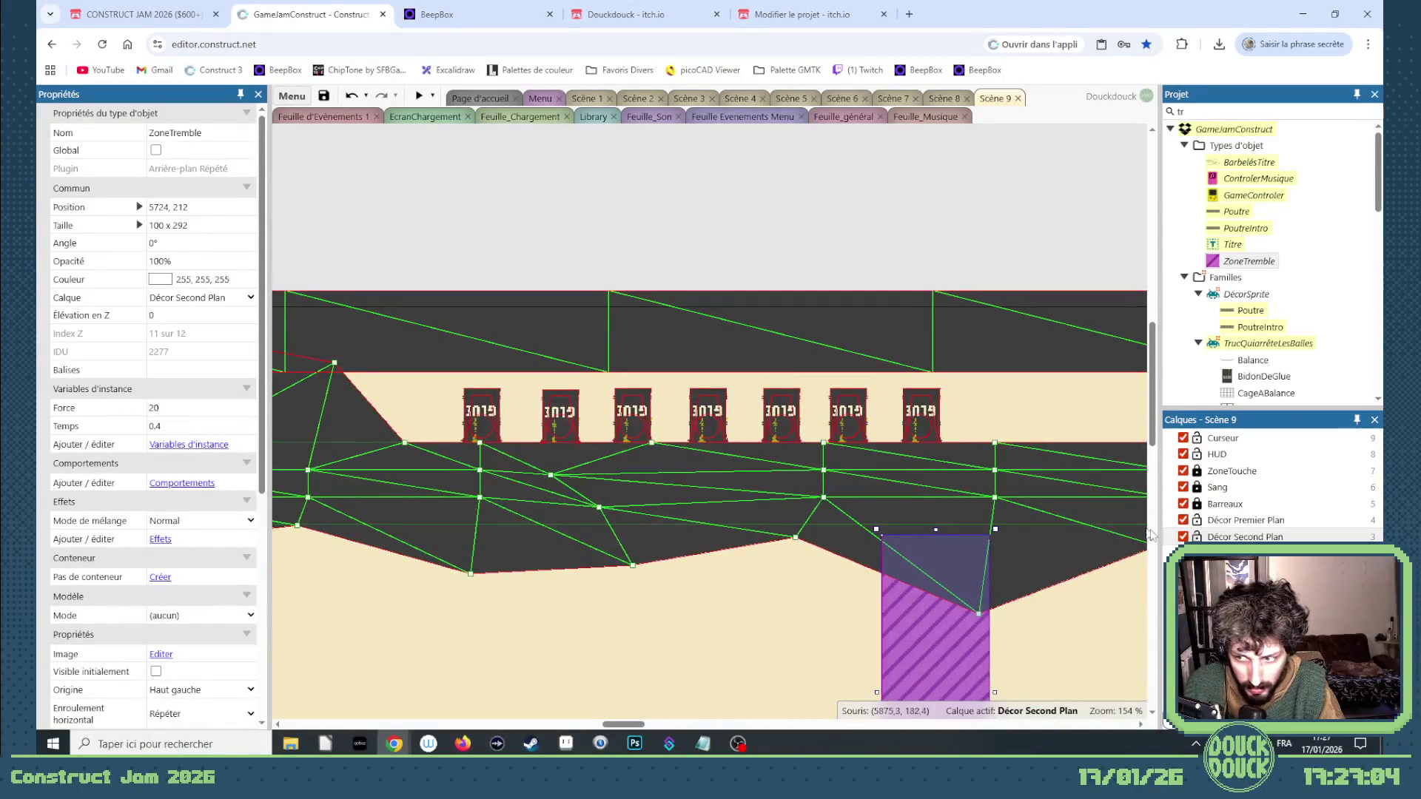
# Lock the Décor Second Plan layer and select the seven Poule chickens one by one.
pyautogui.click(1197, 537)
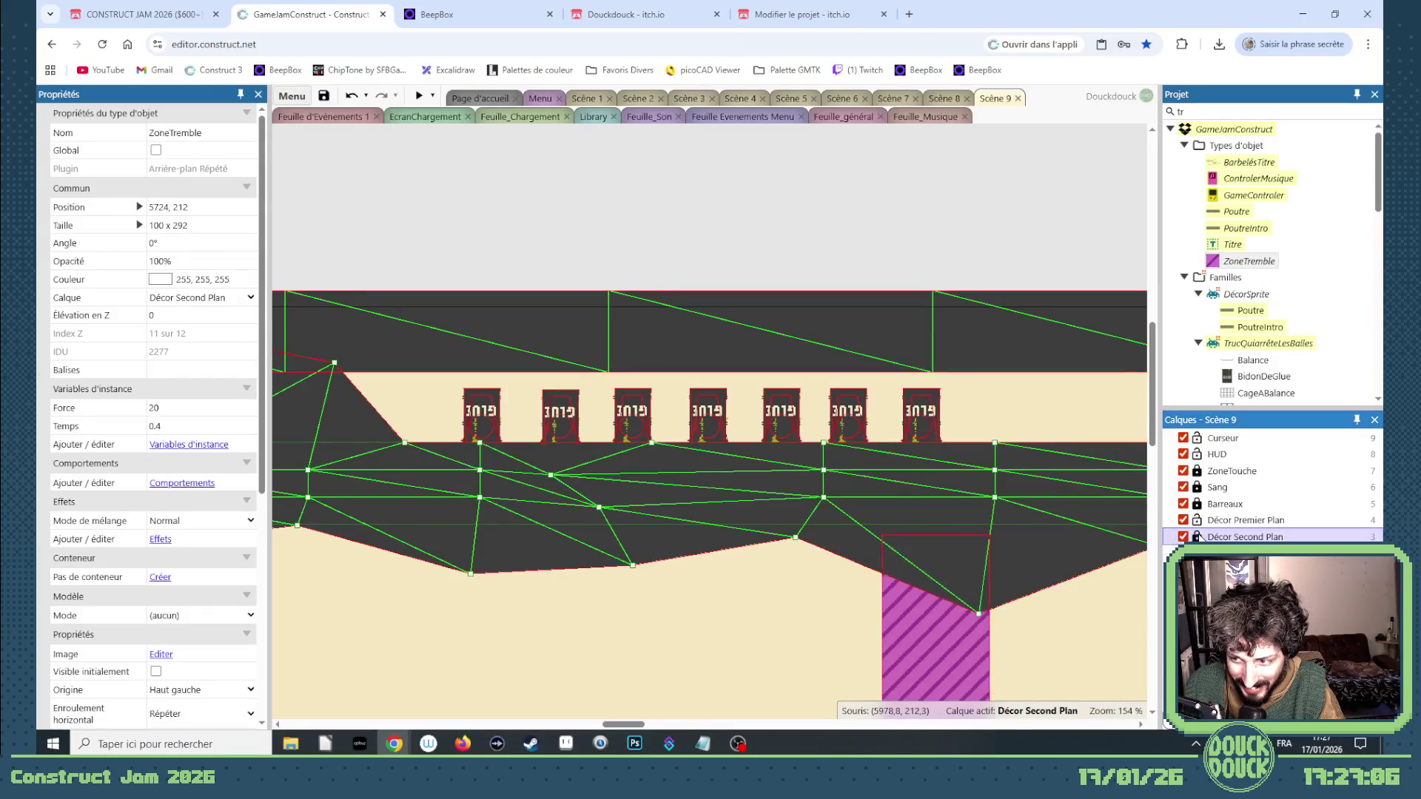
pyautogui.click(482, 427)
pyautogui.keyDown('shift'); pyautogui.click(560, 425); pyautogui.keyUp('shift')
pyautogui.keyDown('shift'); pyautogui.click(633, 425); pyautogui.keyUp('shift')
pyautogui.keyDown('shift'); pyautogui.click(708, 425); pyautogui.keyUp('shift')
pyautogui.keyDown('shift'); pyautogui.click(790, 433); pyautogui.keyUp('shift')
pyautogui.keyDown('shift'); pyautogui.click(844, 429); pyautogui.keyUp('shift')
pyautogui.keyDown('shift'); pyautogui.click(922, 431); pyautogui.keyUp('shift')
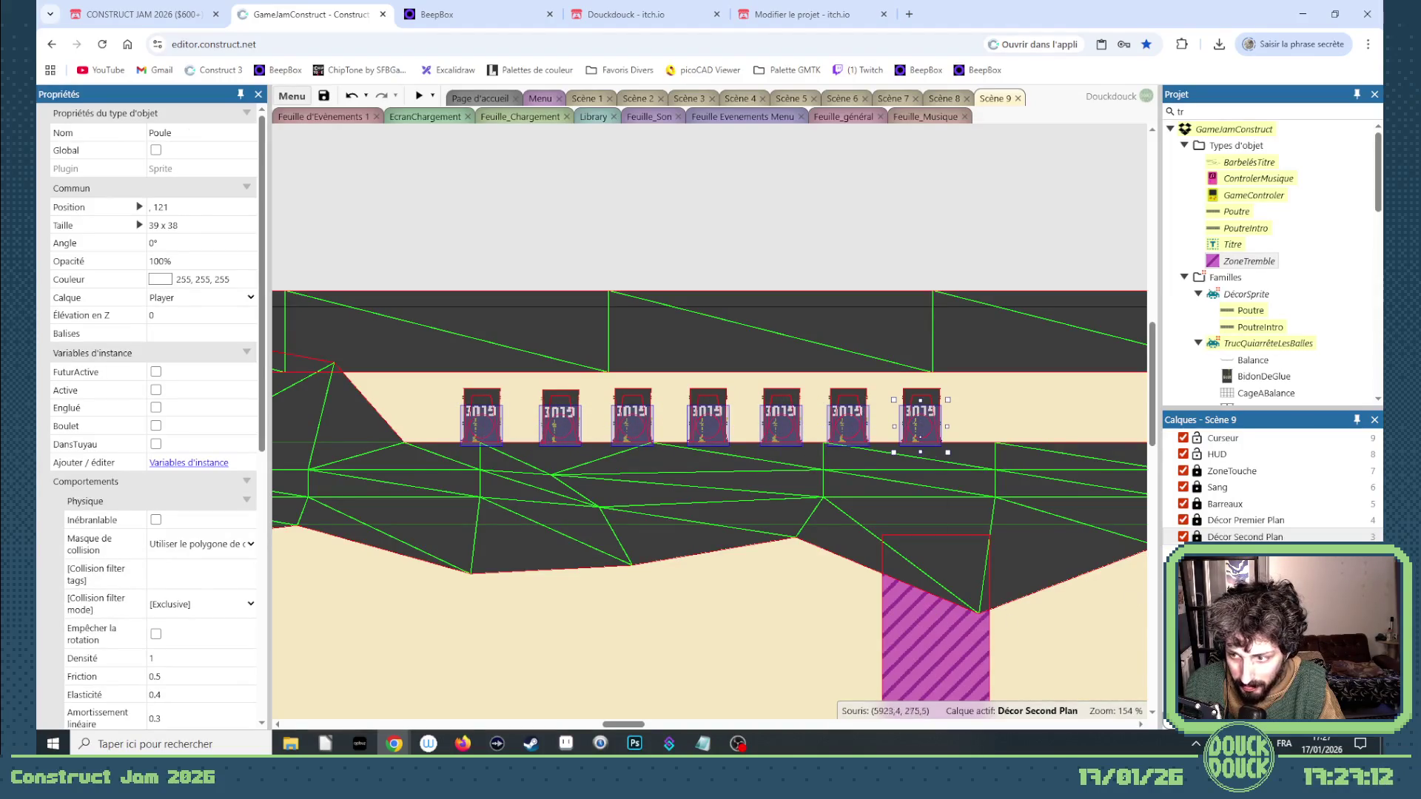
# Make Décor Premier Plan the active layer and marquee-select all seven barrel chickens.
pyautogui.click(1206, 553)
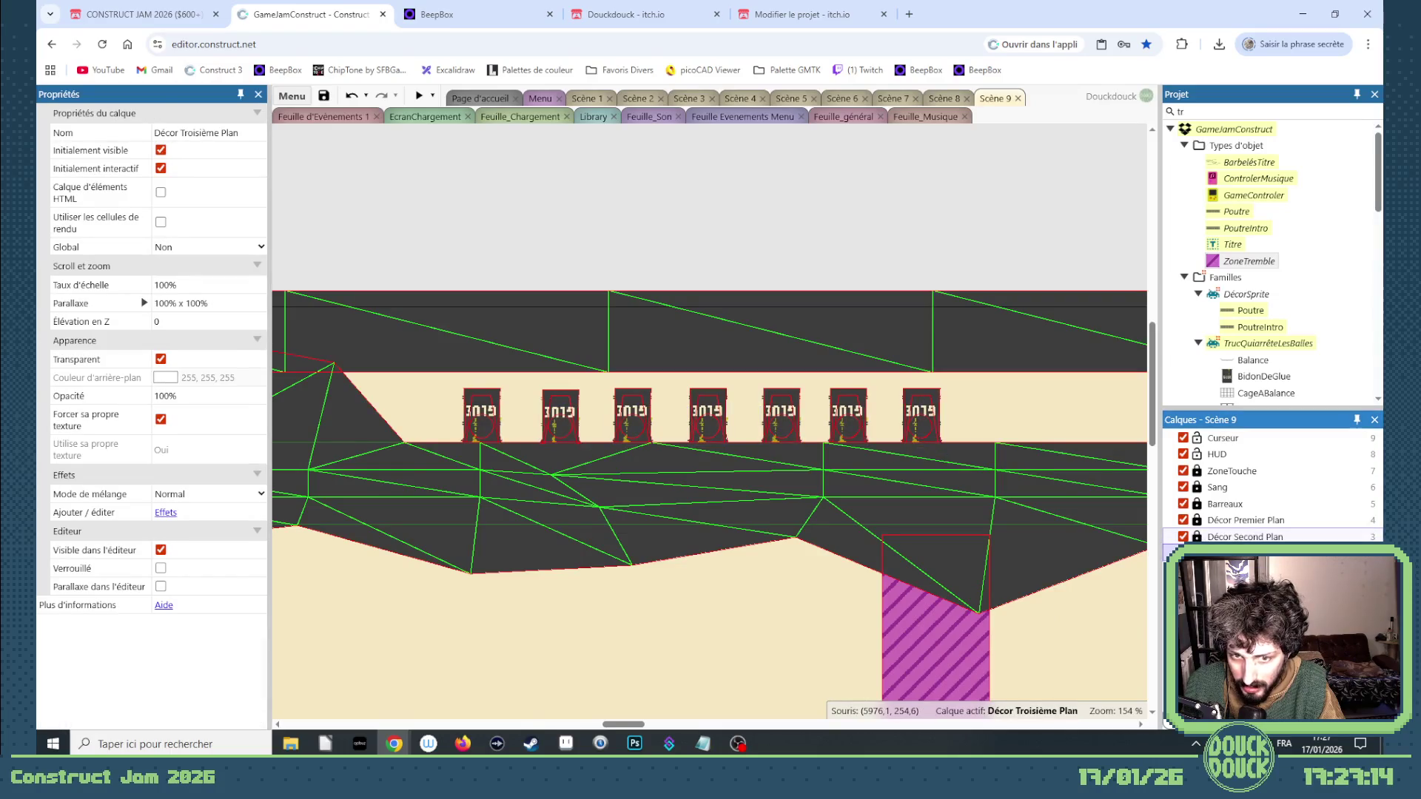
pyautogui.moveTo(1000, 401); pyautogui.dragTo(419, 469)
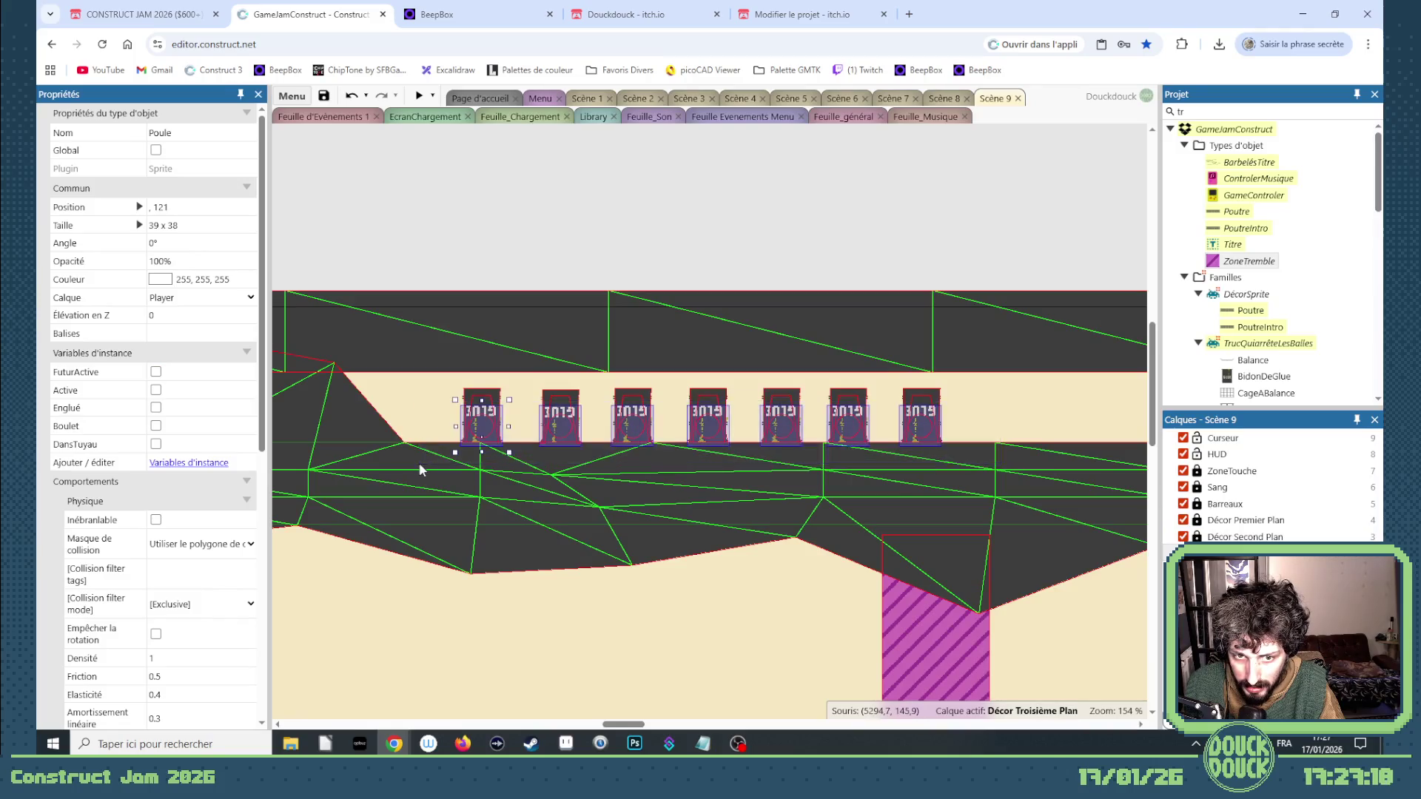
pyautogui.click(928, 617)
pyautogui.click(1245, 520)
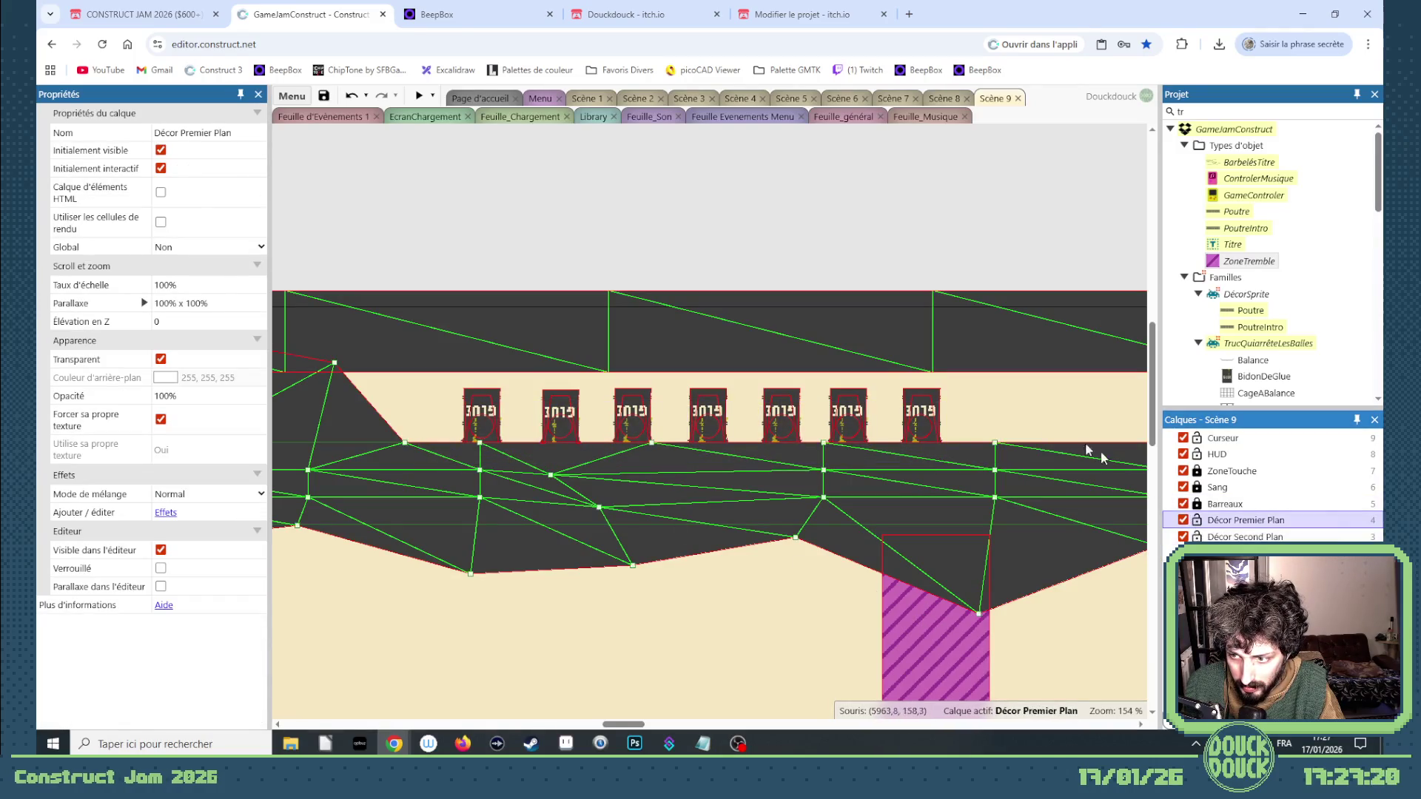
pyautogui.click(1012, 413)
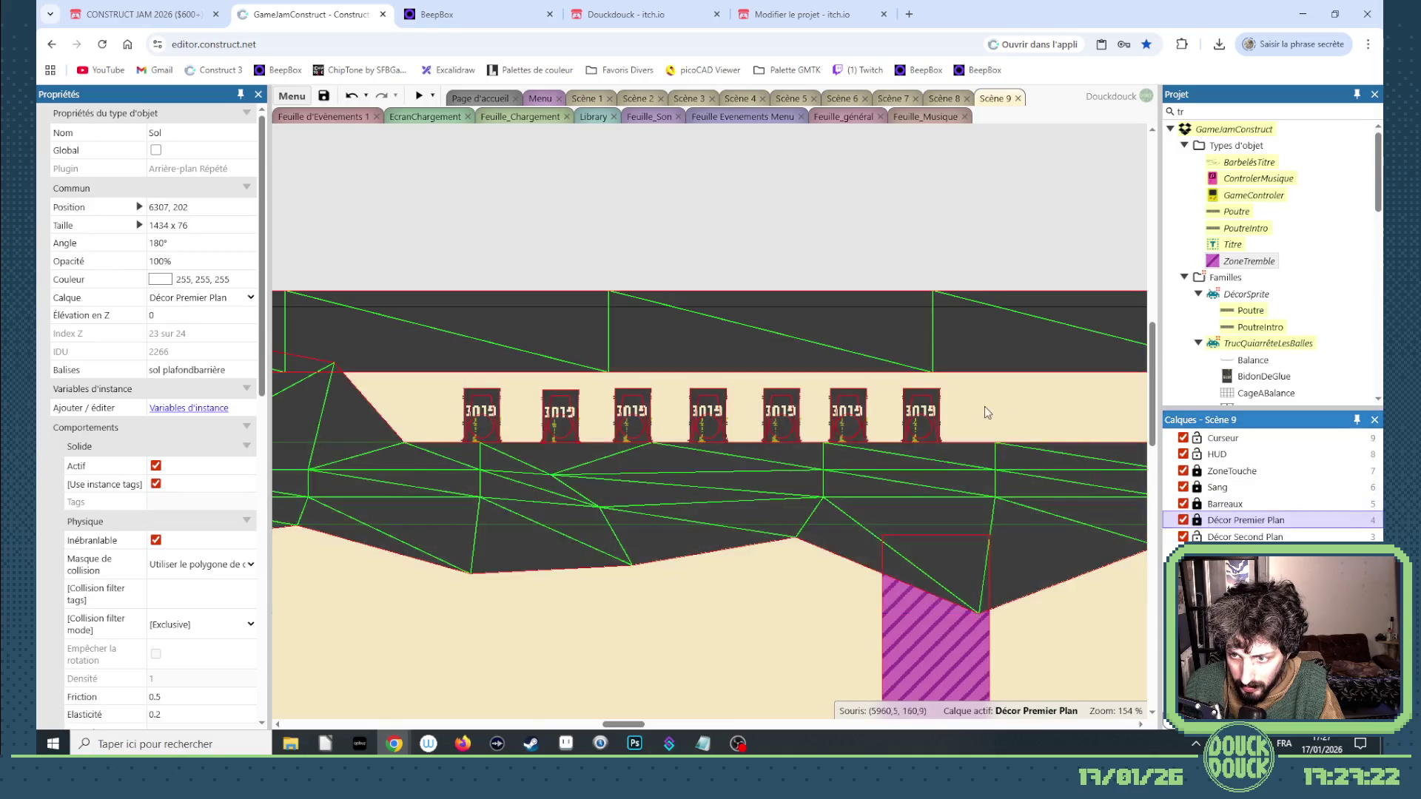
pyautogui.moveTo(1003, 412); pyautogui.dragTo(436, 490)
pyautogui.moveTo(1031, 406)
pyautogui.mouseDown()
pyautogui.moveTo(501, 518)
pyautogui.moveTo(412, 521)
pyautogui.mouseUp()
# Add the pink shake zone and make the selected chickens its children via Hiérarchie.
pyautogui.keyDown('shift'); pyautogui.click(914, 625); pyautogui.keyUp('shift')
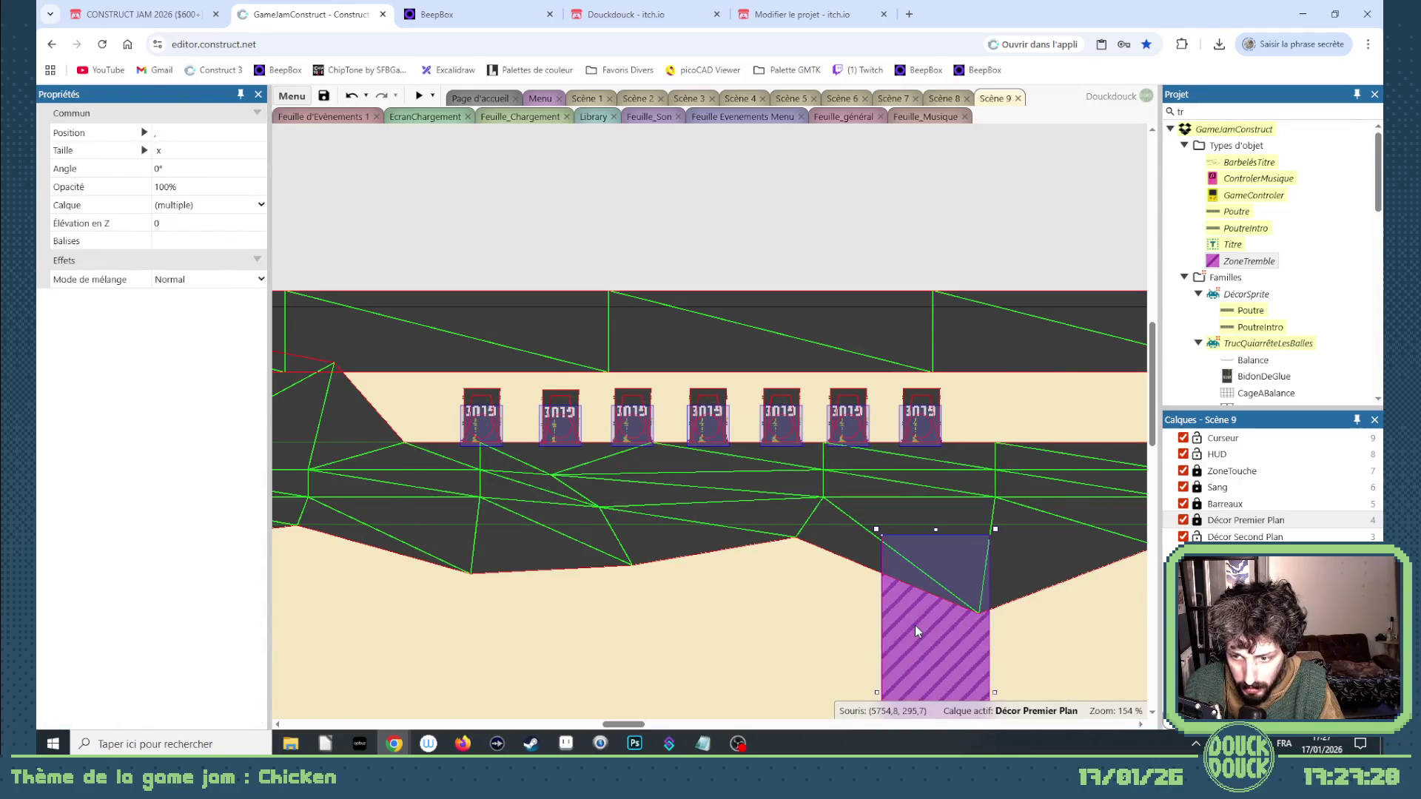
pyautogui.rightClick(915, 625)
pyautogui.moveTo(984, 410)
pyautogui.click(1086, 412)
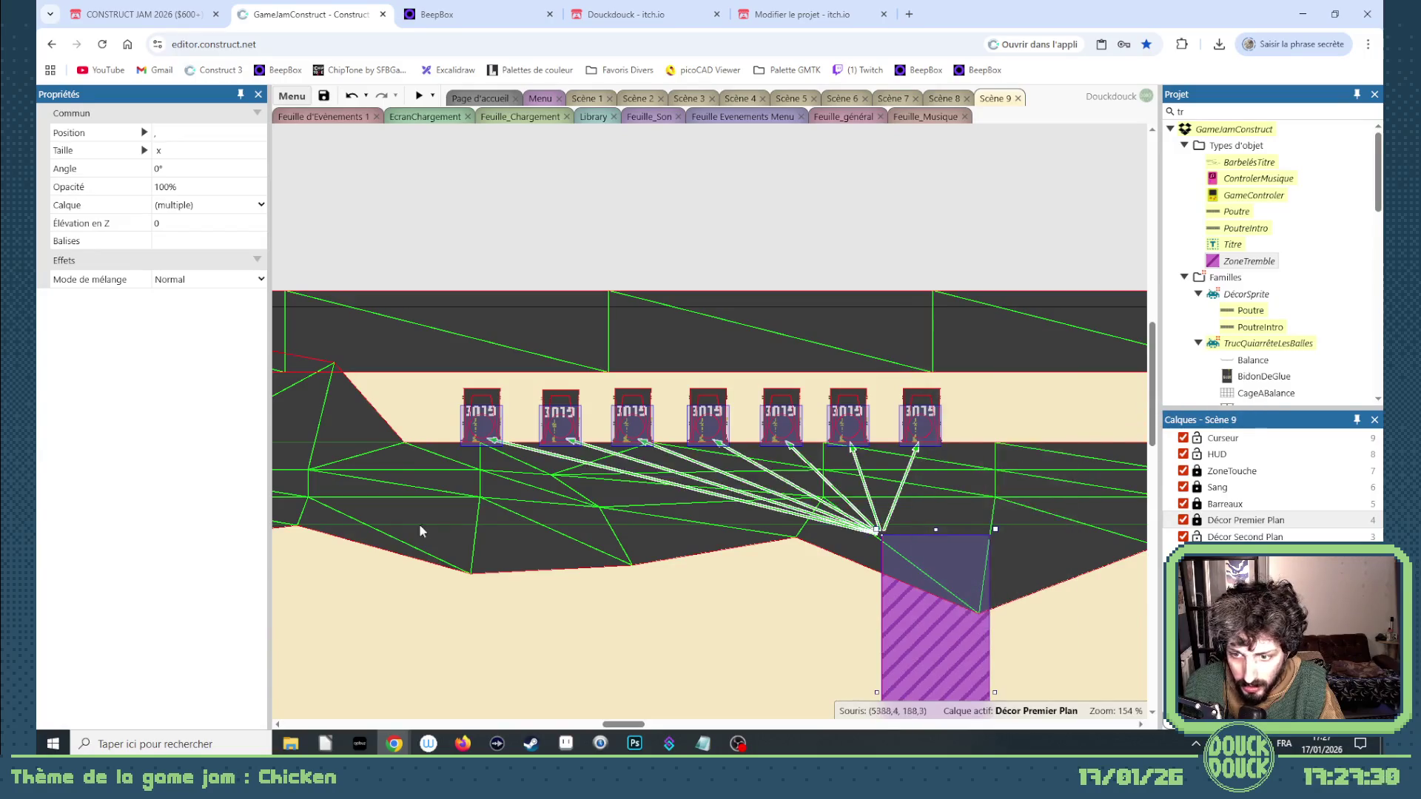
pyautogui.click(848, 633)
# Reselect the chickens to check the link, then select only the pink shake zone.
pyautogui.scroll(-10, 157, 518)
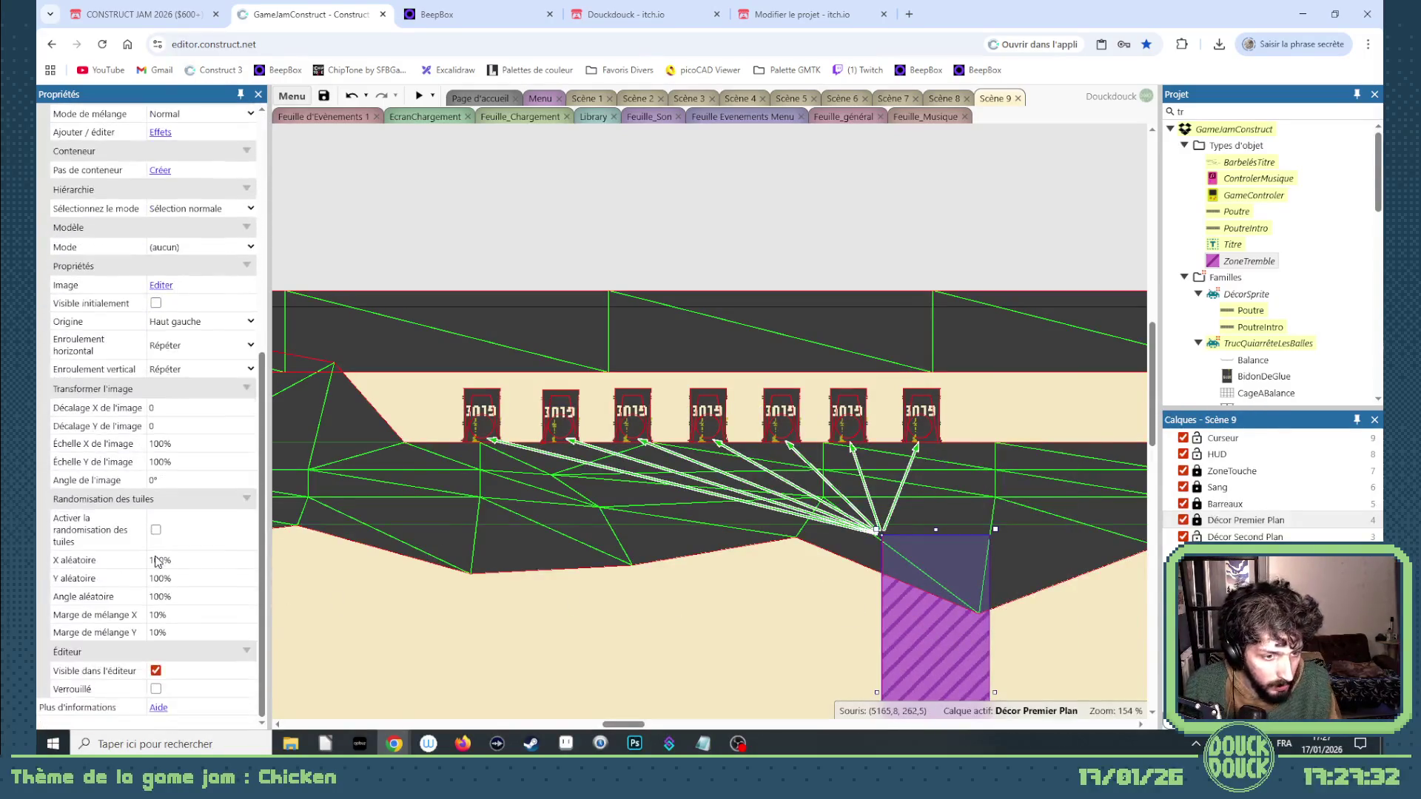
pyautogui.scroll(10, 157, 551)
pyautogui.moveTo(1041, 399)
pyautogui.mouseDown()
pyautogui.moveTo(412, 526)
pyautogui.moveTo(426, 528)
pyautogui.mouseUp()
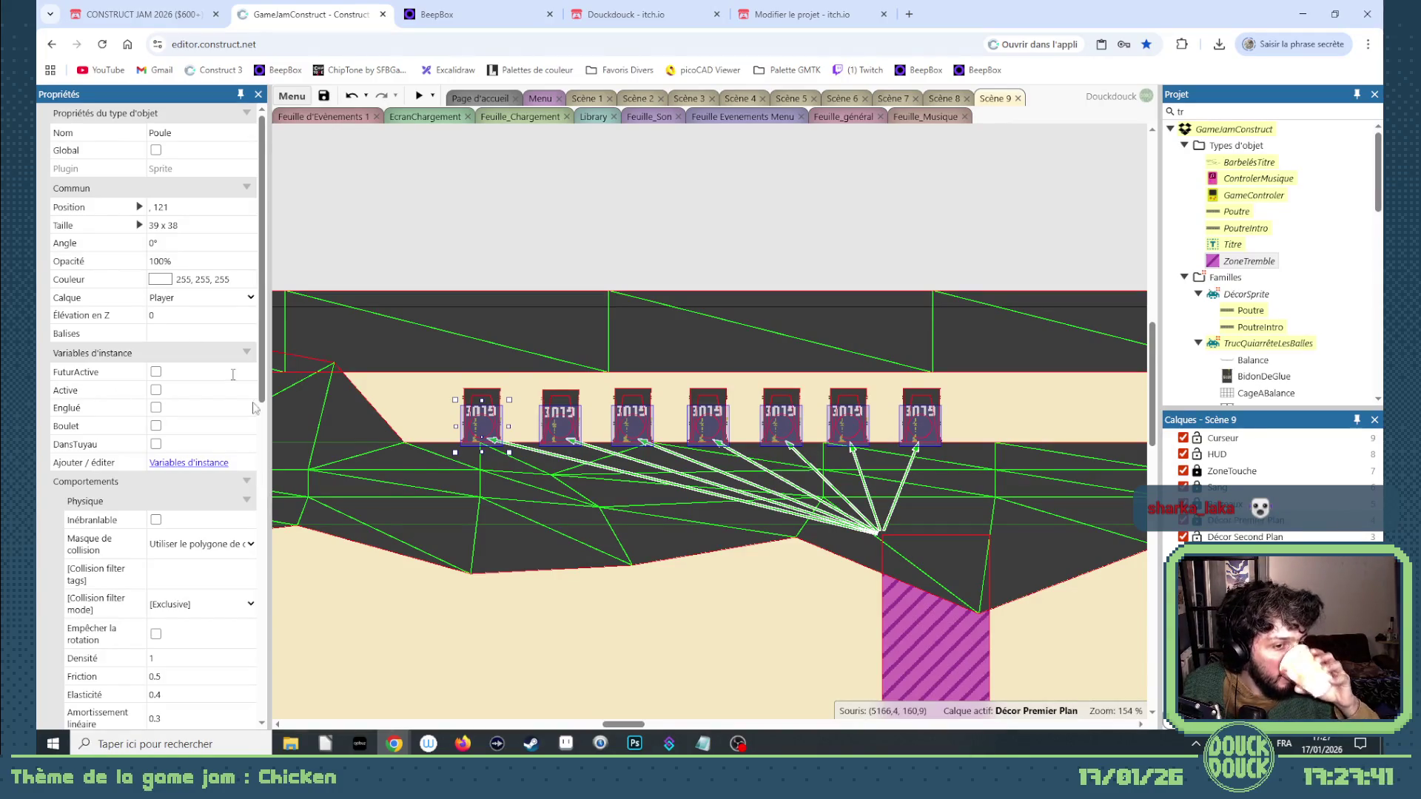
pyautogui.scroll(-5, 127, 490)
pyautogui.scroll(-5, 128, 490)
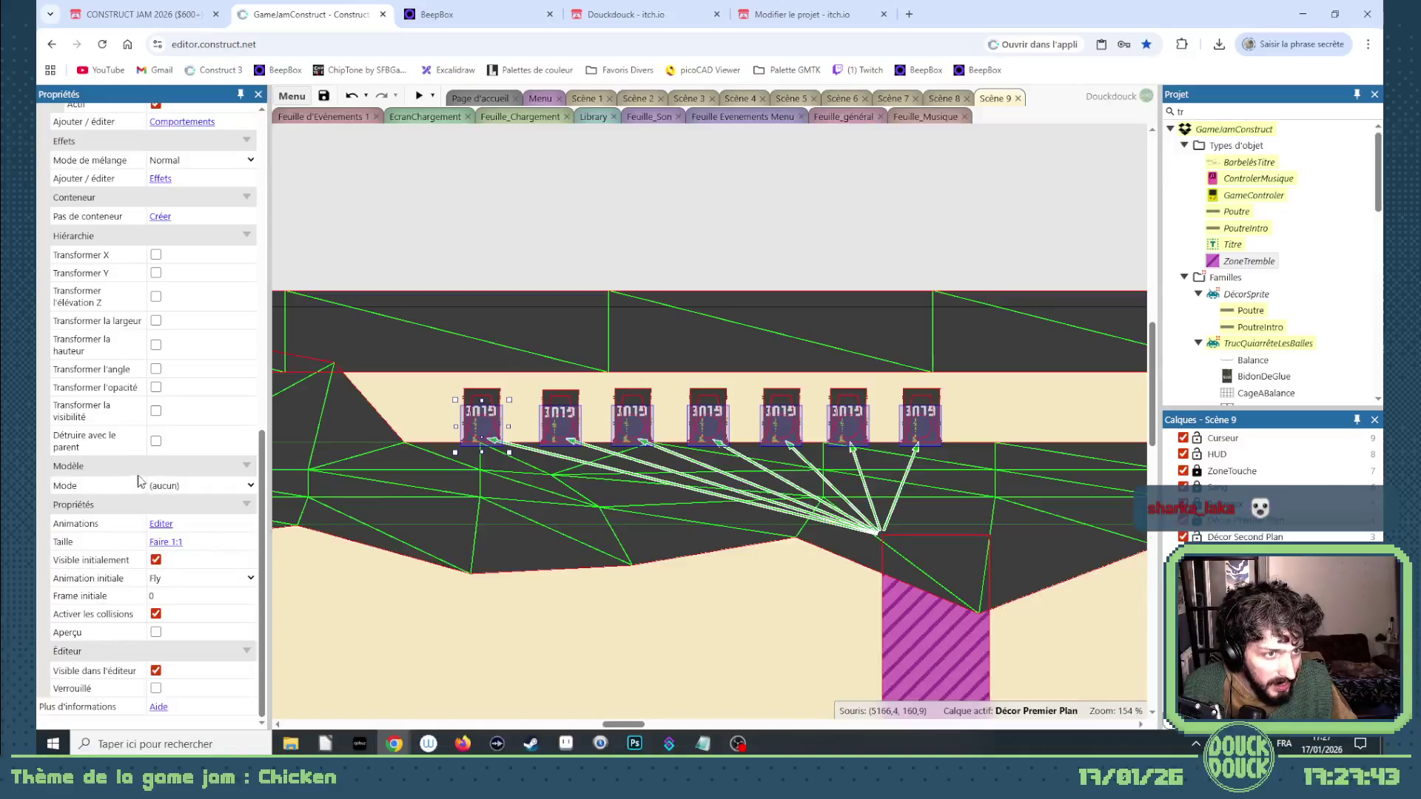
pyautogui.click(697, 258)
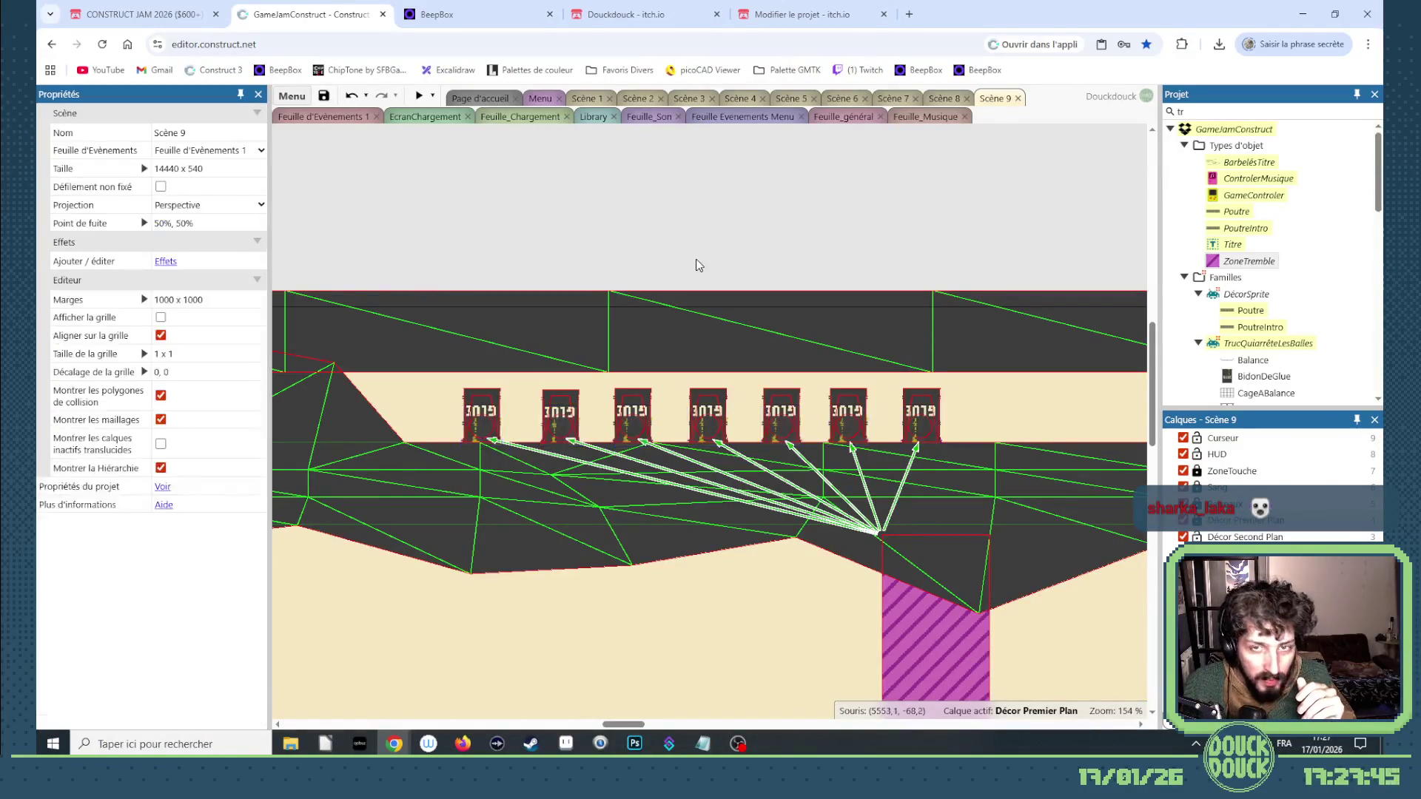
pyautogui.click(931, 632)
pyautogui.rightClick(931, 632)
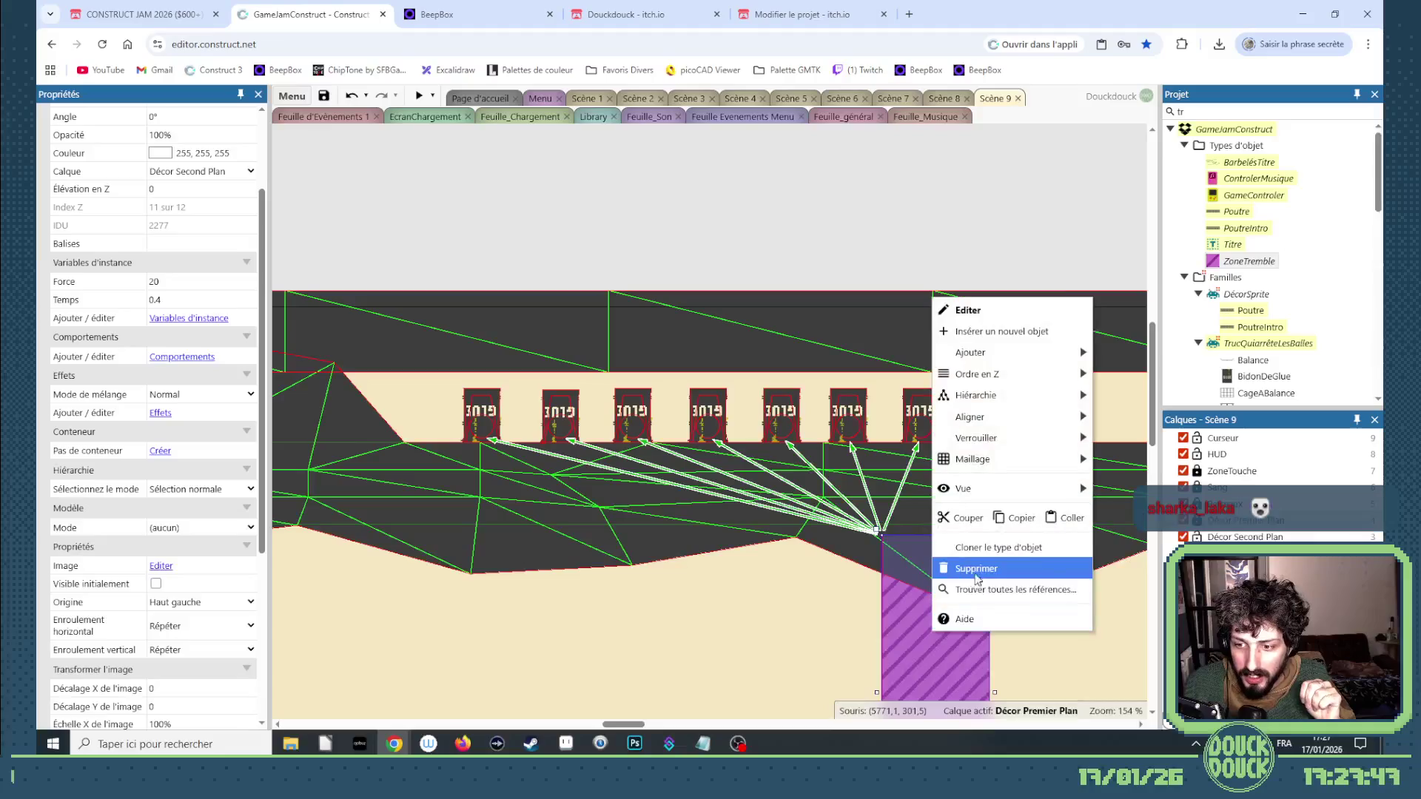
# Find all ZoneTremble references and jump to its collision event.
pyautogui.click(977, 561)
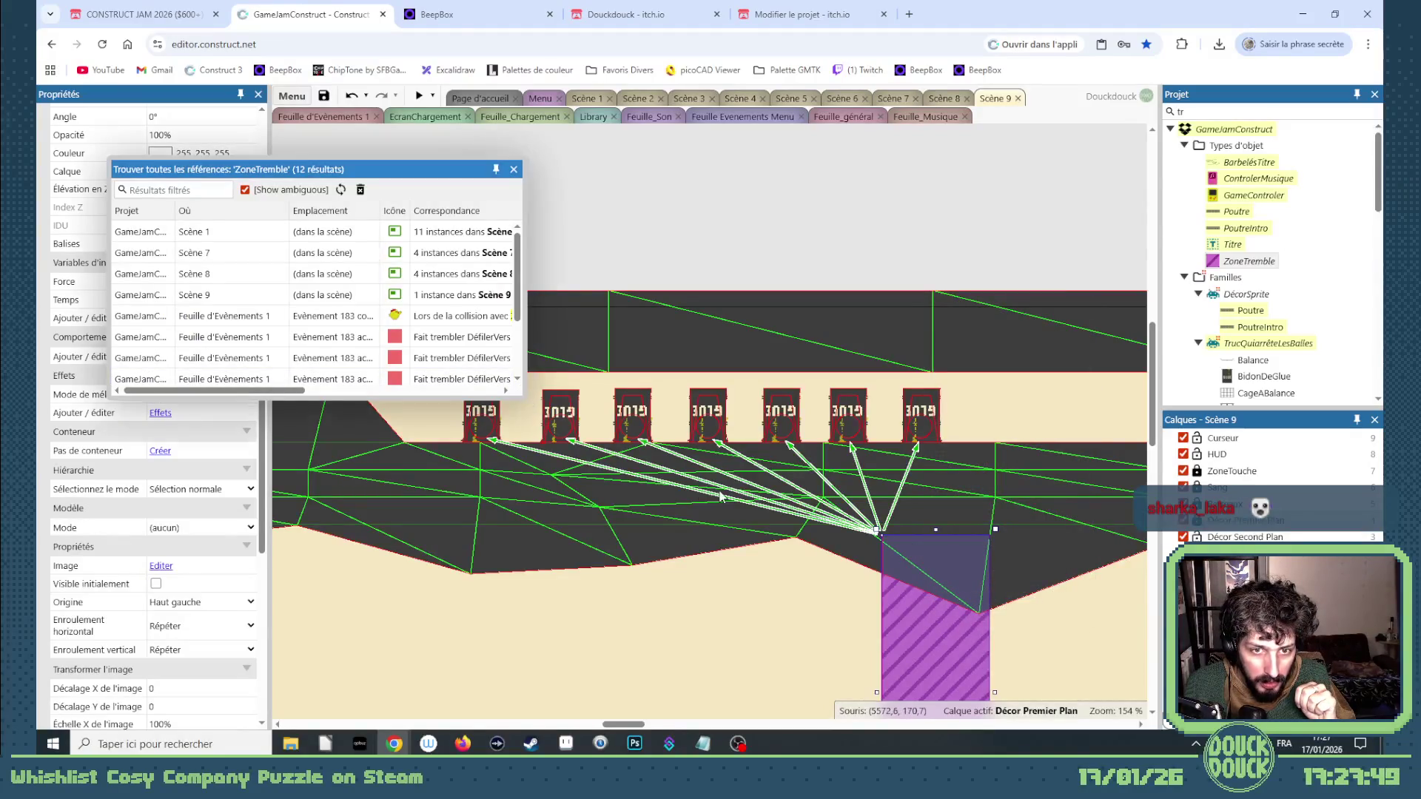
pyautogui.doubleClick(461, 319)
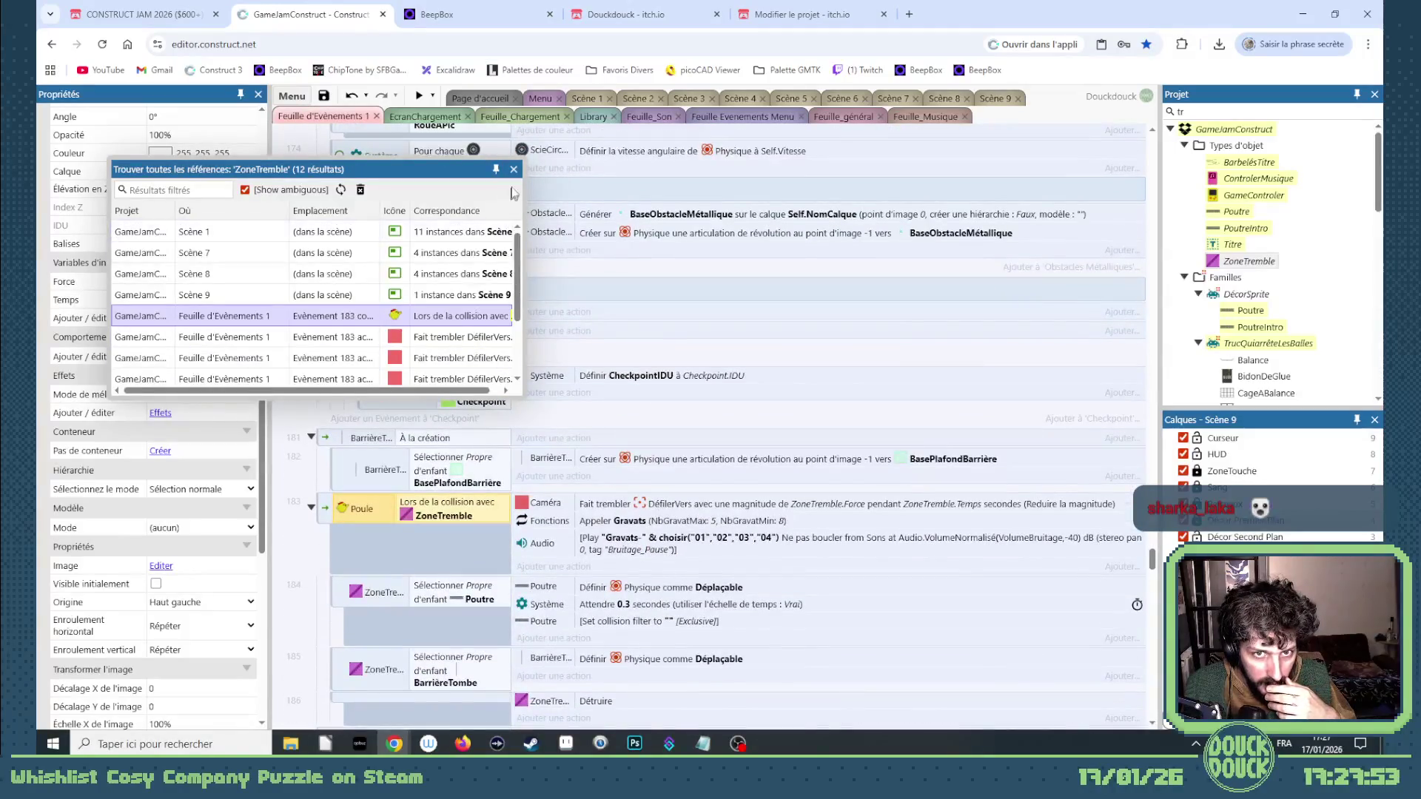
pyautogui.click(513, 169)
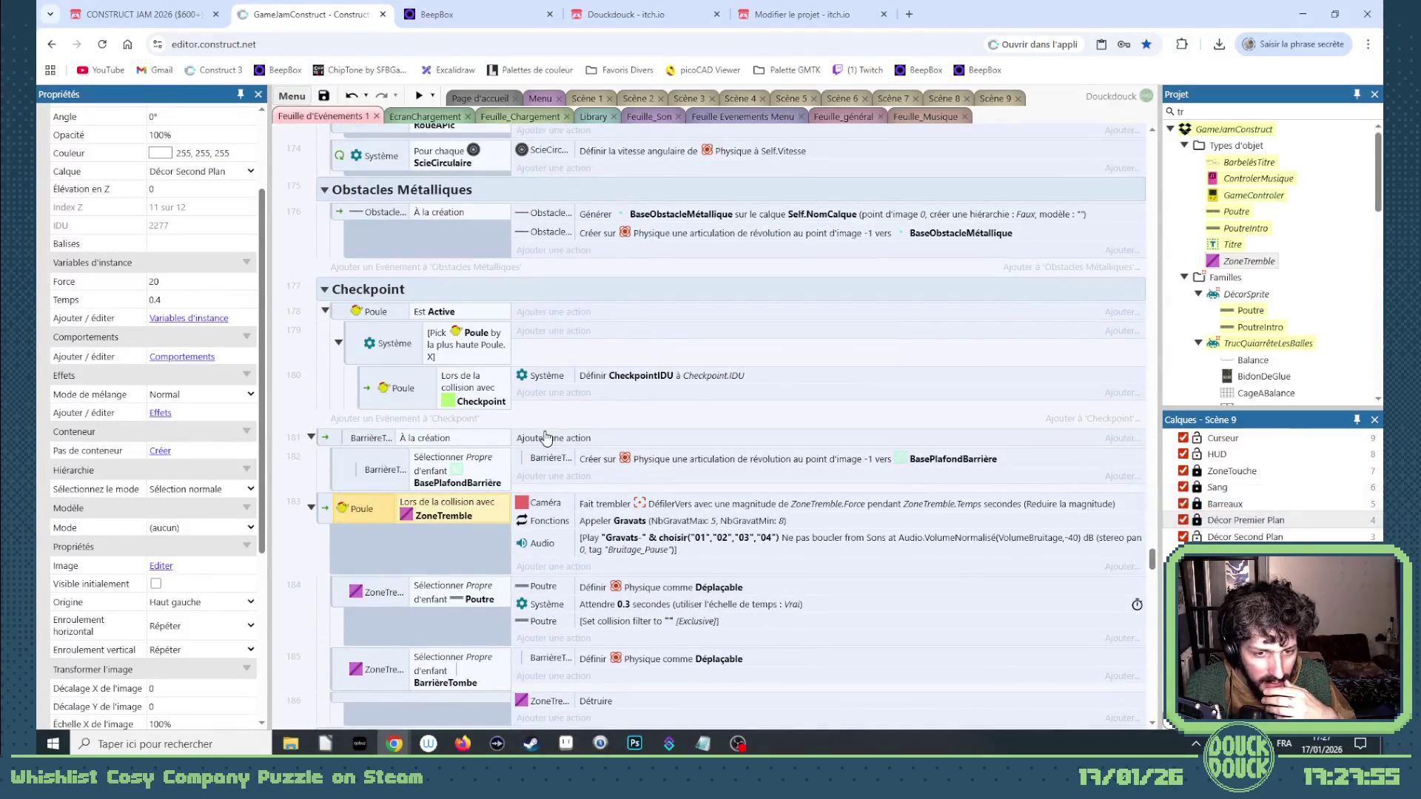
pyautogui.scroll(-2, 546, 438)
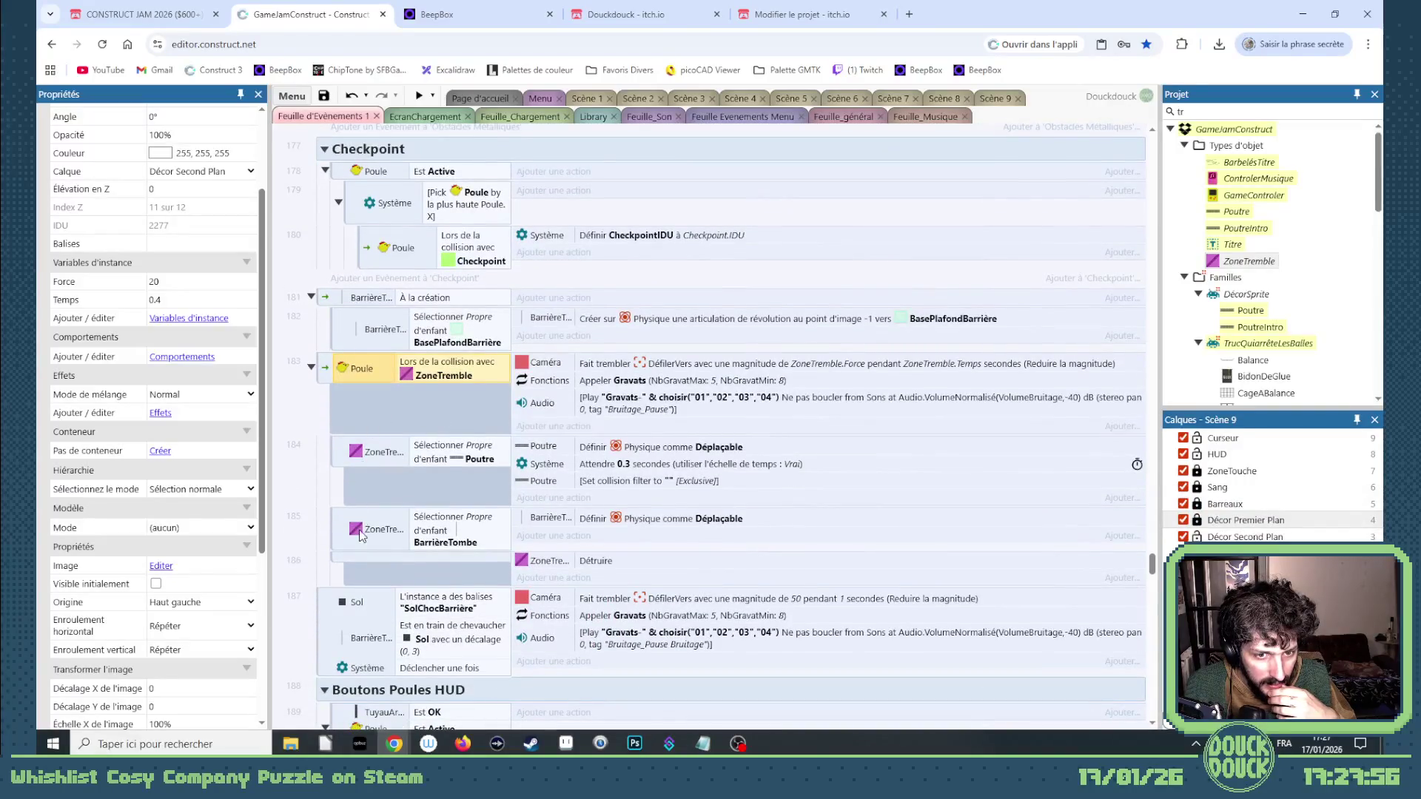
# Add a System 'Sélectionner toutes' condition picking every Poule to the collision event.
pyautogui.rightClick(342, 530)
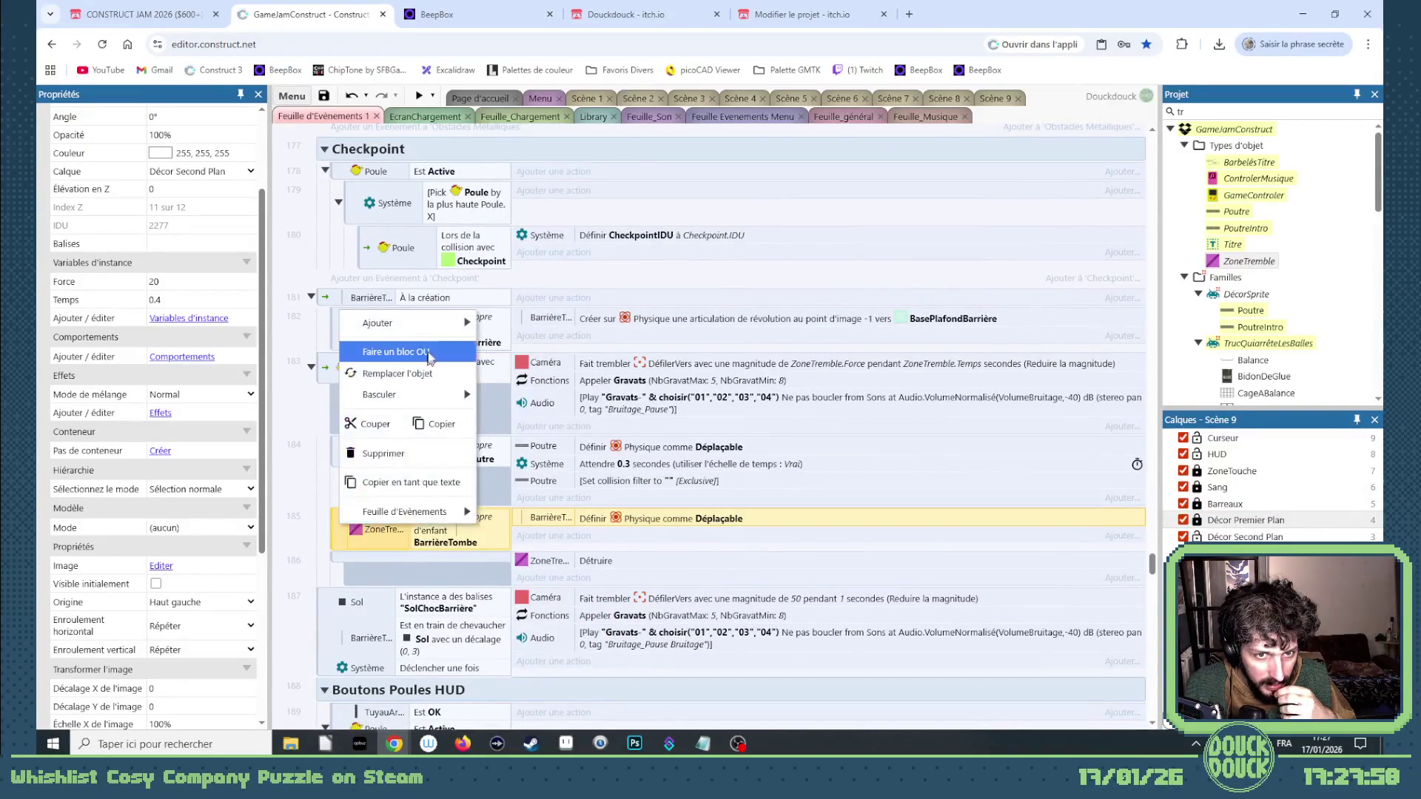
pyautogui.click(571, 394)
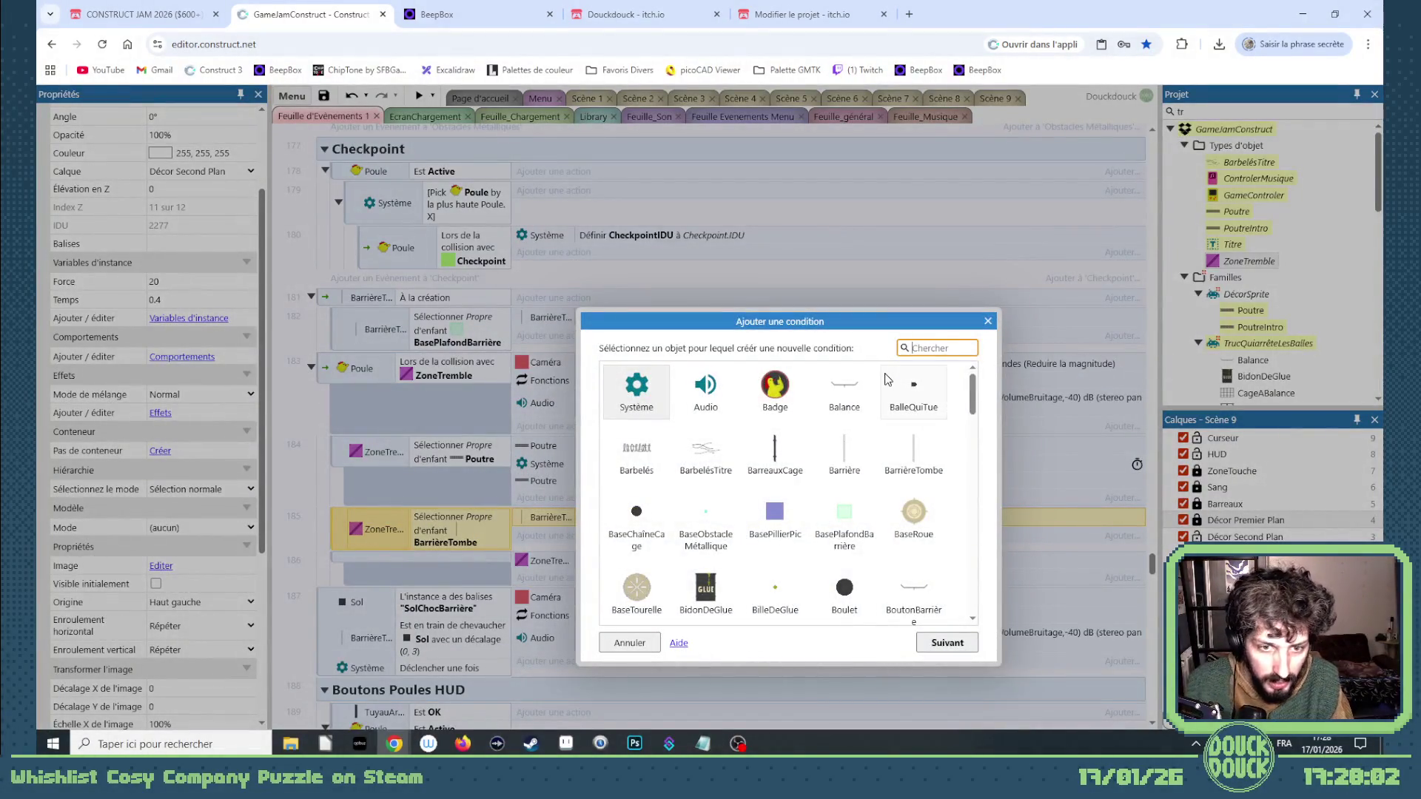
pyautogui.doubleClick(620, 402)
pyautogui.scroll(-10, 843, 523)
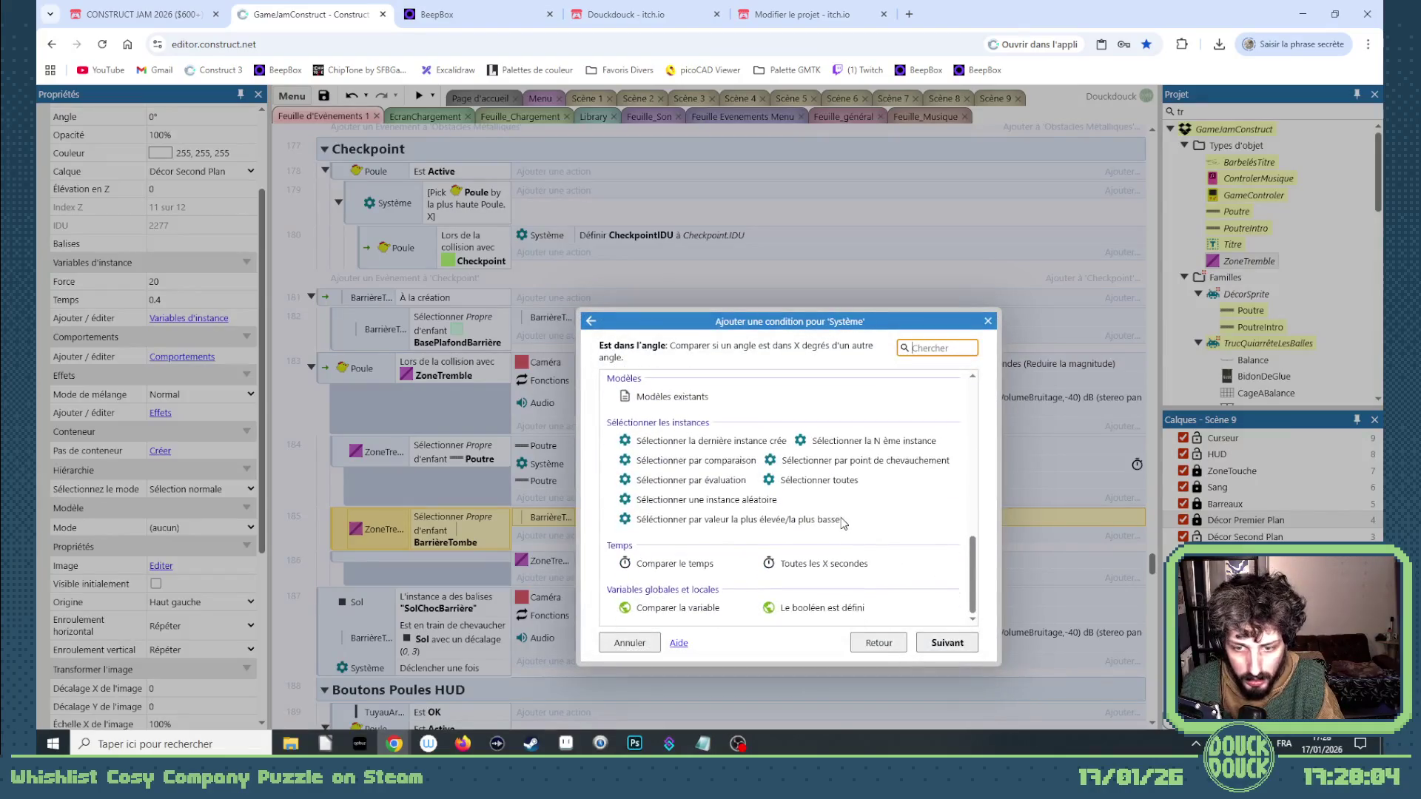
pyautogui.doubleClick(806, 481)
pyautogui.click(716, 388)
pyautogui.write('po')
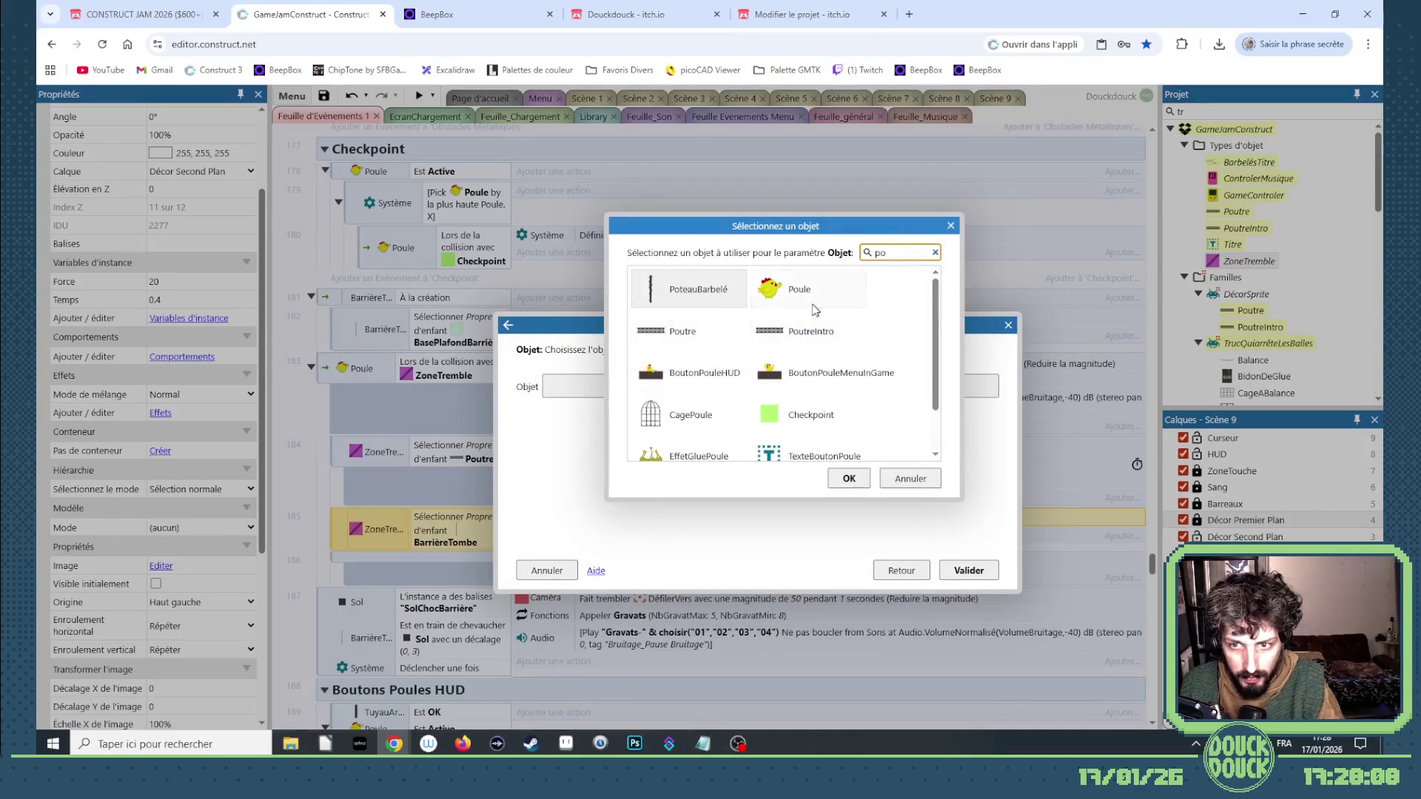
pyautogui.doubleClick(815, 310)
pyautogui.click(962, 570)
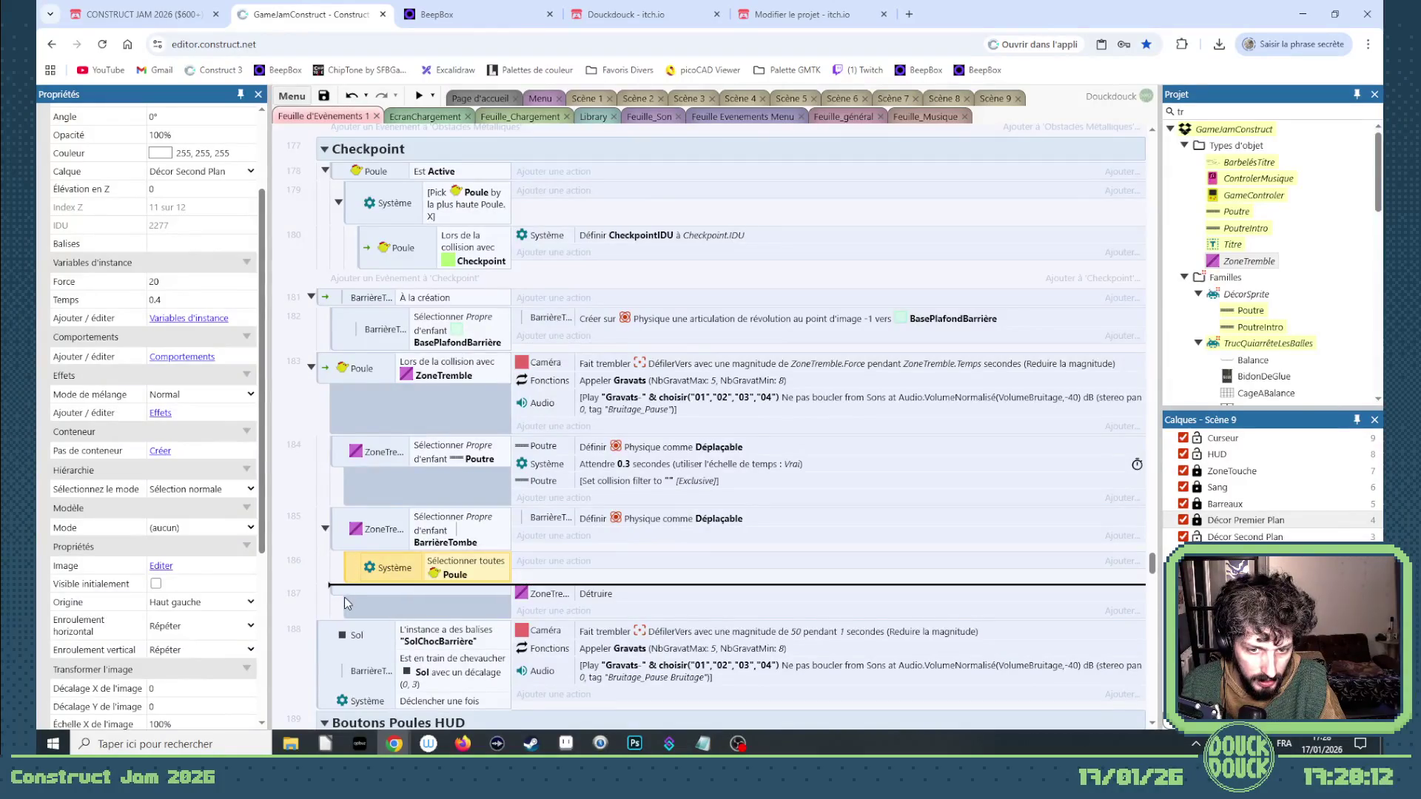
pyautogui.rightClick(341, 568)
# Add a ZoneTremble 'Sélectionner l'enfant' condition picking its own Poule children.
pyautogui.moveTo(414, 359)
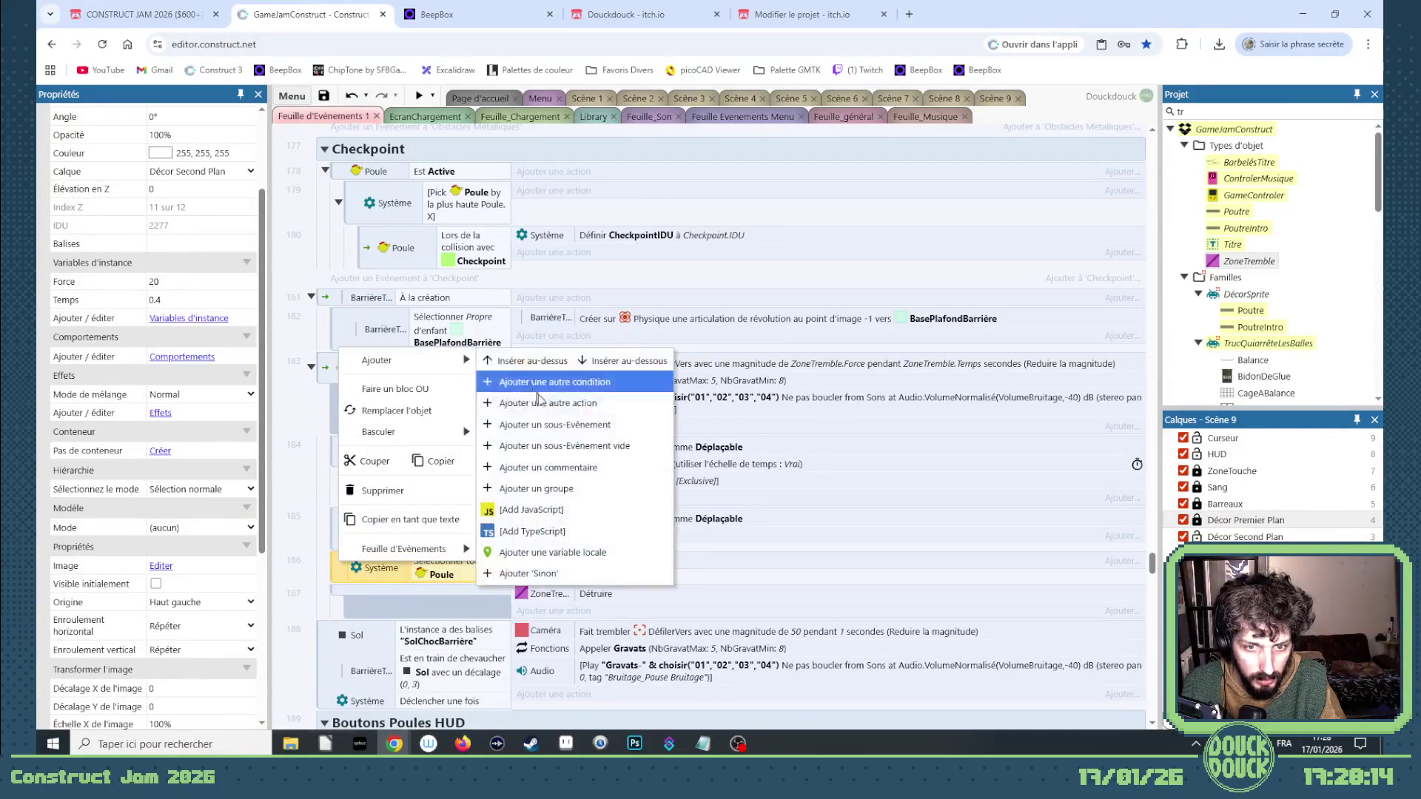
pyautogui.click(572, 428)
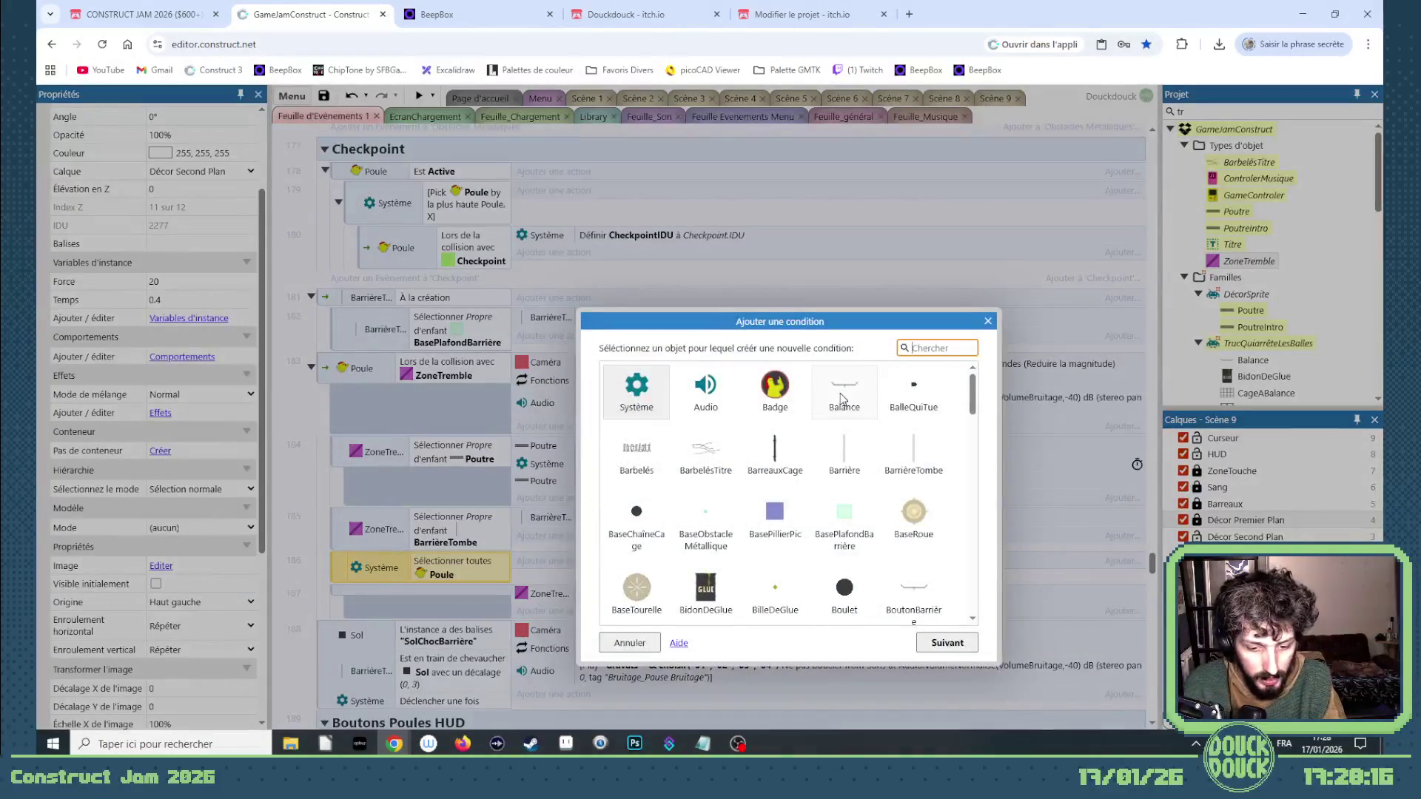
pyautogui.write('z')
pyautogui.doubleClick(731, 454)
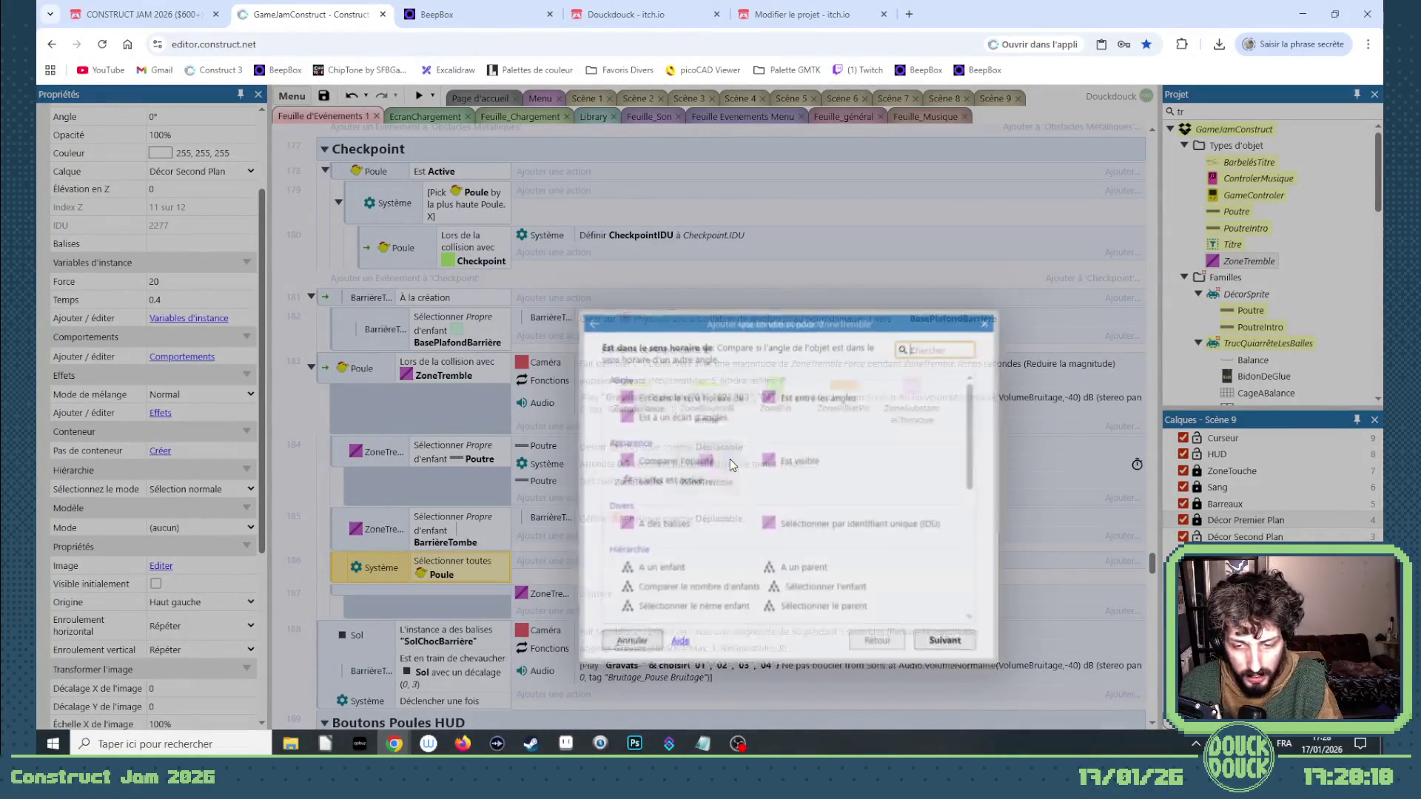
pyautogui.scroll(-5, 742, 509)
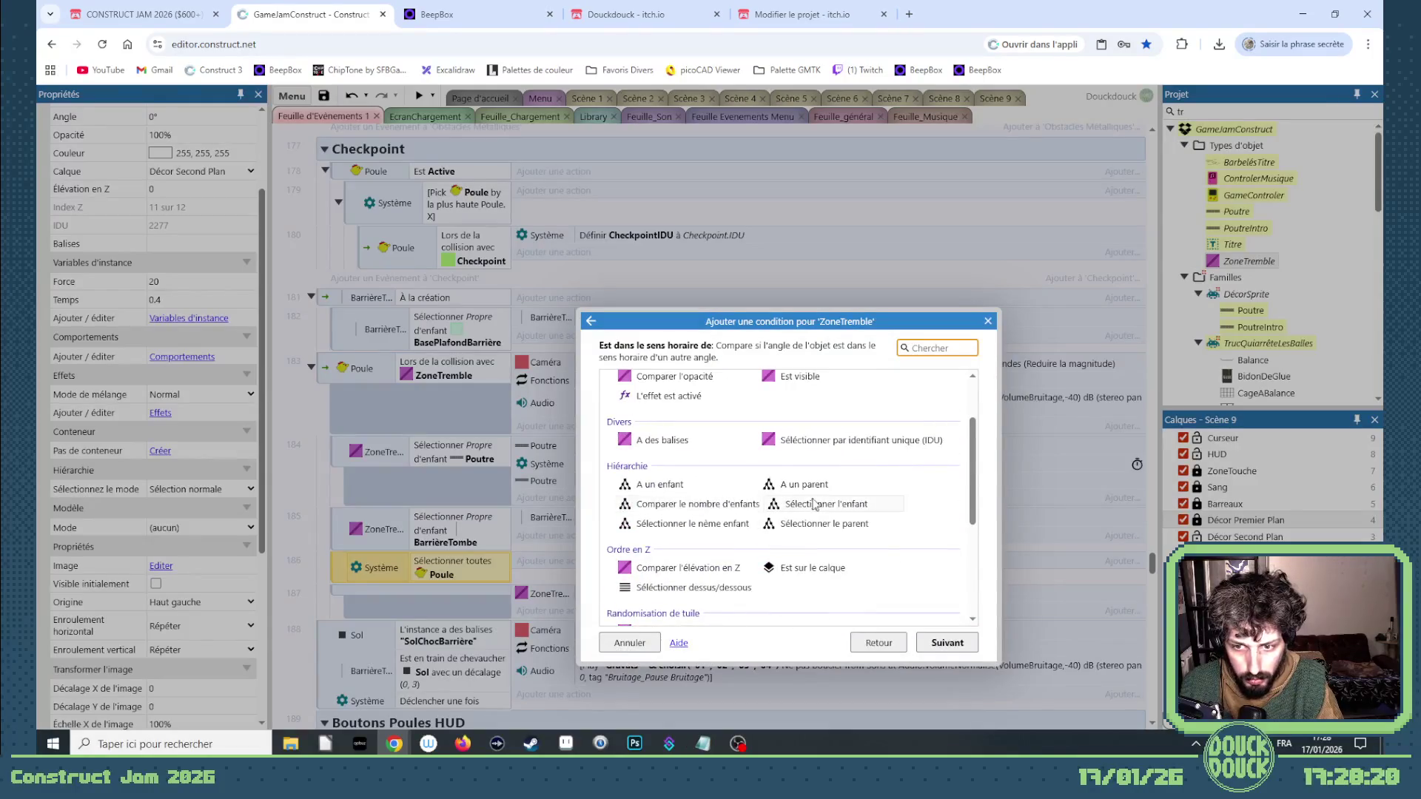
pyautogui.doubleClick(819, 504)
pyautogui.click(703, 386)
pyautogui.write('po')
pyautogui.doubleClick(784, 296)
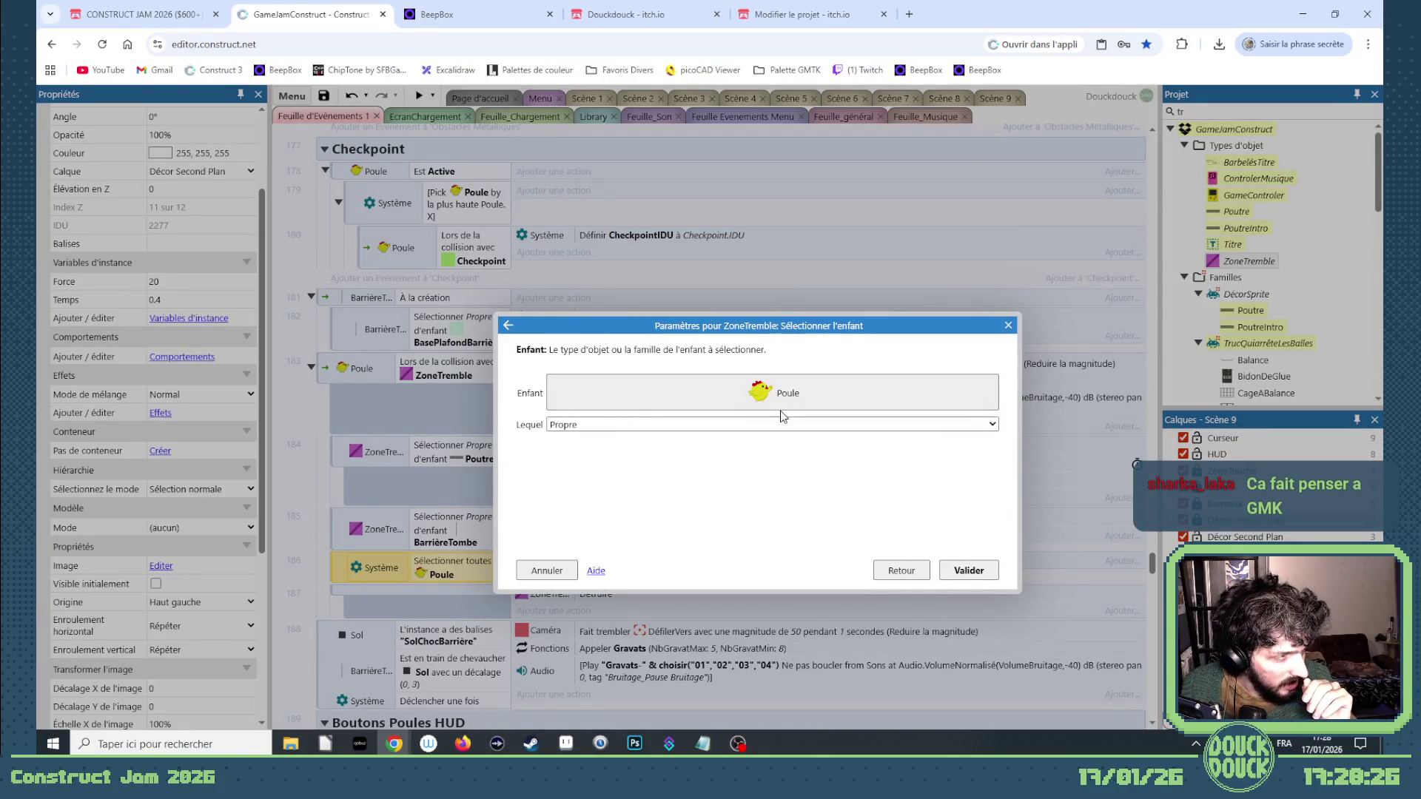
pyautogui.click(971, 570)
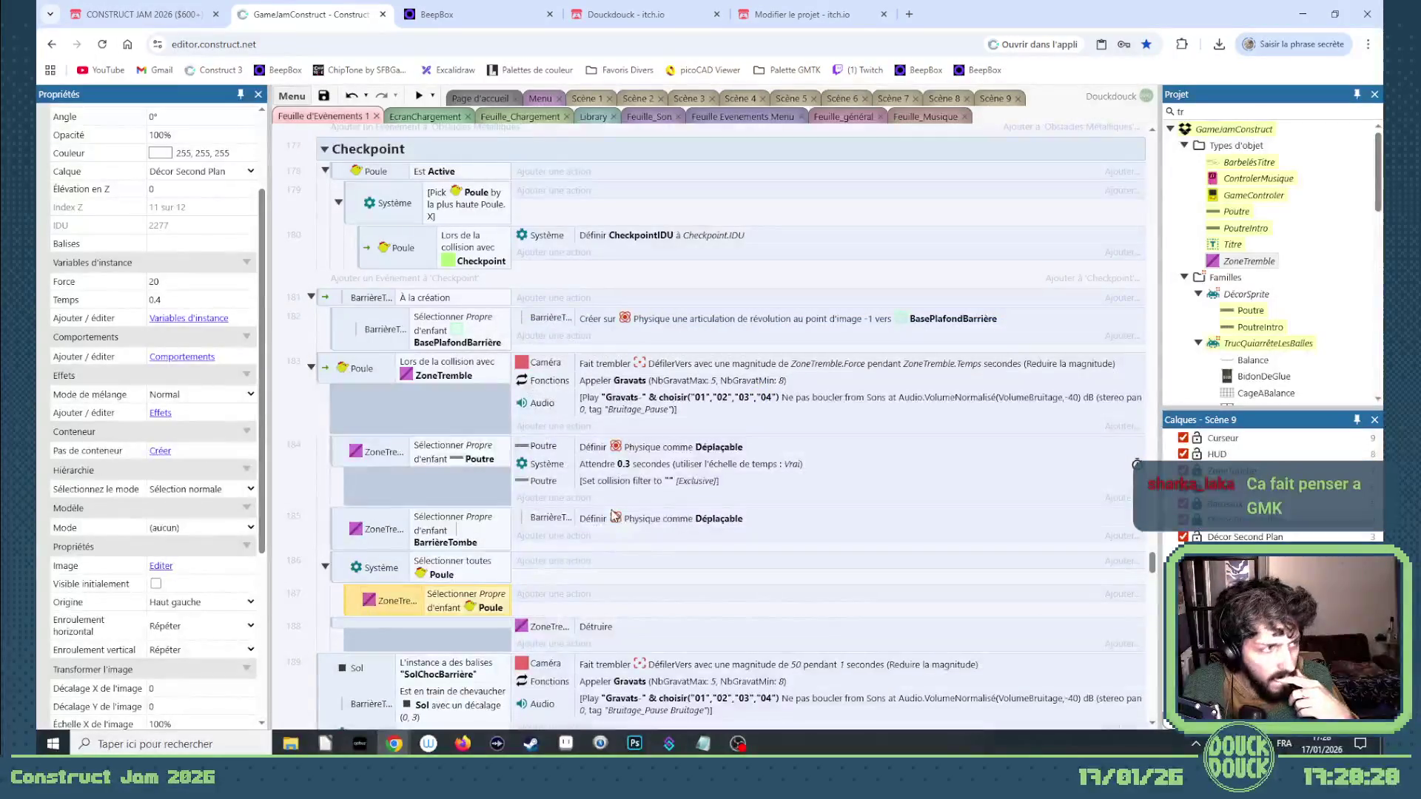
# Add a Poule action setting the boolean Active to Vrai.
pyautogui.click(532, 594)
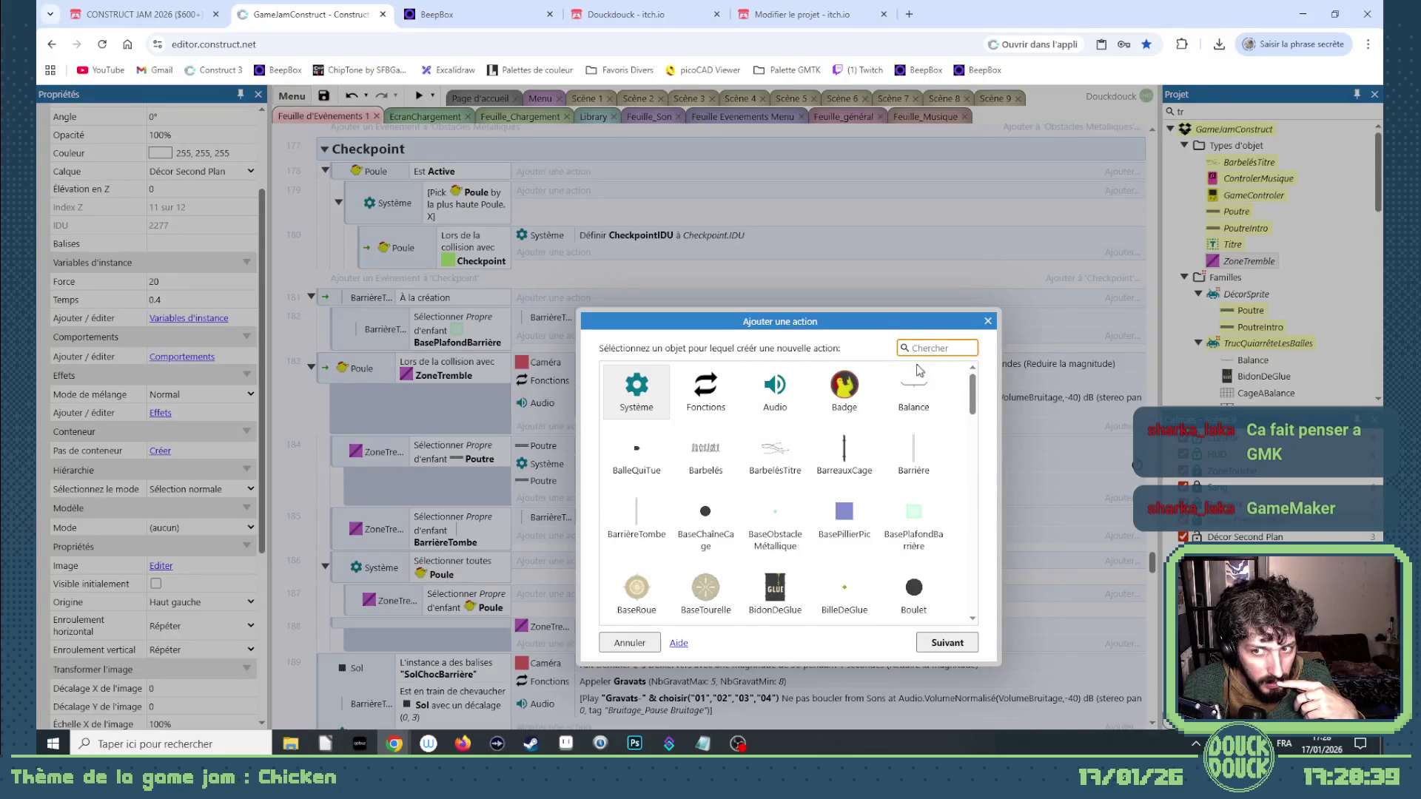
pyautogui.scroll(-3, 789, 536)
pyautogui.write('po')
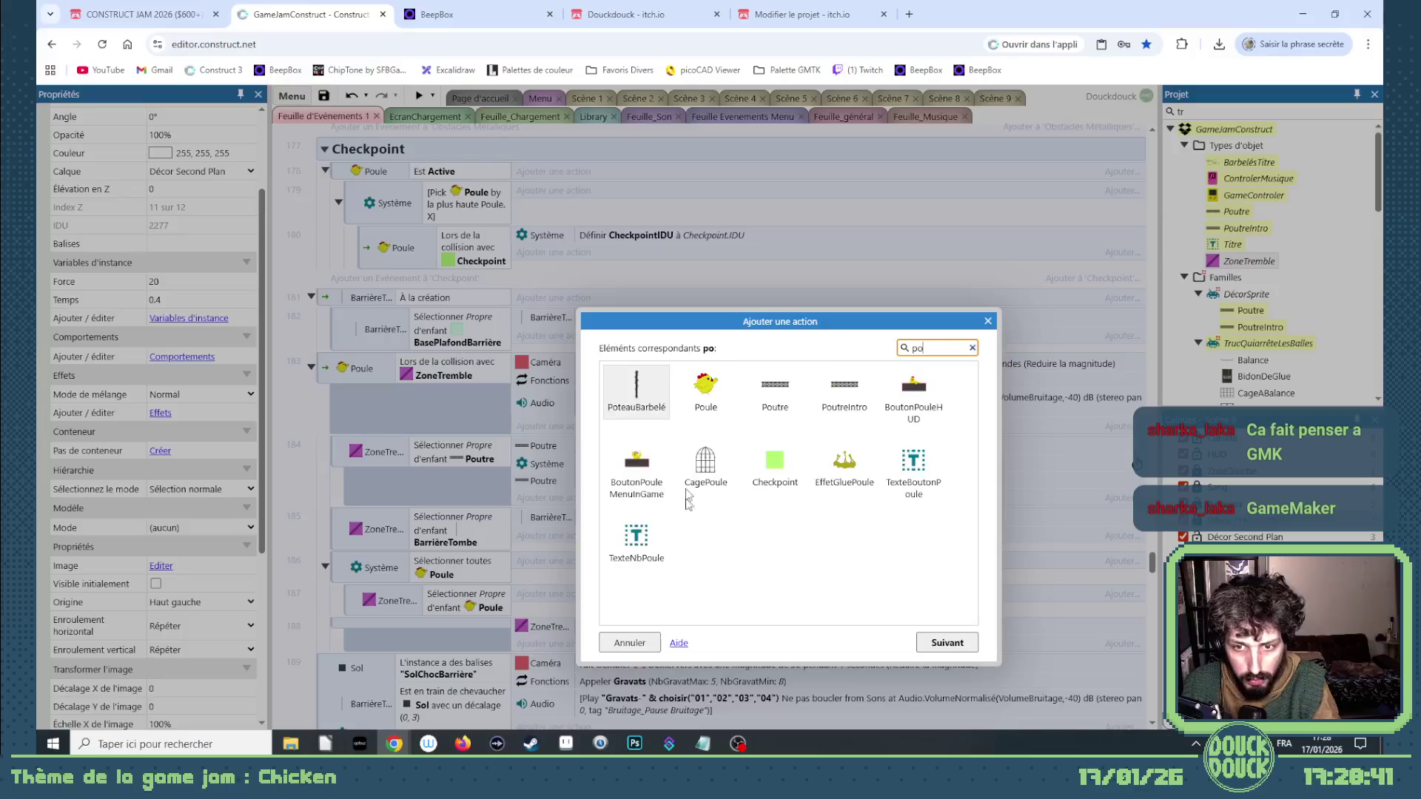
pyautogui.doubleClick(700, 392)
pyautogui.scroll(-10, 785, 554)
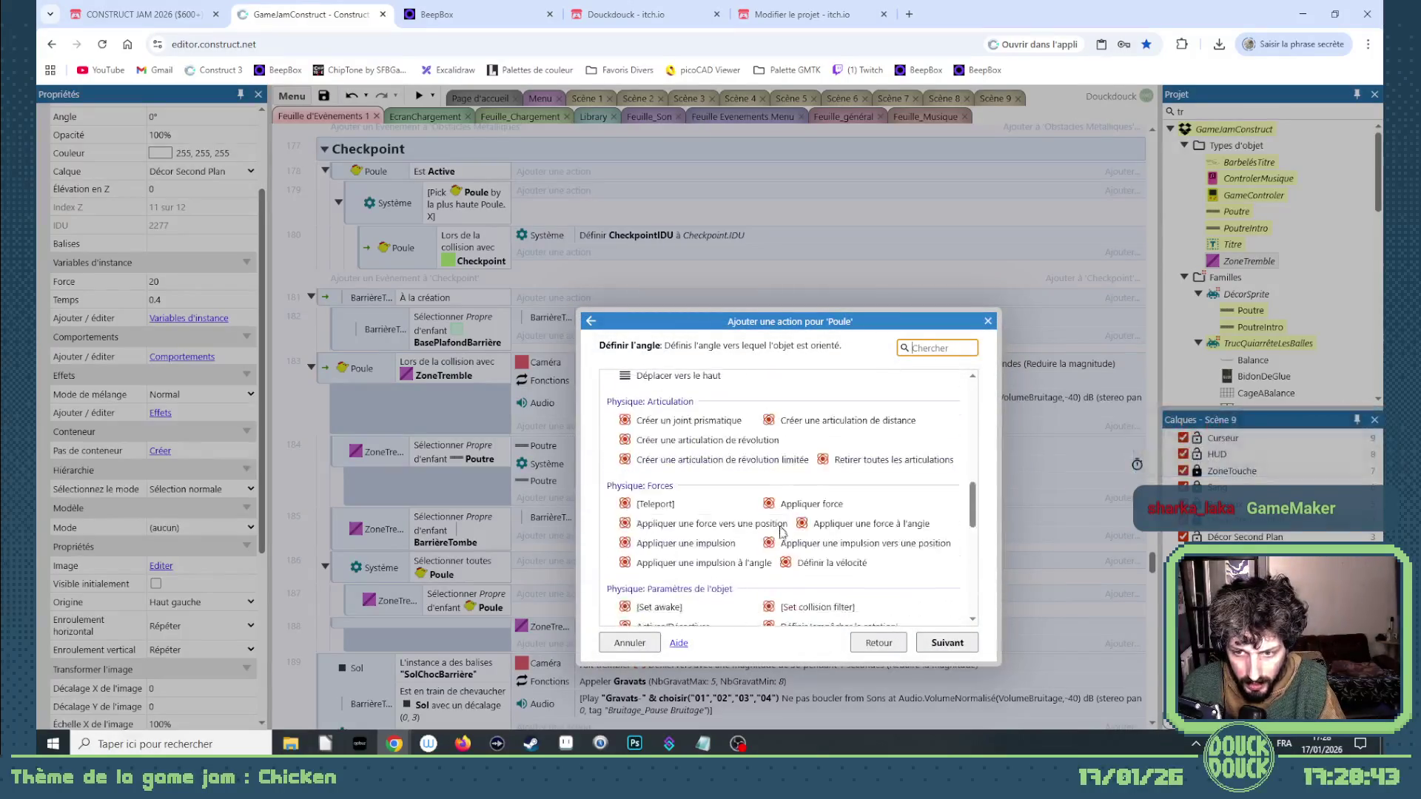
pyautogui.scroll(-1, 785, 555)
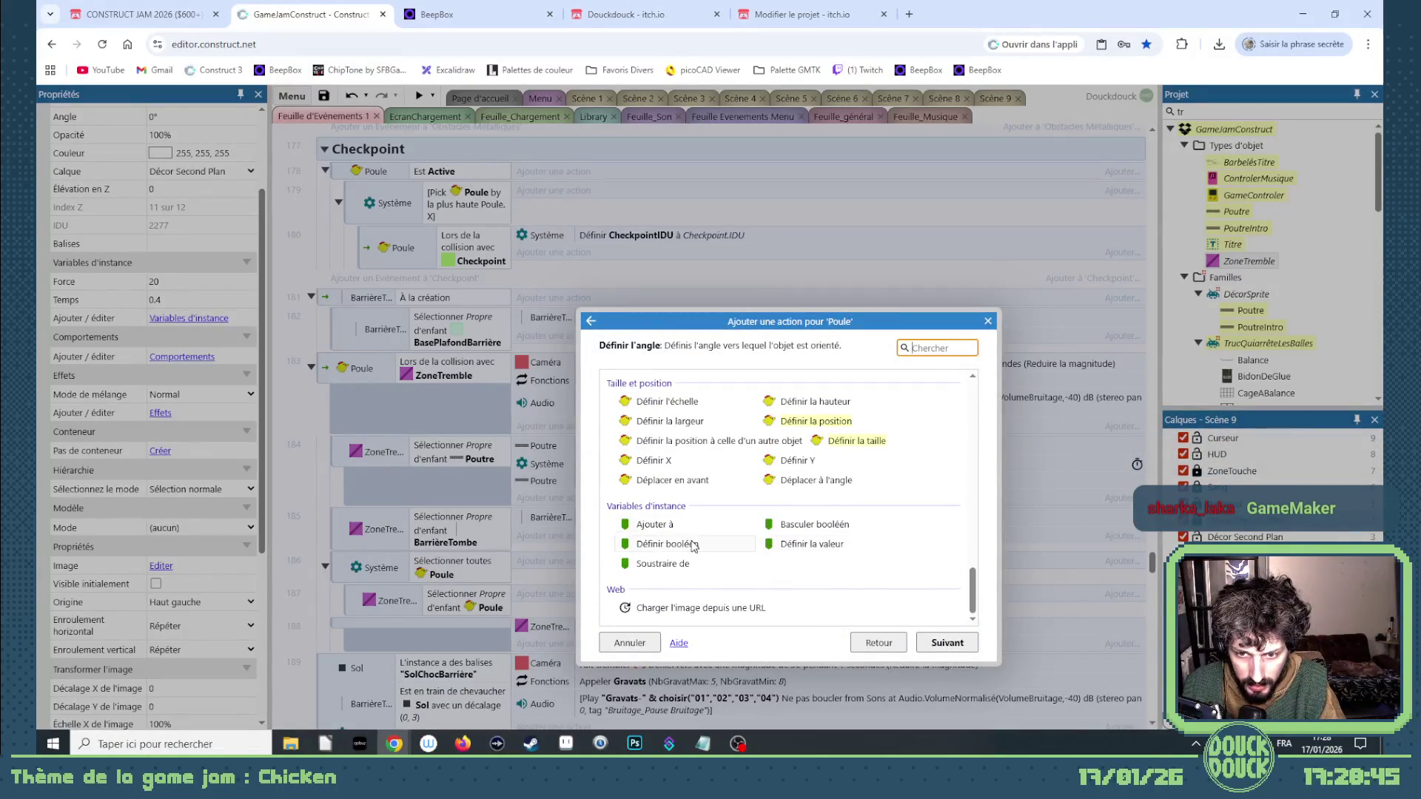
pyautogui.doubleClick(694, 545)
pyautogui.click(954, 570)
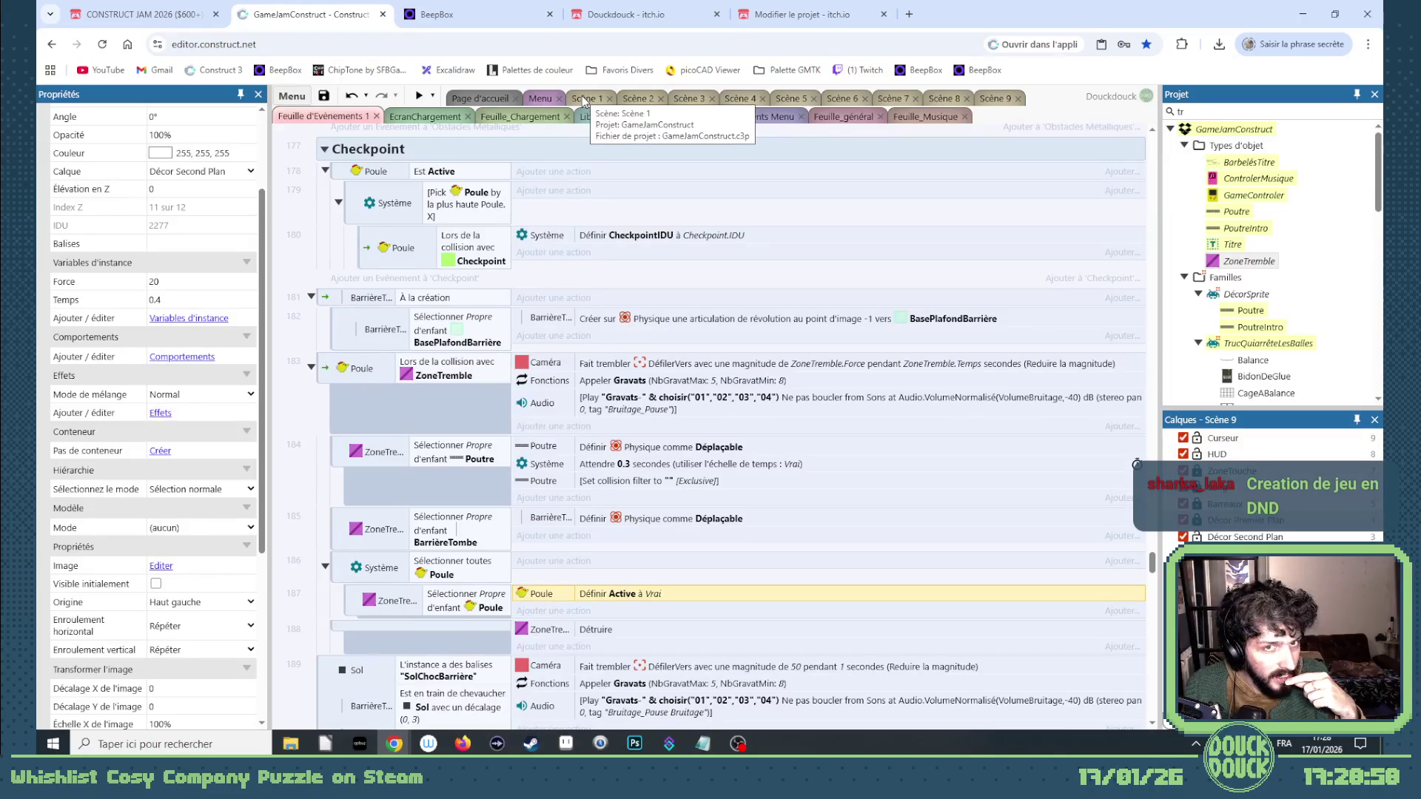
# Switch to the Scène 1 layout and back to Scène 9.
pyautogui.click(584, 99)
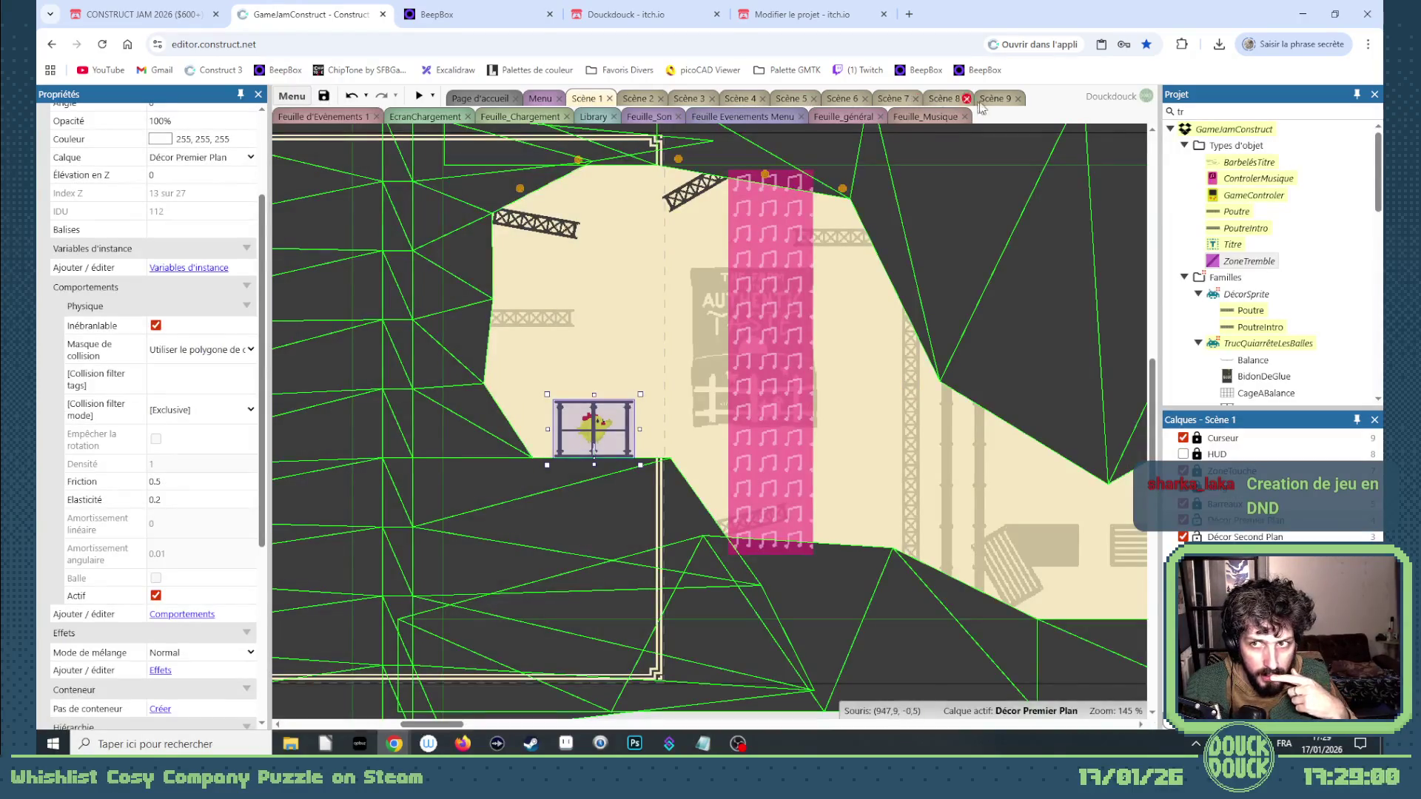
pyautogui.click(996, 99)
pyautogui.scroll(-5, 777, 447)
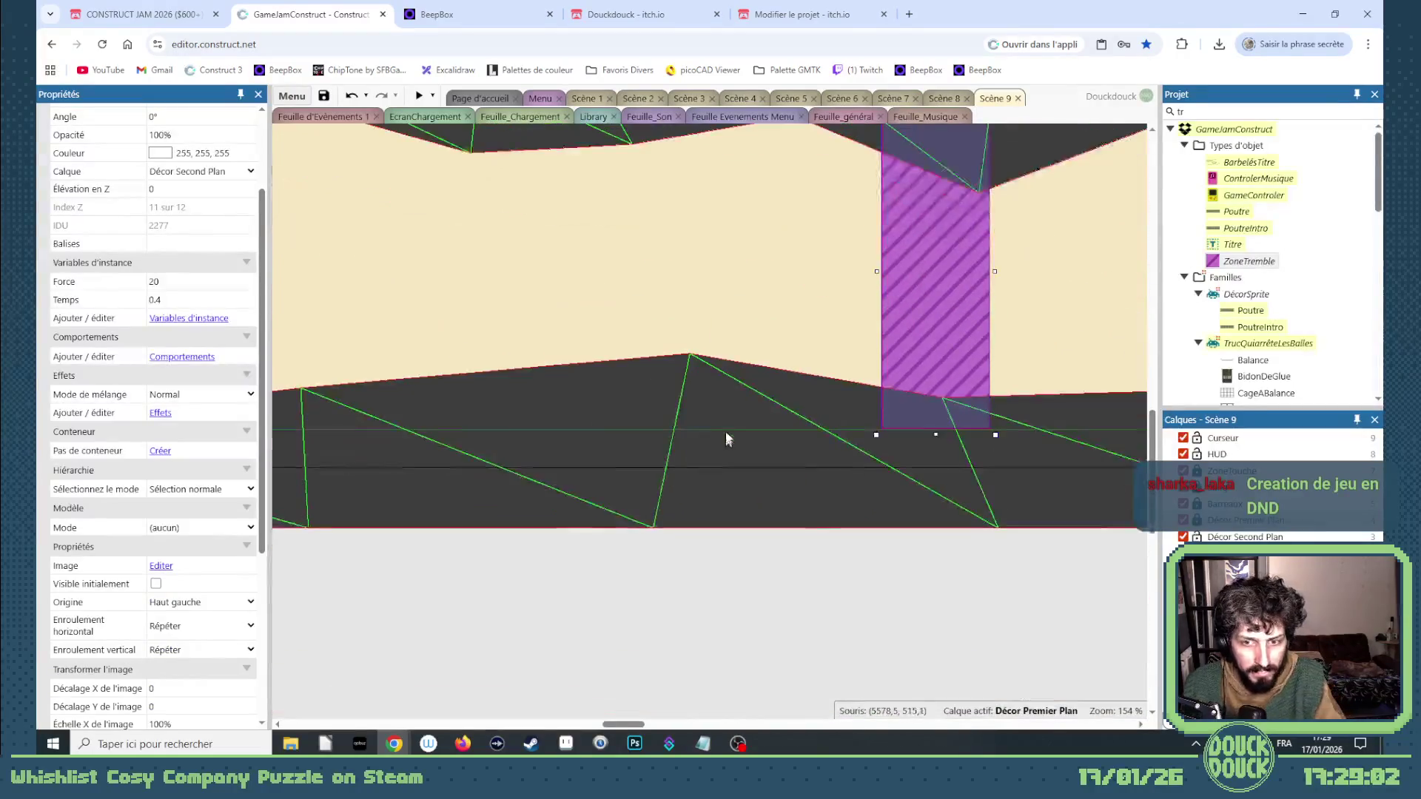
pyautogui.keyDown('ctrl'); pyautogui.scroll(-4, 727, 438); pyautogui.keyUp('ctrl')
pyautogui.scroll(2, 728, 444)
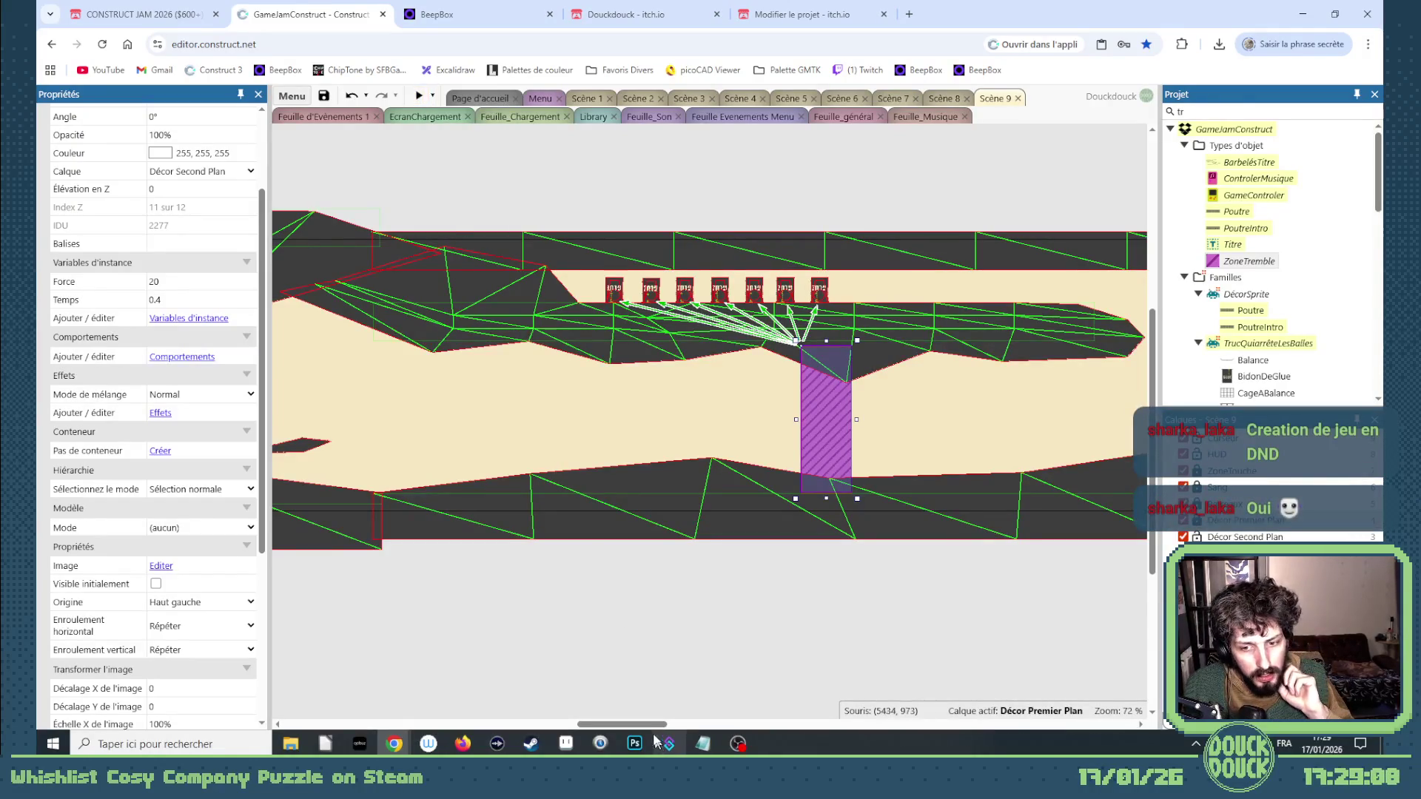
# Scroll the layout left and run a preview of Scene 9.
pyautogui.moveTo(649, 725); pyautogui.dragTo(439, 725)
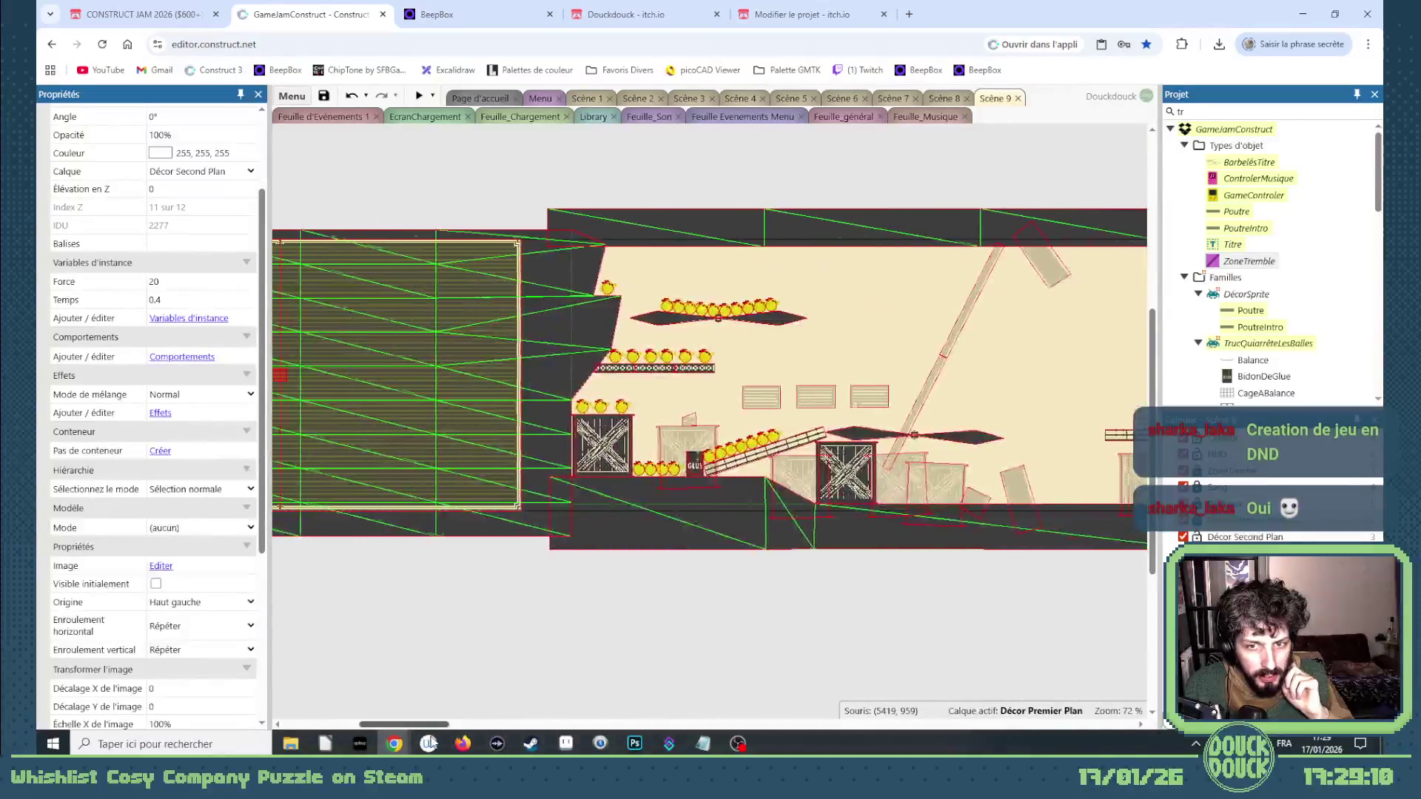
pyautogui.click(419, 98)
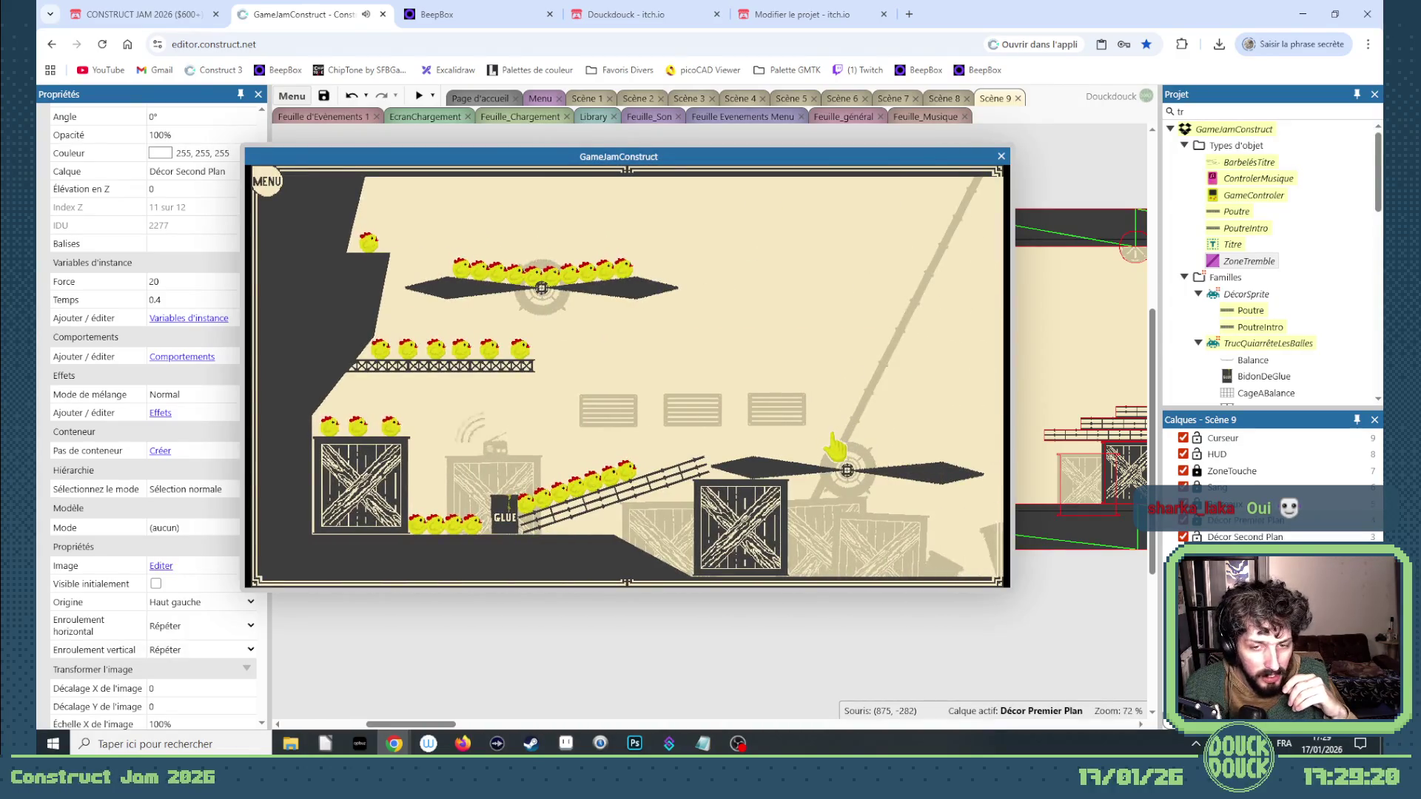
# Play Scene 9 full screen, then exit full screen and close the preview.
pyautogui.click(835, 442)
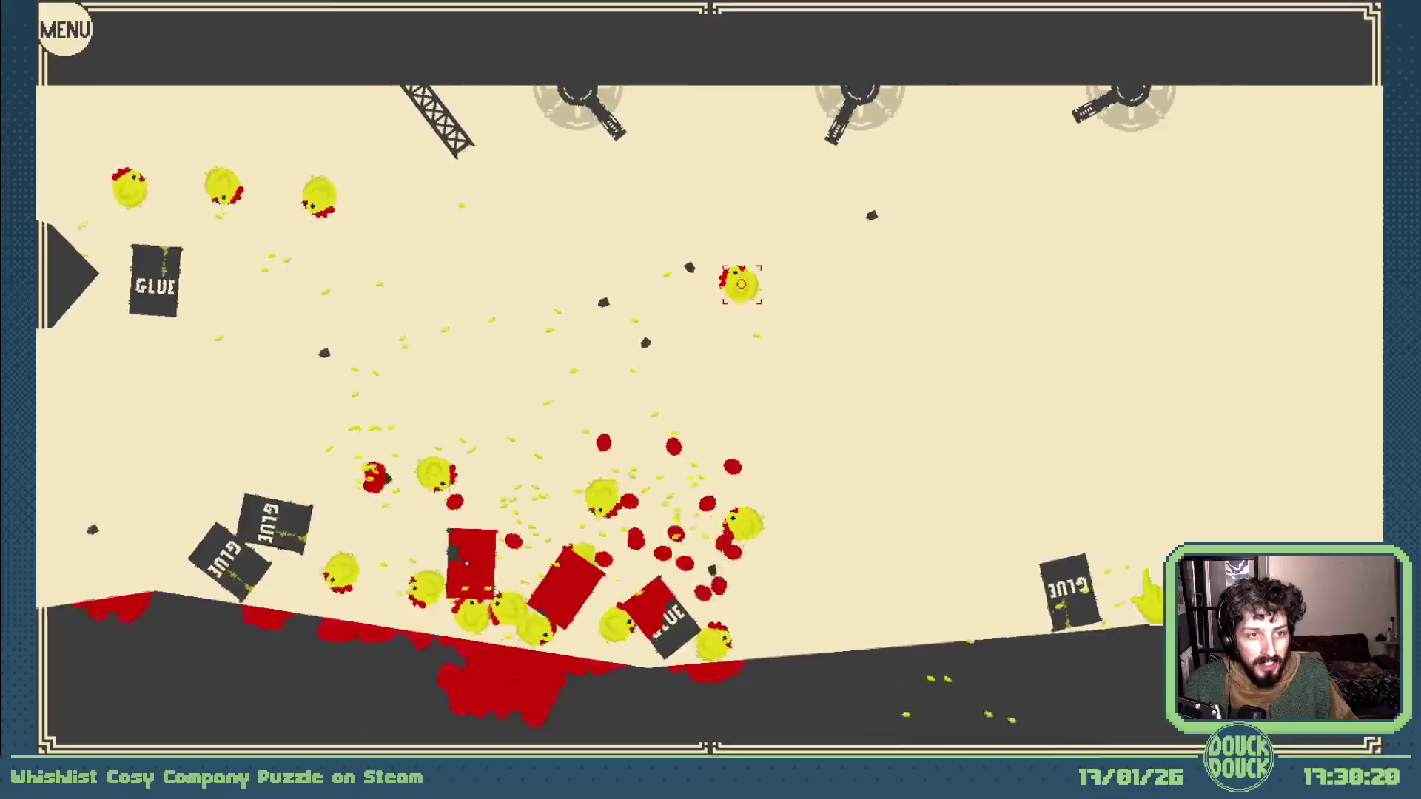
pyautogui.press('Escape')
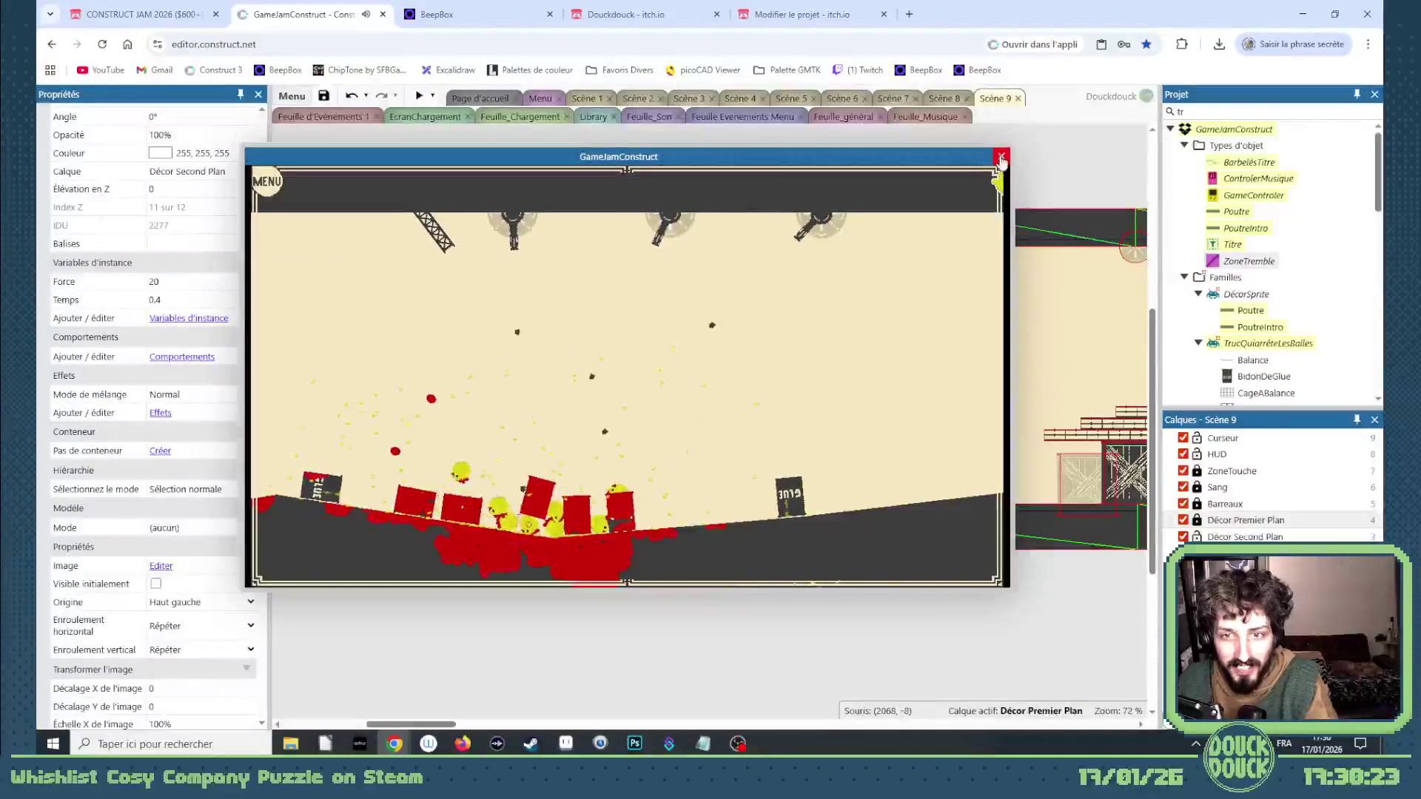
pyautogui.click(999, 157)
# Select the middle ledge with its glue barrels and nudge them down five steps.
pyautogui.moveTo(435, 725)
pyautogui.mouseDown()
pyautogui.moveTo(688, 727)
pyautogui.moveTo(654, 724)
pyautogui.mouseUp()
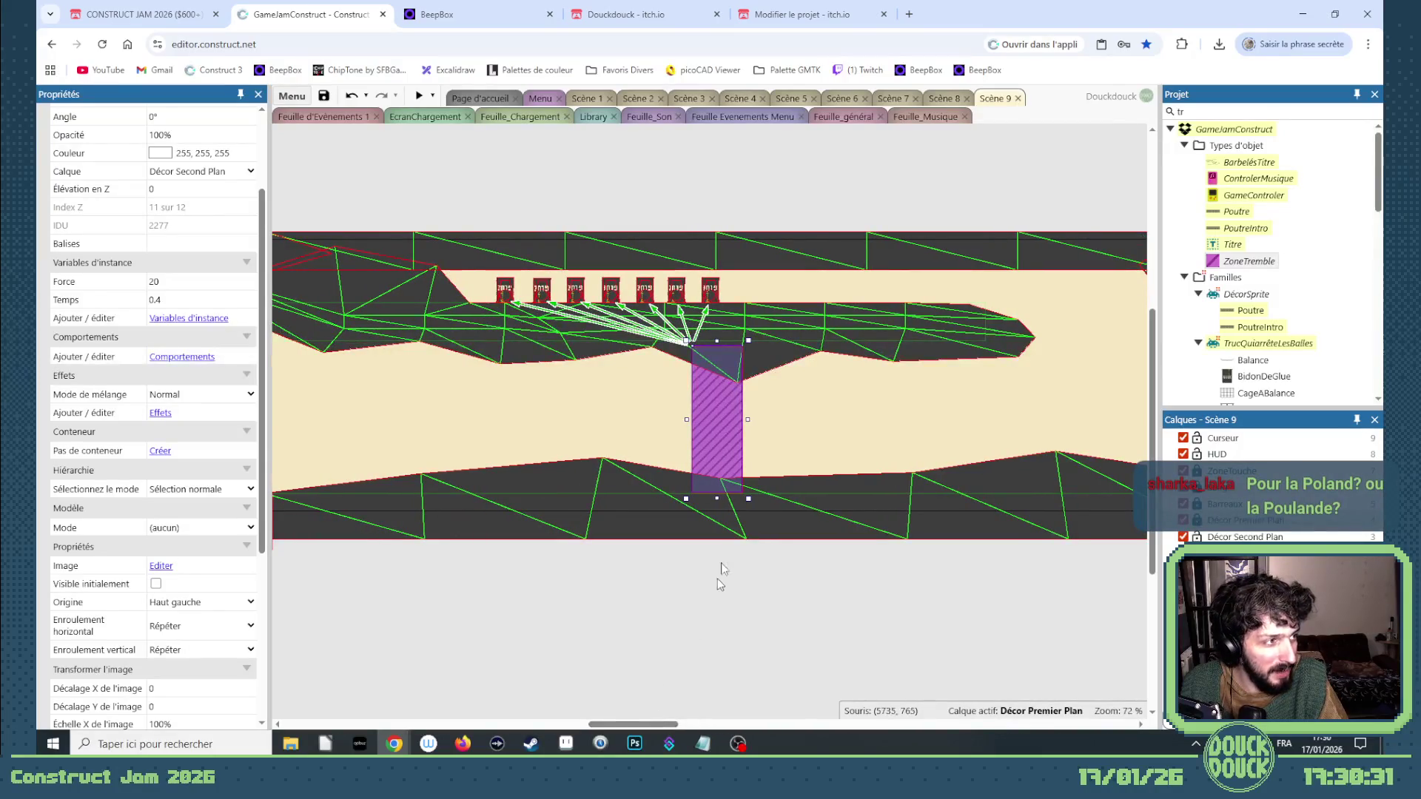
pyautogui.moveTo(1064, 194)
pyautogui.mouseDown()
pyautogui.moveTo(630, 373)
pyautogui.moveTo(333, 359)
pyautogui.moveTo(326, 370)
pyautogui.moveTo(349, 377)
pyautogui.moveTo(343, 403)
pyautogui.mouseUp()
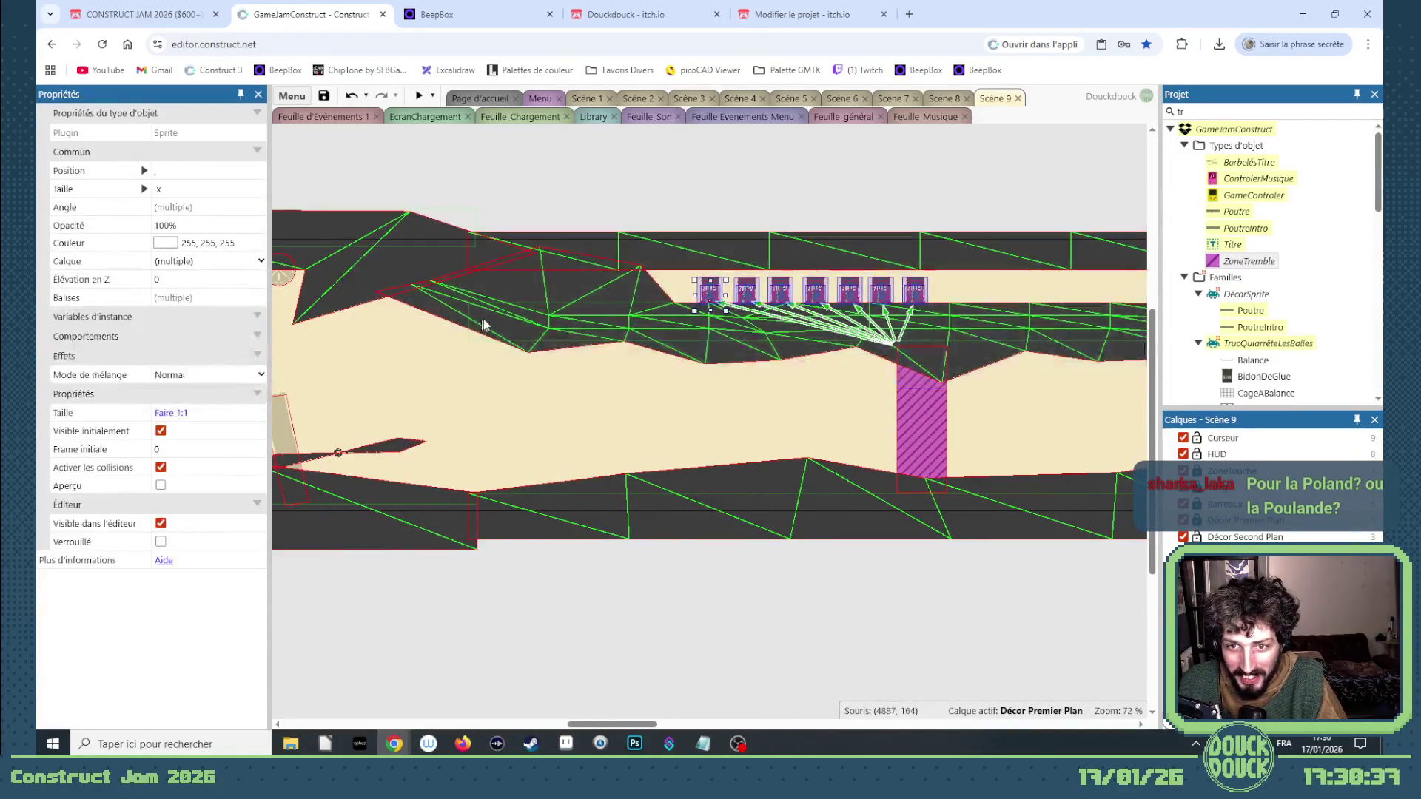
pyautogui.click(661, 331)
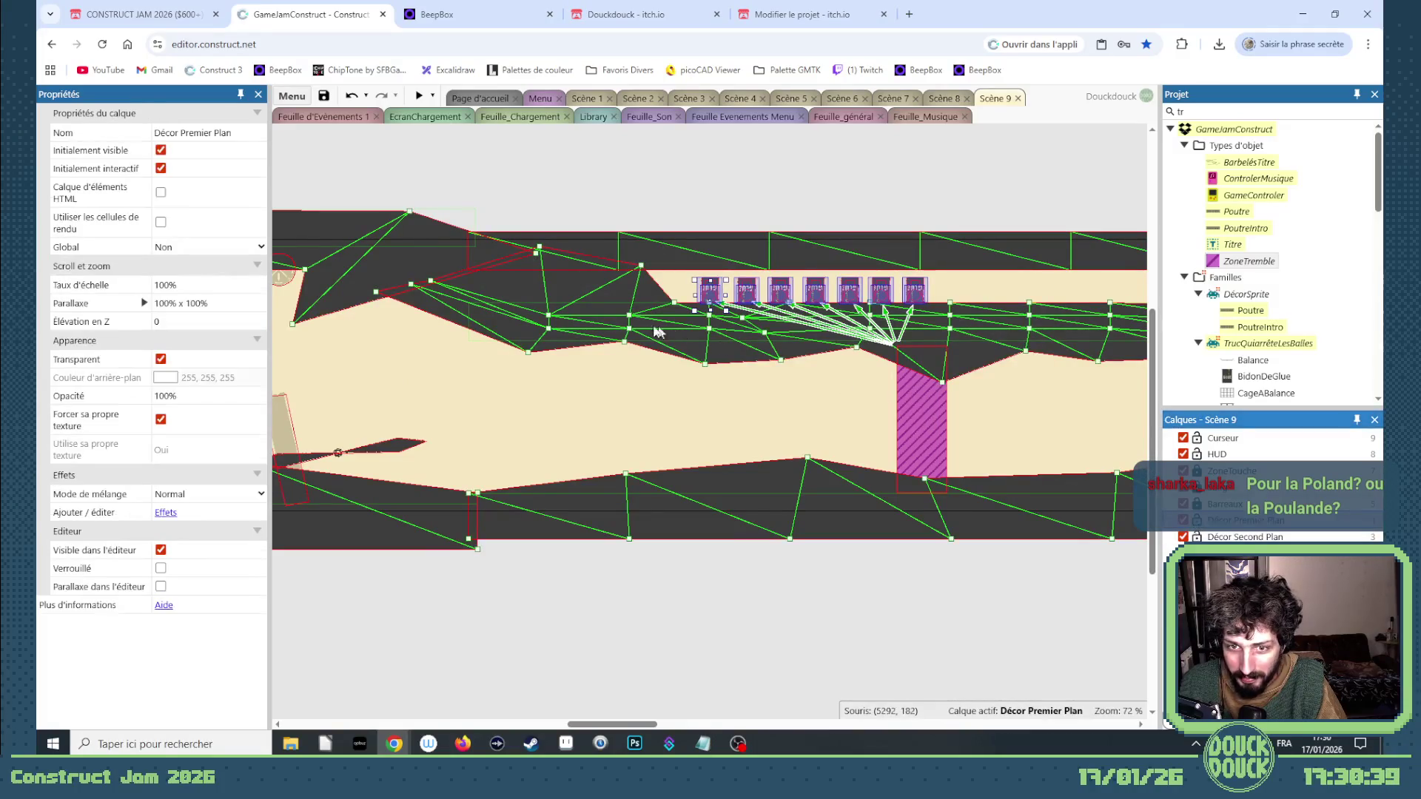
pyautogui.keyDown('ctrl'); pyautogui.click(569, 306); pyautogui.keyUp('ctrl')
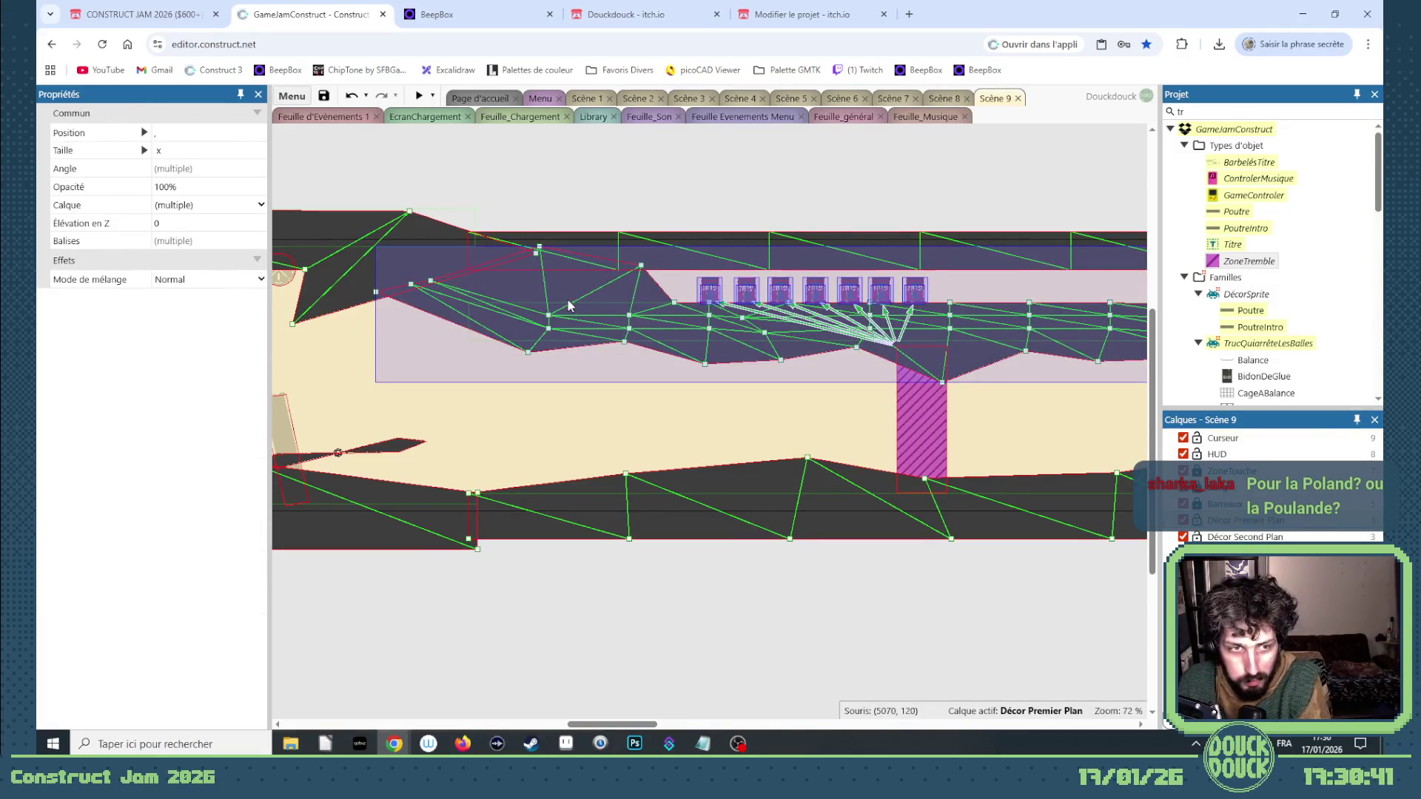
pyautogui.press('Down')
pyautogui.press('Down')
pyautogui.press('Down')
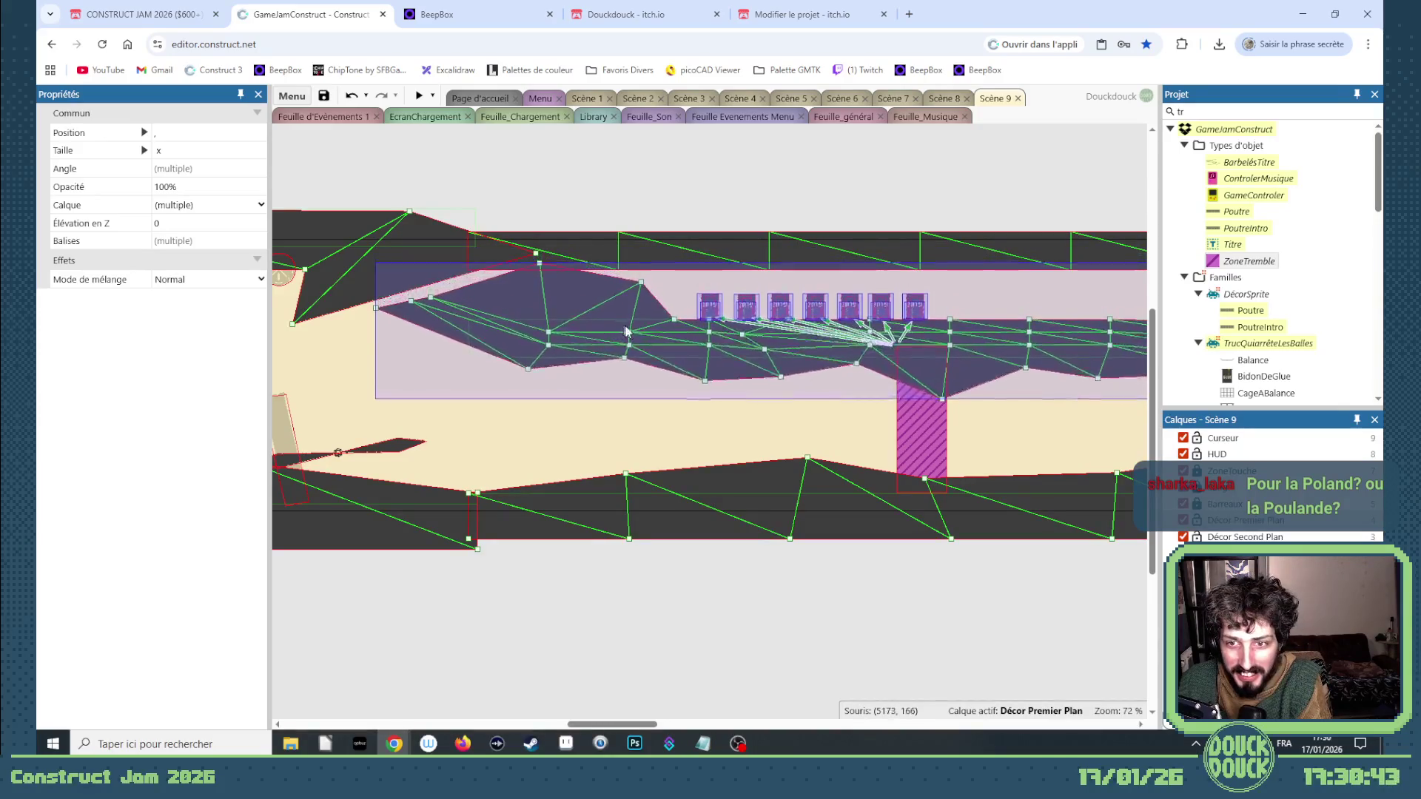
pyautogui.press('Down')
pyautogui.press('Down')
pyautogui.press('Down')
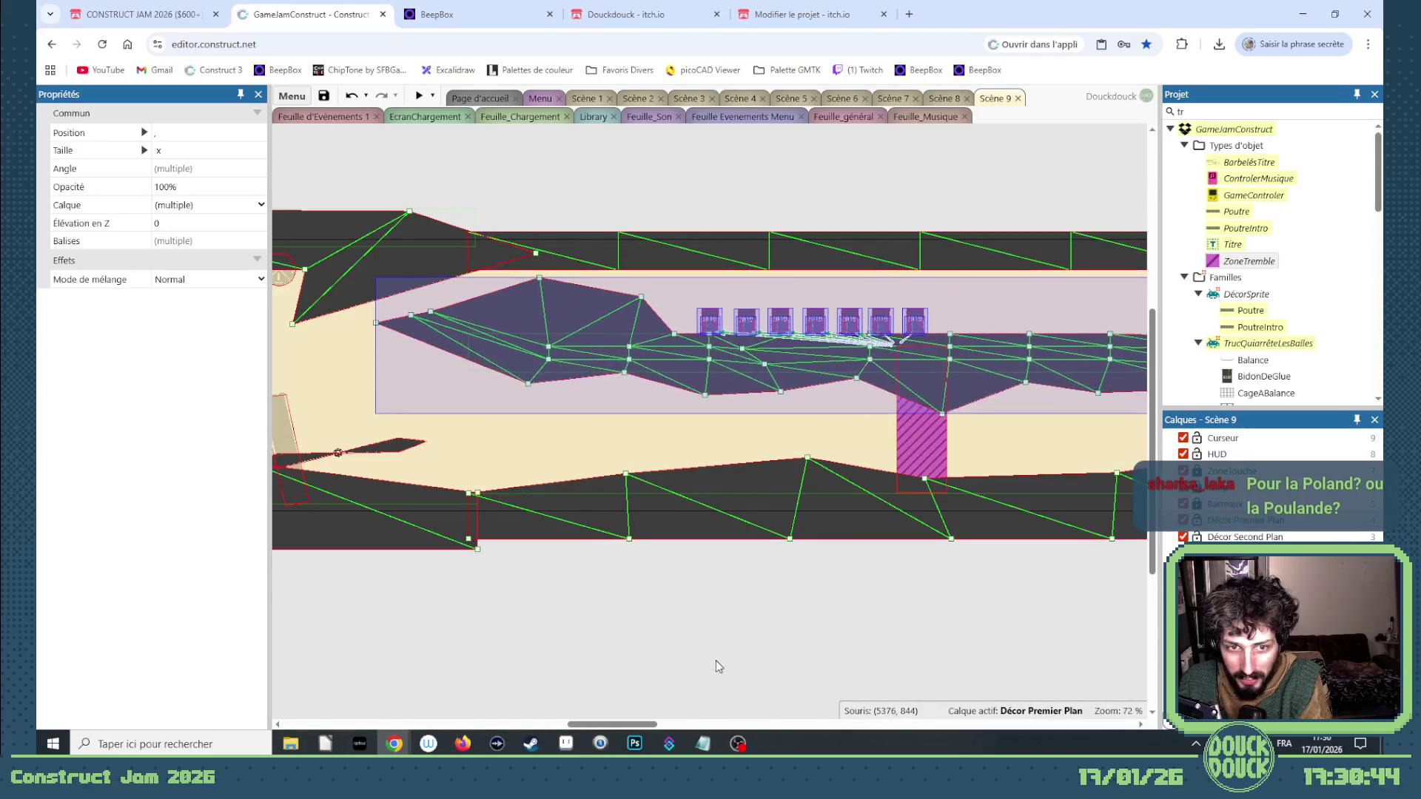
pyautogui.moveTo(655, 726); pyautogui.dragTo(687, 727)
pyautogui.press('Down')
pyautogui.press('Down')
pyautogui.press('Down')
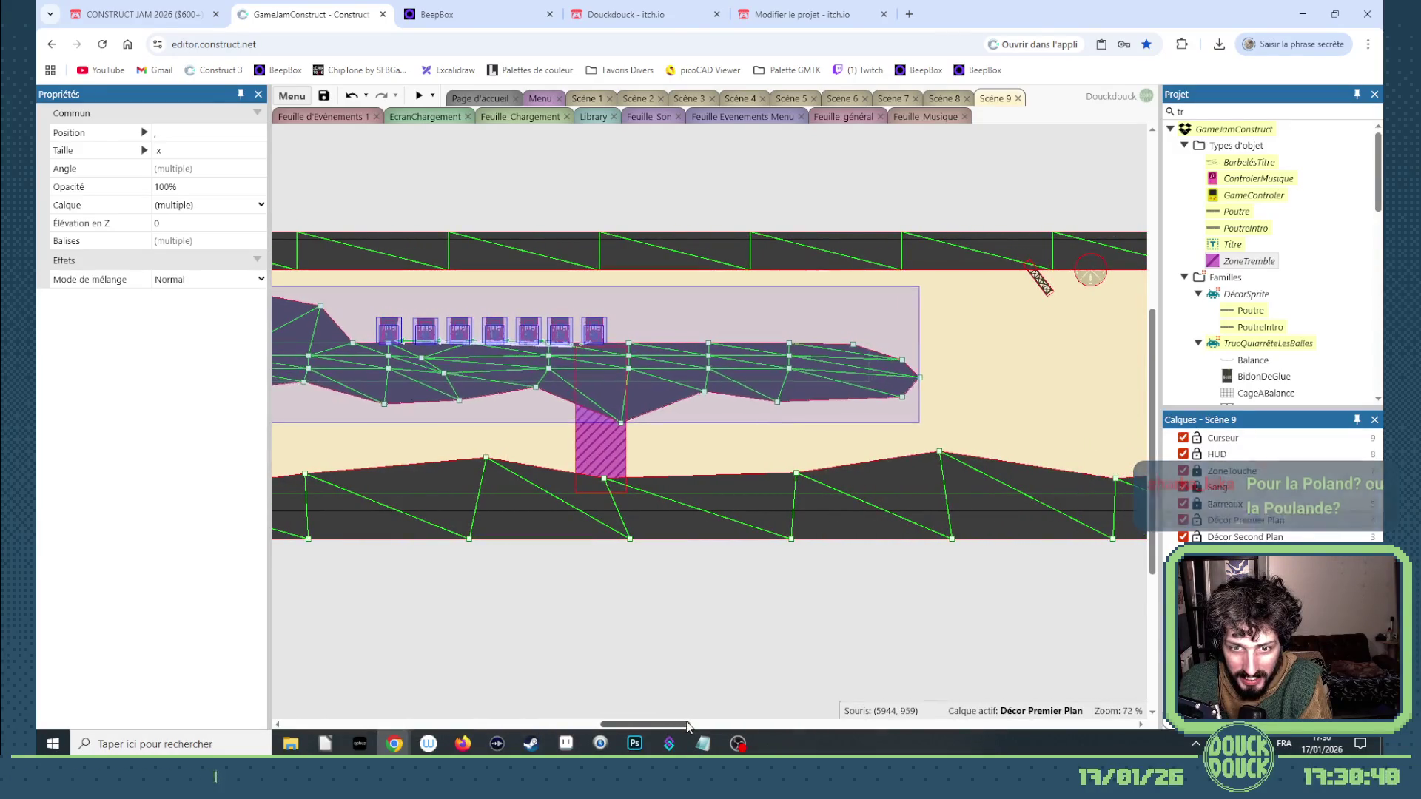
pyautogui.press('Down')
pyautogui.press('Down')
pyautogui.press('Down')
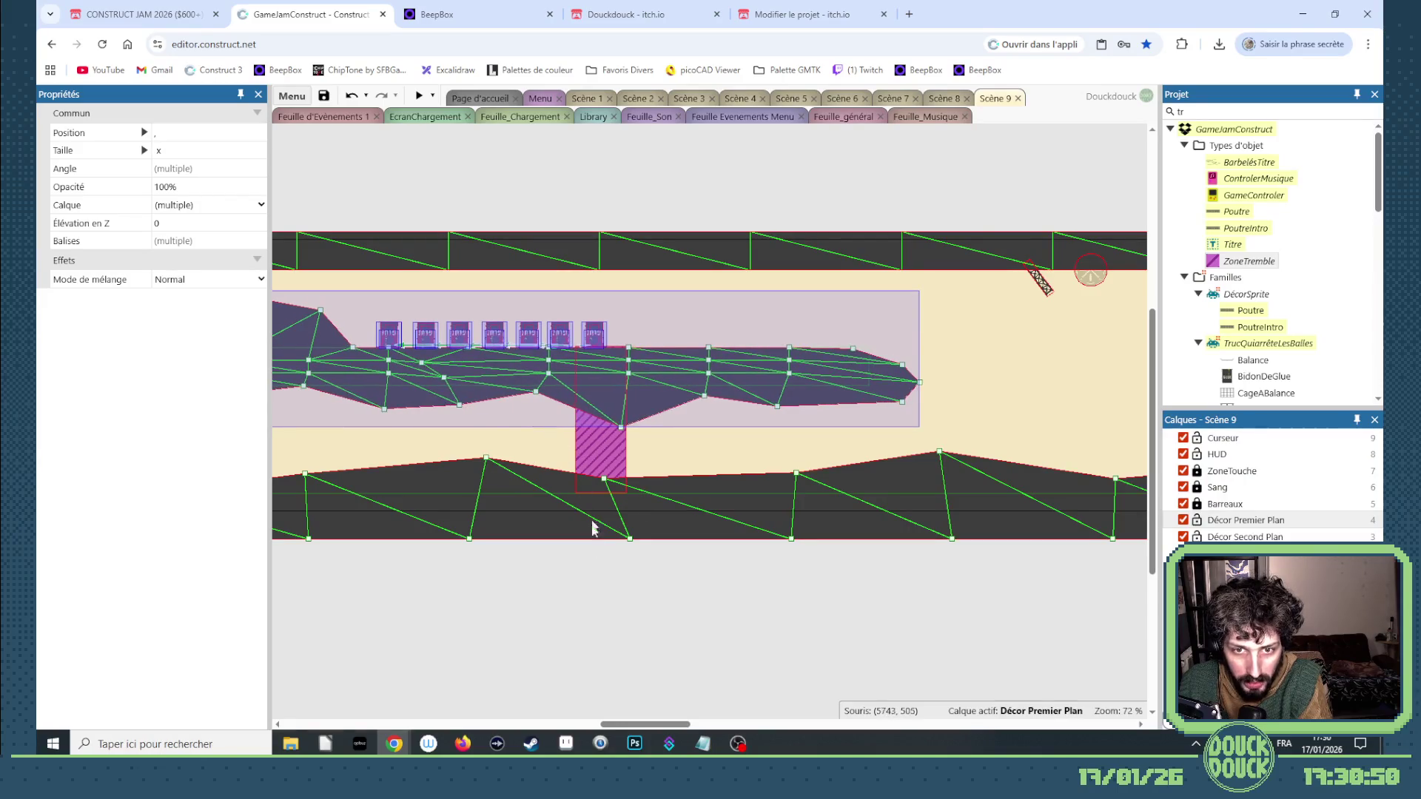
pyautogui.press('Down')
pyautogui.press('Down')
pyautogui.press('Down')
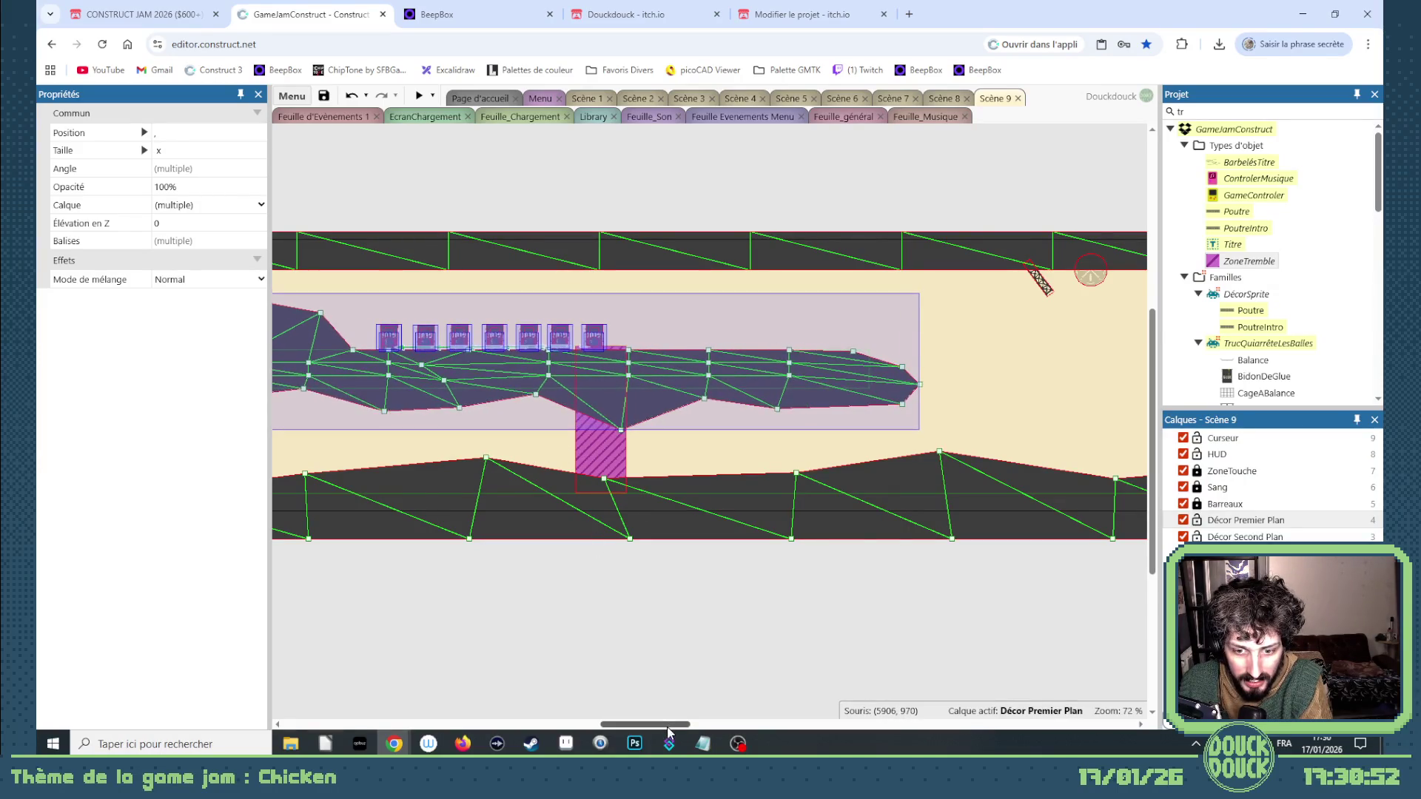
pyautogui.moveTo(667, 726); pyautogui.dragTo(630, 723)
pyautogui.click(873, 510)
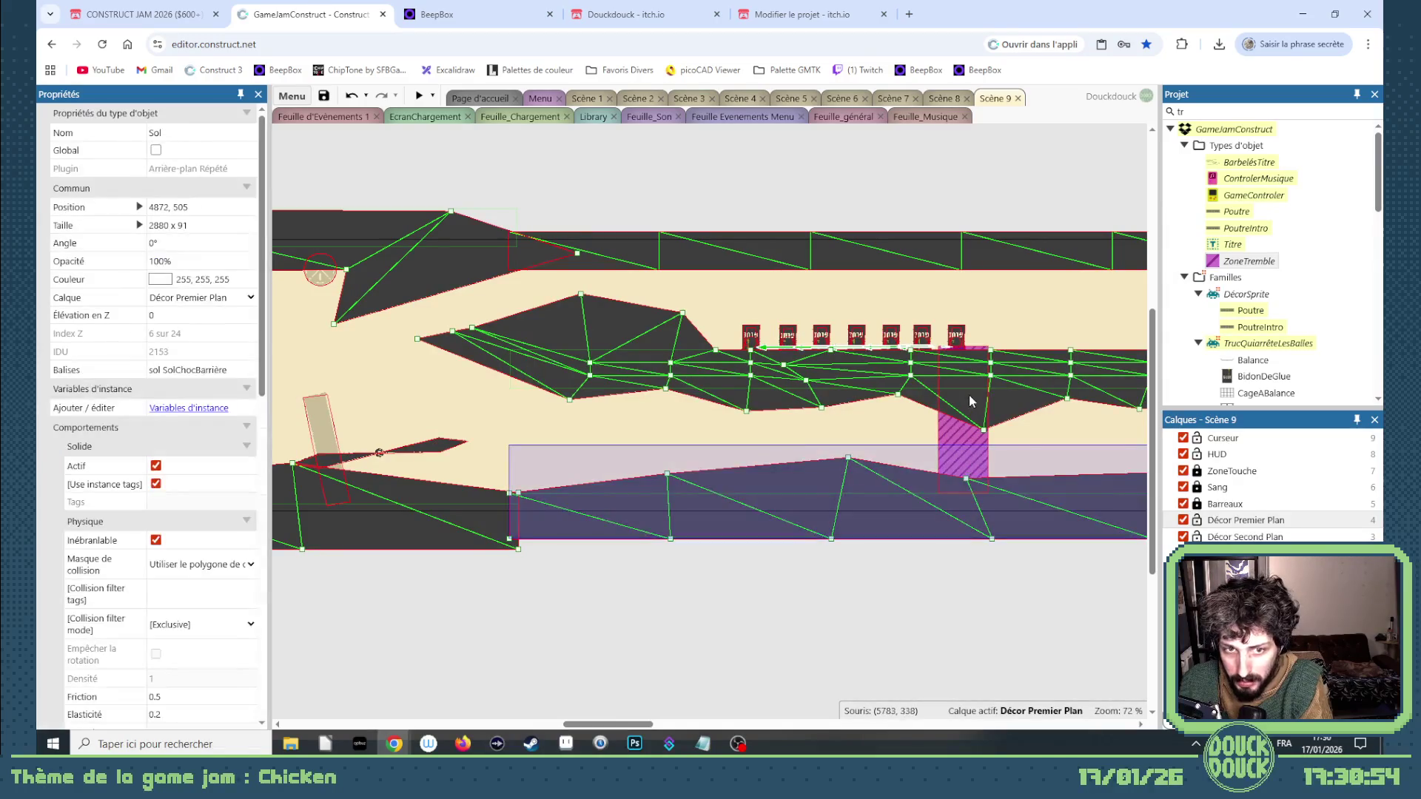
# Pull the ledge's left tip and the Sol mesh's top-edge points upward, corner at 4525, 166.
pyautogui.click(957, 435)
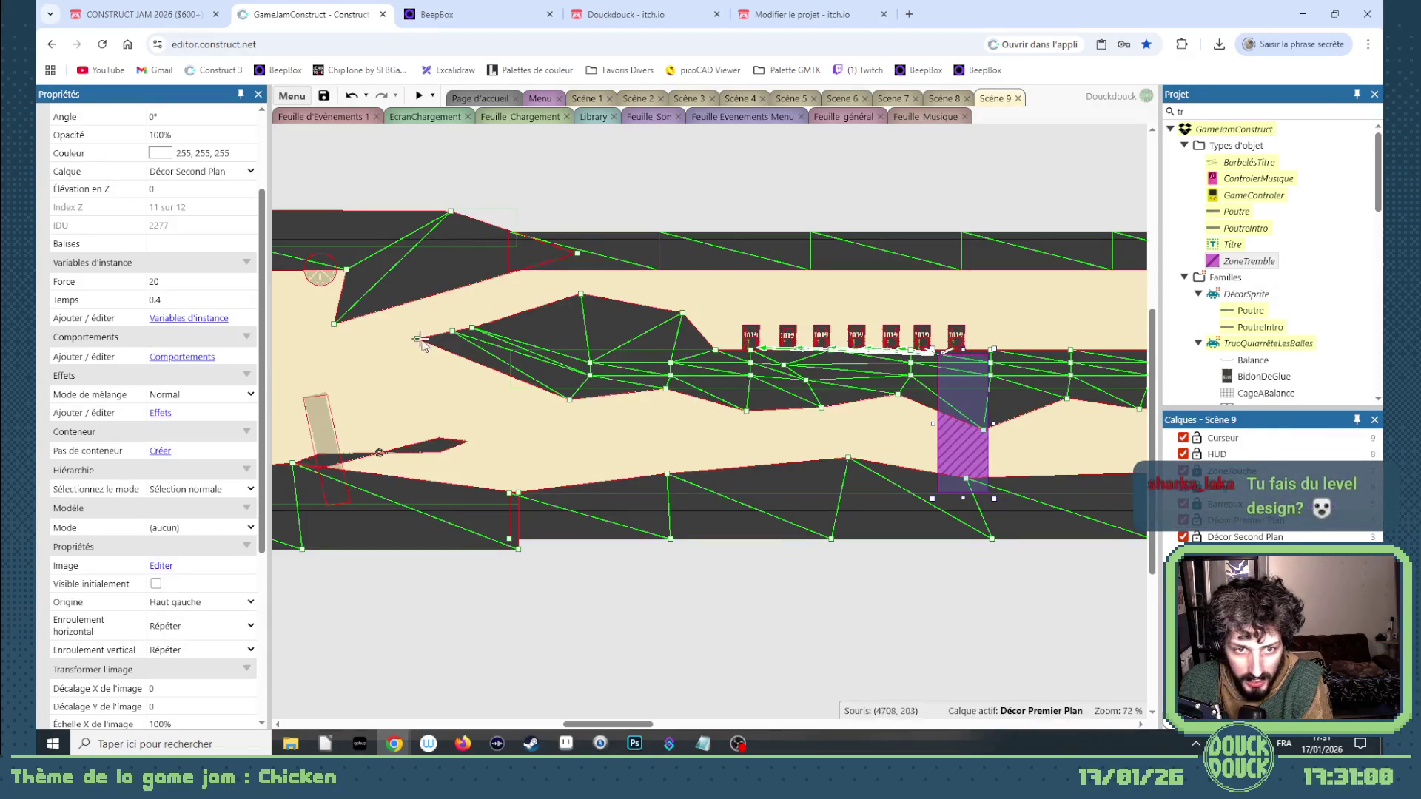
pyautogui.moveTo(418, 340); pyautogui.dragTo(355, 317)
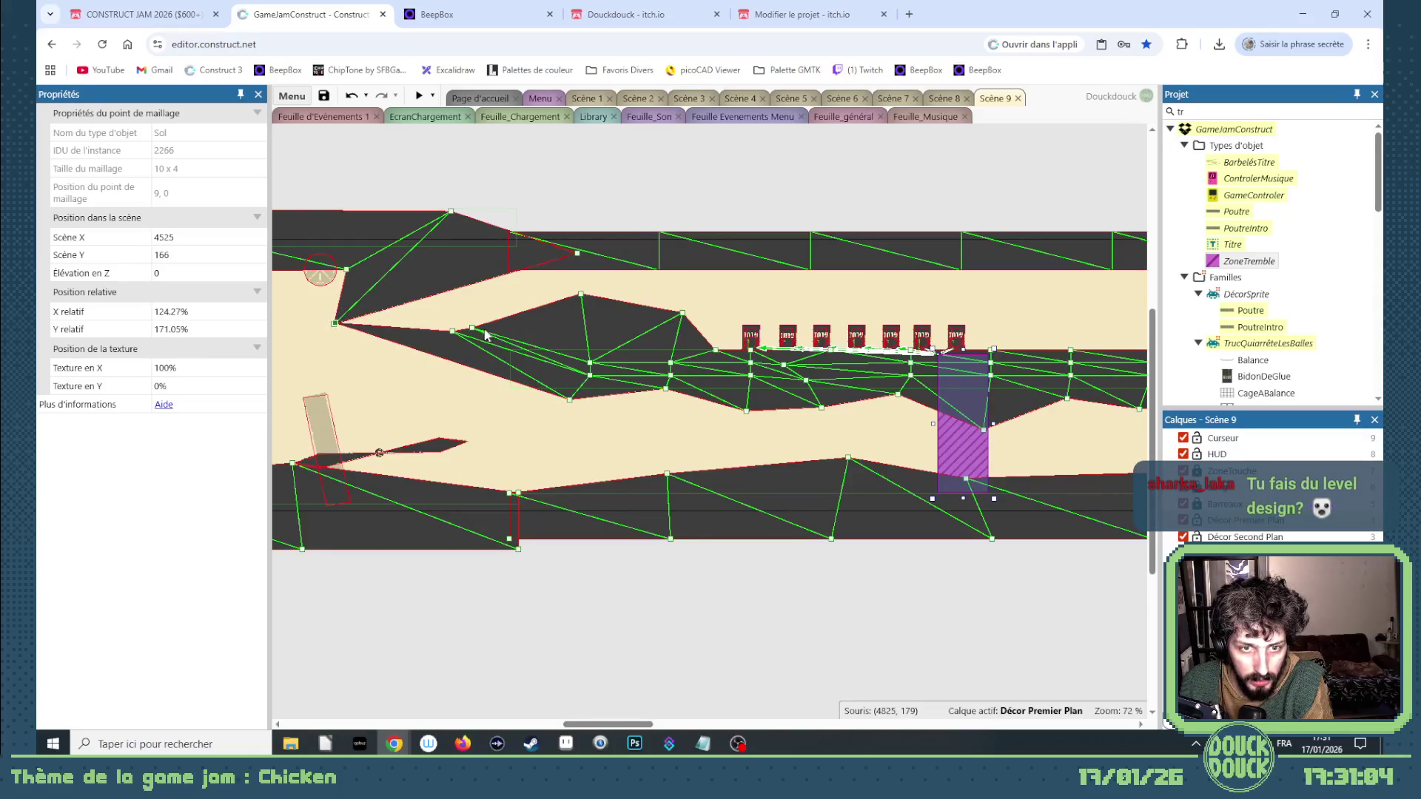
pyautogui.moveTo(469, 327); pyautogui.dragTo(464, 268)
pyautogui.moveTo(579, 293)
pyautogui.mouseDown()
pyautogui.moveTo(566, 261)
pyautogui.moveTo(629, 255)
pyautogui.mouseUp()
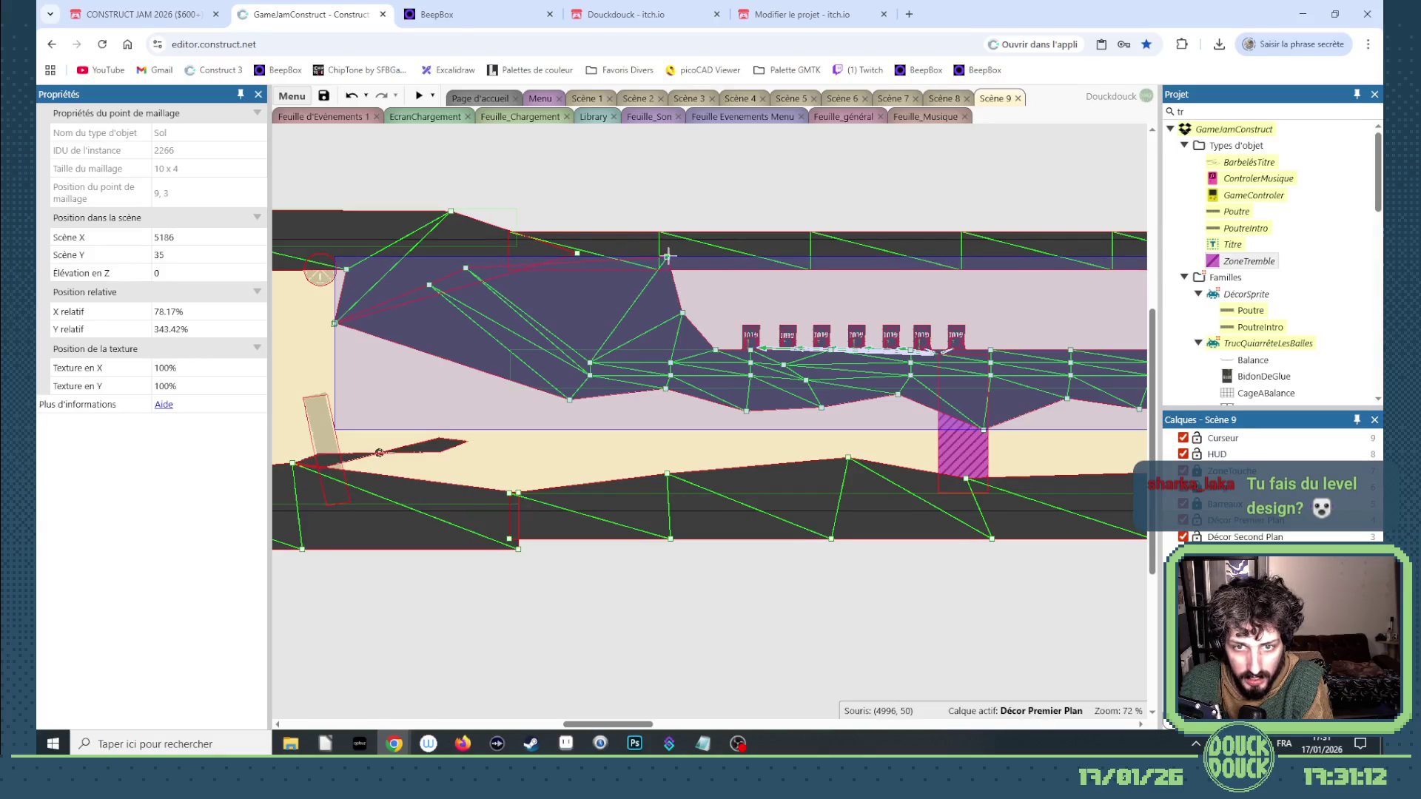
pyautogui.click(573, 584)
pyautogui.scroll(5, 339, 328)
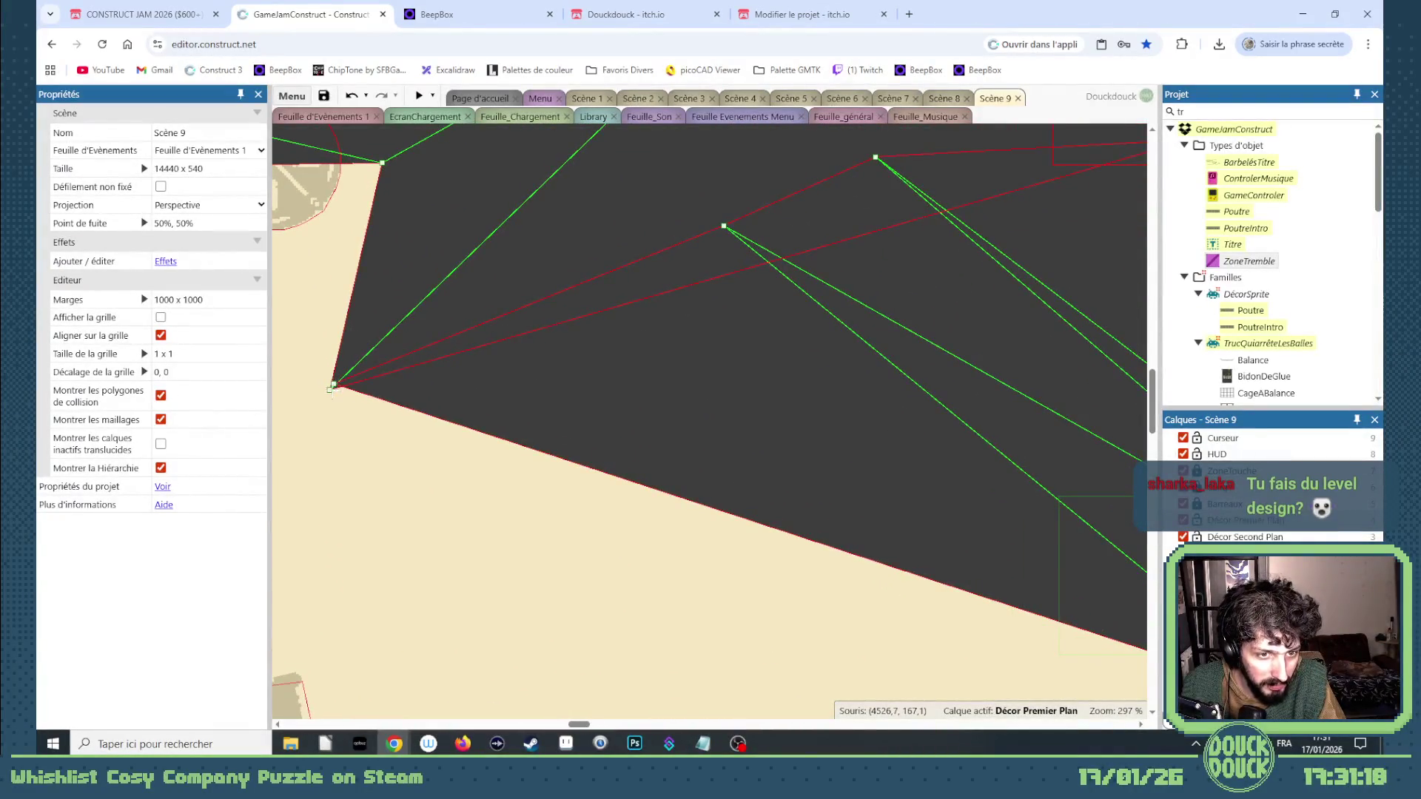
pyautogui.click(333, 384)
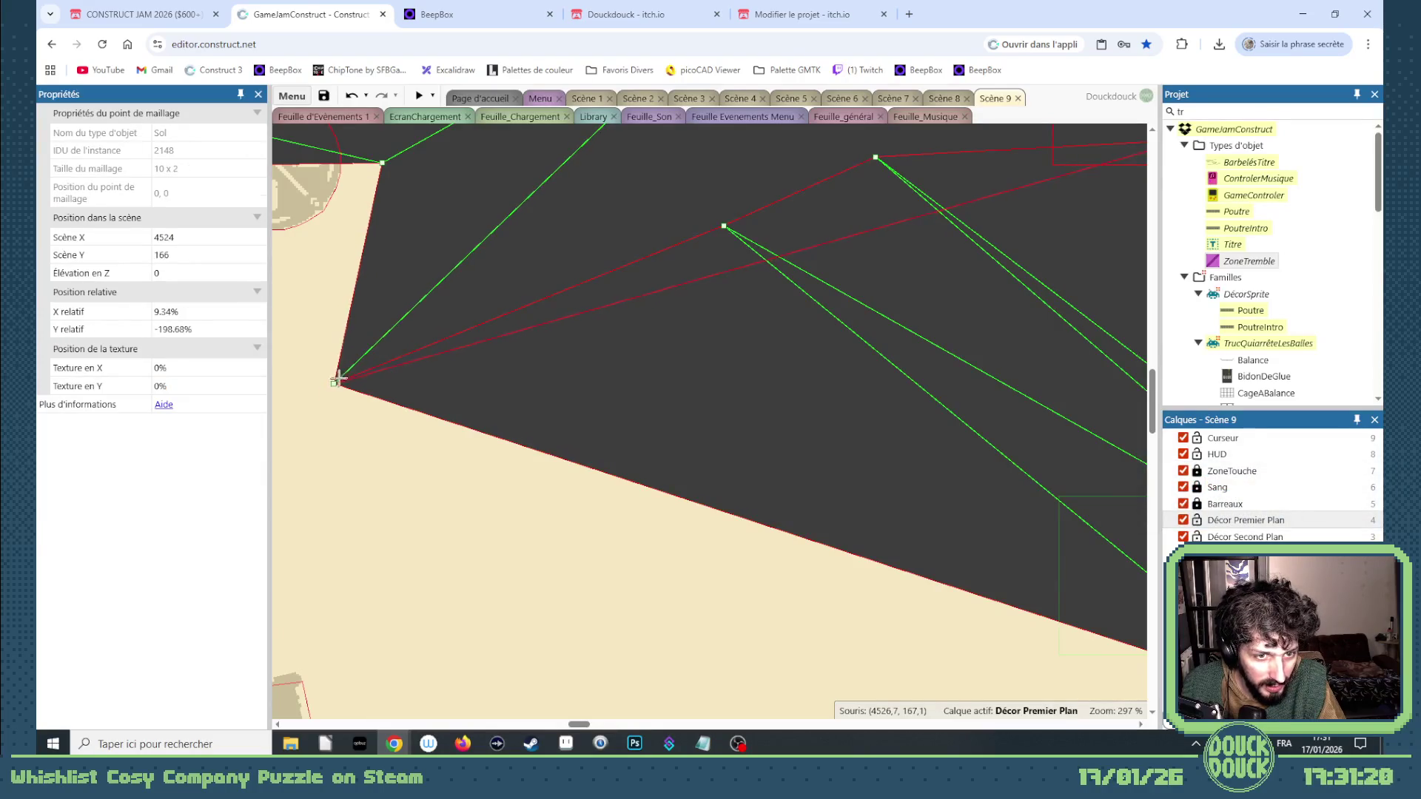
pyautogui.scroll(-9, 368, 373)
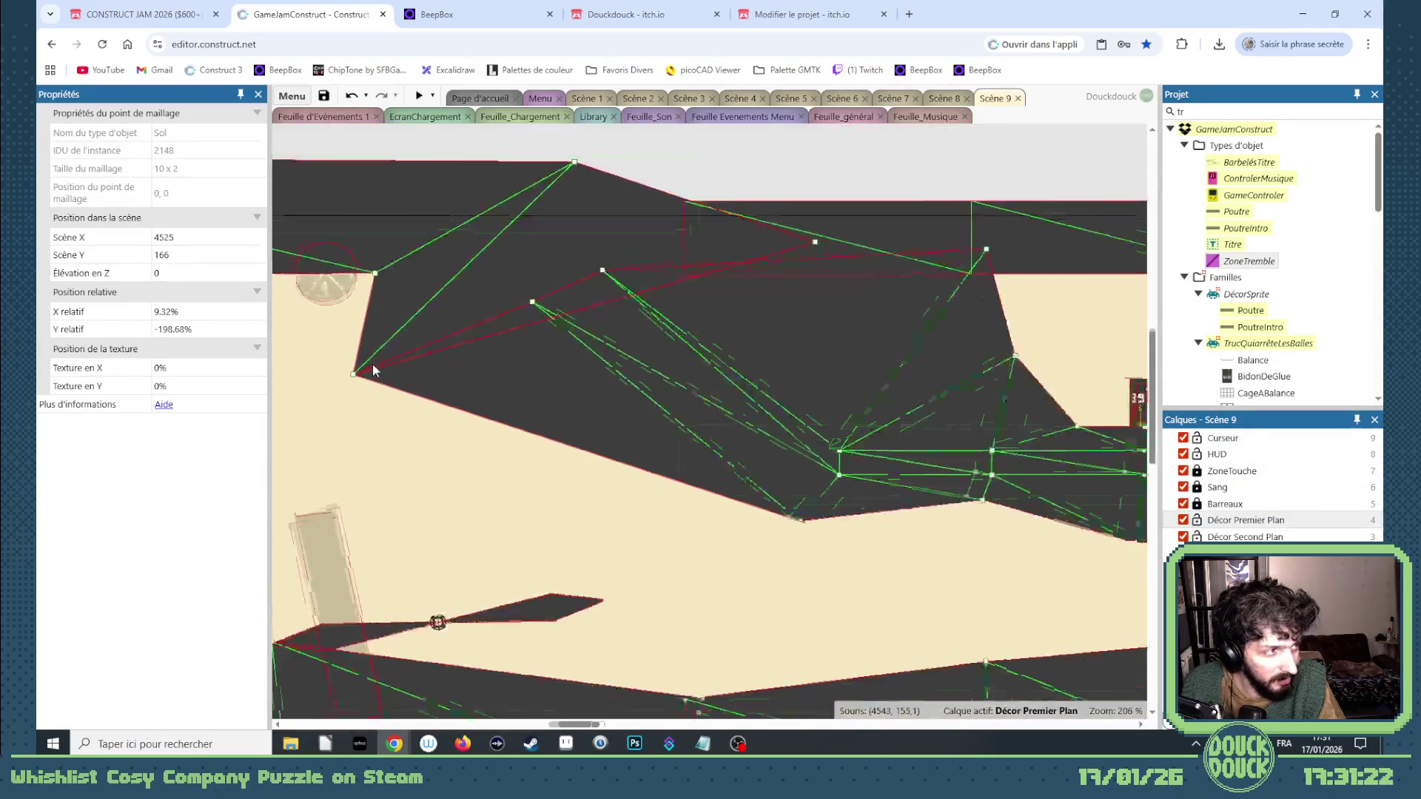
pyautogui.moveTo(620, 728)
pyautogui.mouseDown()
pyautogui.moveTo(664, 729)
pyautogui.moveTo(650, 729)
pyautogui.mouseUp()
# Give the top Sol strip an editable mesh and pull its lower edge down above the ledge.
pyautogui.click(603, 293)
pyautogui.rightClick(603, 291)
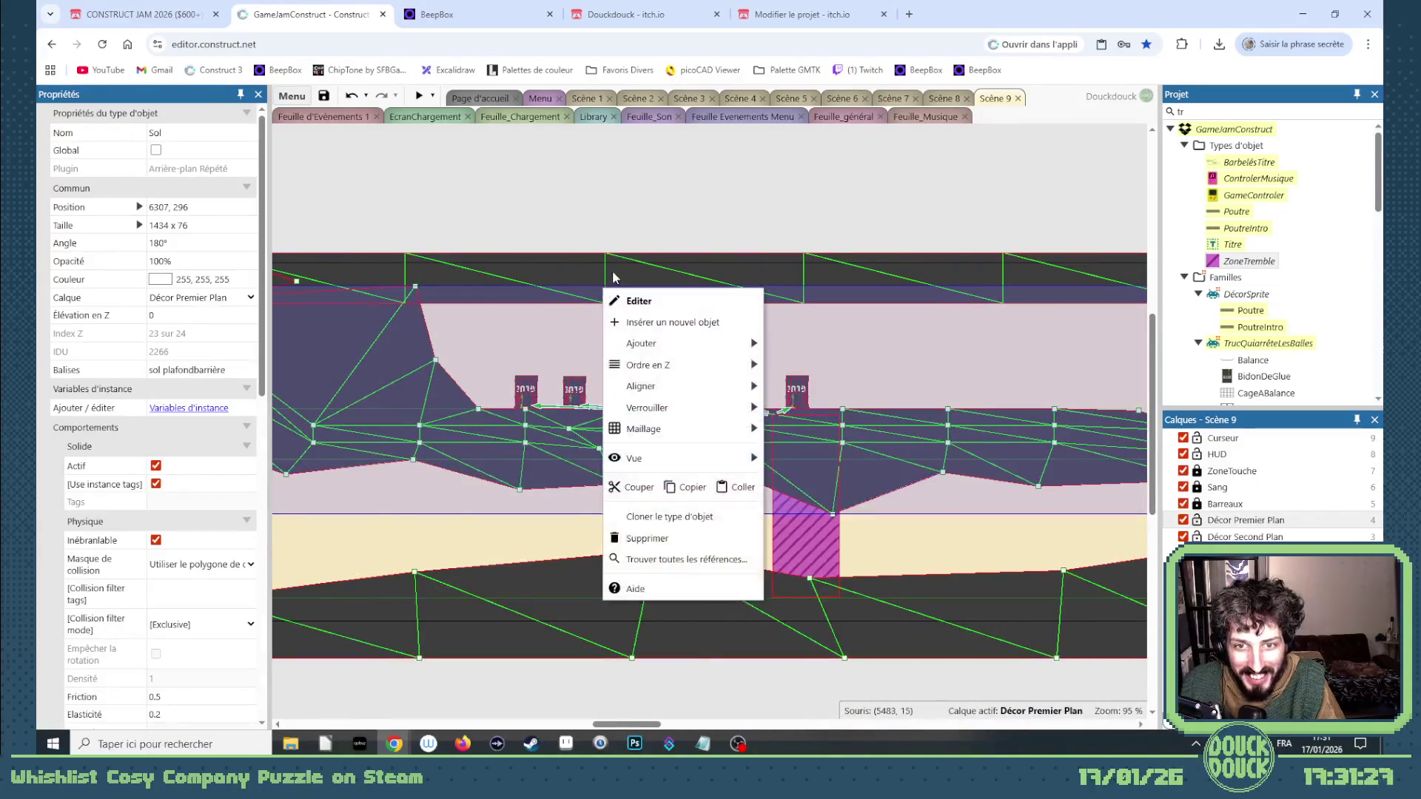
pyautogui.rightClick(614, 275)
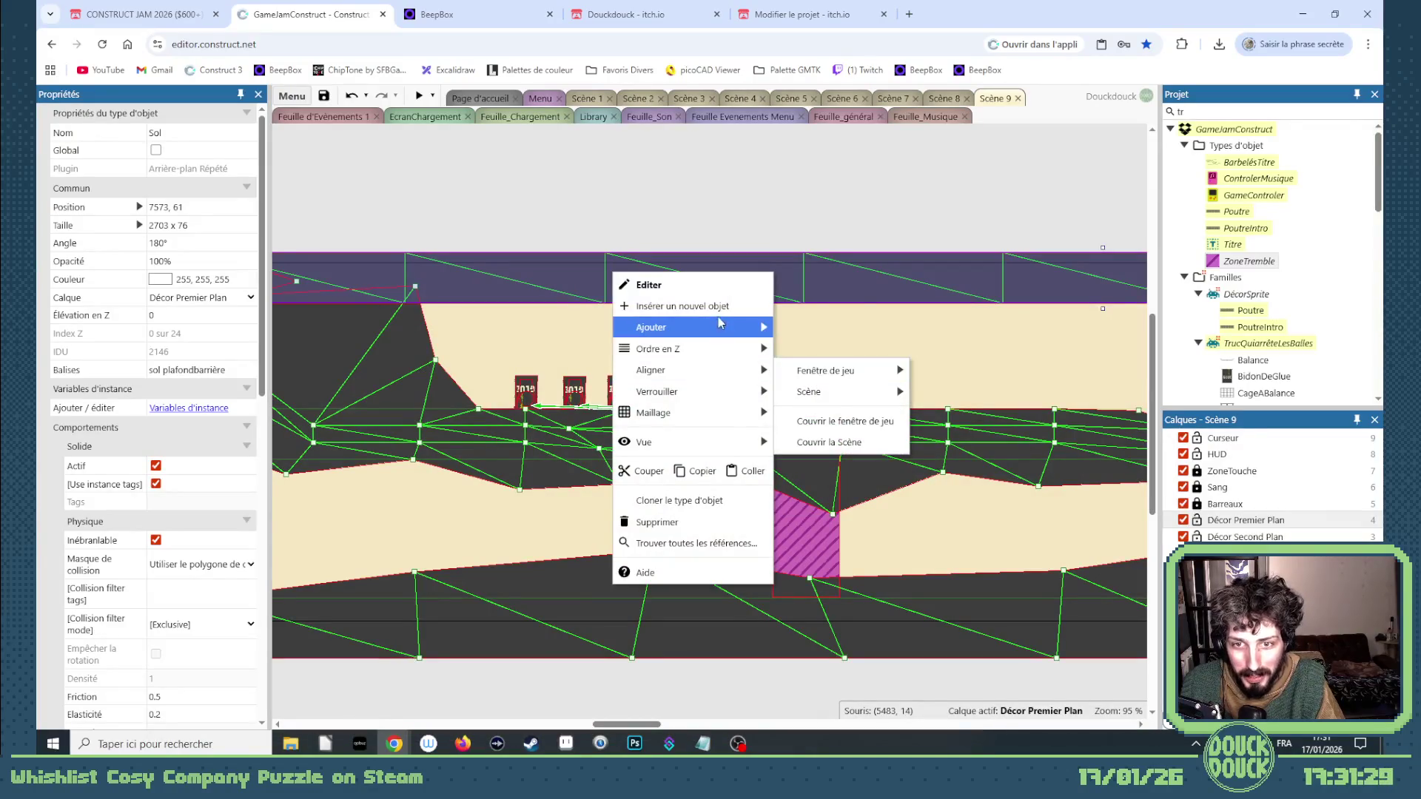
pyautogui.moveTo(726, 389)
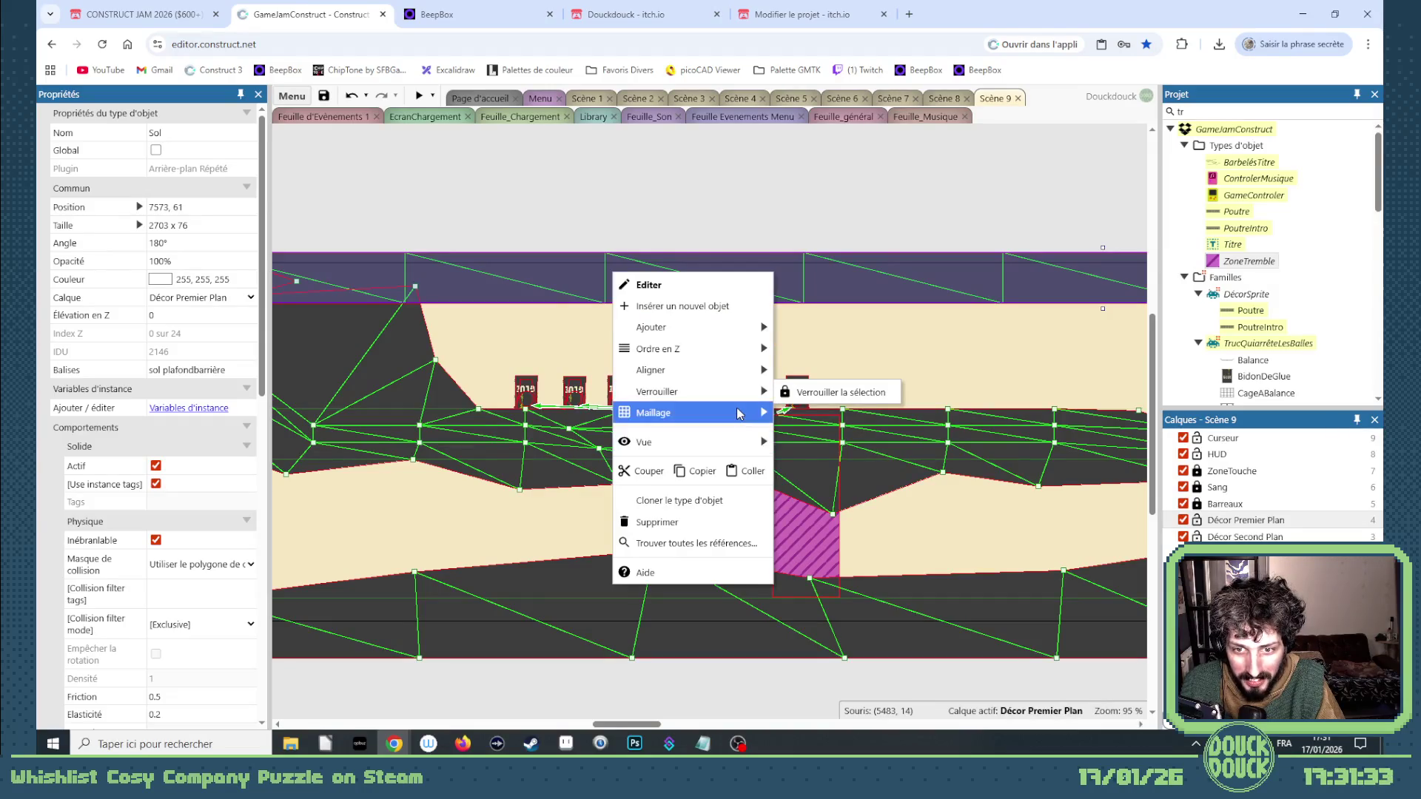
pyautogui.click(819, 444)
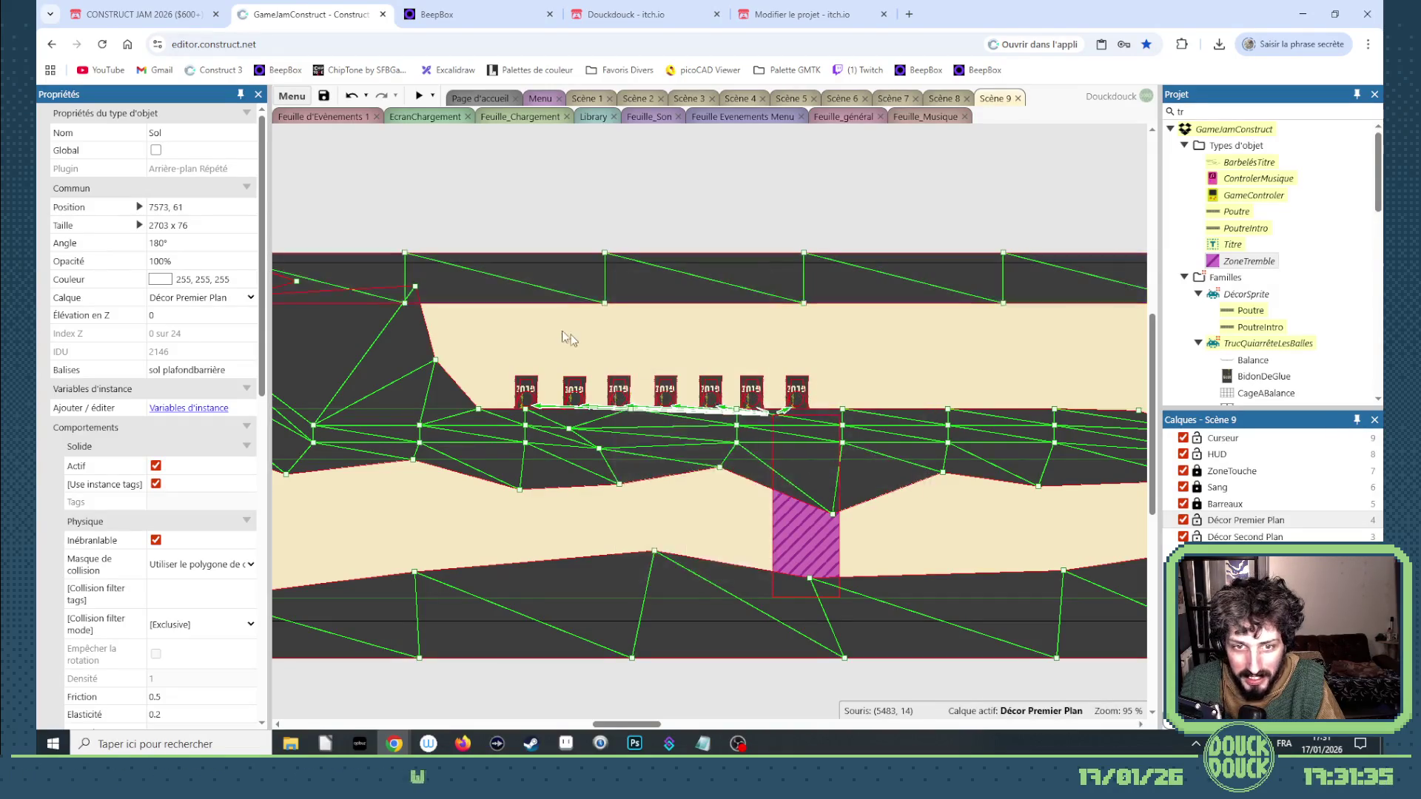
pyautogui.moveTo(403, 302); pyautogui.dragTo(409, 324)
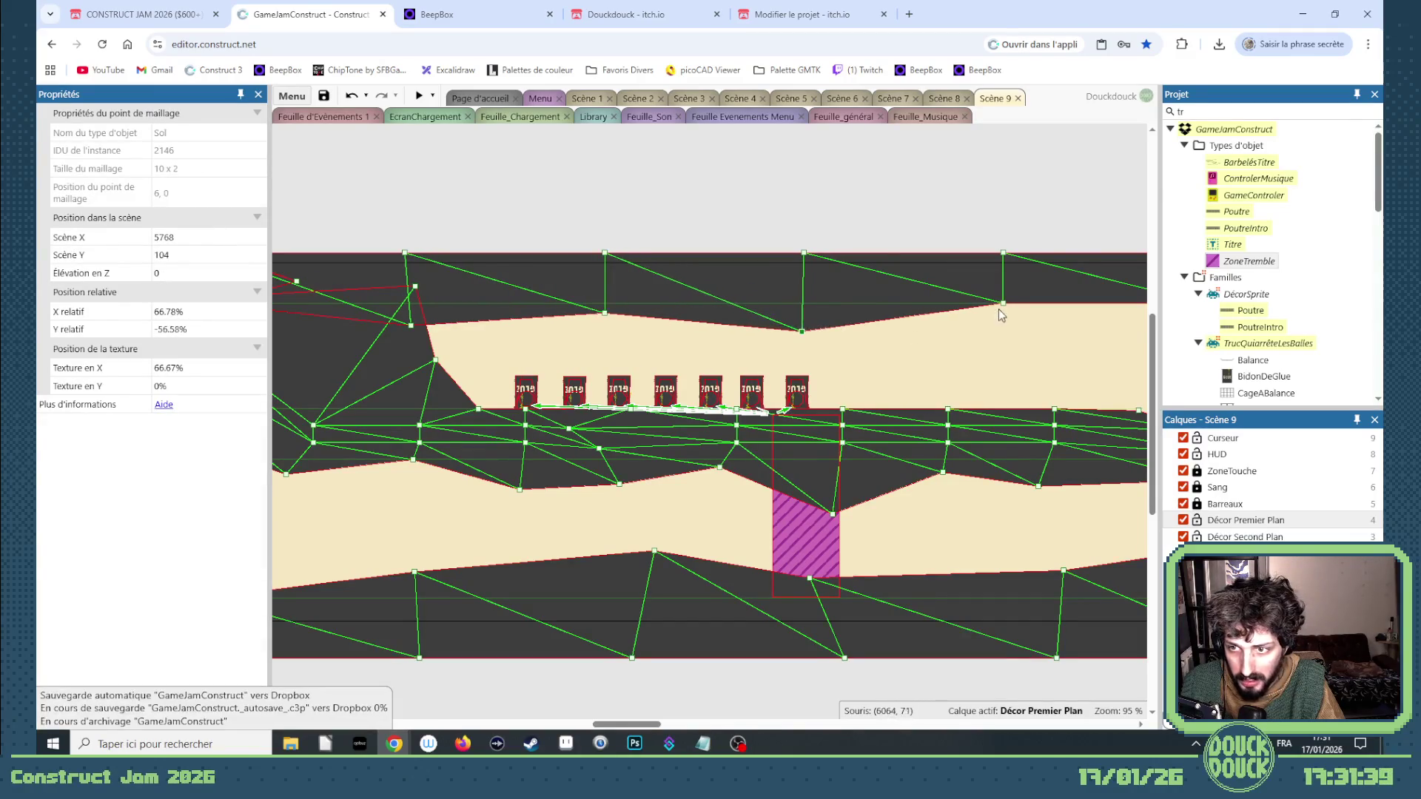
pyautogui.moveTo(654, 725); pyautogui.dragTo(690, 725)
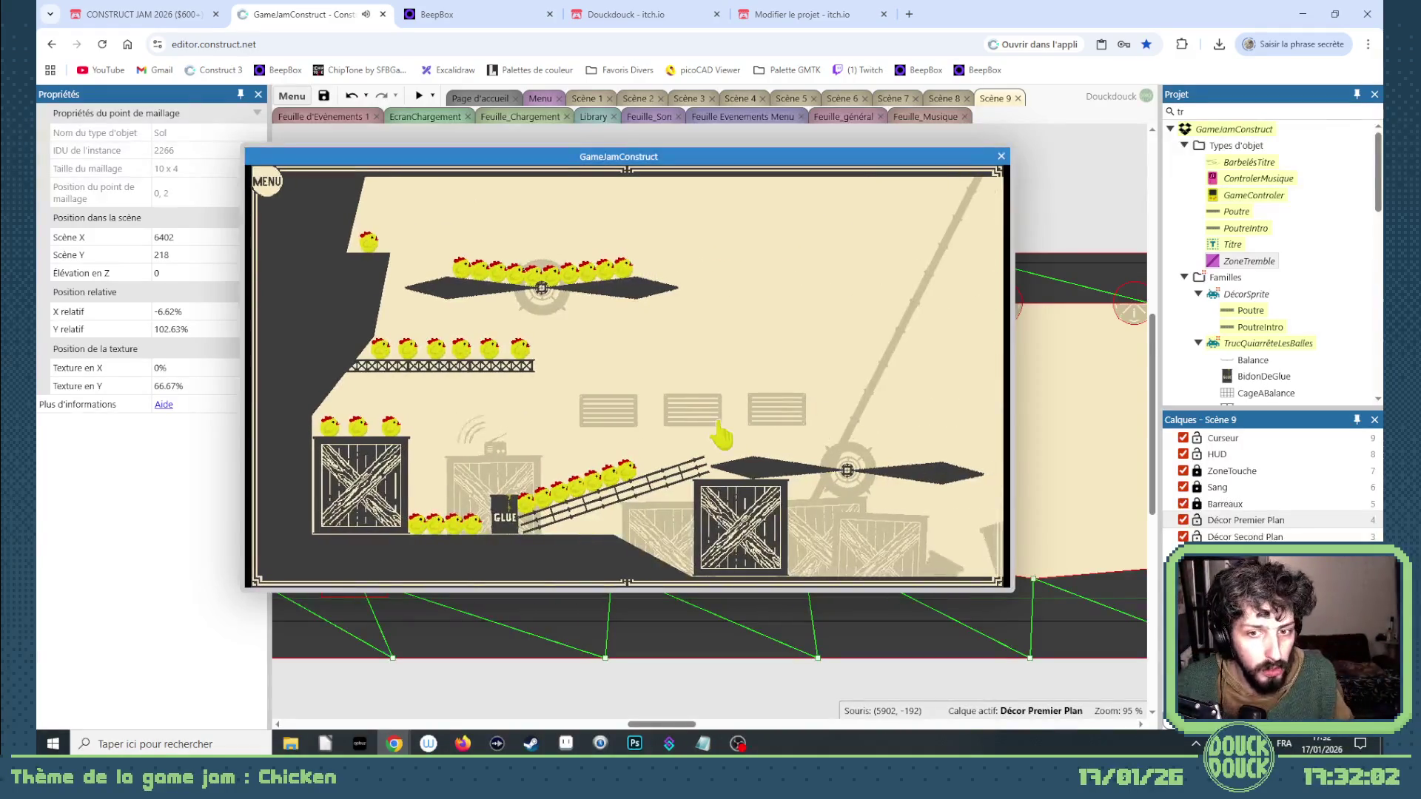
# Play Scene 9 full screen with chickens bursting from the glue barrels, then close the preview.
pyautogui.click(452, 392)
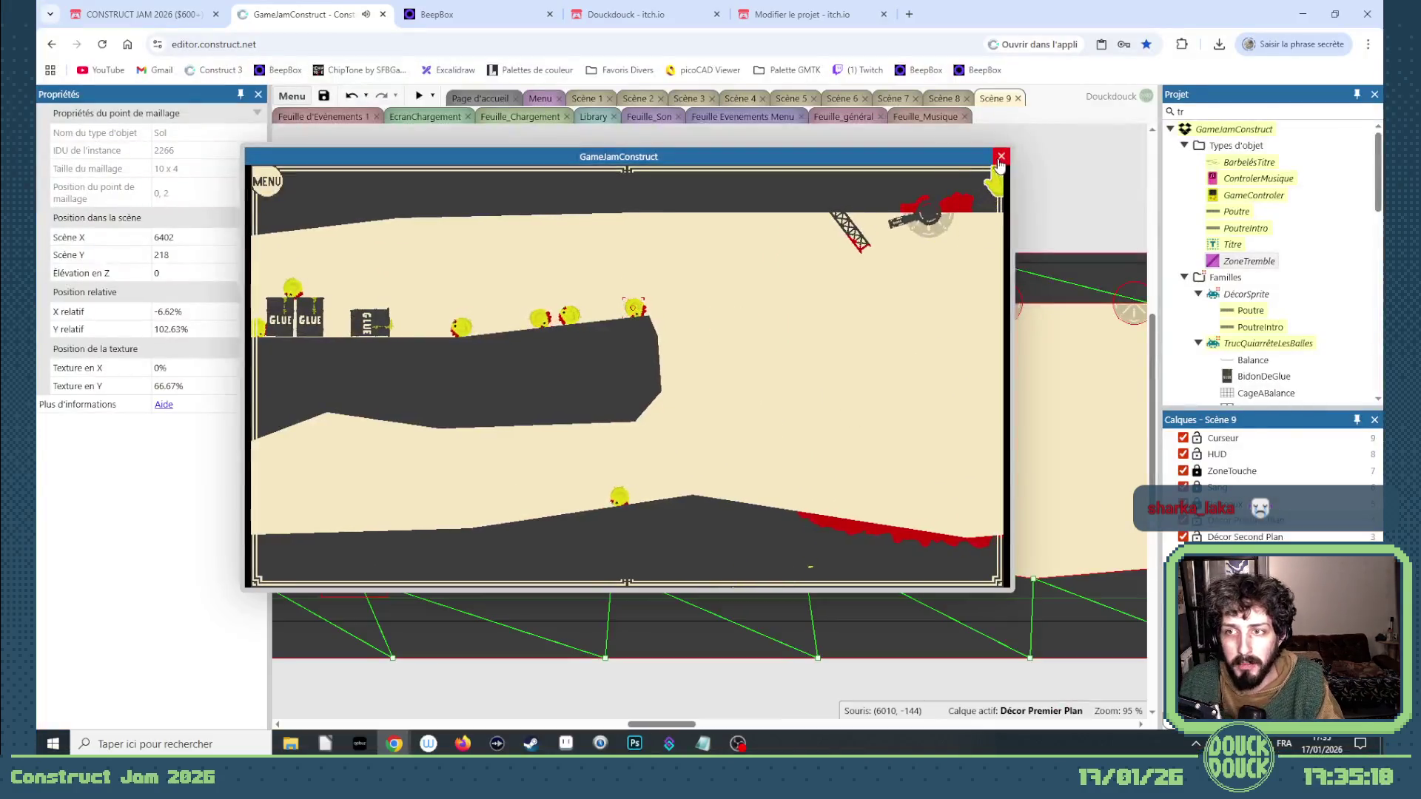
pyautogui.click(1000, 157)
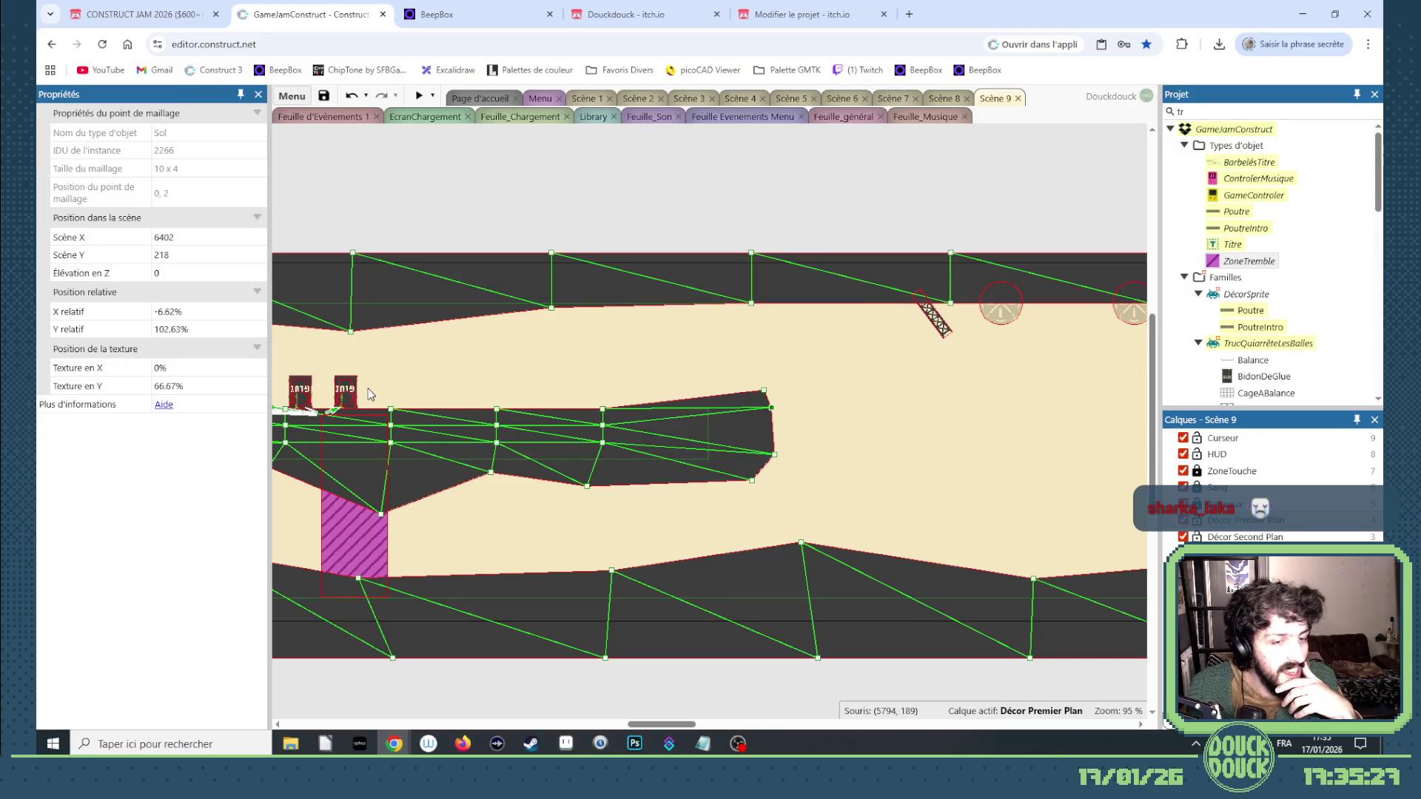
pyautogui.moveTo(664, 725); pyautogui.dragTo(628, 722)
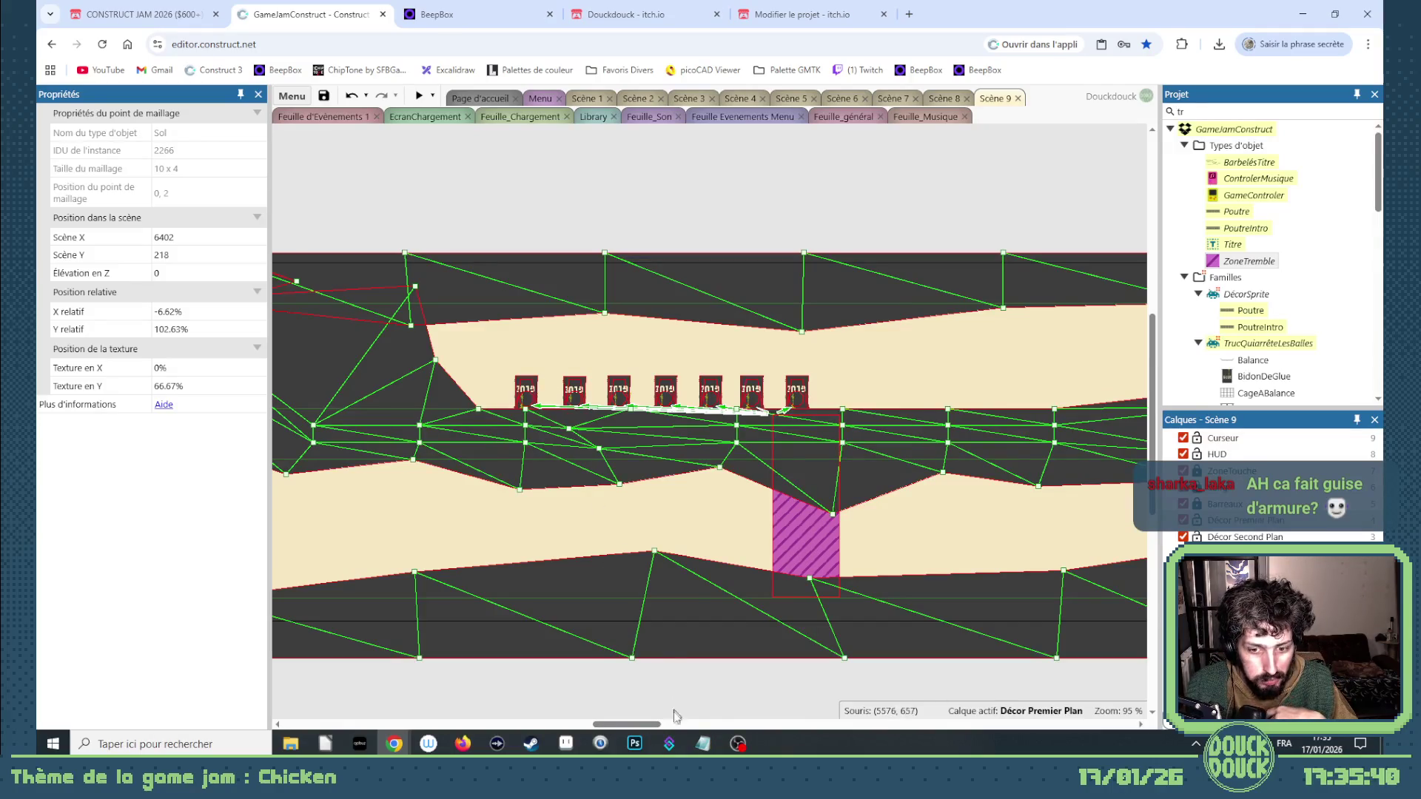
pyautogui.moveTo(654, 731)
pyautogui.mouseDown()
pyautogui.moveTo(723, 729)
pyautogui.moveTo(646, 714)
pyautogui.mouseUp()
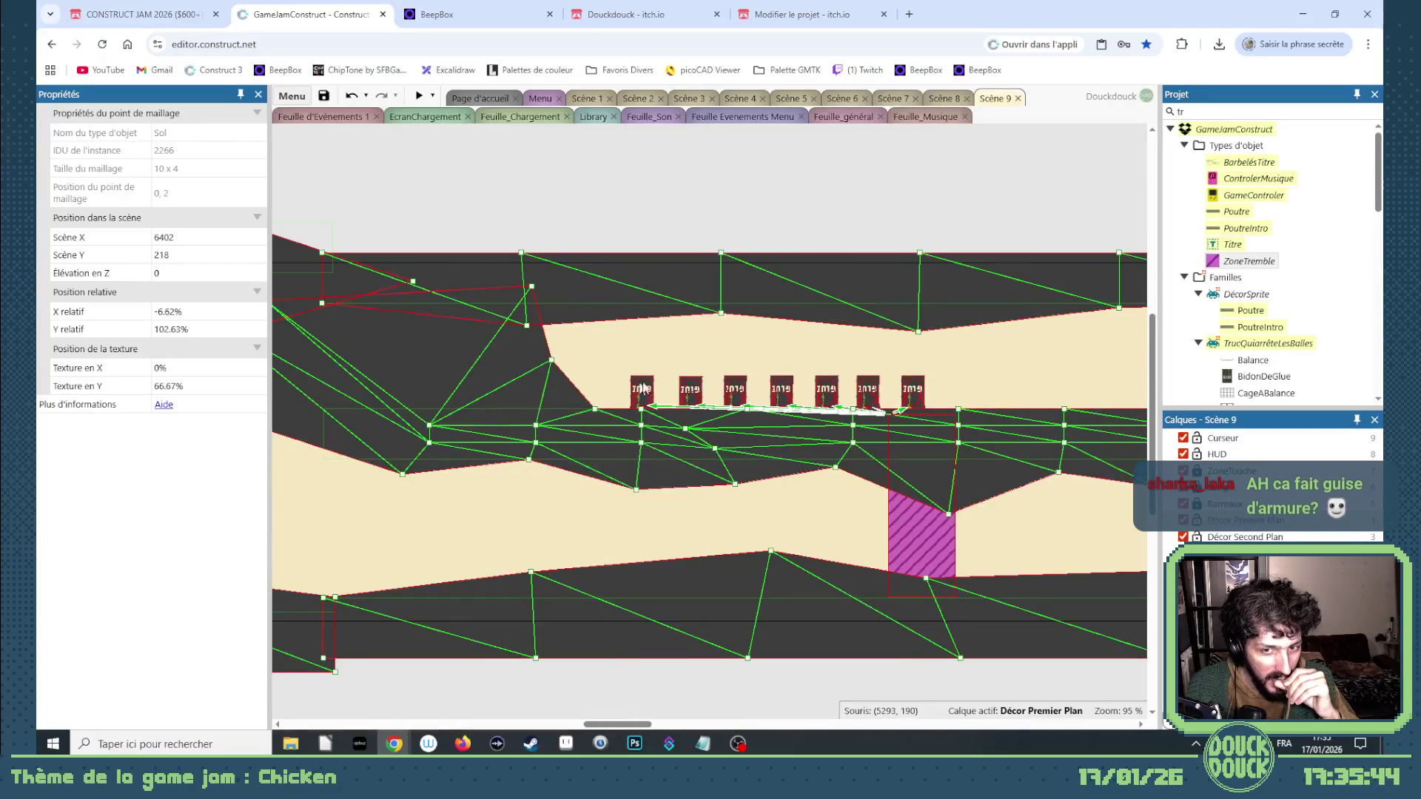
pyautogui.doubleClick(642, 386)
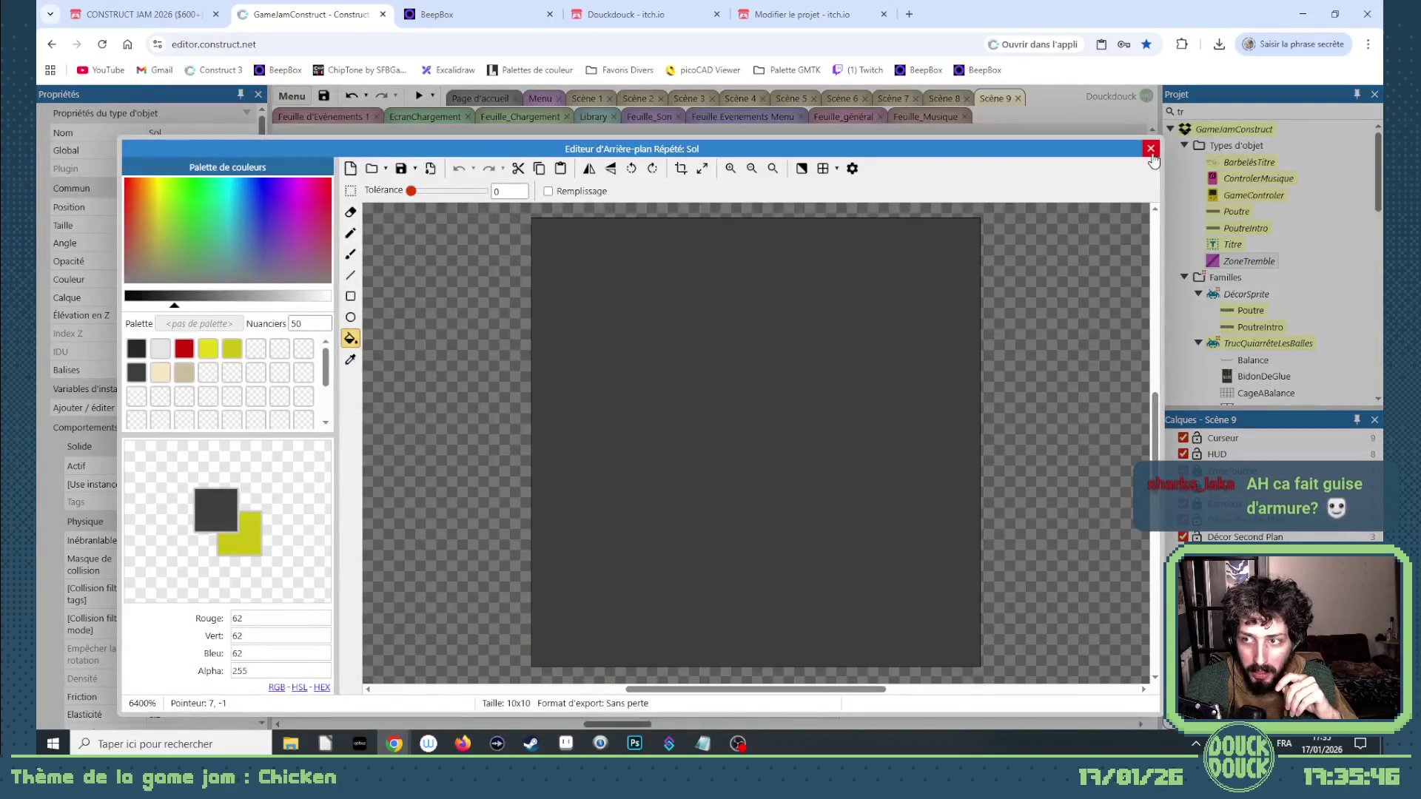
pyautogui.click(1150, 150)
pyautogui.scroll(5, 717, 382)
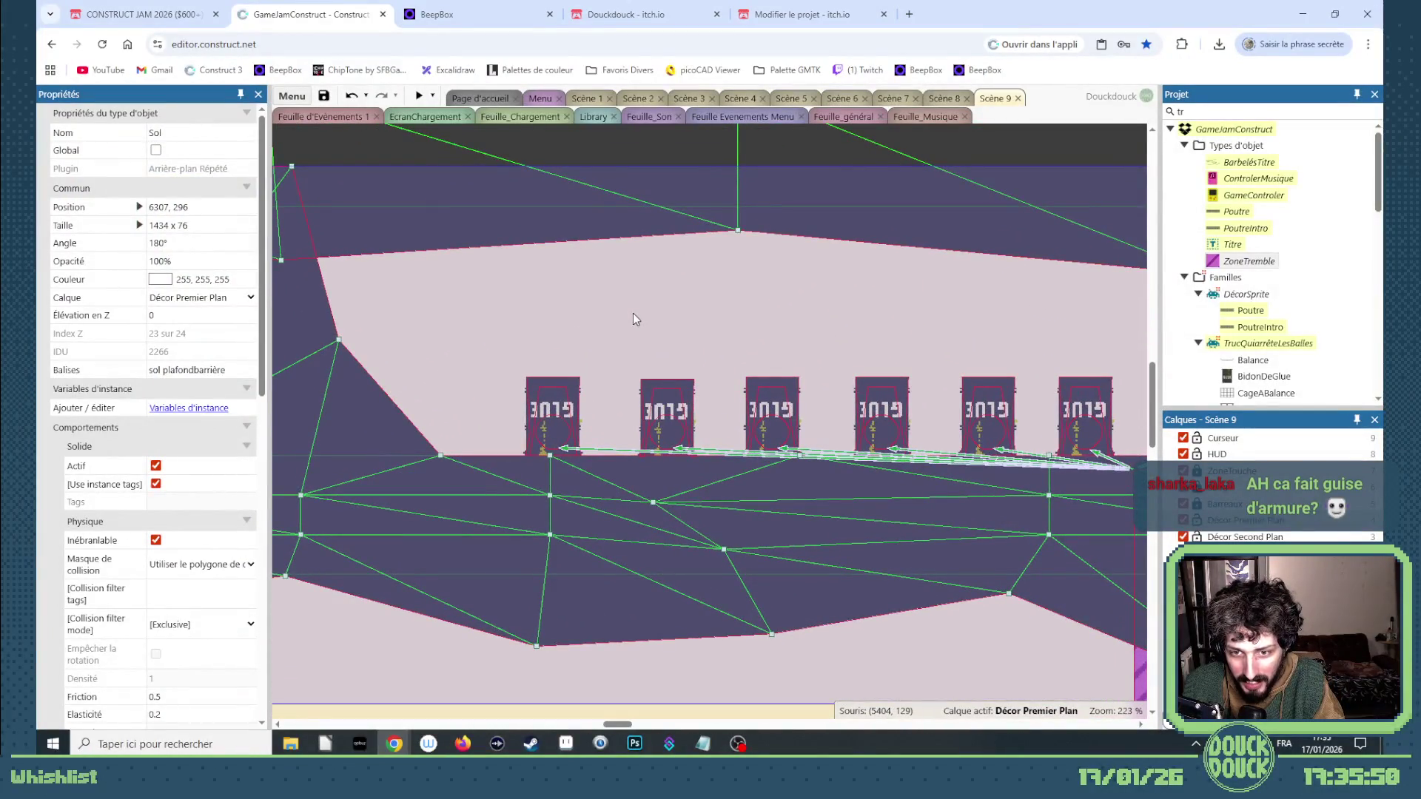
pyautogui.scroll(-5, 655, 325)
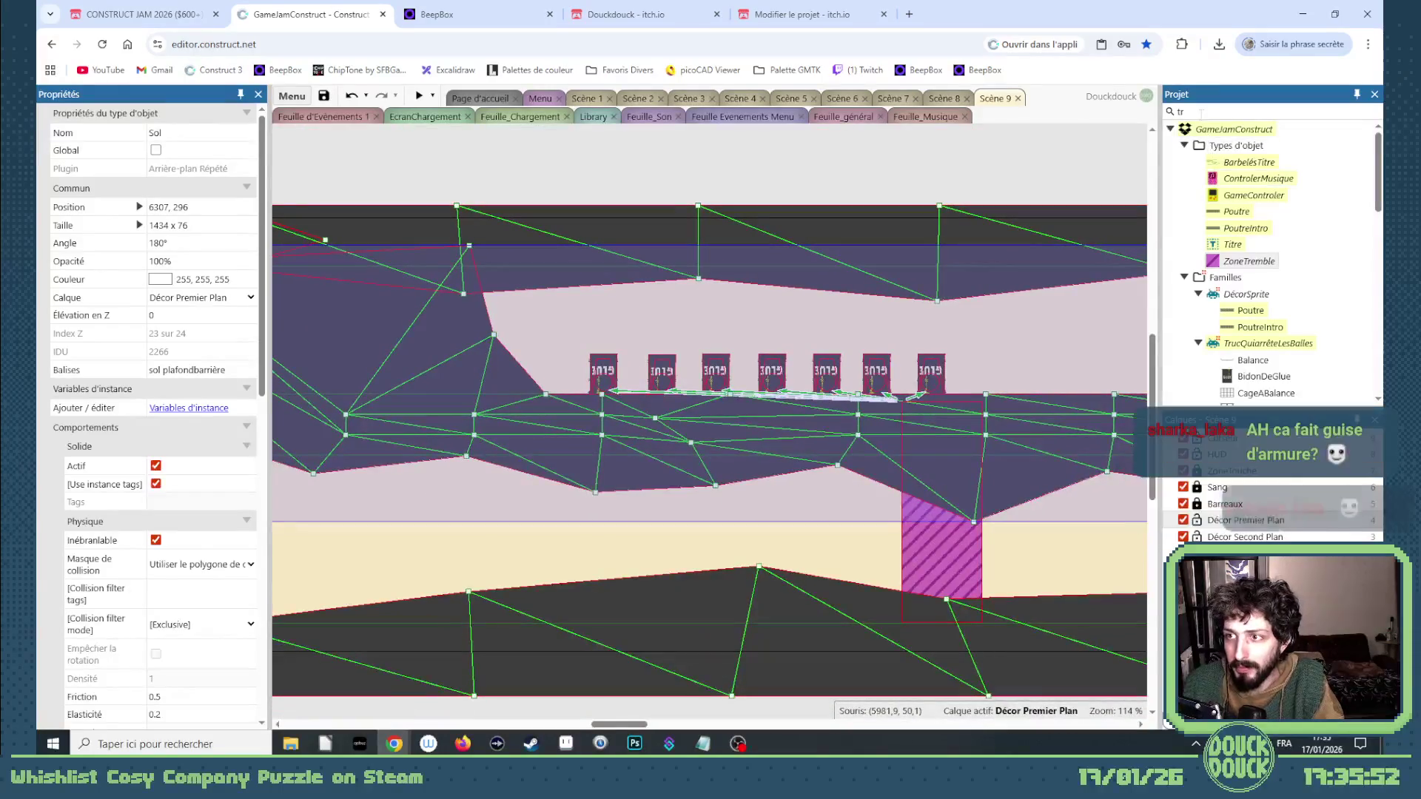
pyautogui.scroll(-3, 718, 462)
pyautogui.moveTo(618, 724); pyautogui.dragTo(477, 723)
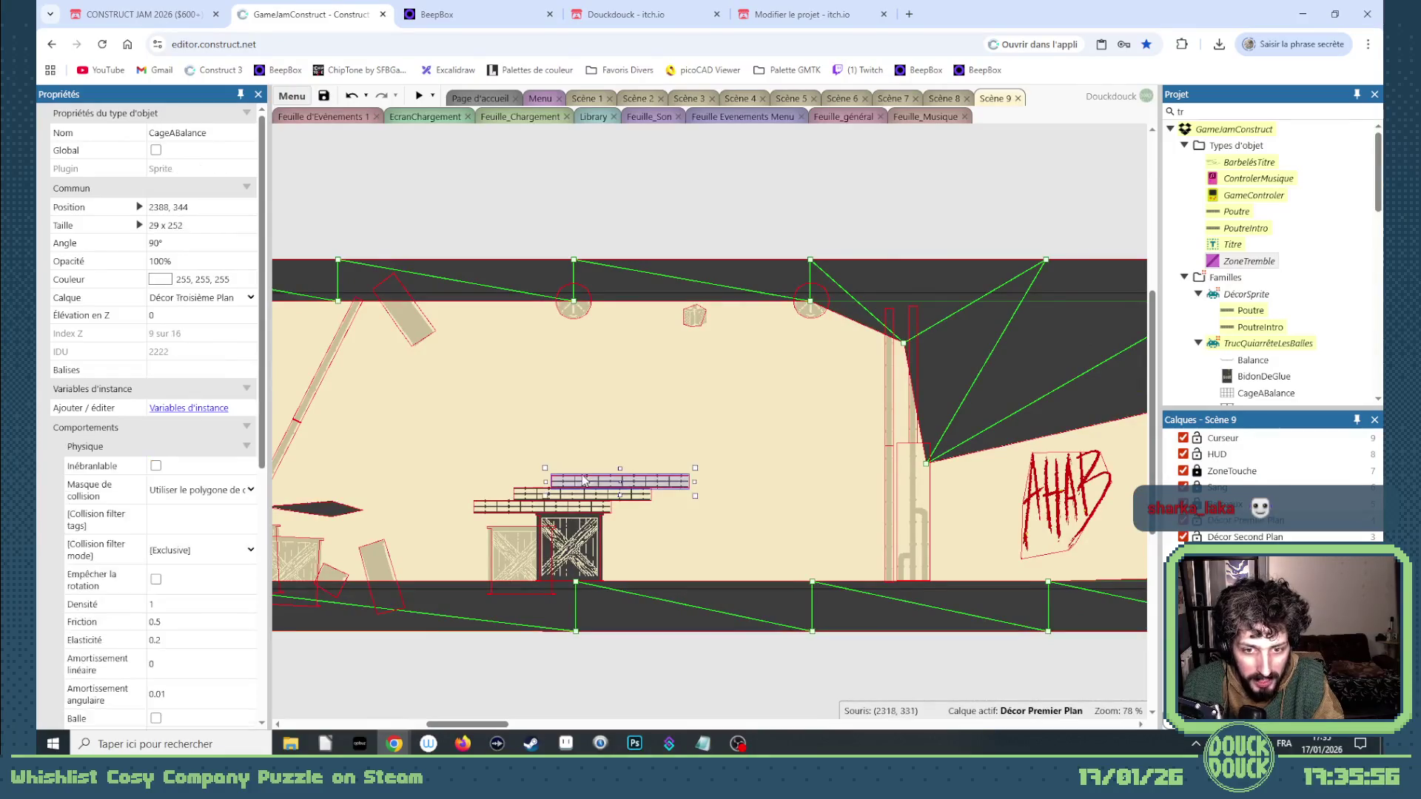
# Place a CageABalance railing on the barrel ledge, with a copy shifted right beside it.
pyautogui.moveTo(1064, 409)
pyautogui.mouseDown()
pyautogui.moveTo(1145, 421)
pyautogui.moveTo(822, 342)
pyautogui.mouseUp()
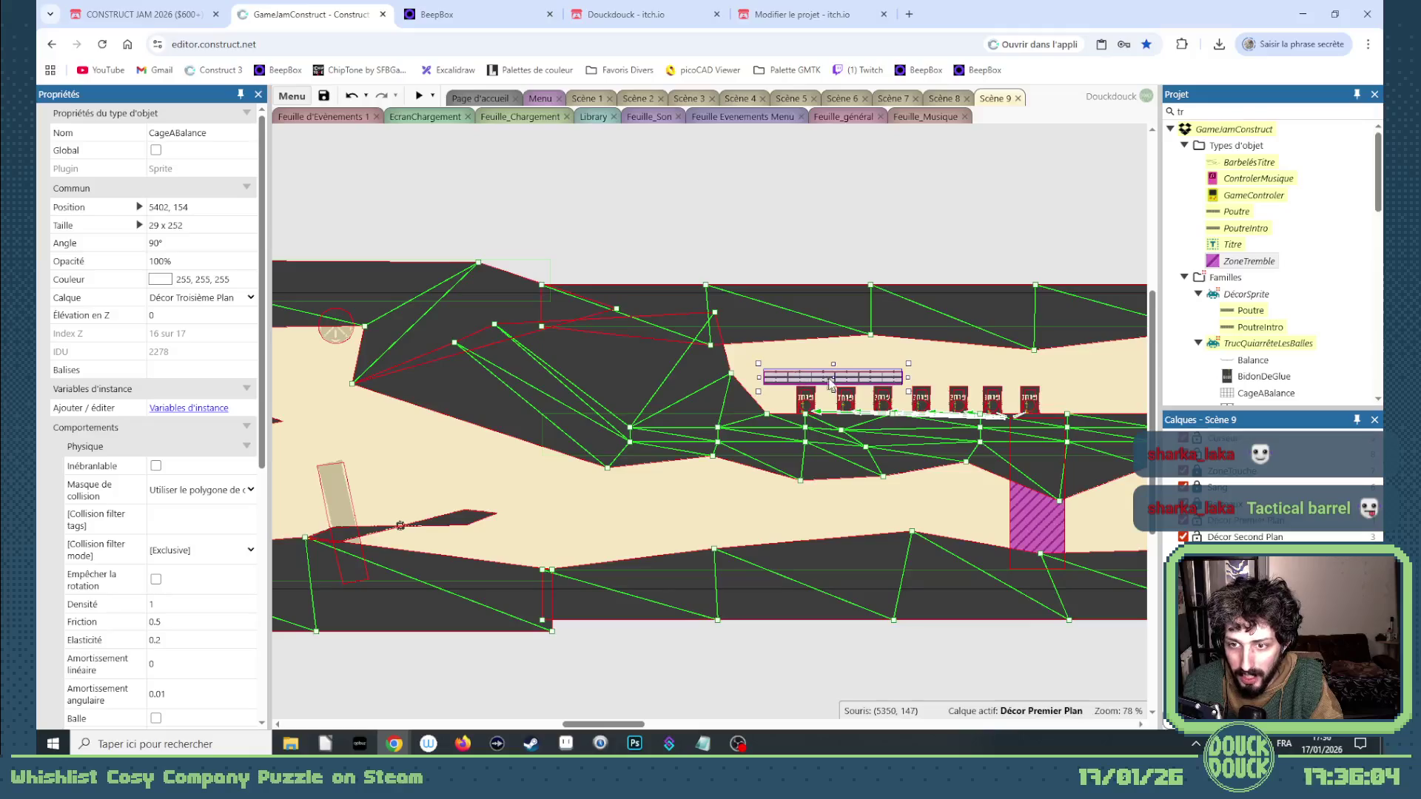
pyautogui.scroll(3, 832, 384)
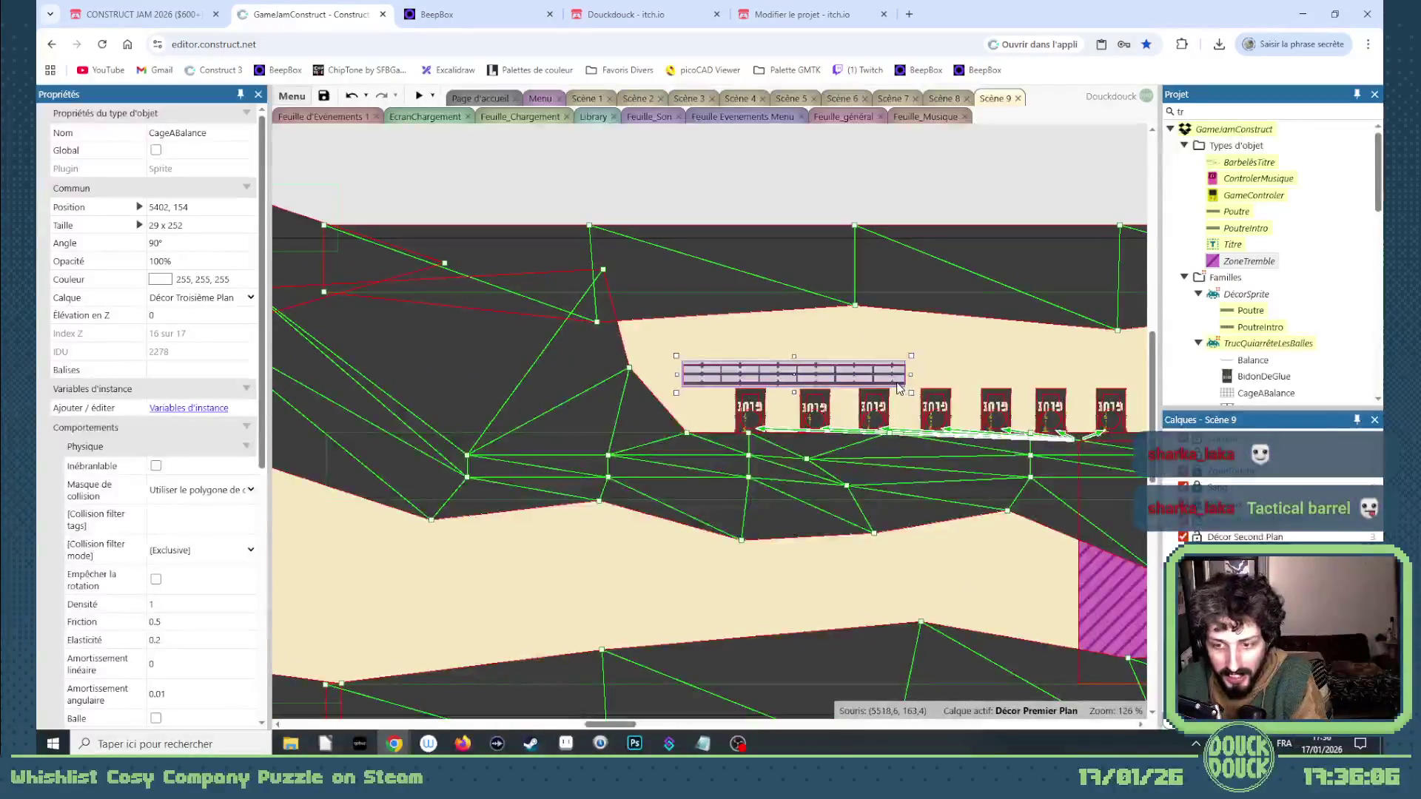
pyautogui.scroll(5, 897, 388)
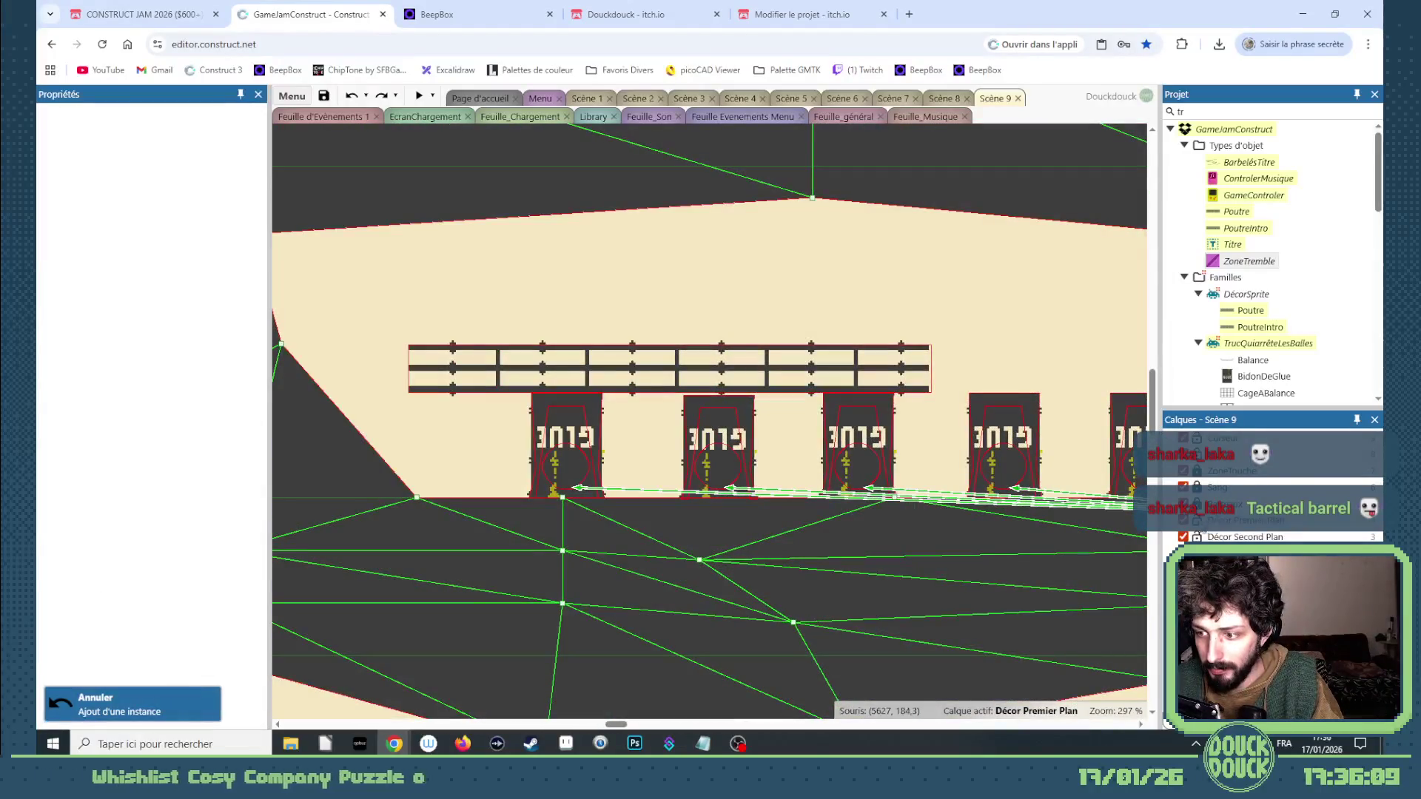
pyautogui.moveTo(830, 403)
pyautogui.mouseDown()
pyautogui.moveTo(843, 389)
pyautogui.moveTo(1143, 363)
pyautogui.moveTo(1003, 375)
pyautogui.mouseUp()
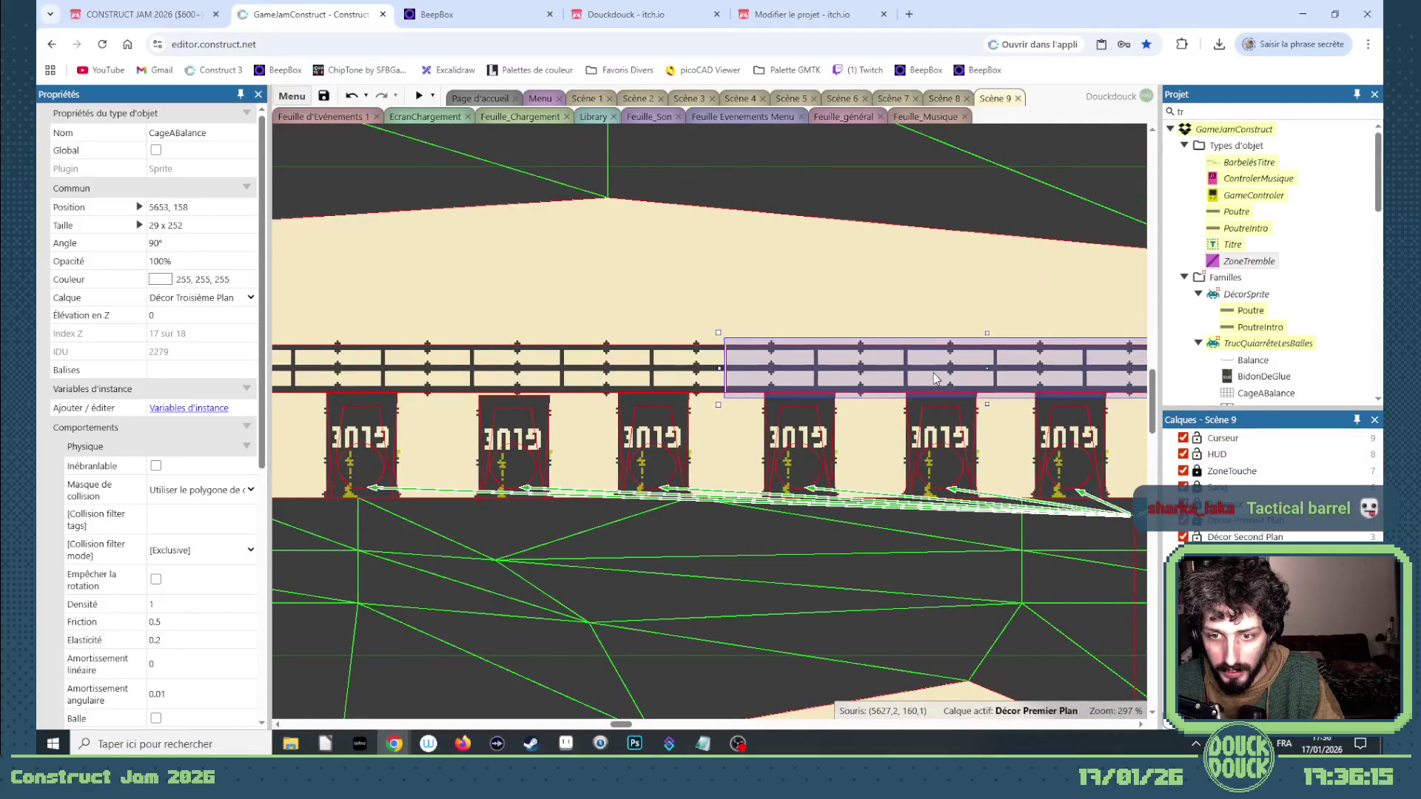
pyautogui.scroll(-3, 788, 394)
pyautogui.moveTo(851, 370); pyautogui.dragTo(870, 368)
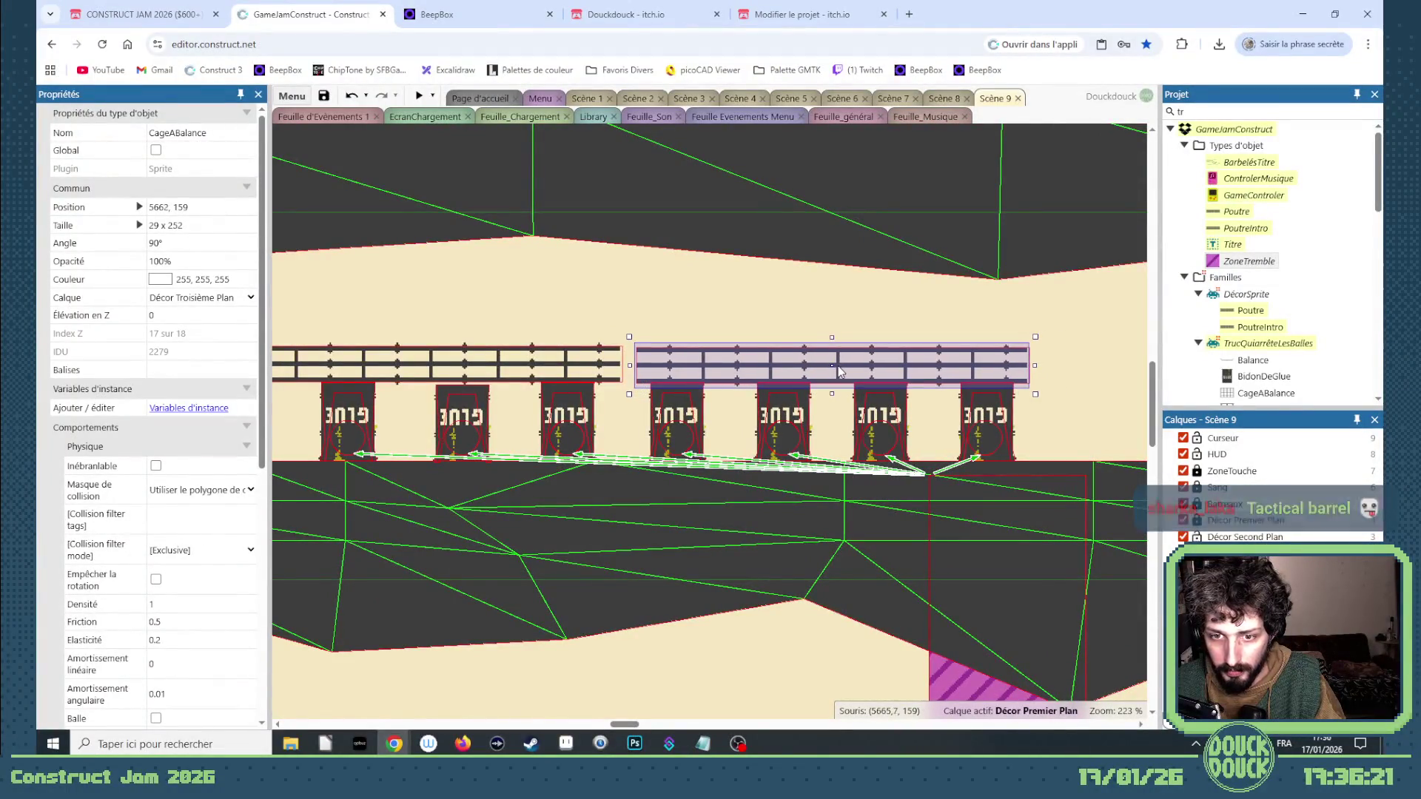
pyautogui.scroll(-3, 601, 397)
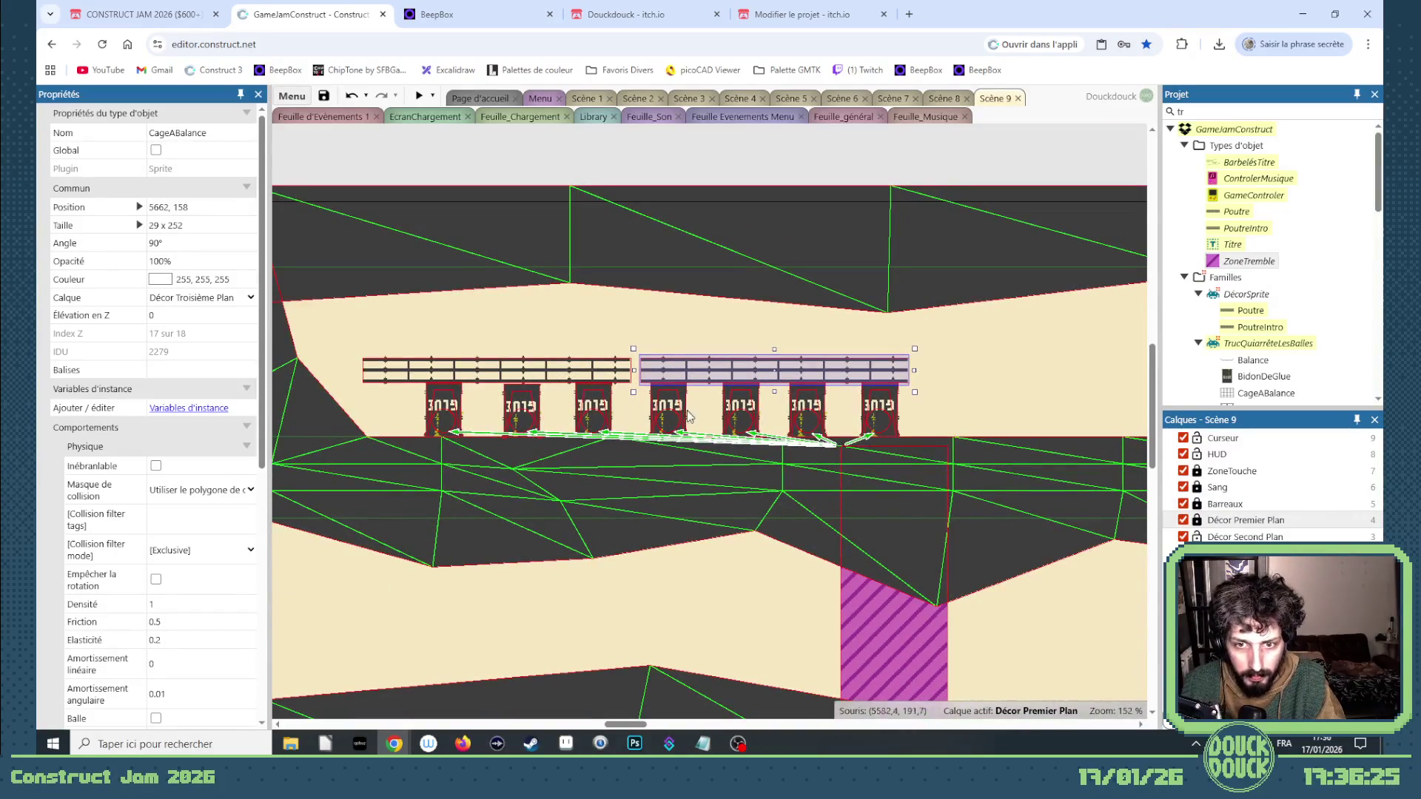
# Nudge the striped zone below the ledge slightly right, then launch a preview of the scene.
pyautogui.click(620, 329)
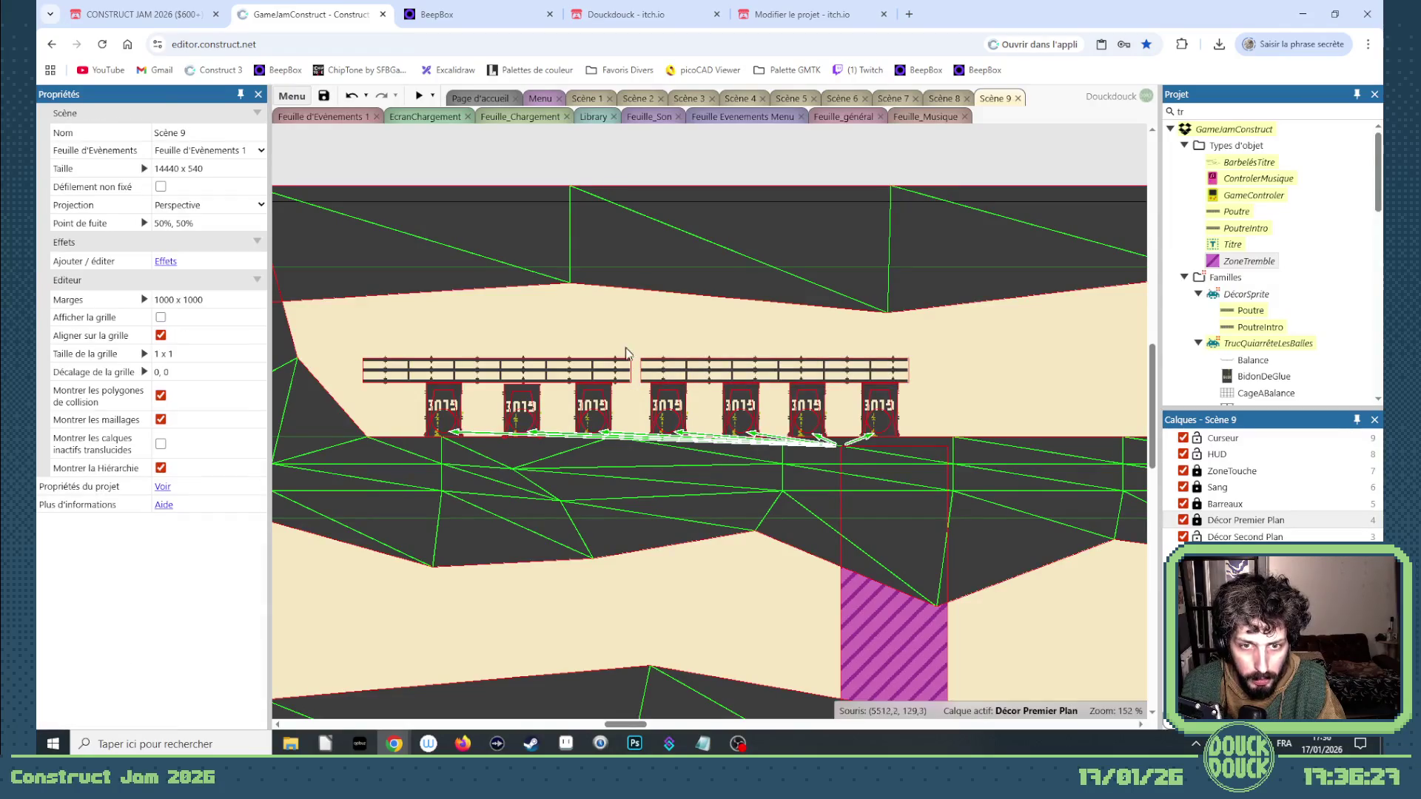
pyautogui.moveTo(633, 335)
pyautogui.mouseDown()
pyautogui.moveTo(954, 476)
pyautogui.moveTo(943, 472)
pyautogui.mouseUp()
pyautogui.click(574, 379)
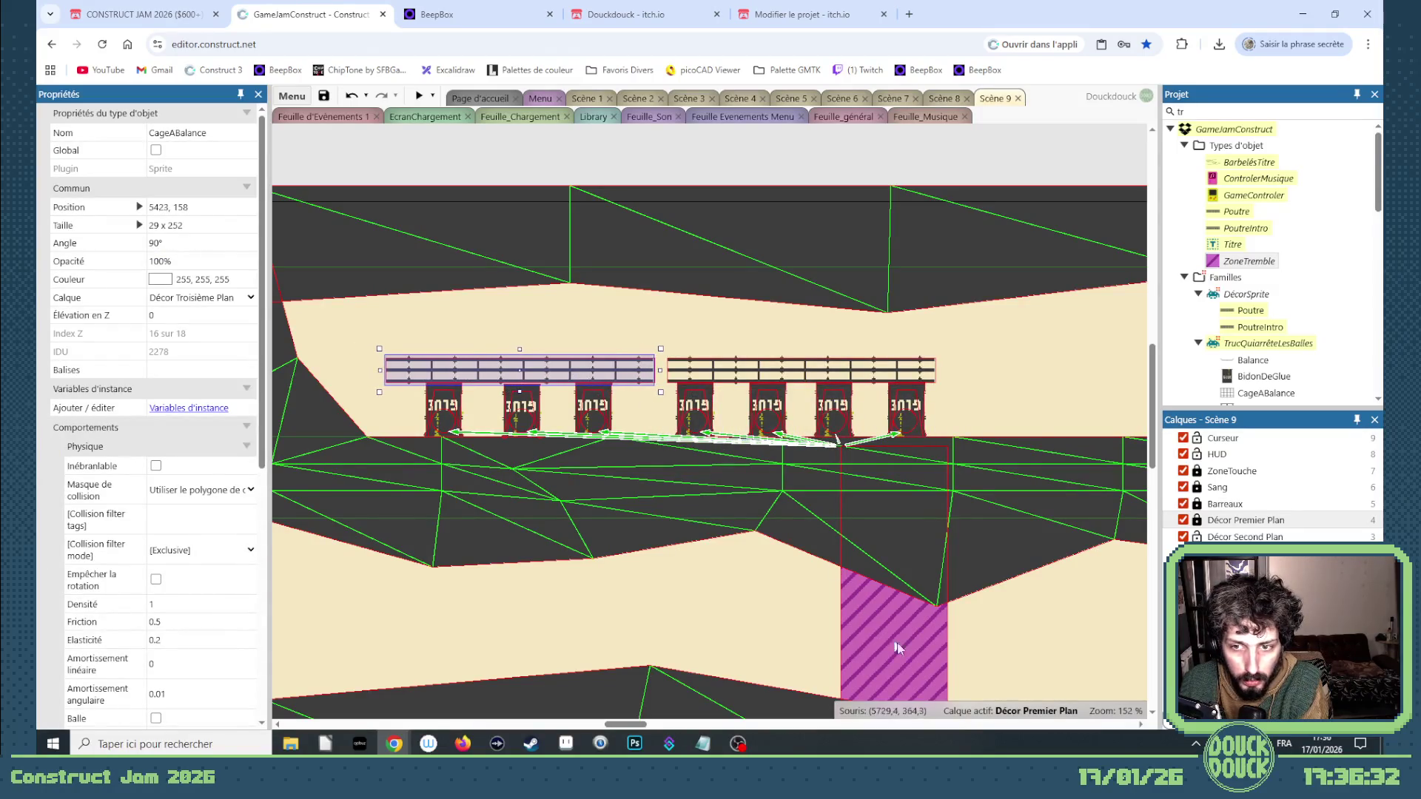
pyautogui.click(913, 656)
pyautogui.hotkey('shift', 'Right')
pyautogui.hotkey('shift', 'Right')
pyautogui.hotkey('shift', 'Right')
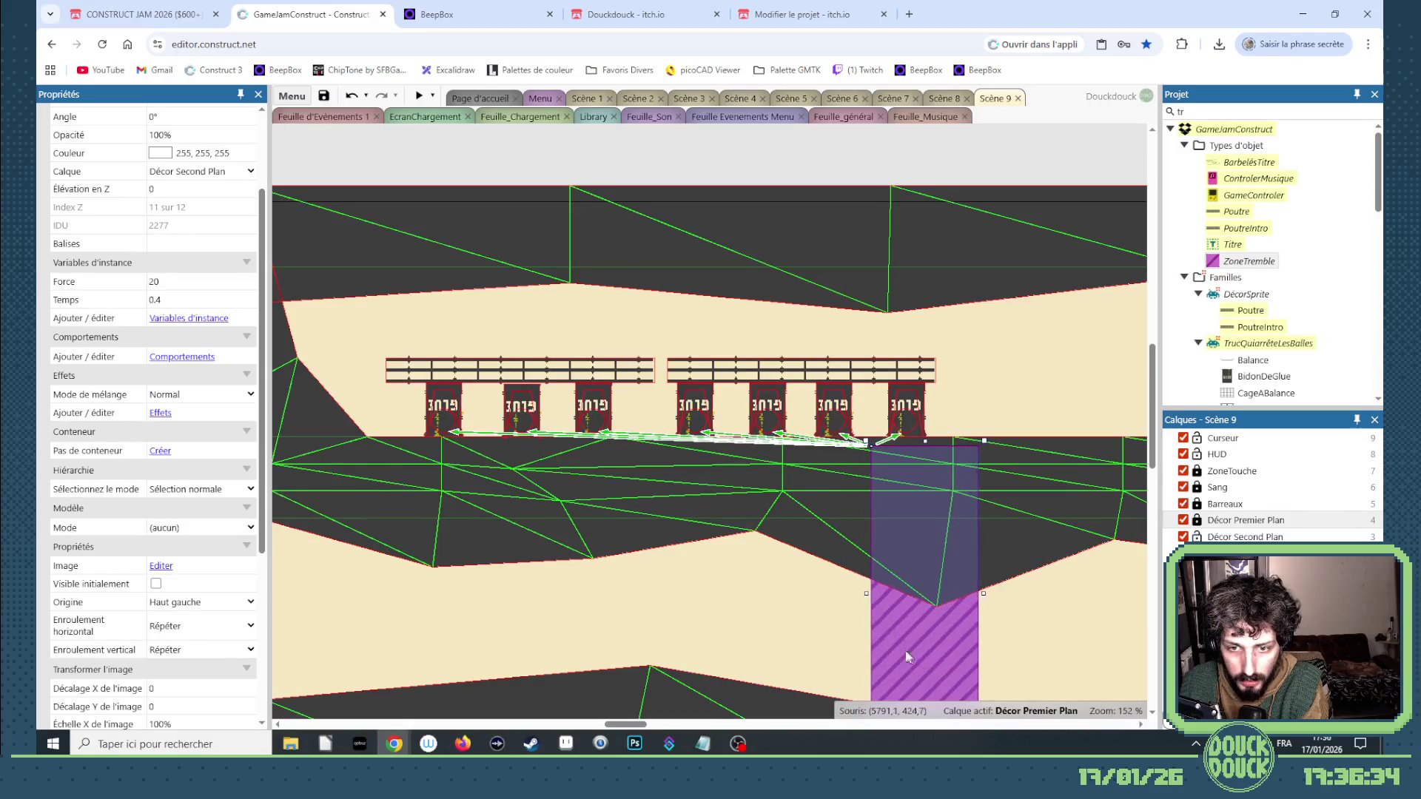
pyautogui.moveTo(972, 345)
pyautogui.mouseDown()
pyautogui.moveTo(454, 495)
pyautogui.moveTo(385, 481)
pyautogui.mouseUp()
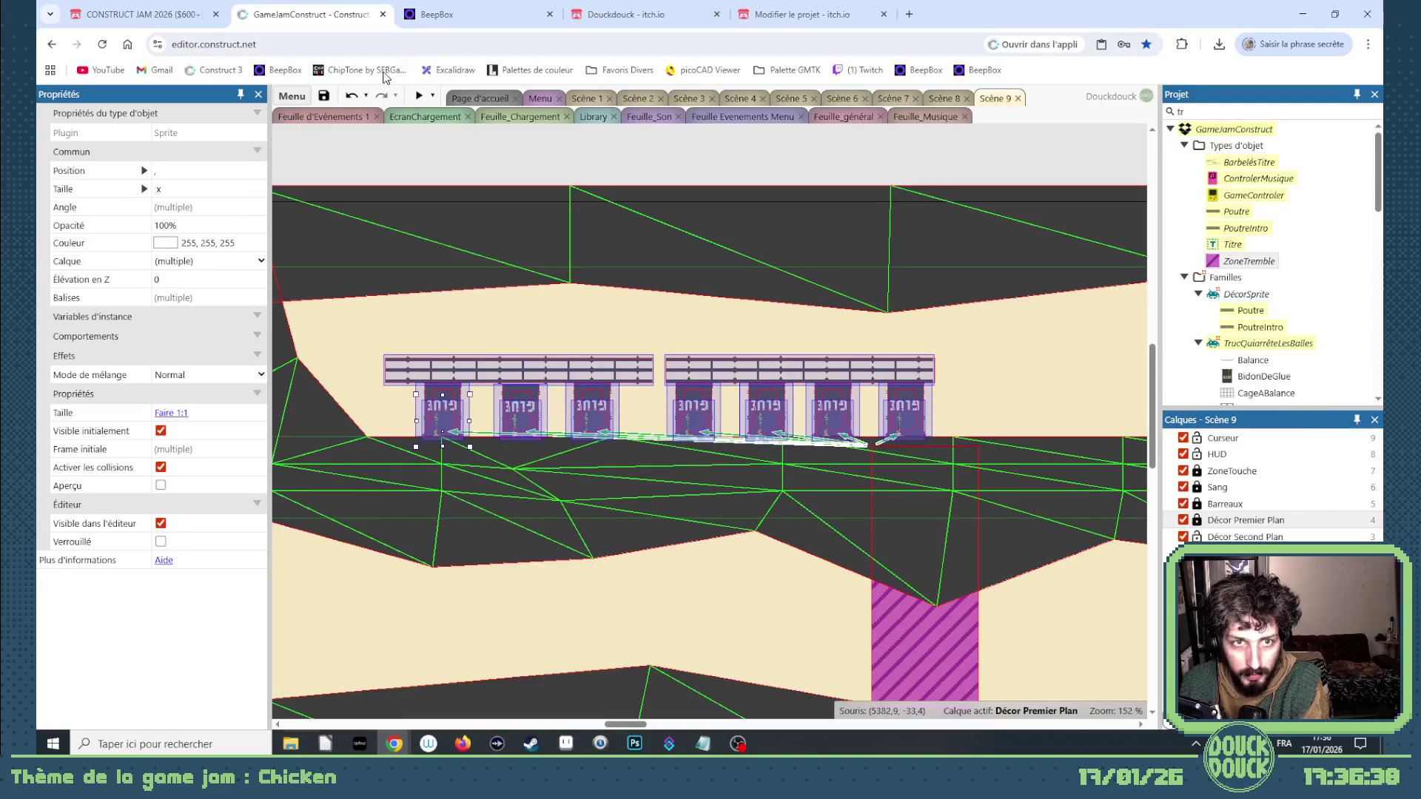
pyautogui.click(418, 96)
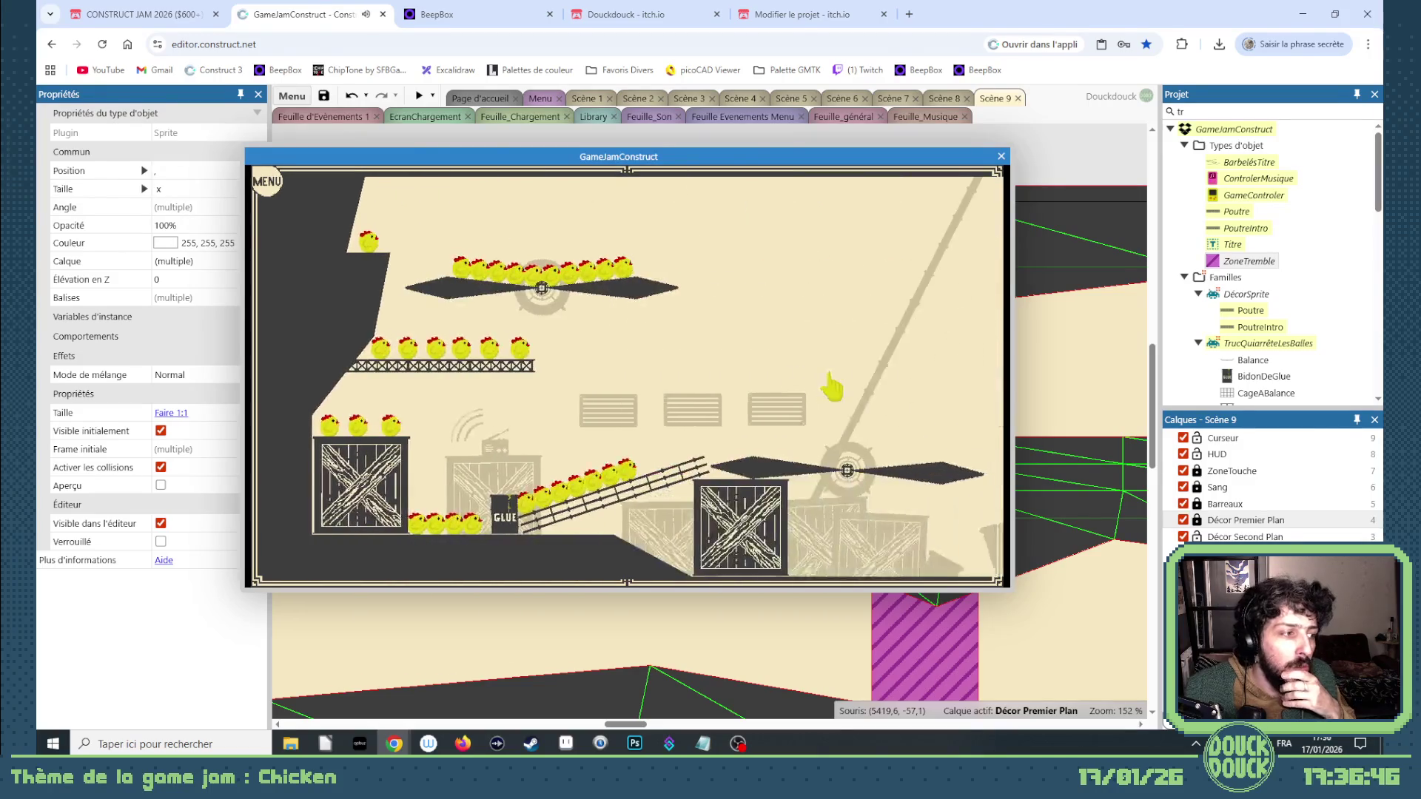
# Play the level full screen up to the glue-barrel ledge, then return to the windowed preview.
pyautogui.click(831, 386)
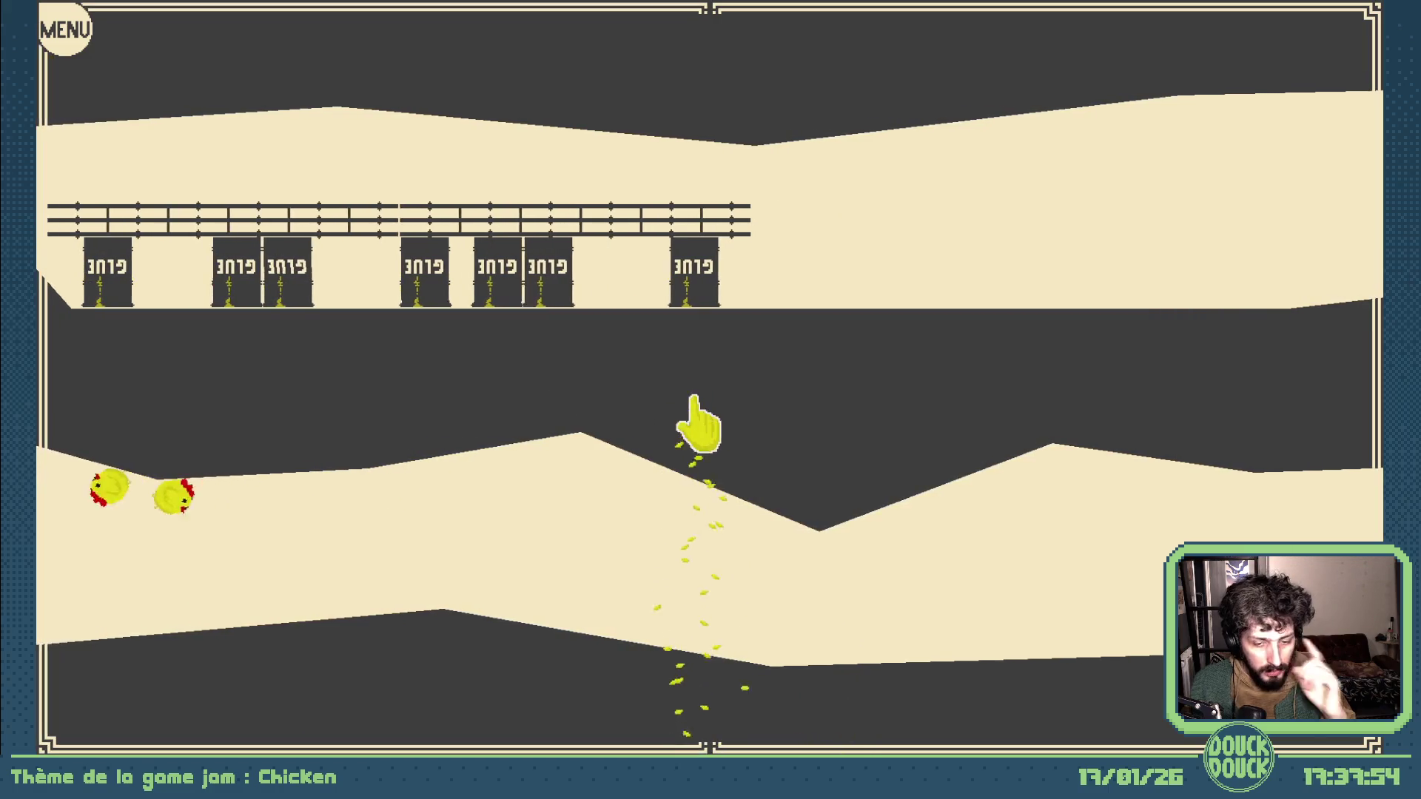
pyautogui.press('Escape')
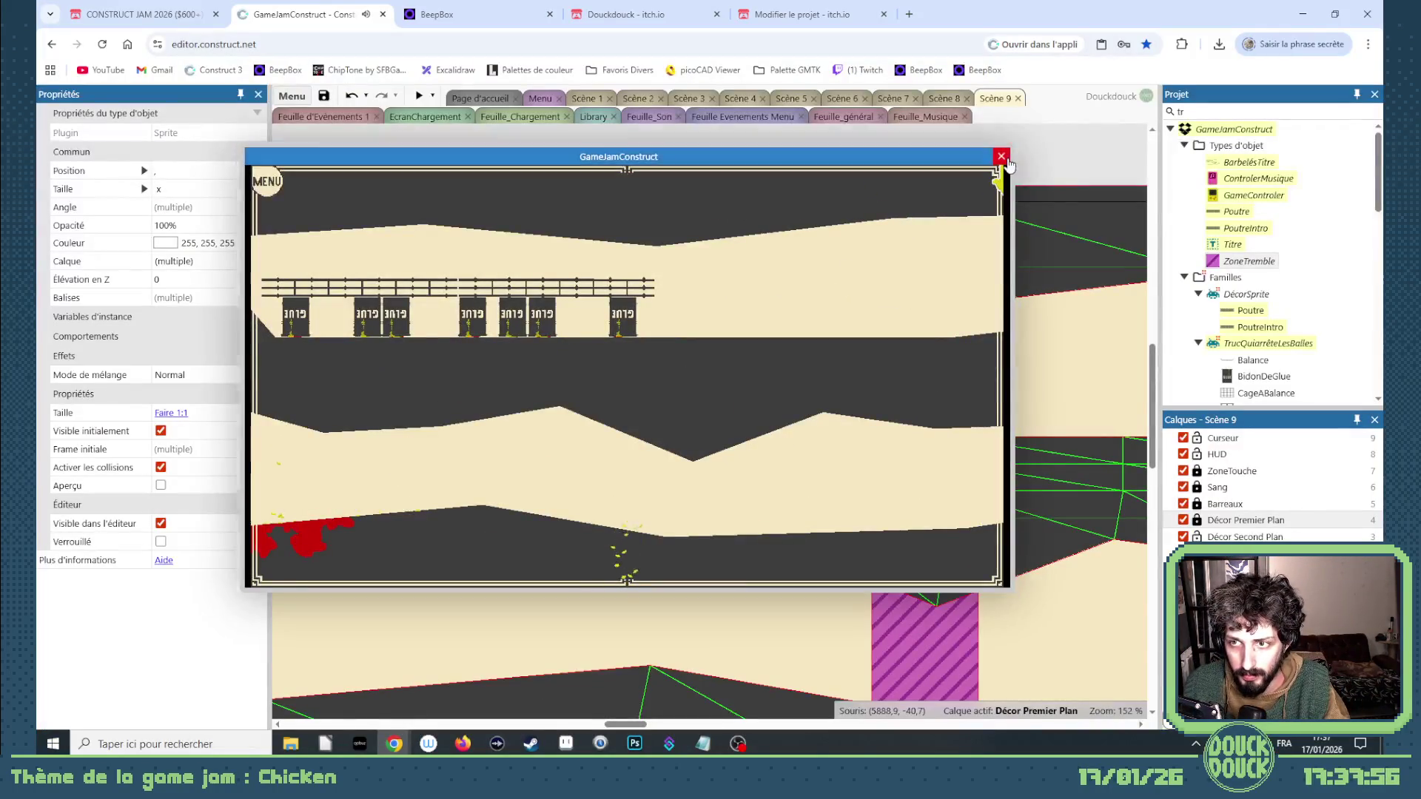
# Close the preview and give both CageABalance railings a Density of 0.2.
pyautogui.click(1001, 156)
pyautogui.click(755, 351)
pyautogui.click(731, 372)
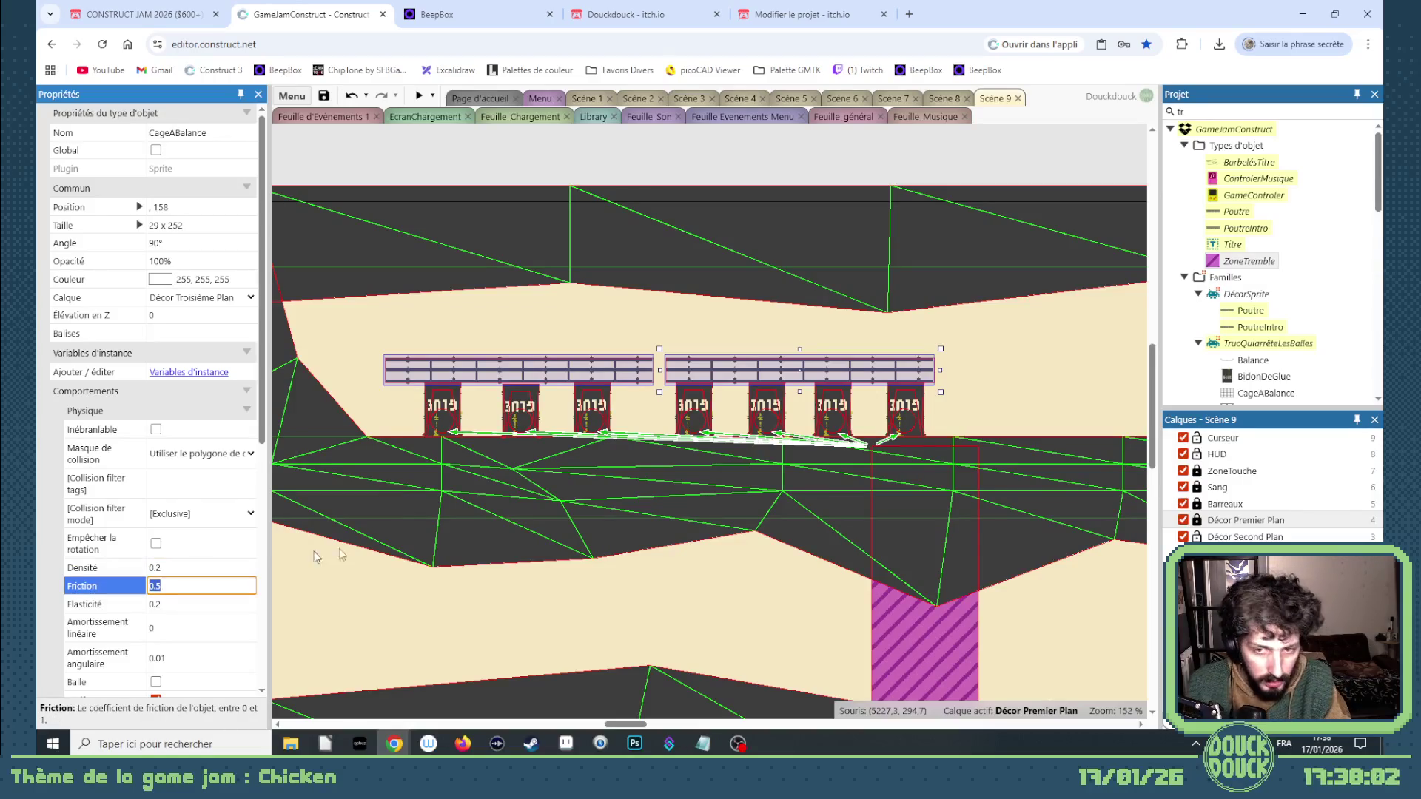
pyautogui.click(586, 99)
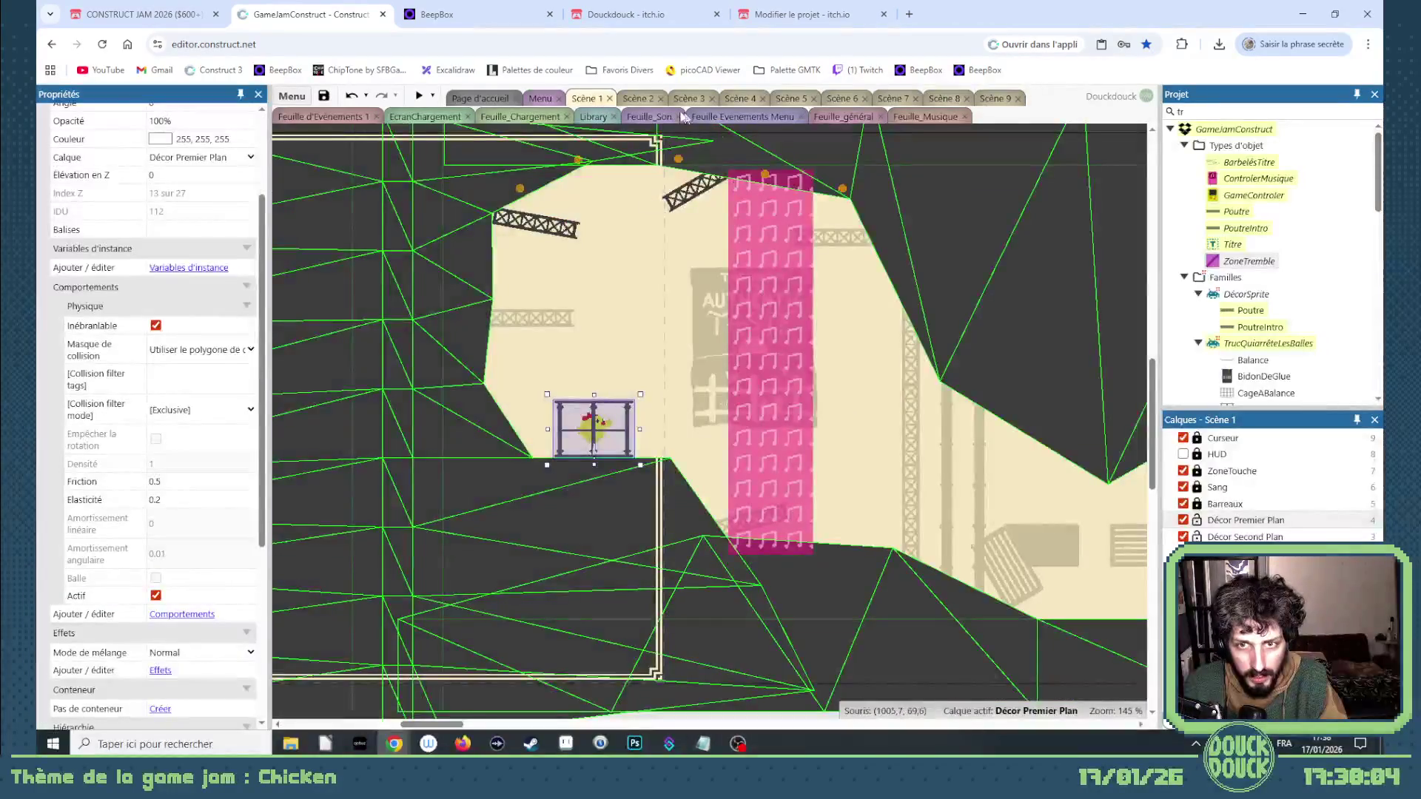
pyautogui.click(637, 98)
pyautogui.click(990, 99)
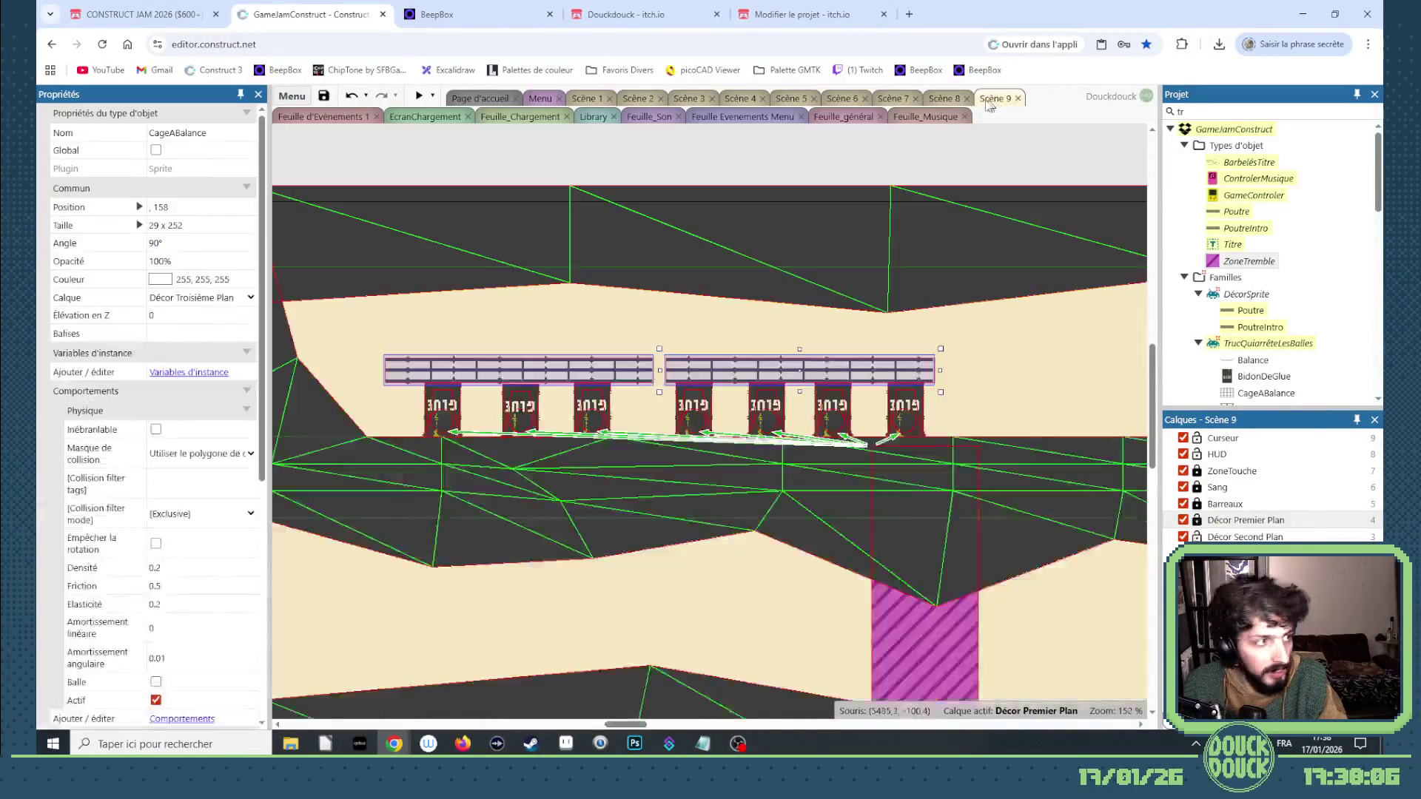
pyautogui.scroll(-5, 664, 649)
pyautogui.moveTo(629, 723)
pyautogui.mouseDown()
pyautogui.moveTo(563, 722)
pyautogui.moveTo(587, 723)
pyautogui.mouseUp()
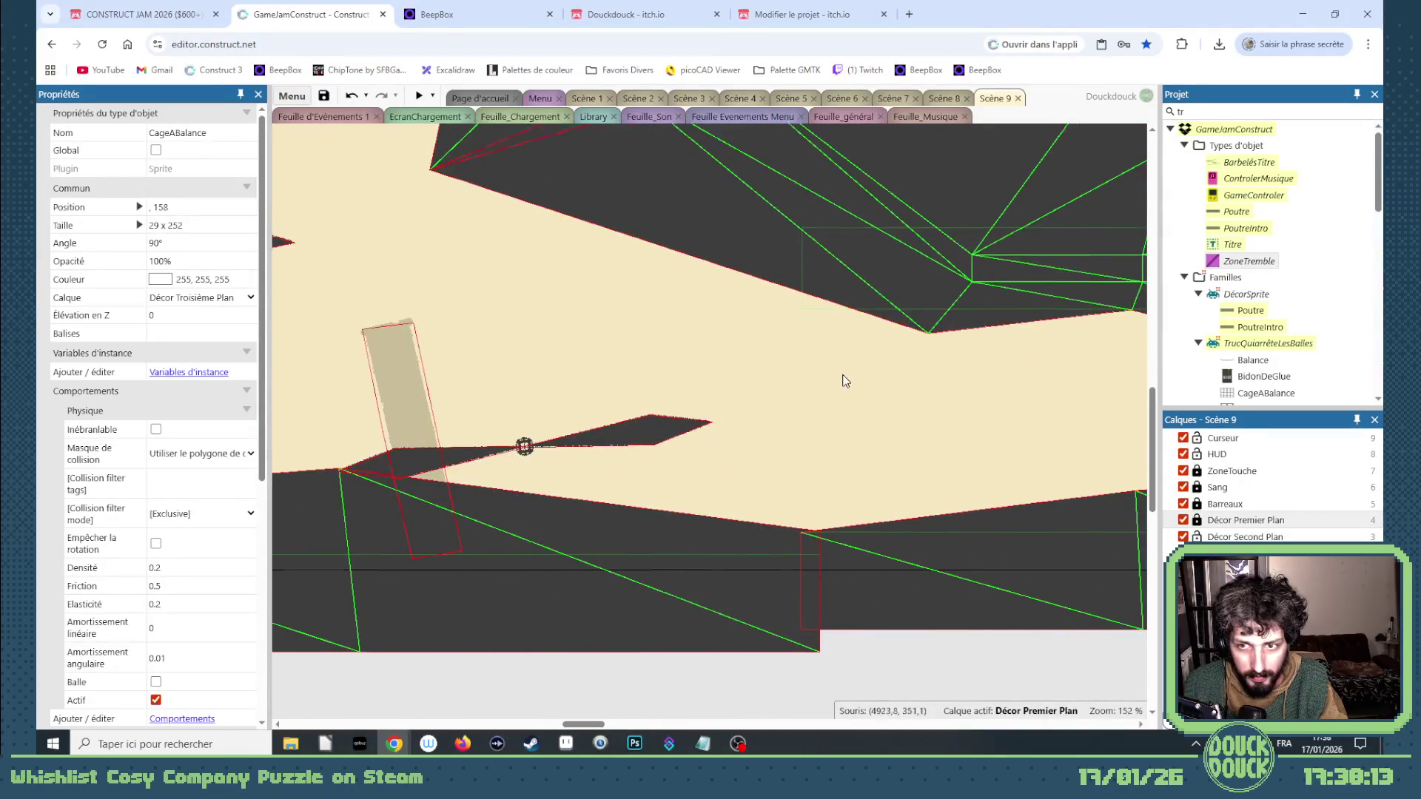
pyautogui.scroll(2, 851, 392)
# Unlock Décor Premier Plan, raise a Sol mesh point near the ledge, and preview again.
pyautogui.click(858, 409)
pyautogui.click(1197, 521)
pyautogui.moveTo(928, 472); pyautogui.dragTo(930, 409)
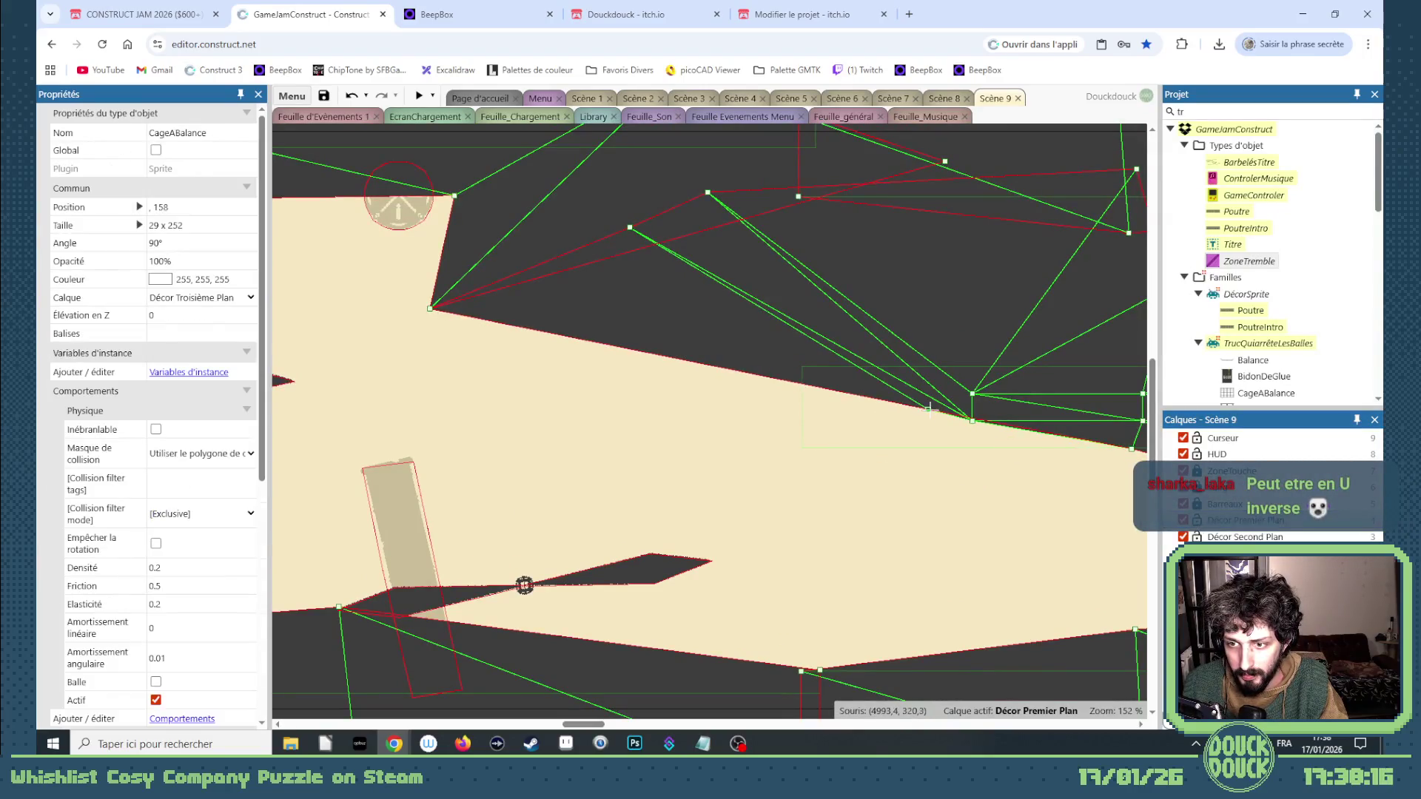
pyautogui.click(430, 308)
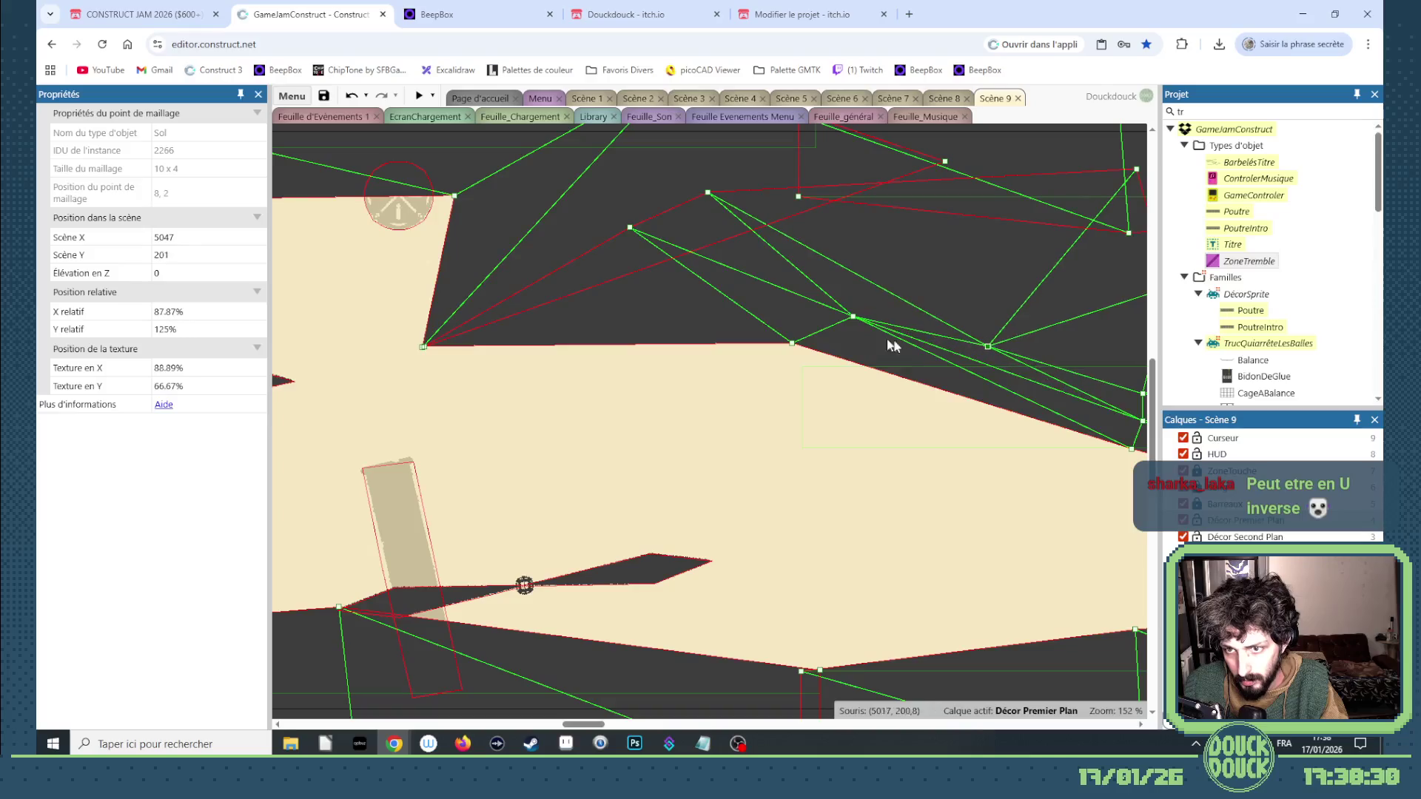
pyautogui.hscroll(5, 614, 729)
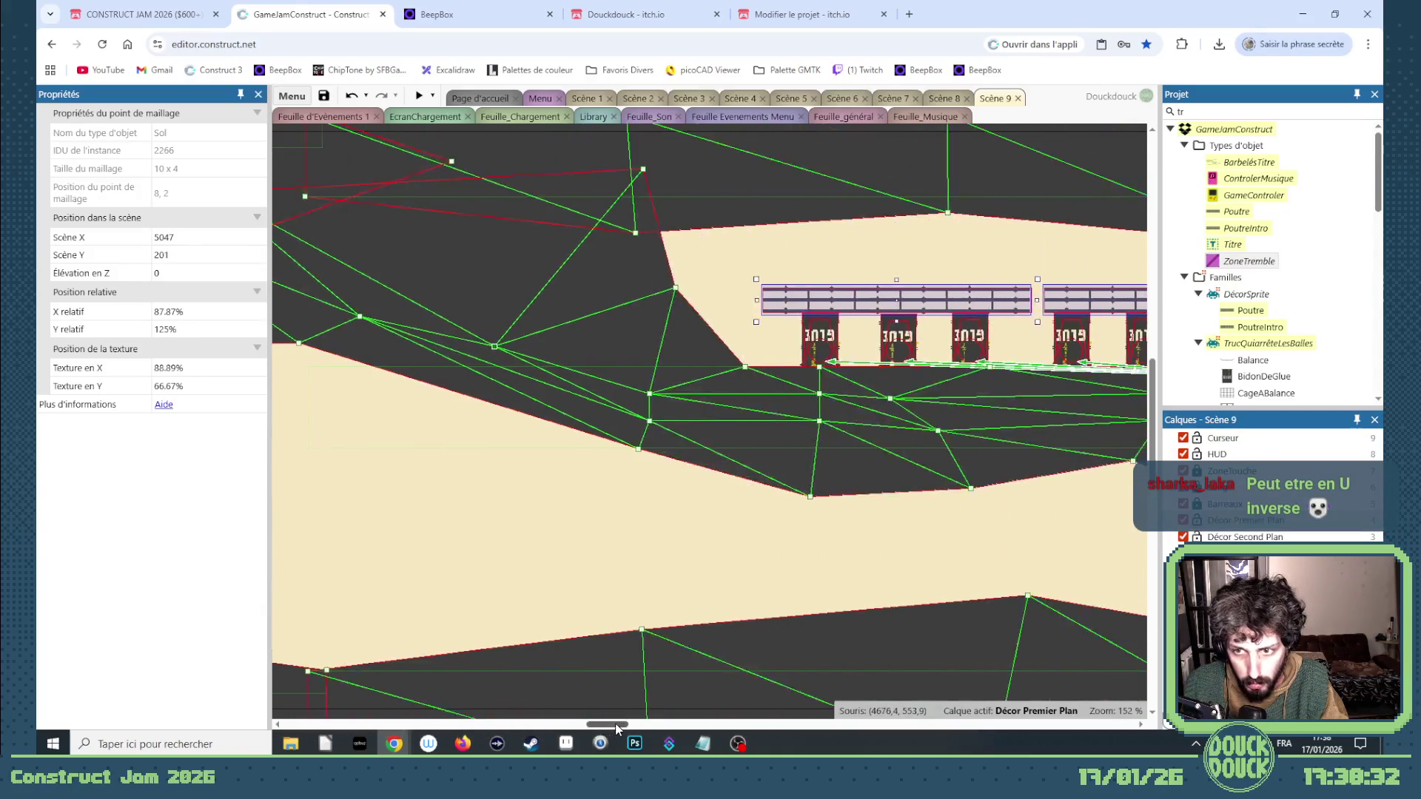
pyautogui.hscroll(-2, 606, 725)
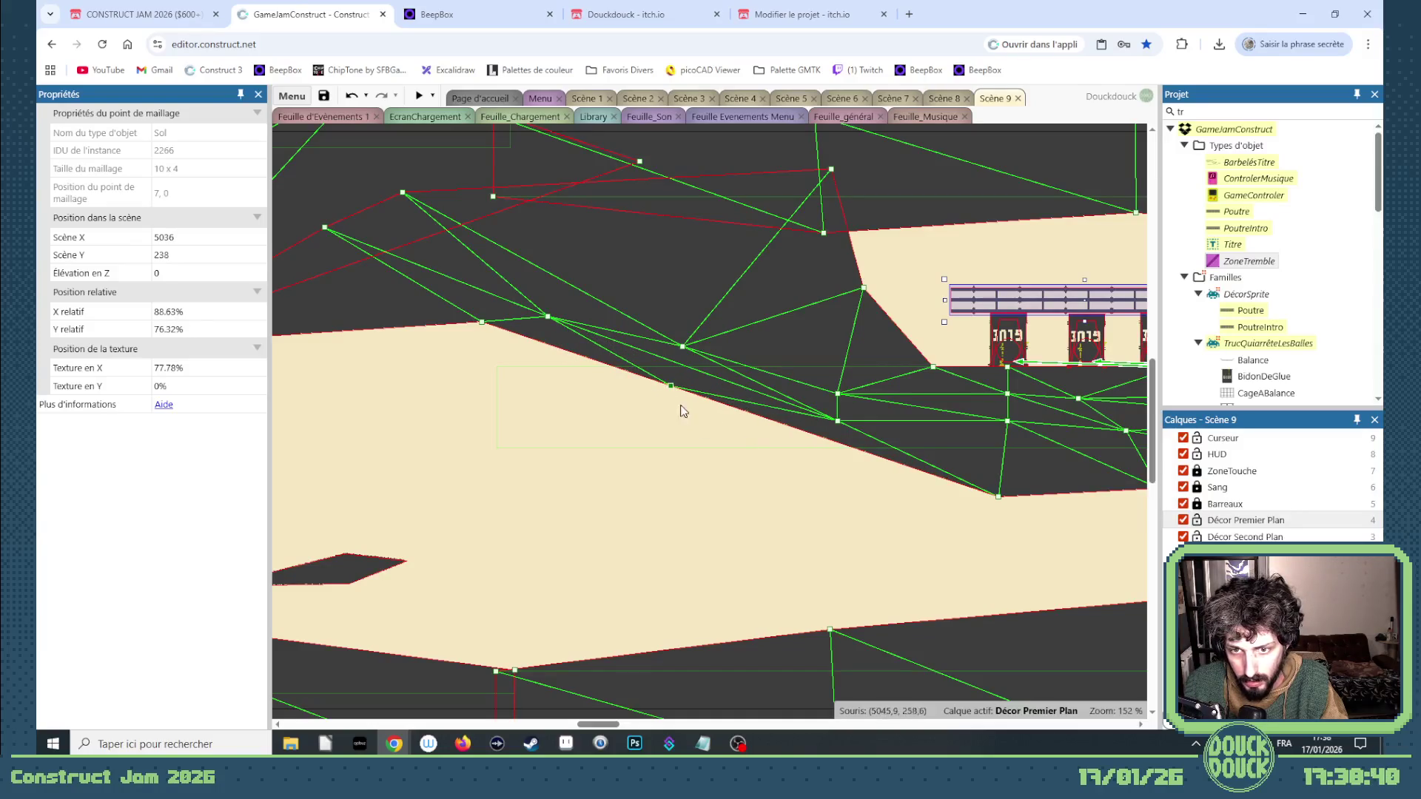
pyautogui.moveTo(610, 731); pyautogui.dragTo(586, 724)
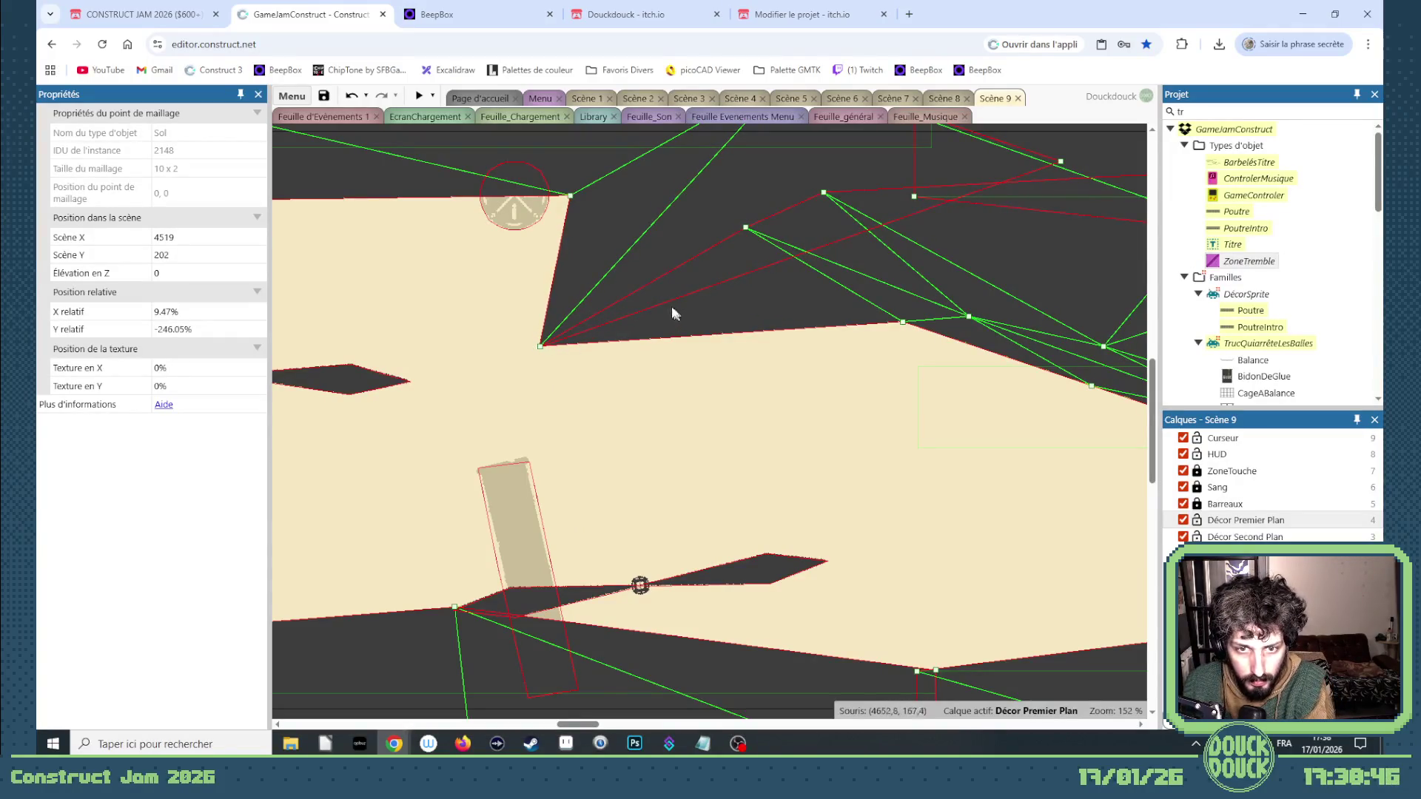
pyautogui.click(419, 95)
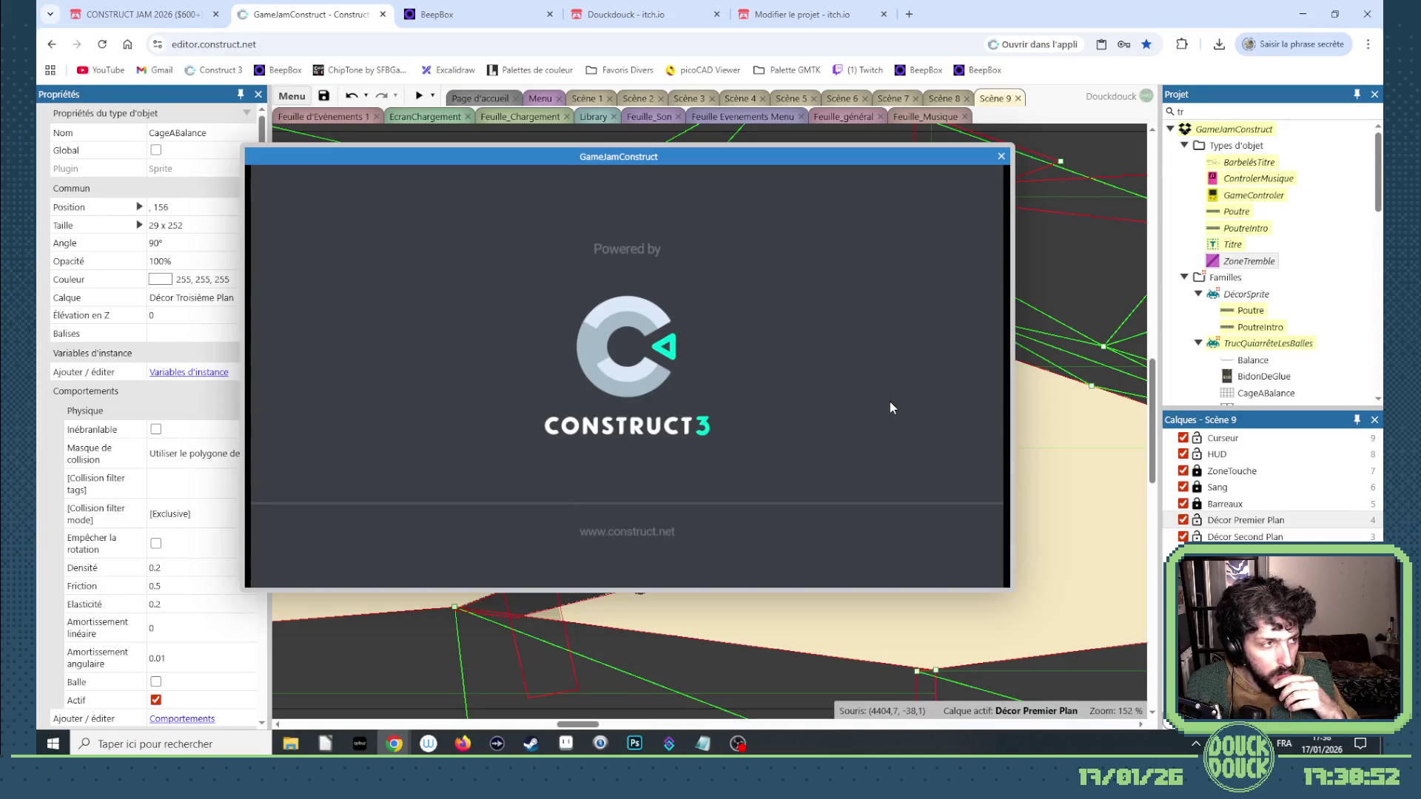
# Play Scene 9 full screen, leading the chickens rightward past the glue barrels, then exit fullscreen.
pyautogui.click(890, 405)
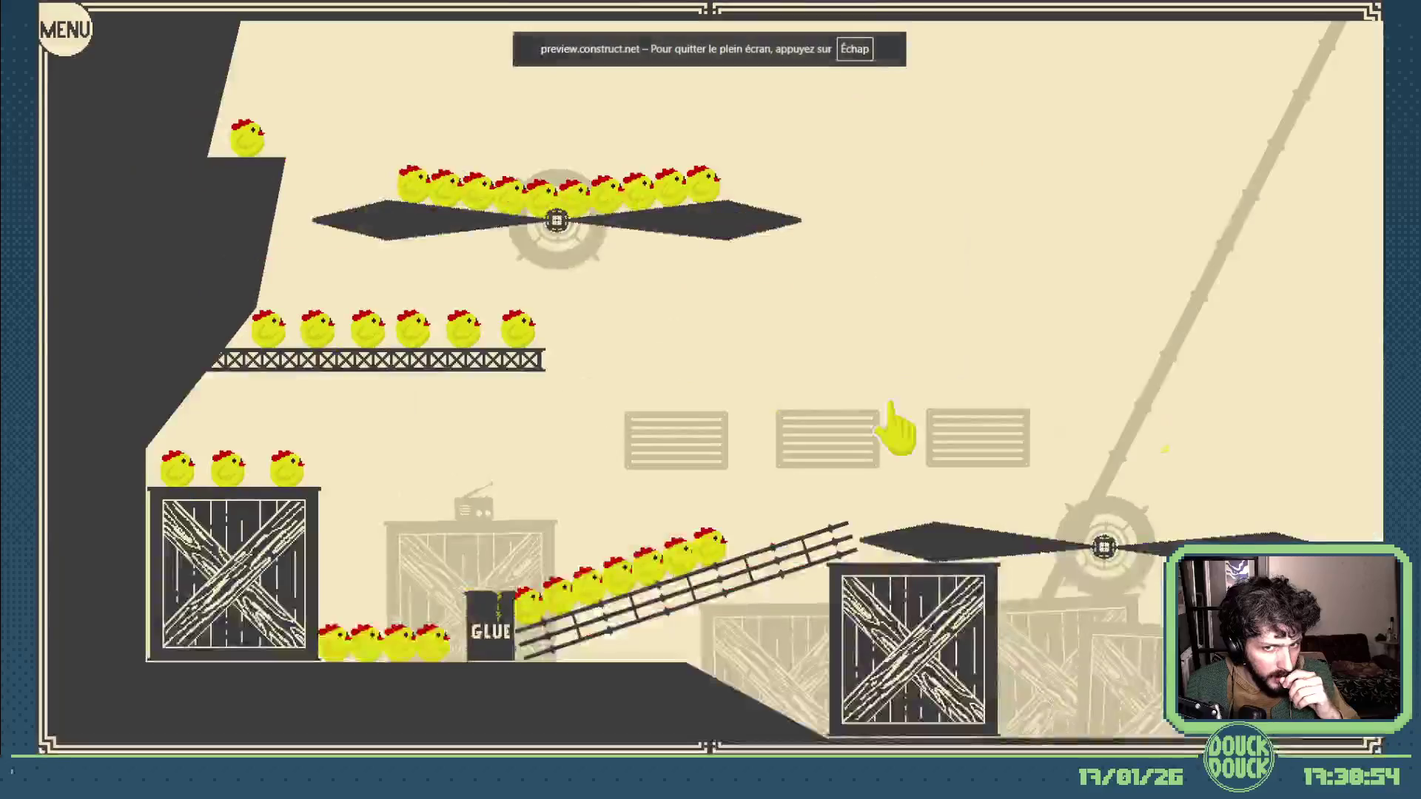
pyautogui.click(895, 428)
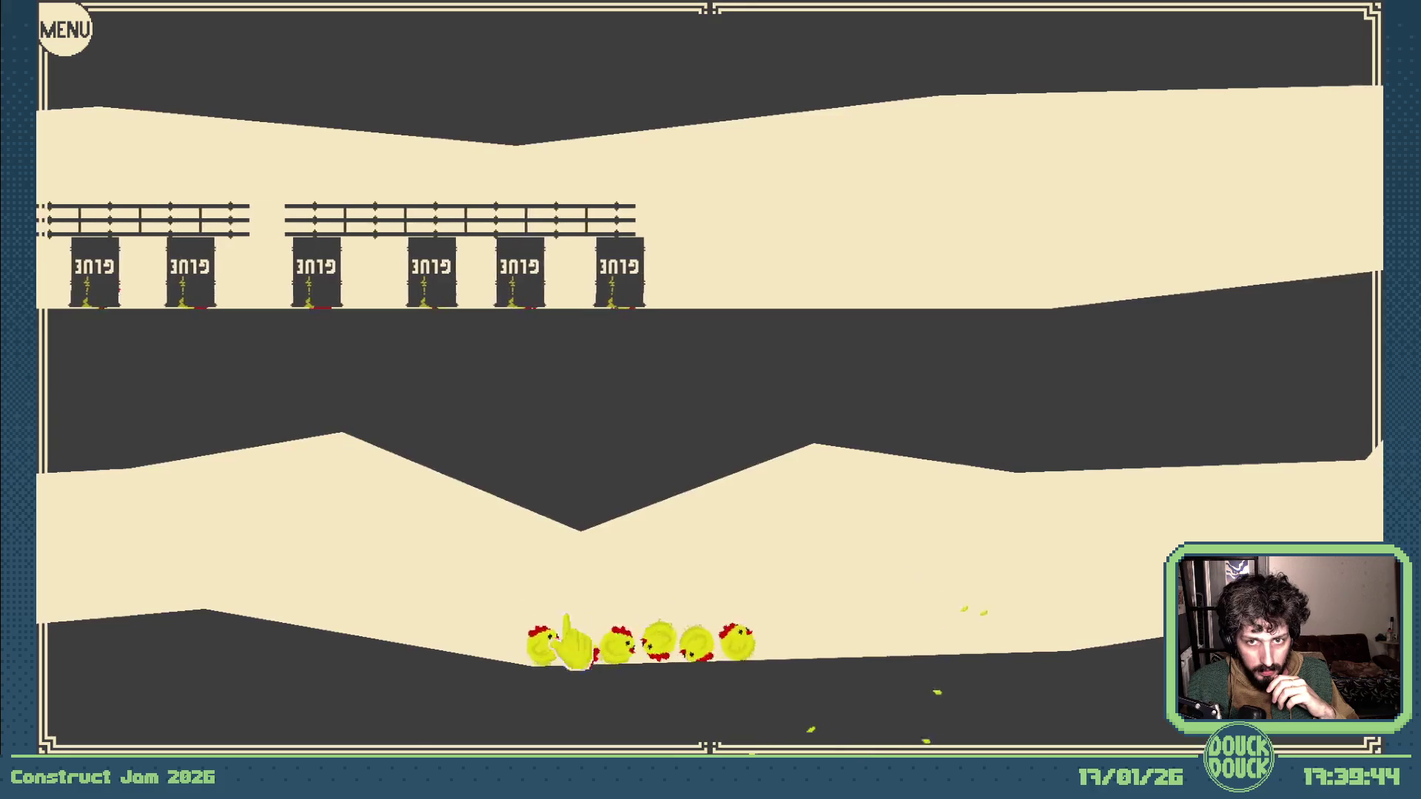
pyautogui.click(921, 572)
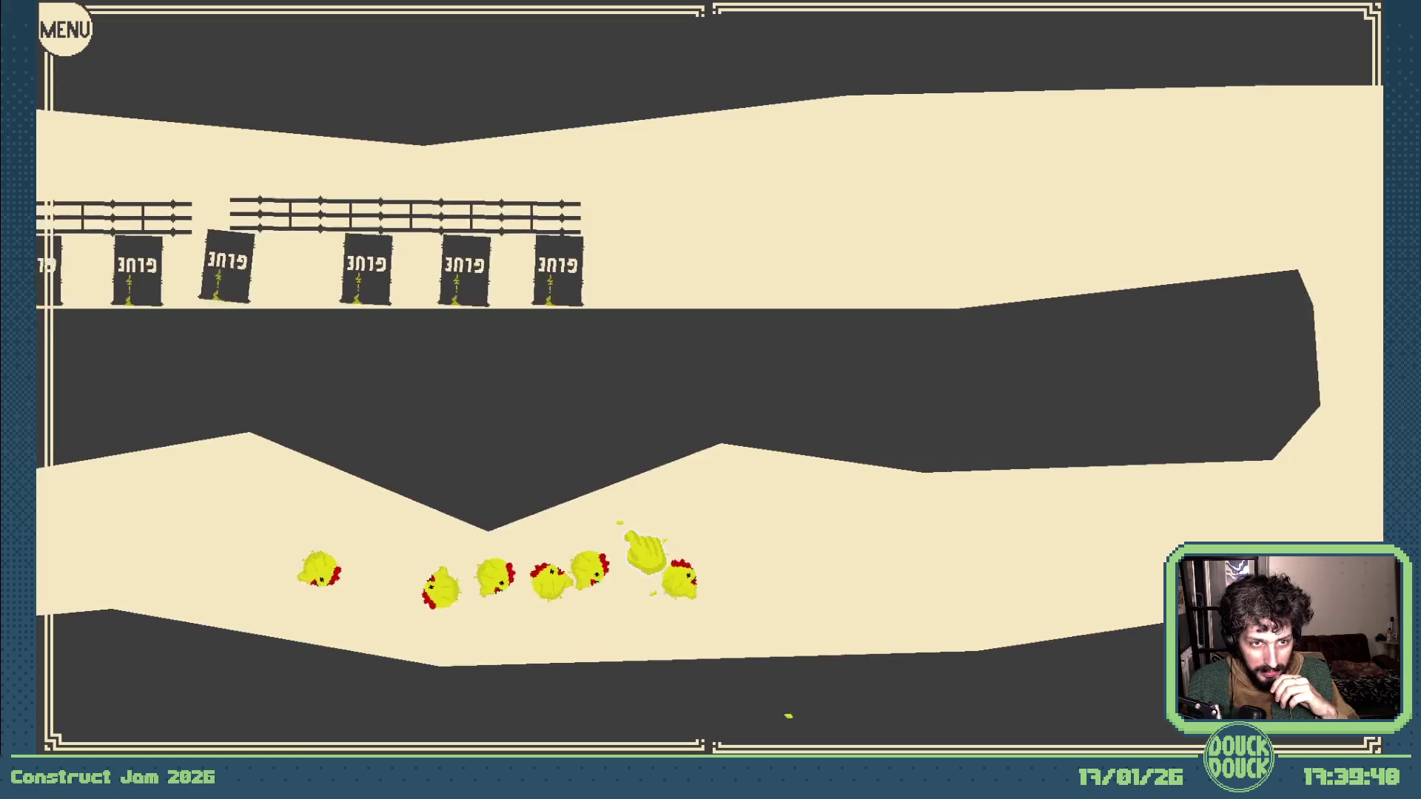
pyautogui.click(761, 555)
pyautogui.click(817, 533)
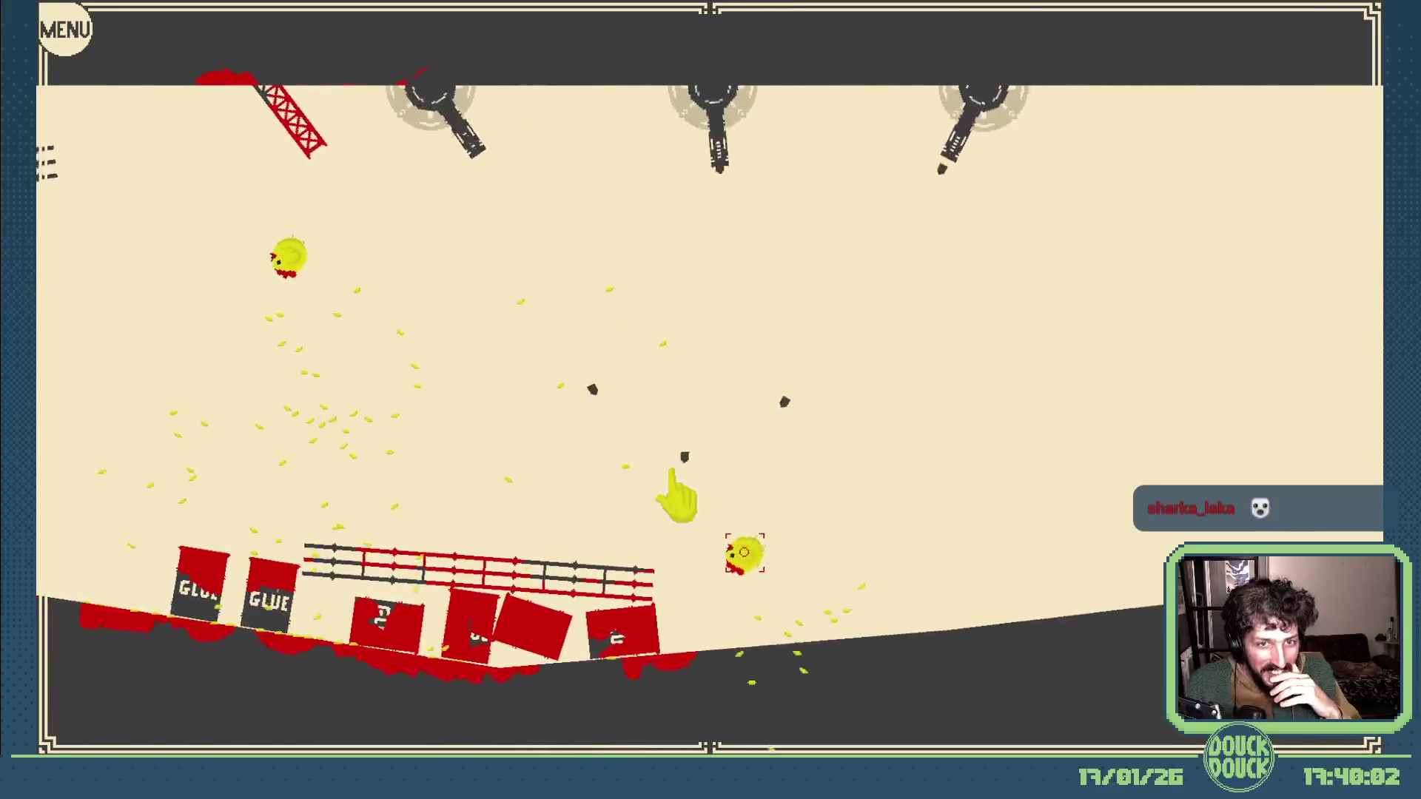
pyautogui.press('Escape')
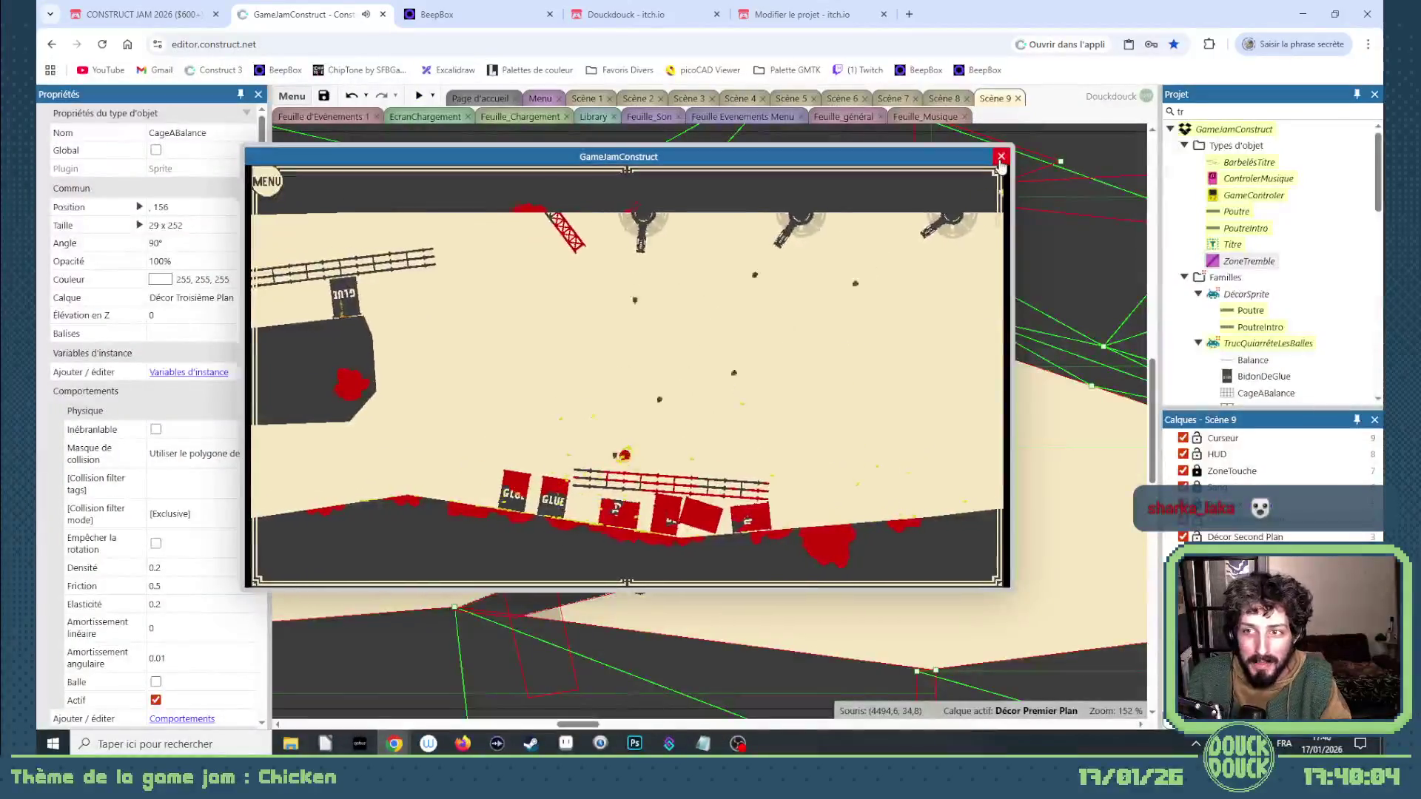
# Close the preview, delete the tilted Poutre beam under the right ceiling, and preview again.
pyautogui.click(1000, 155)
pyautogui.scroll(-2, 758, 397)
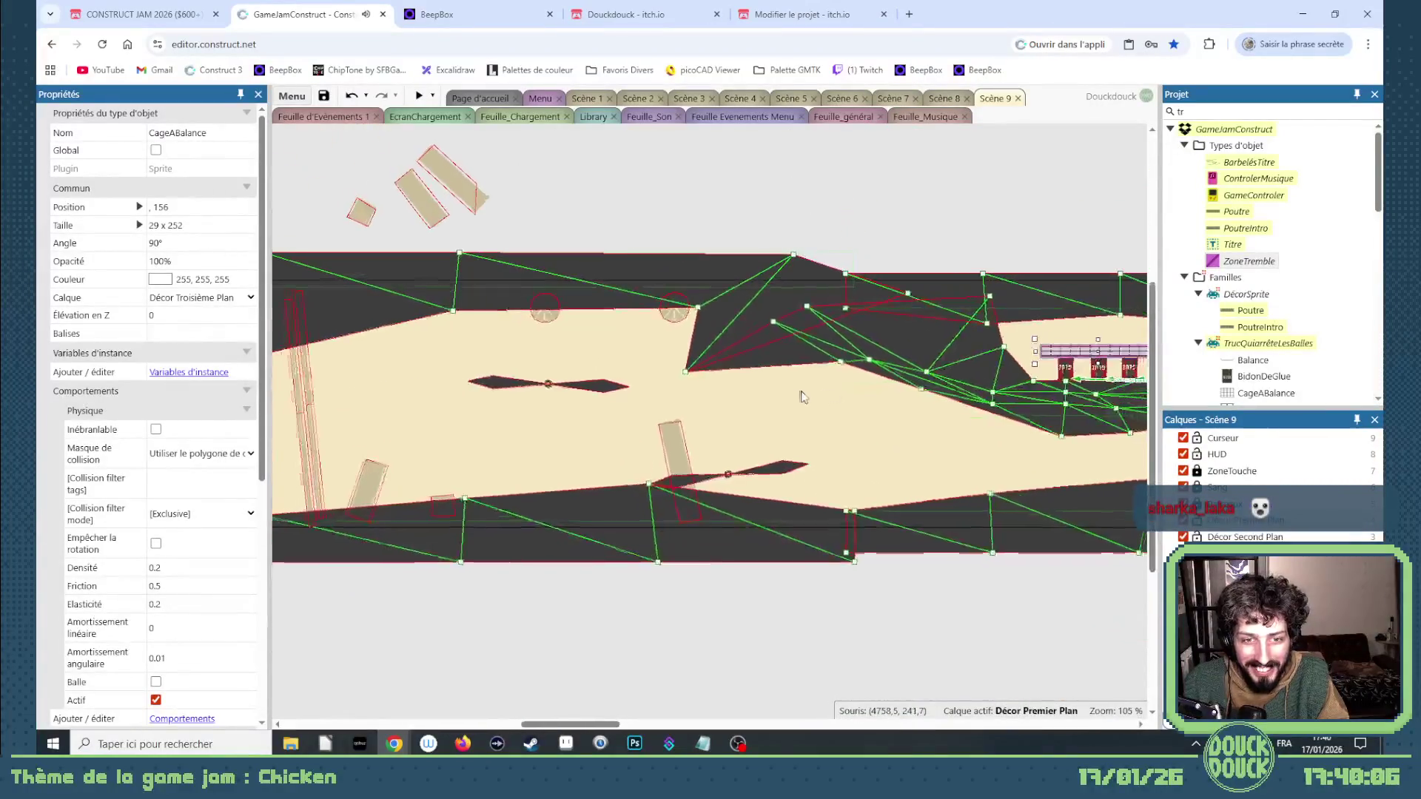
pyautogui.moveTo(607, 729)
pyautogui.mouseDown()
pyautogui.moveTo(730, 728)
pyautogui.moveTo(705, 729)
pyautogui.mouseUp()
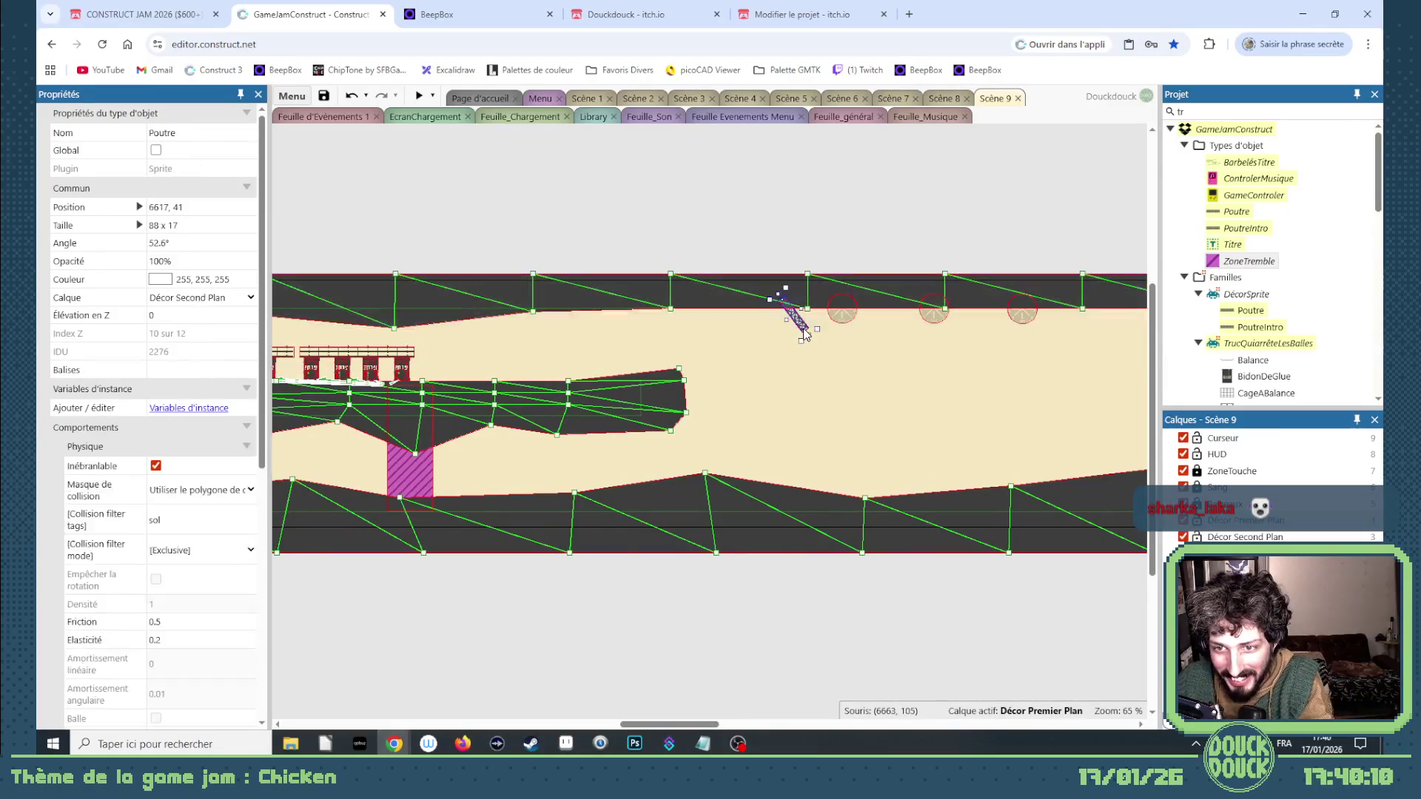
pyautogui.press('Delete')
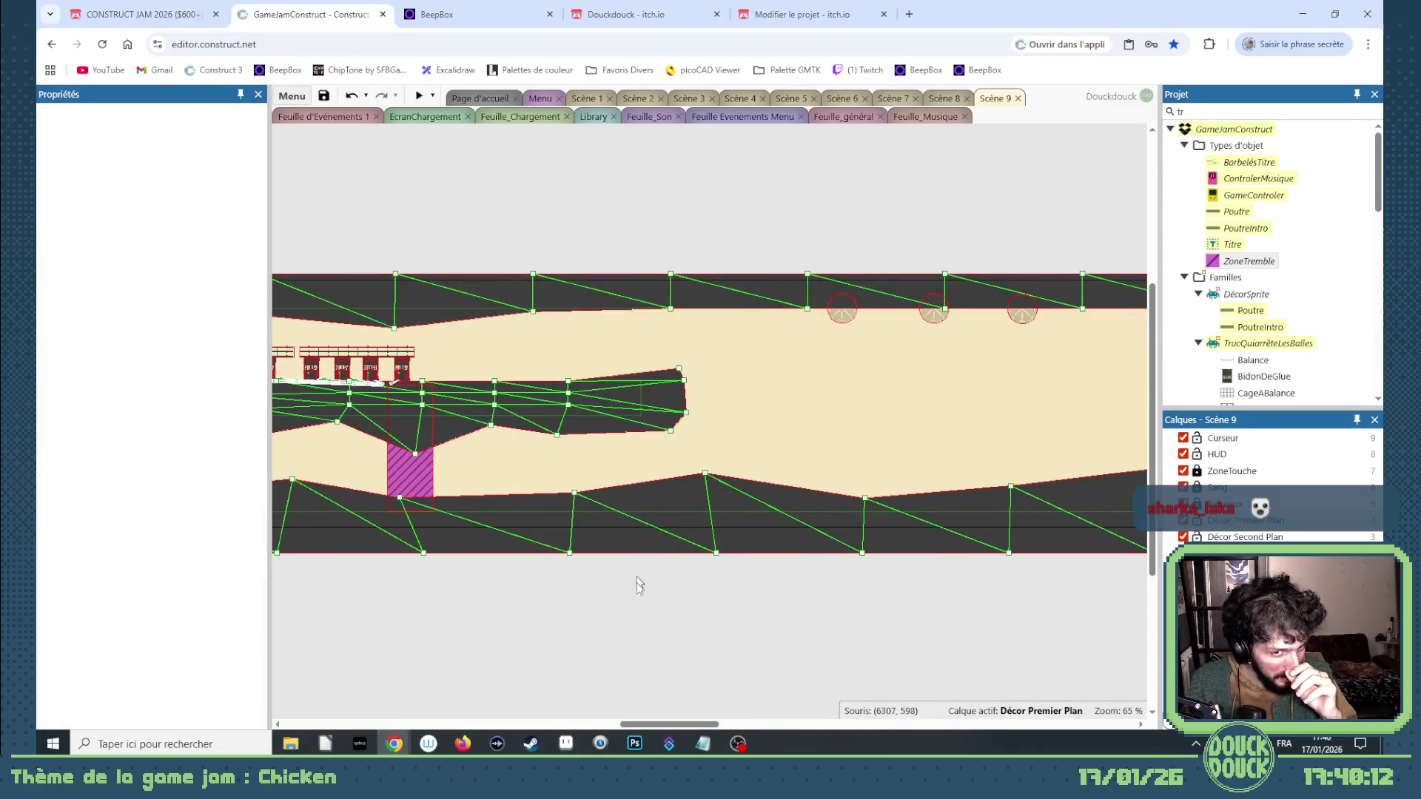
pyautogui.moveTo(688, 725); pyautogui.dragTo(657, 714)
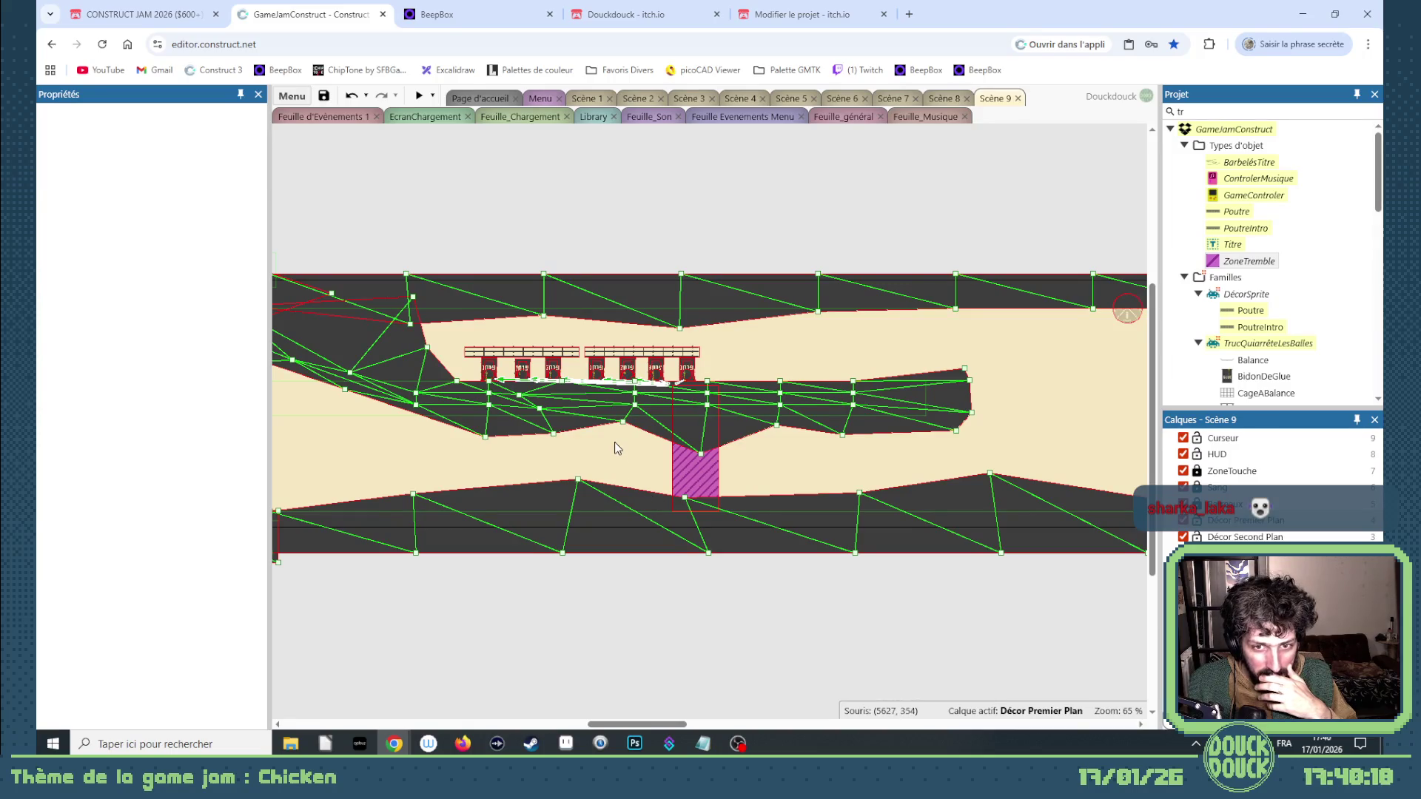
pyautogui.click(419, 96)
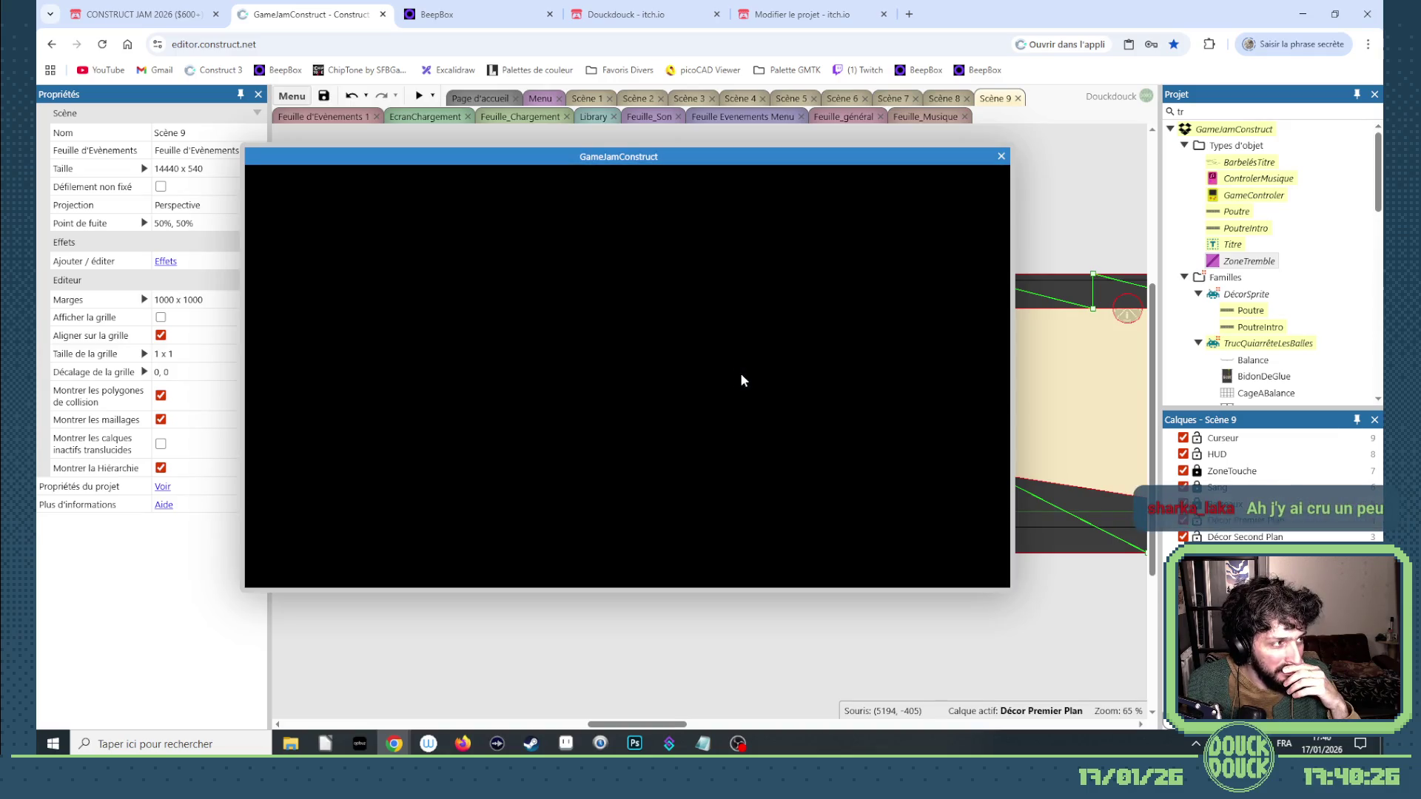
# Play the level full screen as turrets blast the glue barrels, then close the preview.
pyautogui.click(740, 381)
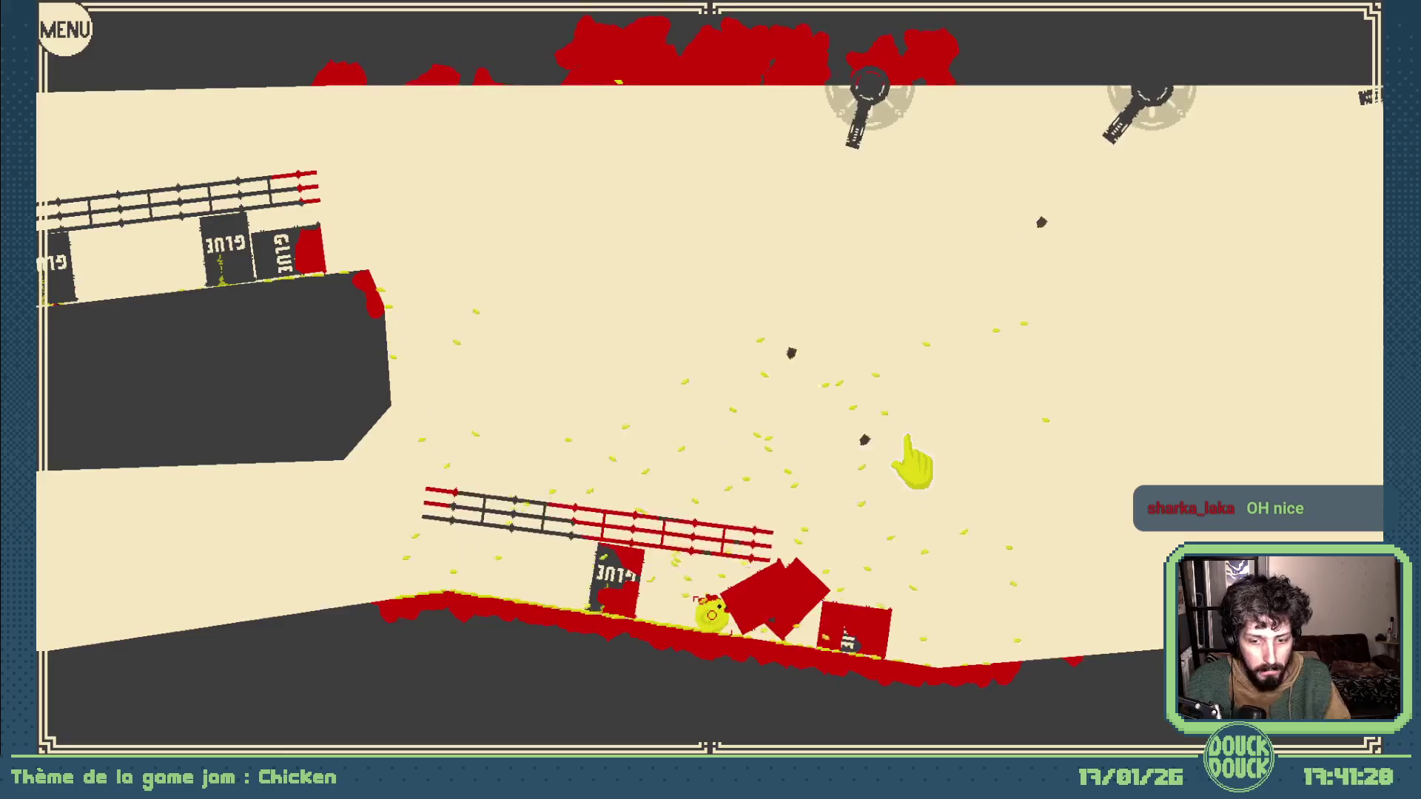
pyautogui.press('Escape')
pyautogui.click(1001, 156)
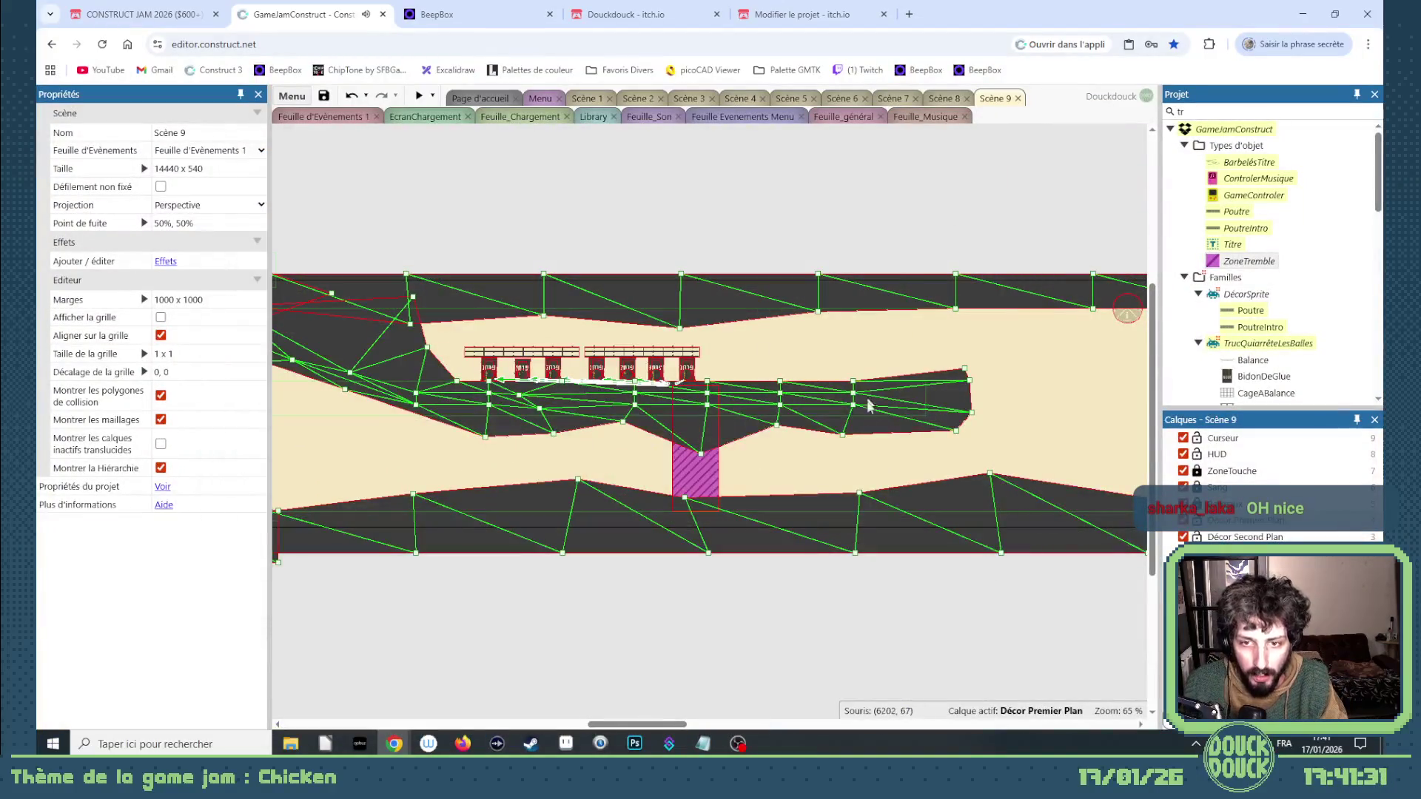
# Lock Décor Premier Plan, move the three BaseTourelle ceiling turrets left, and run a quick preview.
pyautogui.click(688, 723)
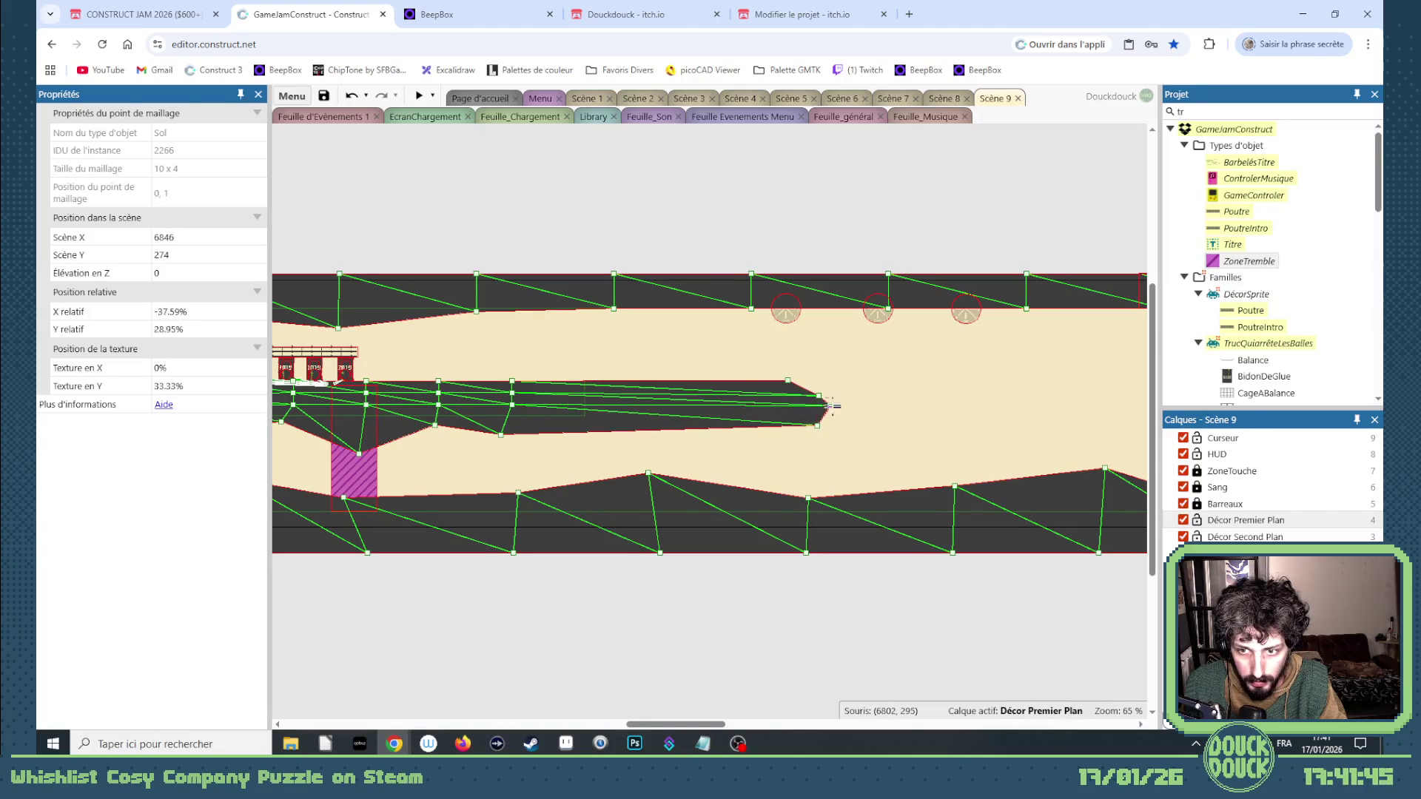
pyautogui.click(965, 320)
pyautogui.moveTo(1012, 241)
pyautogui.mouseDown()
pyautogui.moveTo(988, 340)
pyautogui.moveTo(736, 358)
pyautogui.mouseUp()
pyautogui.click(1198, 519)
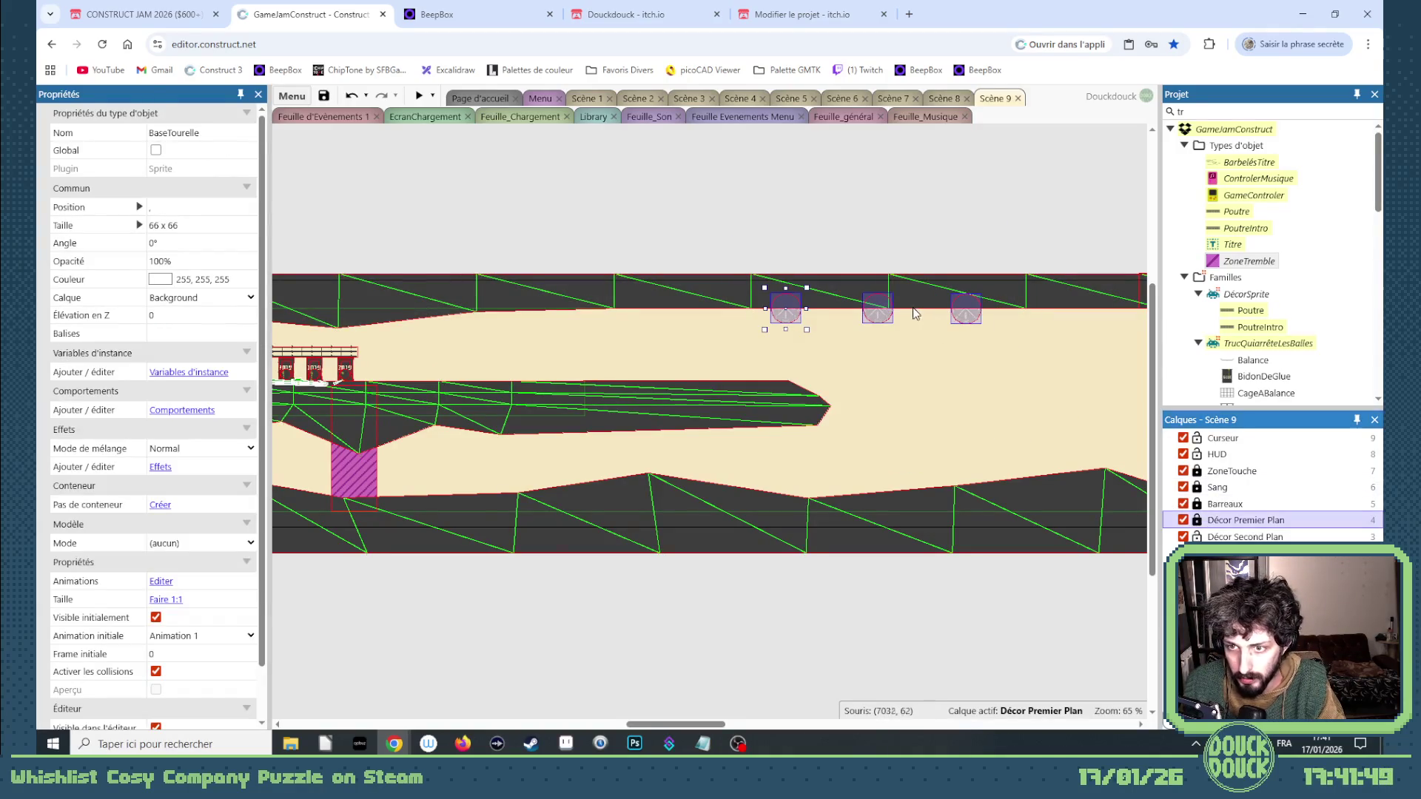
pyautogui.moveTo(885, 324); pyautogui.dragTo(613, 334)
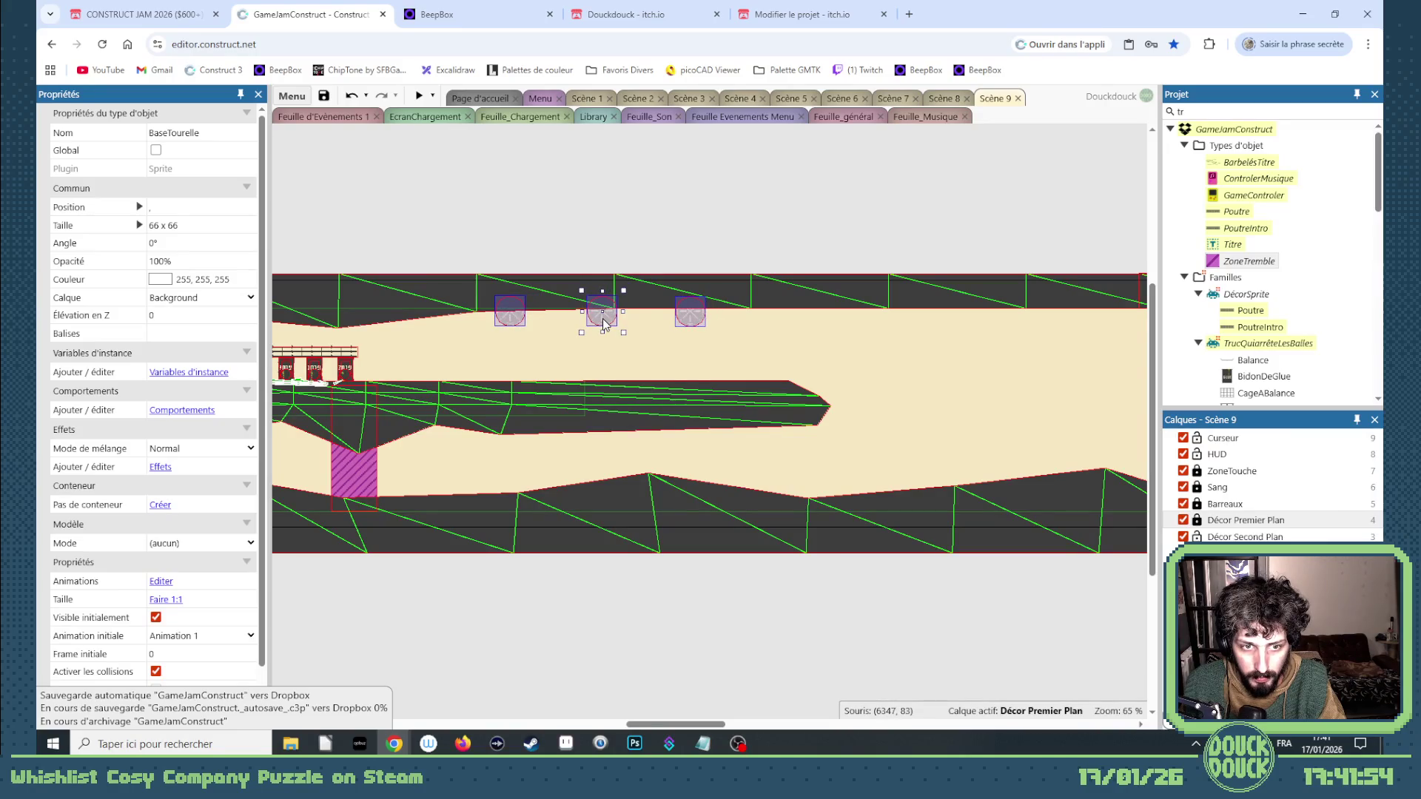
pyautogui.click(419, 96)
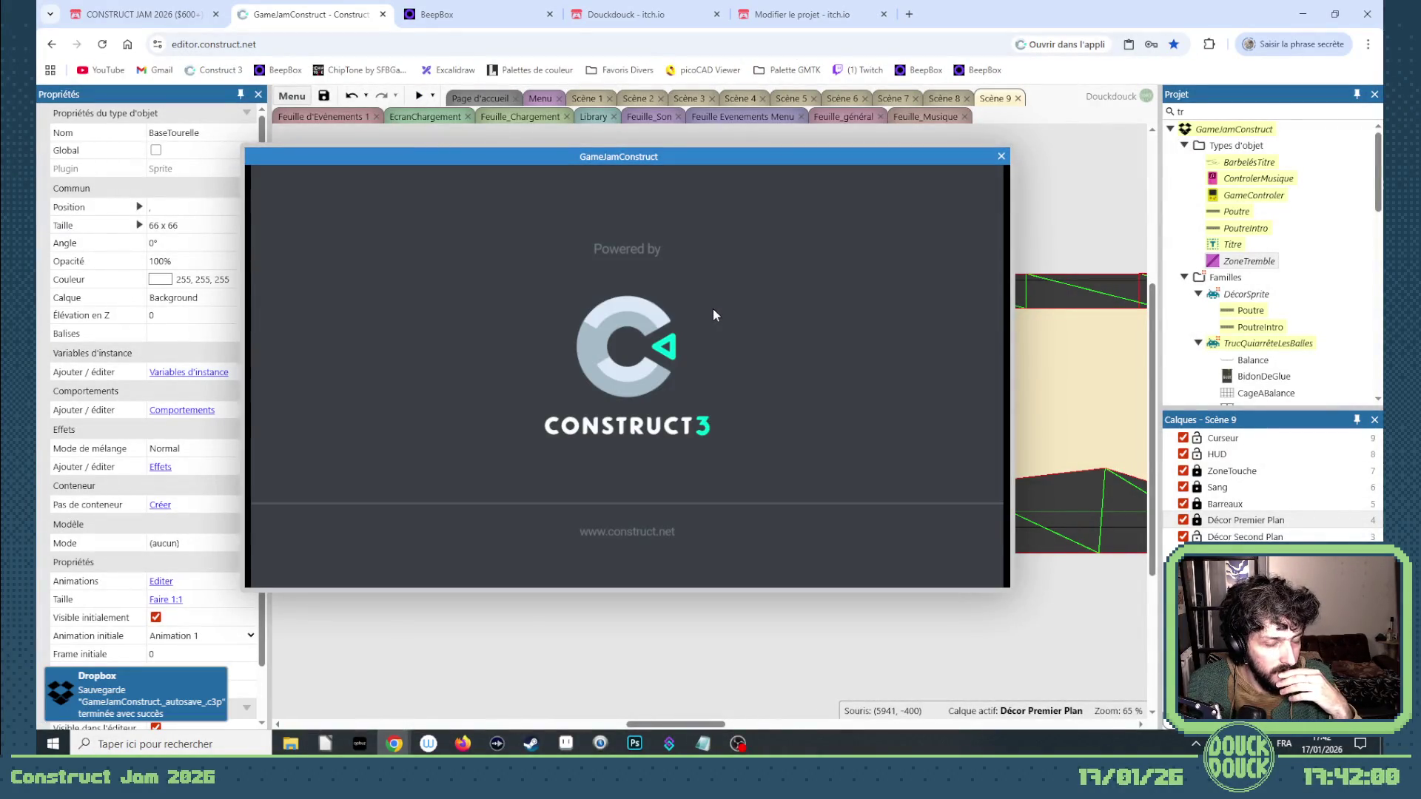
pyautogui.click(1000, 156)
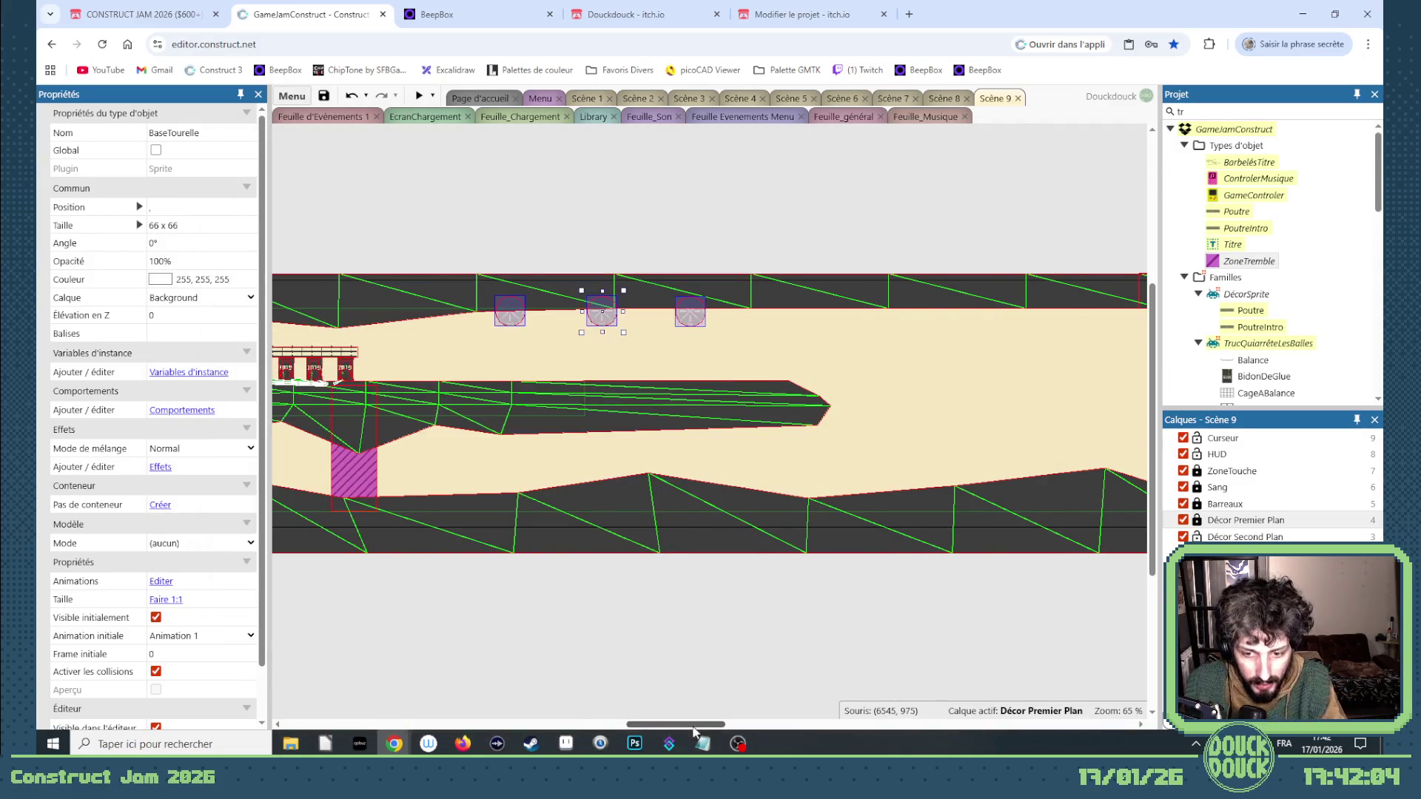
# Close the gaps in the GLUE barrel row, sliding the sixth barrel left and re-seating the lifted one.
pyautogui.scroll(5, 692, 352)
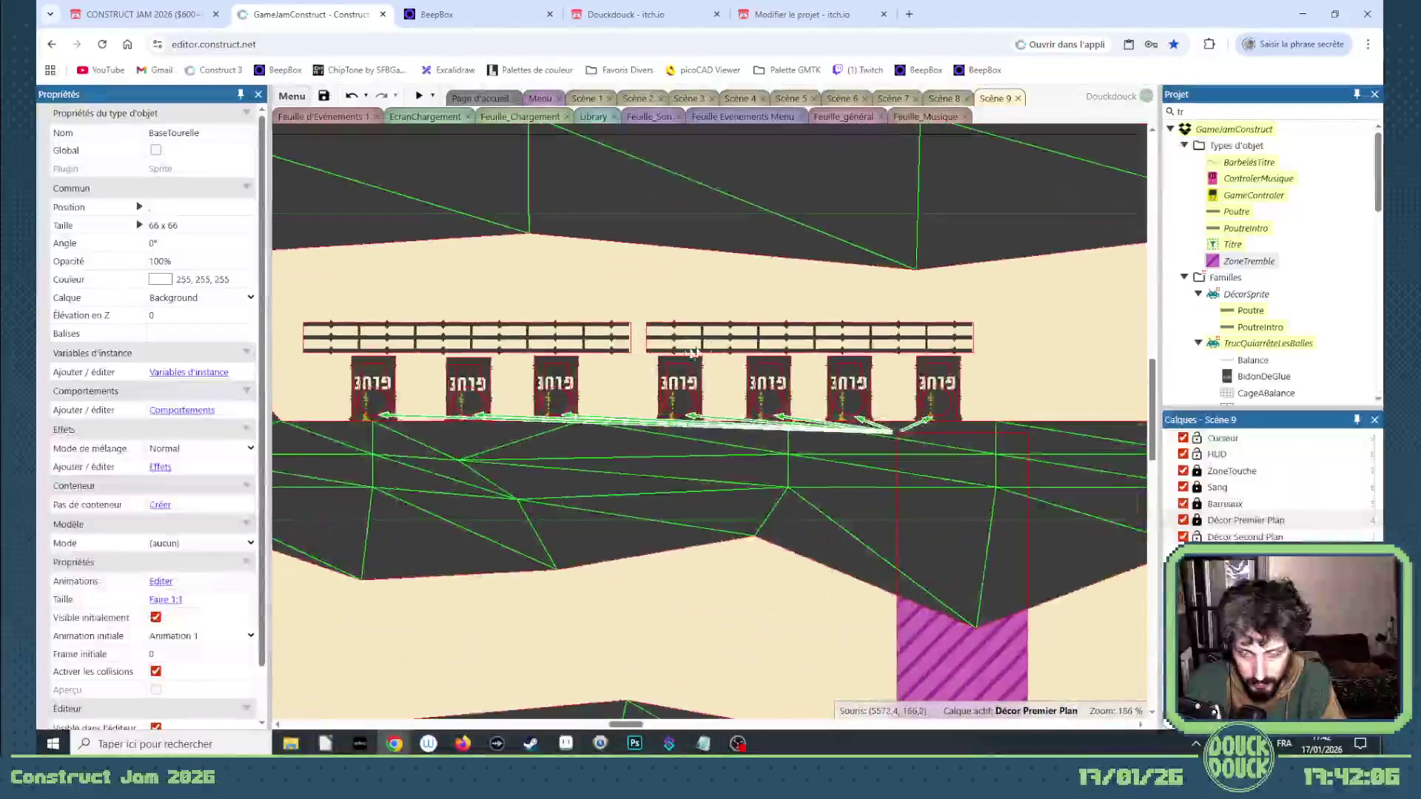
pyautogui.click(1200, 522)
pyautogui.click(914, 299)
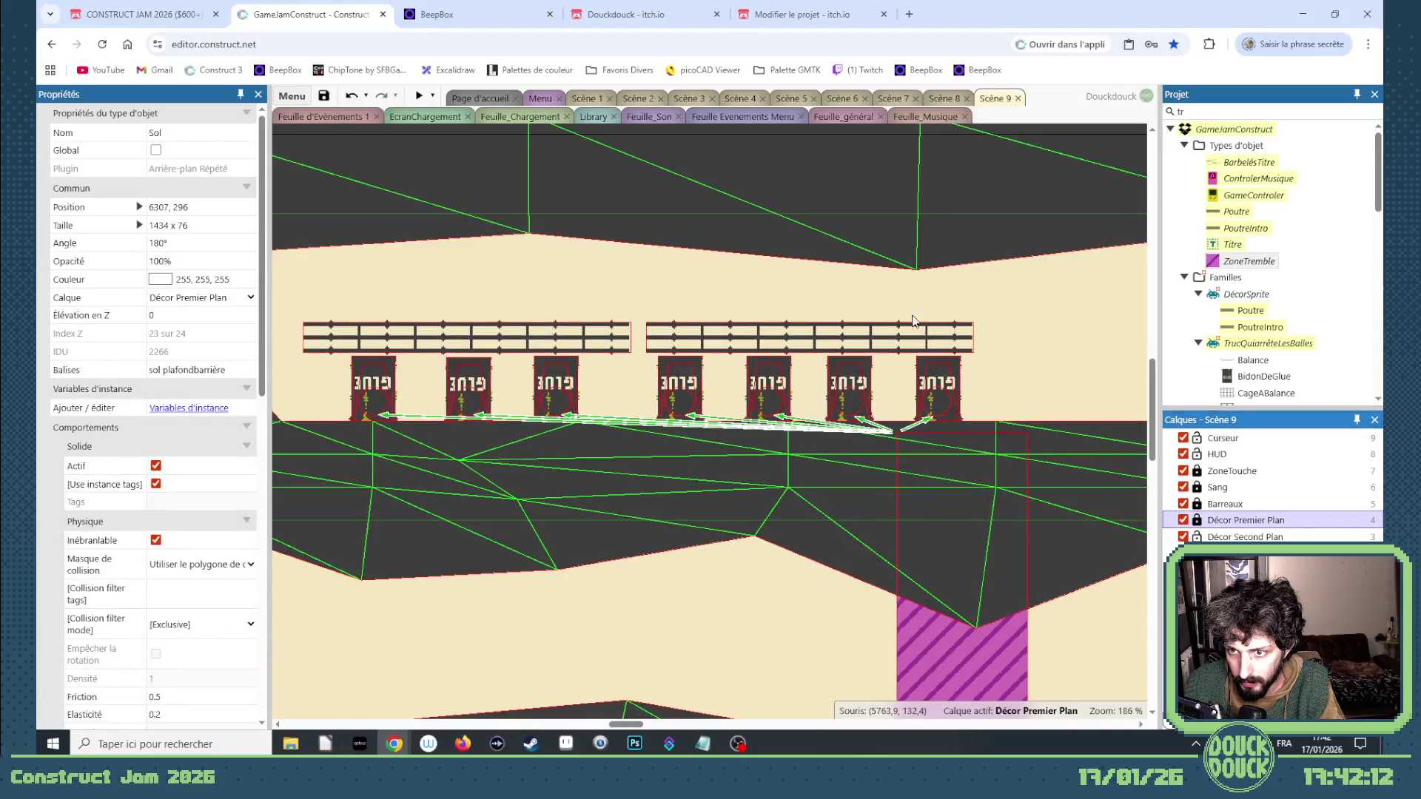
pyautogui.moveTo(914, 321); pyautogui.dragTo(1001, 455)
pyautogui.moveTo(803, 291); pyautogui.dragTo(904, 450)
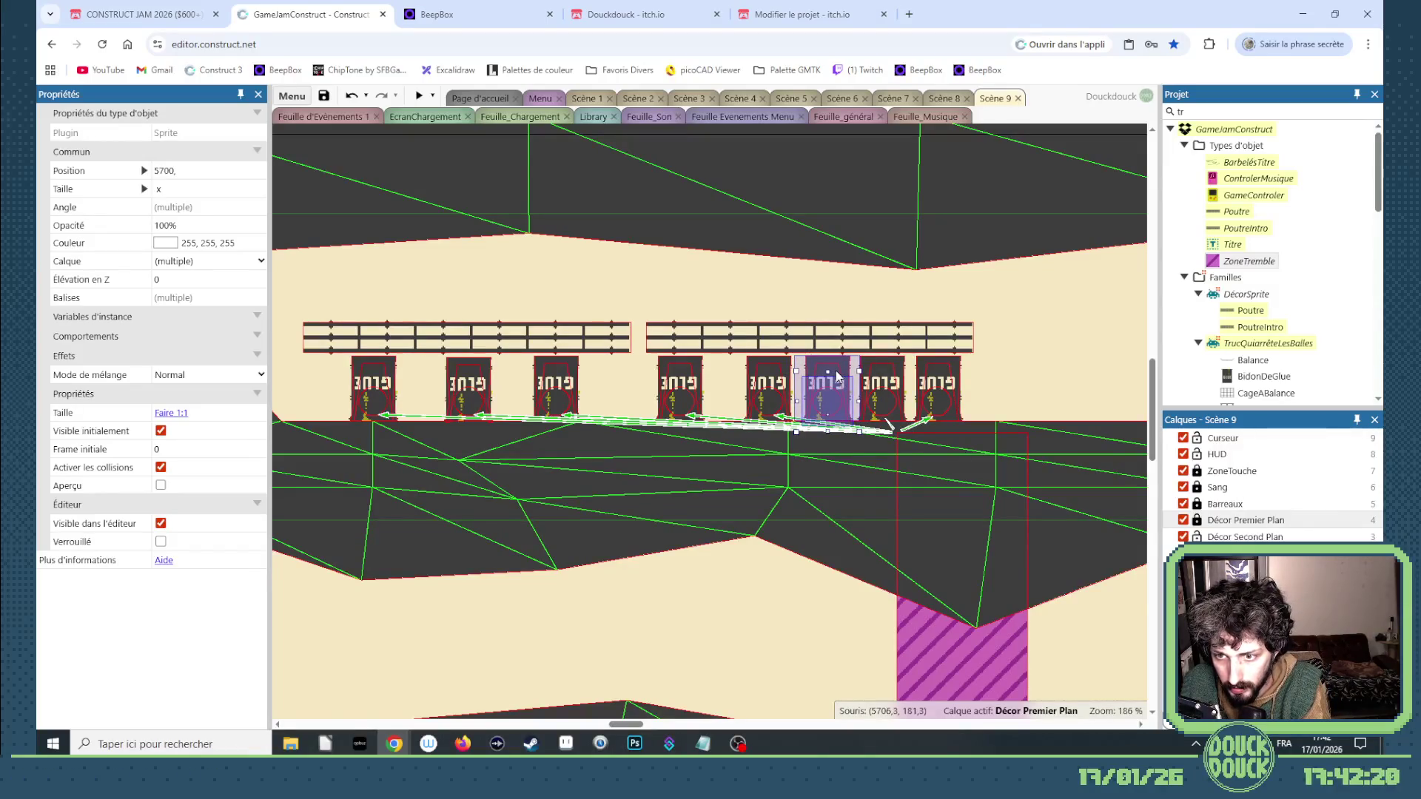
pyautogui.moveTo(836, 376)
pyautogui.mouseDown()
pyautogui.moveTo(741, 375)
pyautogui.moveTo(718, 289)
pyautogui.moveTo(687, 252)
pyautogui.mouseUp()
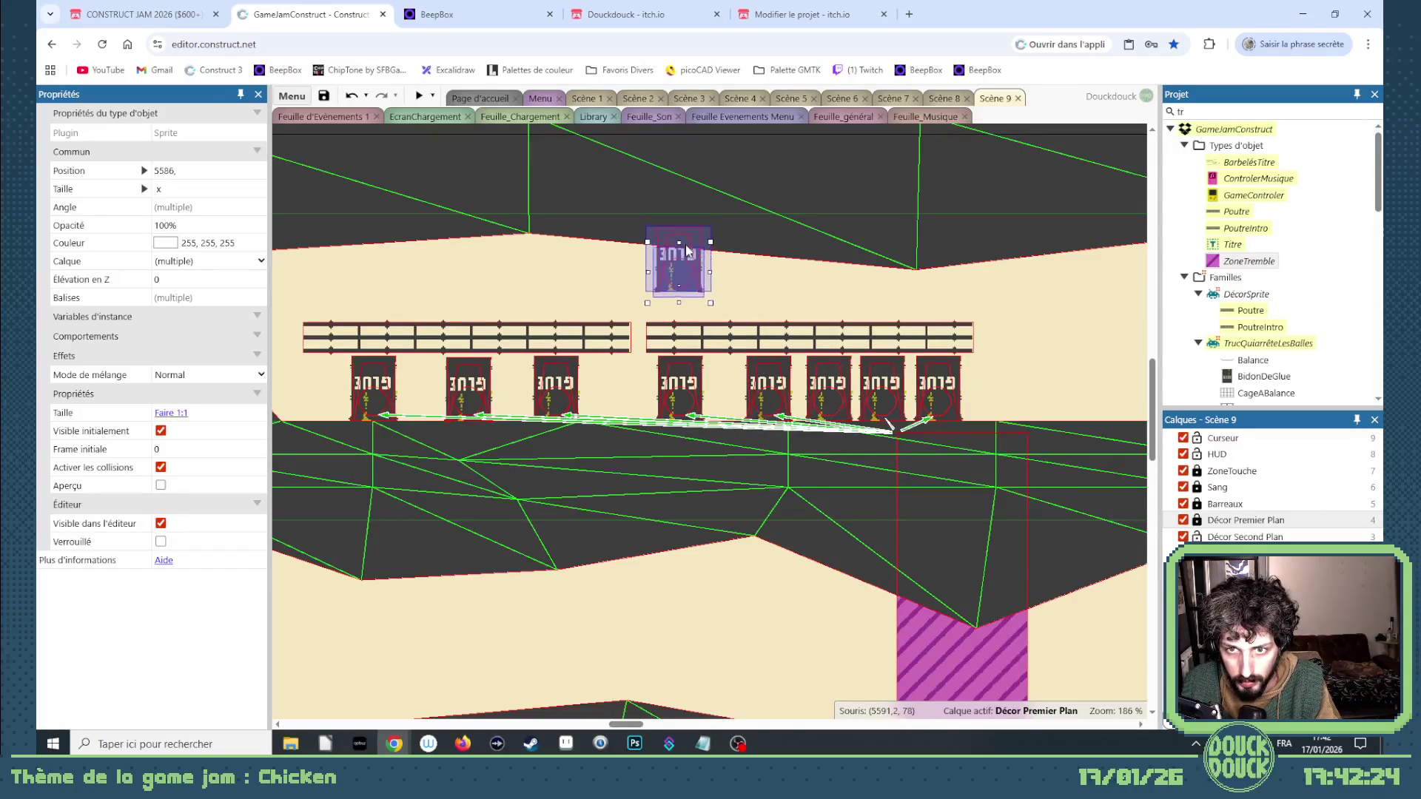
pyautogui.click(736, 305)
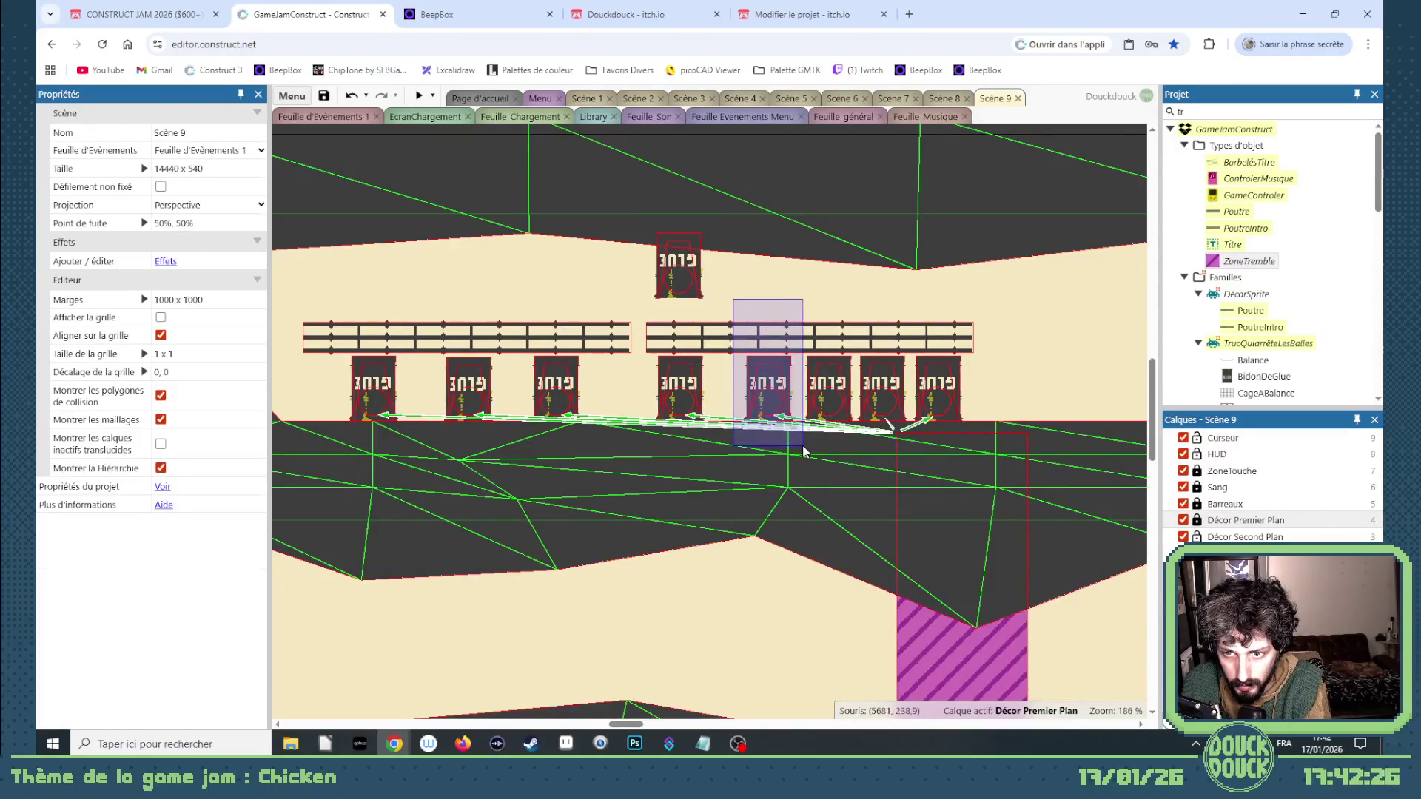
pyautogui.moveTo(804, 449); pyautogui.dragTo(804, 451)
pyautogui.moveTo(728, 305); pyautogui.dragTo(629, 462)
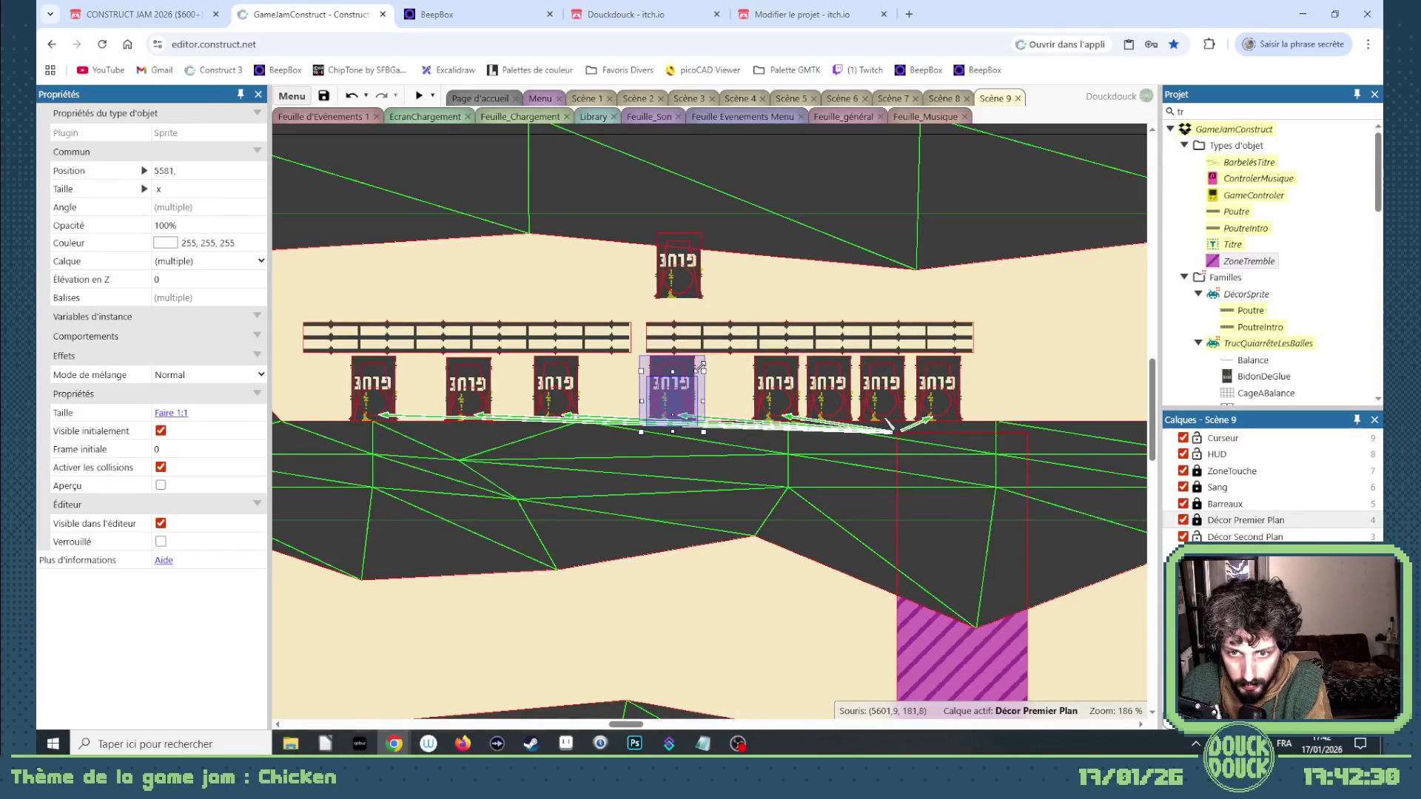
pyautogui.moveTo(724, 320)
pyautogui.mouseDown()
pyautogui.moveTo(635, 236)
pyautogui.moveTo(635, 214)
pyautogui.mouseUp()
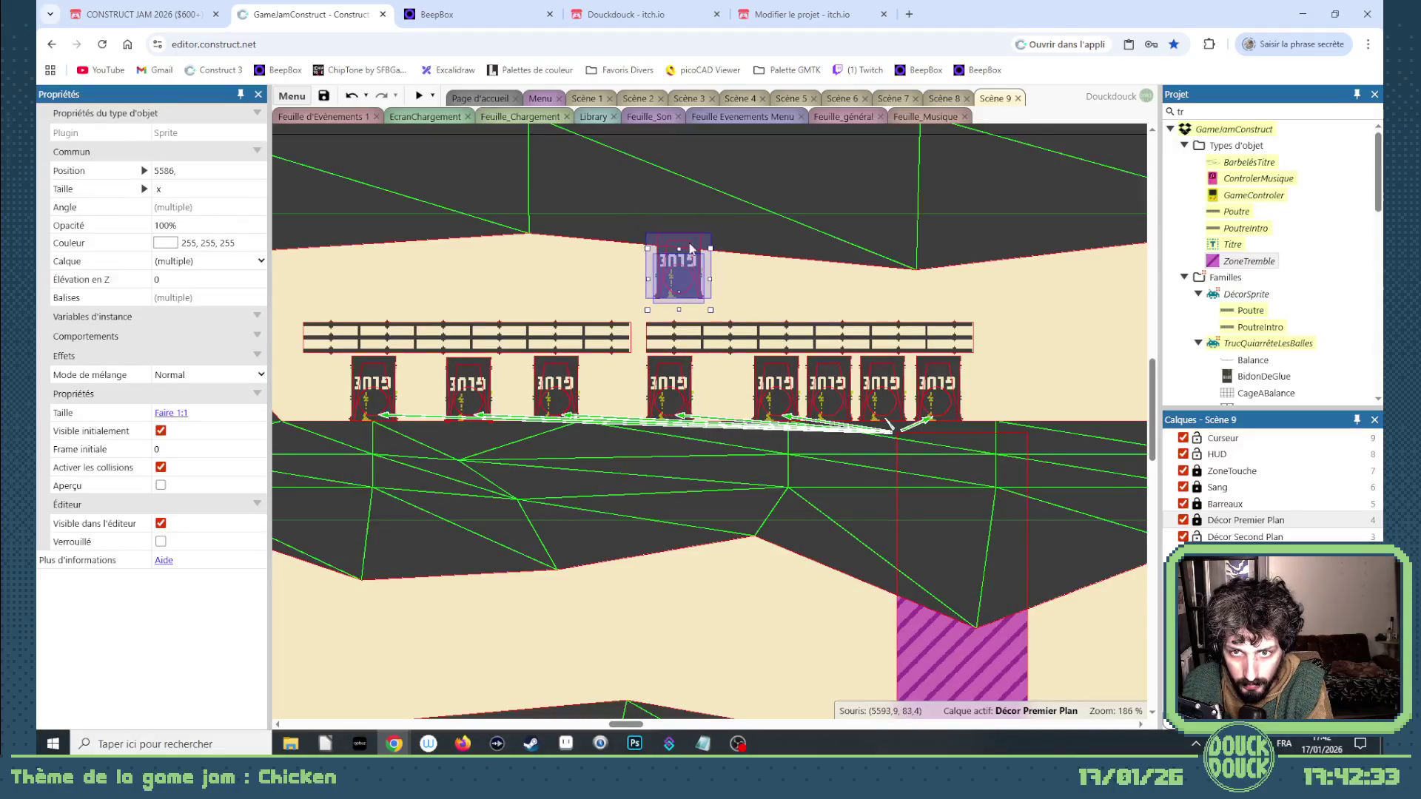
pyautogui.moveTo(697, 272); pyautogui.dragTo(738, 374)
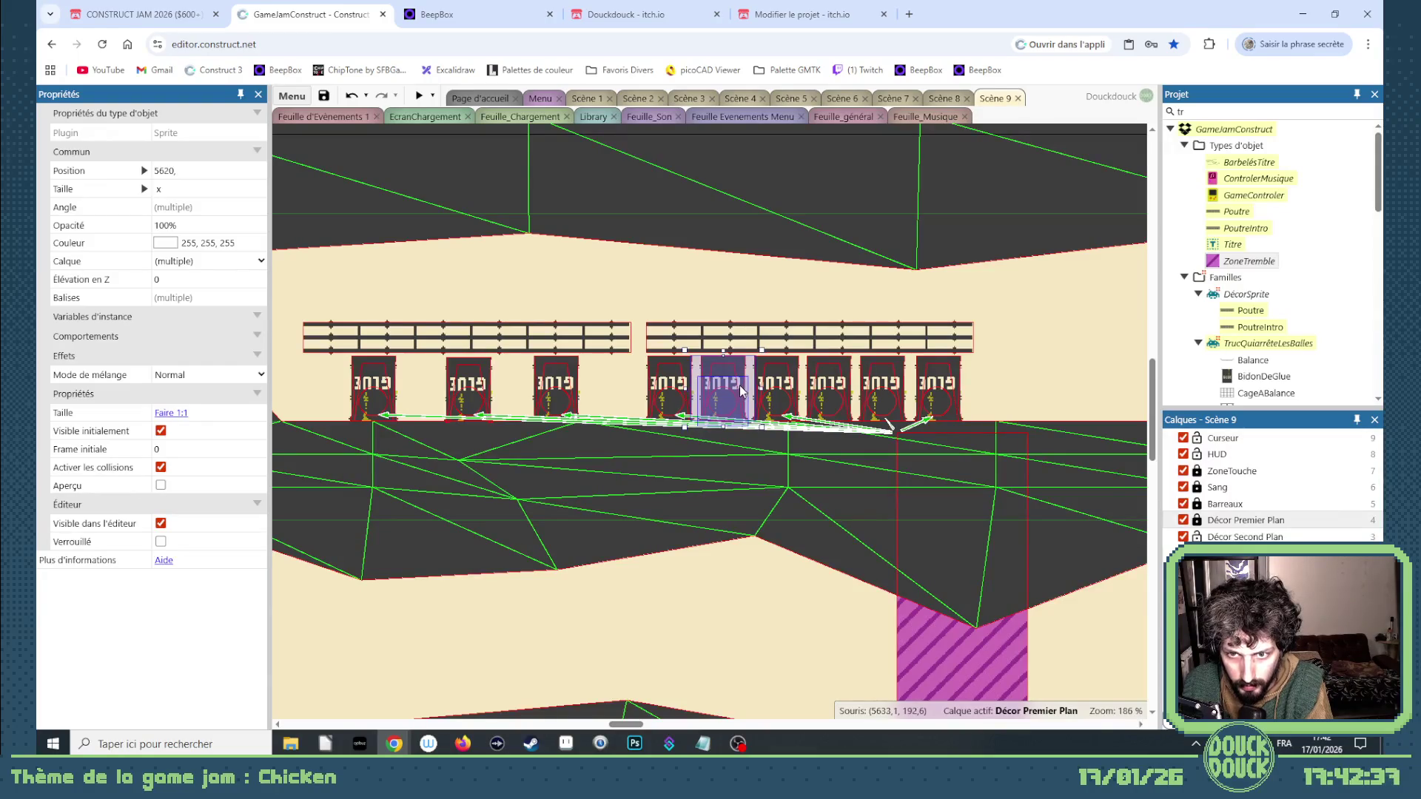
# Extend the barrel row leftward, nudging the left-end barrel into place near x 5334.
pyautogui.scroll(4, 740, 385)
pyautogui.moveTo(740, 388)
pyautogui.mouseDown()
pyautogui.moveTo(425, 273)
pyautogui.moveTo(257, 280)
pyautogui.moveTo(640, 390)
pyautogui.mouseUp()
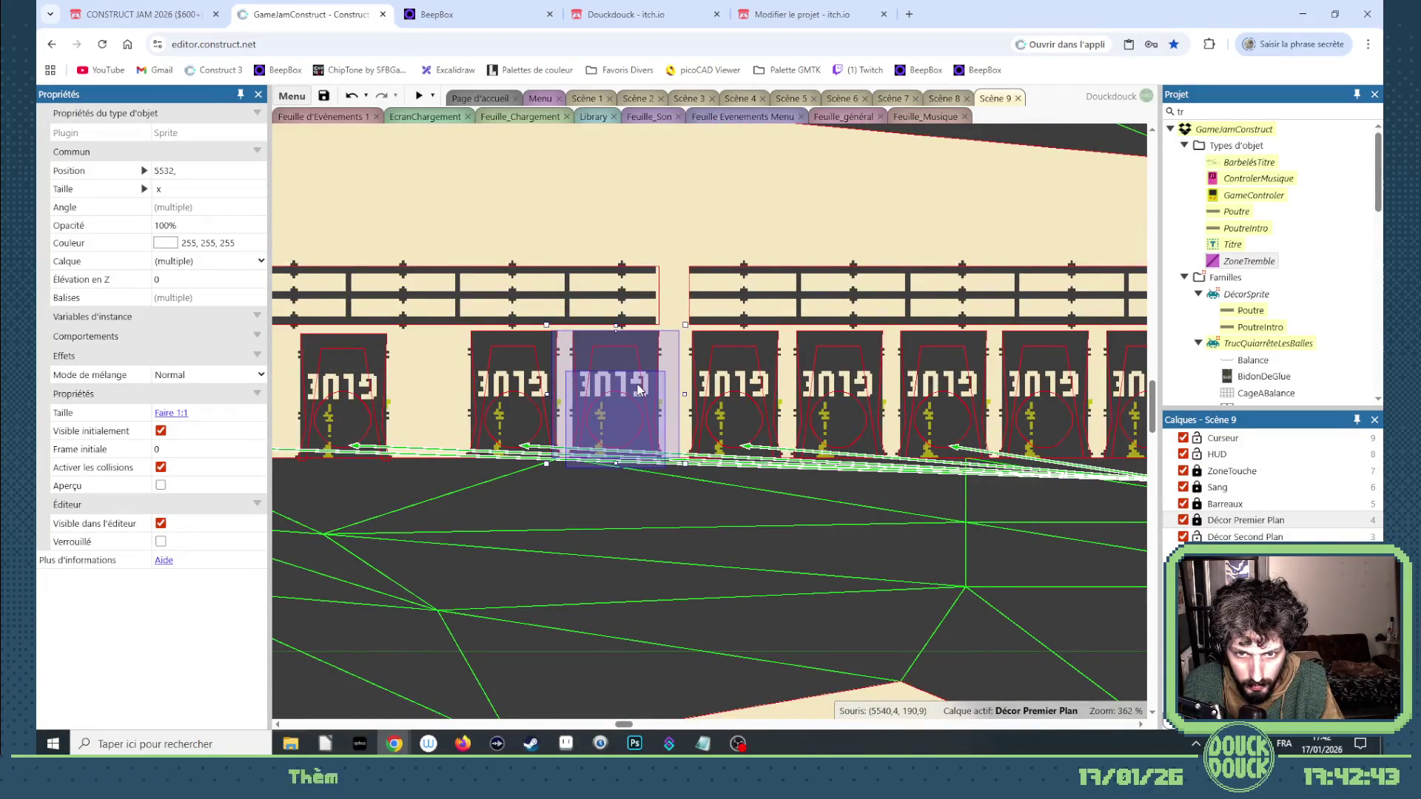
pyautogui.moveTo(640, 390); pyautogui.dragTo(440, 386)
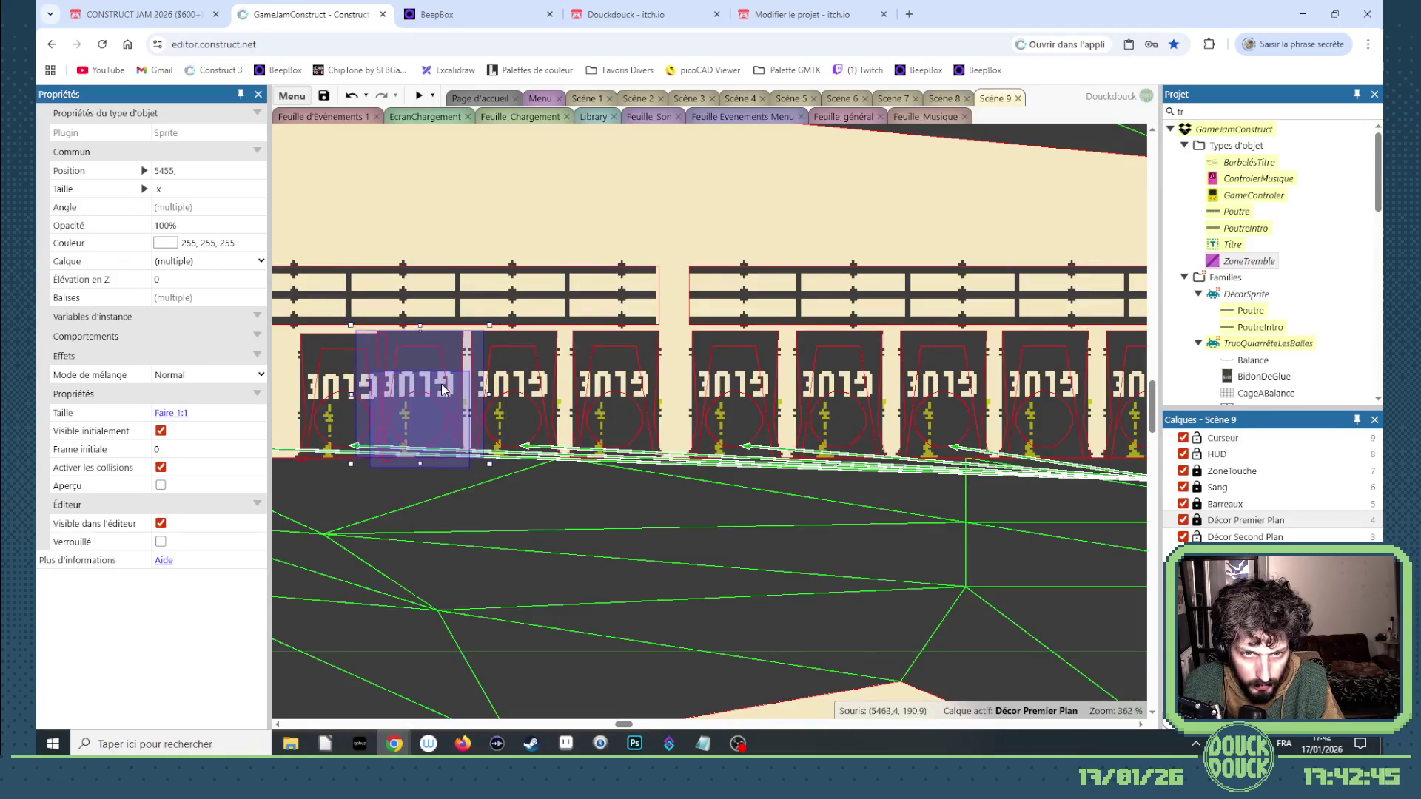
pyautogui.scroll(-4, 596, 388)
pyautogui.moveTo(471, 277); pyautogui.dragTo(378, 469)
pyautogui.press('Left')
pyautogui.press('Left')
pyautogui.press('Left')
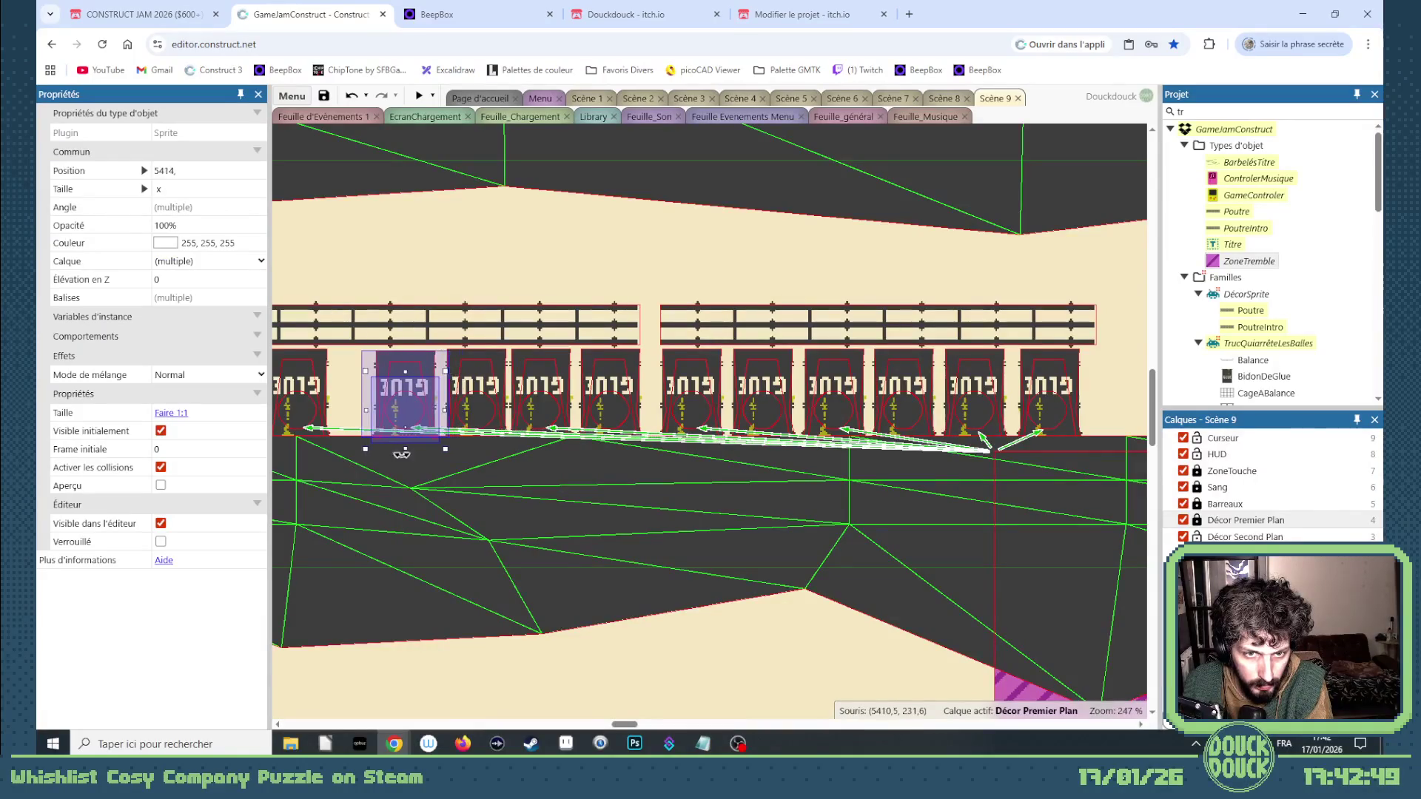
pyautogui.moveTo(623, 725); pyautogui.dragTo(618, 724)
pyautogui.moveTo(441, 288); pyautogui.dragTo(545, 464)
pyautogui.press('Right')
pyautogui.press('Right')
pyautogui.press('Right')
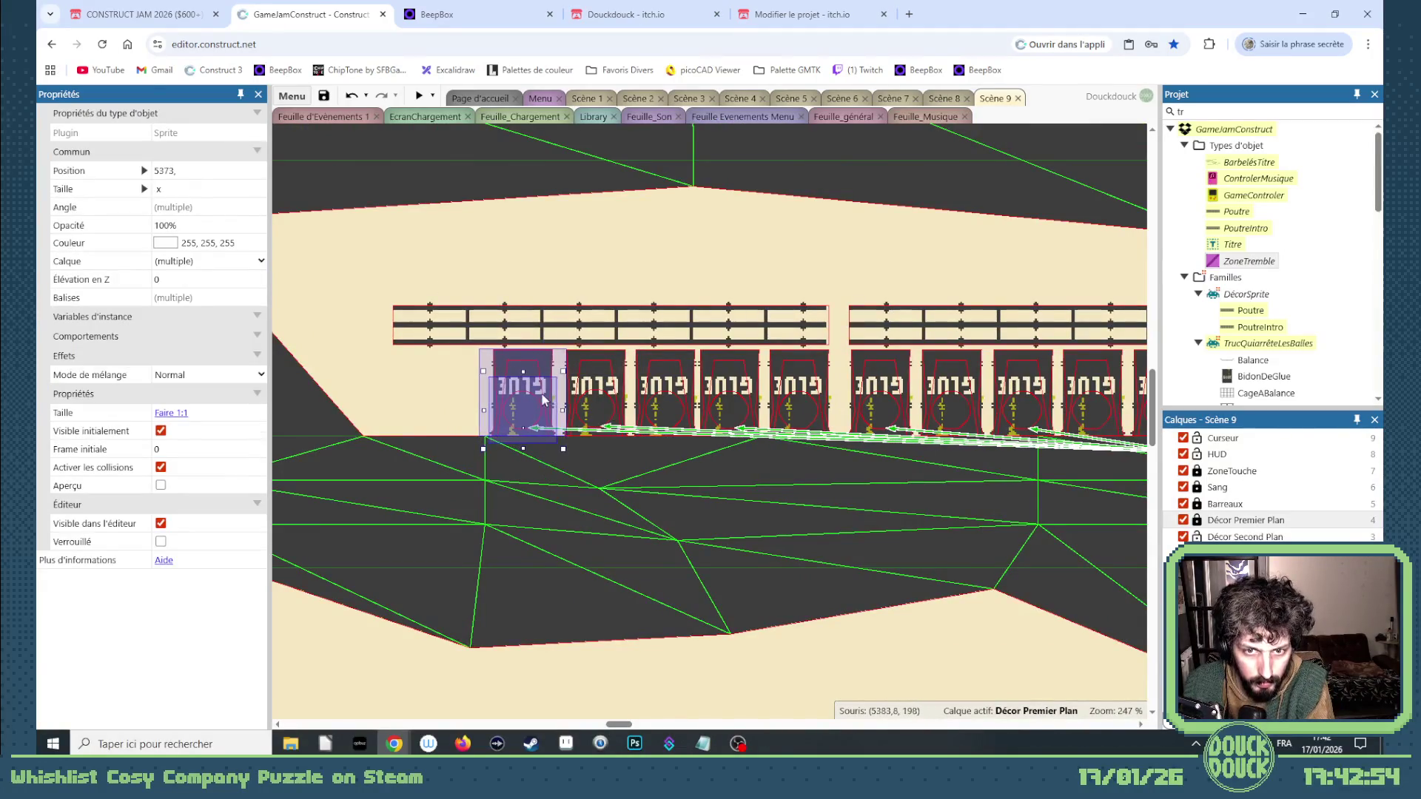
pyautogui.moveTo(539, 389)
pyautogui.mouseDown()
pyautogui.moveTo(422, 382)
pyautogui.moveTo(455, 382)
pyautogui.mouseUp()
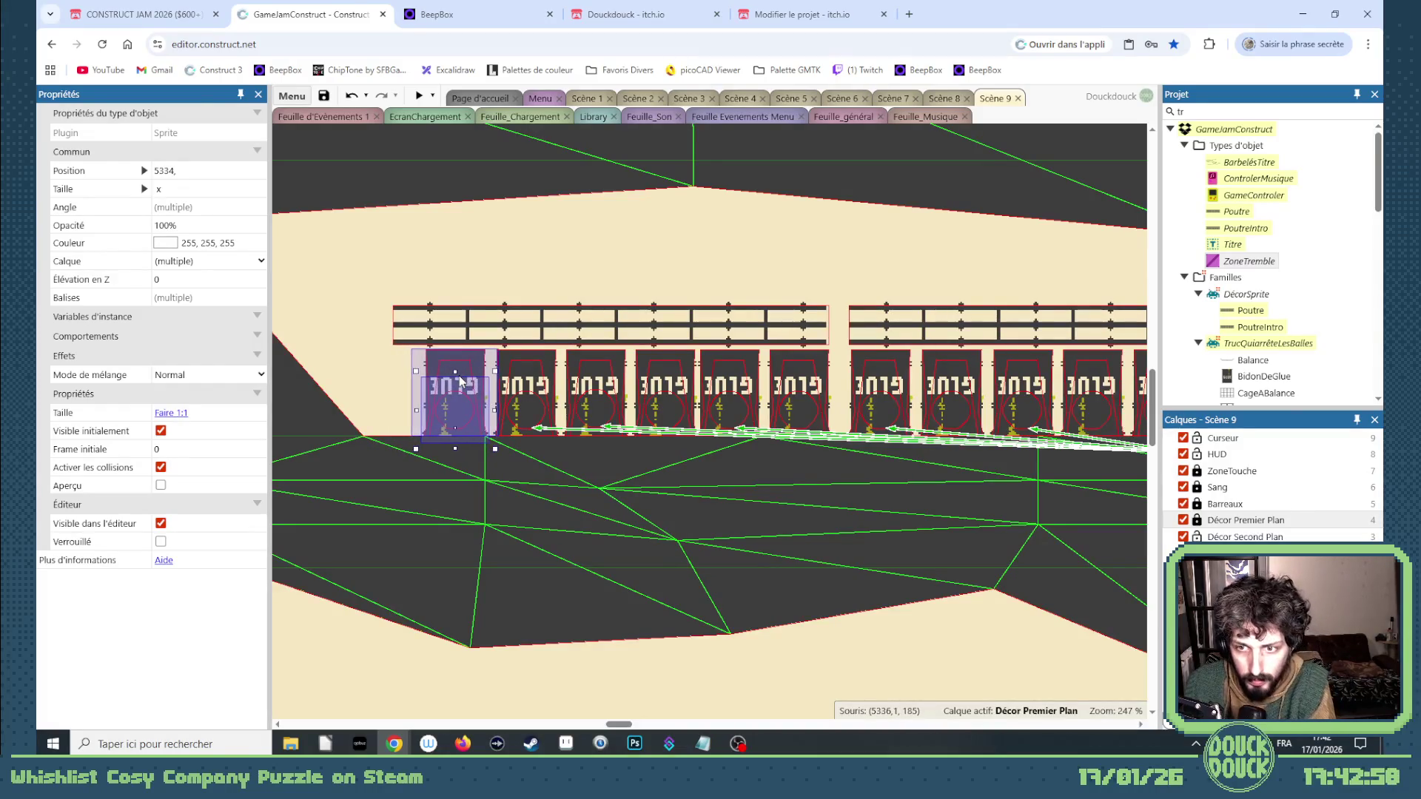
pyautogui.click(653, 338)
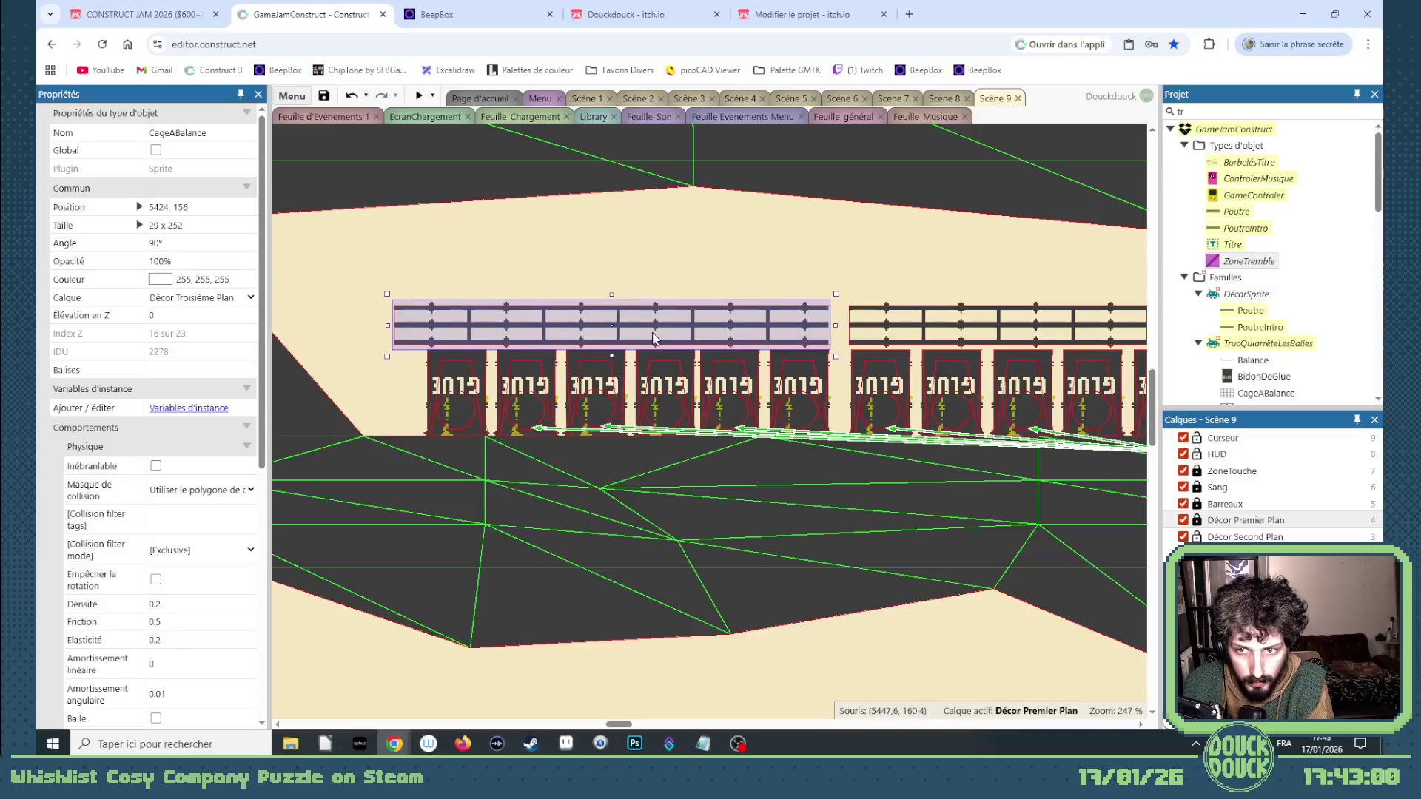
# Make the ledge's Poule chickens children of ZoneTremble via Hiérarchie, then preview Scene 9.
pyautogui.scroll(-4, 639, 344)
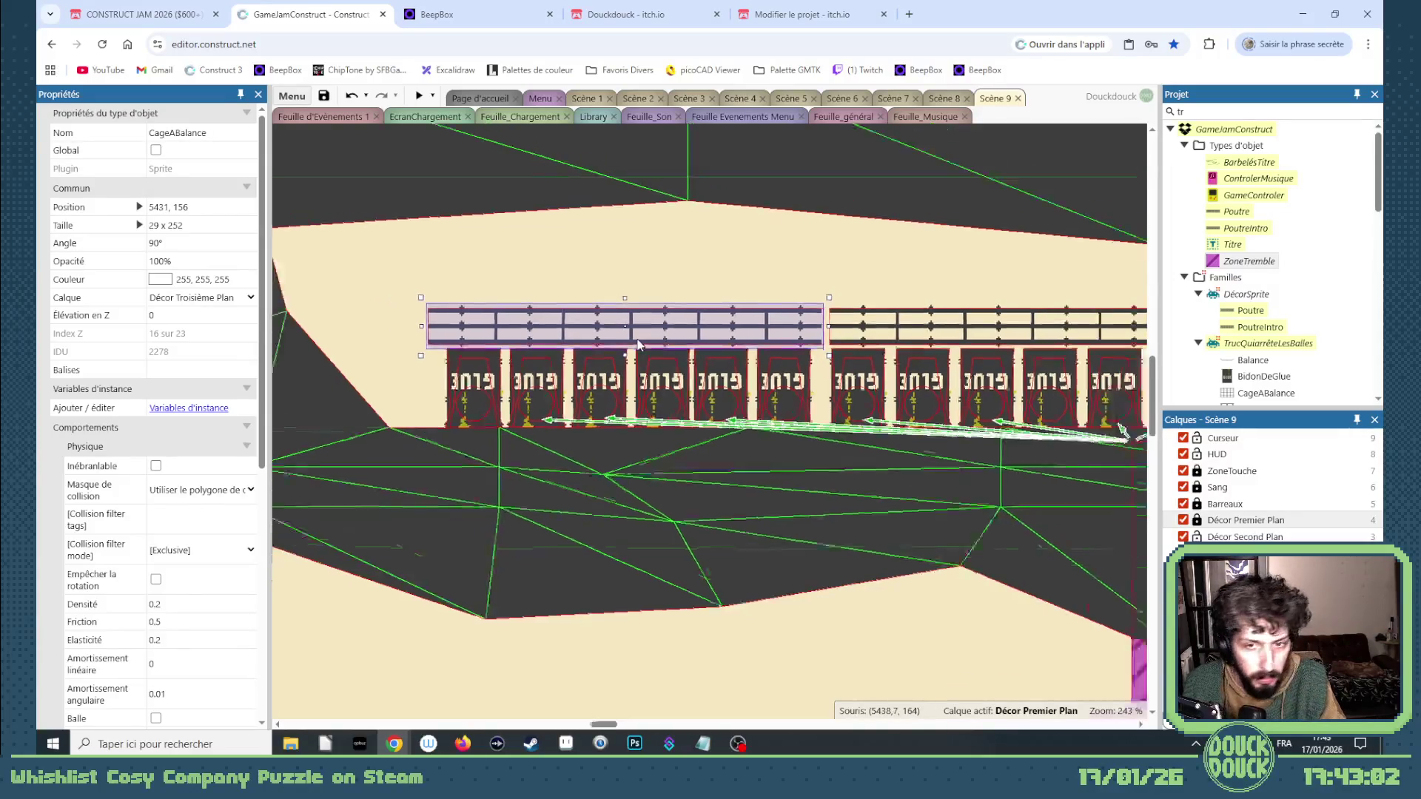
pyautogui.moveTo(462, 361); pyautogui.dragTo(1078, 431)
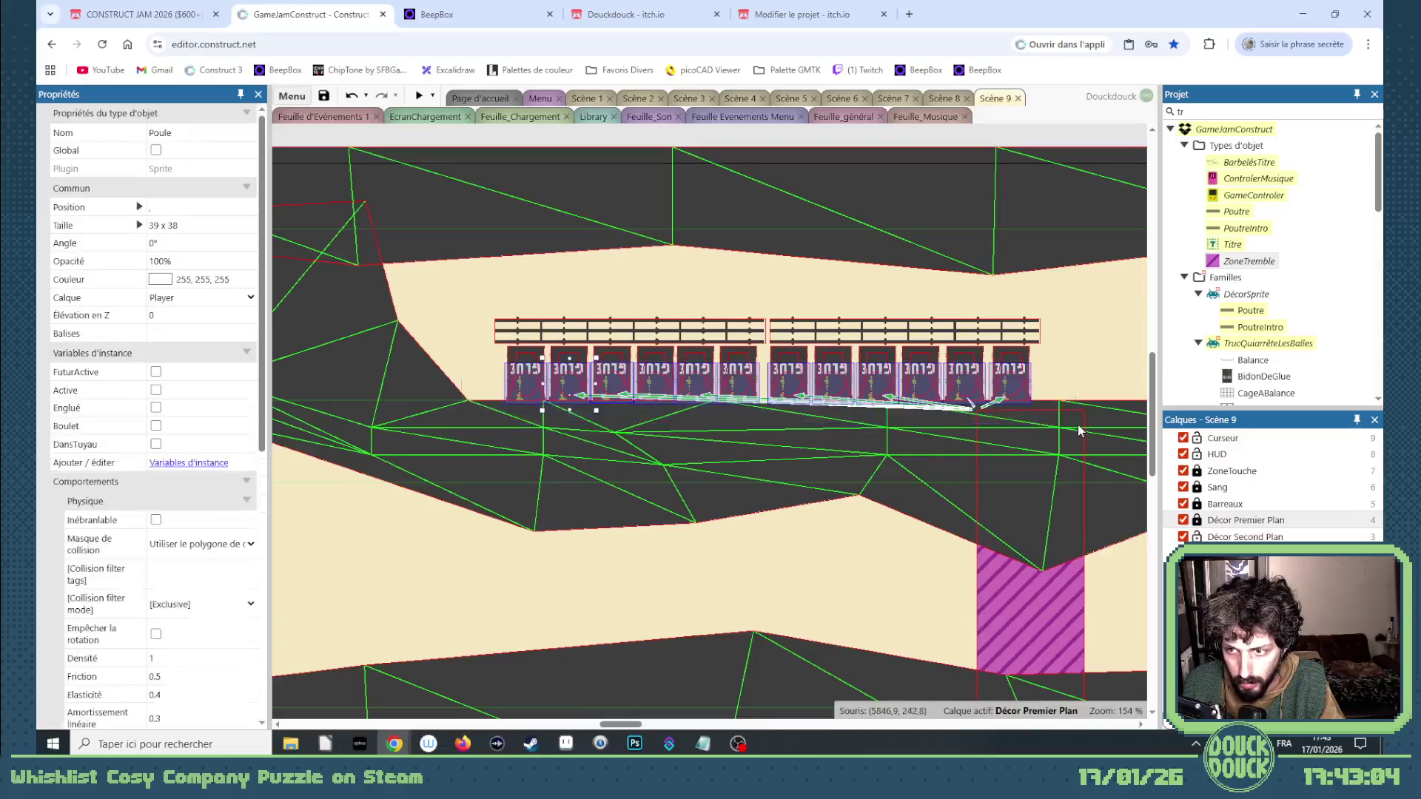
pyautogui.keyDown('shift'); pyautogui.click(1000, 619); pyautogui.keyUp('shift')
pyautogui.rightClick(1001, 618)
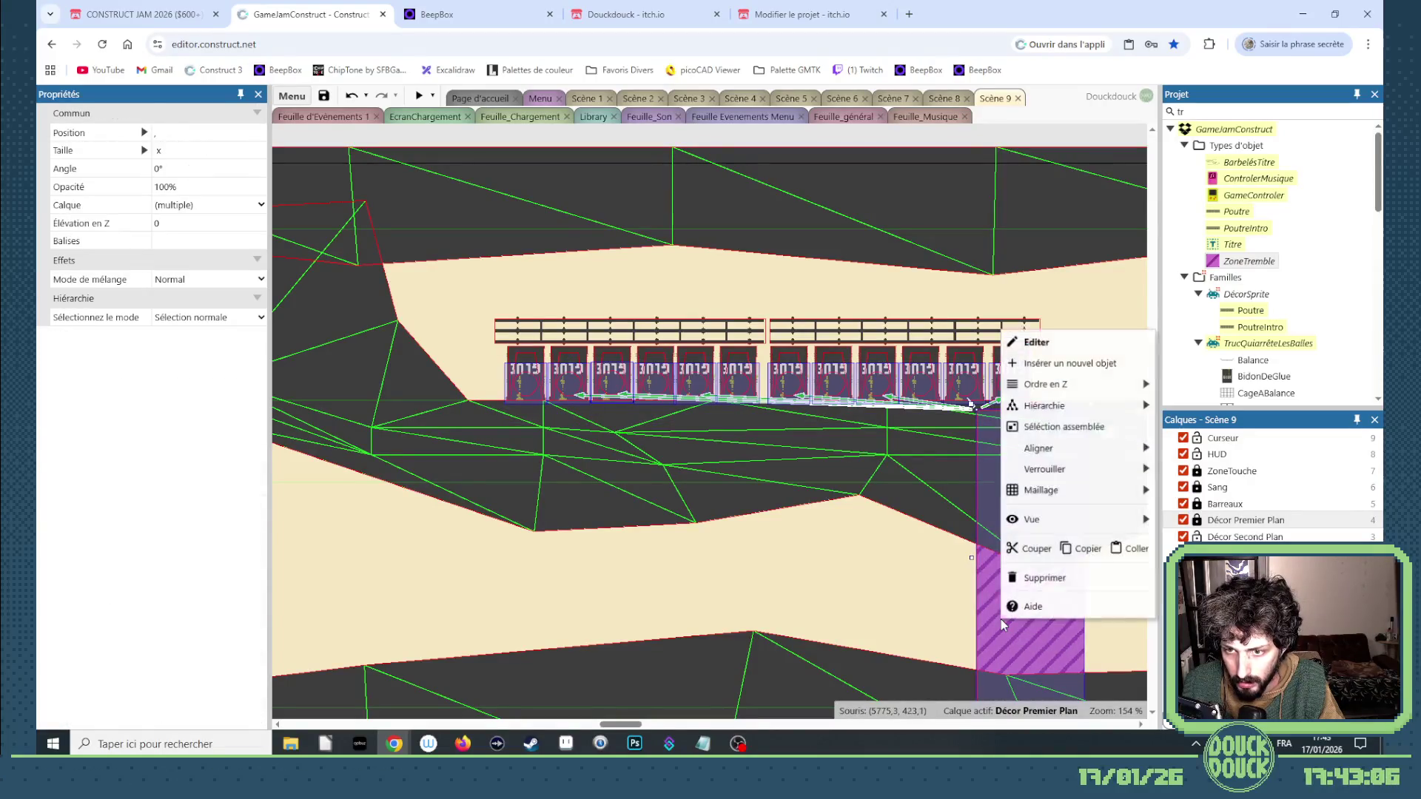
pyautogui.moveTo(1051, 404)
pyautogui.click(1187, 410)
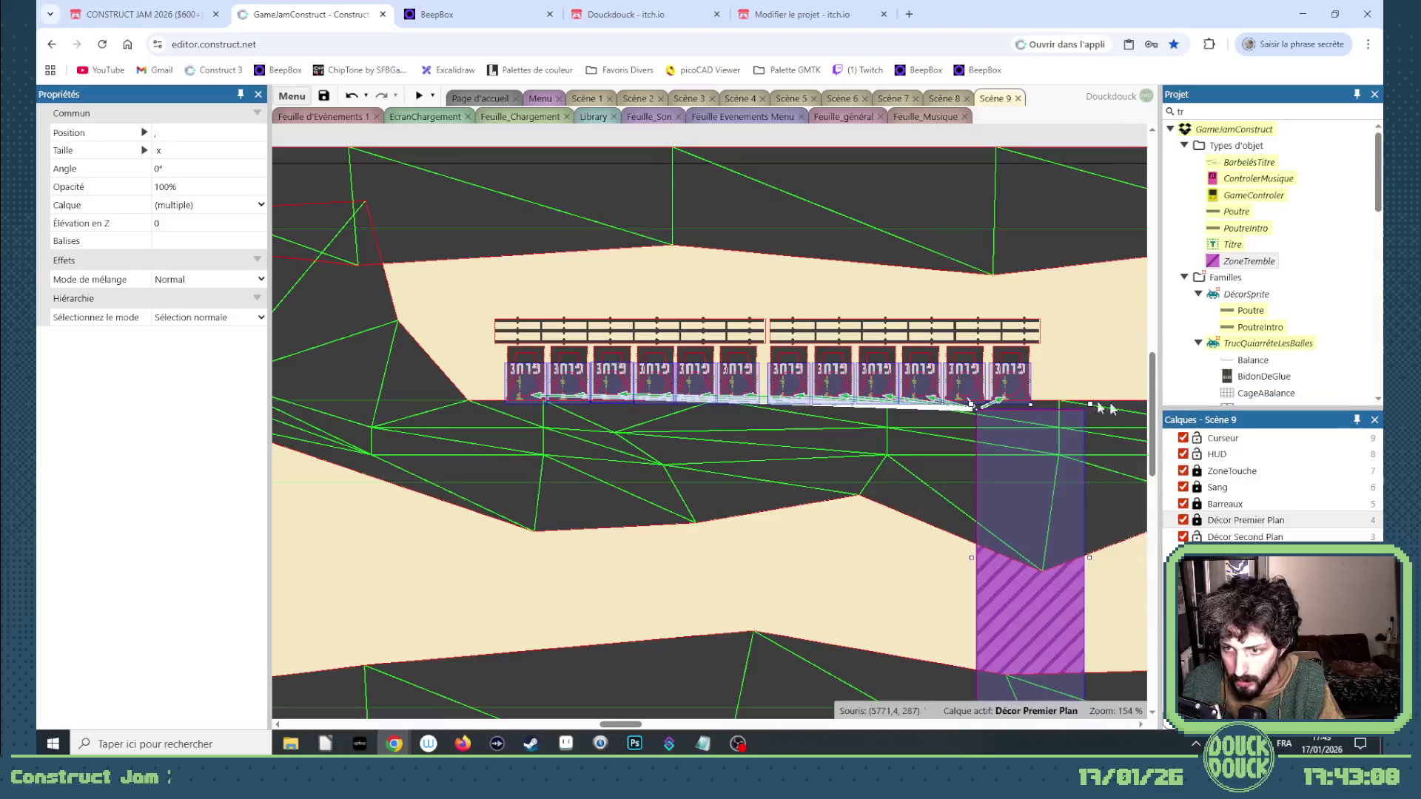
pyautogui.click(1032, 612)
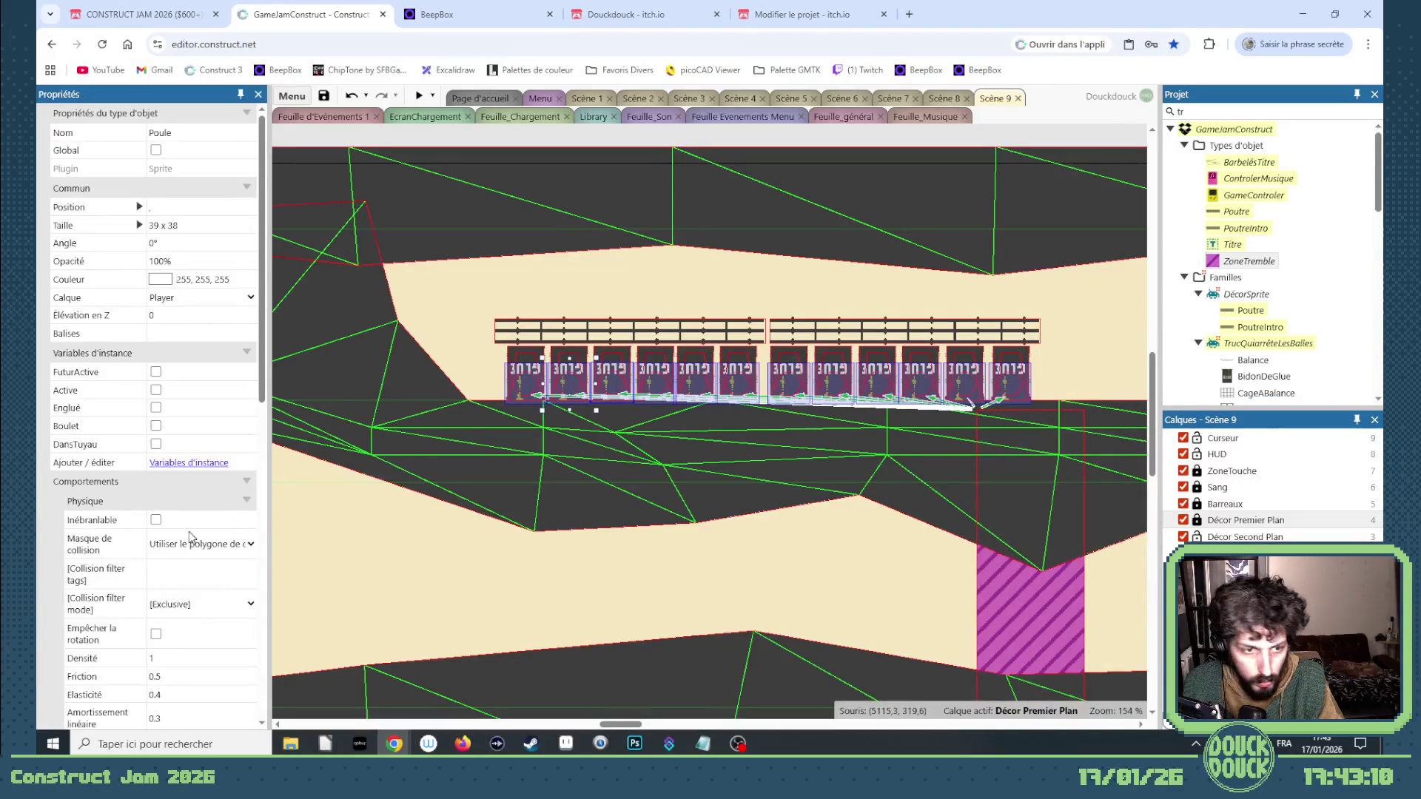
pyautogui.scroll(-10, 189, 531)
pyautogui.click(417, 97)
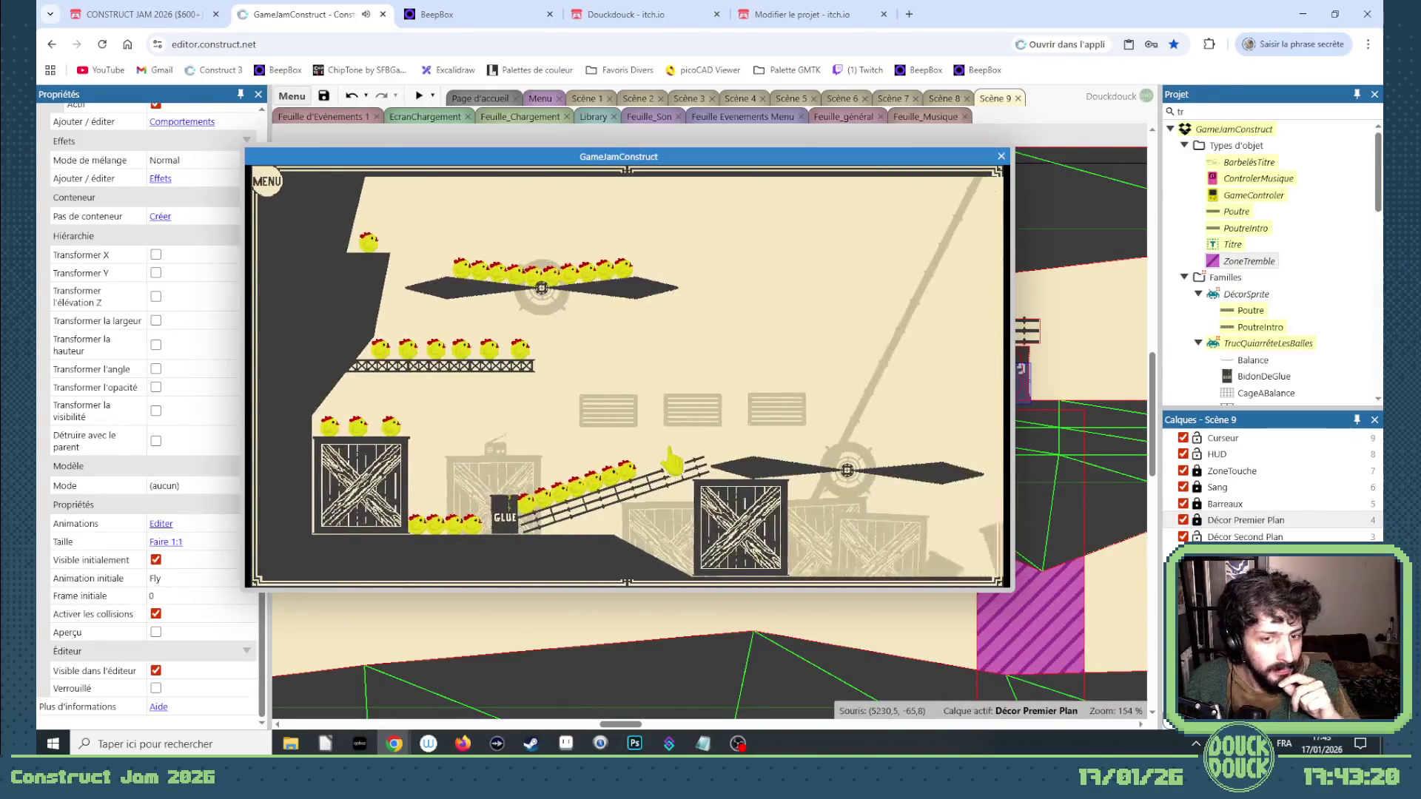
# Play Scene 9 fullscreen as chickens swarm from the toppled glue barrels, then close the preview.
pyautogui.click(669, 453)
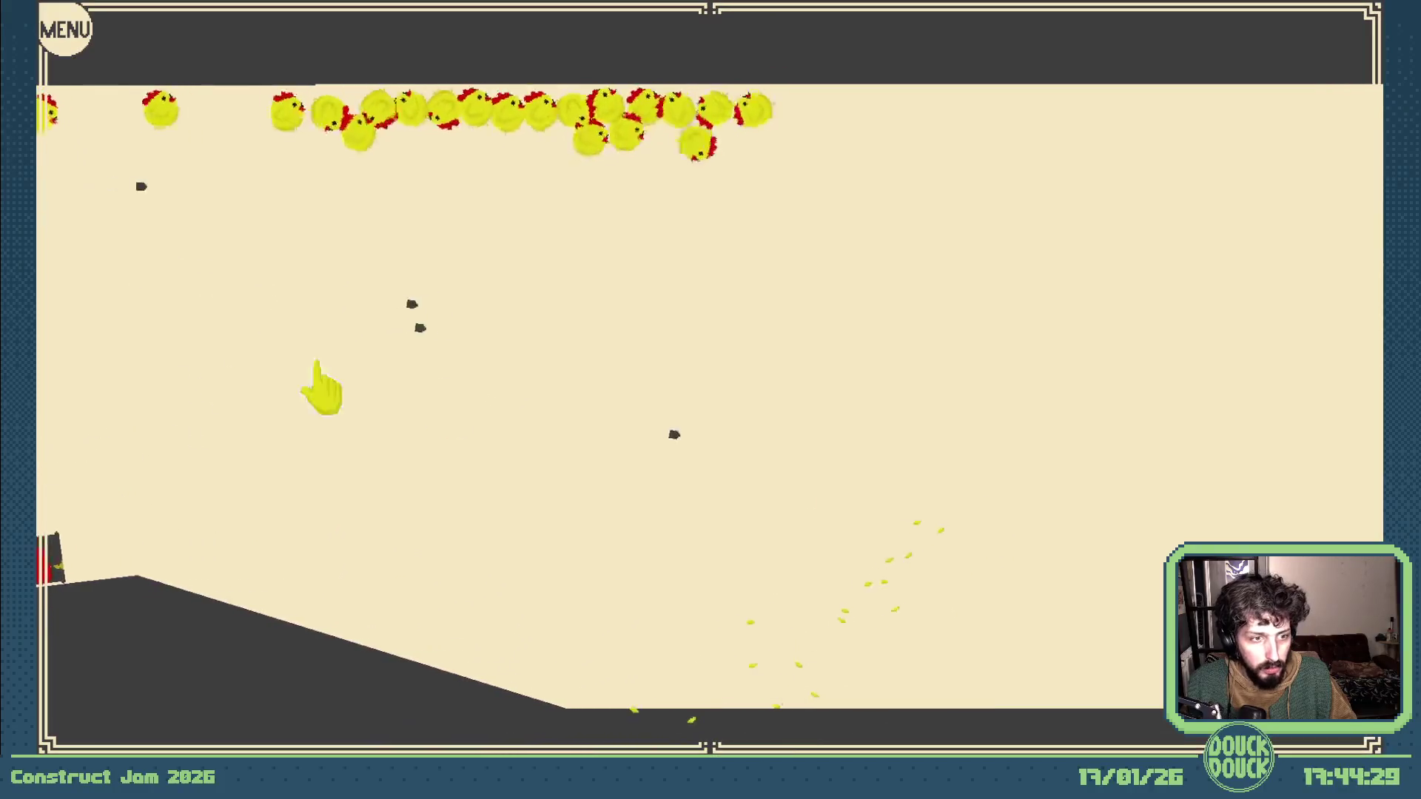
pyautogui.press('Escape')
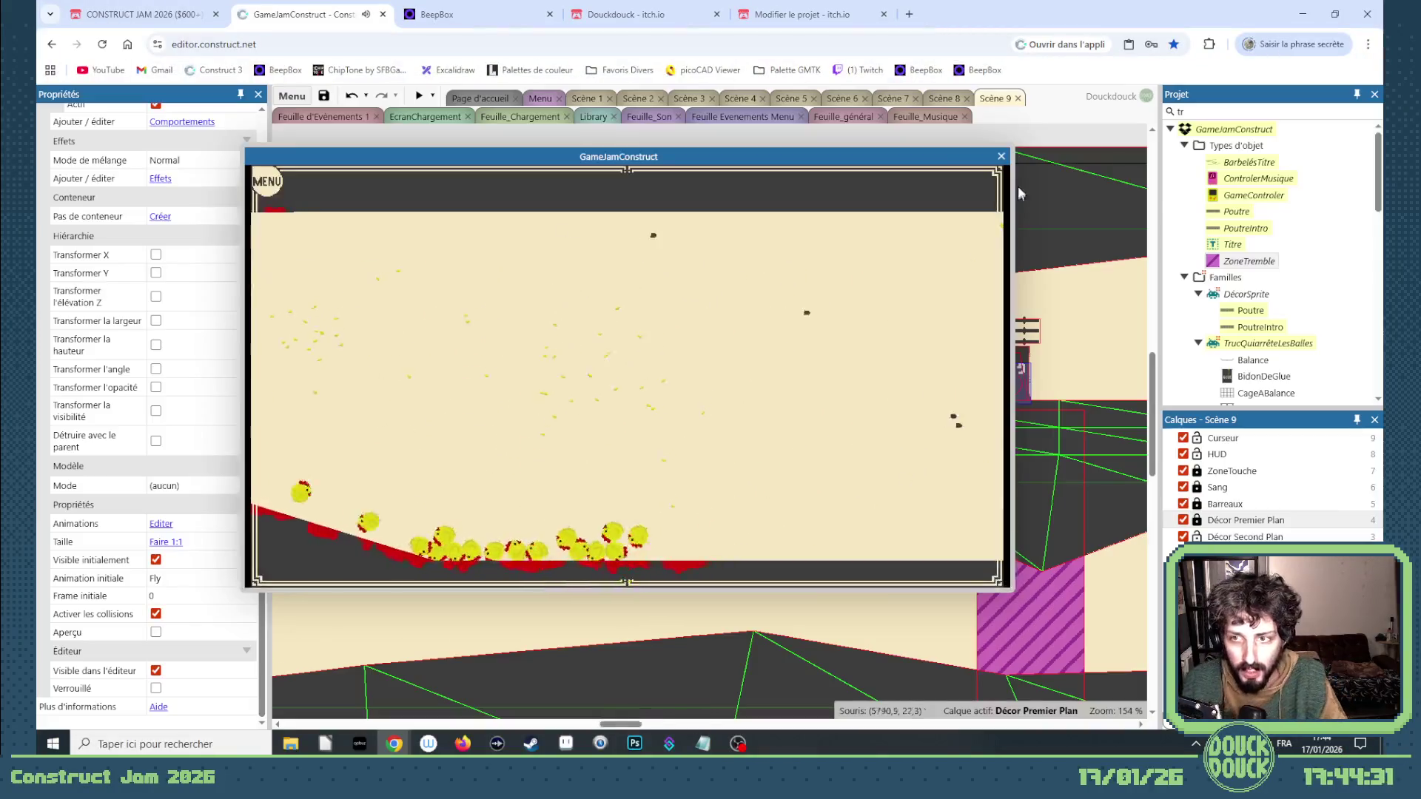
pyautogui.click(1001, 156)
# Select the dark Sol ledge on the Décor Premier Plan layer and extend its tip rightward.
pyautogui.moveTo(628, 724)
pyautogui.mouseDown()
pyautogui.moveTo(710, 725)
pyautogui.moveTo(685, 727)
pyautogui.moveTo(698, 726)
pyautogui.mouseUp()
pyautogui.scroll(-5, 584, 499)
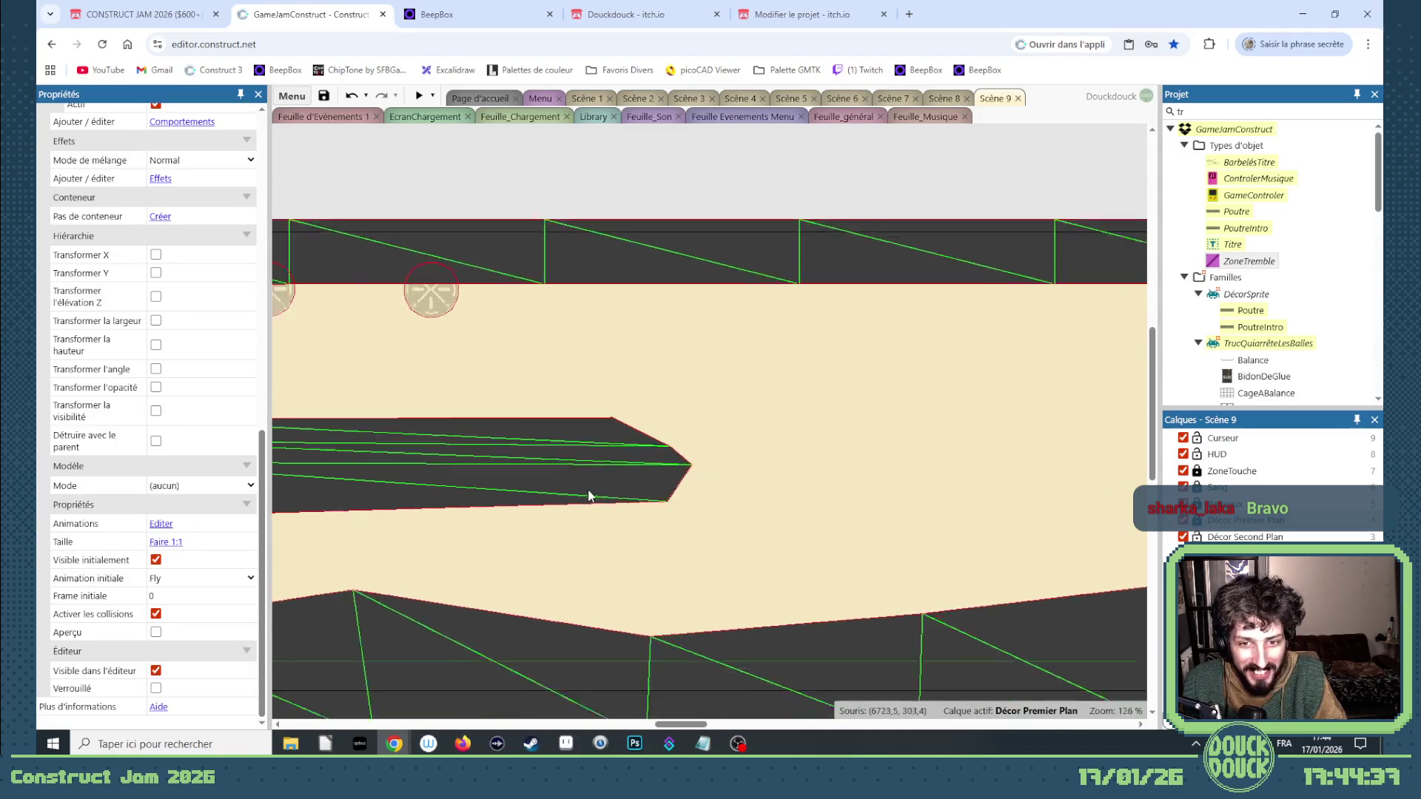
pyautogui.moveTo(685, 725); pyautogui.dragTo(695, 725)
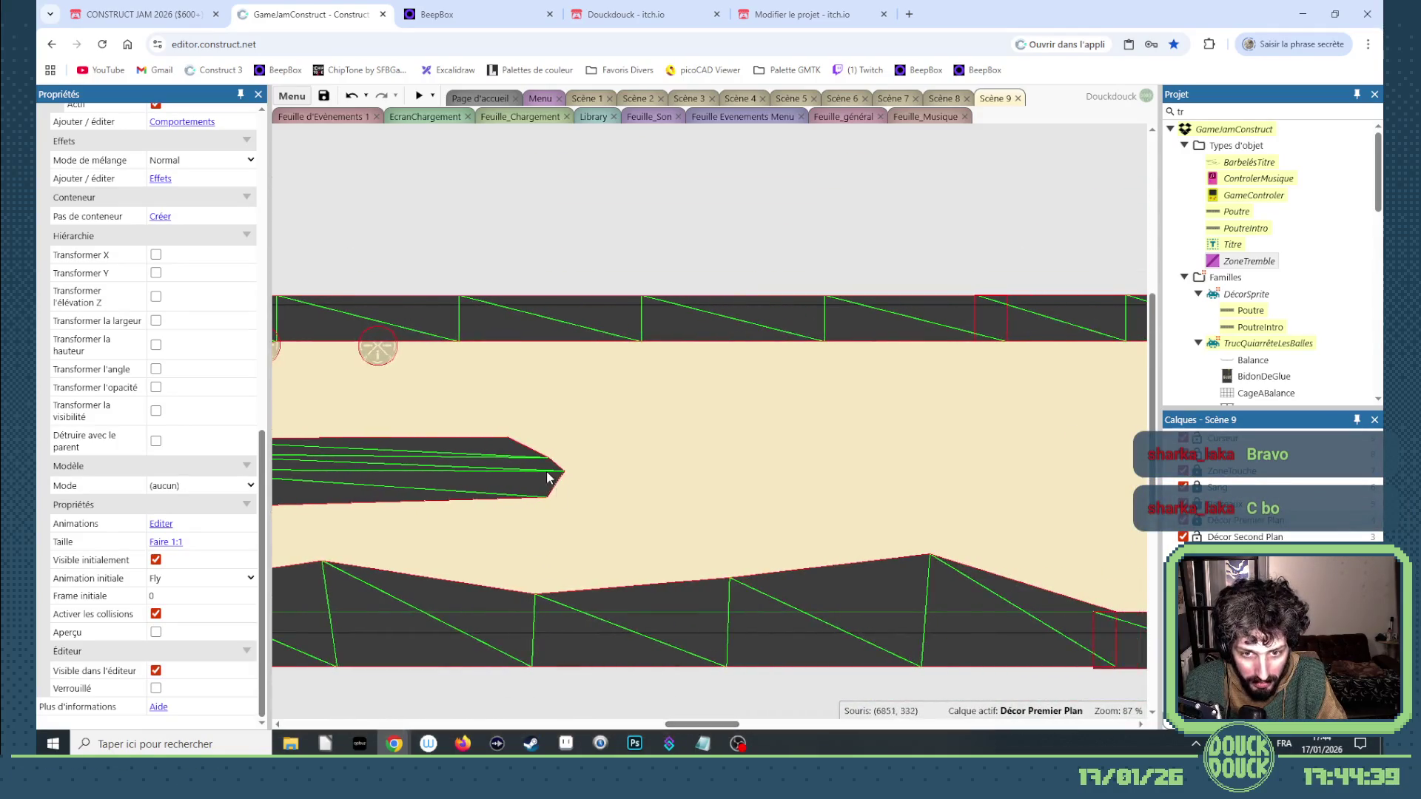
pyautogui.click(548, 476)
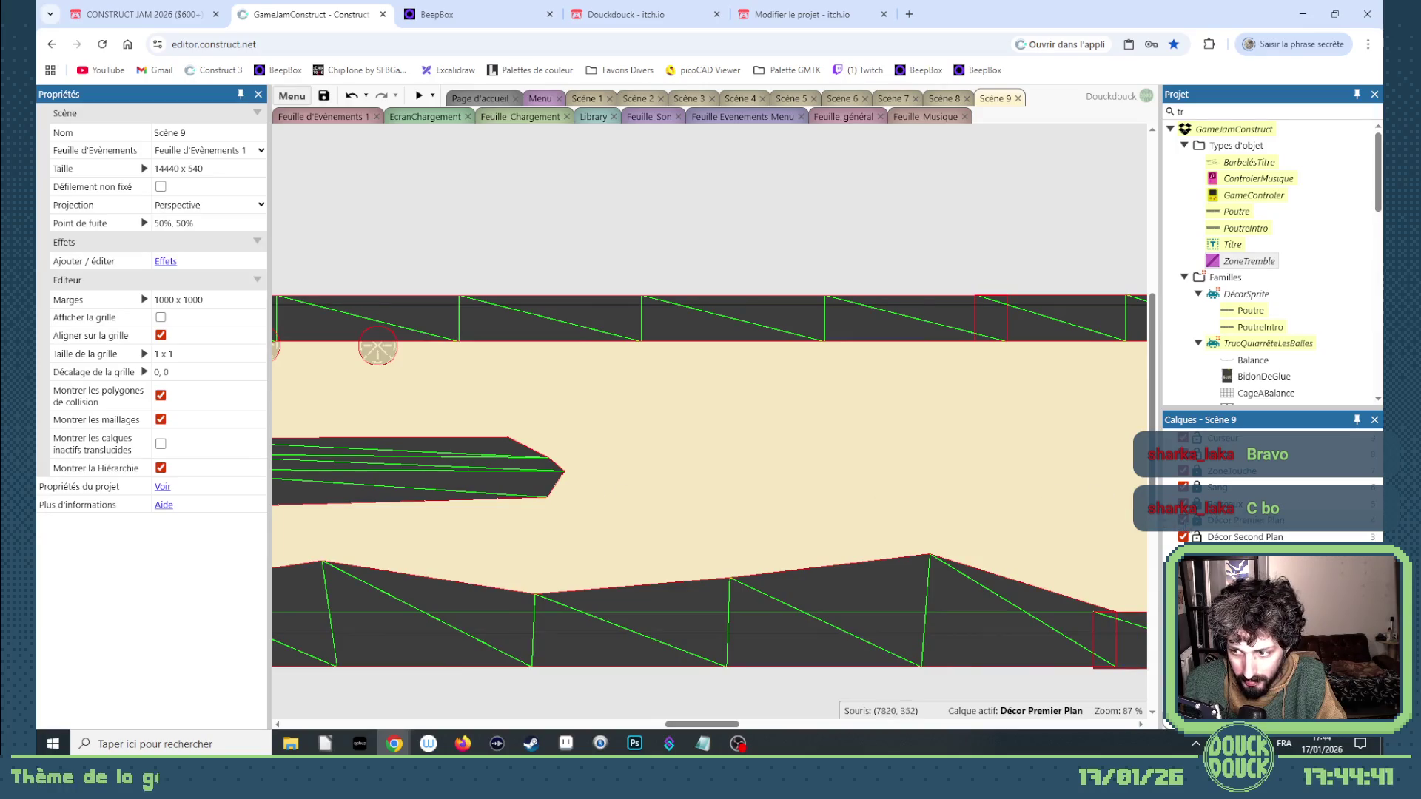
pyautogui.click(1243, 520)
pyautogui.click(513, 478)
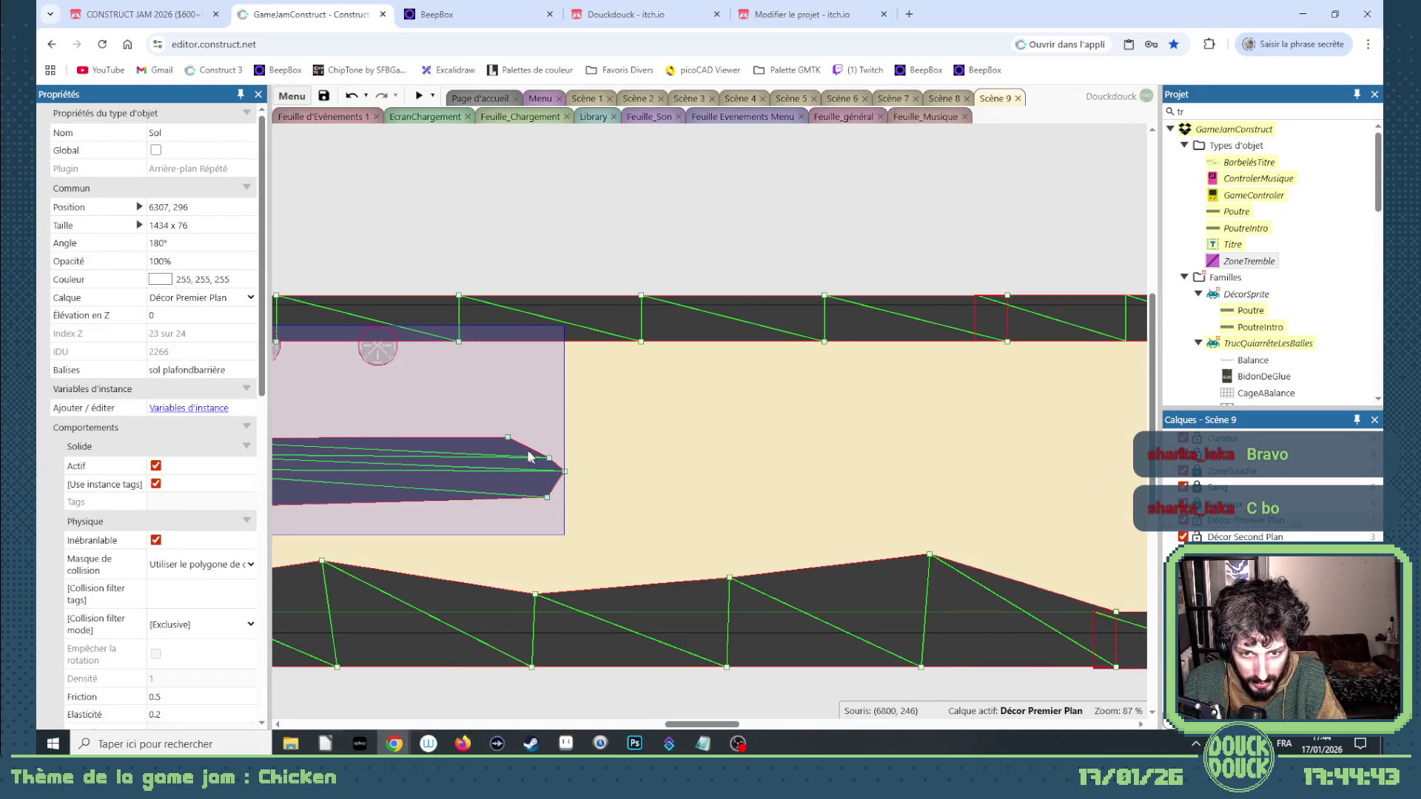
pyautogui.moveTo(548, 498); pyautogui.dragTo(680, 514)
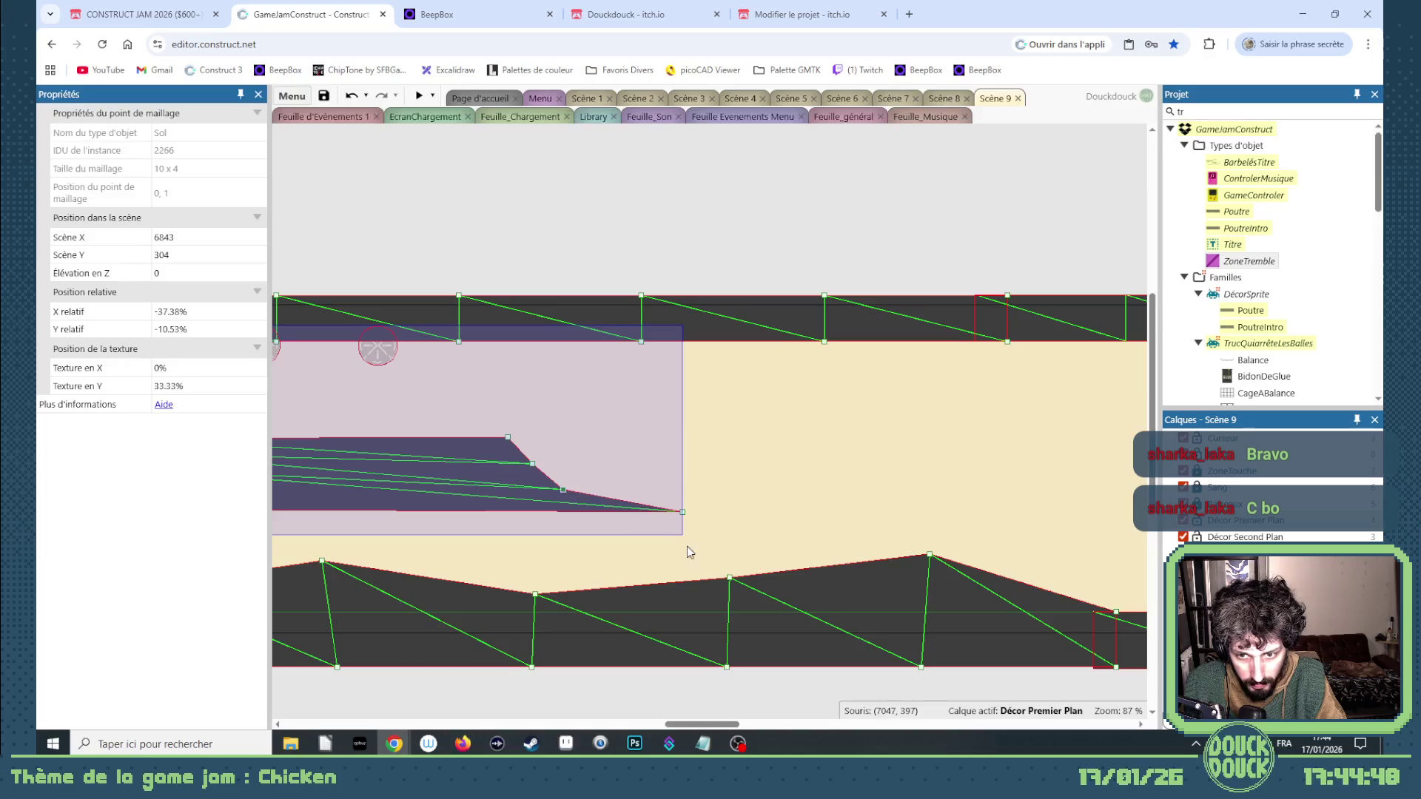
pyautogui.scroll(-3, 738, 555)
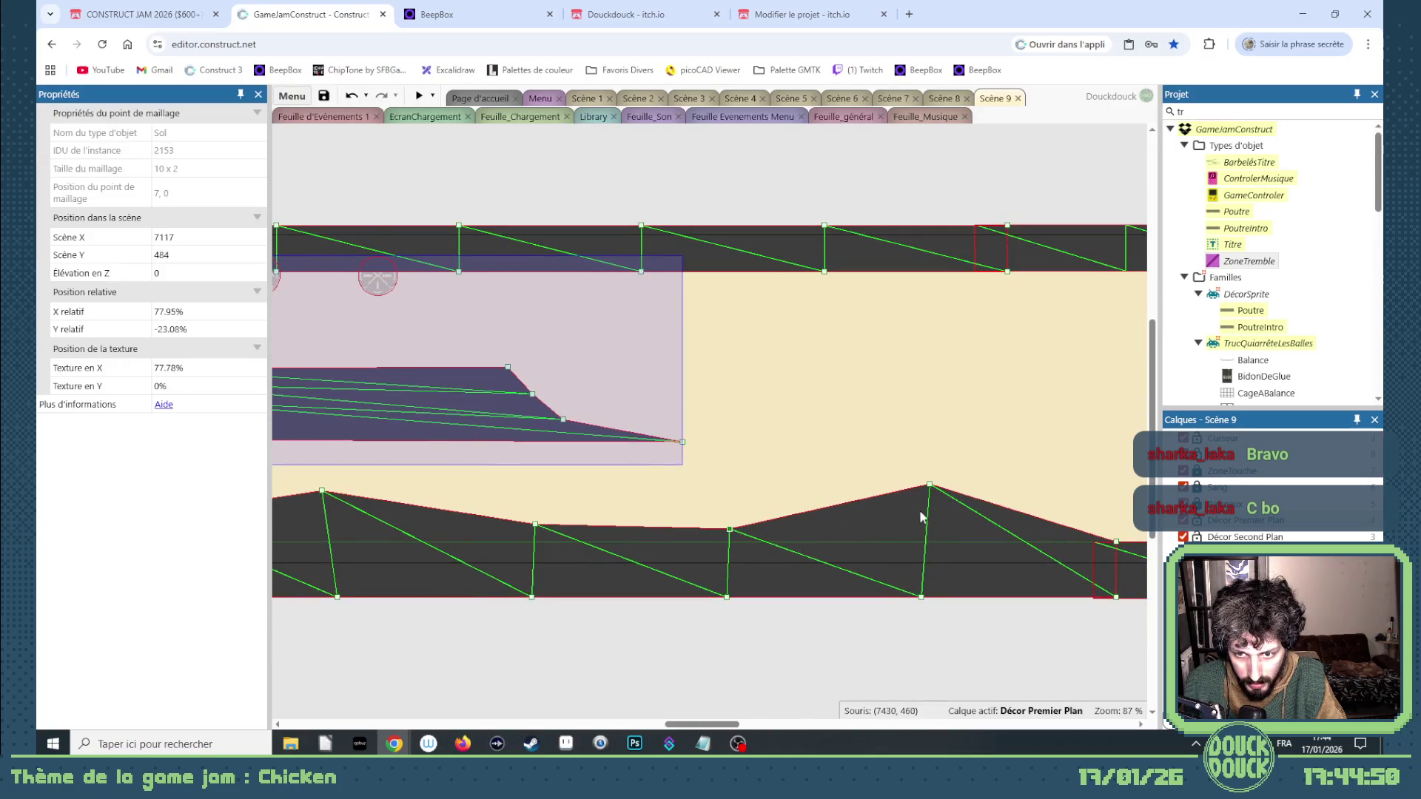
# Lower the floor shape's peak and stretch the ledge mesh into a long tapered point.
pyautogui.moveTo(929, 486); pyautogui.dragTo(871, 532)
pyautogui.moveTo(727, 727)
pyautogui.mouseDown()
pyautogui.moveTo(759, 727)
pyautogui.moveTo(727, 727)
pyautogui.mouseUp()
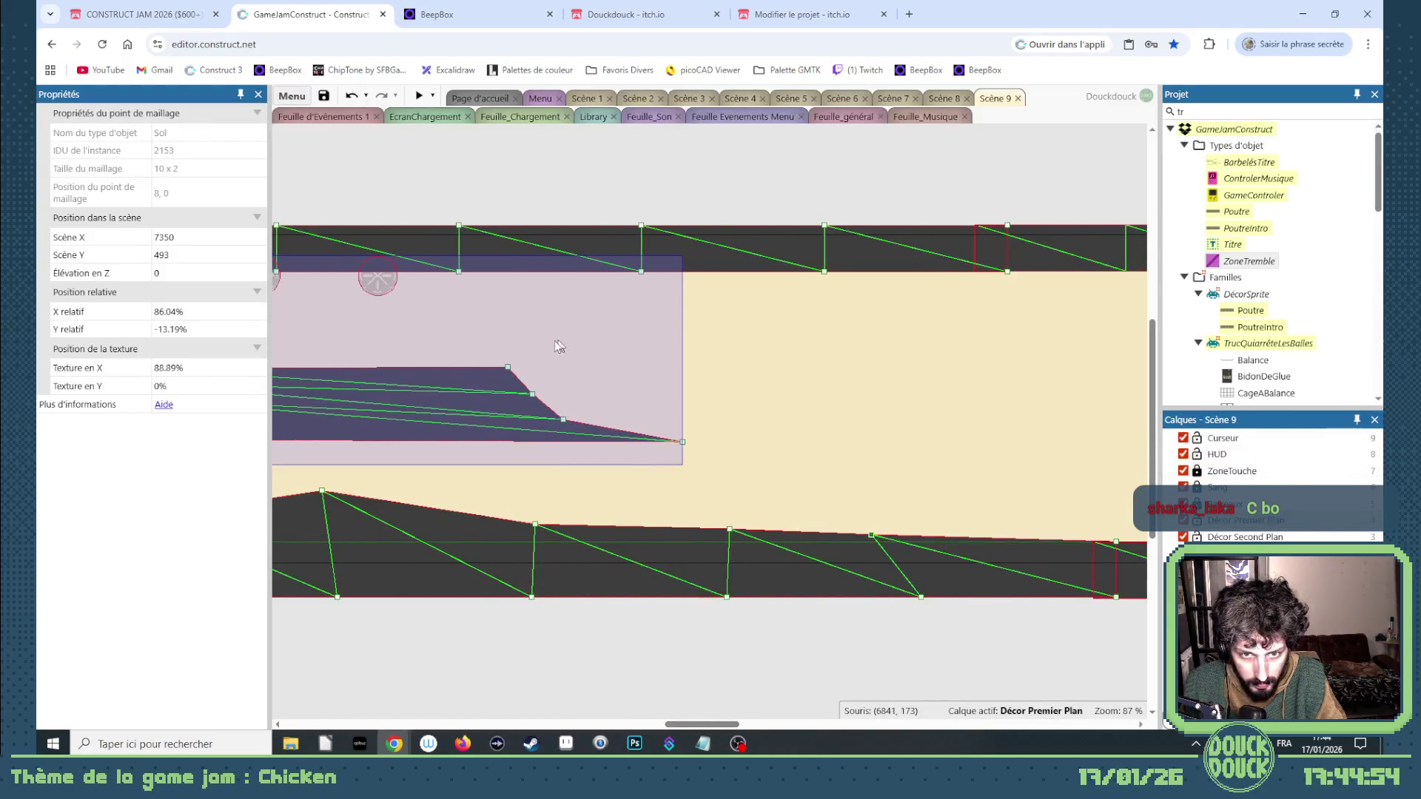
pyautogui.moveTo(533, 397); pyautogui.dragTo(562, 390)
pyautogui.moveTo(563, 420); pyautogui.dragTo(582, 418)
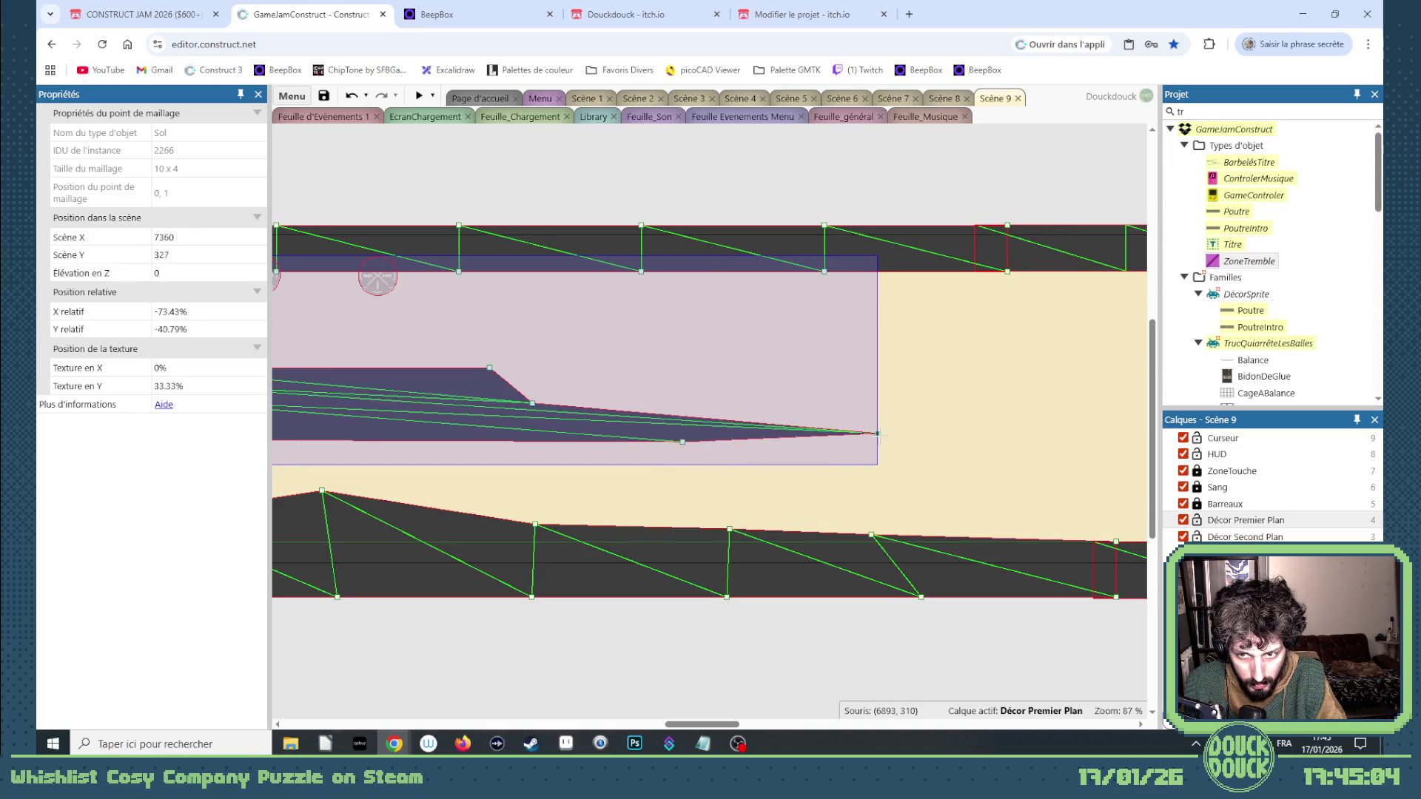
pyautogui.click(955, 398)
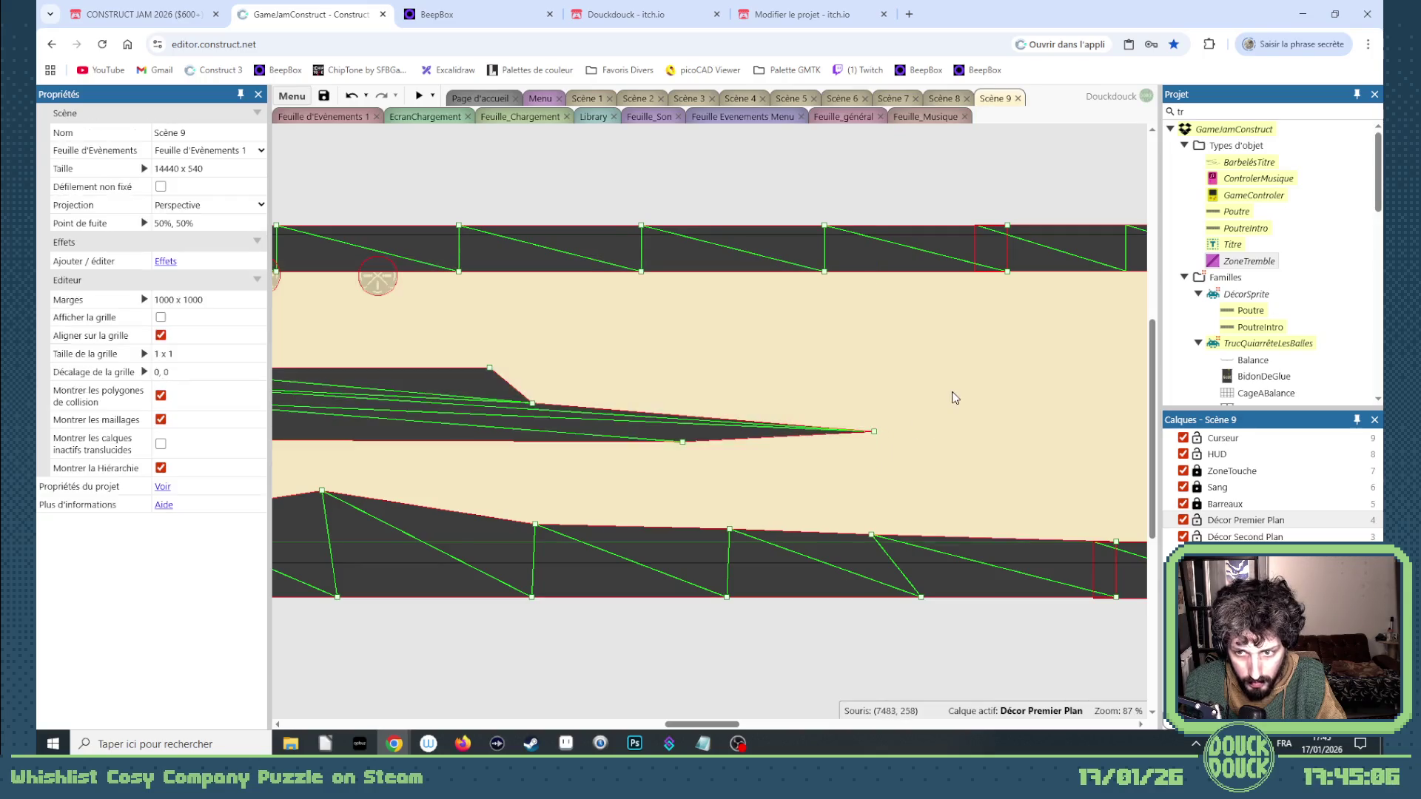
# Push the ledge tip a bit further right and preview the scene again.
pyautogui.moveTo(684, 442); pyautogui.dragTo(816, 448)
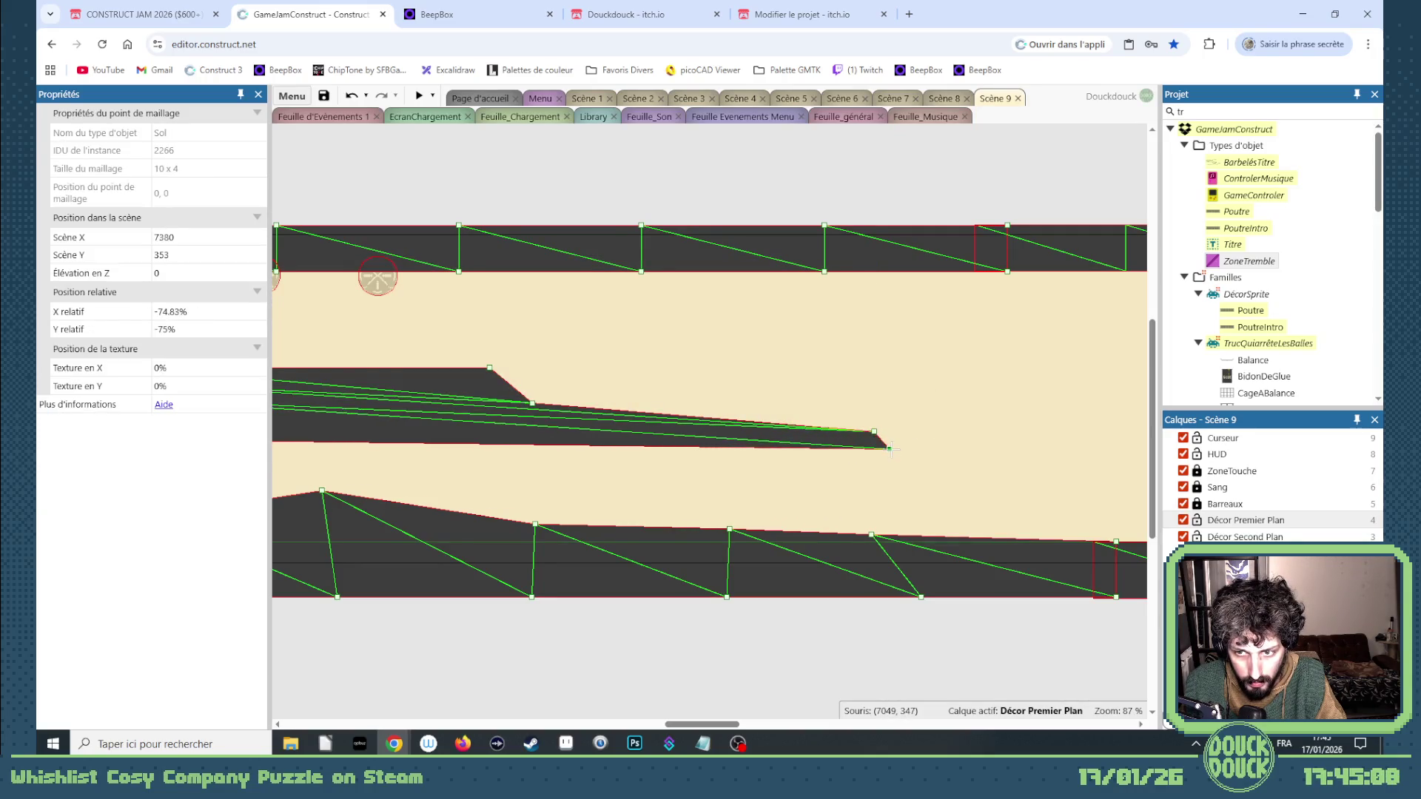
pyautogui.scroll(-2, 725, 374)
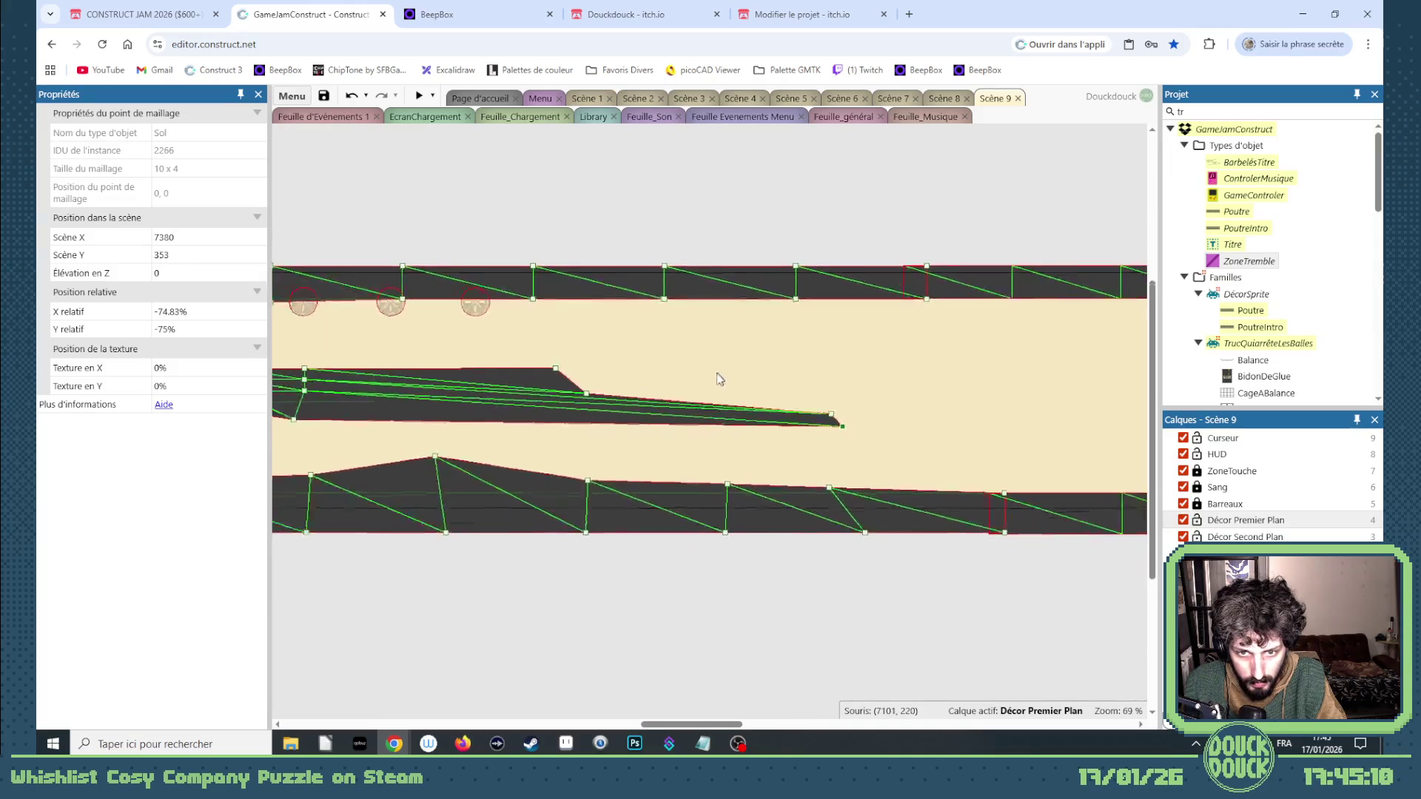
pyautogui.hscroll(-5, 514, 429)
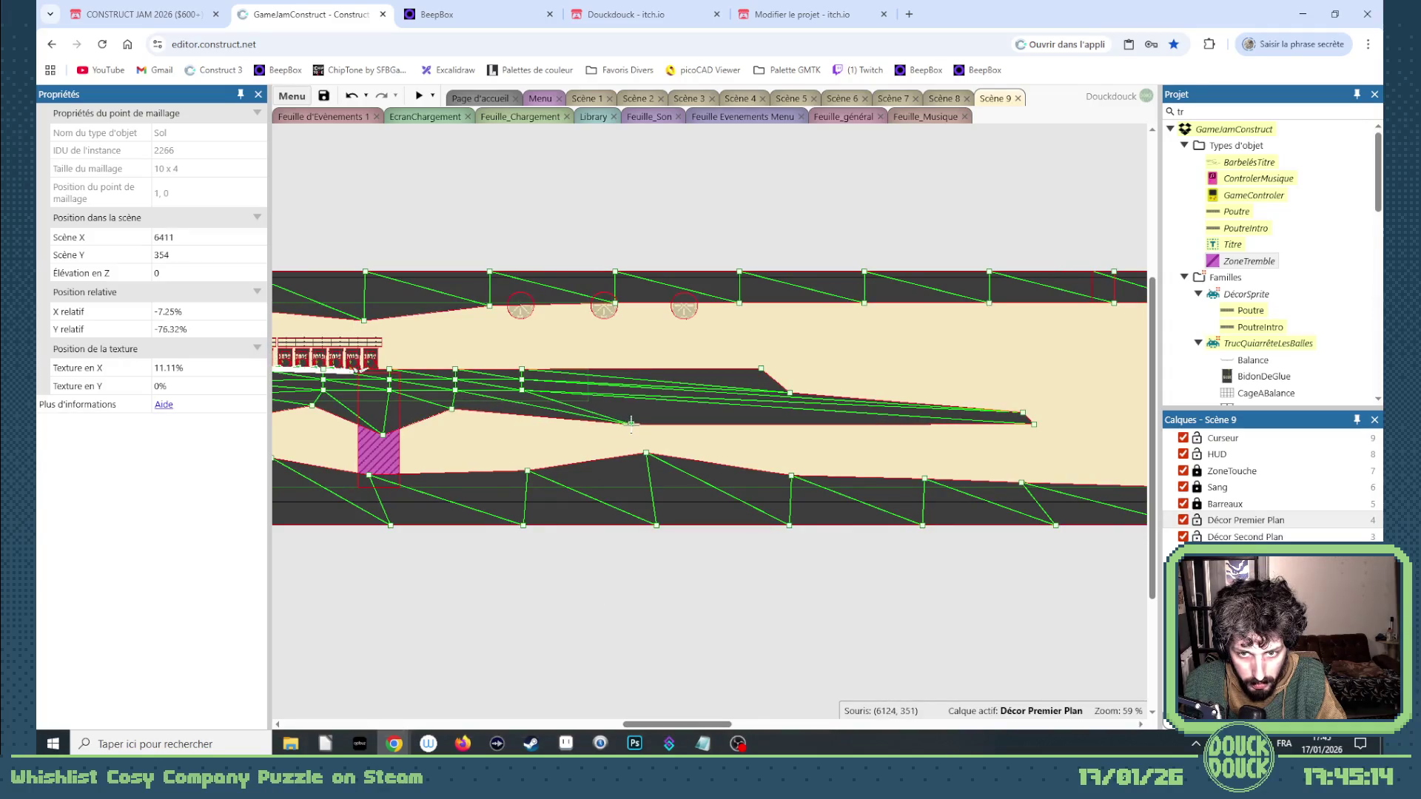
pyautogui.moveTo(699, 726); pyautogui.dragTo(735, 727)
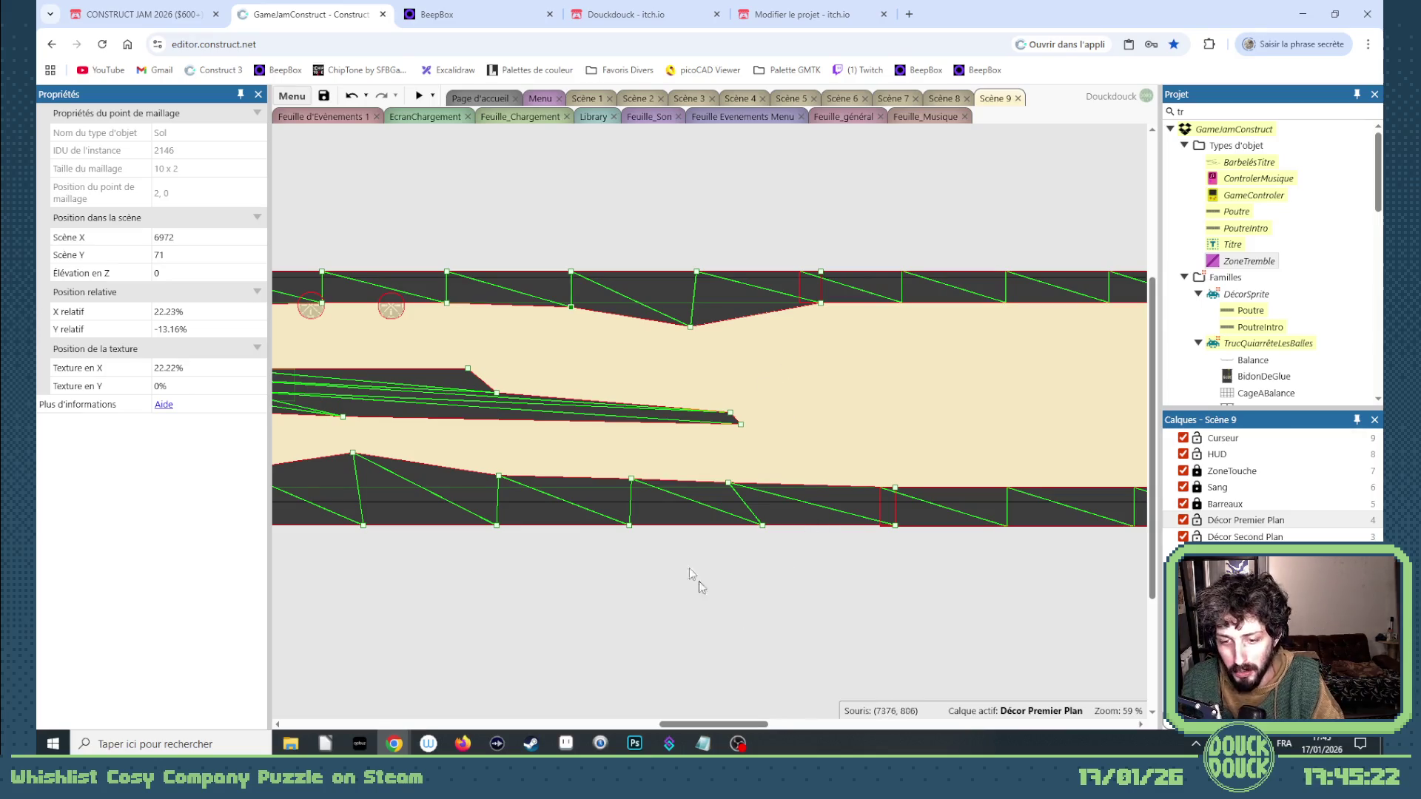
pyautogui.click(420, 97)
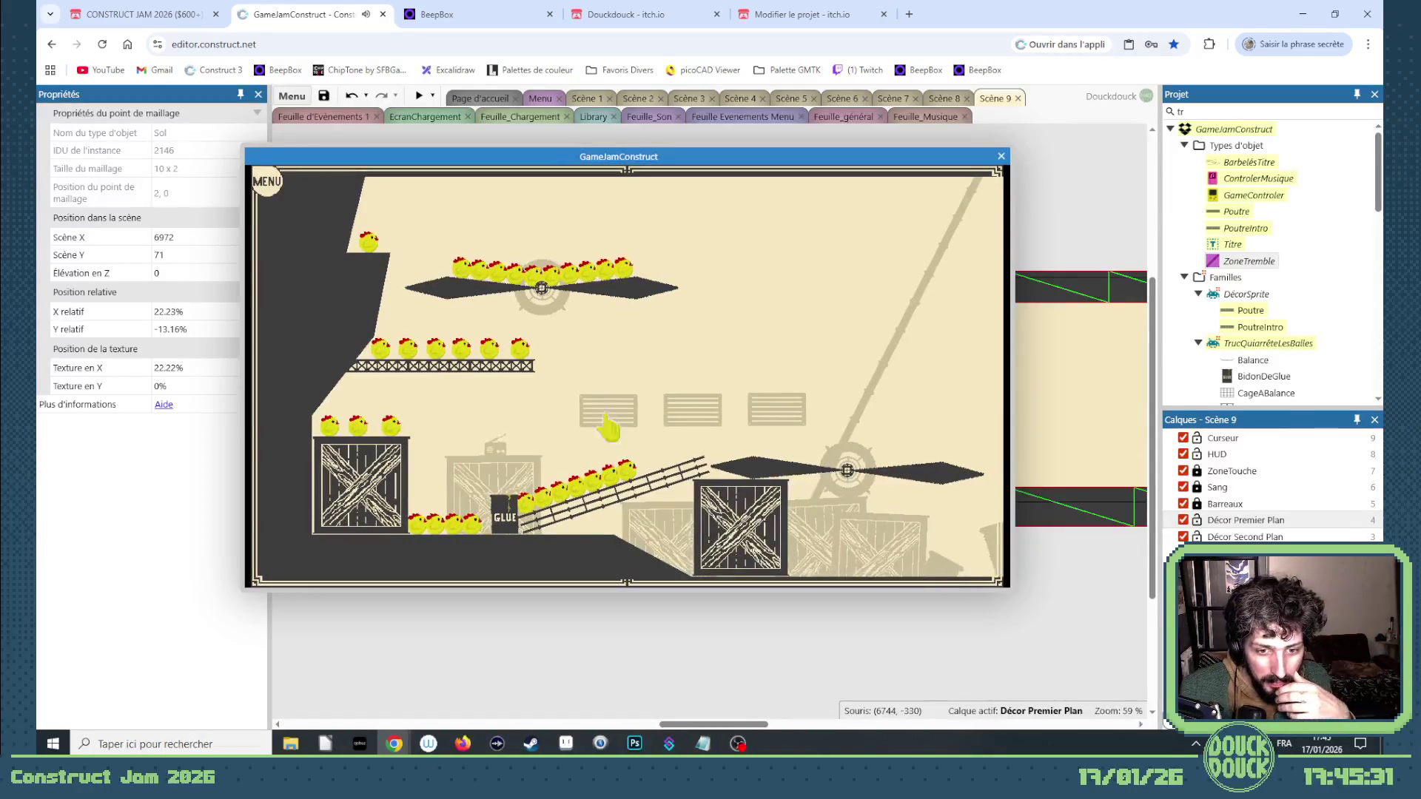
# Put the radio sprite on the crate (1293, 371) onto the Background layer, then preview fullscreen.
pyautogui.click(1001, 156)
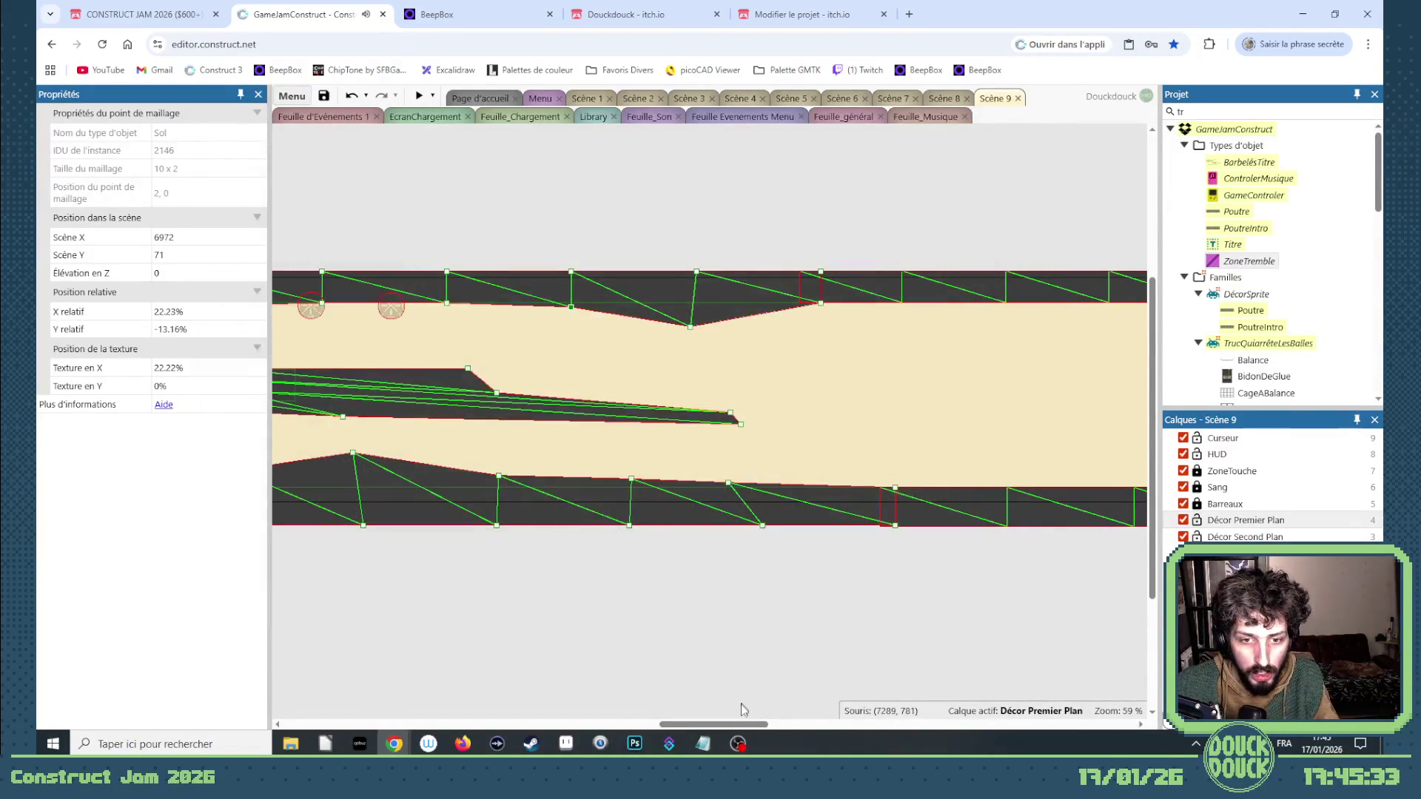
pyautogui.moveTo(737, 727); pyautogui.dragTo(444, 695)
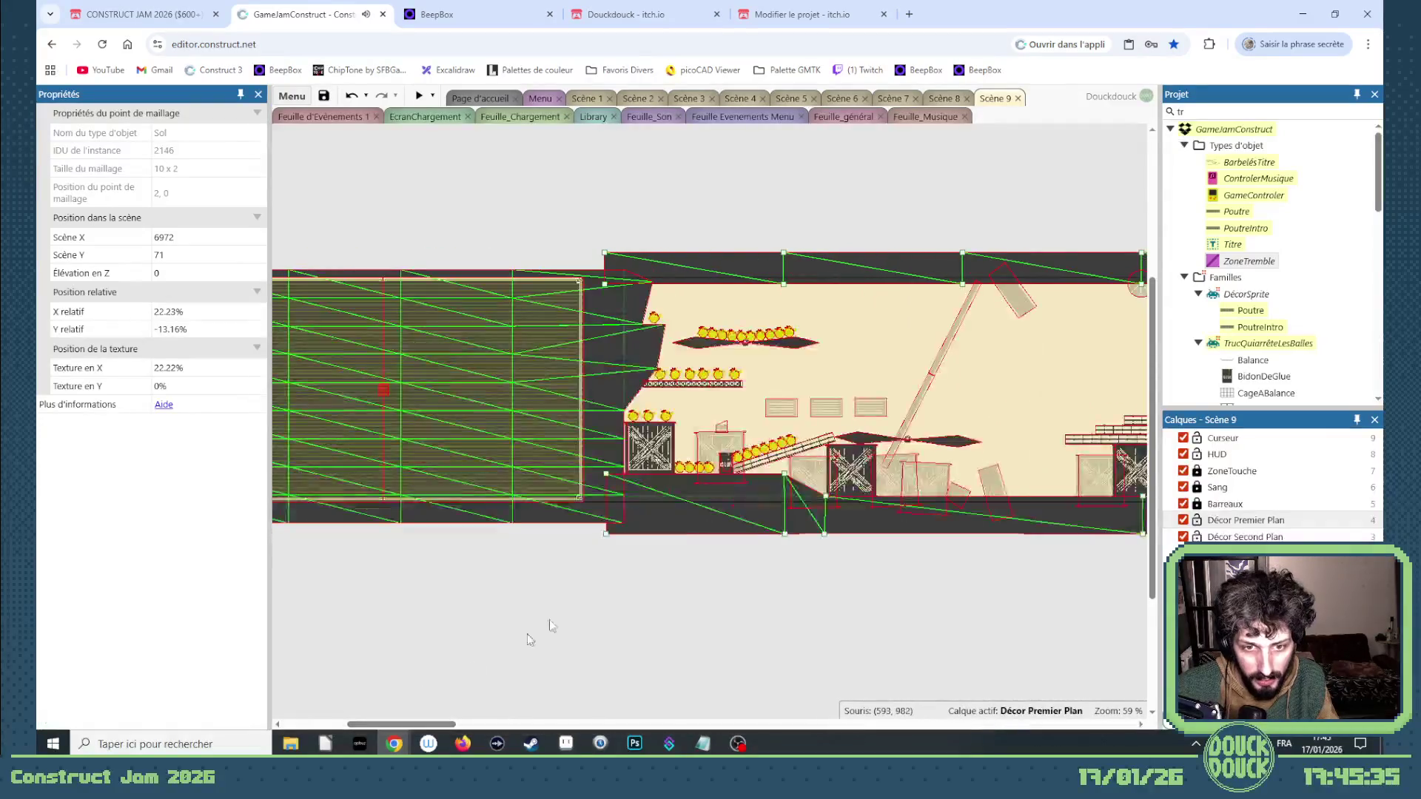
pyautogui.scroll(5, 724, 441)
pyautogui.click(724, 389)
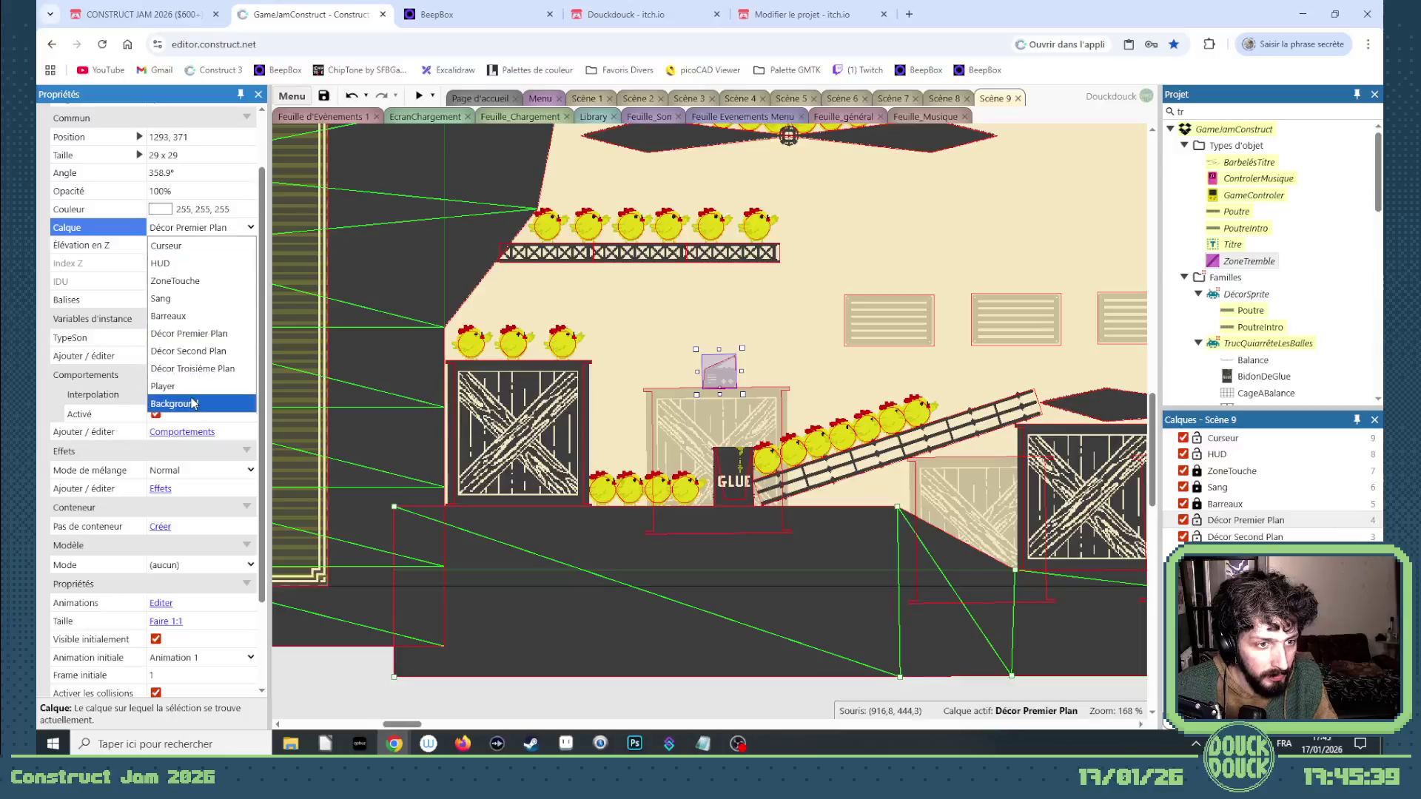
pyautogui.click(419, 96)
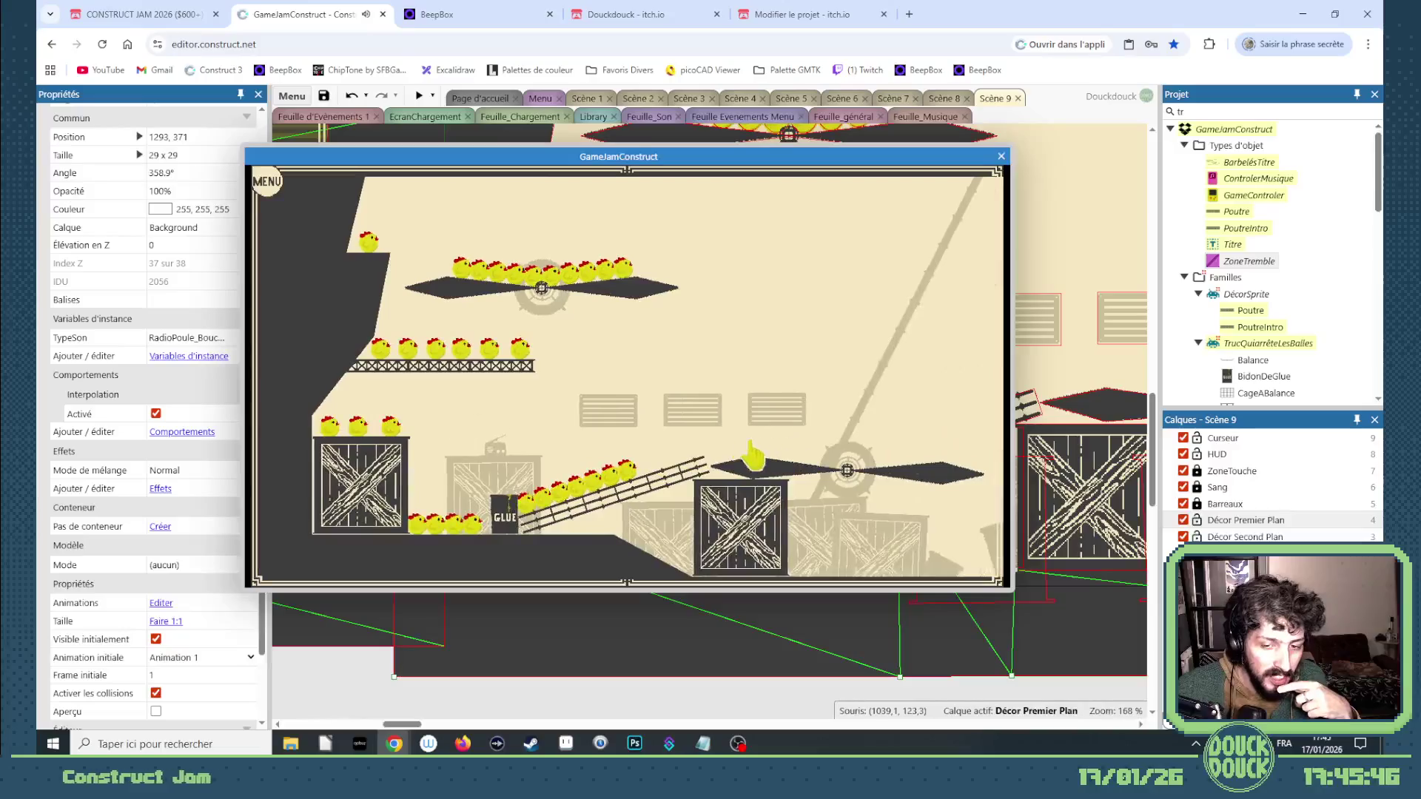
pyautogui.click(753, 457)
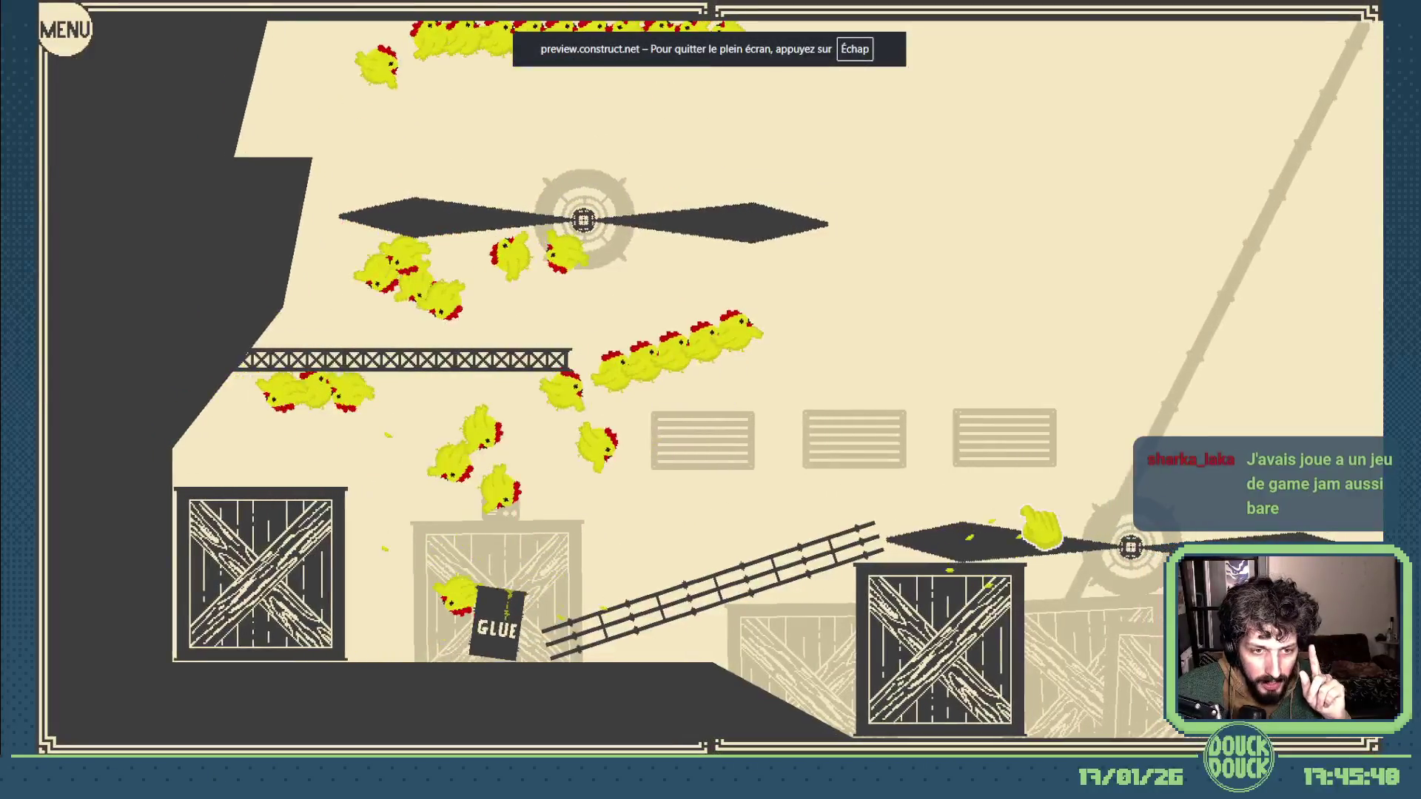